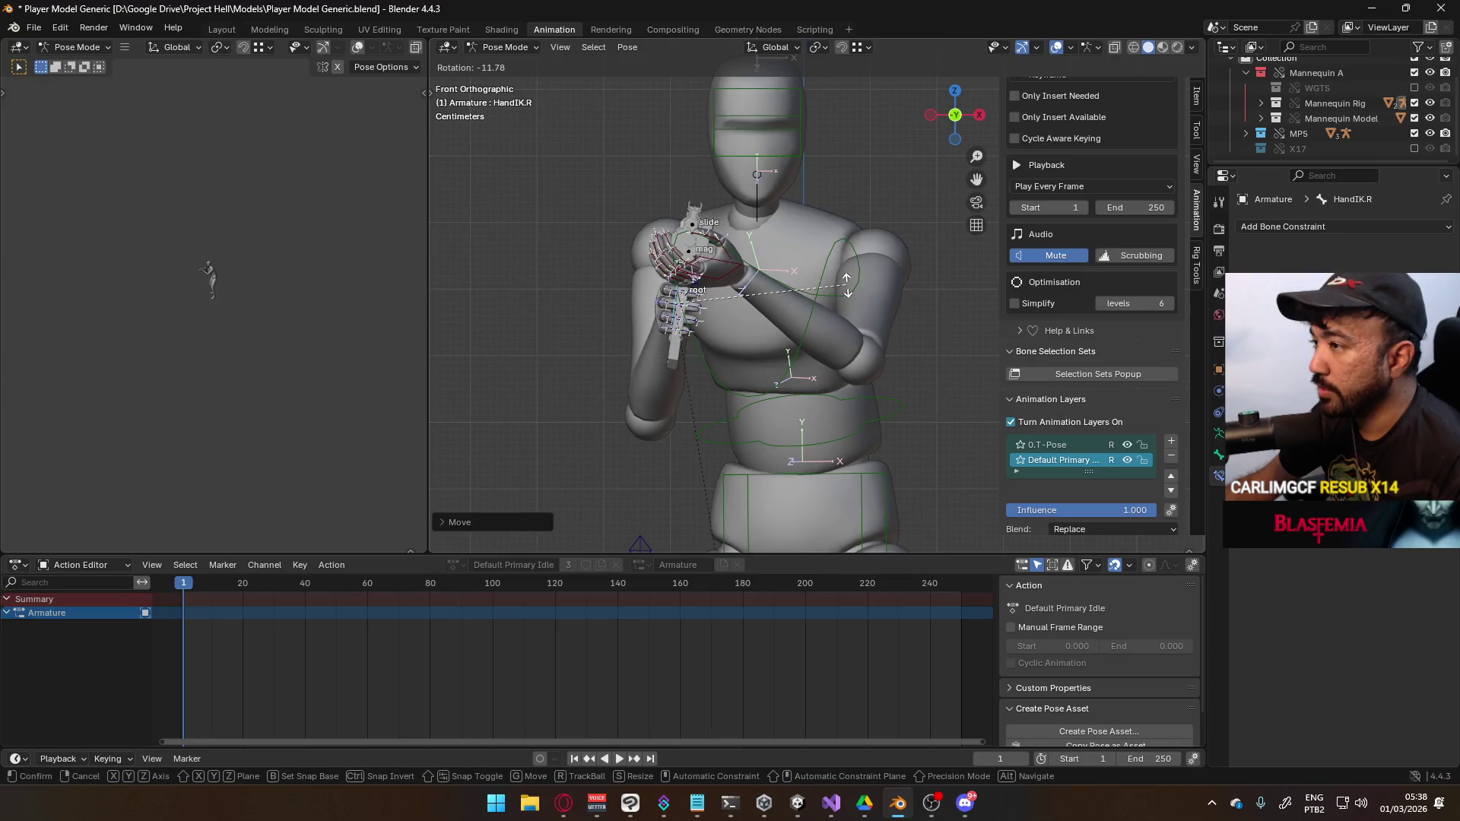
# Rotate and reposition the right hand IK control to refine the rifle grip
pyautogui.click(845, 309)
pyautogui.press('g')
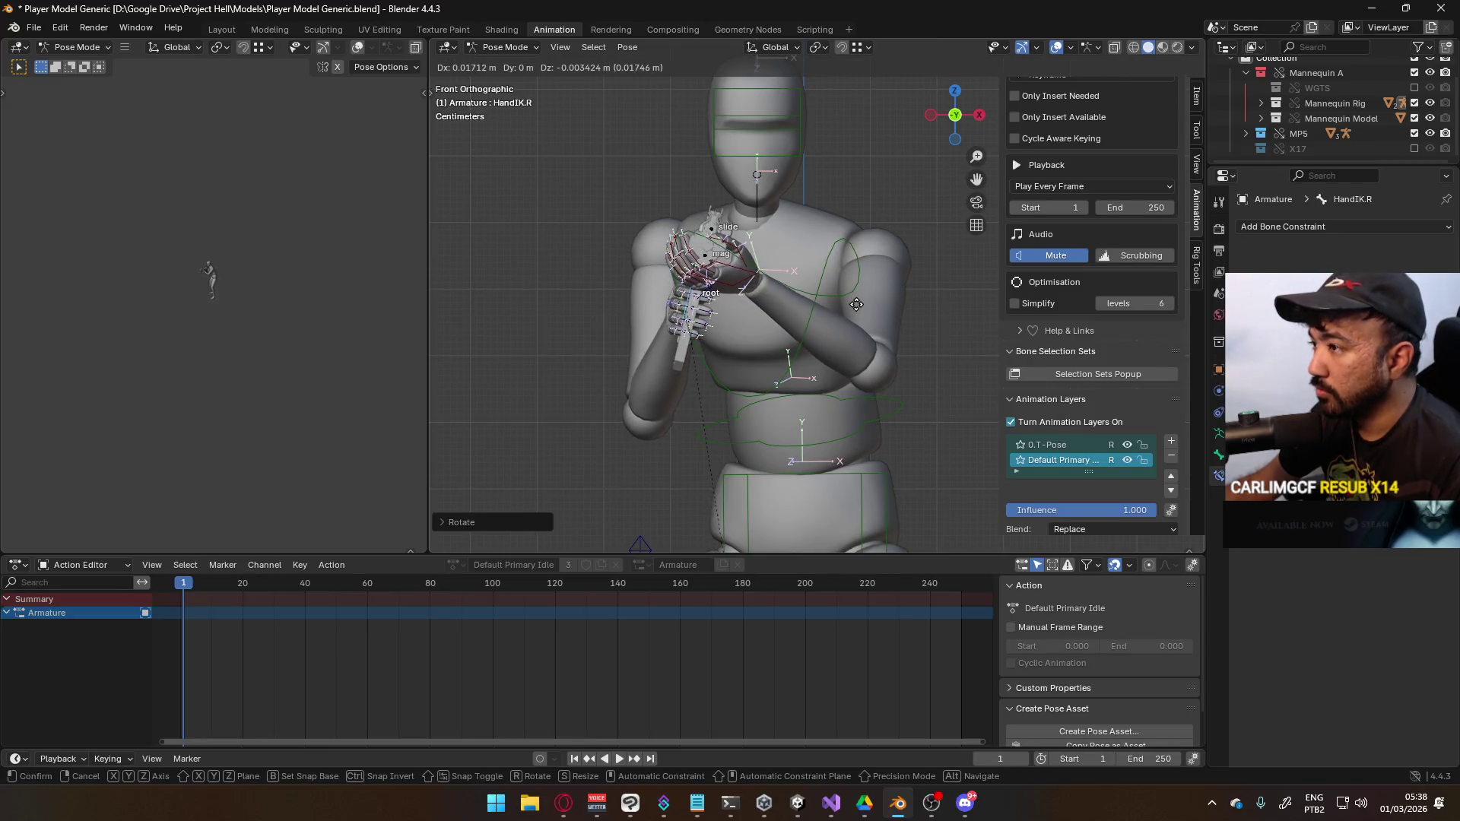
pyautogui.click(852, 299)
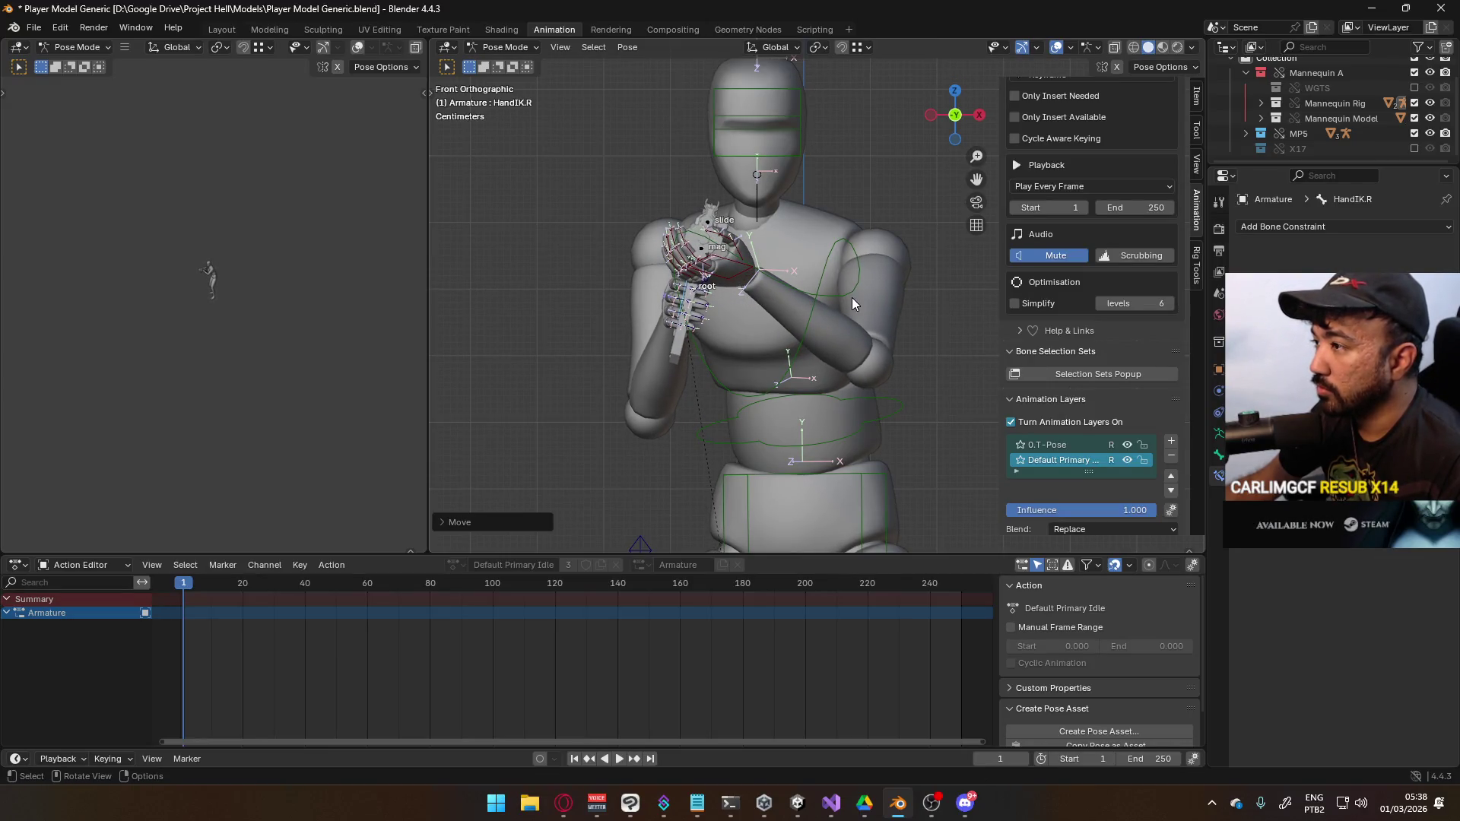
# Rotate the Neck bone, then tilt the Head around its local X axis
pyautogui.click(796, 145)
pyautogui.click(761, 215)
pyautogui.press('r')
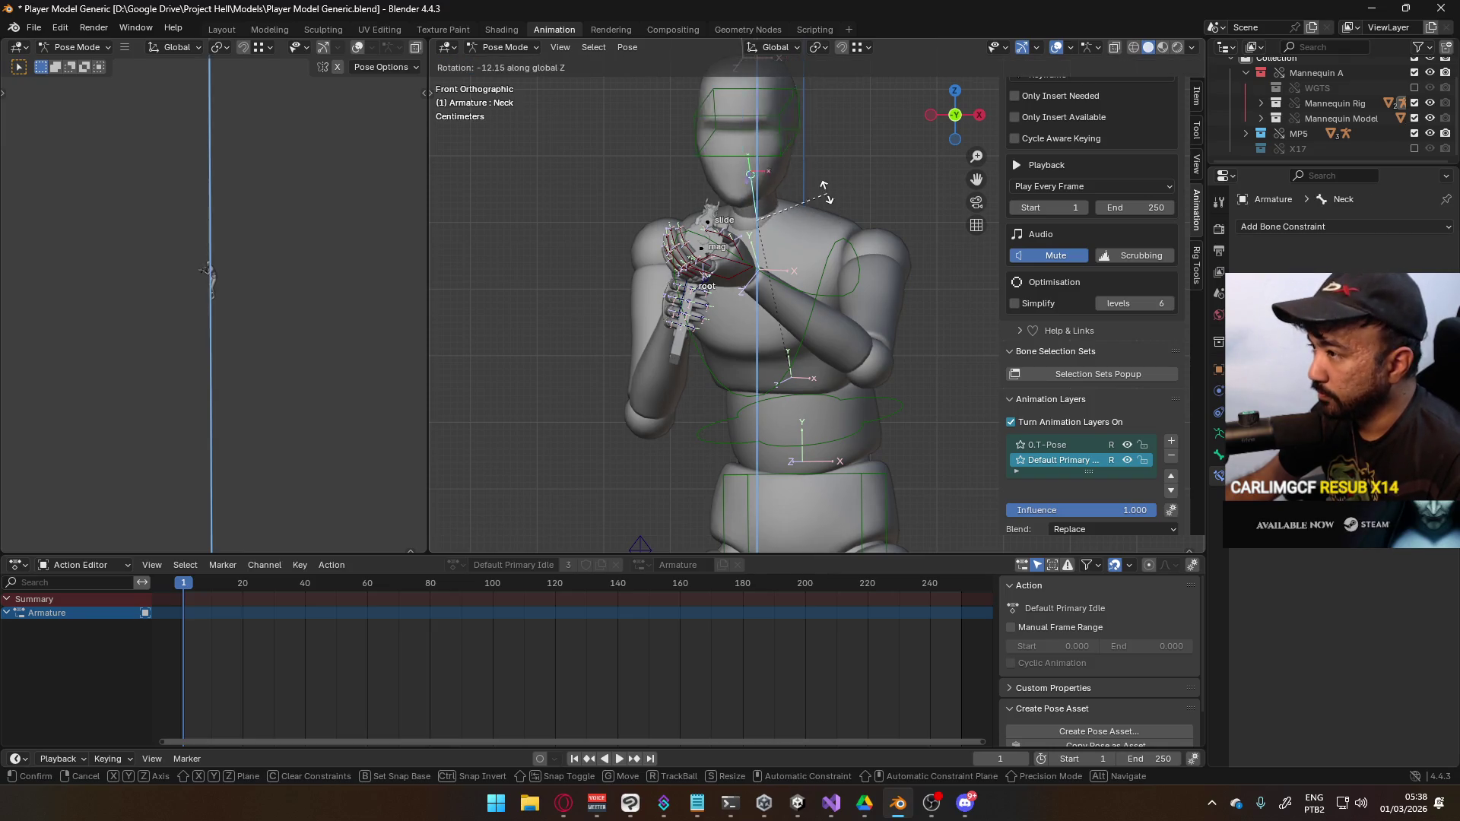
pyautogui.click(804, 182)
pyautogui.click(791, 148)
pyautogui.press('r')
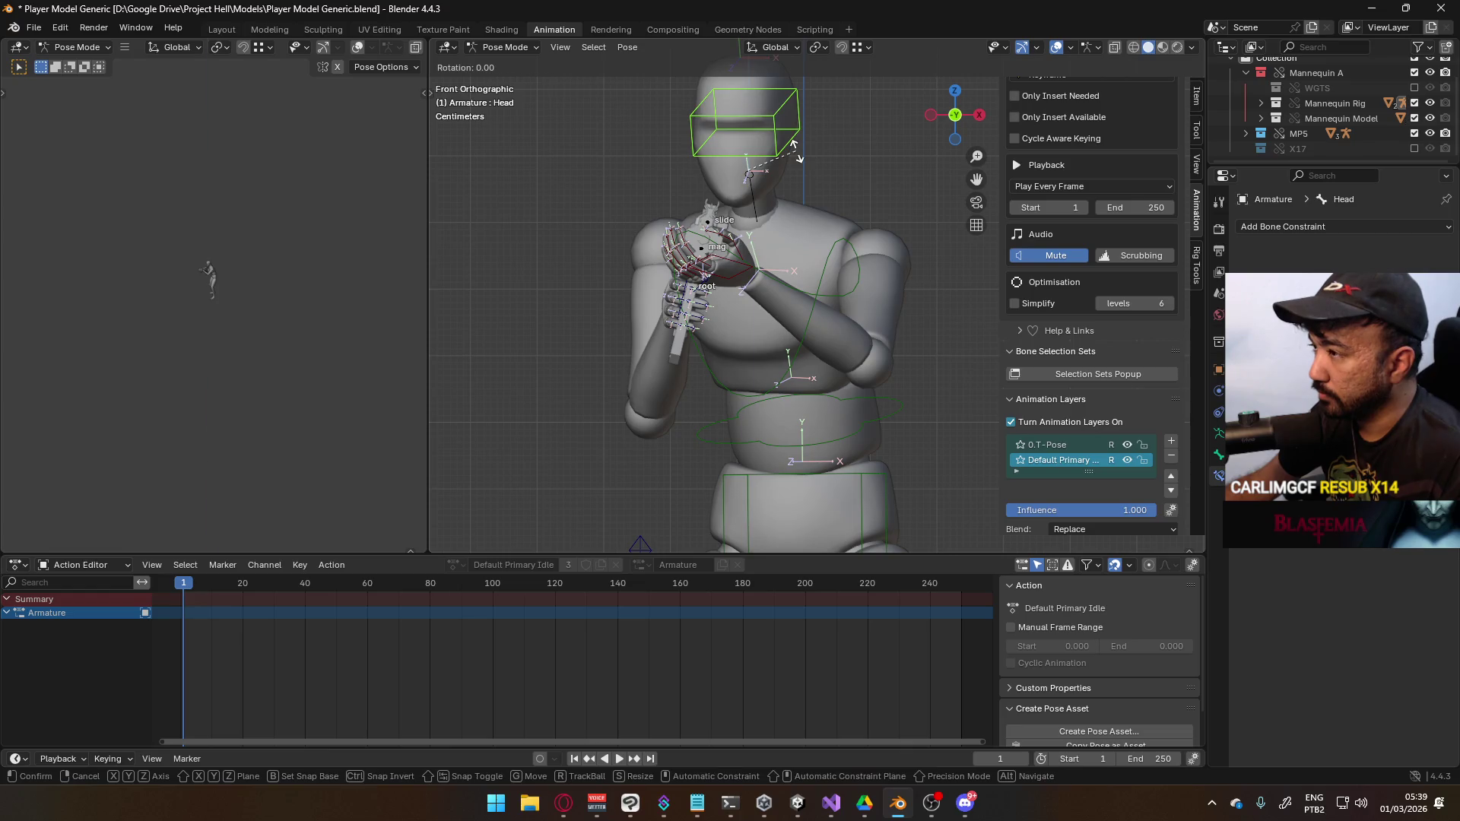
pyautogui.press('z')
pyautogui.press('x')
pyautogui.press('x')
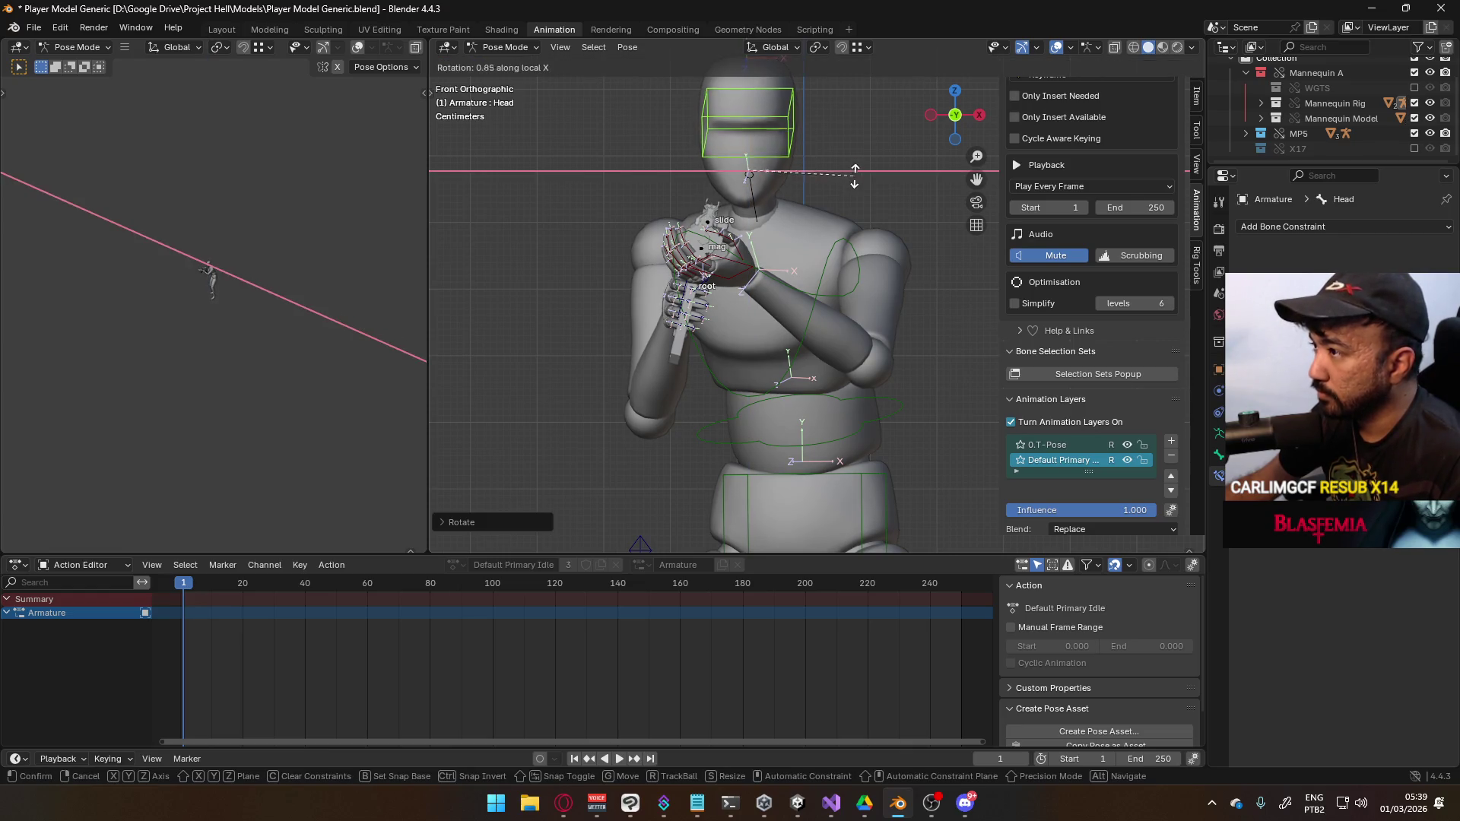
pyautogui.click(855, 157)
# Frame the whole mannequin in perspective and save Player Model Generic.blend
pyautogui.scroll(-3, 715, 281)
pyautogui.moveTo(715, 281)
pyautogui.mouseDown(button='middle')
pyautogui.moveTo(692, 295)
pyautogui.moveTo(911, 275)
pyautogui.mouseUp(button='middle')
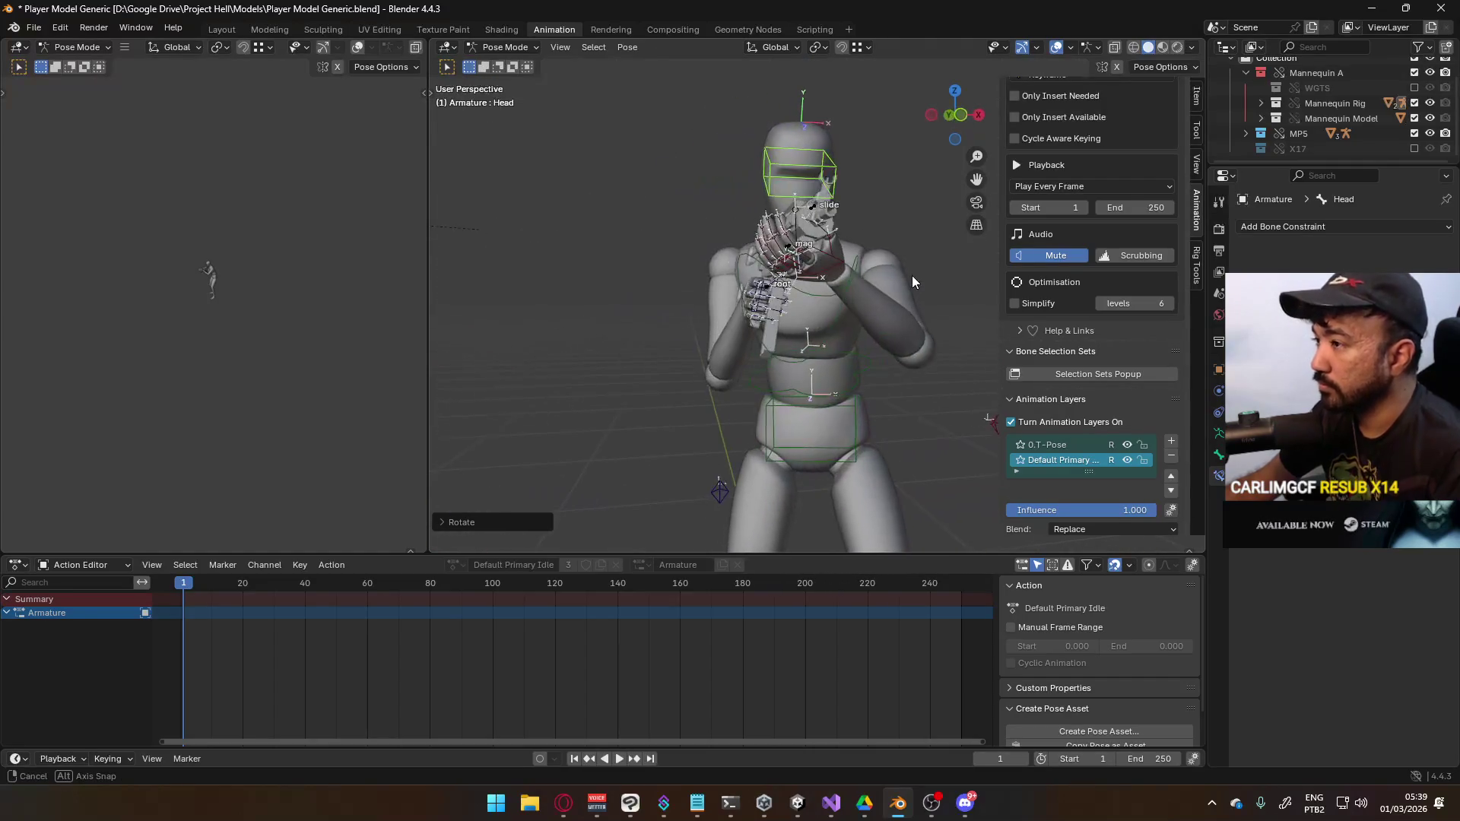
pyautogui.scroll(-3, 846, 363)
pyautogui.scroll(-2, 852, 382)
pyautogui.moveTo(852, 381)
pyautogui.keyDown('shift'); pyautogui.mouseDown(button='middle')
pyautogui.moveTo(802, 289)
pyautogui.moveTo(788, 312)
pyautogui.mouseUp(button='middle'); pyautogui.keyUp('shift')
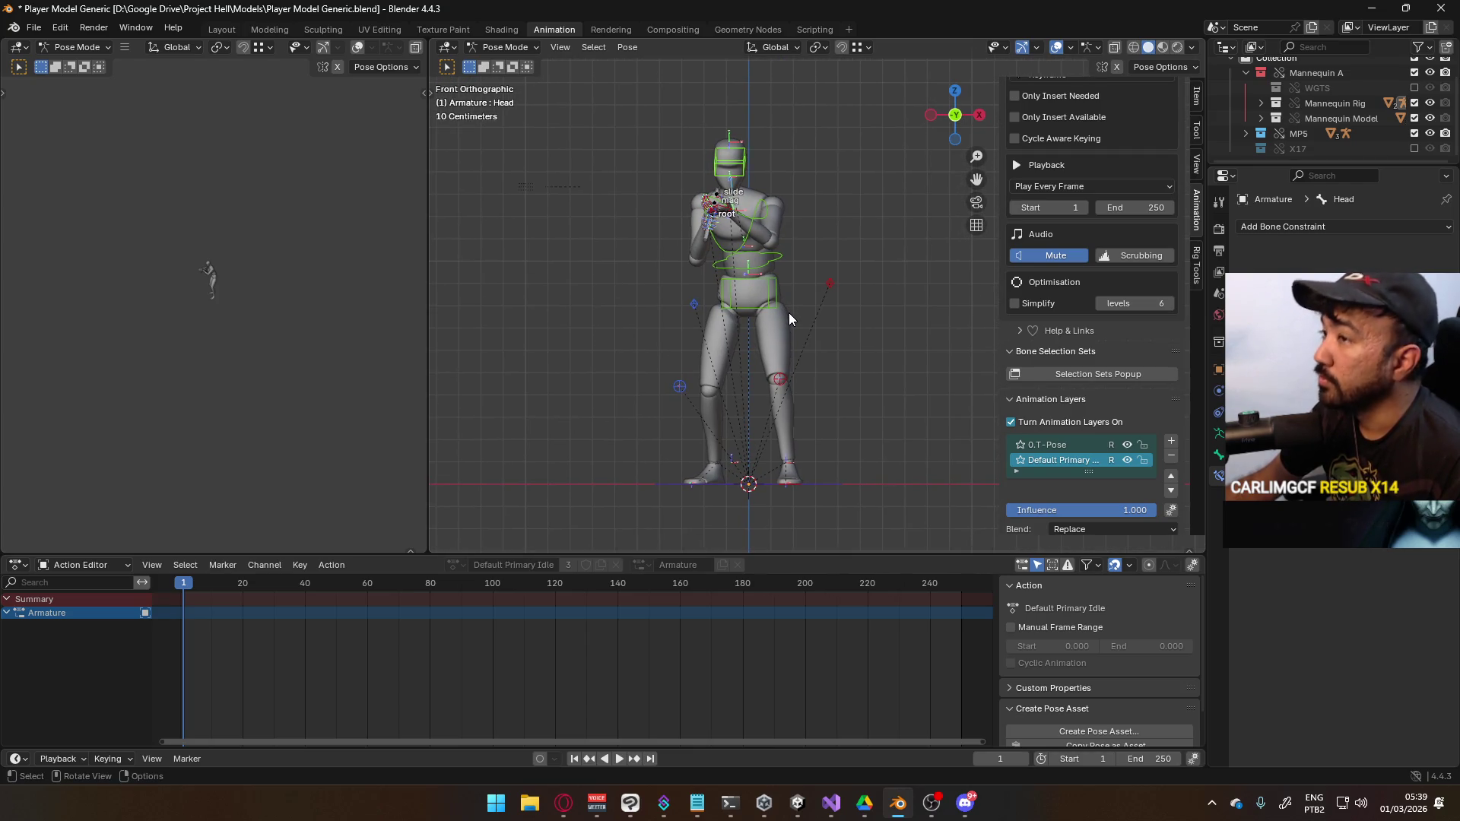
pyautogui.hotkey('ctrl', 's')
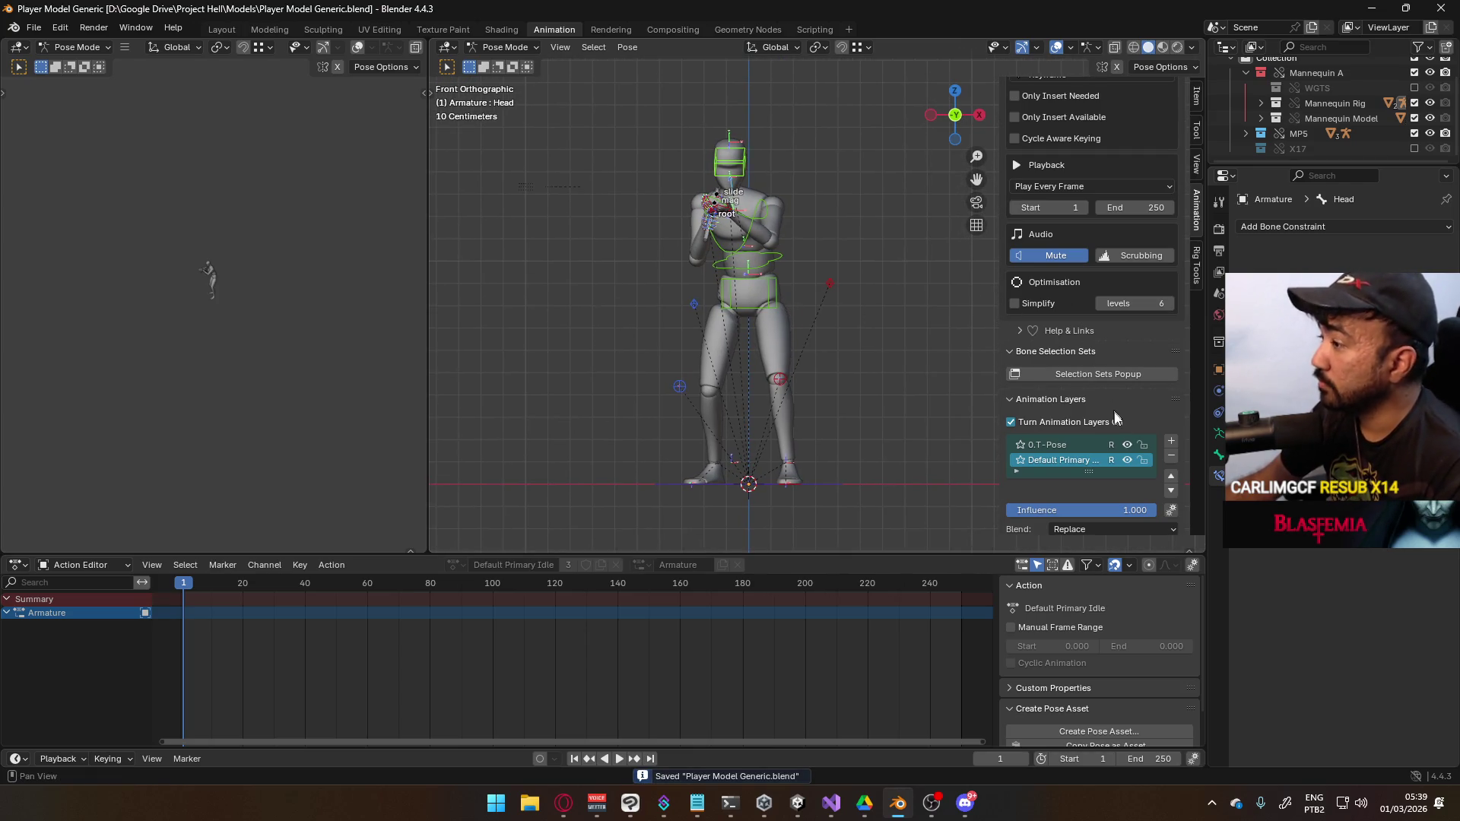
# Key every bone of the idle pose at frame 1
pyautogui.press('i')
pyautogui.keyDown('shift'); pyautogui.moveTo(791, 399); pyautogui.dragTo(806, 364, button='middle'); pyautogui.keyUp('shift')
pyautogui.scroll(1, 806, 363)
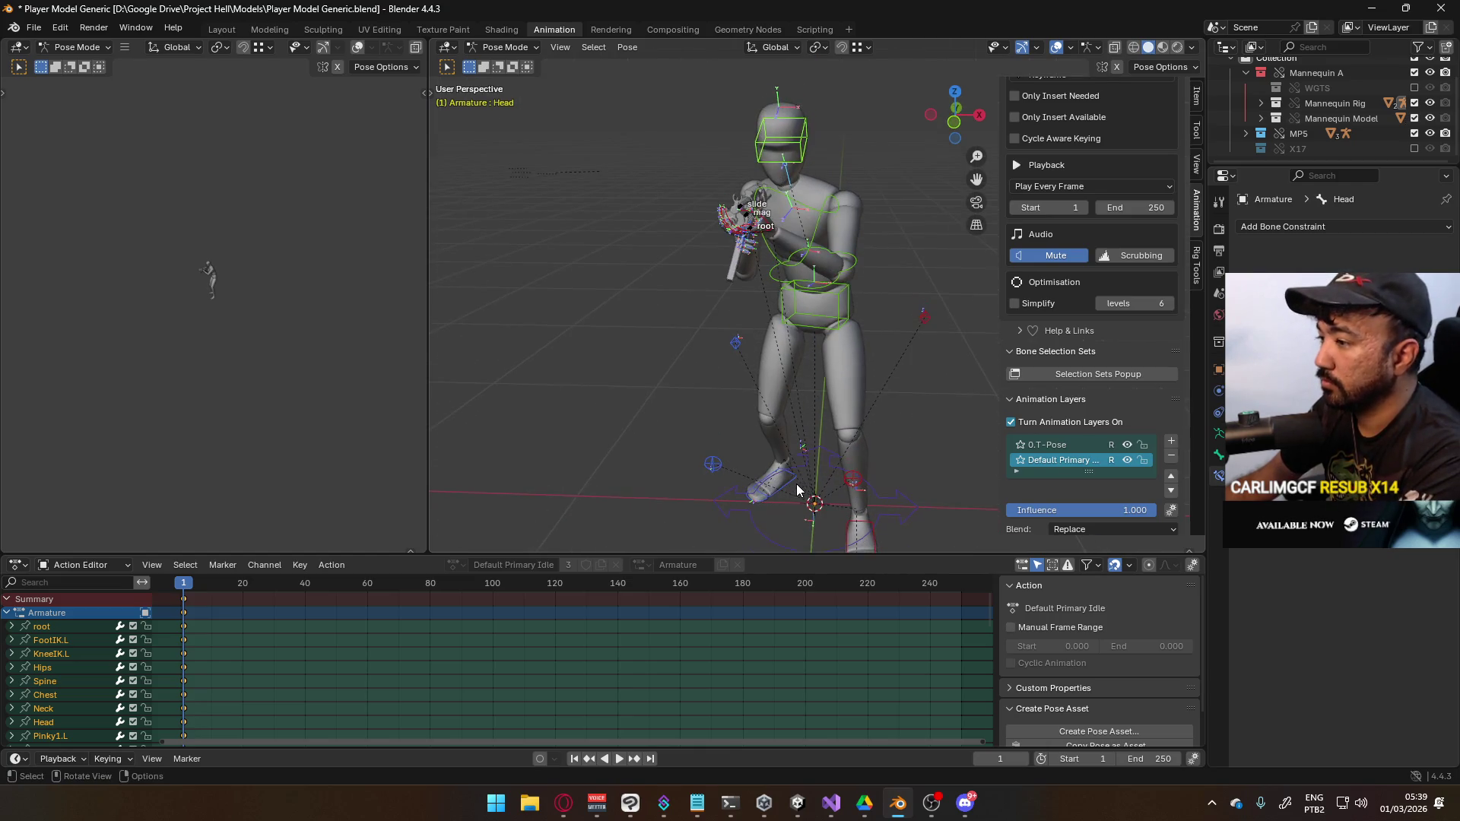
# Shift FootIK.R along X and reposition the KneeIK.R target
pyautogui.click(805, 482)
pyautogui.press('g')
pyautogui.press('x')
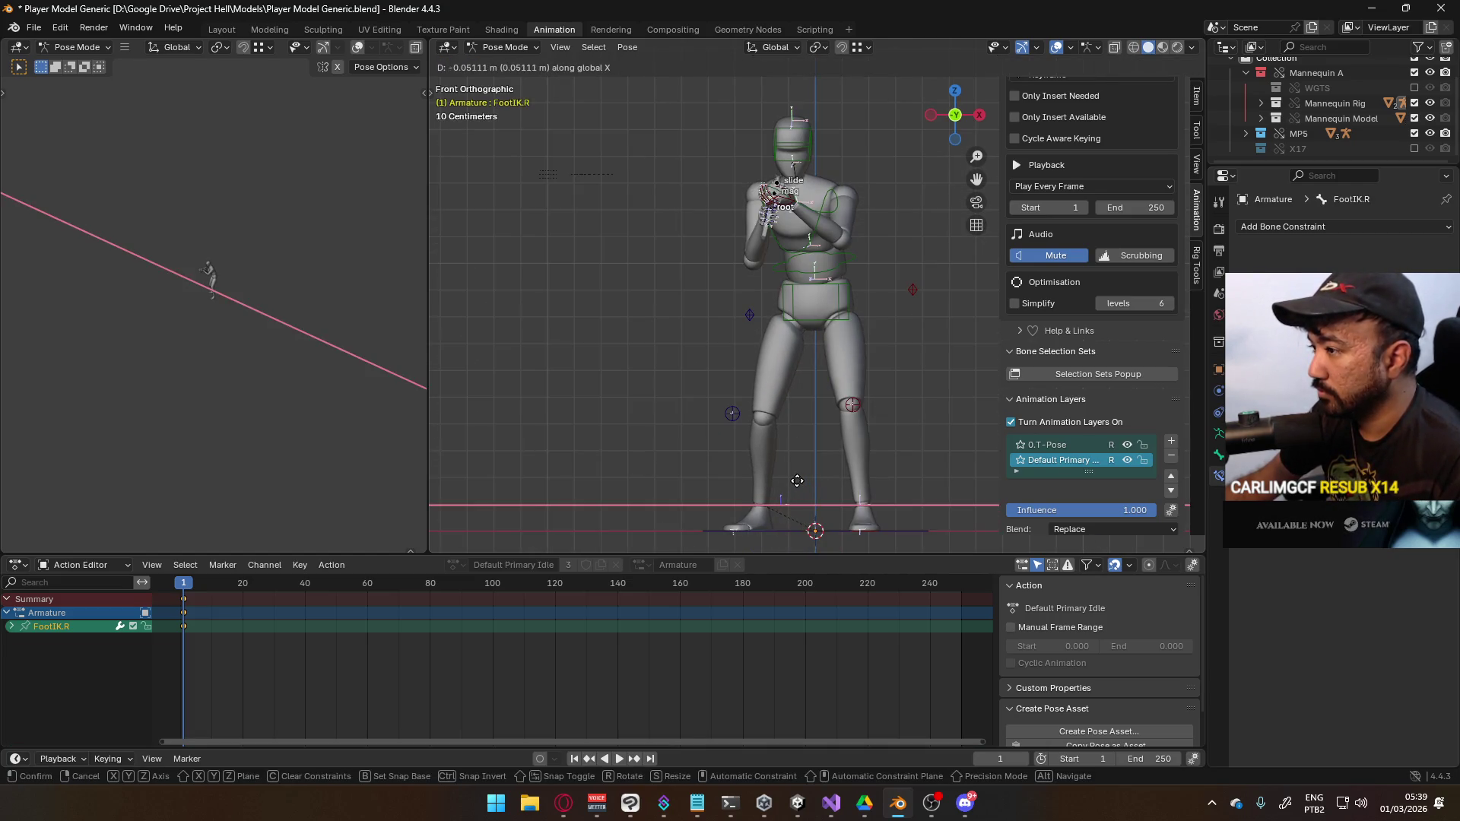
pyautogui.click(733, 430)
pyautogui.click(733, 414)
pyautogui.moveTo(733, 414)
pyautogui.mouseDown(button='middle')
pyautogui.moveTo(805, 379)
pyautogui.moveTo(696, 436)
pyautogui.moveTo(837, 395)
pyautogui.moveTo(824, 415)
pyautogui.moveTo(706, 326)
pyautogui.moveTo(856, 320)
pyautogui.moveTo(684, 304)
pyautogui.moveTo(938, 302)
pyautogui.mouseUp(button='middle')
pyautogui.press('g')
pyautogui.click(768, 392)
# Nudge the ElbowIK.R and ElbowIK.L targets into new positions
pyautogui.click(706, 325)
pyautogui.press('g')
pyautogui.click(862, 321)
pyautogui.click(705, 295)
pyautogui.press('g')
pyautogui.click(734, 301)
pyautogui.click(739, 302)
pyautogui.press('g')
pyautogui.click(718, 299)
# Save the file and add a new animation layer from the right side view
pyautogui.hotkey('ctrl', 's')
pyautogui.keyDown('shift'); pyautogui.moveTo(837, 334); pyautogui.dragTo(756, 340, button='middle'); pyautogui.keyUp('shift')
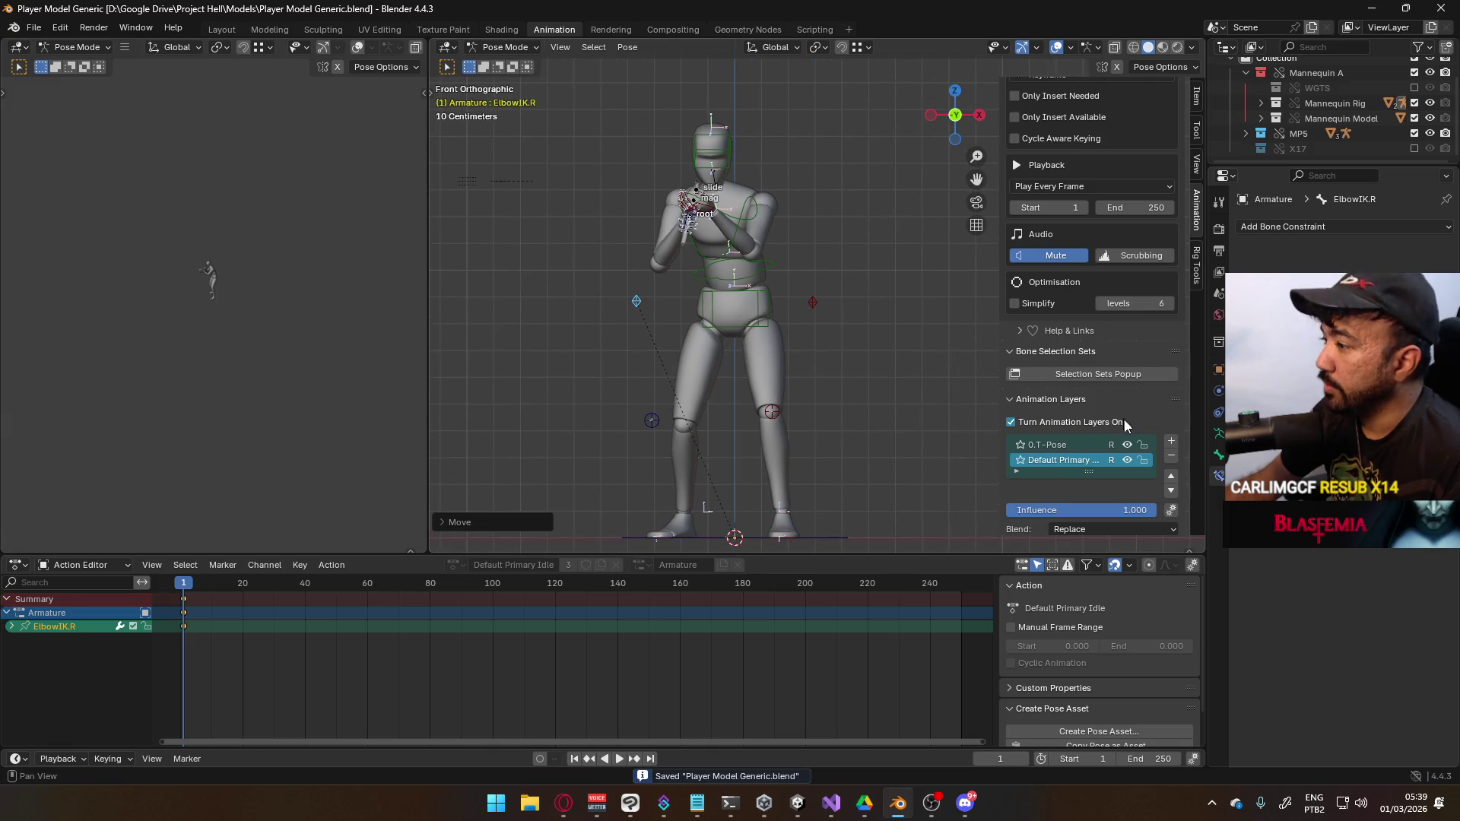
pyautogui.scroll(-2, 1118, 426)
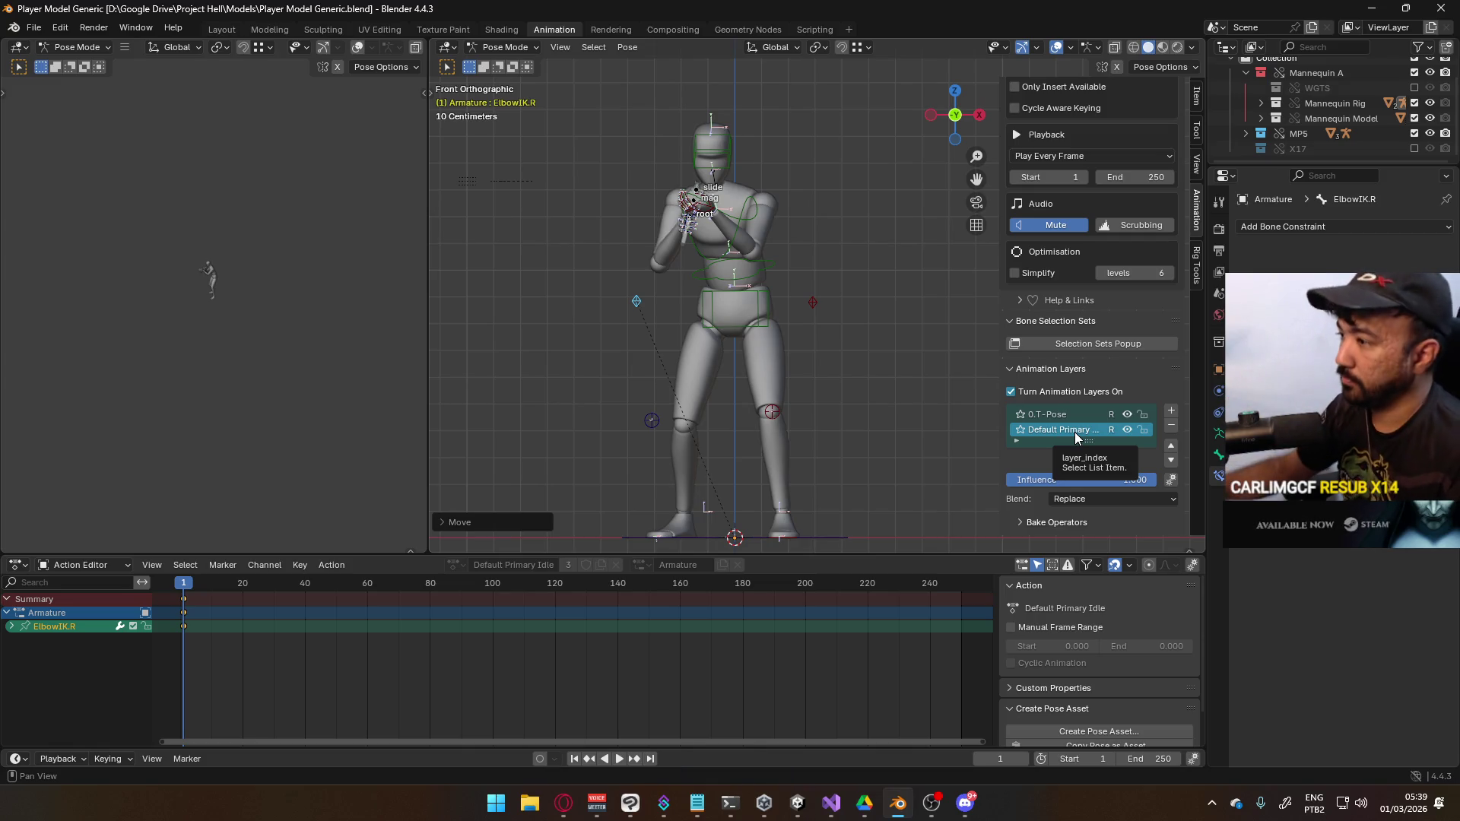
pyautogui.press('KP_3')
pyautogui.click(1172, 411)
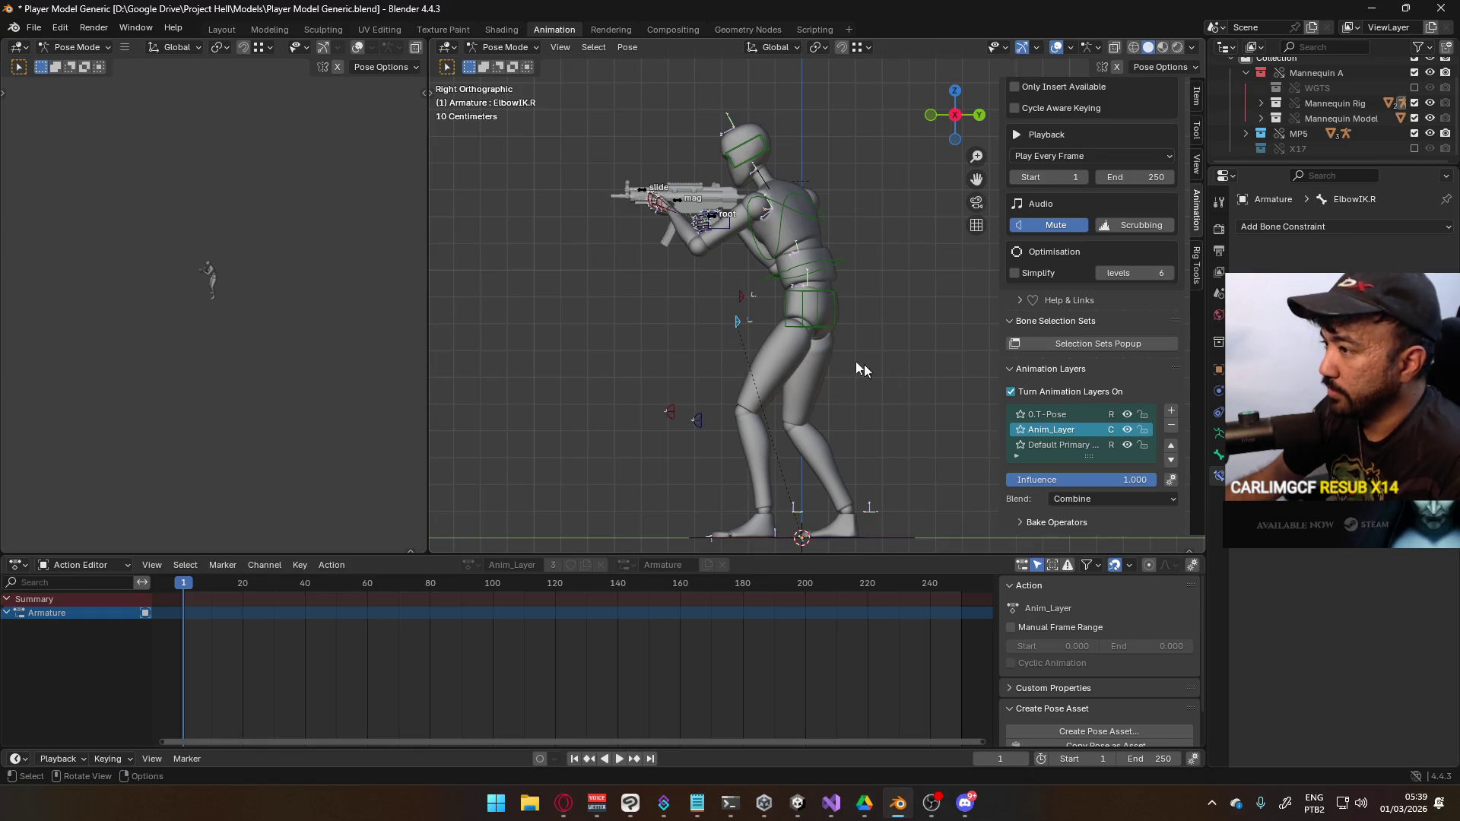
# Select all bones and key them at frame 1, then undo and redo the insertion
pyautogui.click(818, 329)
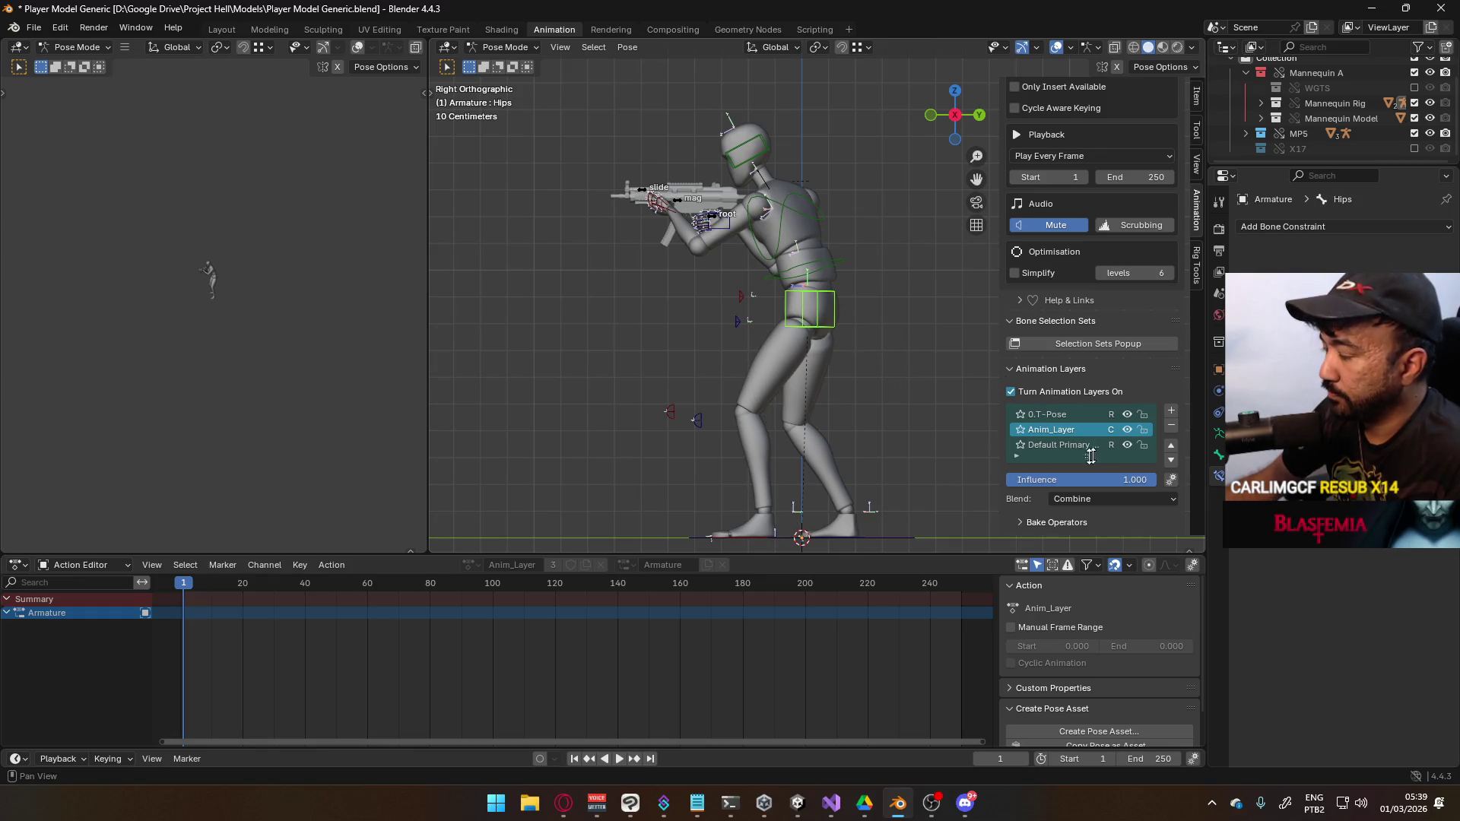
pyautogui.keyDown('shift'); pyautogui.moveTo(811, 469); pyautogui.dragTo(806, 473, button='middle'); pyautogui.keyUp('shift')
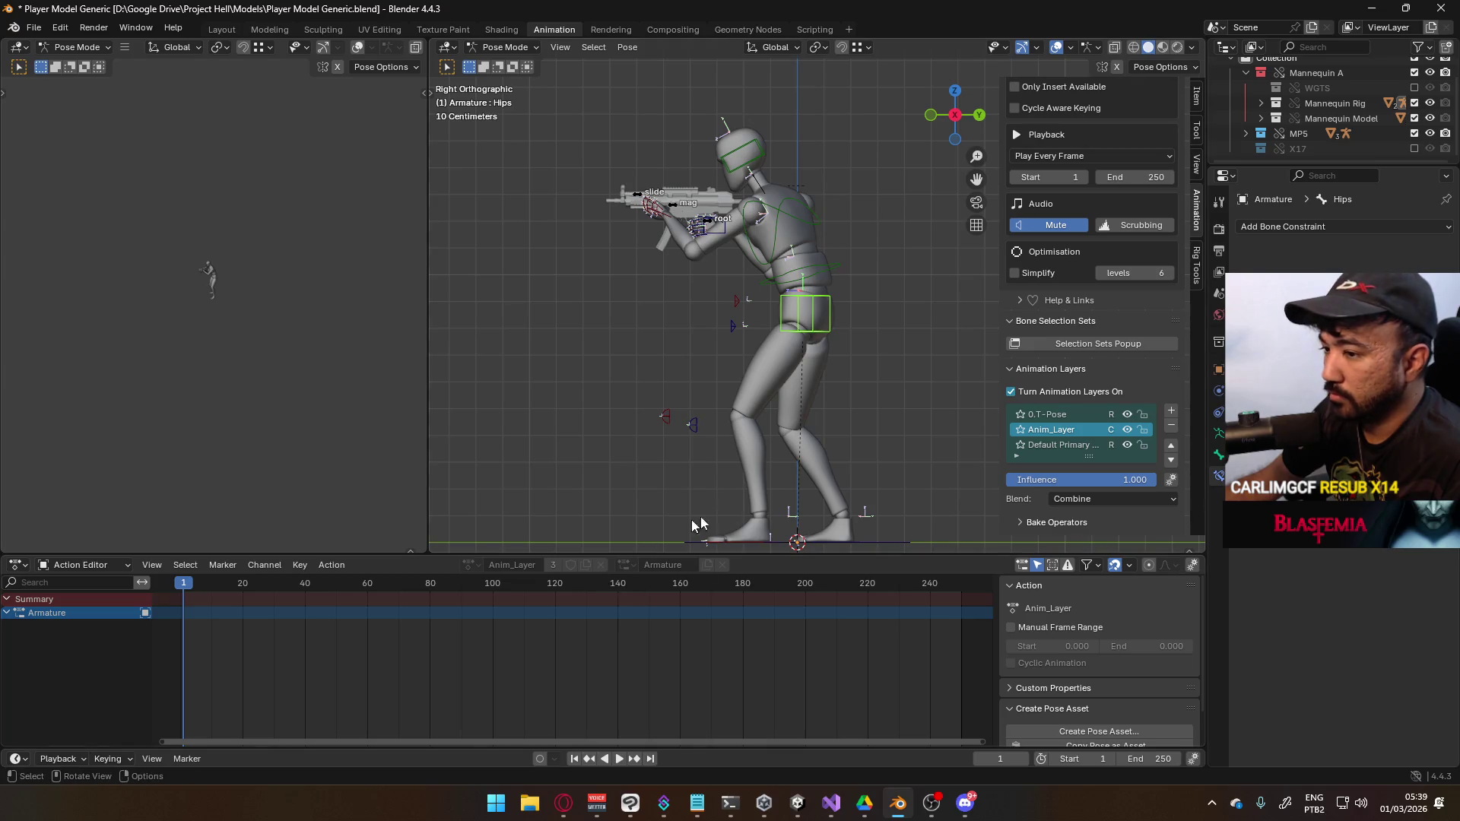
pyautogui.press('a')
pyautogui.press('i')
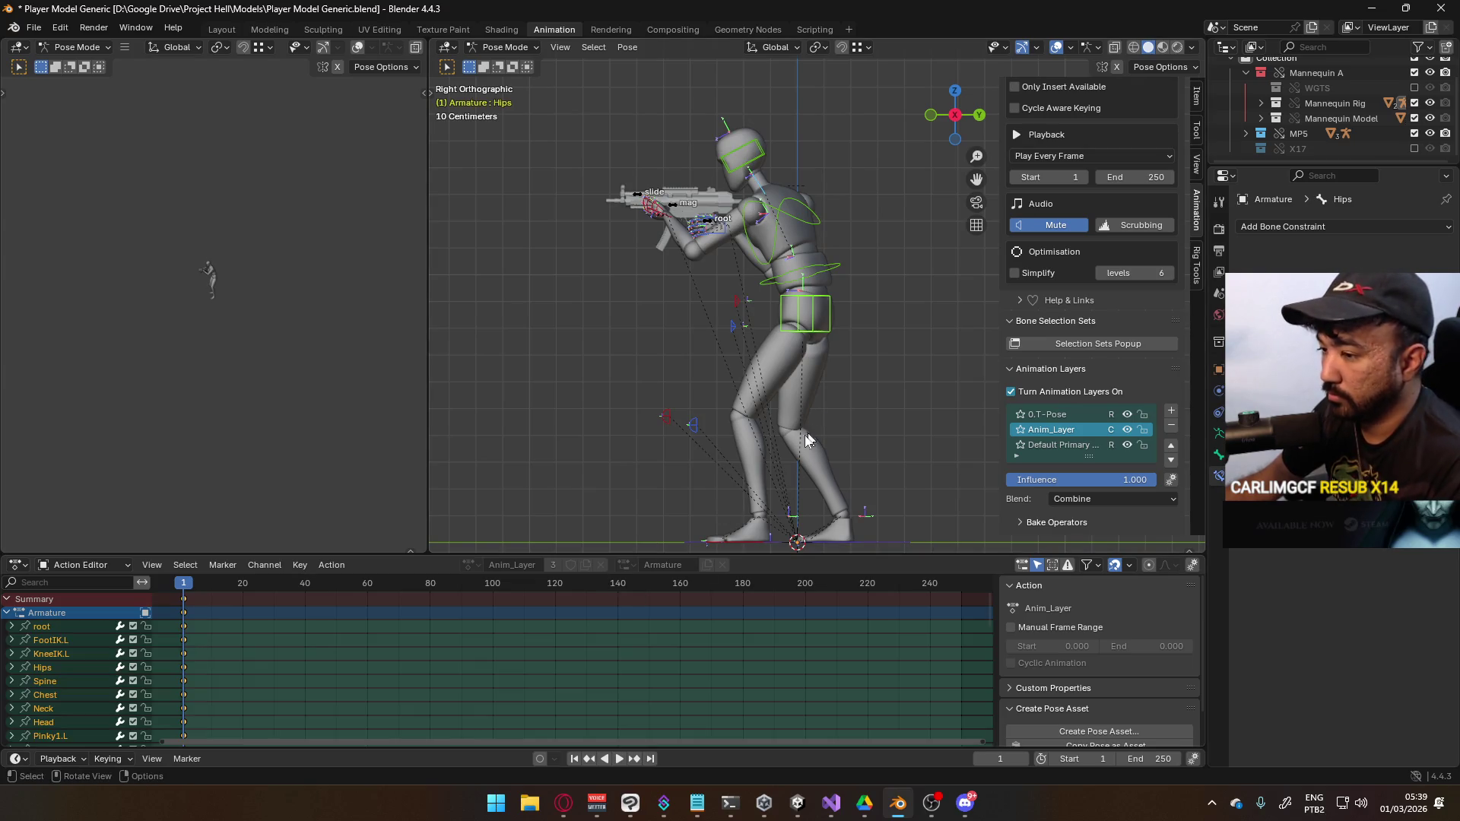
pyautogui.hotkey('ctrl', 'z')
pyautogui.hotkey('ctrl', 'z')
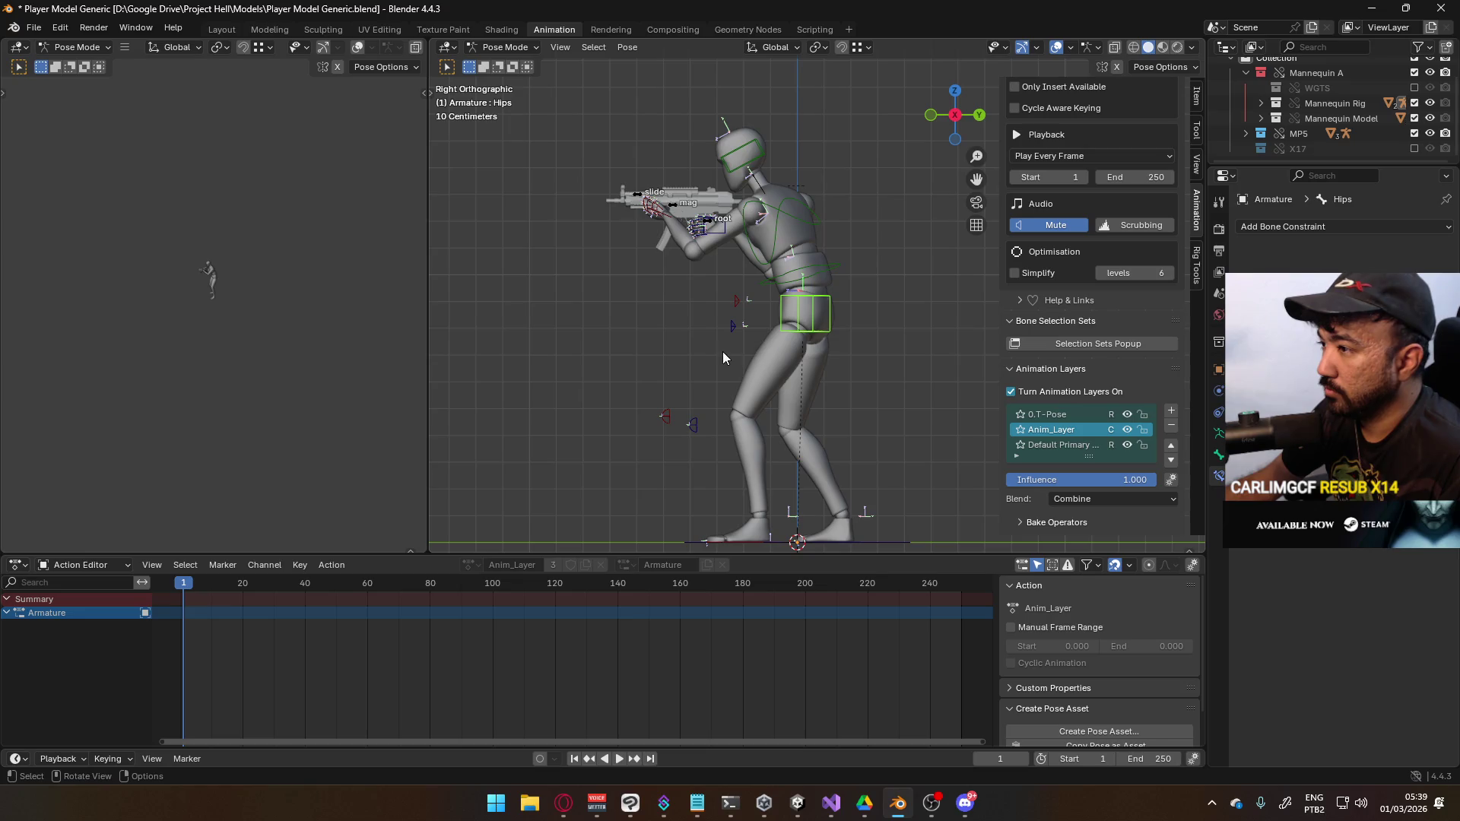
pyautogui.moveTo(723, 351); pyautogui.dragTo(707, 334, button='middle')
pyautogui.hotkey('ctrl', 'shift', 'z')
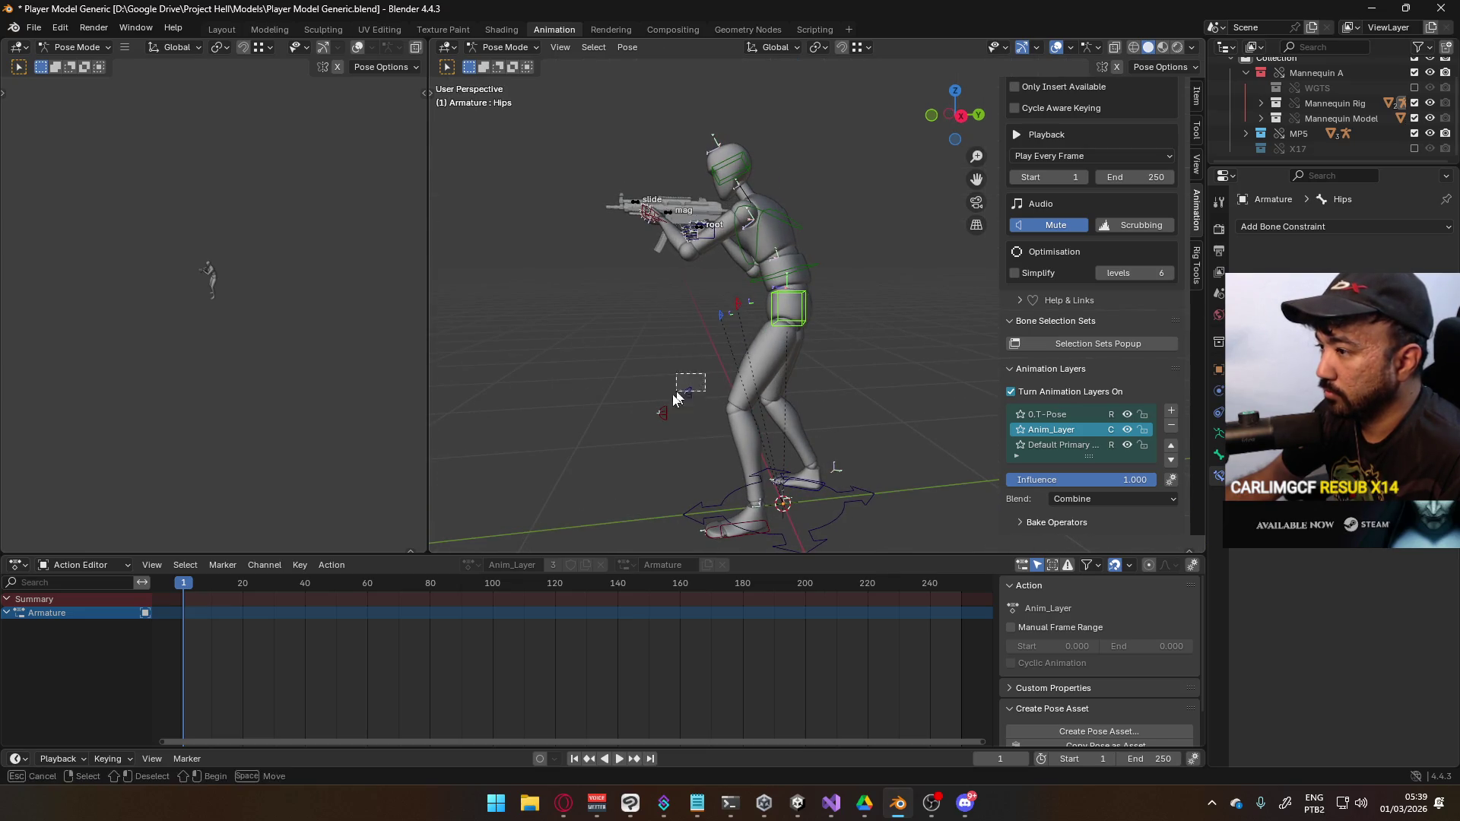
# Key every rig bone at frame 1 on Anim_Layer
pyautogui.click(808, 483)
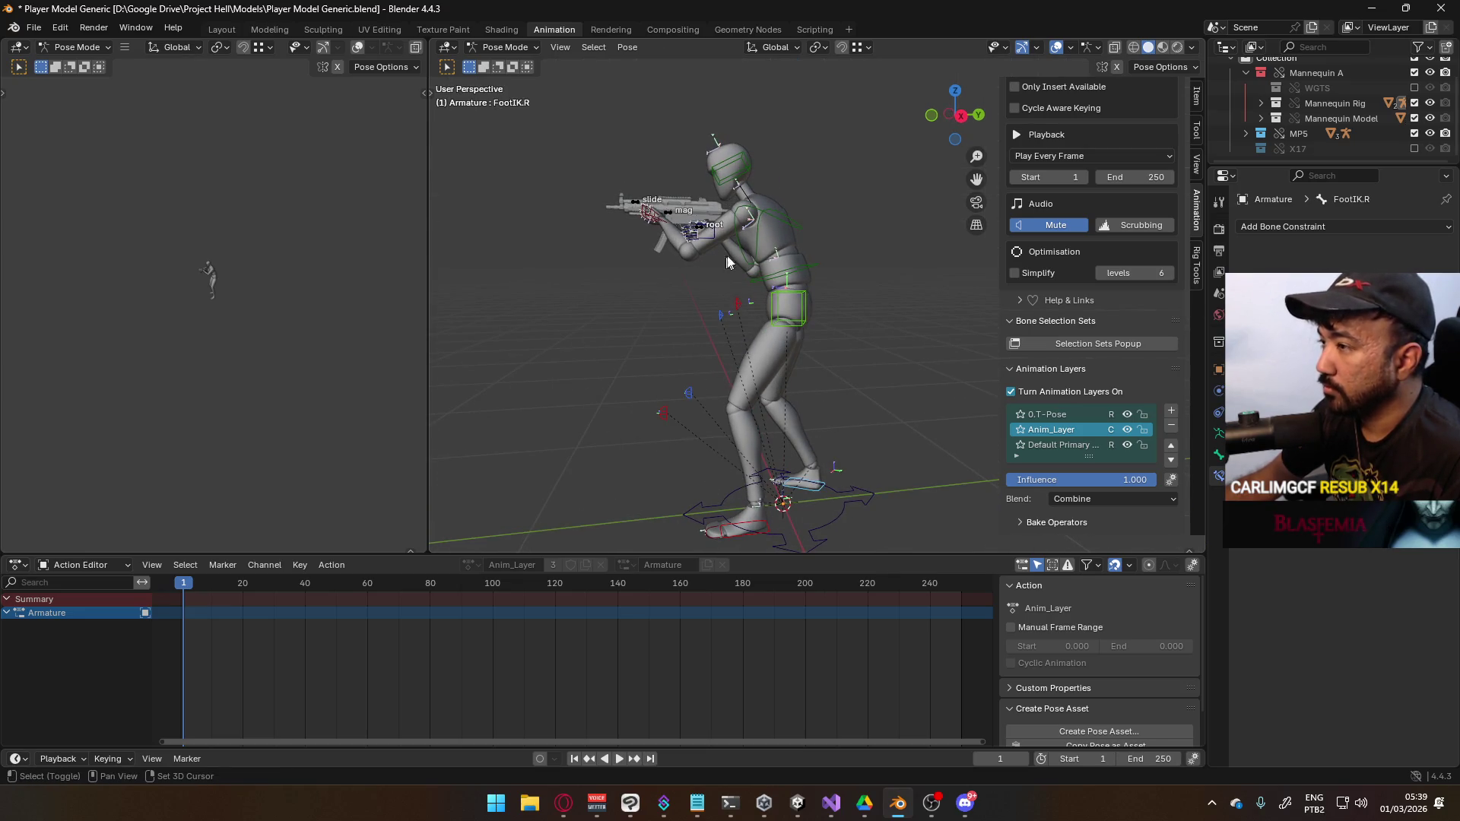
pyautogui.click(665, 227)
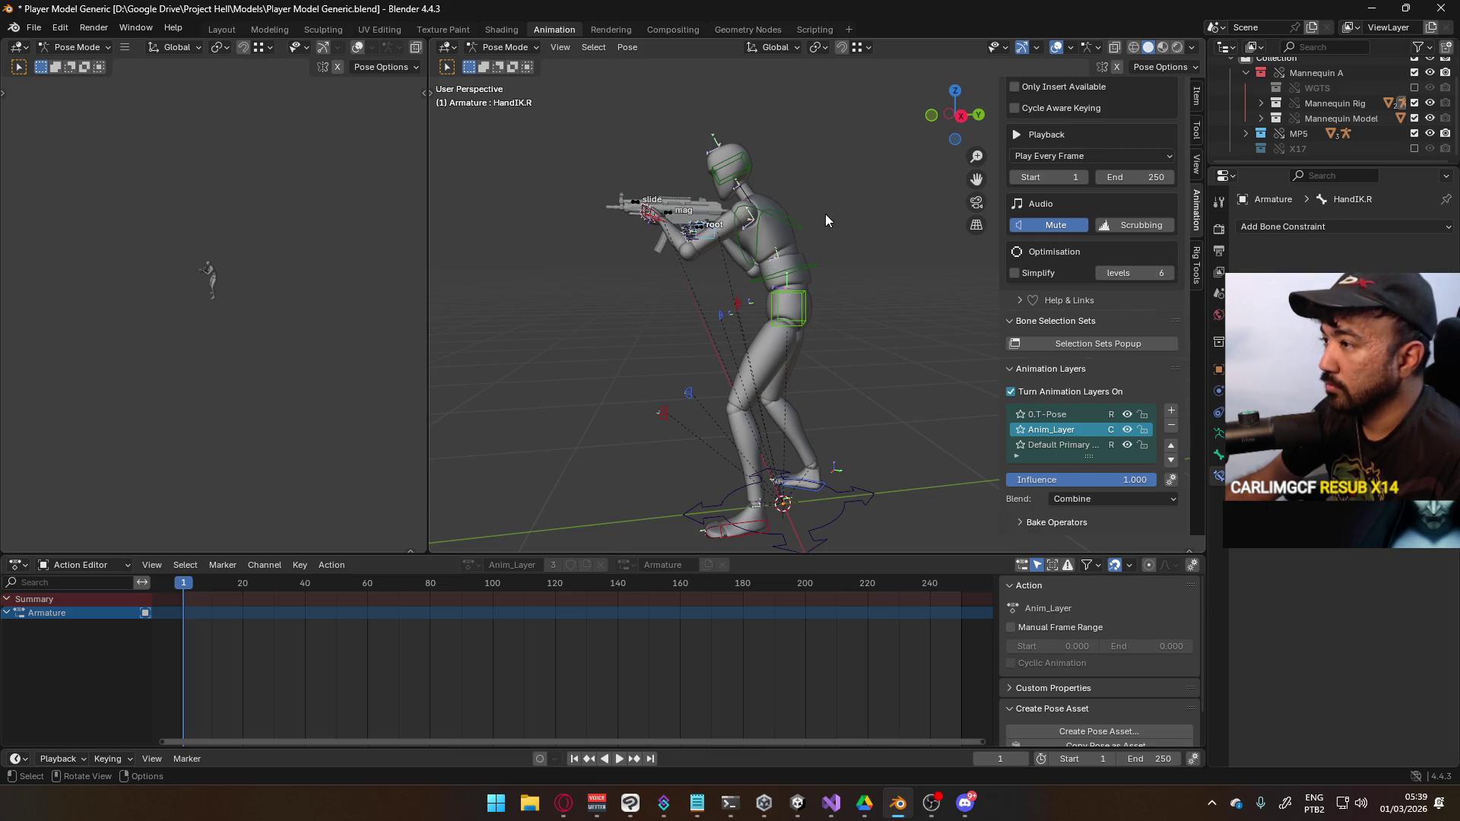
pyautogui.press('a')
pyautogui.press('i')
pyautogui.press('KP_3')
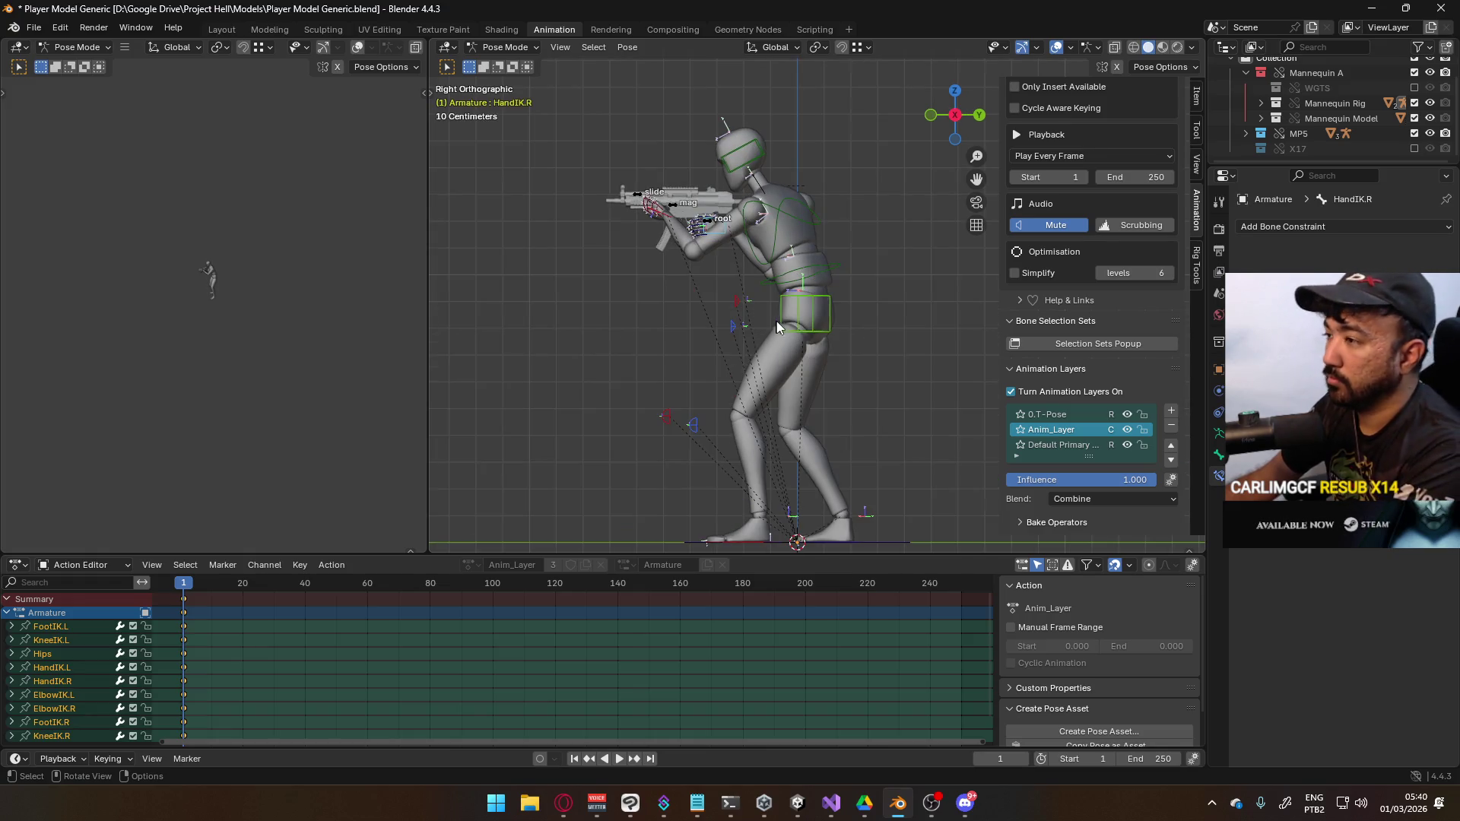
pyautogui.click(826, 329)
pyautogui.moveTo(819, 363)
pyautogui.keyDown('shift'); pyautogui.mouseDown(button='middle')
pyautogui.moveTo(756, 272)
pyautogui.moveTo(750, 329)
pyautogui.mouseUp(button='middle'); pyautogui.keyUp('shift')
# Move FootIK.L forward and rotate it toe-up
pyautogui.click(698, 505)
pyautogui.click(698, 507)
pyautogui.press('g')
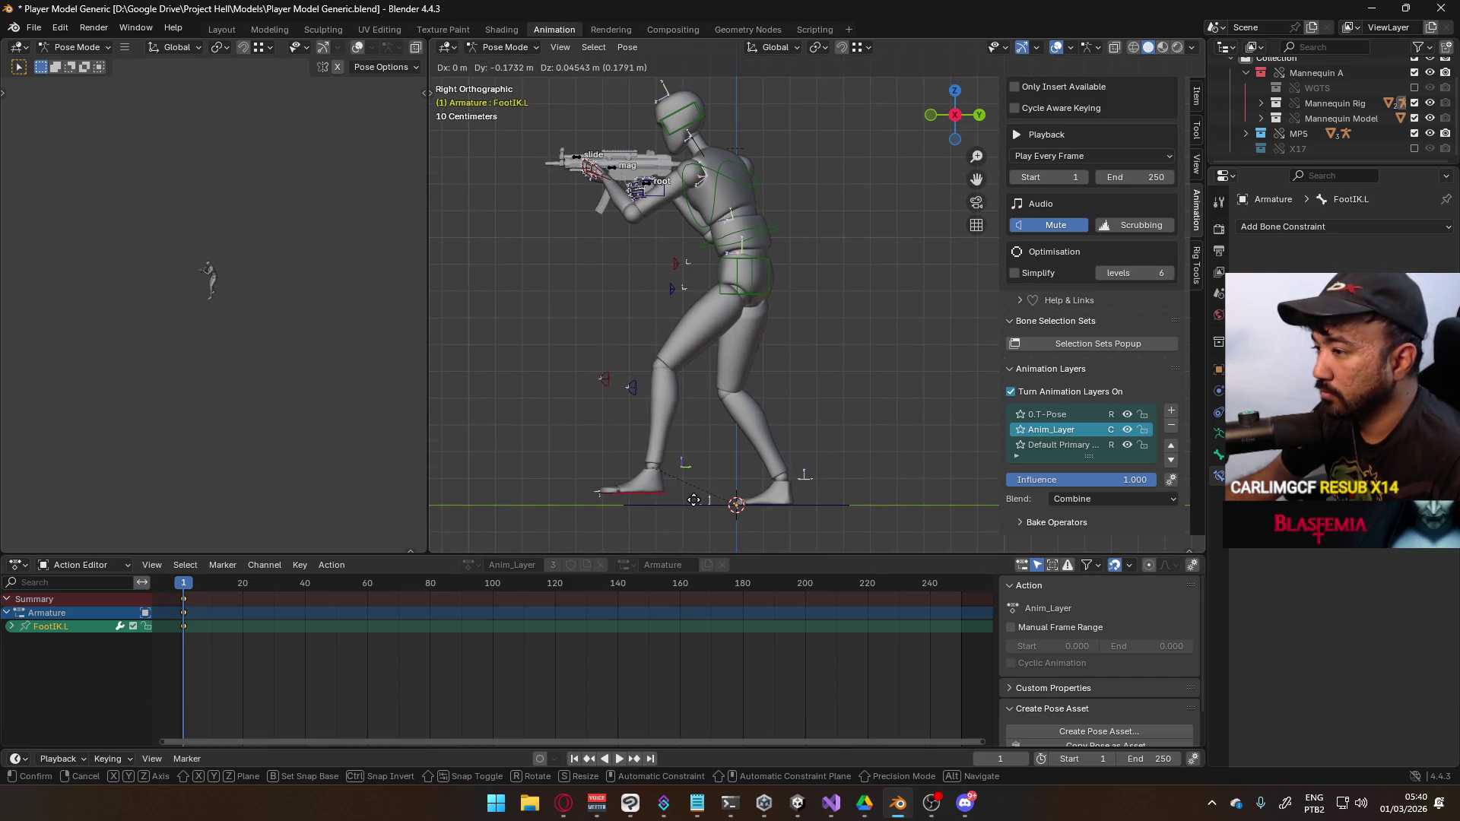
pyautogui.click(695, 505)
pyautogui.press('r')
pyautogui.click(715, 487)
pyautogui.press('g')
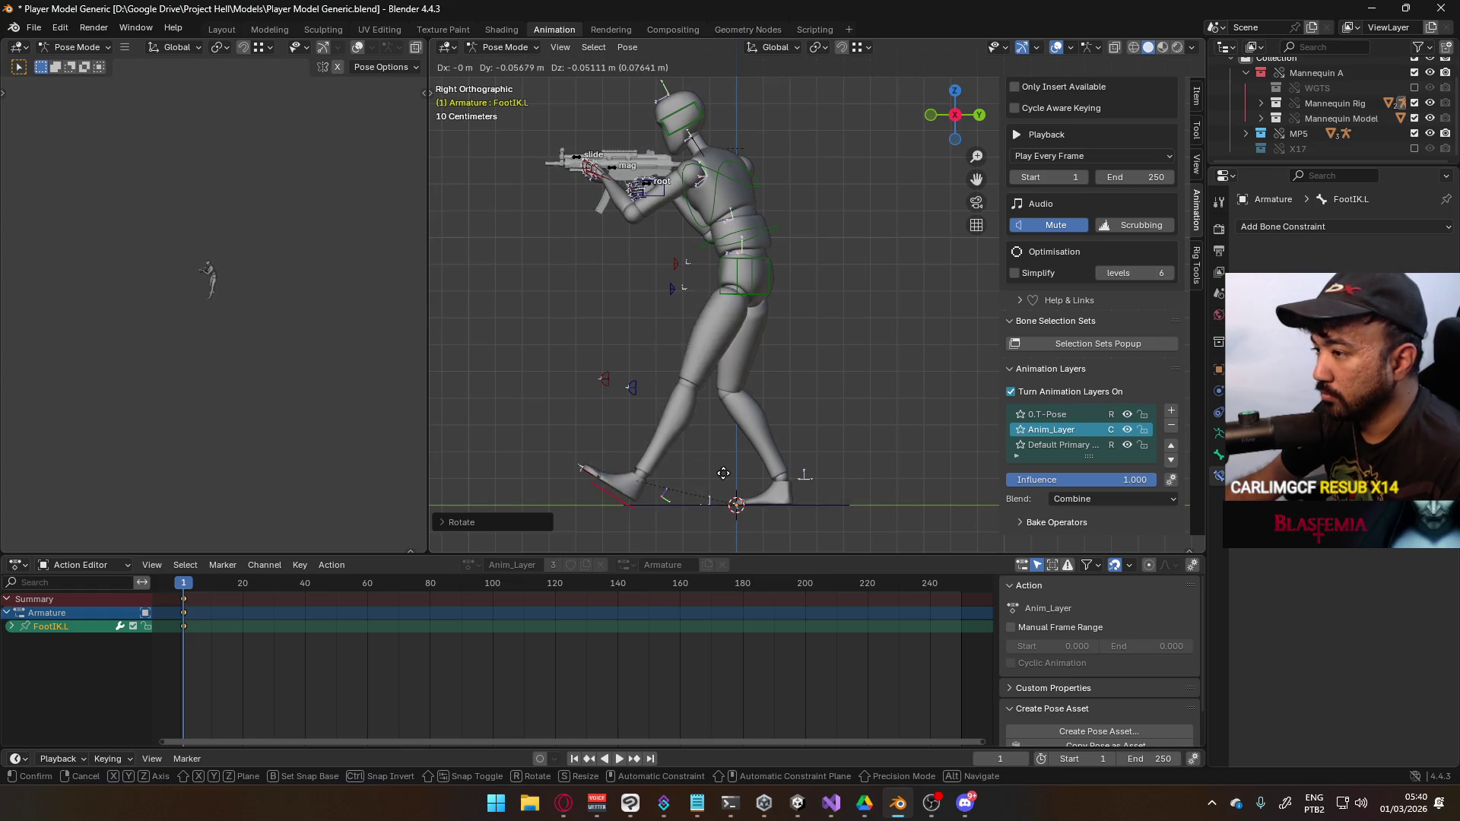
pyautogui.click(744, 467)
pyautogui.press('r')
pyautogui.rightClick(793, 458)
pyautogui.moveTo(793, 458)
pyautogui.mouseDown(button='middle')
pyautogui.moveTo(814, 481)
pyautogui.moveTo(762, 445)
pyautogui.mouseUp(button='middle')
# In front view, reposition FootIK.L and move the KneeIK.L target
pyautogui.click(762, 446)
pyautogui.press('KP_1')
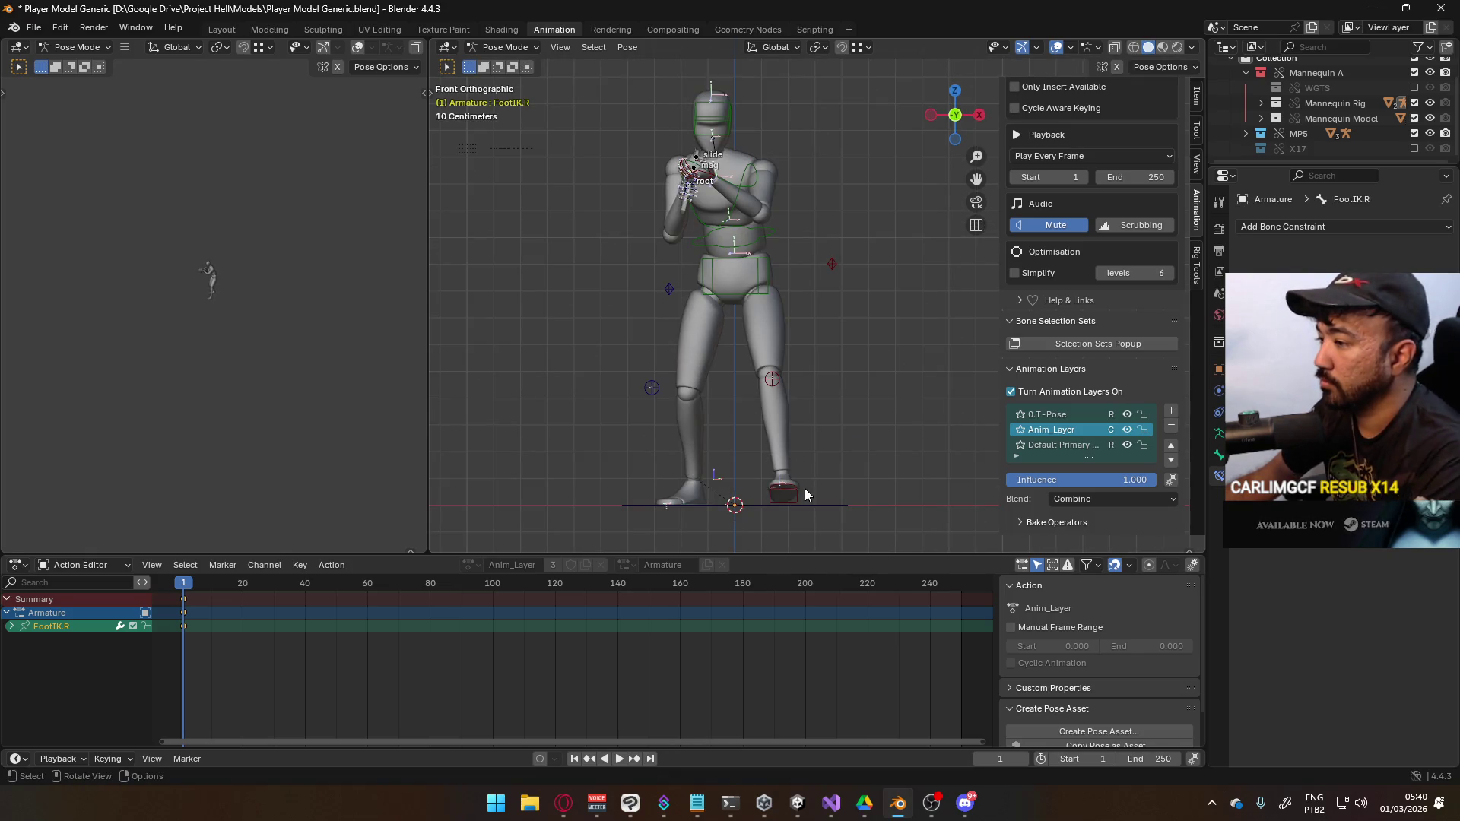
pyautogui.click(794, 500)
pyautogui.press('g')
pyautogui.click(773, 500)
pyautogui.click(772, 379)
pyautogui.press('g')
pyautogui.click(815, 402)
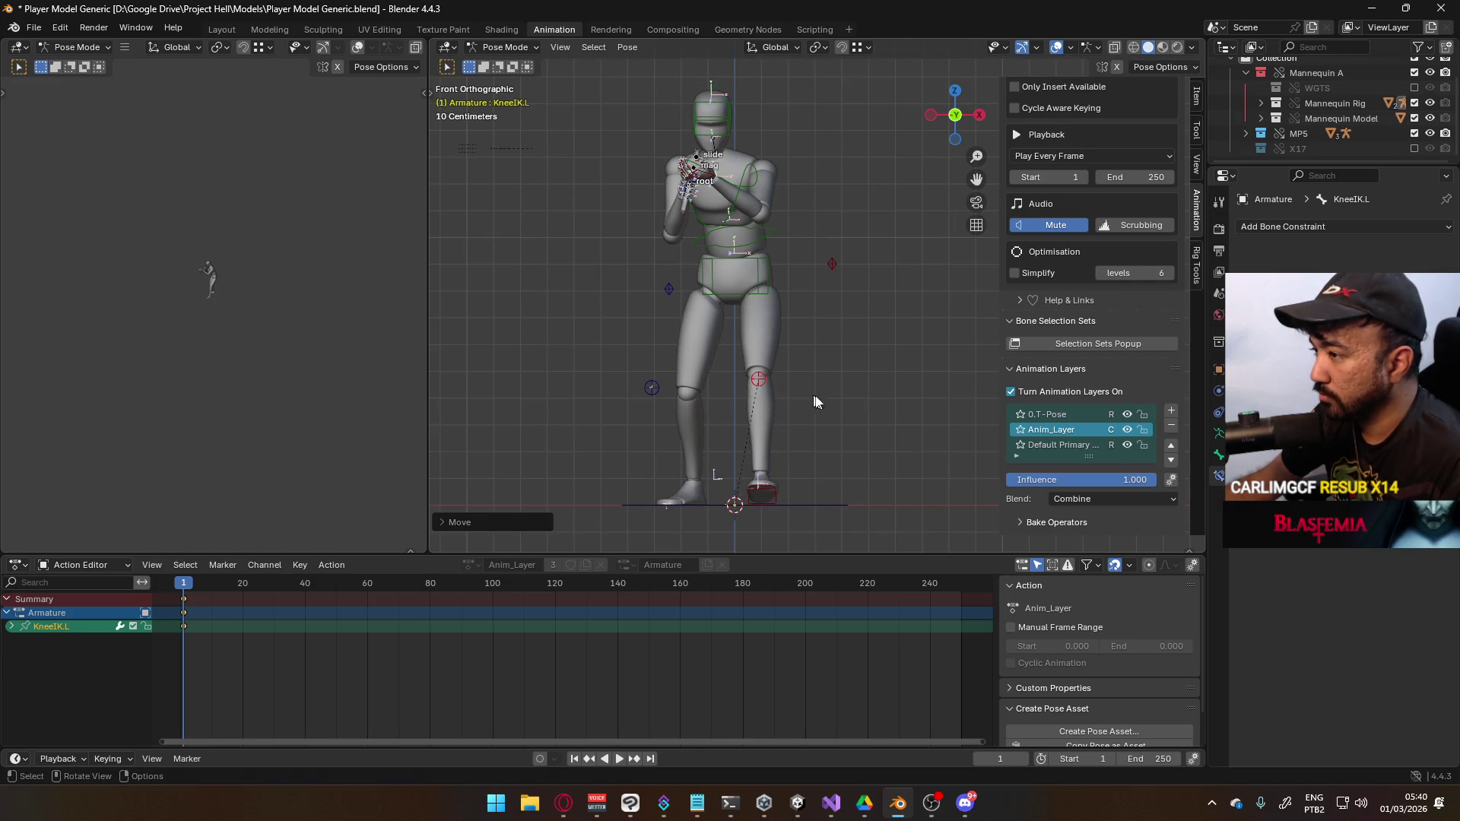
# In right side view, raise FootIK.R behind and rotate it heel-up
pyautogui.click(768, 502)
pyautogui.moveTo(703, 491); pyautogui.dragTo(744, 523, button='middle')
pyautogui.press('KP_1')
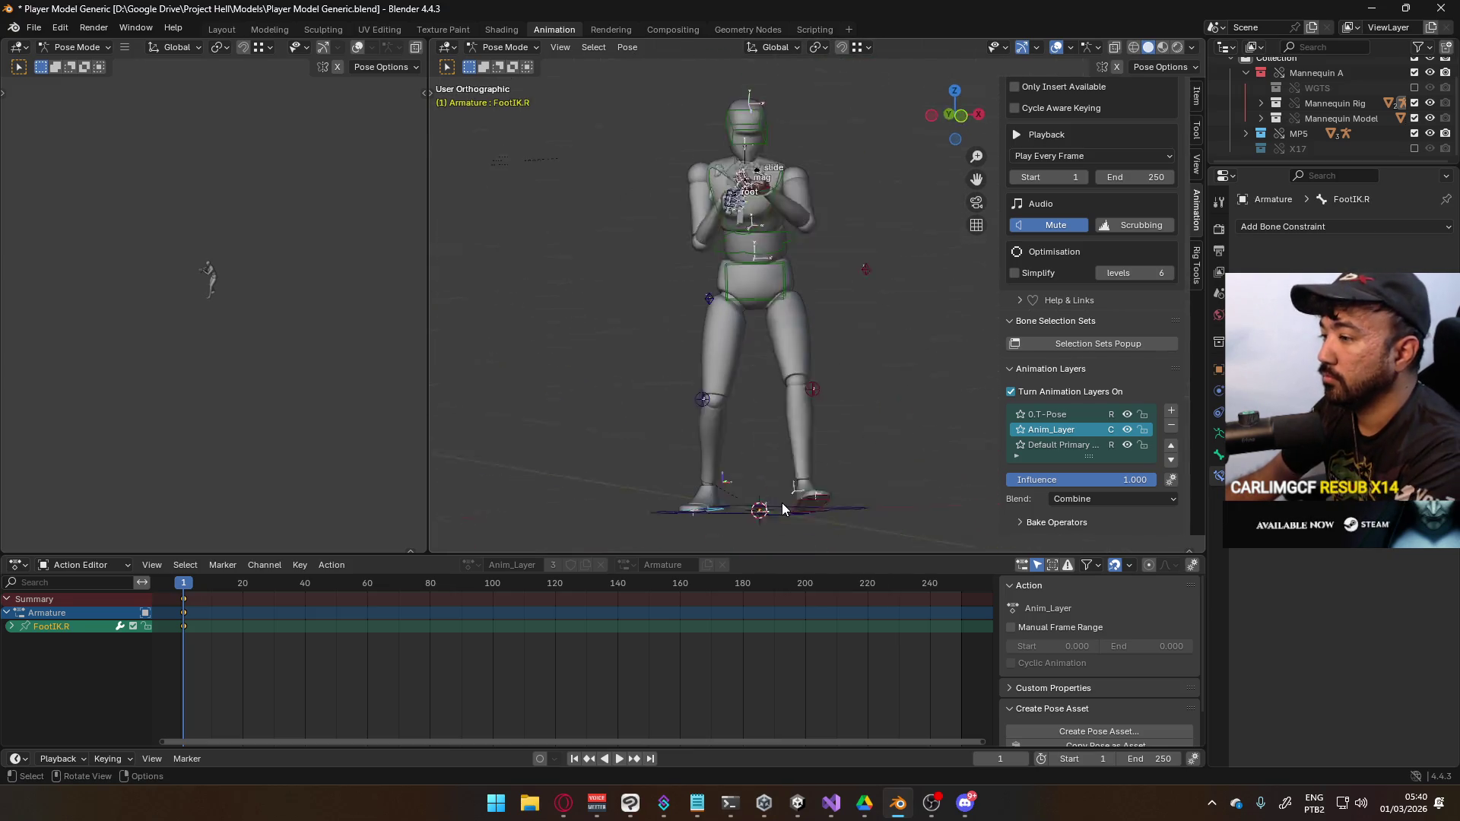
pyautogui.press('KP_3')
pyautogui.press('g')
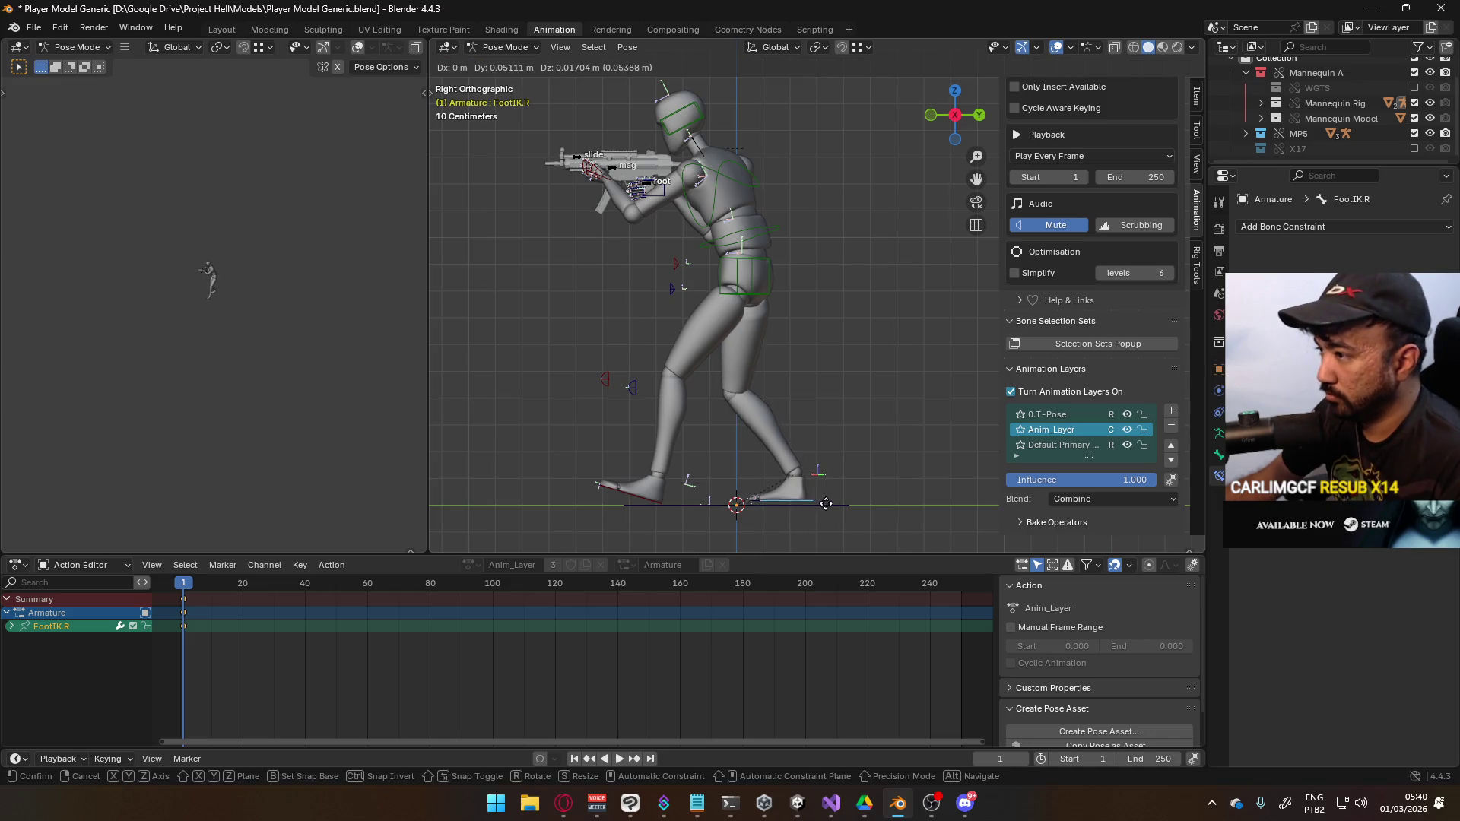
pyautogui.click(835, 479)
pyautogui.press('r')
pyautogui.click(835, 469)
pyautogui.press('g')
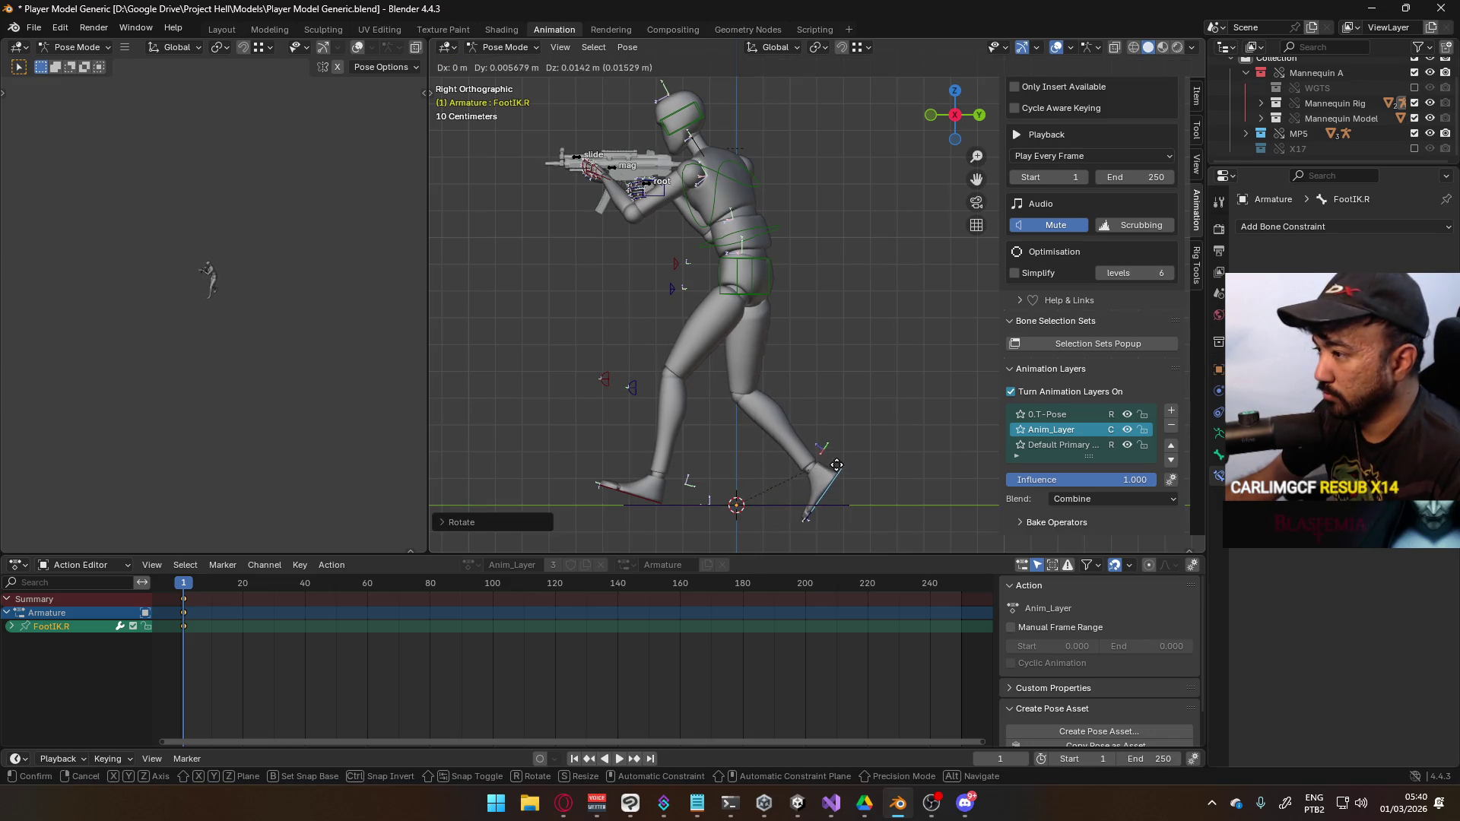
pyautogui.click(850, 457)
pyautogui.press('KP_1')
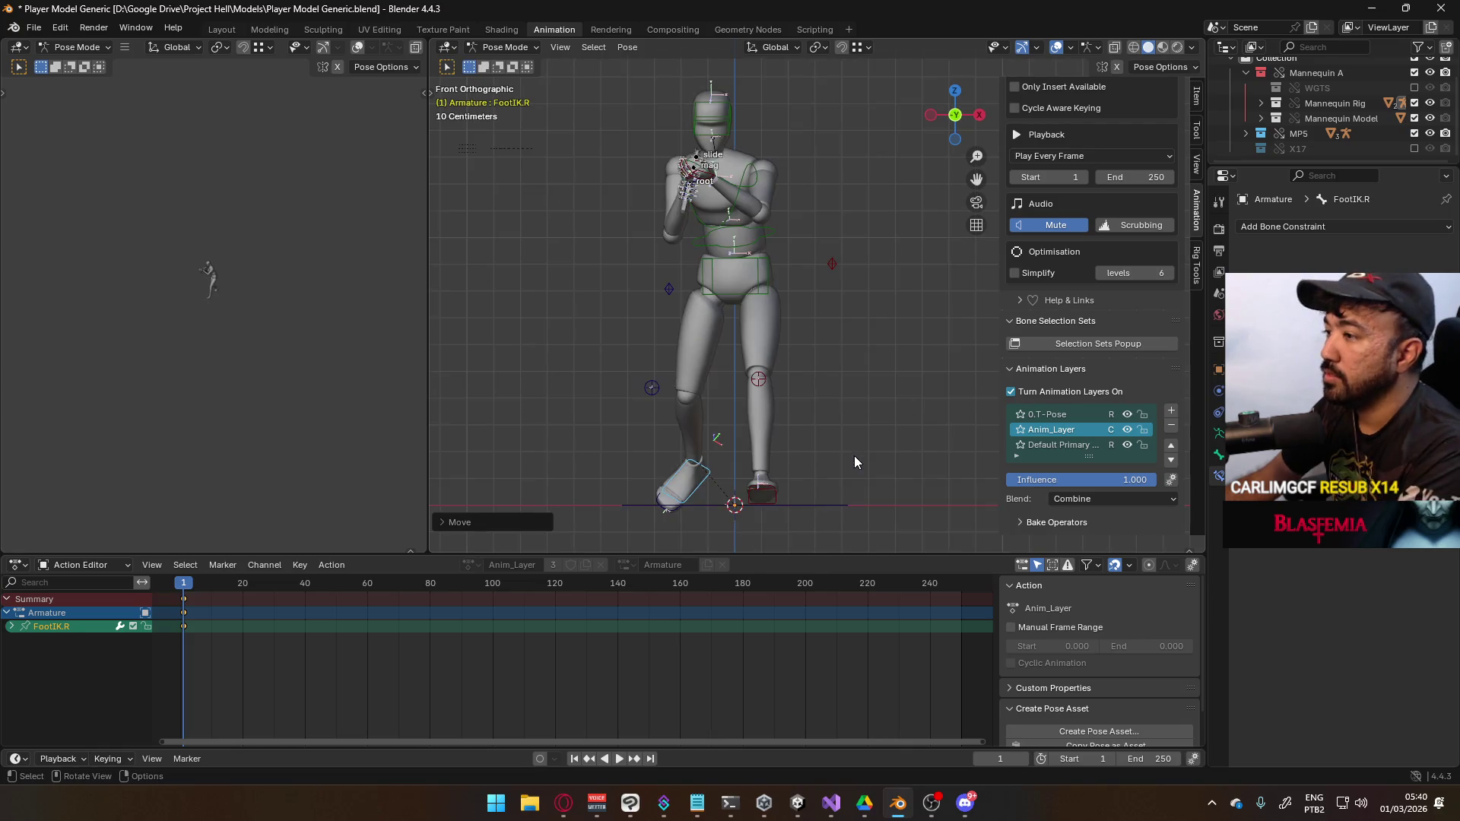
# Angle FootIK.R with rotations around its Z and Y axes
pyautogui.press('r')
pyautogui.click(760, 457)
pyautogui.press('r')
pyautogui.press('z')
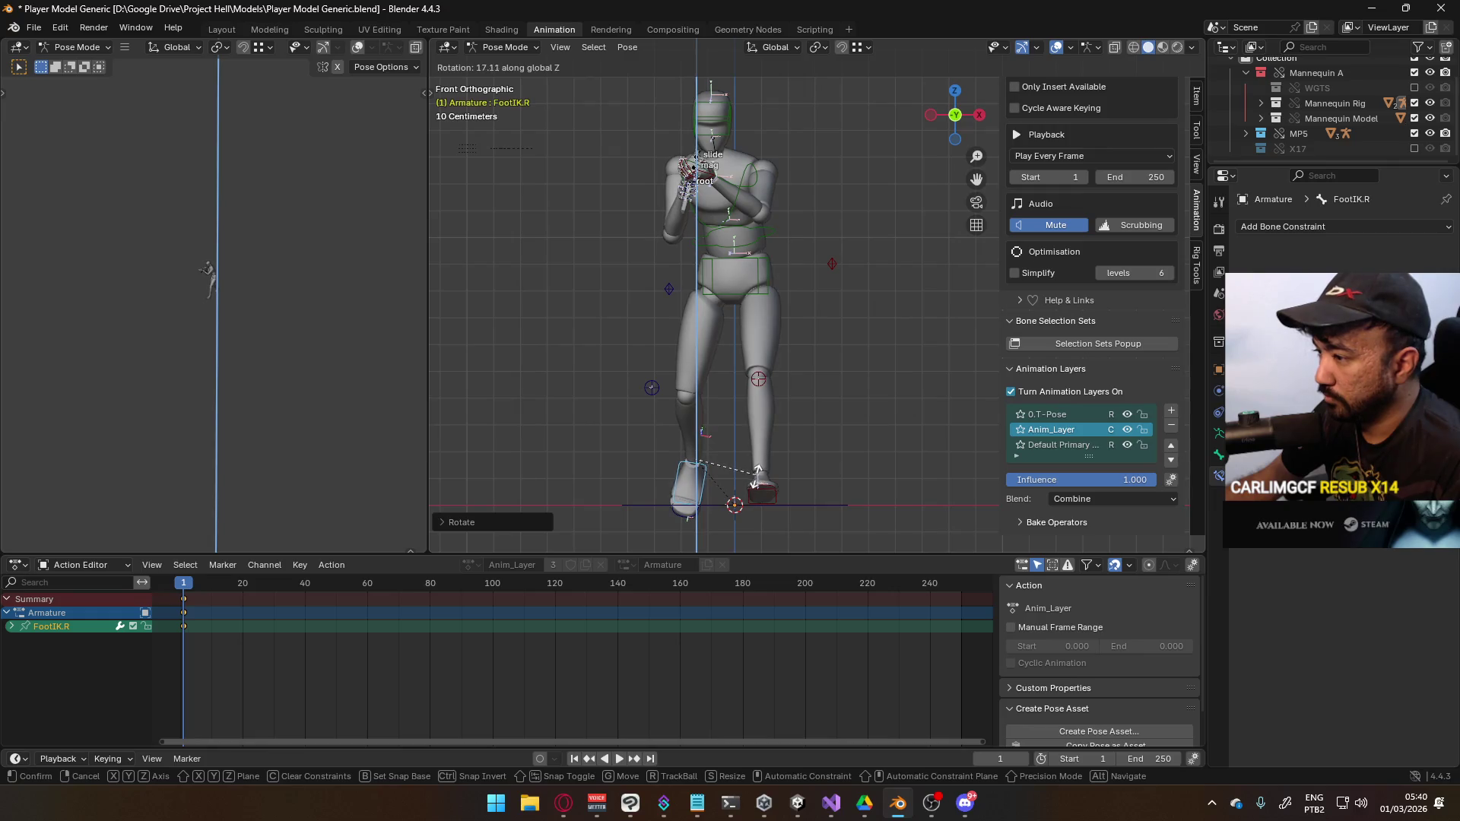
pyautogui.press('y')
pyautogui.press('y')
pyautogui.click(761, 462)
pyautogui.press('g')
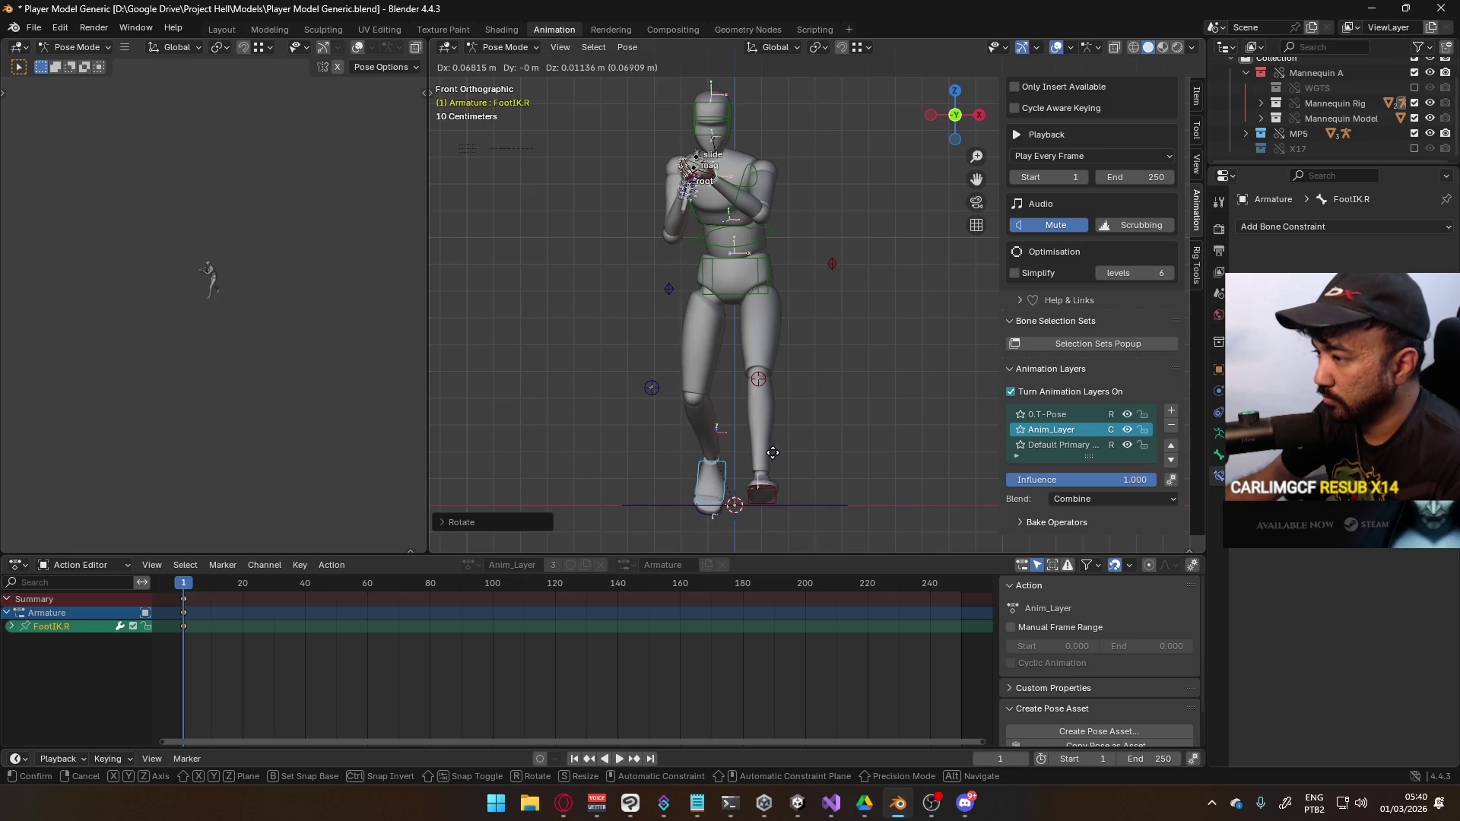
pyautogui.press('Escape')
# Move the KneeIK.R pole target to a new position
pyautogui.click(650, 389)
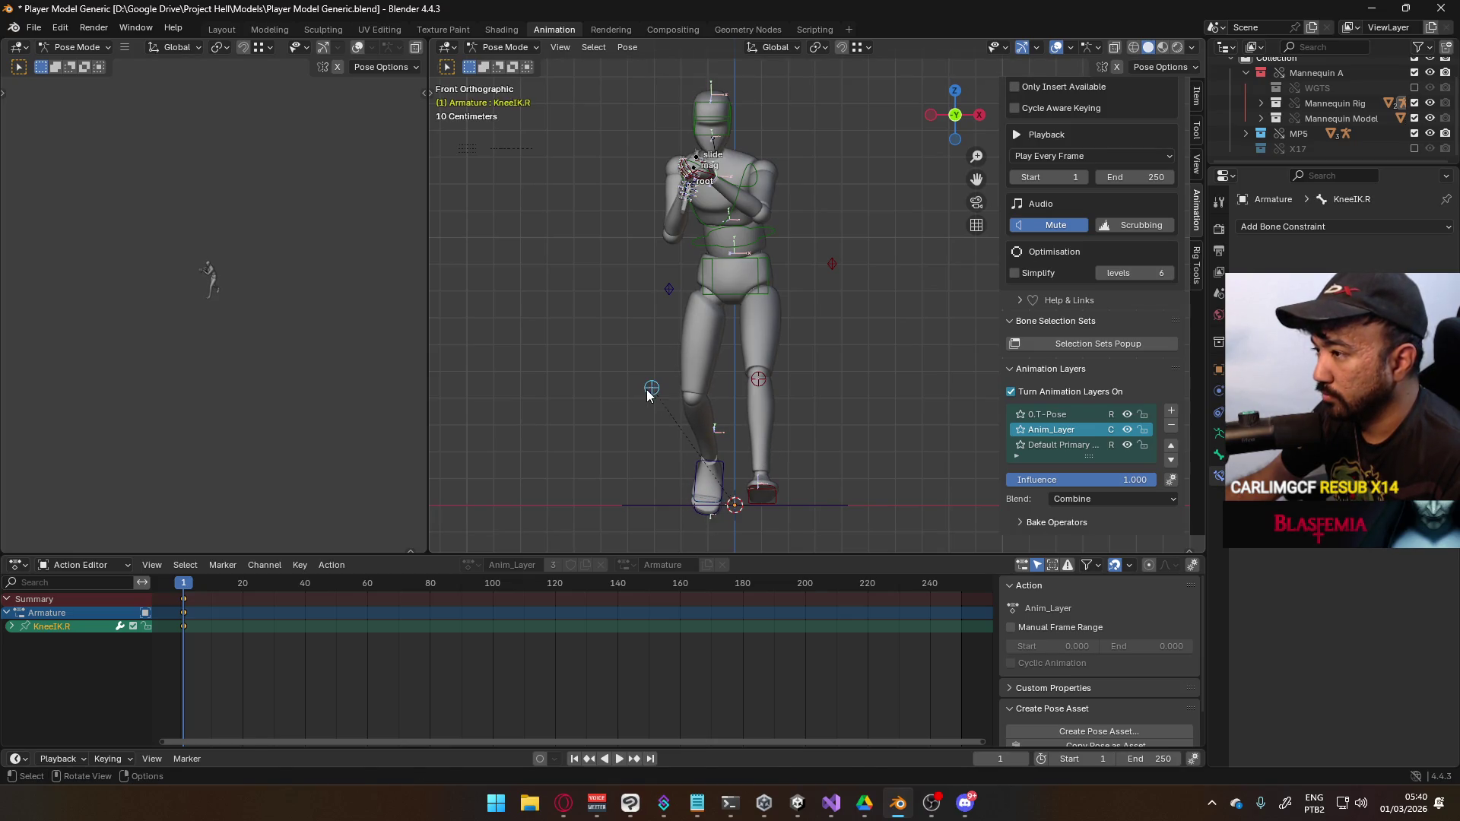
pyautogui.press('g')
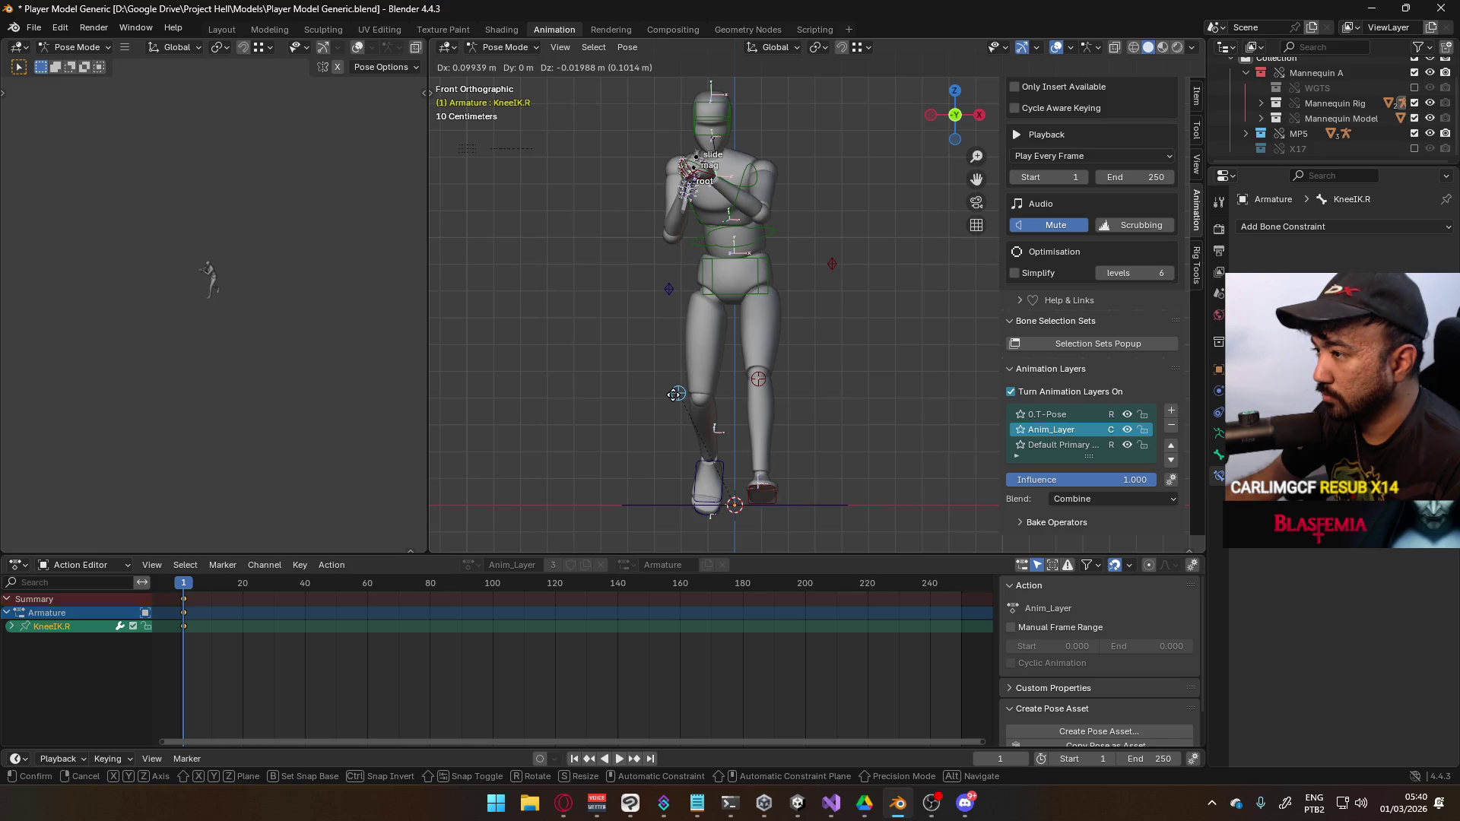
pyautogui.click(675, 394)
# In side view, tilt FootIK.R further and reposition it
pyautogui.press('KP_3')
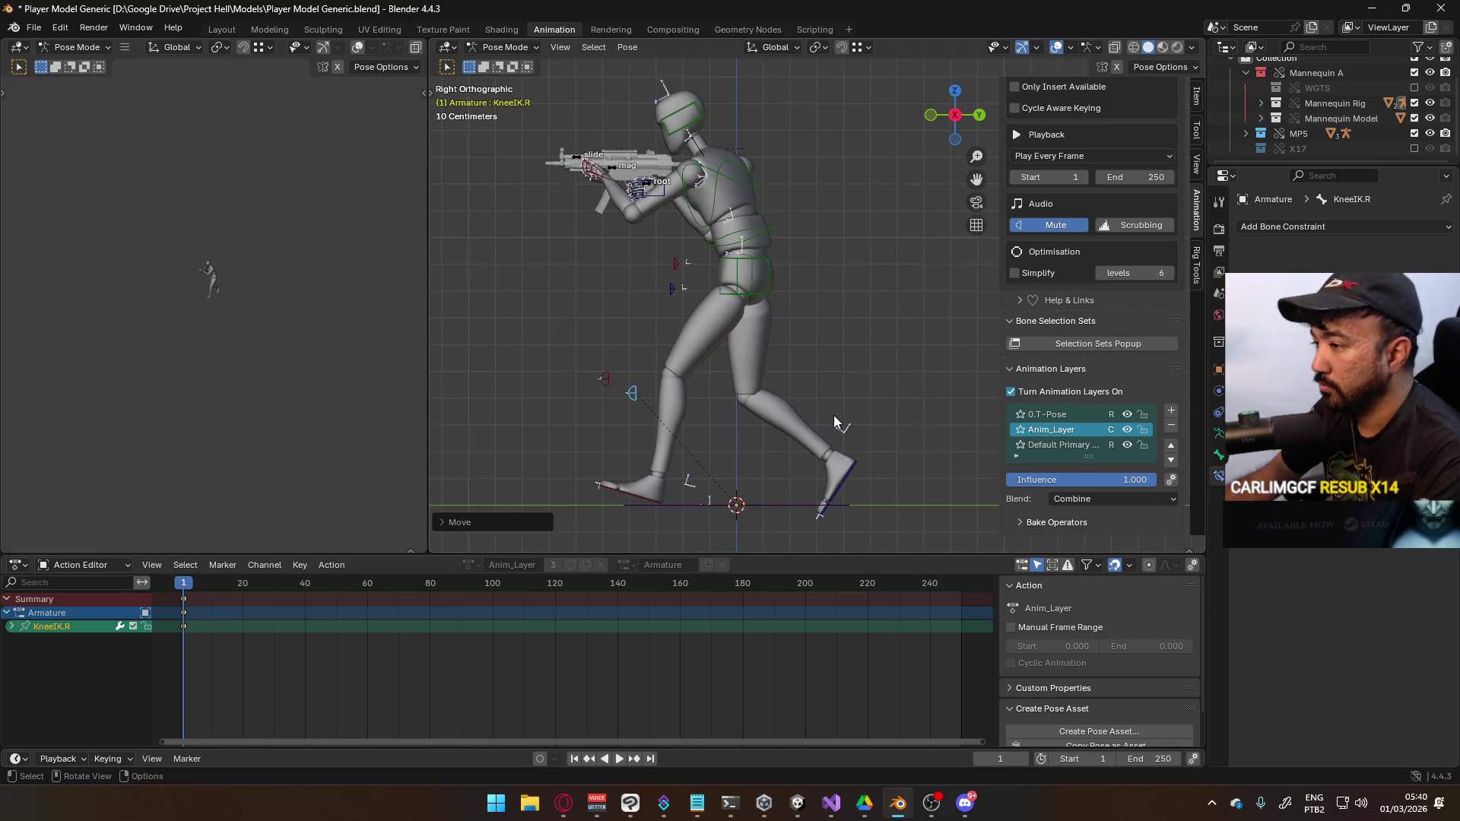
pyautogui.click(846, 473)
pyautogui.press('r')
pyautogui.click(881, 454)
pyautogui.press('g')
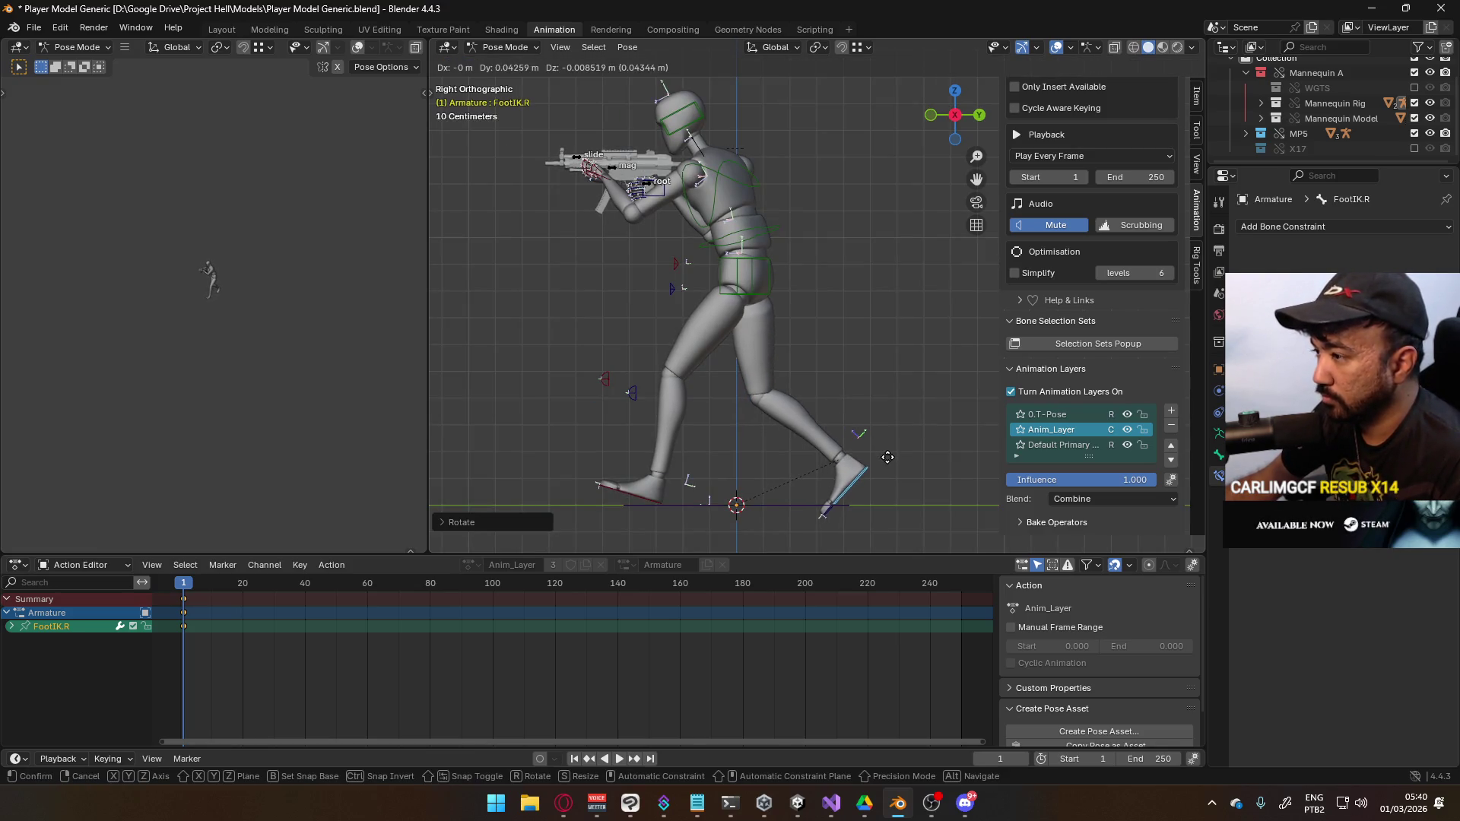
pyautogui.click(888, 457)
# Lower the Hips together with HandIK.R along the Z axis
pyautogui.click(690, 476)
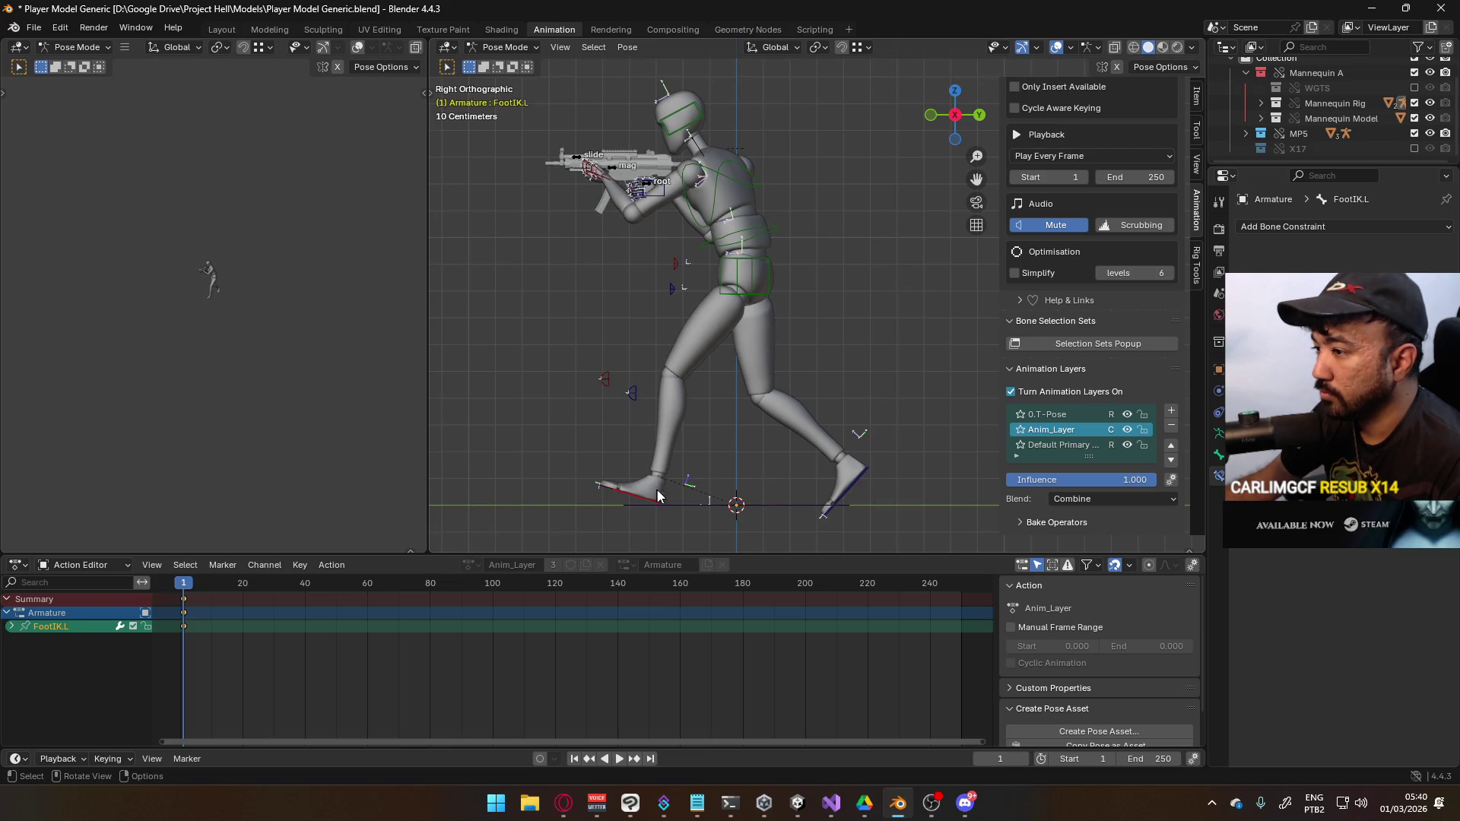
pyautogui.moveTo(662, 316)
pyautogui.keyDown('shift'); pyautogui.mouseDown(button='middle')
pyautogui.moveTo(654, 334)
pyautogui.moveTo(642, 306)
pyautogui.moveTo(660, 311)
pyautogui.mouseUp(button='middle'); pyautogui.keyUp('shift')
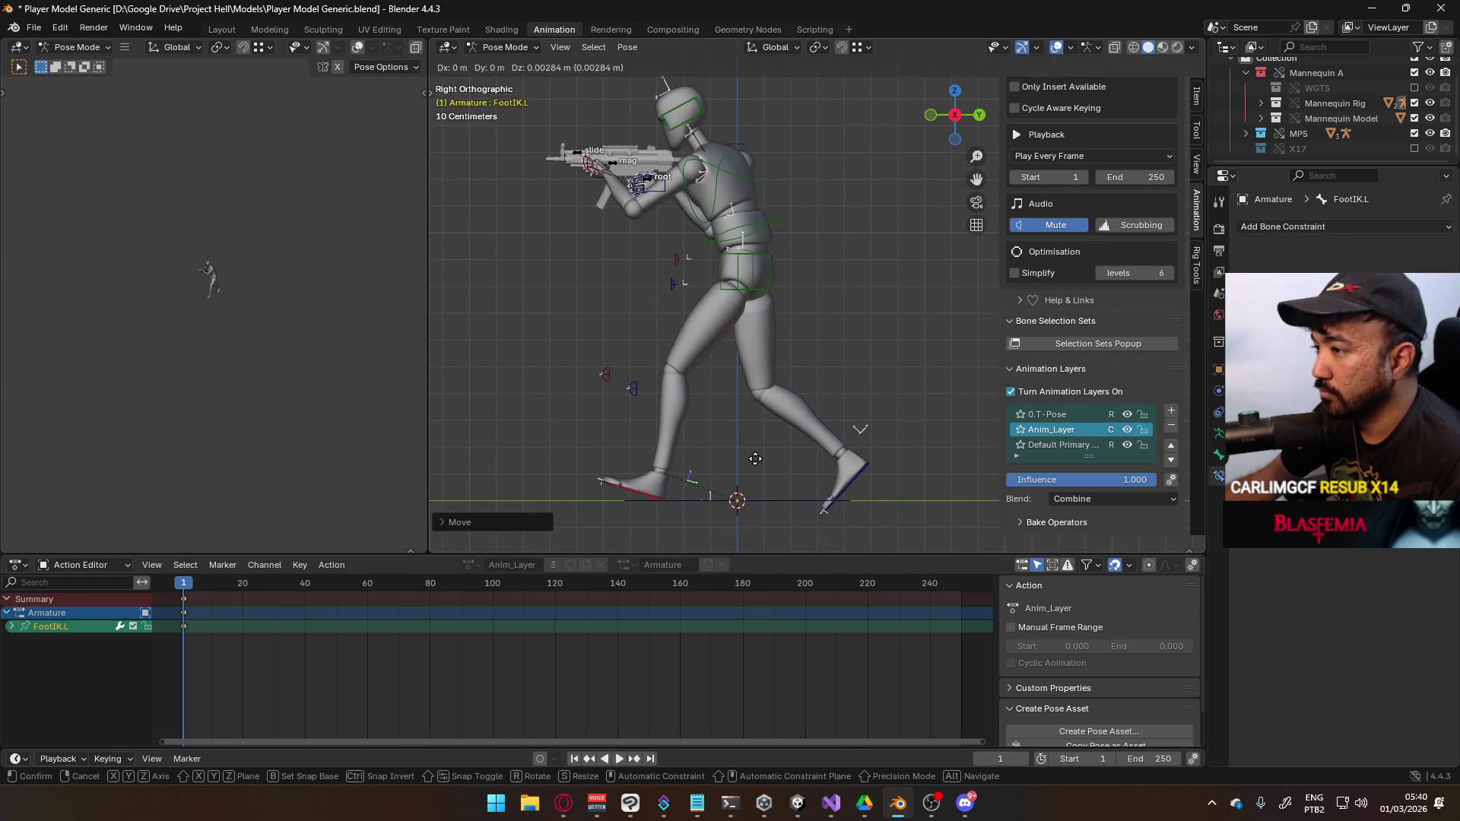
pyautogui.click(775, 296)
pyautogui.press('g')
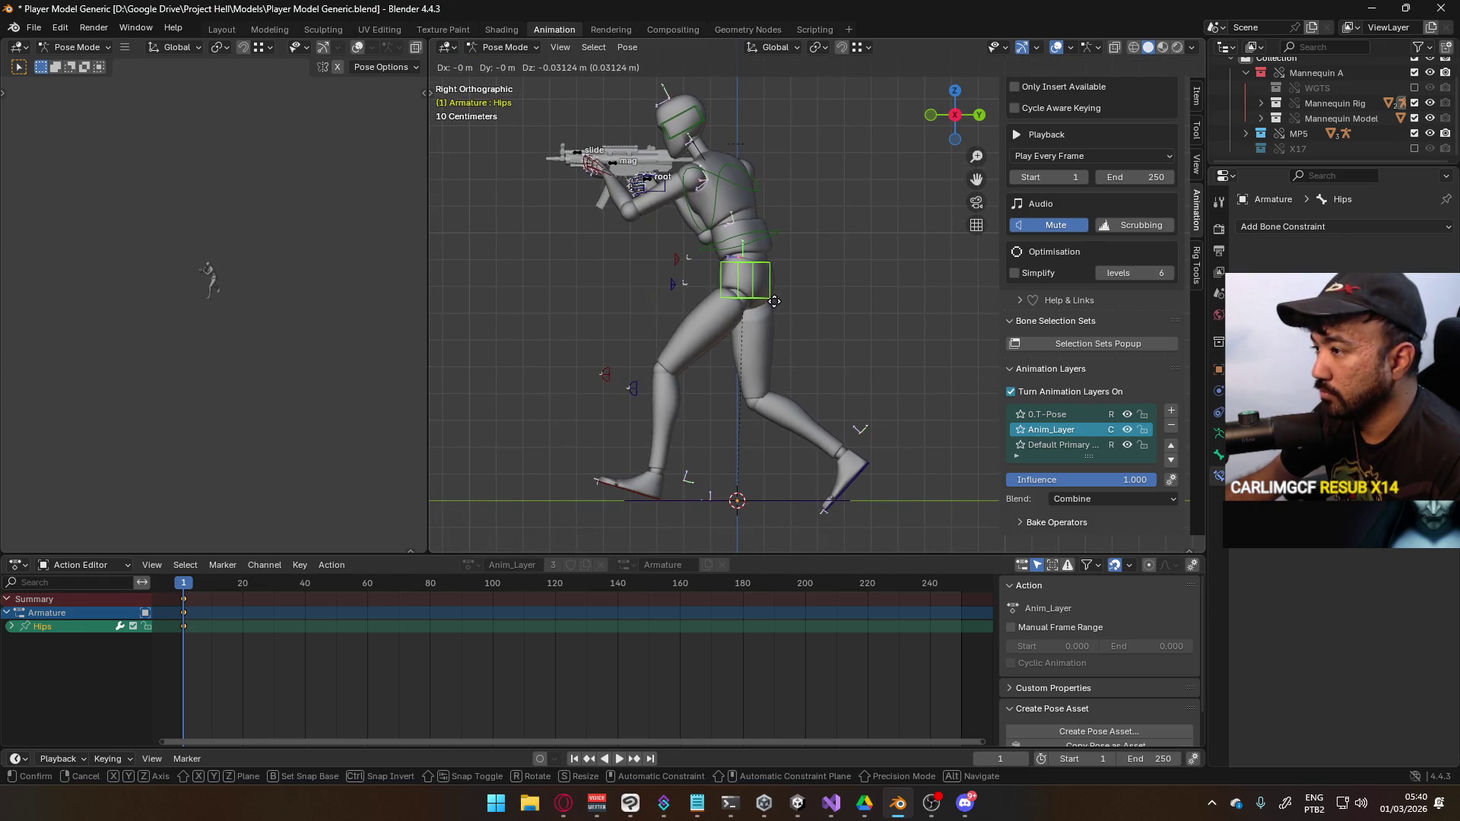
pyautogui.press('Escape')
pyautogui.click(674, 206)
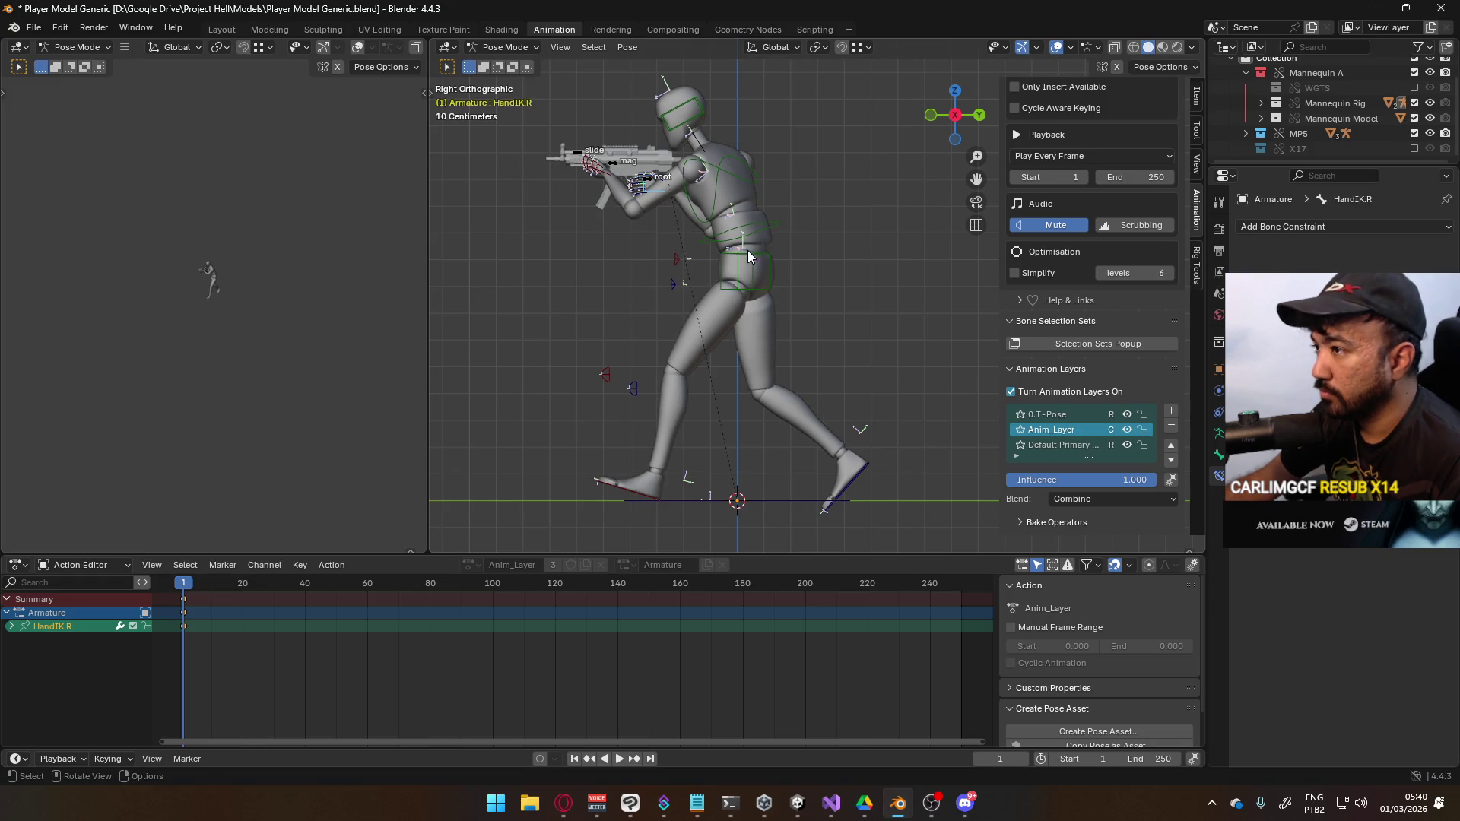
pyautogui.keyDown('shift'); pyautogui.click(745, 271); pyautogui.keyUp('shift')
pyautogui.press('g')
pyautogui.press('z')
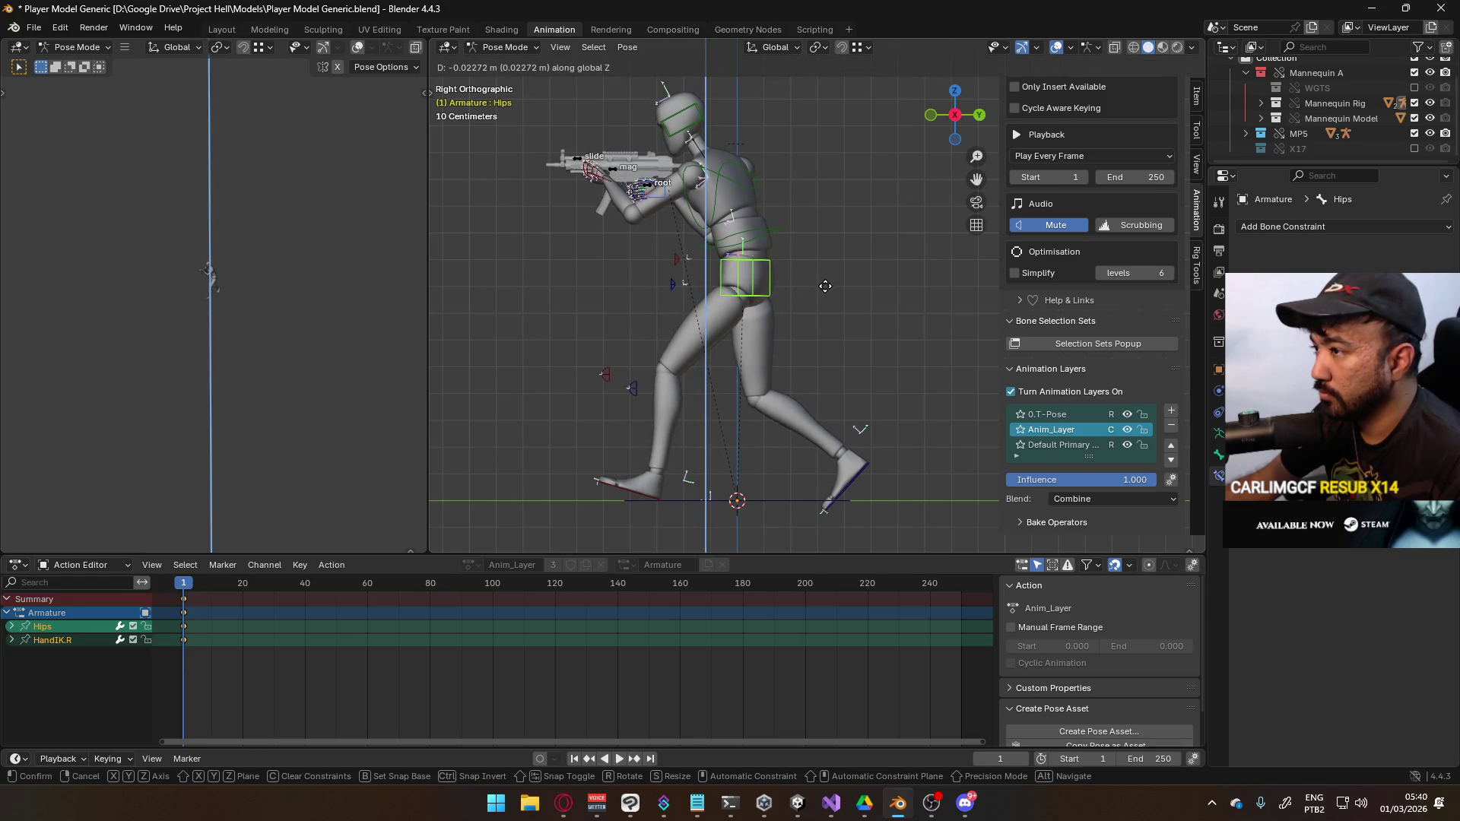
pyautogui.click(796, 338)
# Shift FootIK.L along Y onto the ground line
pyautogui.click(648, 499)
pyautogui.press('g')
pyautogui.press('y')
pyautogui.click(744, 490)
pyautogui.press('g')
pyautogui.press('y')
pyautogui.click(750, 496)
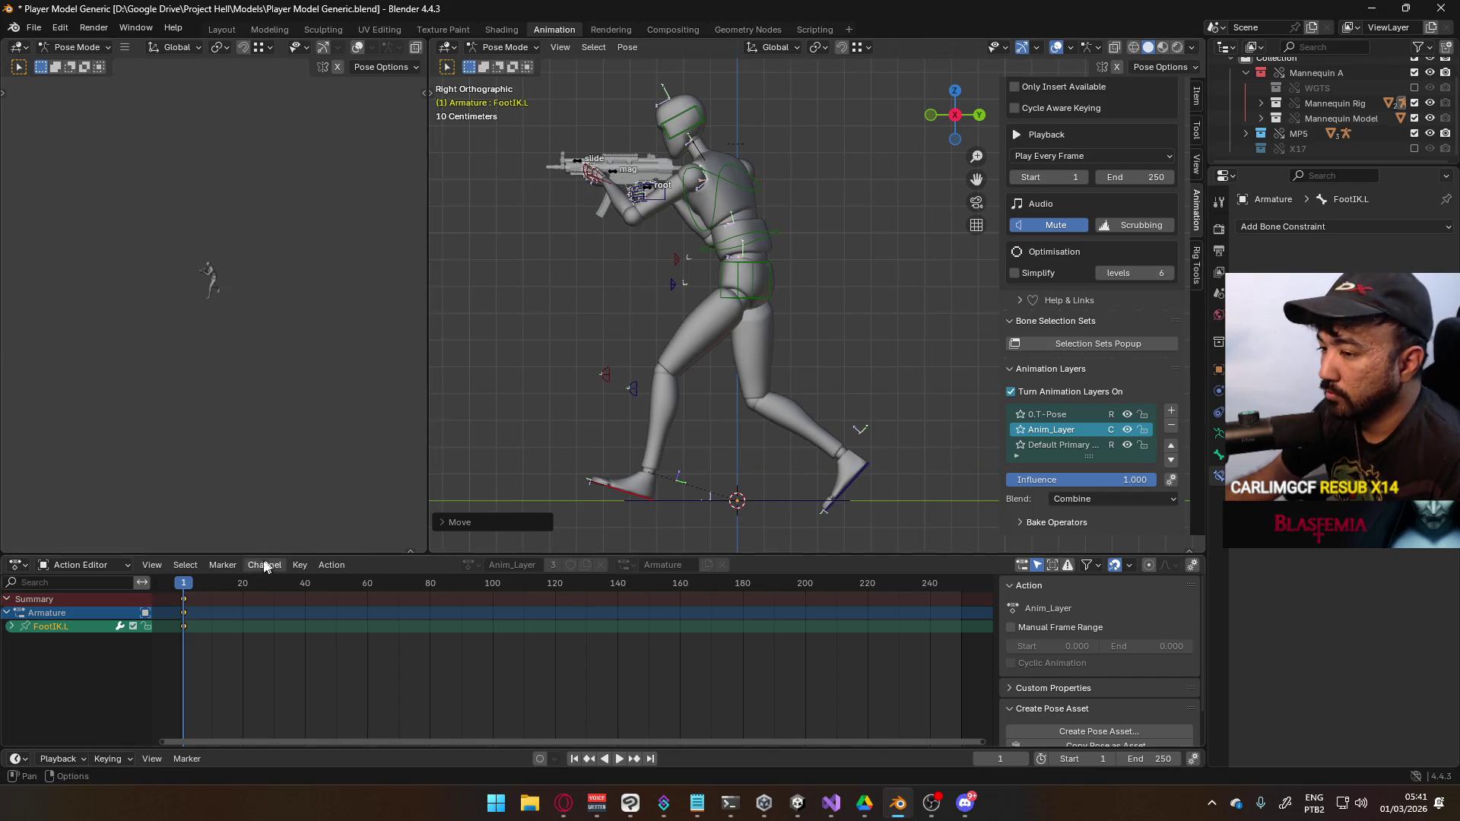
# Toggle Anim_Layer's visibility to compare the stride, then select all pose bones
pyautogui.click(1128, 430)
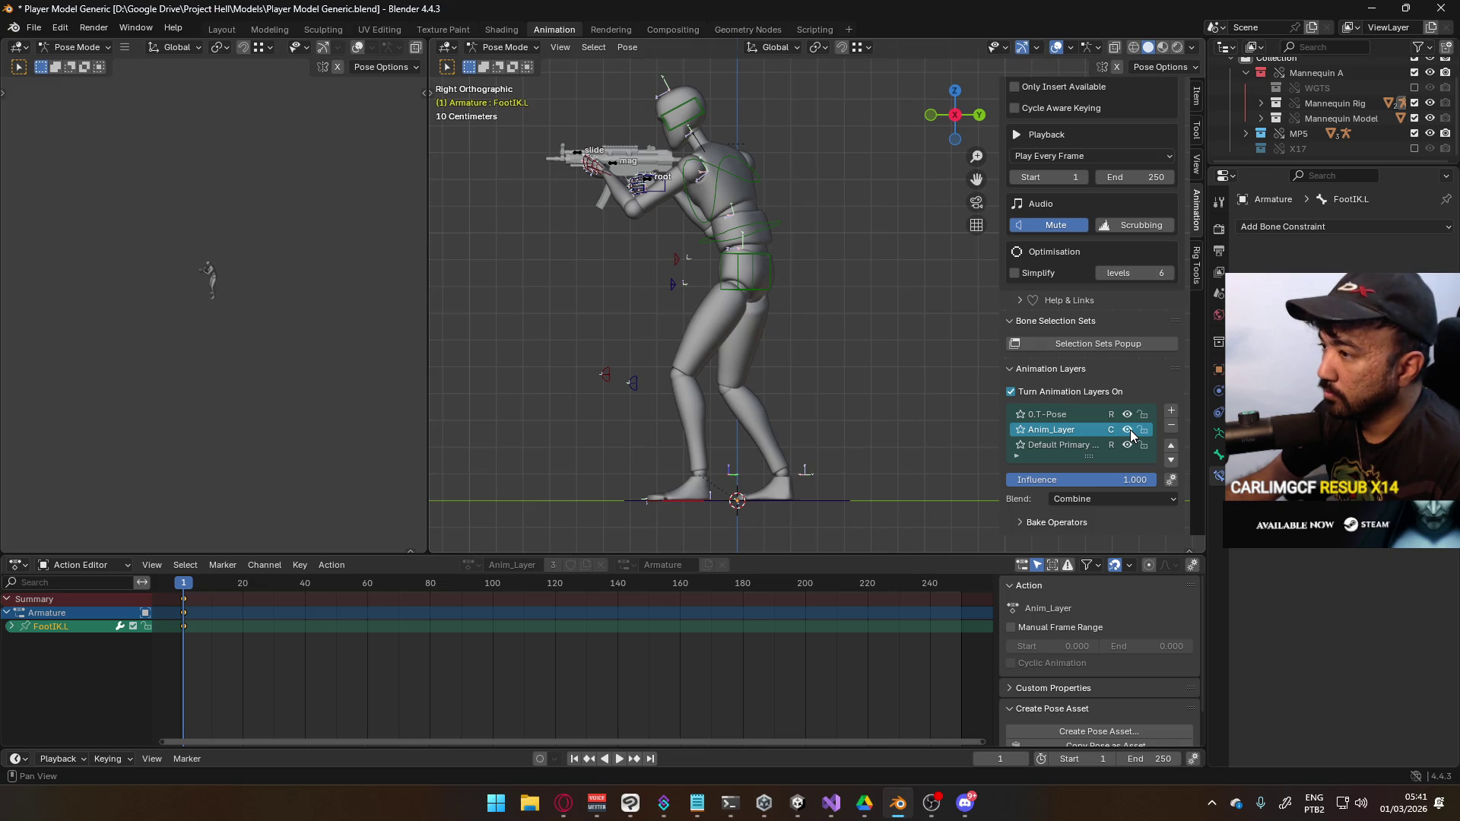
pyautogui.hotkey('ctrl', 'Tab')
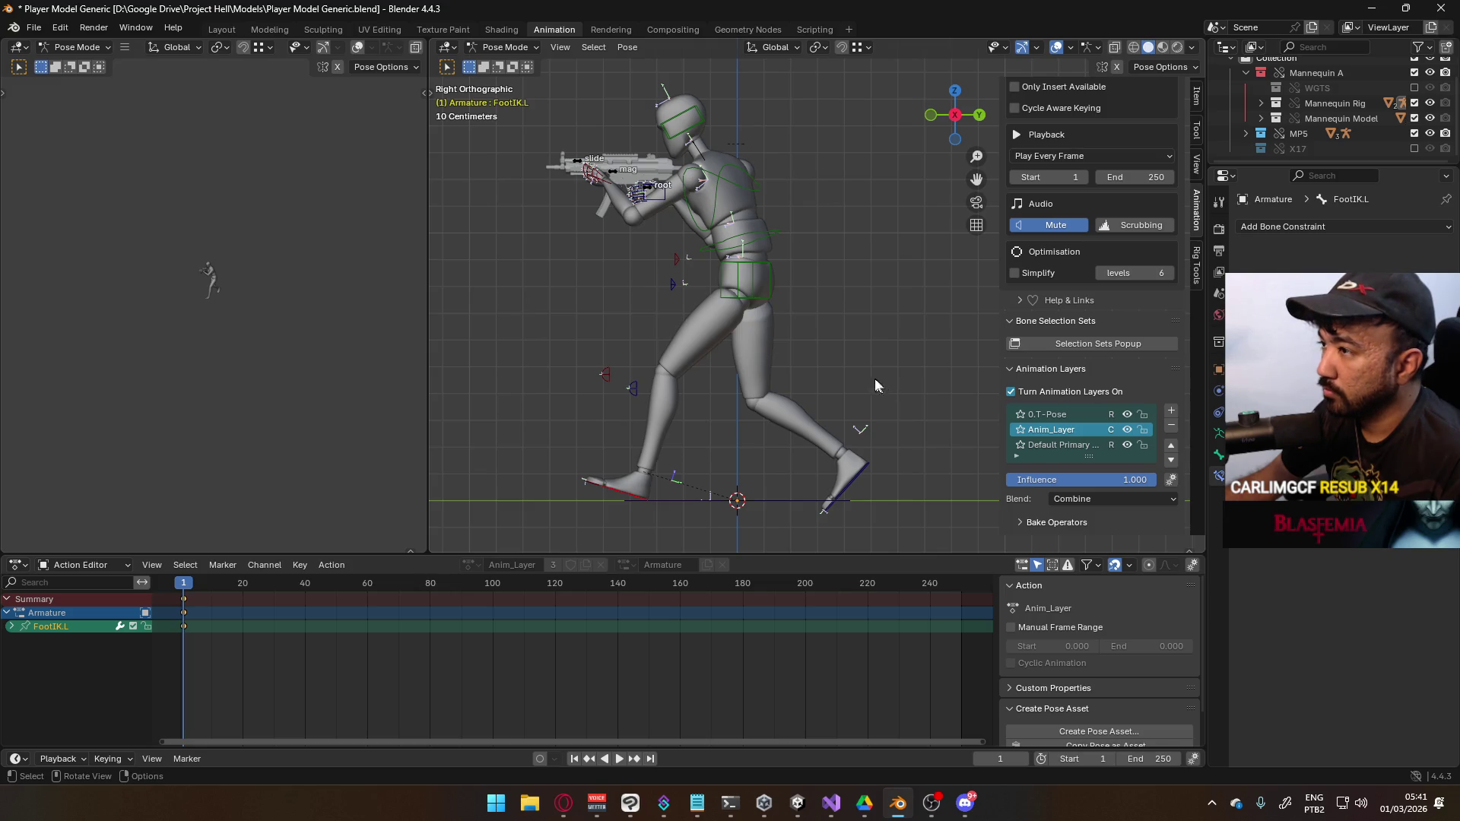
pyautogui.press('a')
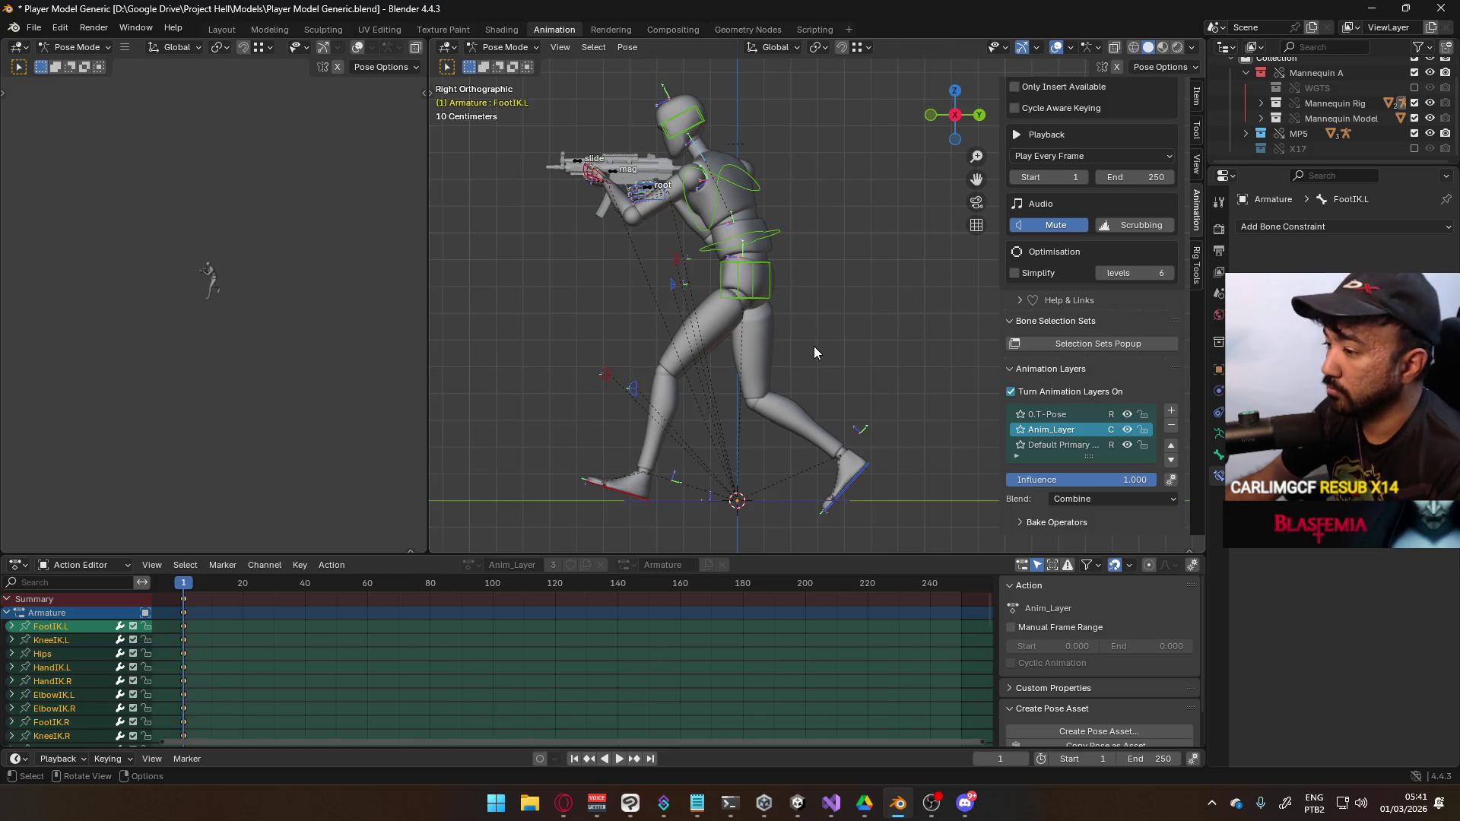
# Enable auto-keying, save the file, and preview playback from frame 1
pyautogui.click(540, 759)
pyautogui.hotkey('ctrl', 's')
pyautogui.press('space')
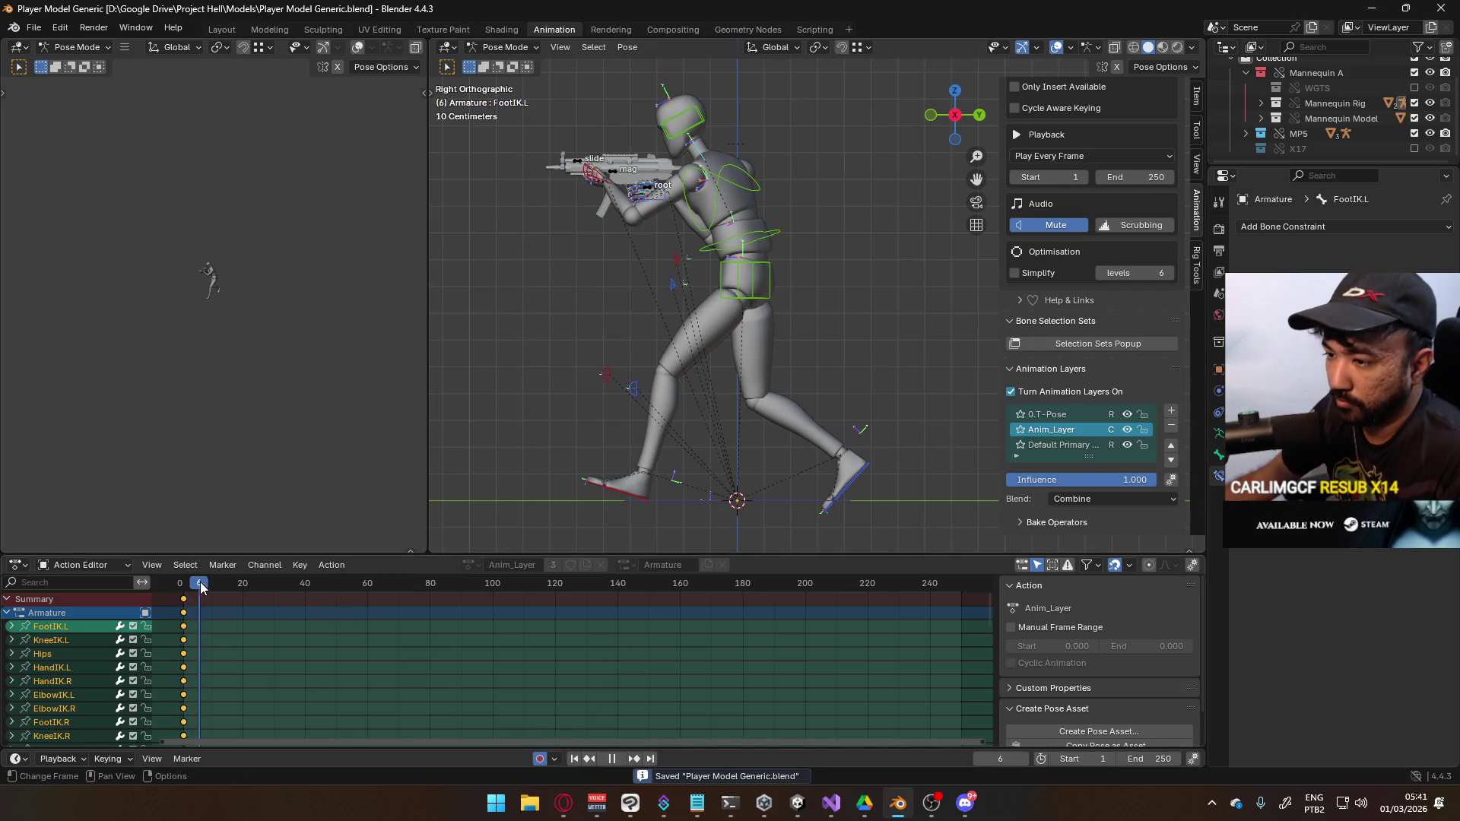
pyautogui.press('Escape')
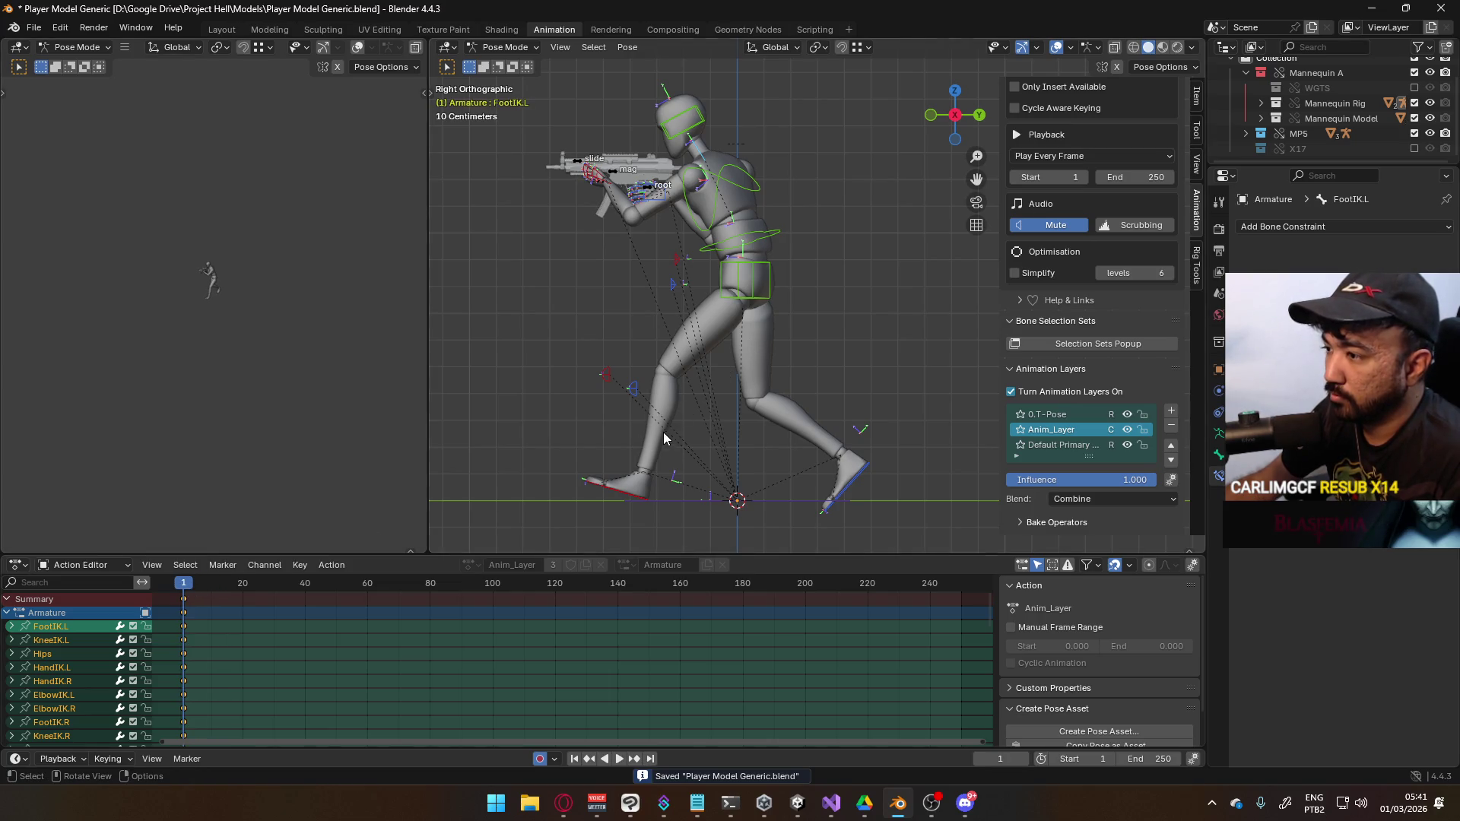
# Copy the stride pose at frame 1 and paste it at frame 20
pyautogui.rightClick(708, 278)
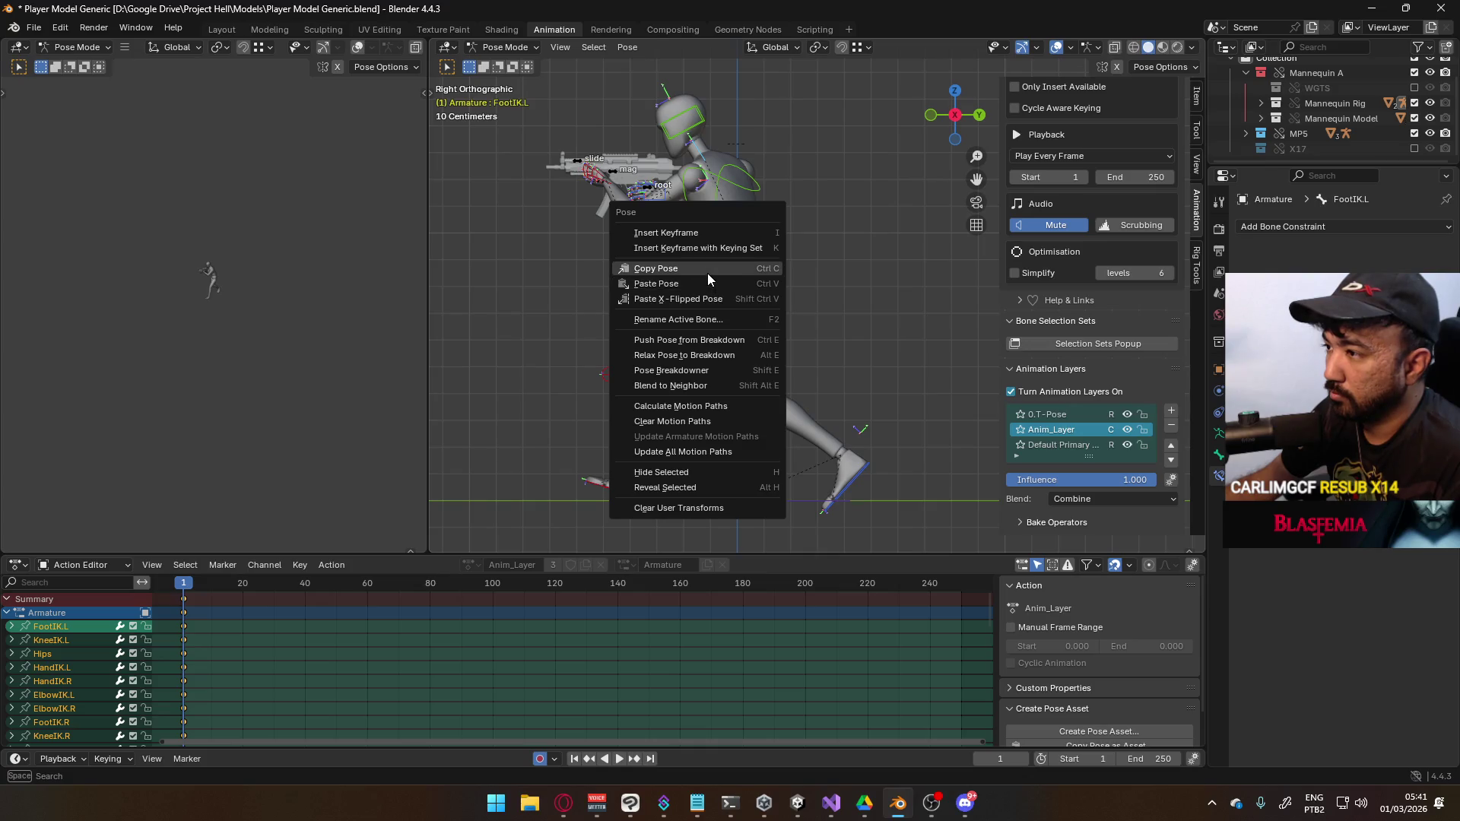
pyautogui.click(707, 273)
pyautogui.click(243, 584)
pyautogui.rightClick(750, 277)
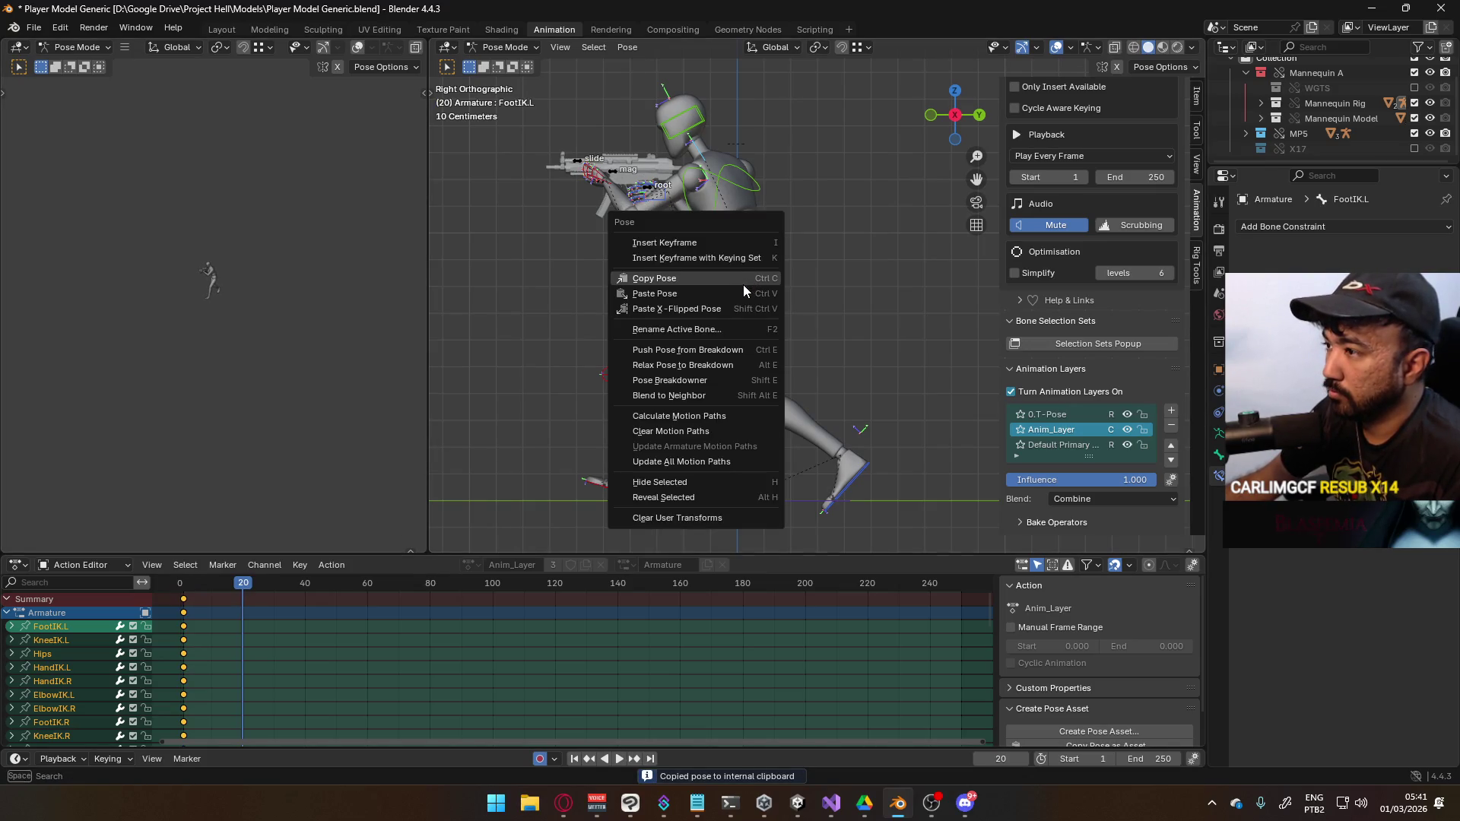
pyautogui.click(743, 293)
# Select both the left and right foot IK controls at frame 20
pyautogui.click(624, 493)
pyautogui.moveTo(623, 494)
pyautogui.mouseDown(button='middle')
pyautogui.moveTo(688, 453)
pyautogui.moveTo(654, 433)
pyautogui.mouseUp(button='middle')
pyautogui.moveTo(520, 374)
pyautogui.mouseDown()
pyautogui.moveTo(575, 392)
pyautogui.moveTo(527, 377)
pyautogui.mouseUp()
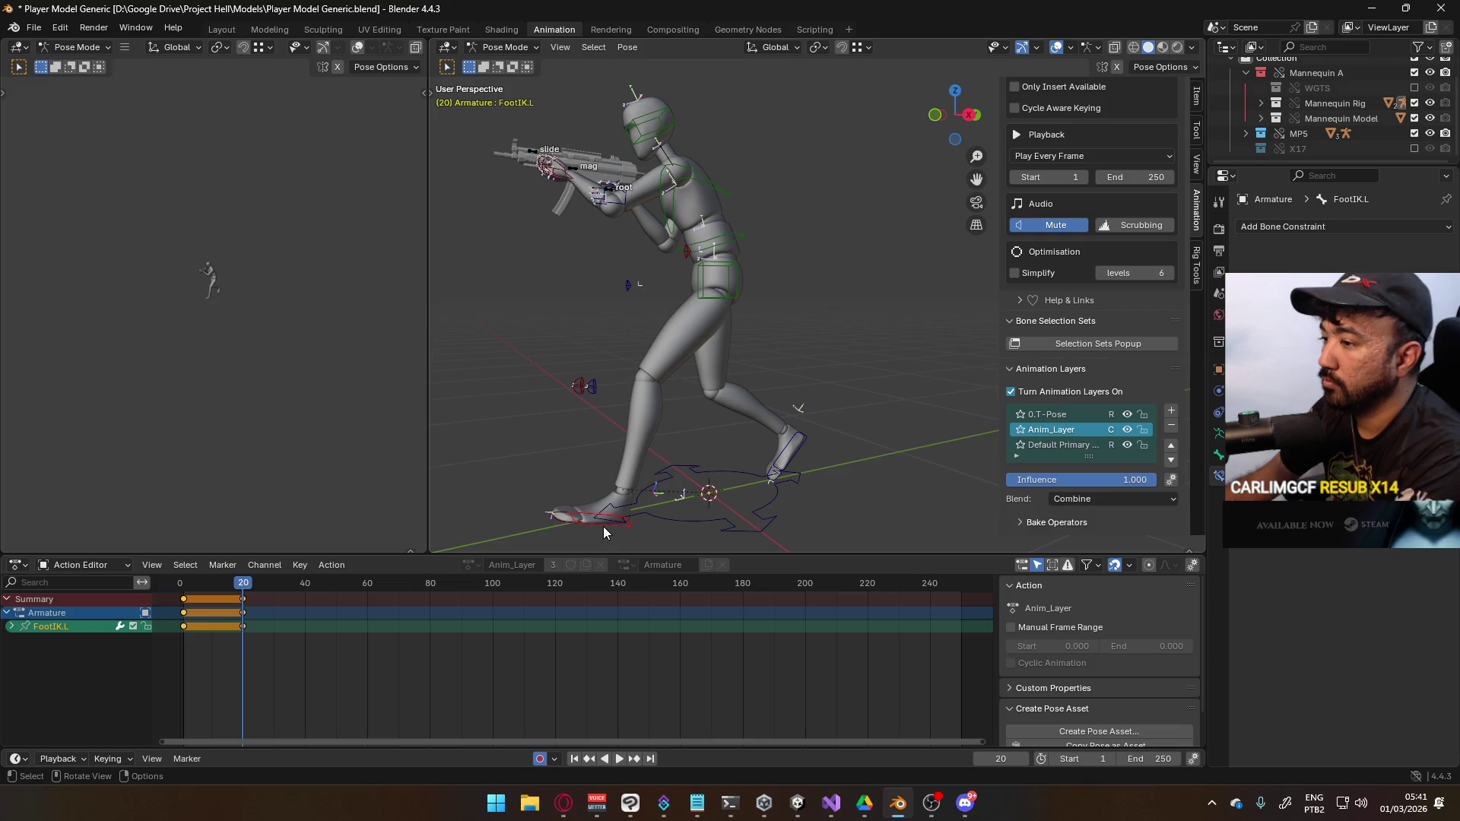
pyautogui.press('KP_3')
pyautogui.keyDown('shift'); pyautogui.click(849, 484); pyautogui.keyUp('shift')
# Copy the feet pose and paste it flipped so the legs swap
pyautogui.rightClick(845, 478)
pyautogui.click(842, 466)
pyautogui.rightClick(840, 487)
pyautogui.click(835, 493)
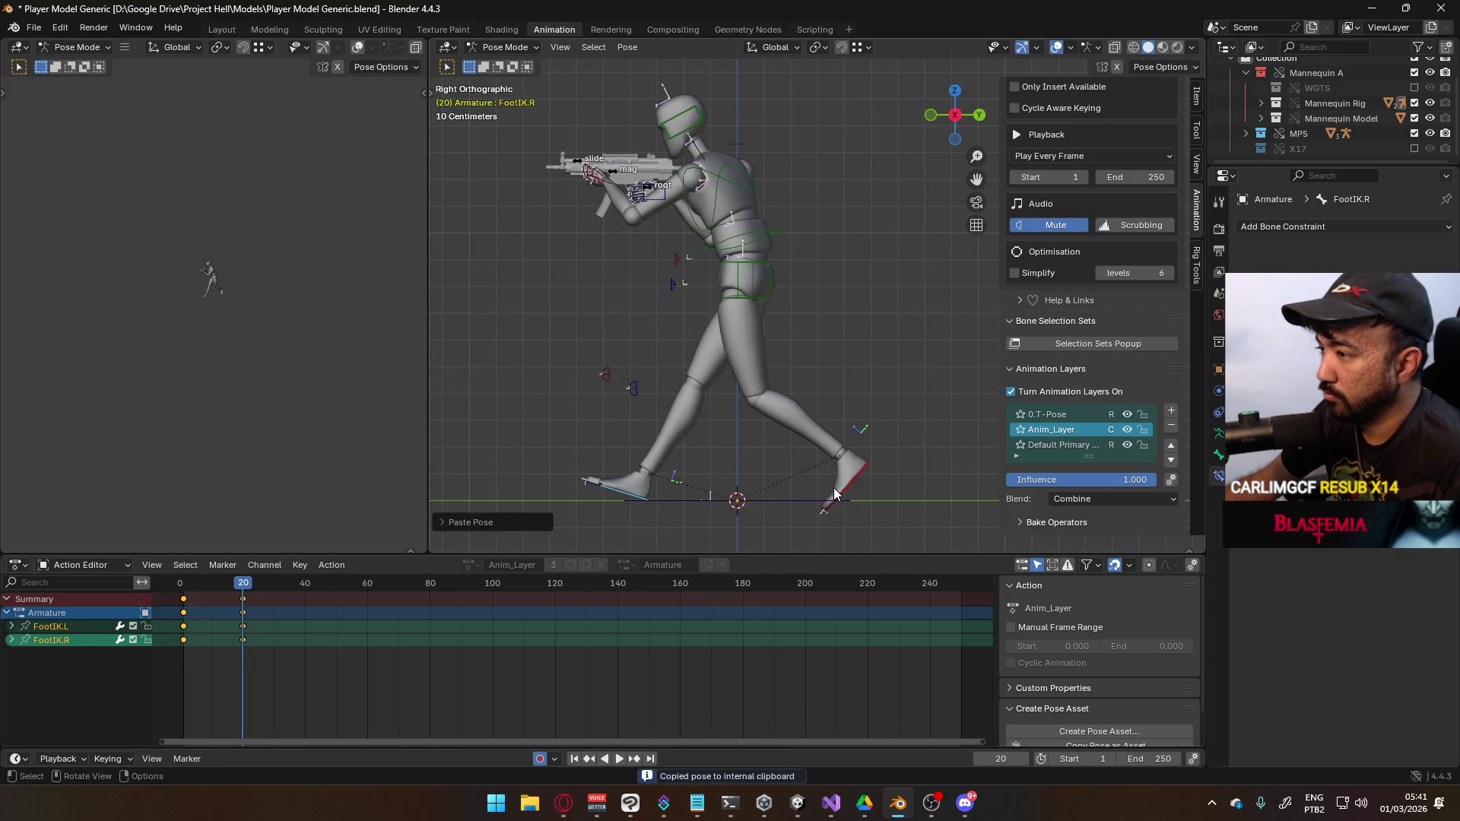
pyautogui.moveTo(718, 426)
pyautogui.mouseDown(button='middle')
pyautogui.moveTo(828, 435)
pyautogui.moveTo(710, 427)
pyautogui.mouseUp(button='middle')
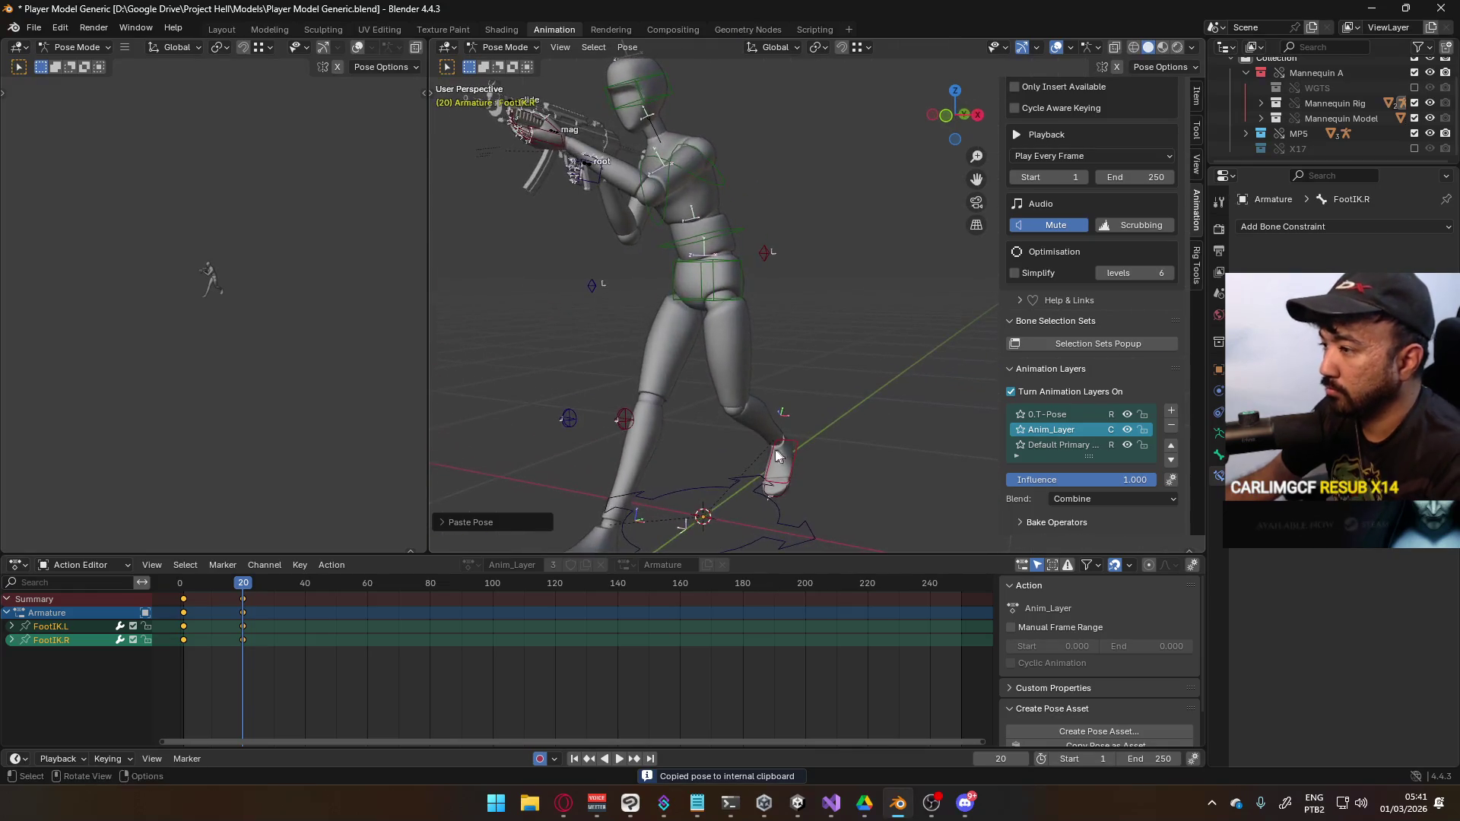
pyautogui.press('KP_1')
pyautogui.press('KP_3')
# Slide the left and right foot controls along the Y axis
pyautogui.click(864, 472)
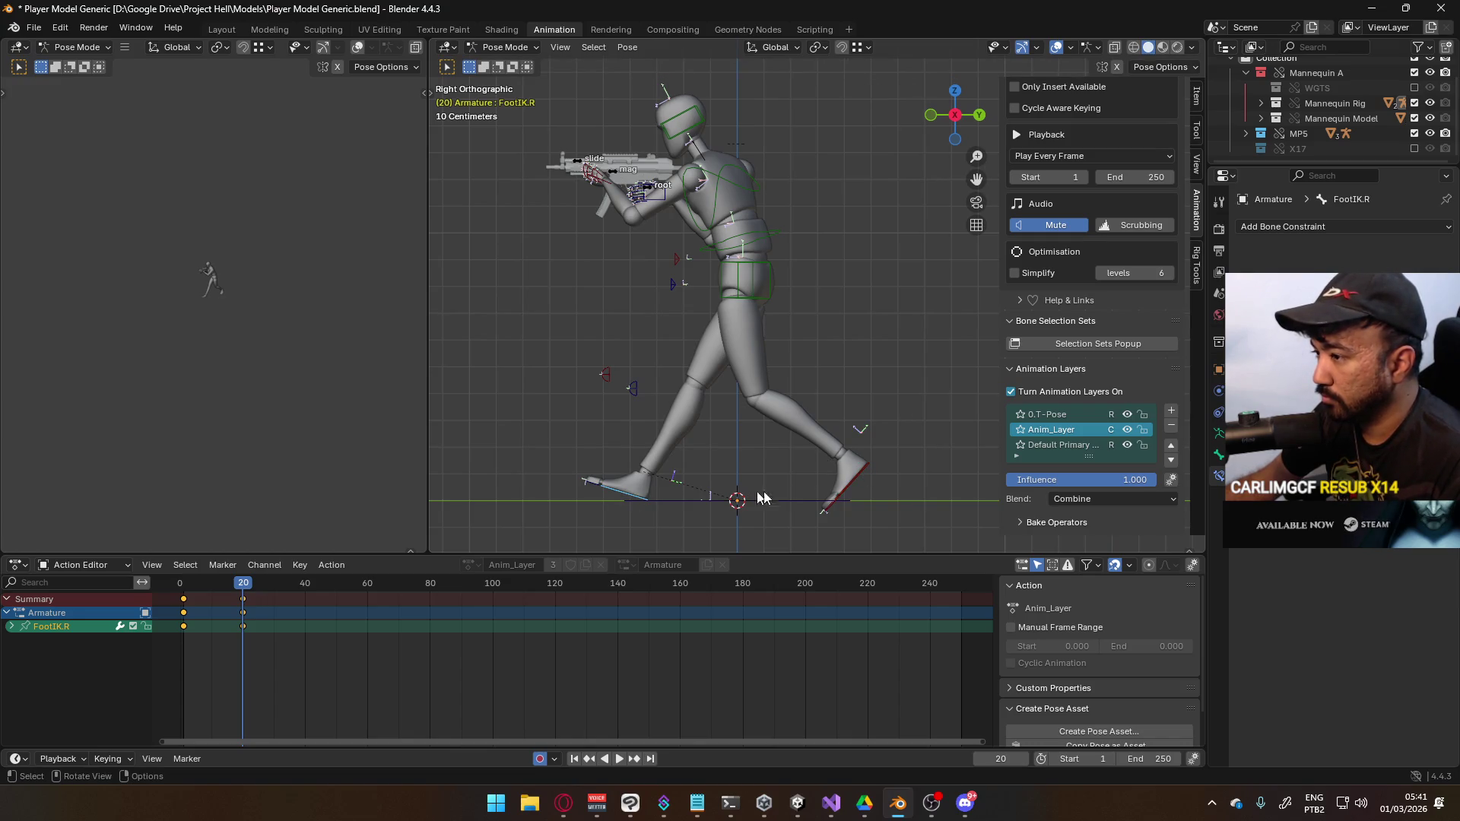
pyautogui.press('g')
pyautogui.press('y')
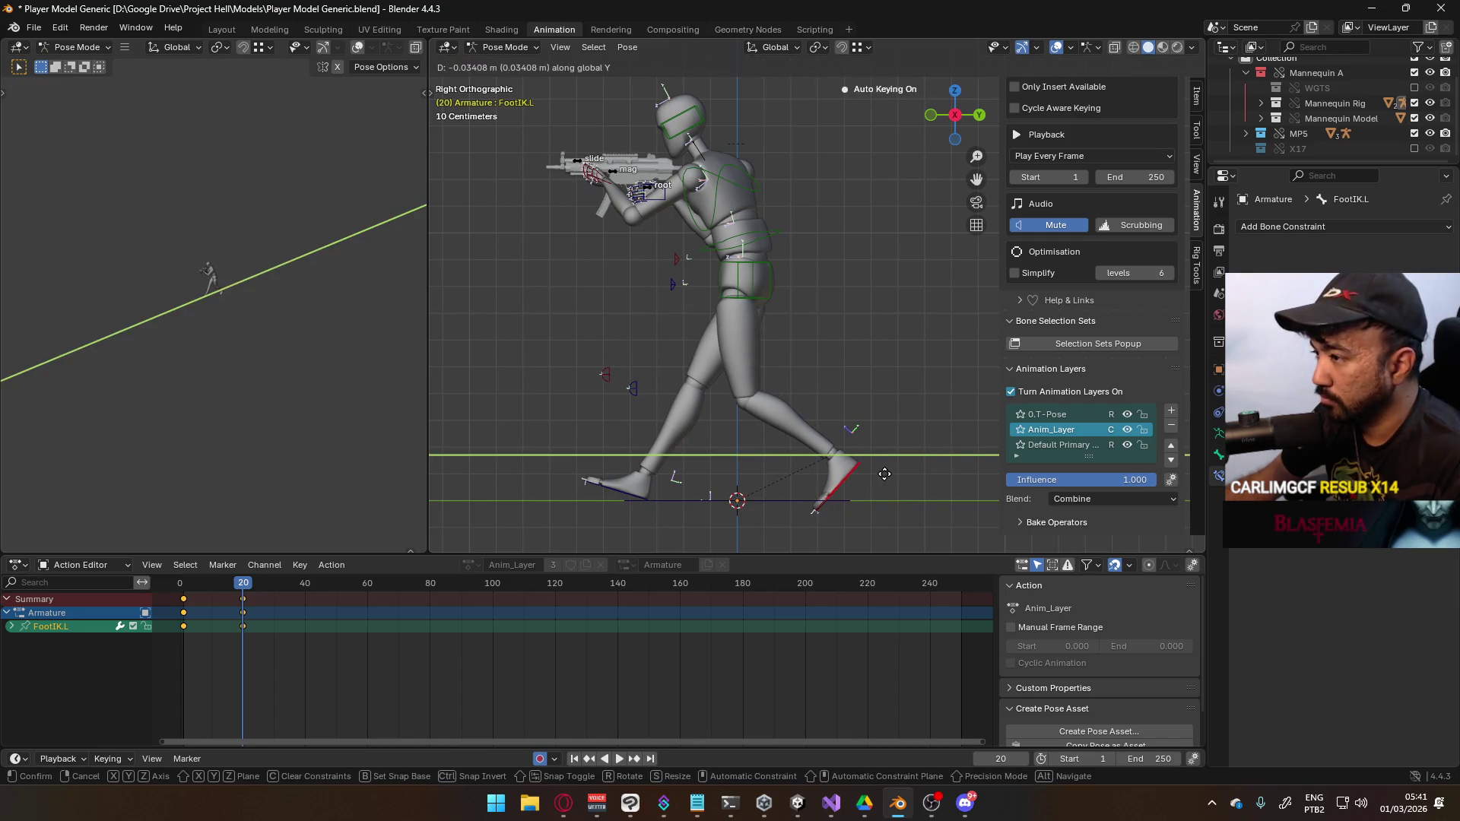
pyautogui.press('Return')
pyautogui.click(690, 495)
pyautogui.press('g')
pyautogui.press('y')
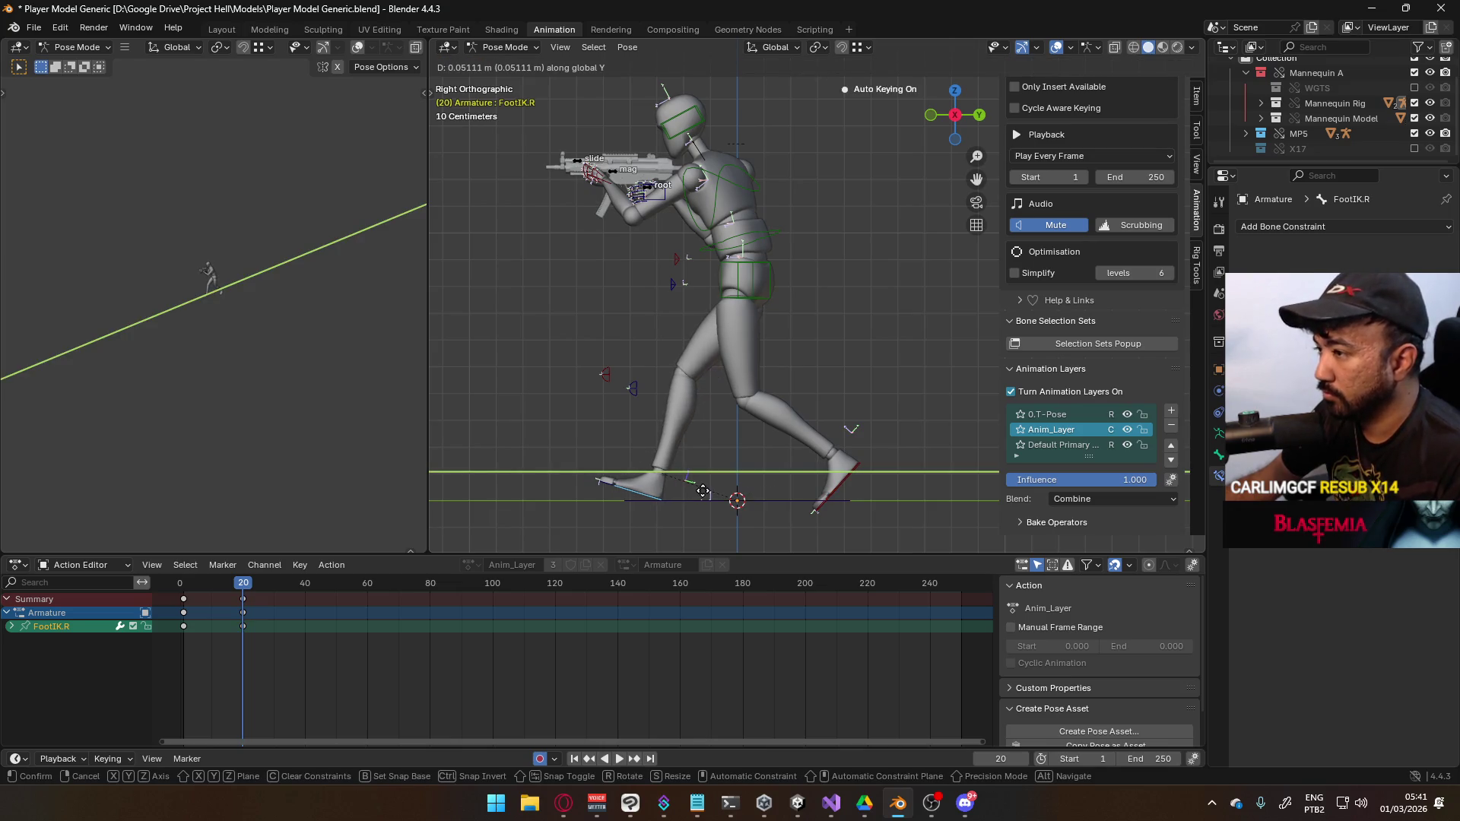
pyautogui.press('Return')
# Reposition the right knee pole target in front view
pyautogui.click(639, 407)
pyautogui.moveTo(639, 407)
pyautogui.mouseDown(button='middle')
pyautogui.moveTo(847, 362)
pyautogui.moveTo(779, 356)
pyautogui.moveTo(775, 370)
pyautogui.mouseUp(button='middle')
pyautogui.press('KP_1')
pyautogui.press('g')
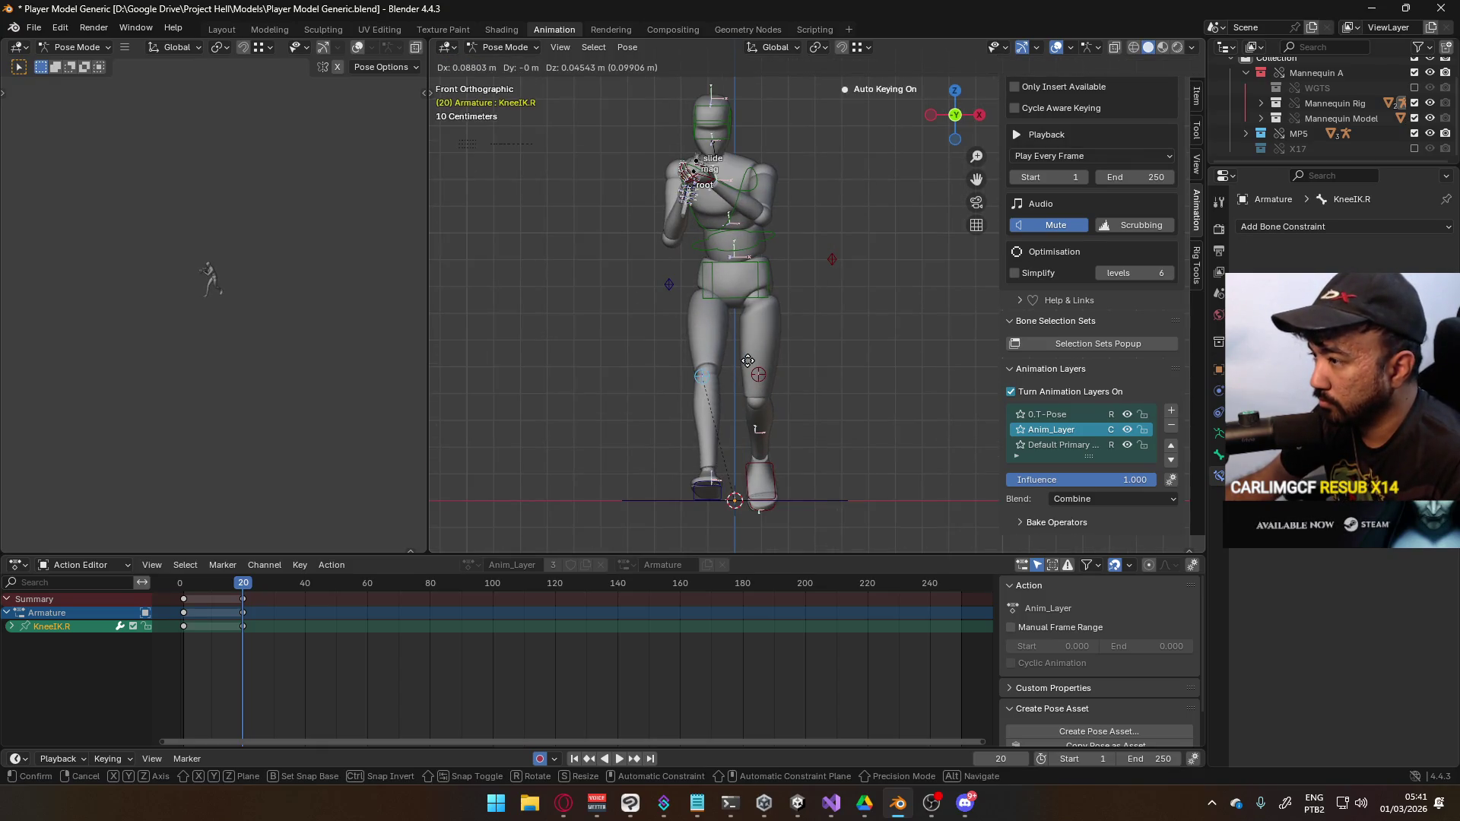
pyautogui.click(753, 375)
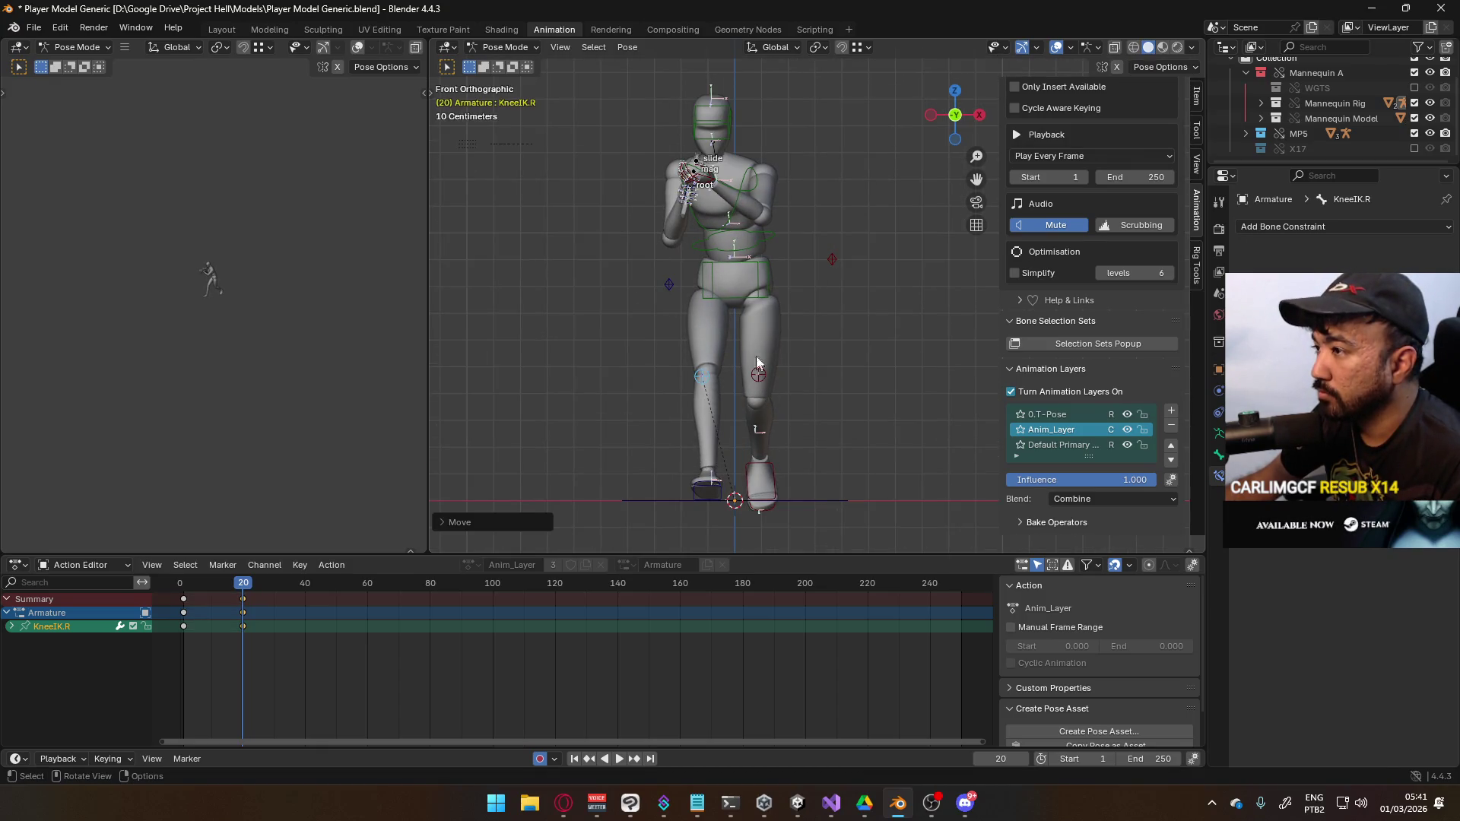
pyautogui.press('KP_3')
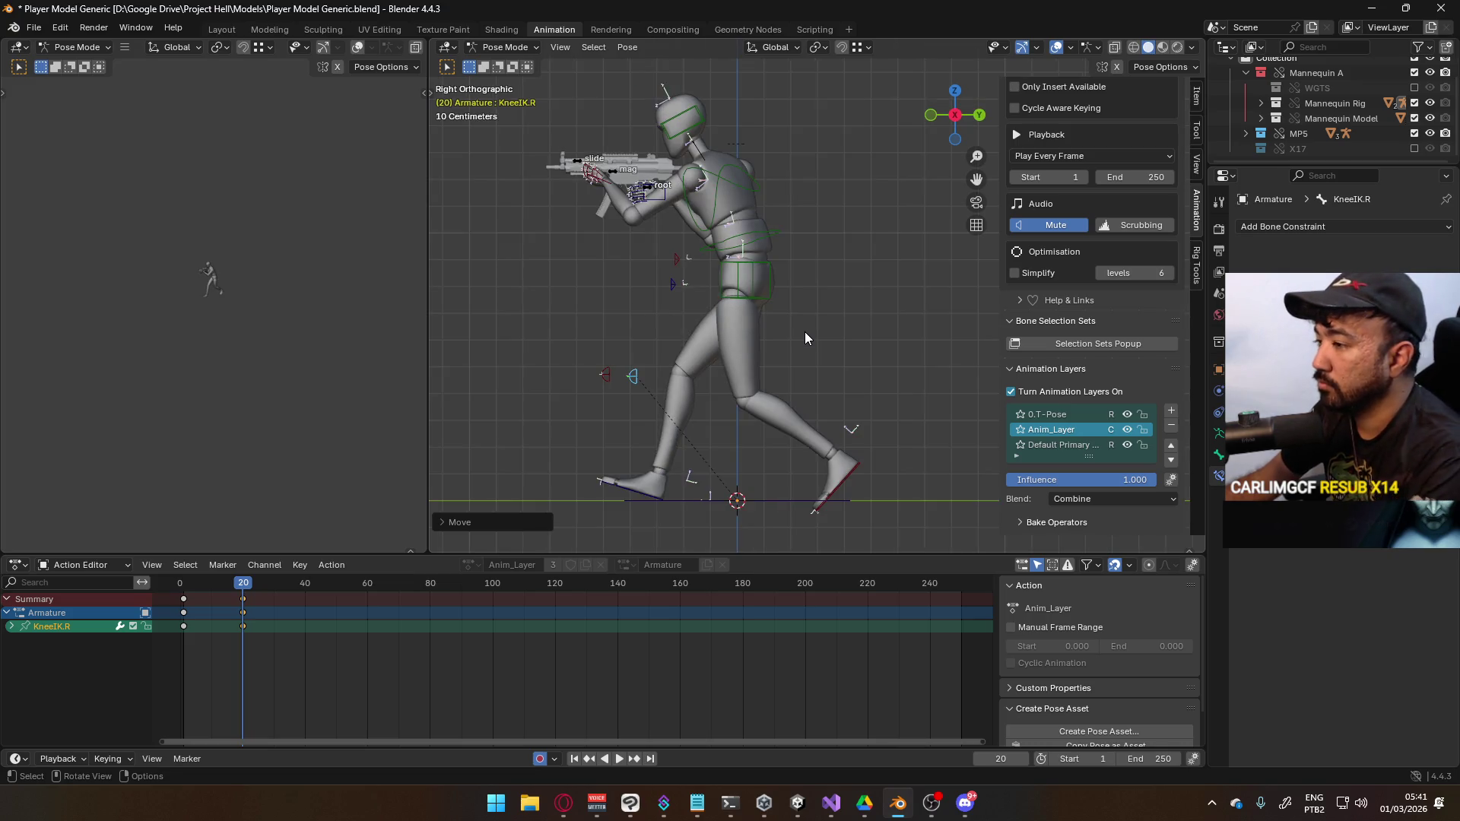
# Try moving the hips control vertically, cancelling both attempts
pyautogui.click(768, 295)
pyautogui.press('g')
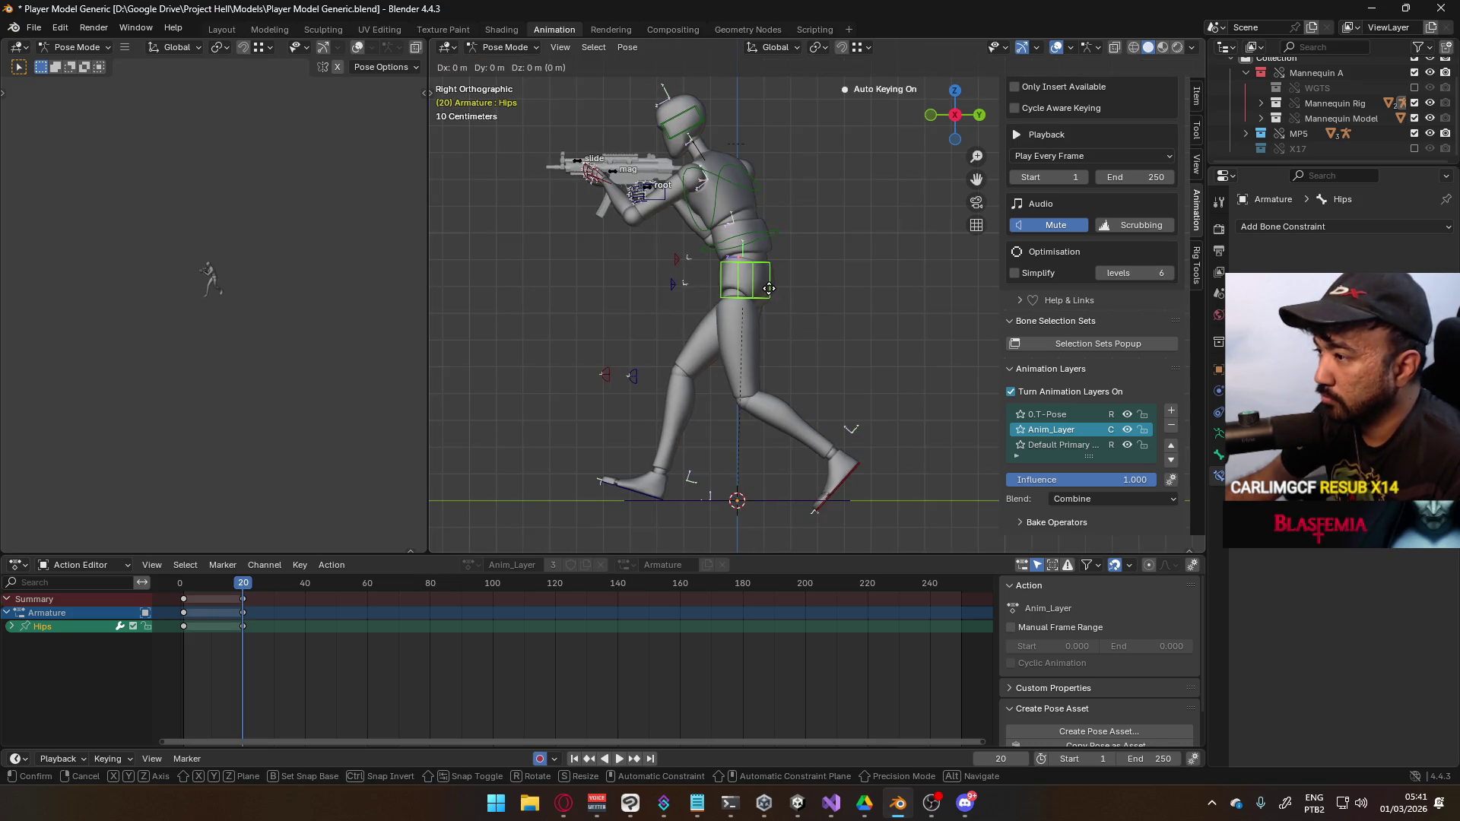
pyautogui.press('z')
pyautogui.press('Escape')
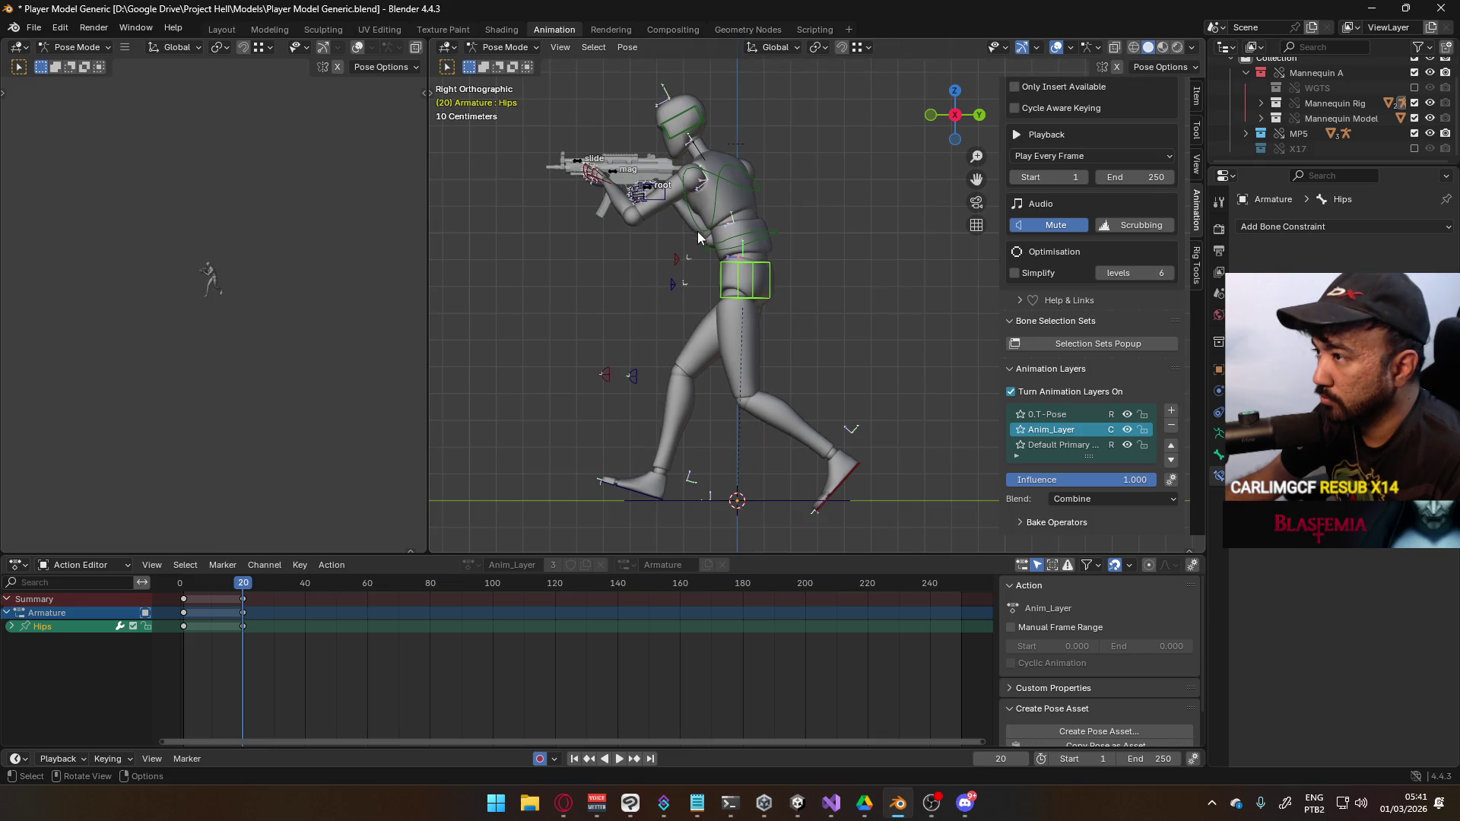
pyautogui.press('i')
pyautogui.press('g')
pyautogui.press('z')
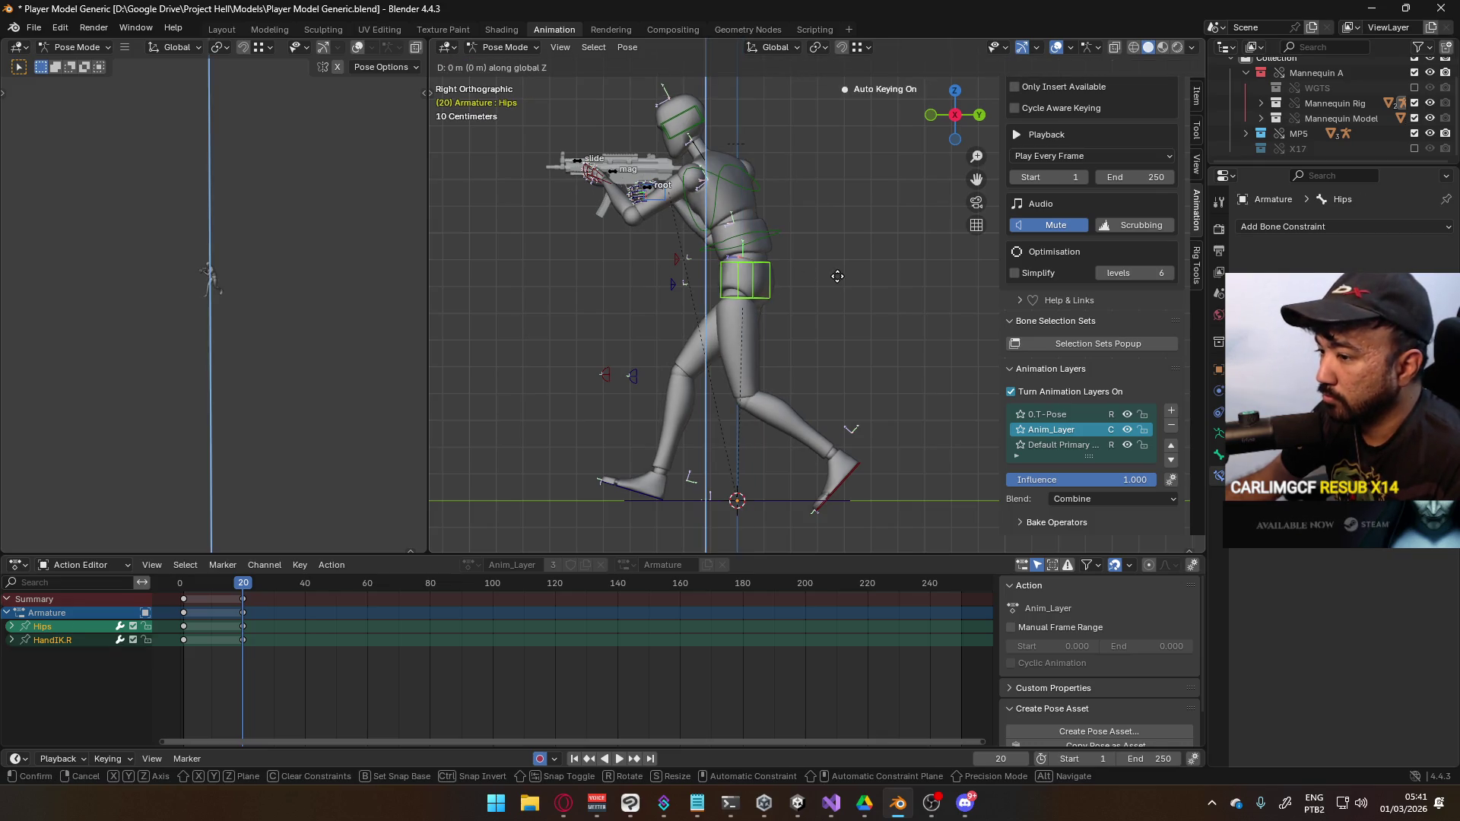
pyautogui.press('Escape')
# Ease the right foot control slightly back along Y, comparing with undo and redo
pyautogui.click(643, 489)
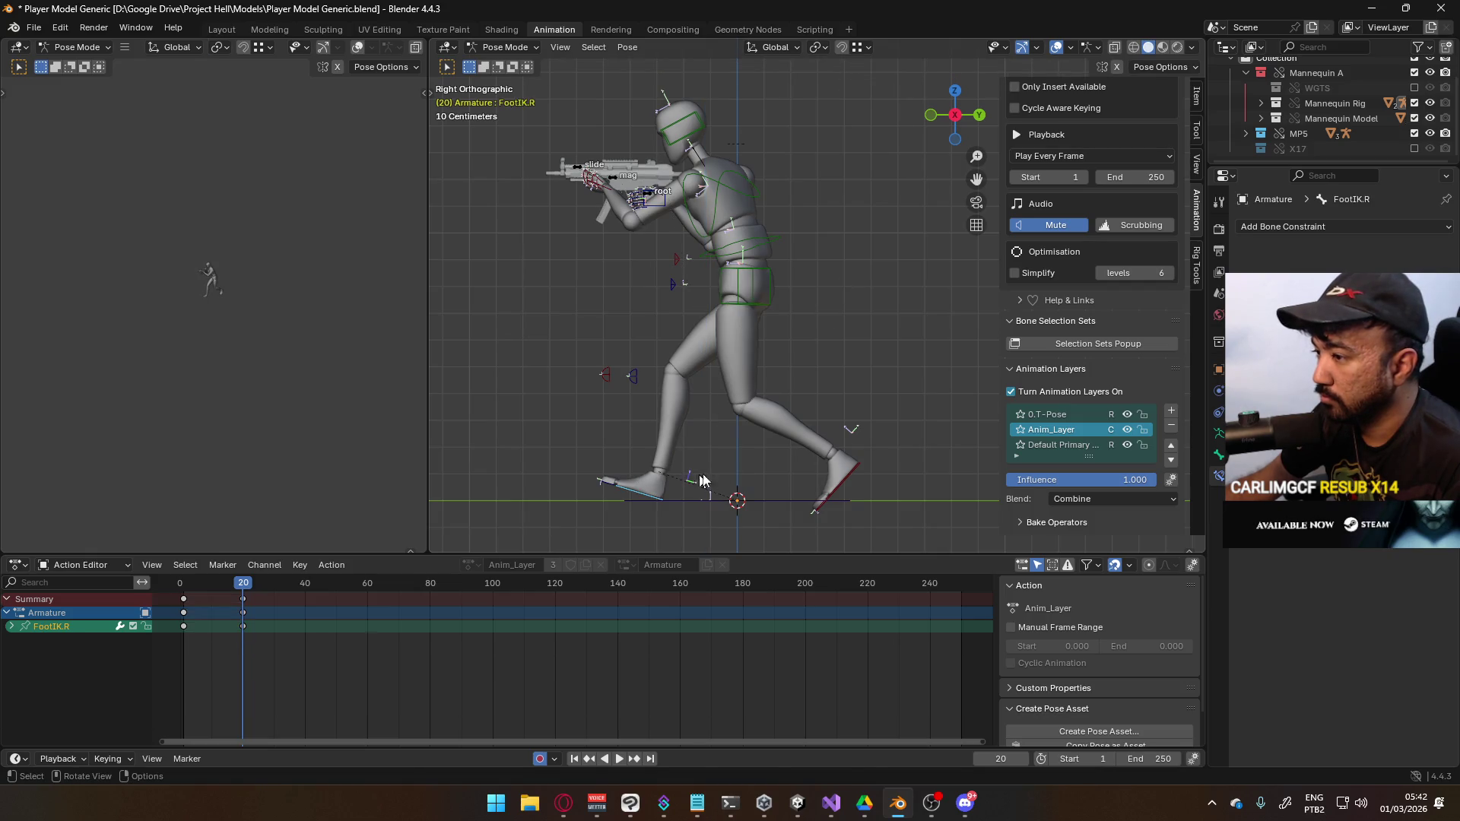
pyautogui.press('g')
pyautogui.press('y')
pyautogui.click(761, 491)
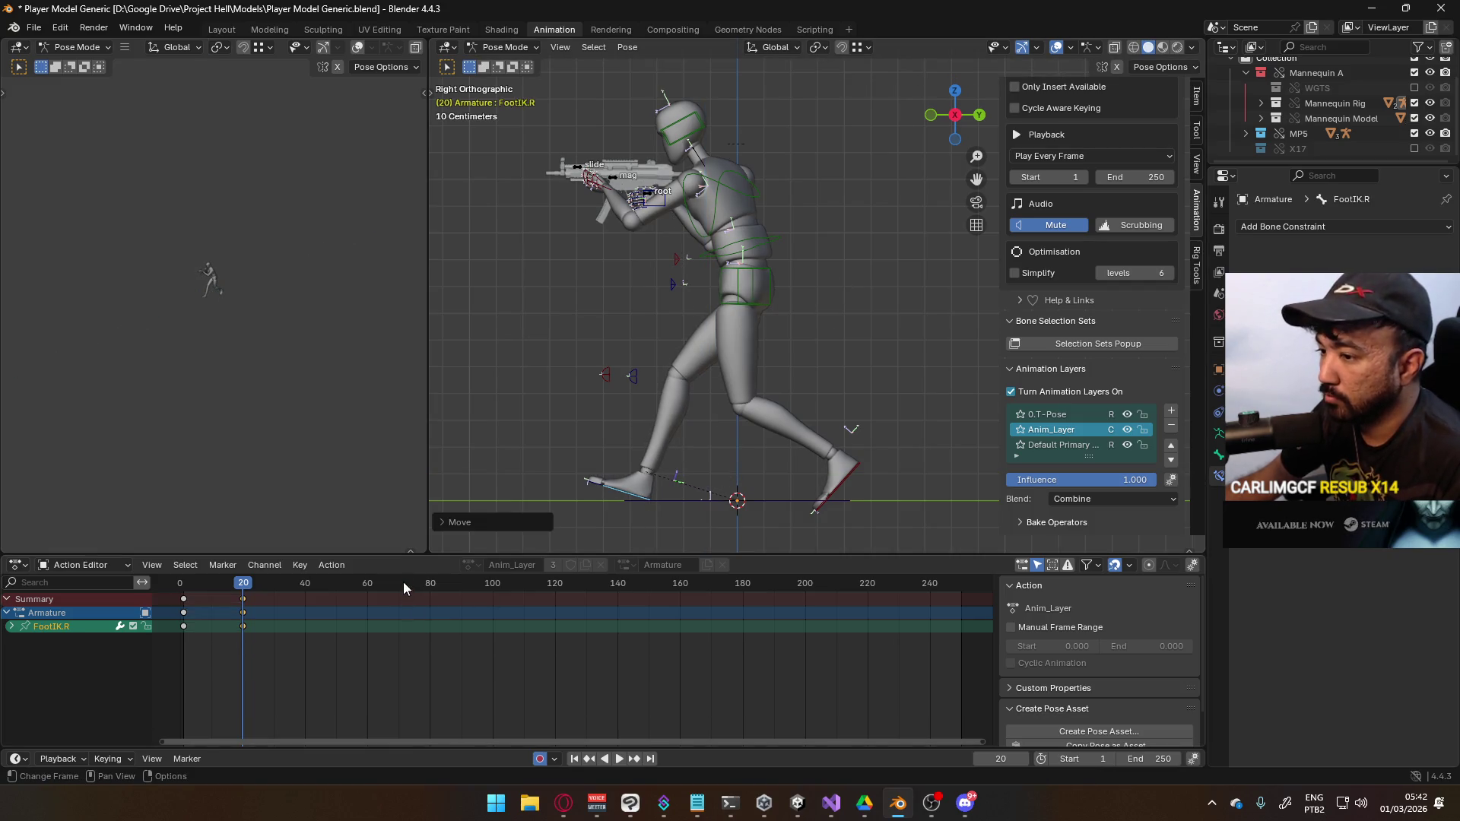
pyautogui.hotkey('ctrl', 'z')
pyautogui.hotkey('ctrl', 'shift', 'z')
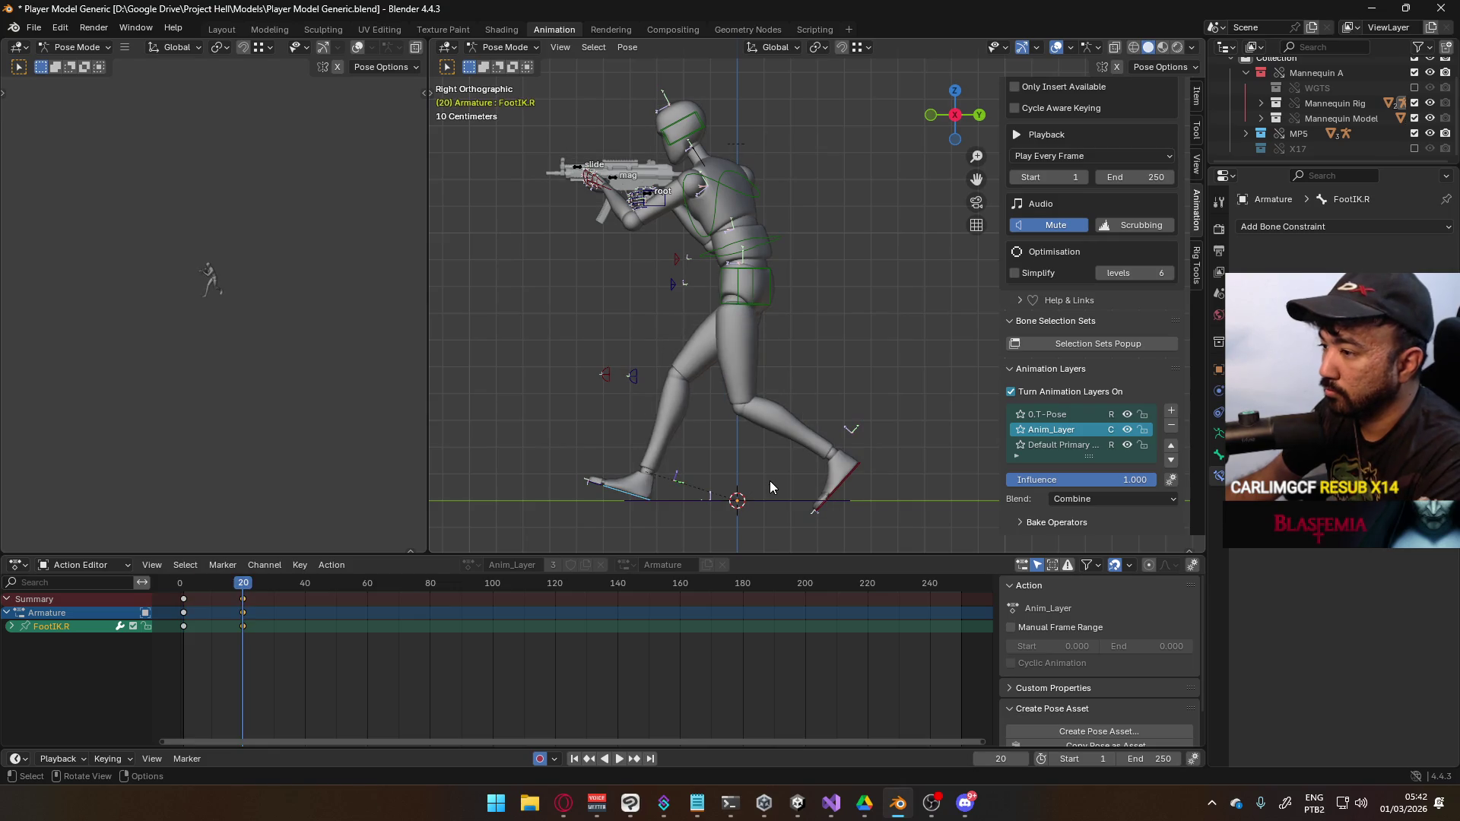
pyautogui.press('g')
pyautogui.press('y')
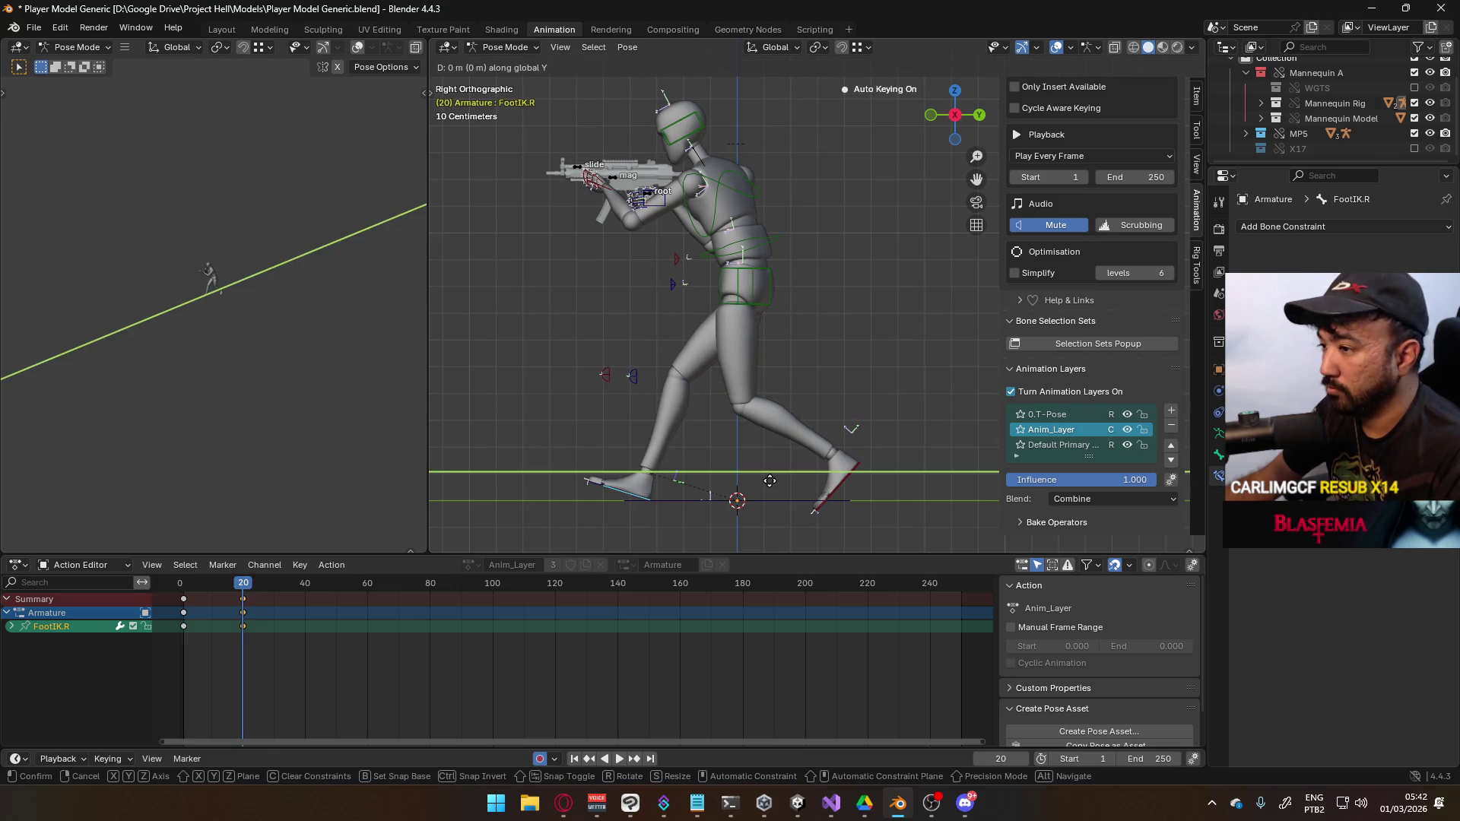
pyautogui.click(765, 481)
pyautogui.hotkey('ctrl', 'z')
pyautogui.hotkey('ctrl', 'shift', 'z')
# Tilt the trailing left foot at frame 20, checking against frame 1 and the in-between frames
pyautogui.hotkey('shift', 'Left')
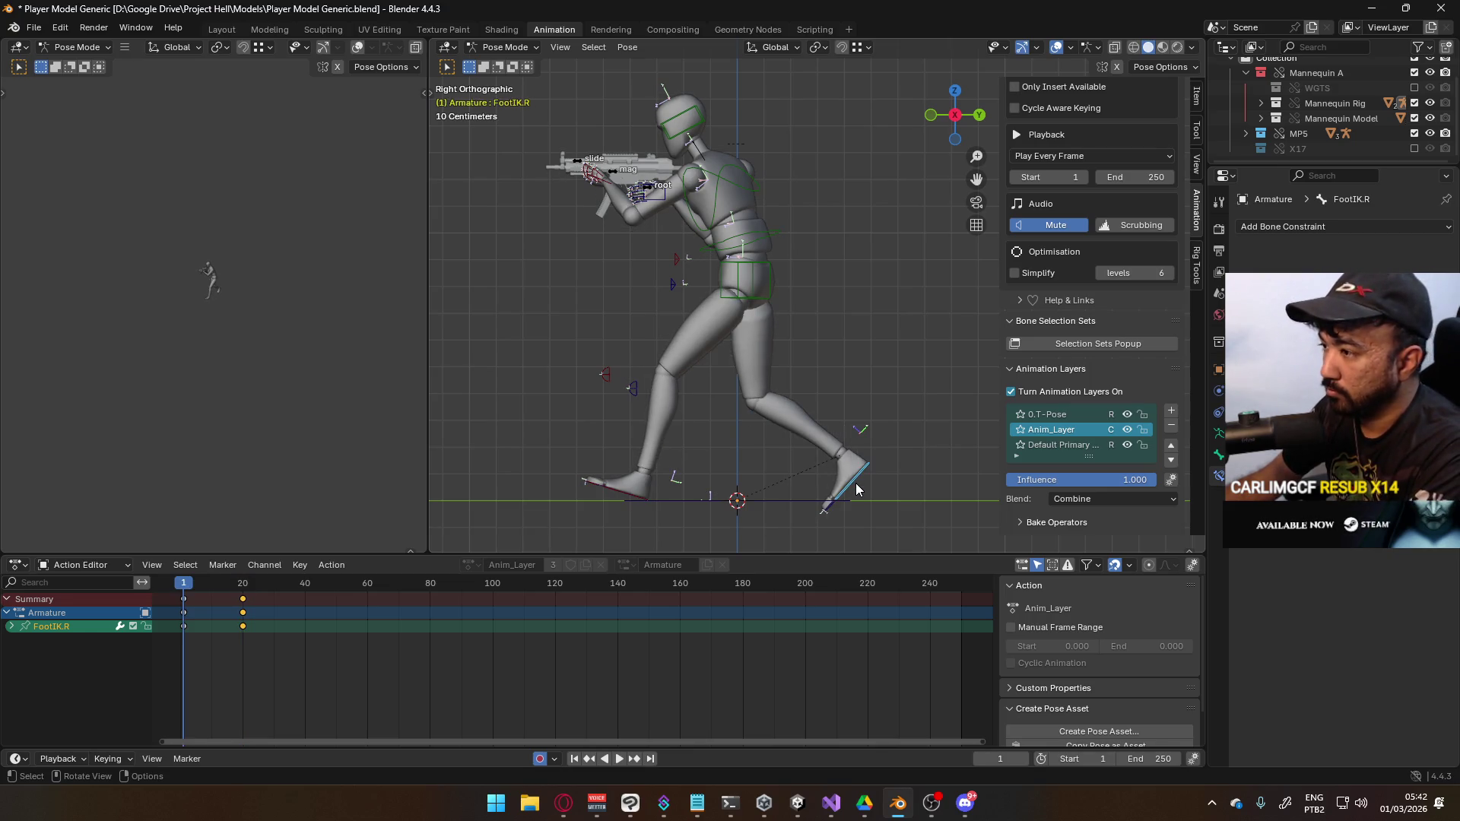
pyautogui.press('Up')
pyautogui.press('r')
pyautogui.click(869, 477)
pyautogui.hotkey('shift', 'Left')
pyautogui.press('Up')
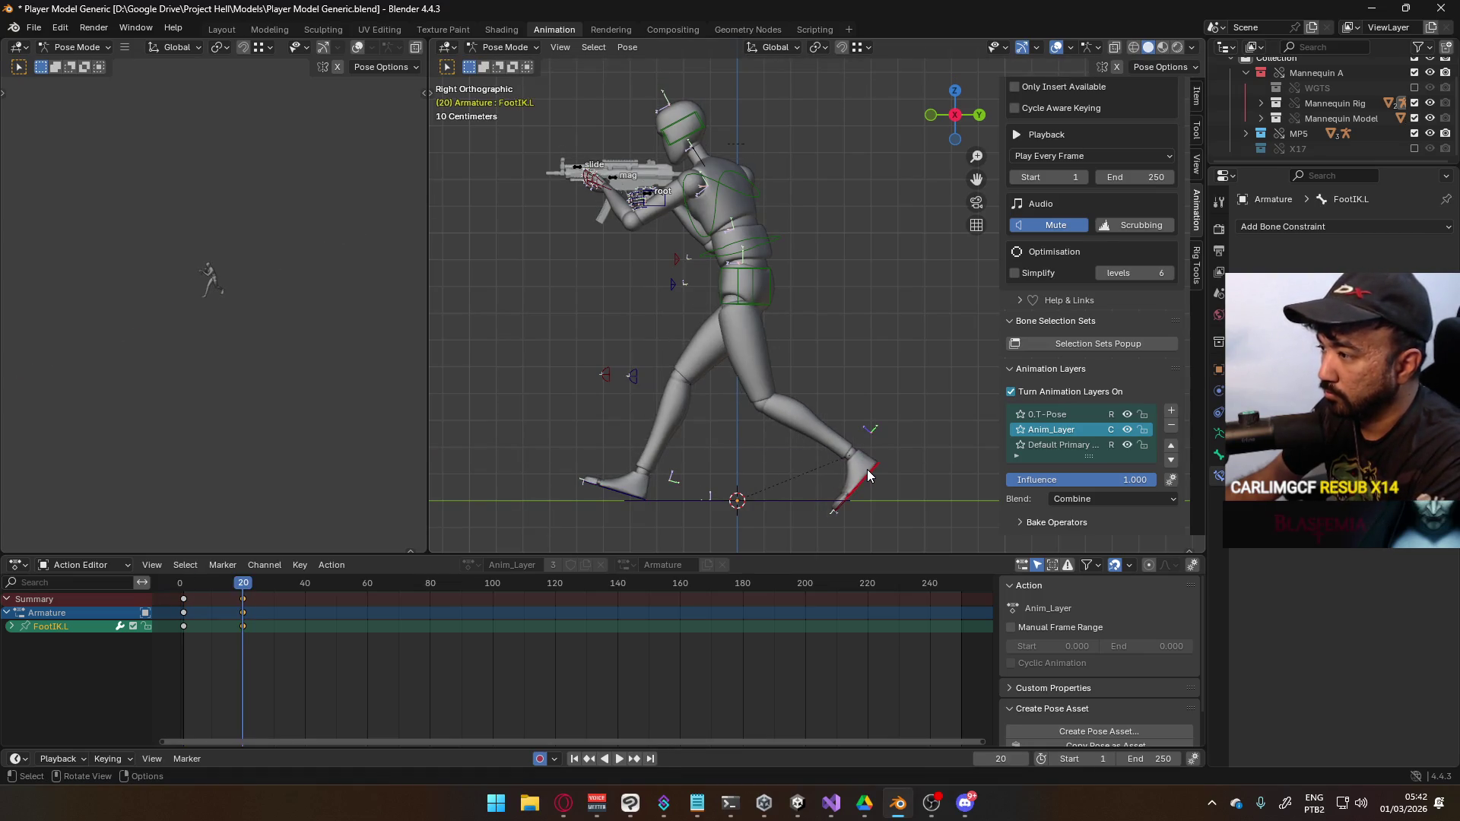
pyautogui.press('r')
pyautogui.click(874, 469)
pyautogui.hotkey('shift', 'Left')
pyautogui.press('Up')
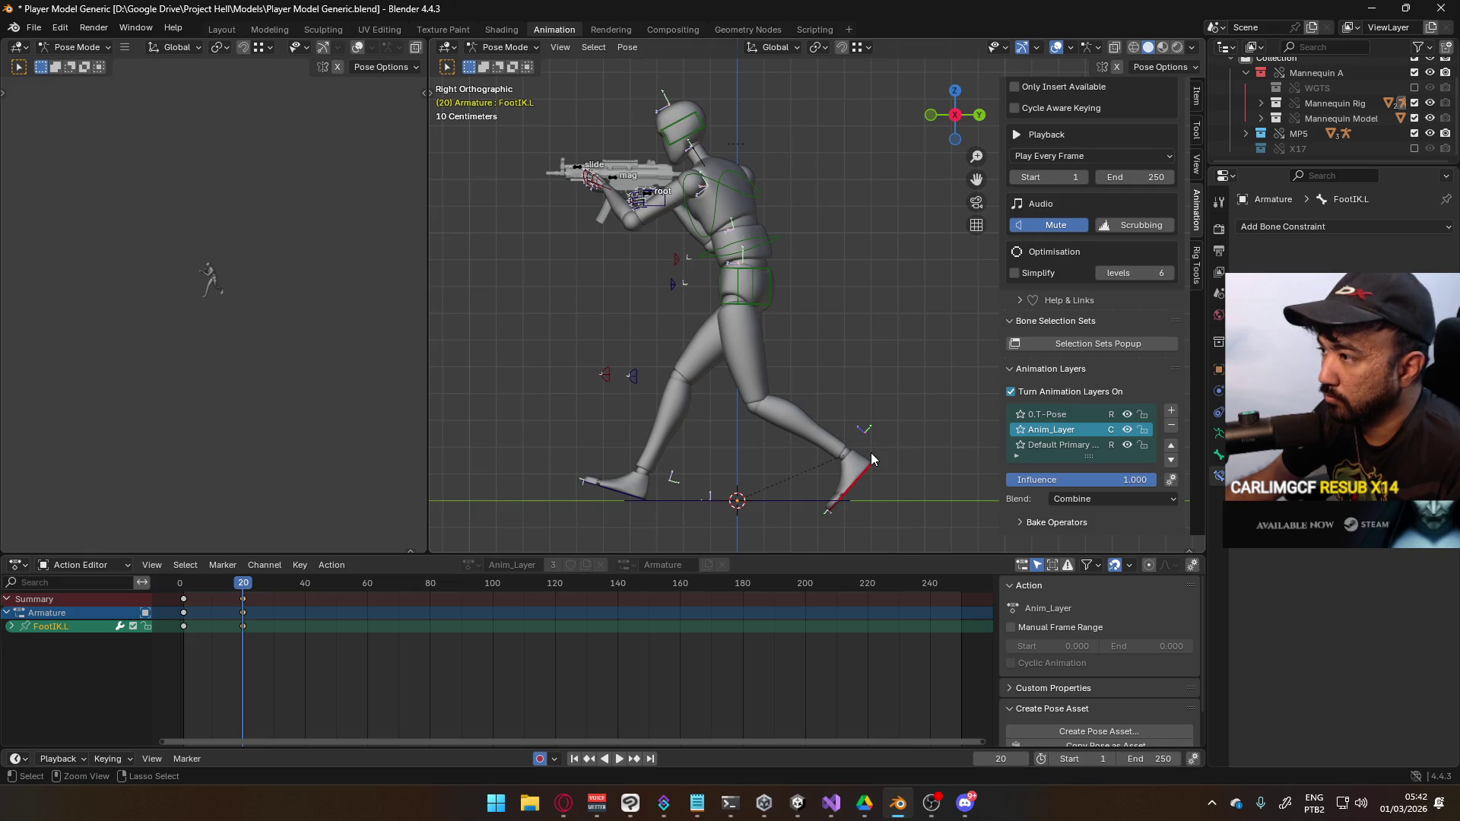
pyautogui.moveTo(242, 591)
pyautogui.mouseDown()
pyautogui.moveTo(190, 588)
pyautogui.moveTo(242, 584)
pyautogui.mouseUp()
pyautogui.press('KP_1')
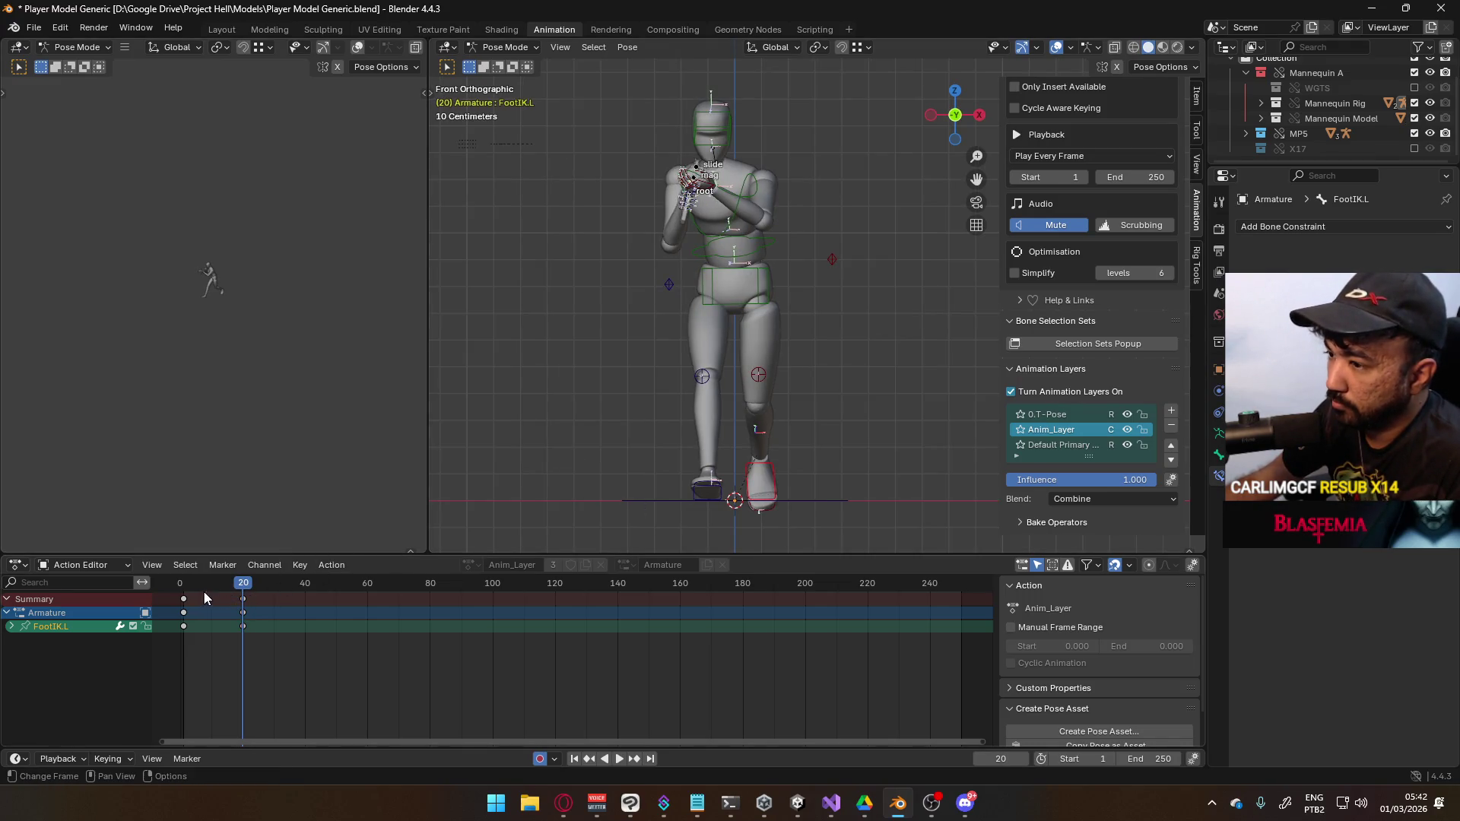
# Play the animation from frame 1 and stop it
pyautogui.hotkey('shift', 'Left')
pyautogui.press('space')
pyautogui.press('Delete')
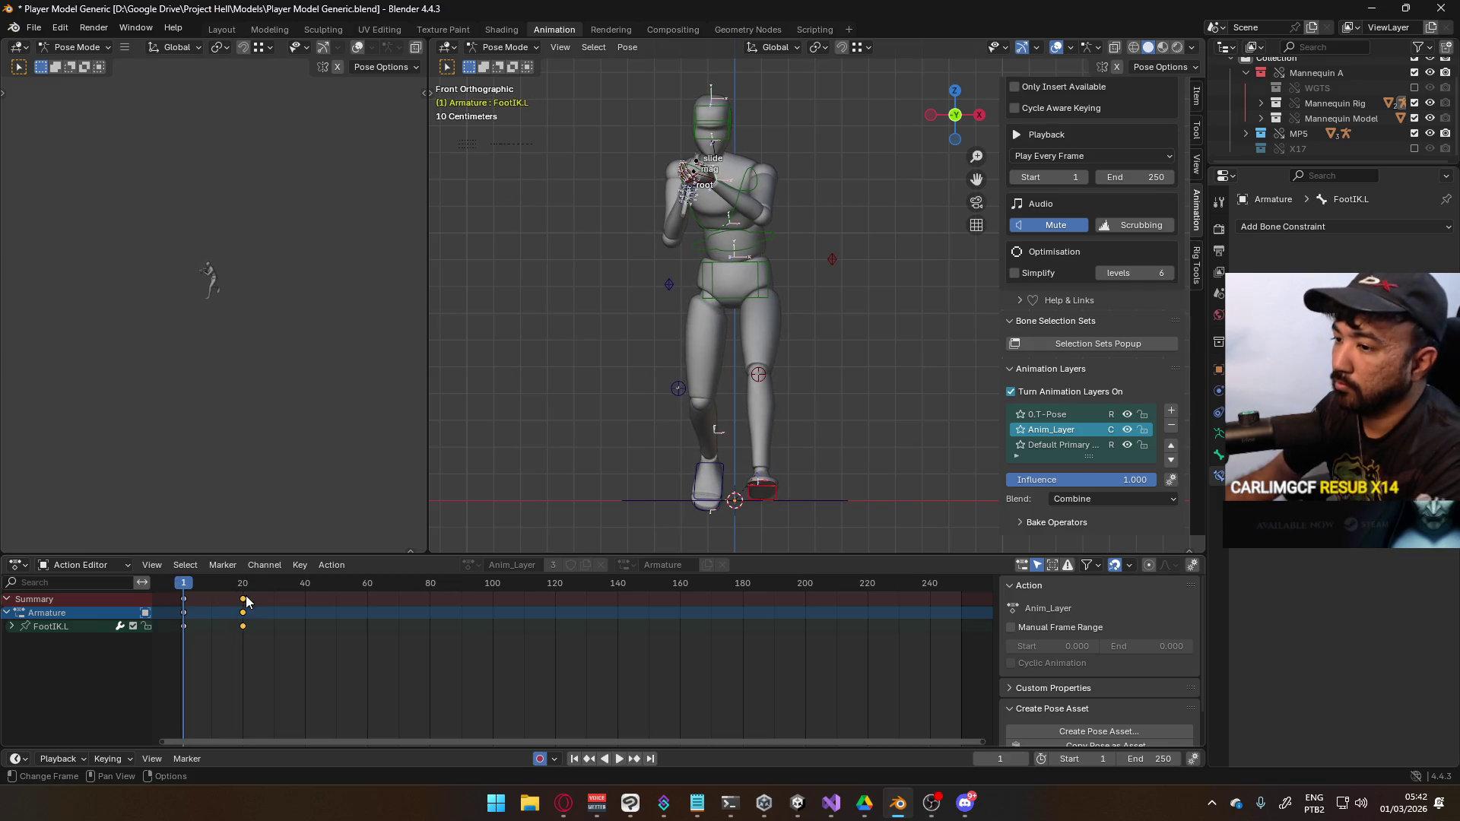
# Select the hips control and frame the mannequin in front view
pyautogui.click(755, 299)
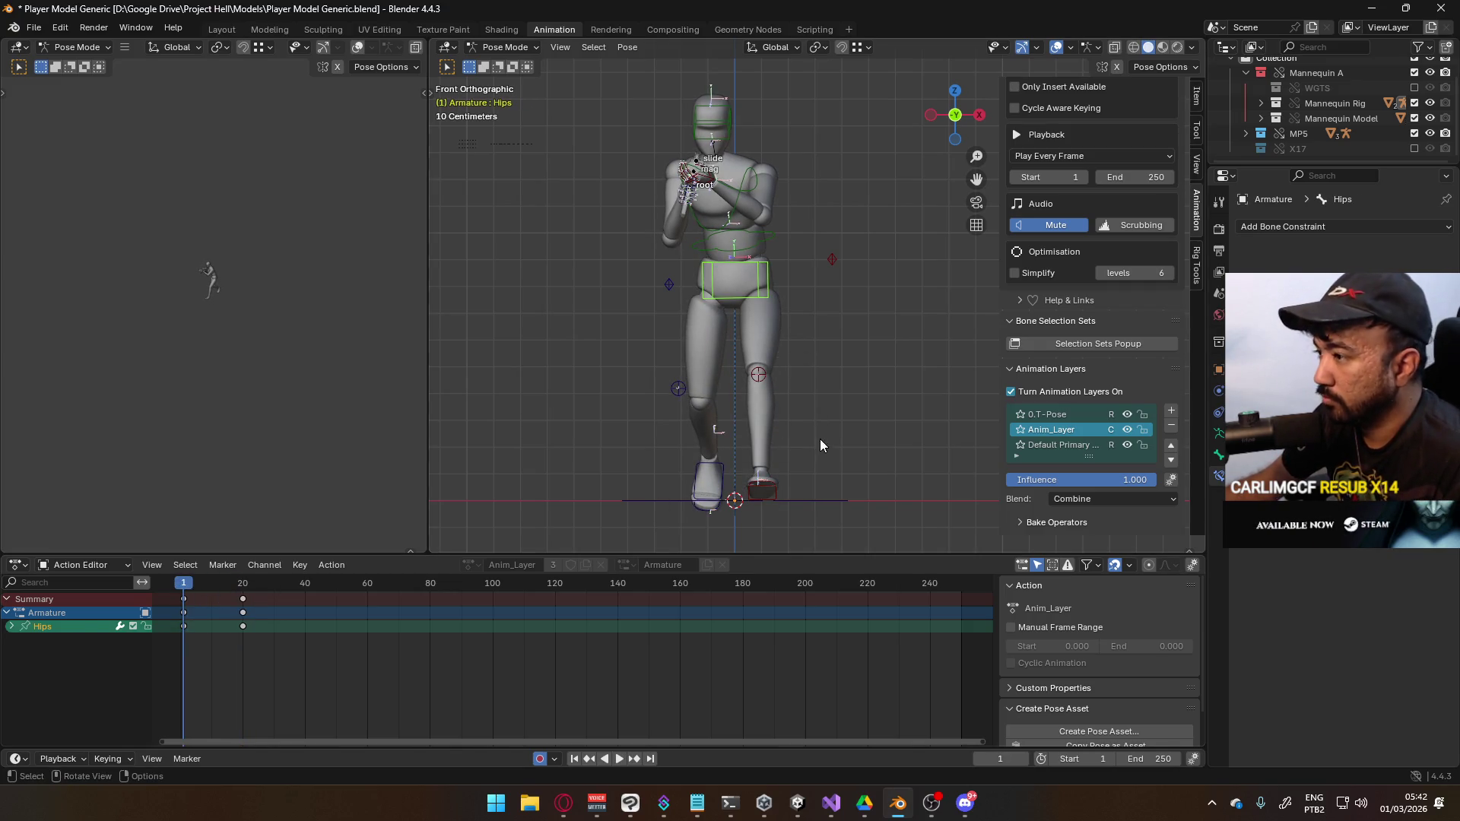
pyautogui.keyDown('shift'); pyautogui.moveTo(820, 439); pyautogui.dragTo(782, 427, button='middle'); pyautogui.keyUp('shift')
pyautogui.scroll(3, 641, 221)
pyautogui.moveTo(641, 221); pyautogui.dragTo(779, 254, button='middle')
pyautogui.click(760, 268)
pyautogui.scroll(-3, 794, 332)
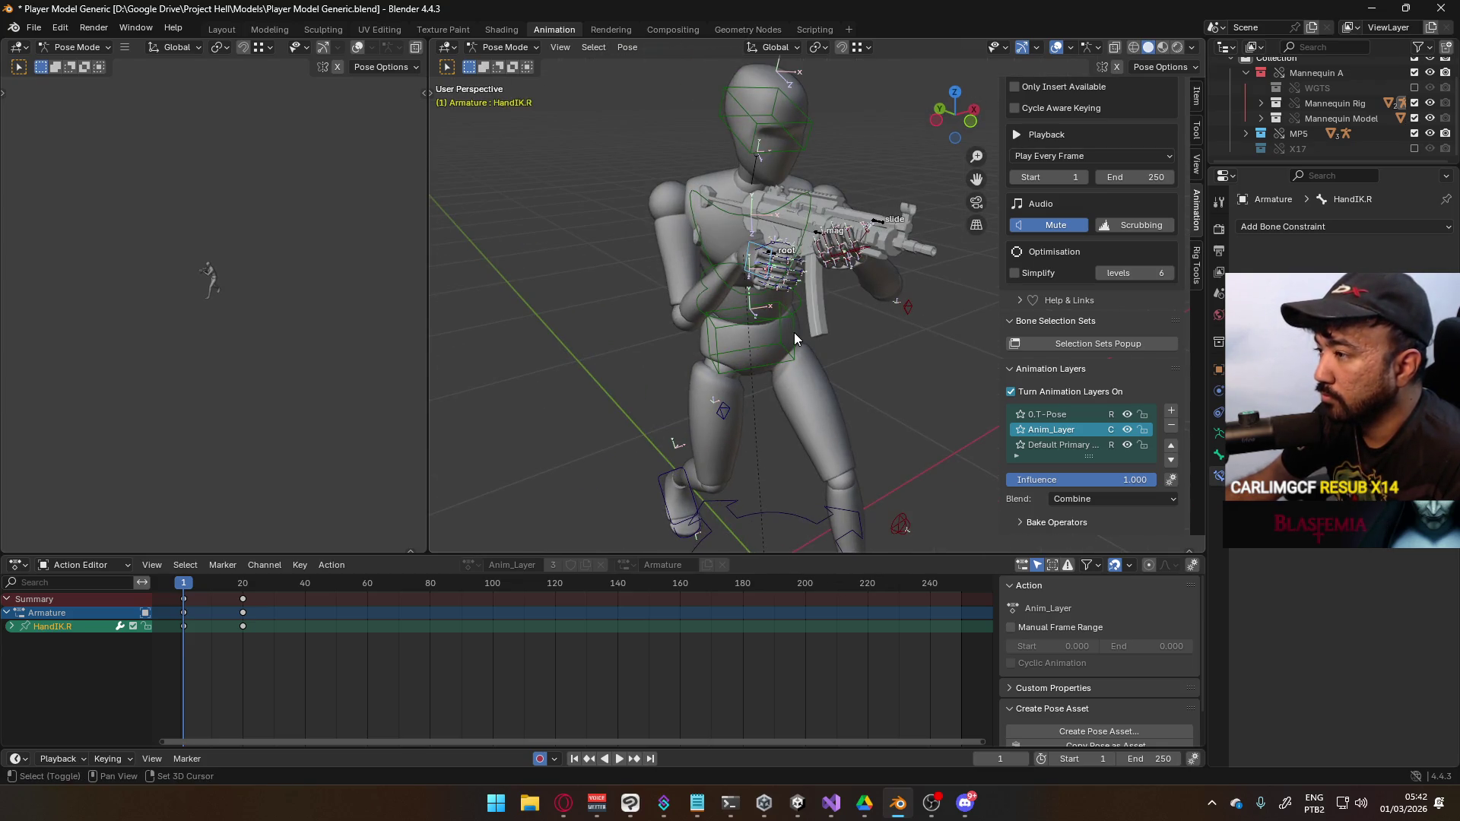
pyautogui.click(794, 332)
pyautogui.press('KP_1')
# Shift the hips slightly left at frame 1, cancelling further attempts
pyautogui.press('g')
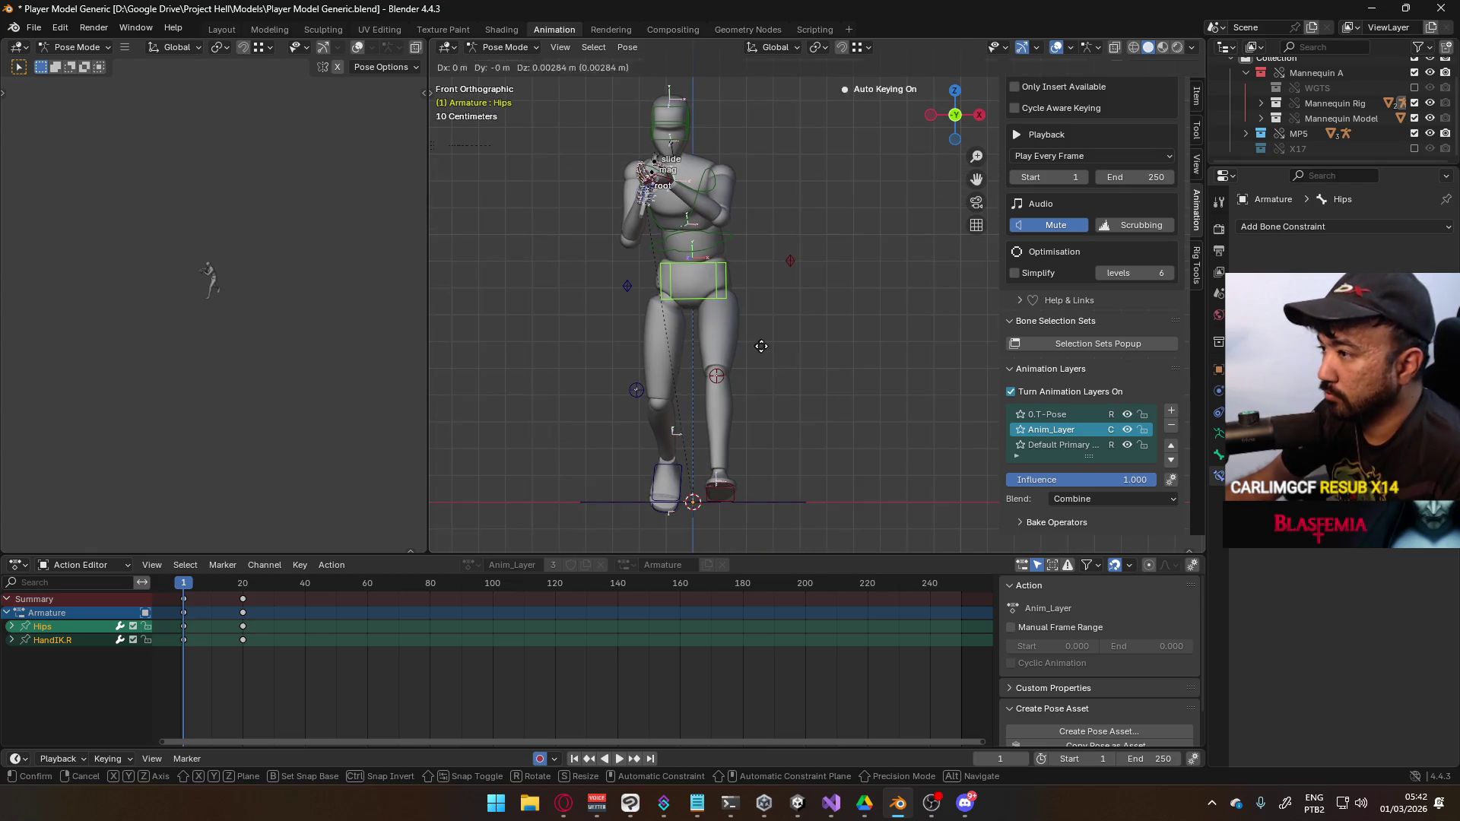
pyautogui.click(760, 352)
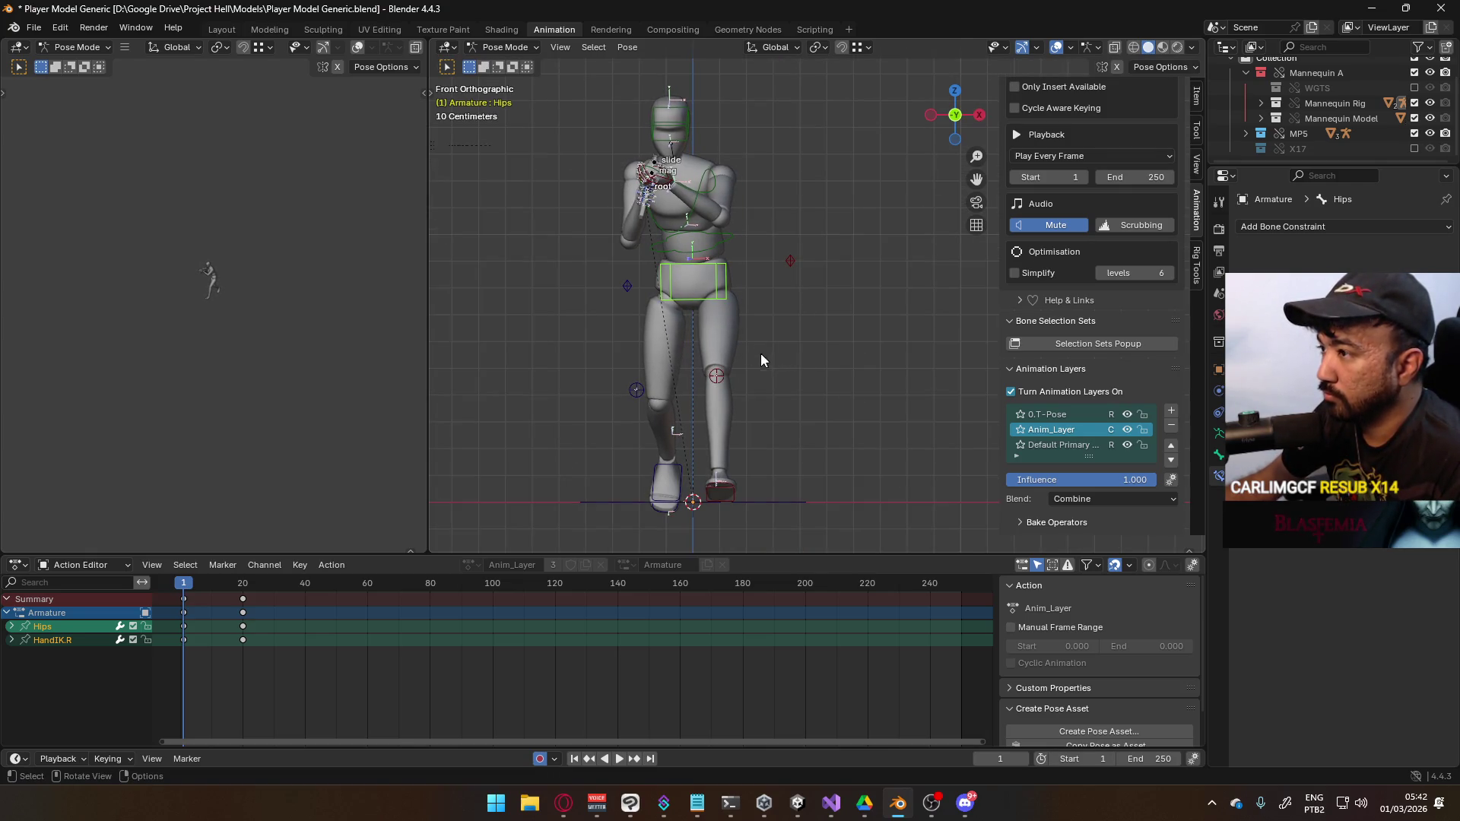
pyautogui.press('g')
pyautogui.rightClick(752, 423)
pyautogui.press('g')
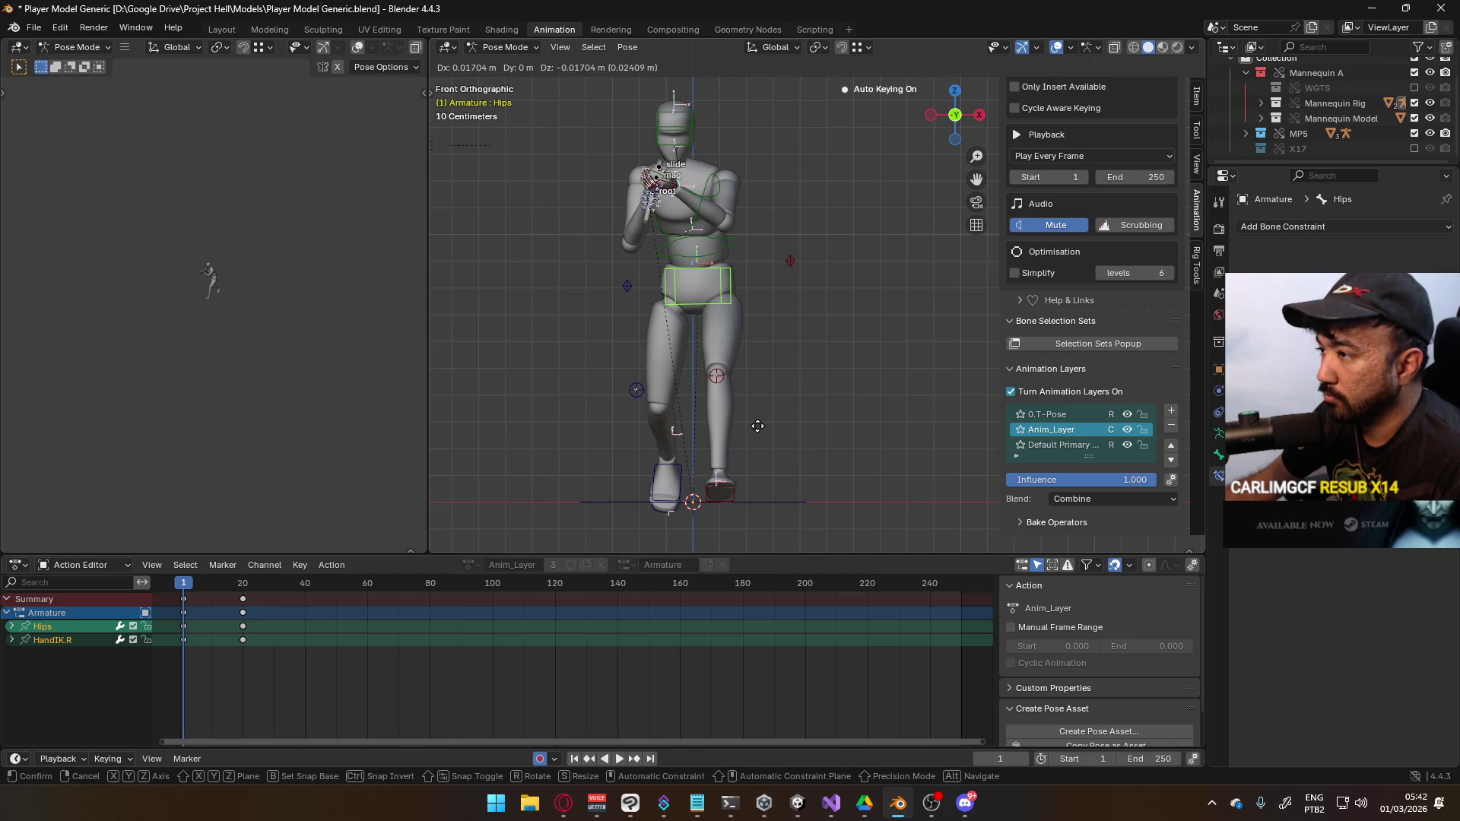
pyautogui.rightClick(758, 426)
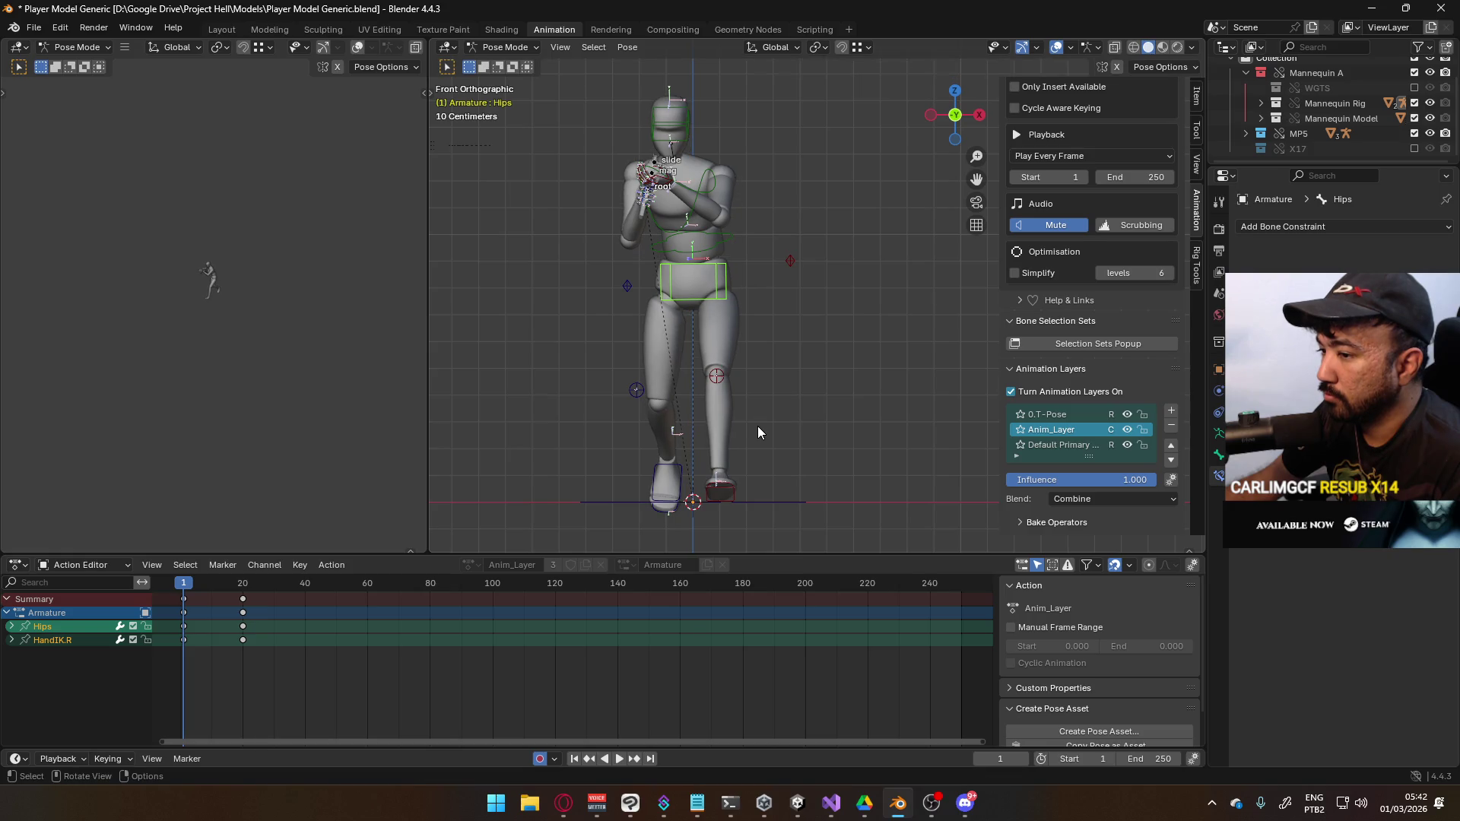
# Return to frame 20 in side view and select the left foot control
pyautogui.moveTo(183, 586)
pyautogui.mouseDown()
pyautogui.moveTo(256, 582)
pyautogui.moveTo(245, 572)
pyautogui.mouseUp()
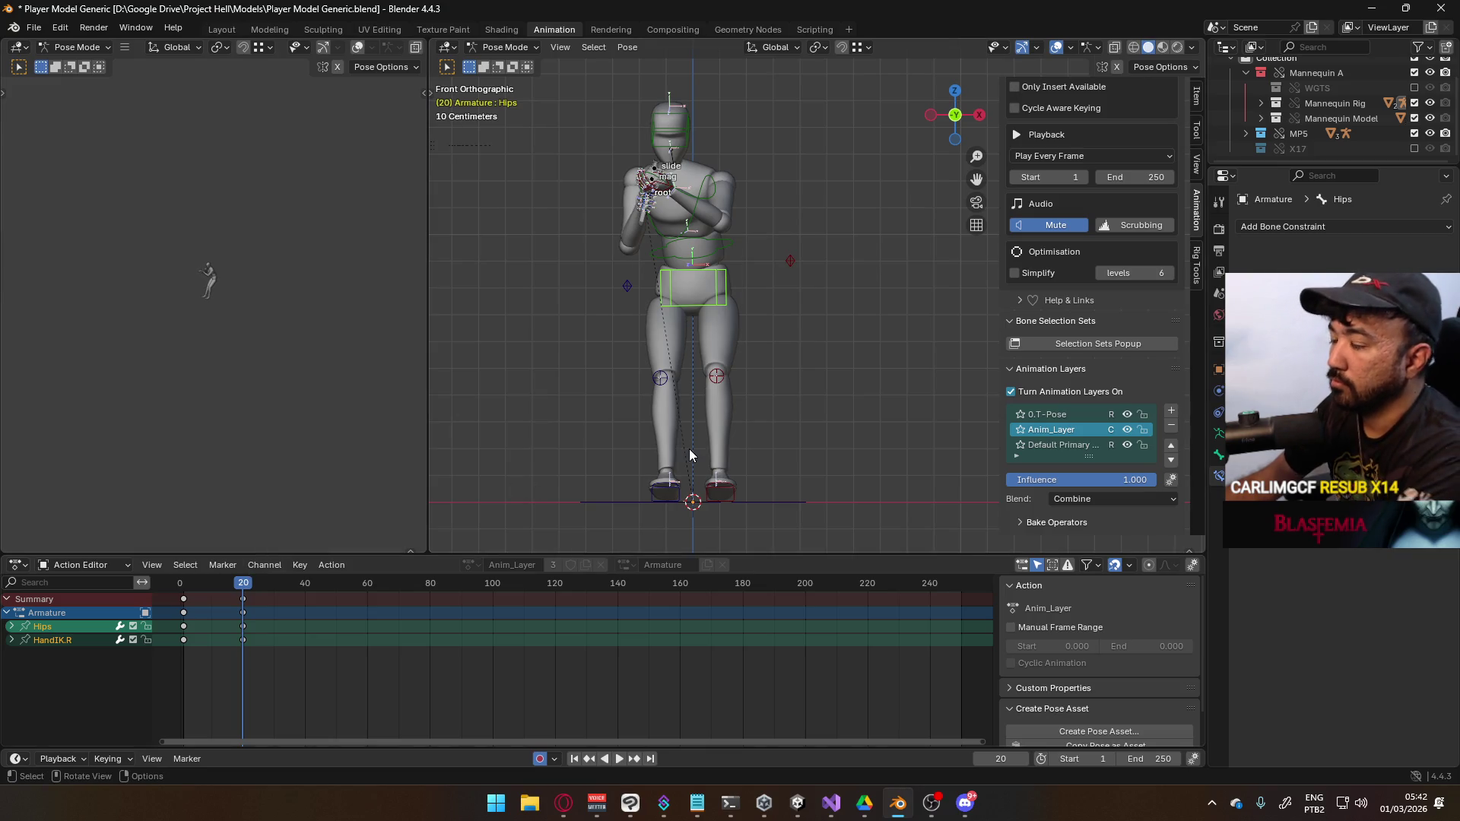
pyautogui.press('KP_3')
pyautogui.click(637, 498)
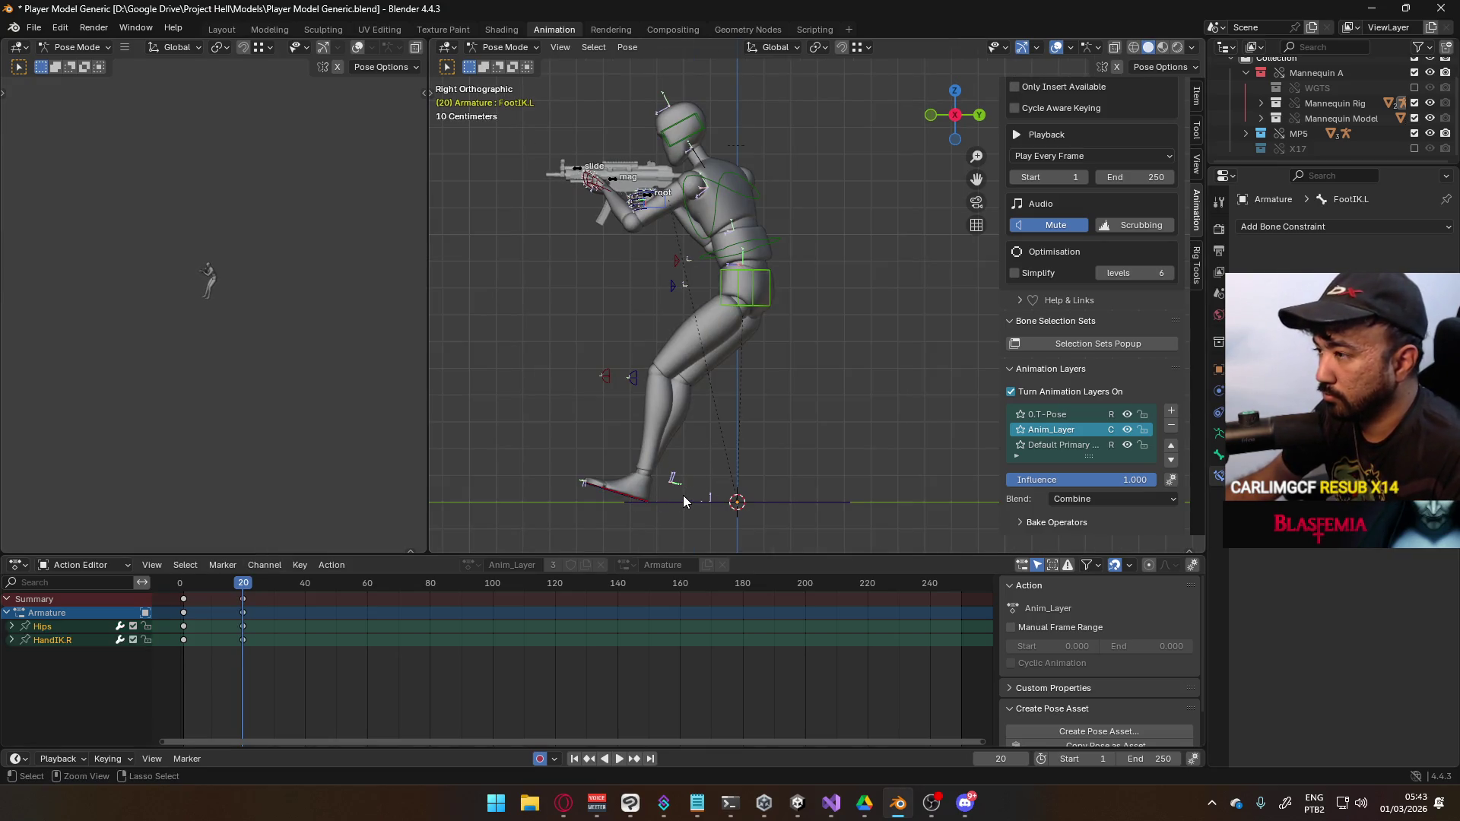
# Restore the full stride pose at frame 20, then go to frame 10
pyautogui.hotkey('ctrl', 'v')
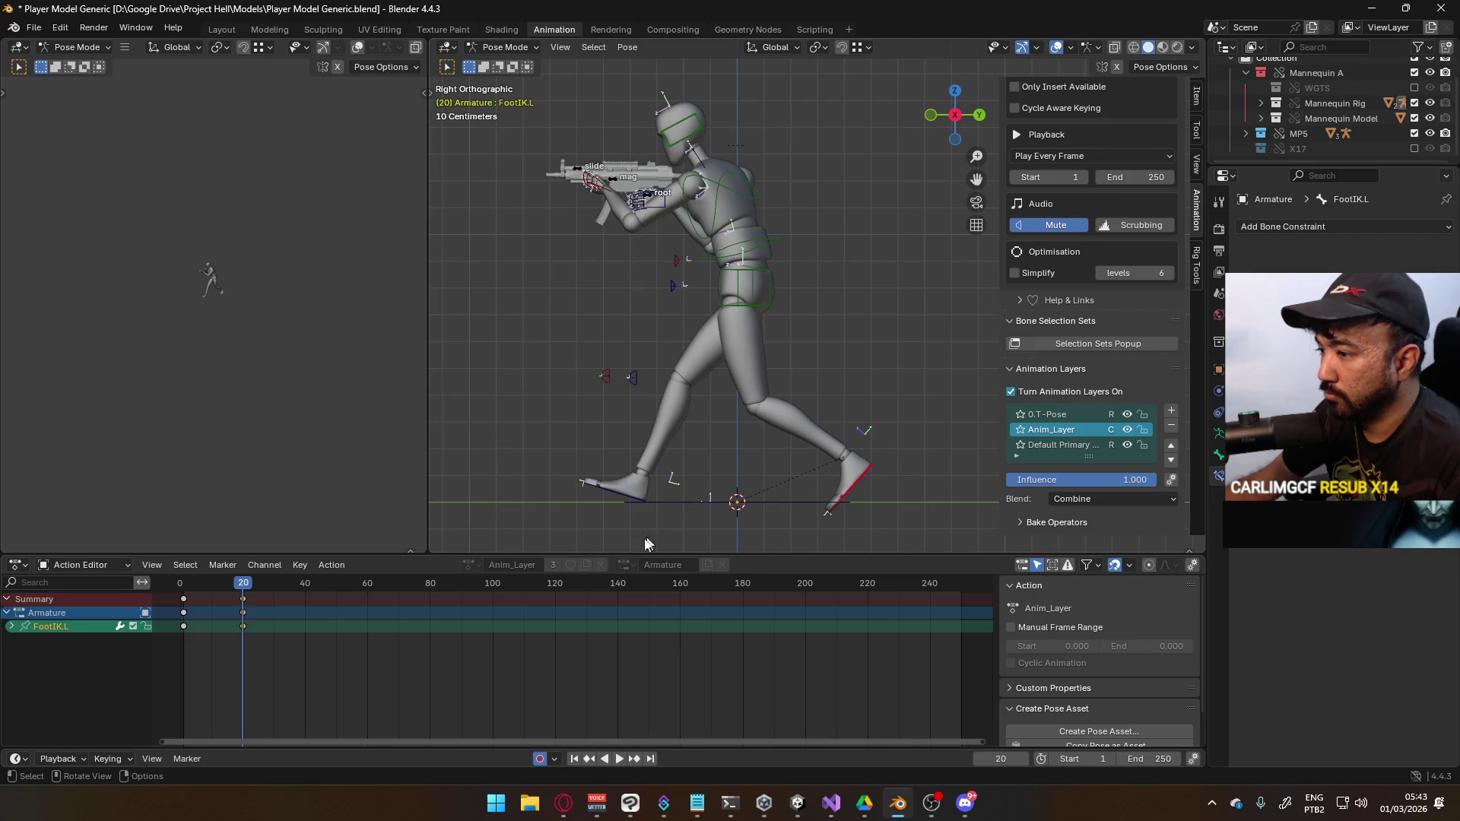
pyautogui.moveTo(242, 587)
pyautogui.mouseDown()
pyautogui.moveTo(184, 595)
pyautogui.moveTo(211, 595)
pyautogui.mouseUp()
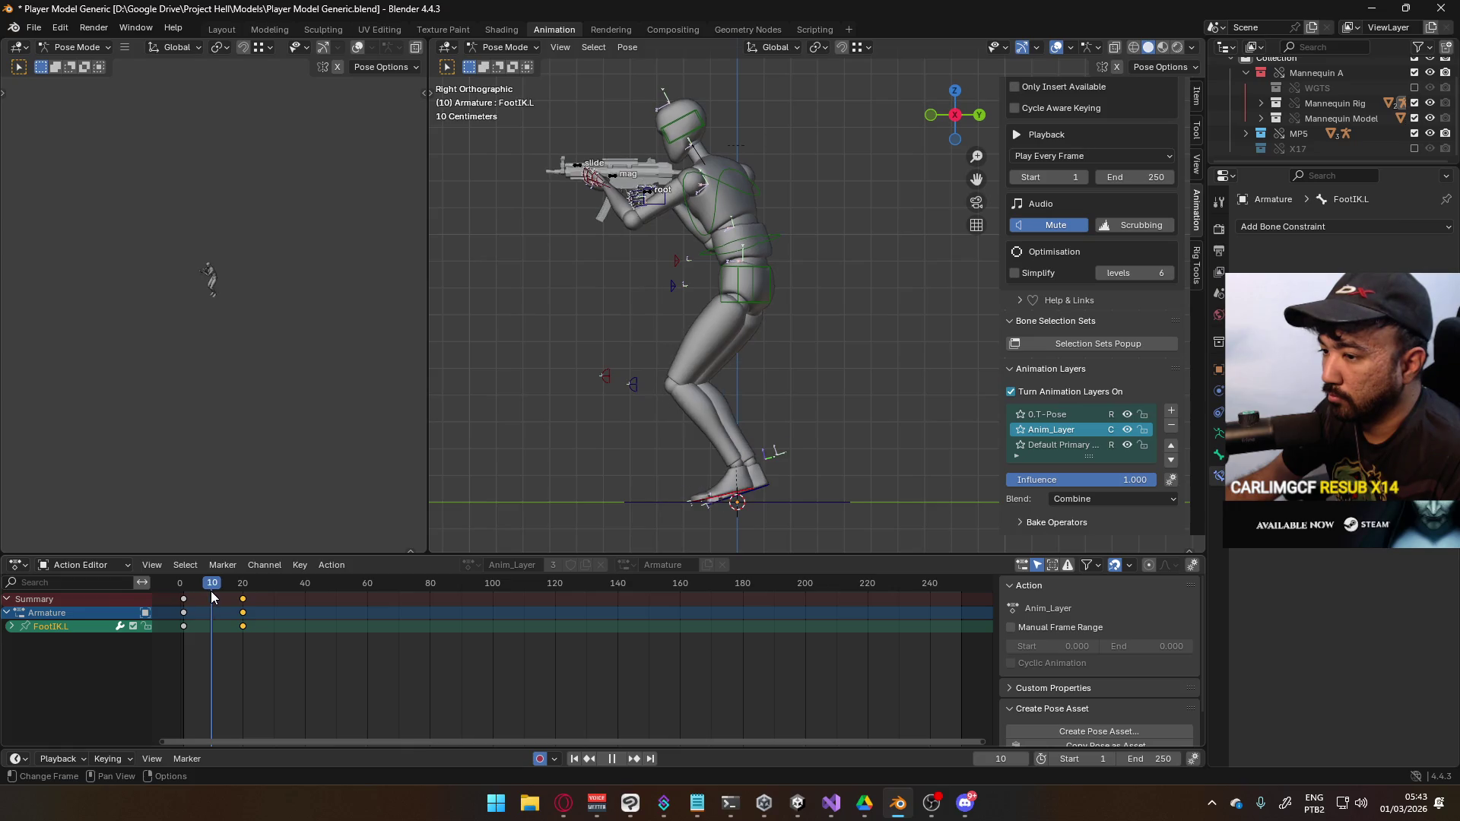
pyautogui.moveTo(642, 492)
pyautogui.mouseDown(button='middle')
pyautogui.moveTo(695, 462)
pyautogui.moveTo(796, 448)
pyautogui.moveTo(764, 440)
pyautogui.mouseUp(button='middle')
# Rotate the left foot at frame 10, reset its X rotation and set its height to 0 m
pyautogui.press('r')
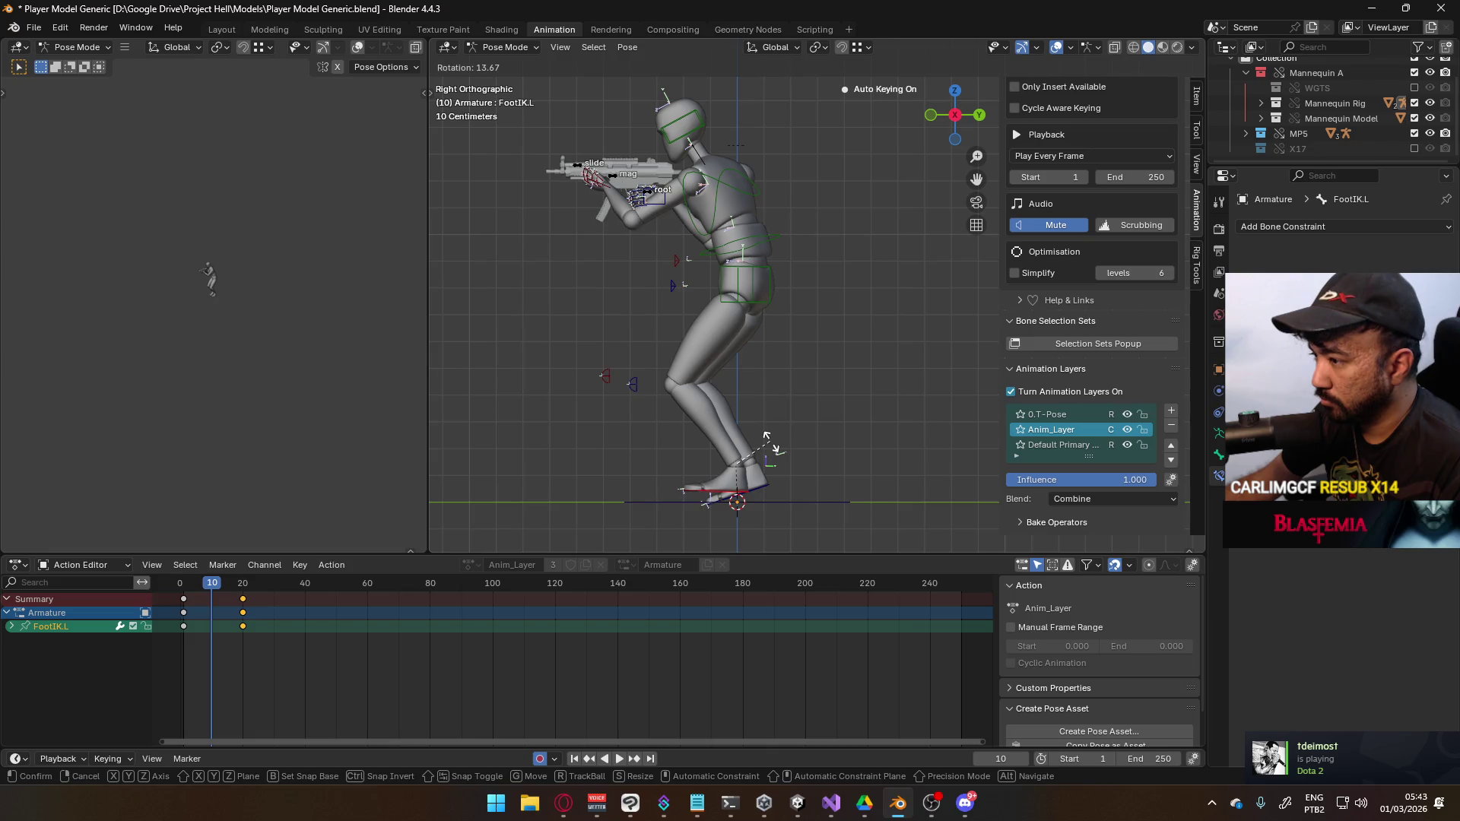
pyautogui.click(770, 448)
pyautogui.click(1197, 95)
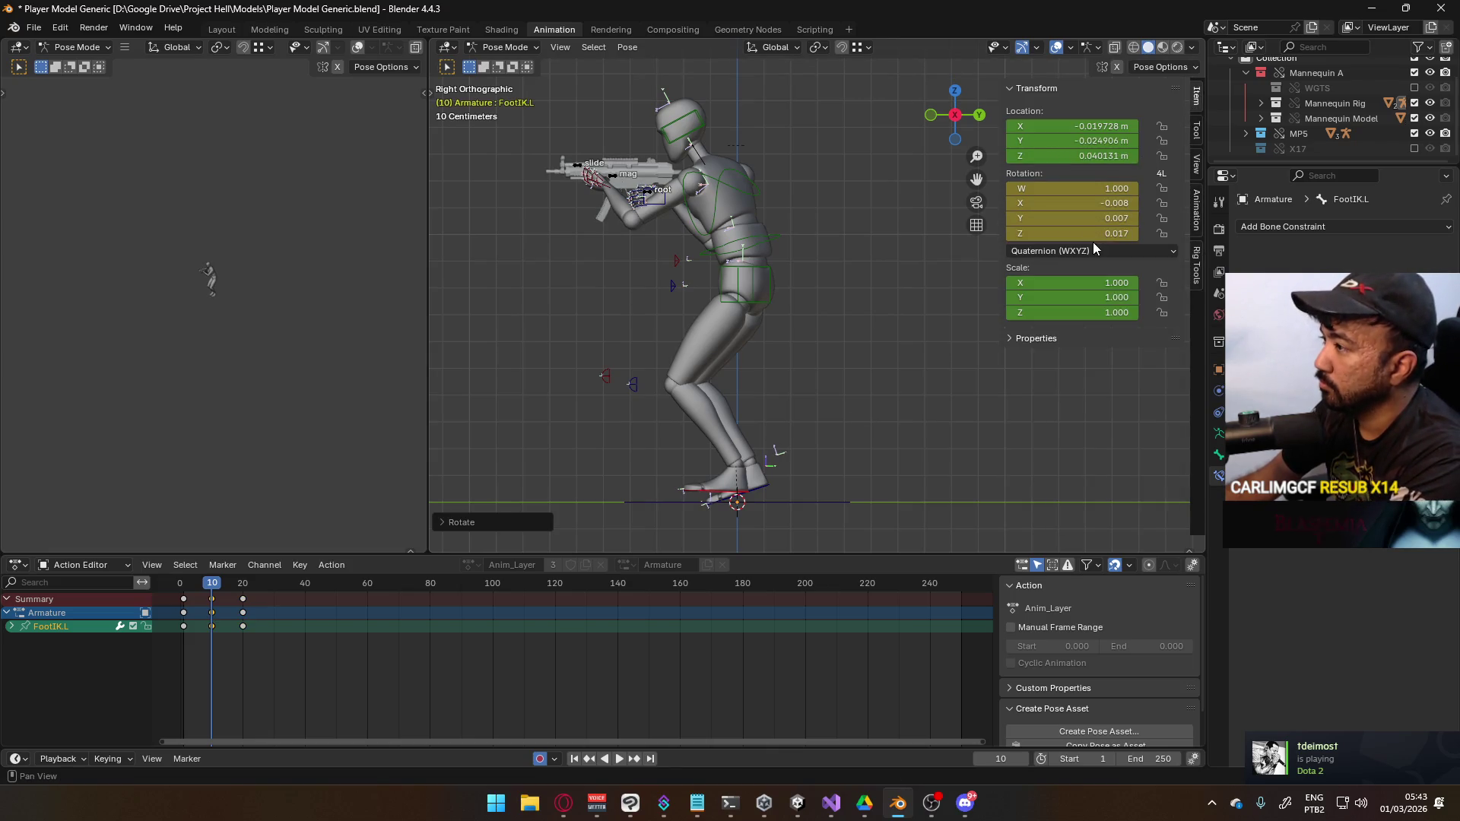
pyautogui.press('BackSpace')
pyautogui.scroll(1, 685, 456)
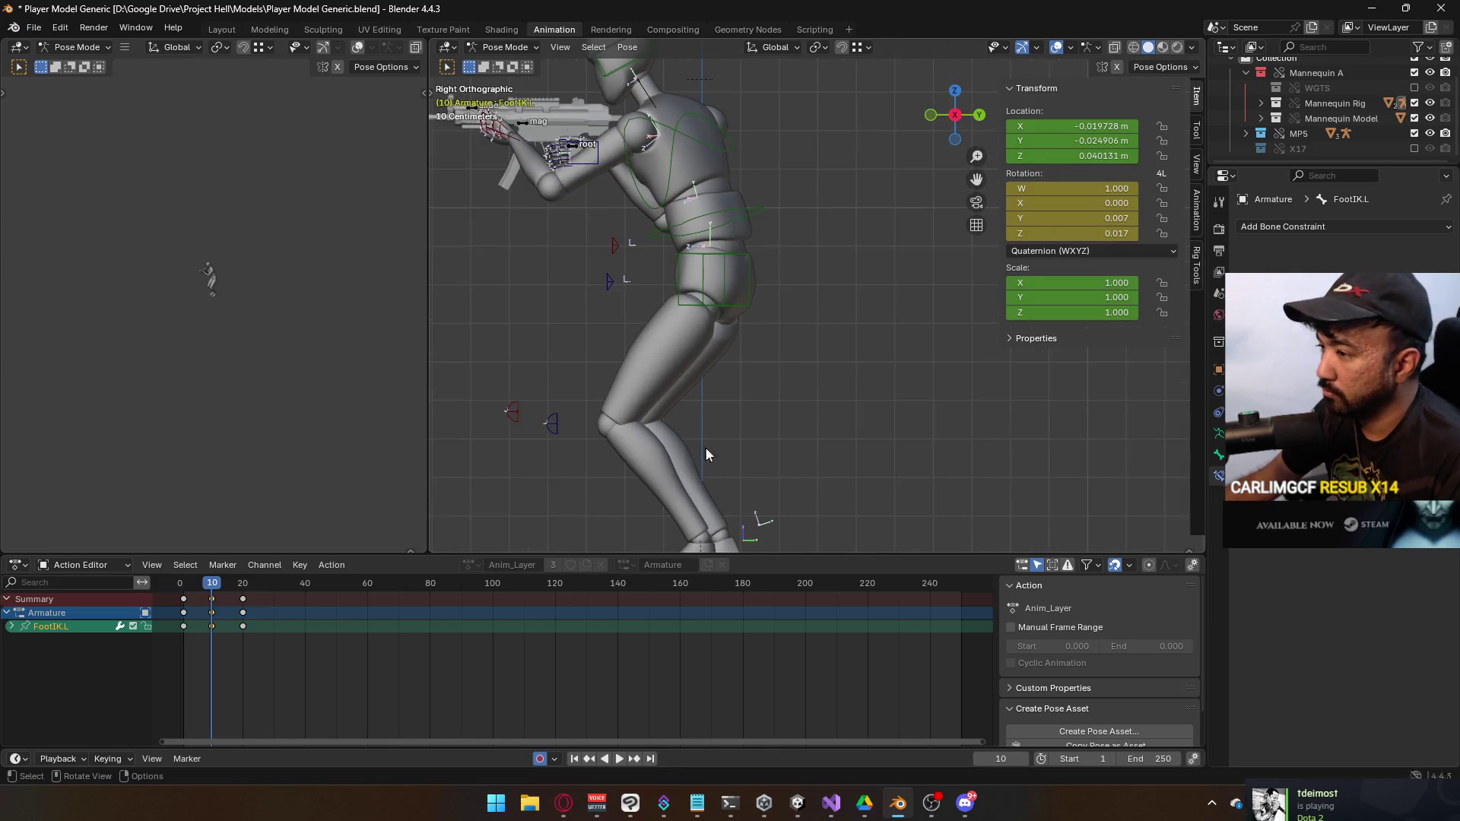
pyautogui.scroll(2, 707, 445)
pyautogui.click(1091, 155)
pyautogui.write('0')
pyautogui.press('Return')
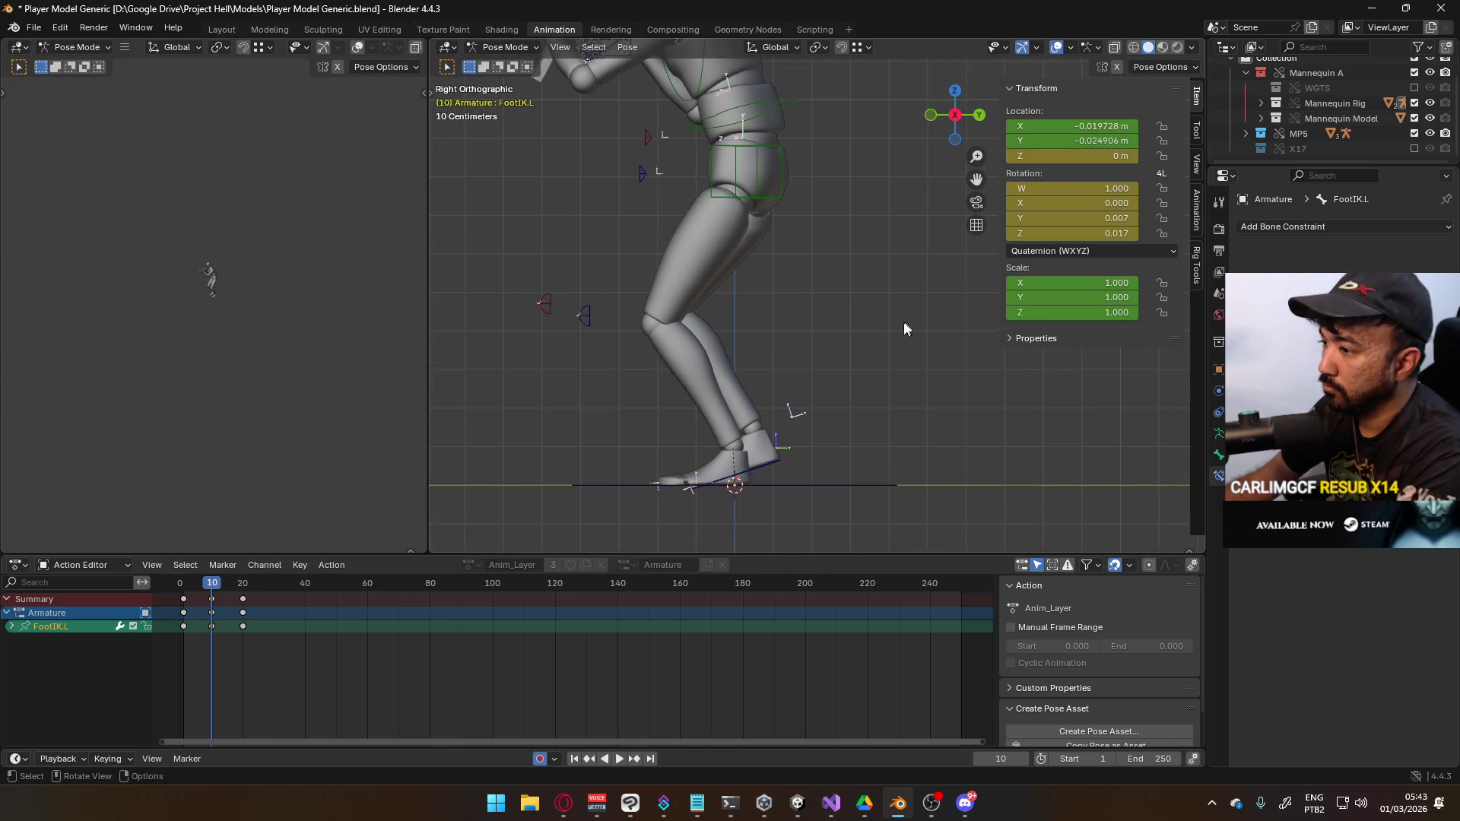
# Raise the hips and right hand target vertically together in front view
pyautogui.click(748, 184)
pyautogui.scroll(-3, 794, 309)
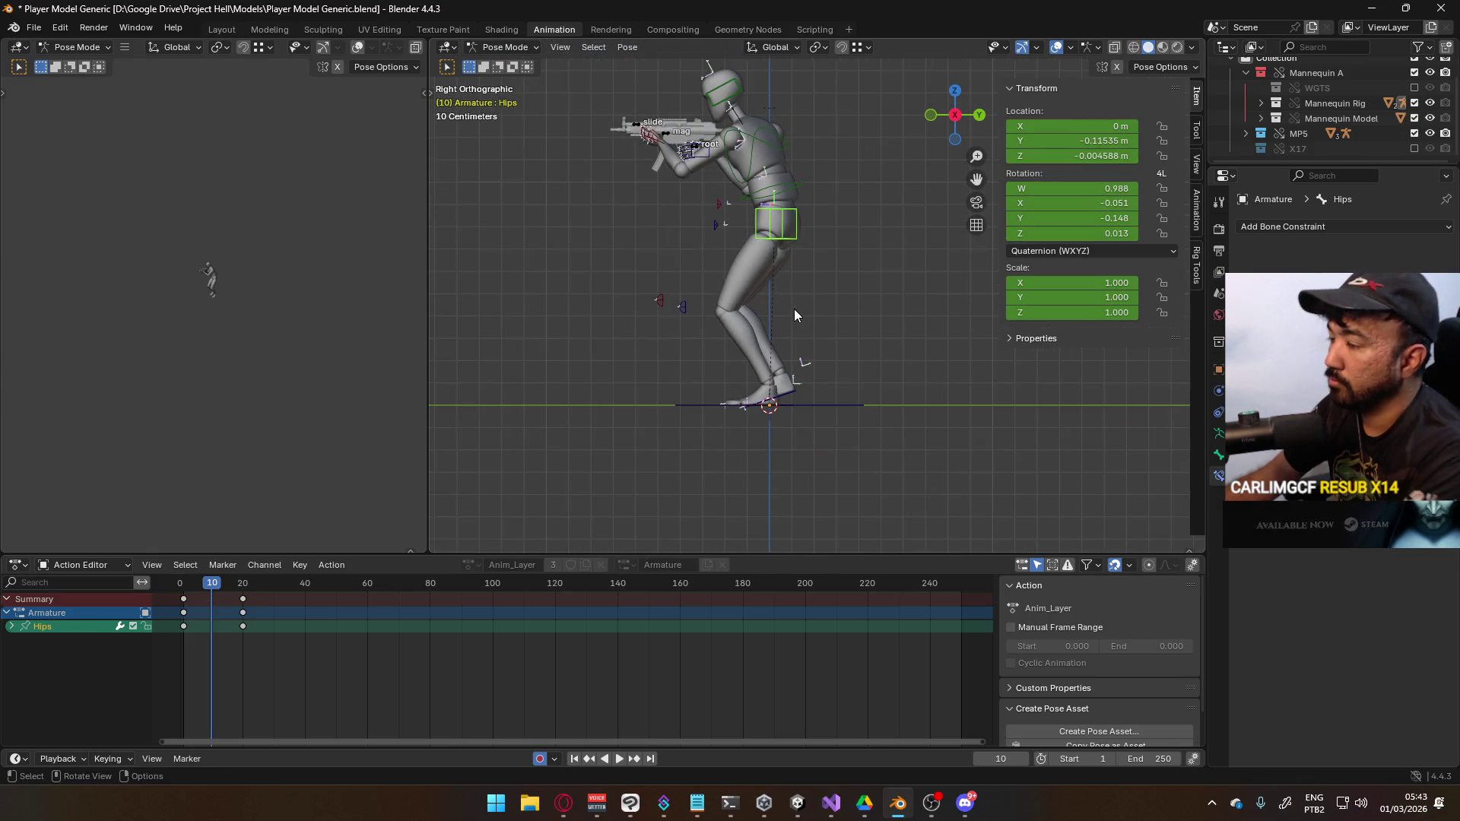
pyautogui.press('KP_1')
pyautogui.scroll(1, 797, 325)
pyautogui.moveTo(755, 315)
pyautogui.keyDown('shift'); pyautogui.mouseDown(button='middle')
pyautogui.moveTo(728, 336)
pyautogui.moveTo(753, 164)
pyautogui.mouseUp(button='middle'); pyautogui.keyUp('shift')
pyautogui.scroll(2, 753, 164)
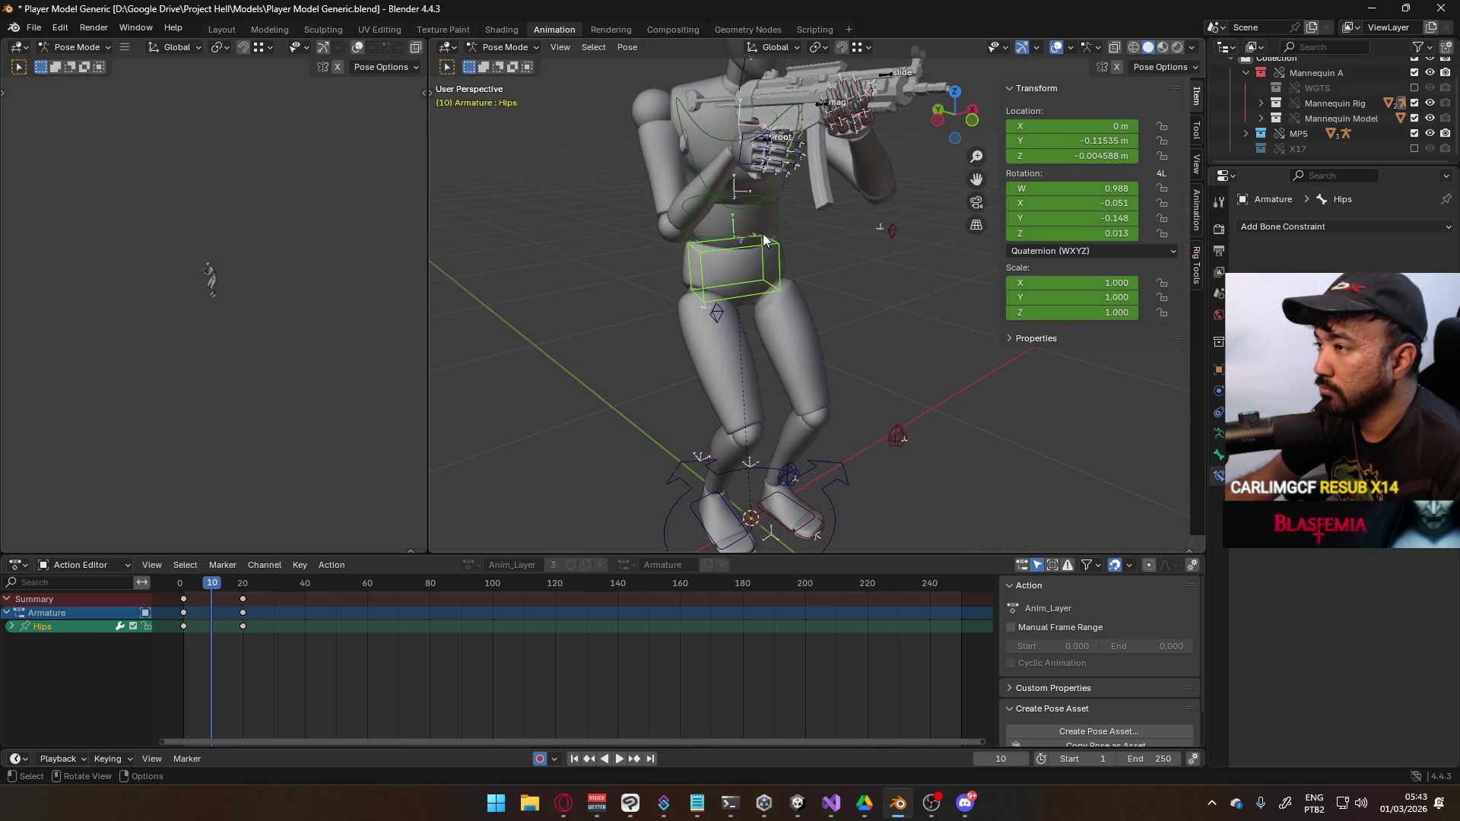
pyautogui.click(753, 165)
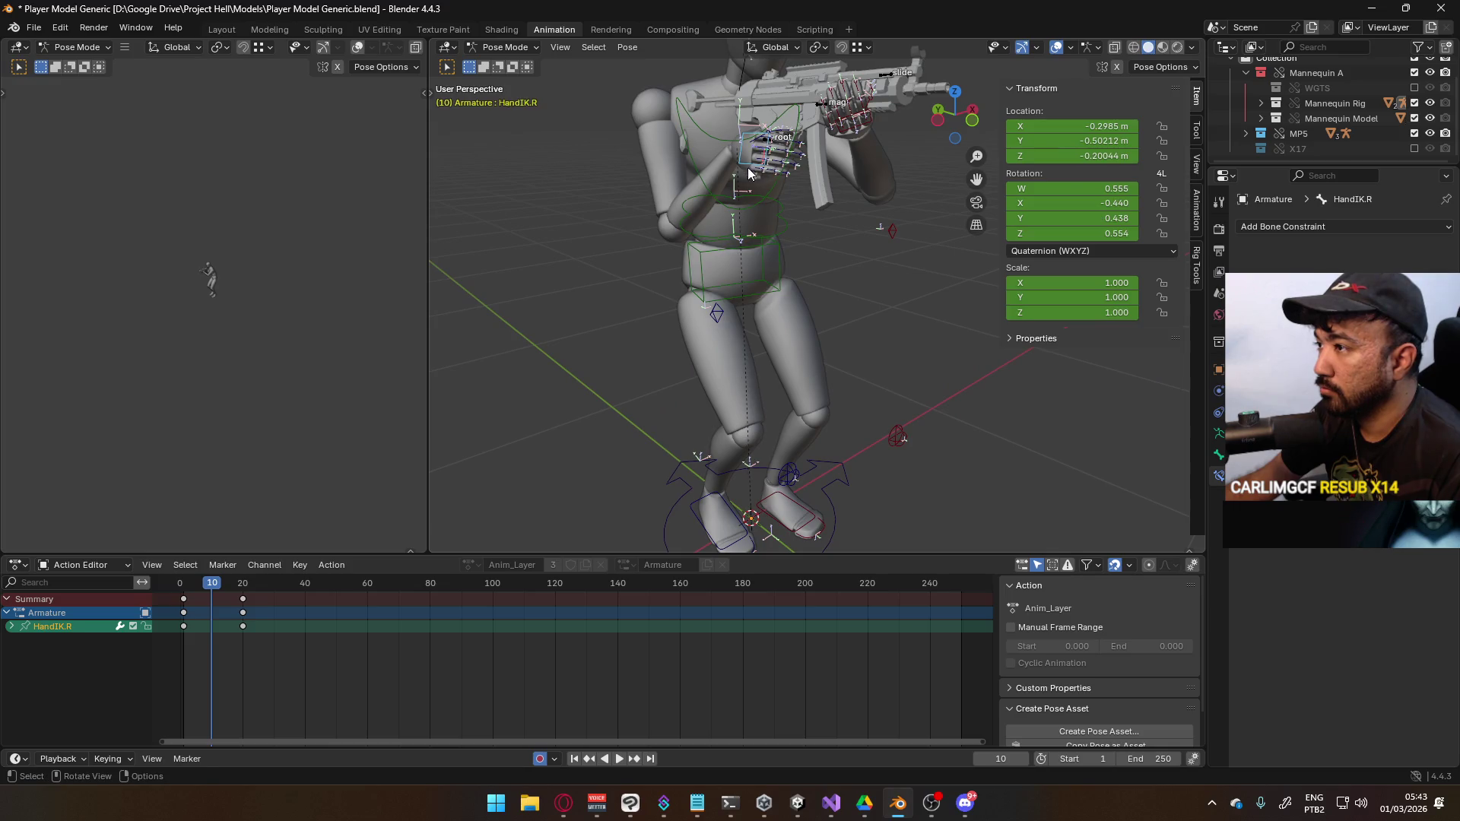
pyautogui.keyDown('shift'); pyautogui.click(778, 286); pyautogui.keyUp('shift')
pyautogui.press('KP_1')
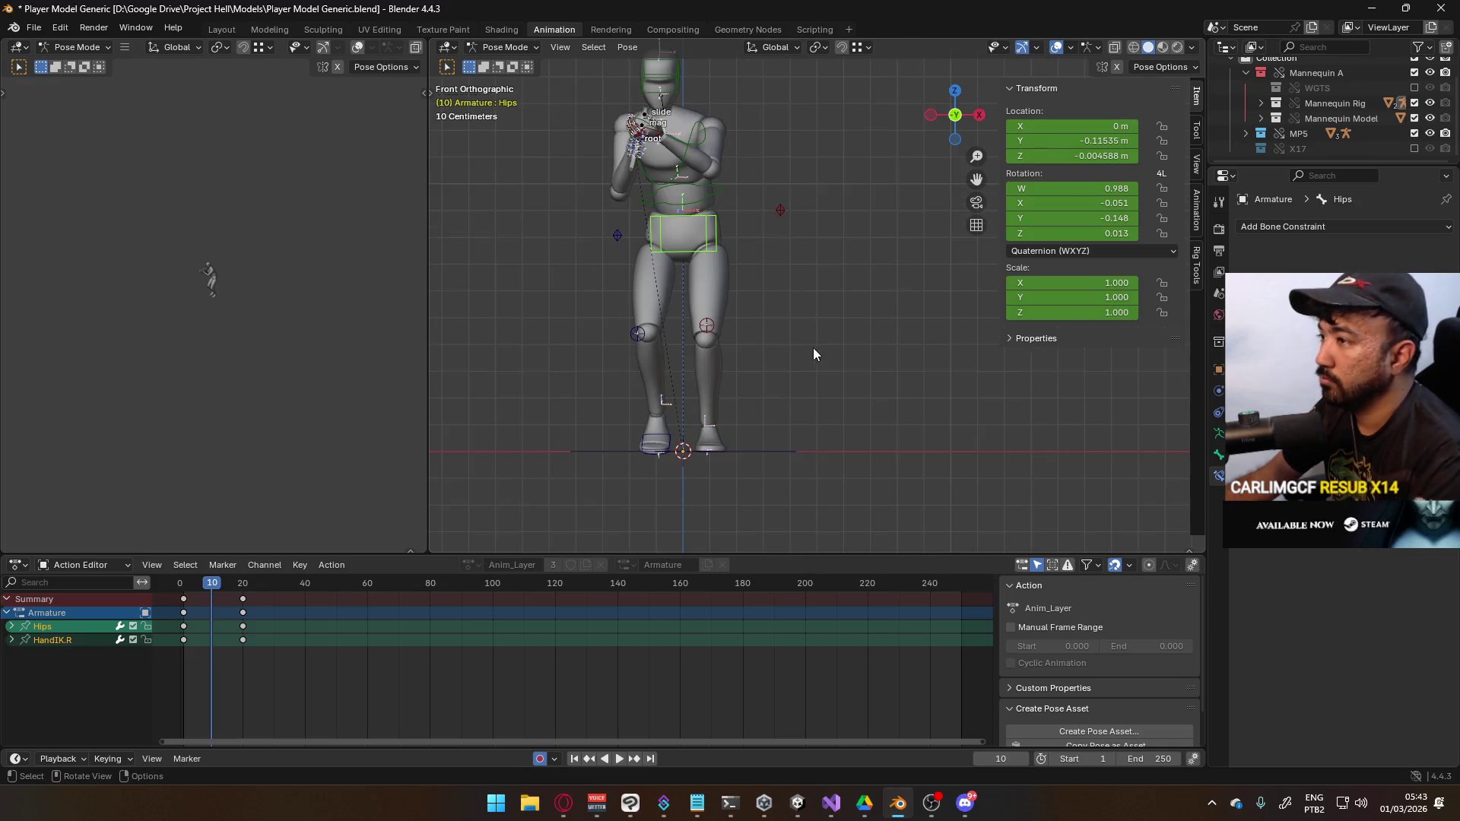
pyautogui.press('g')
pyautogui.press('z')
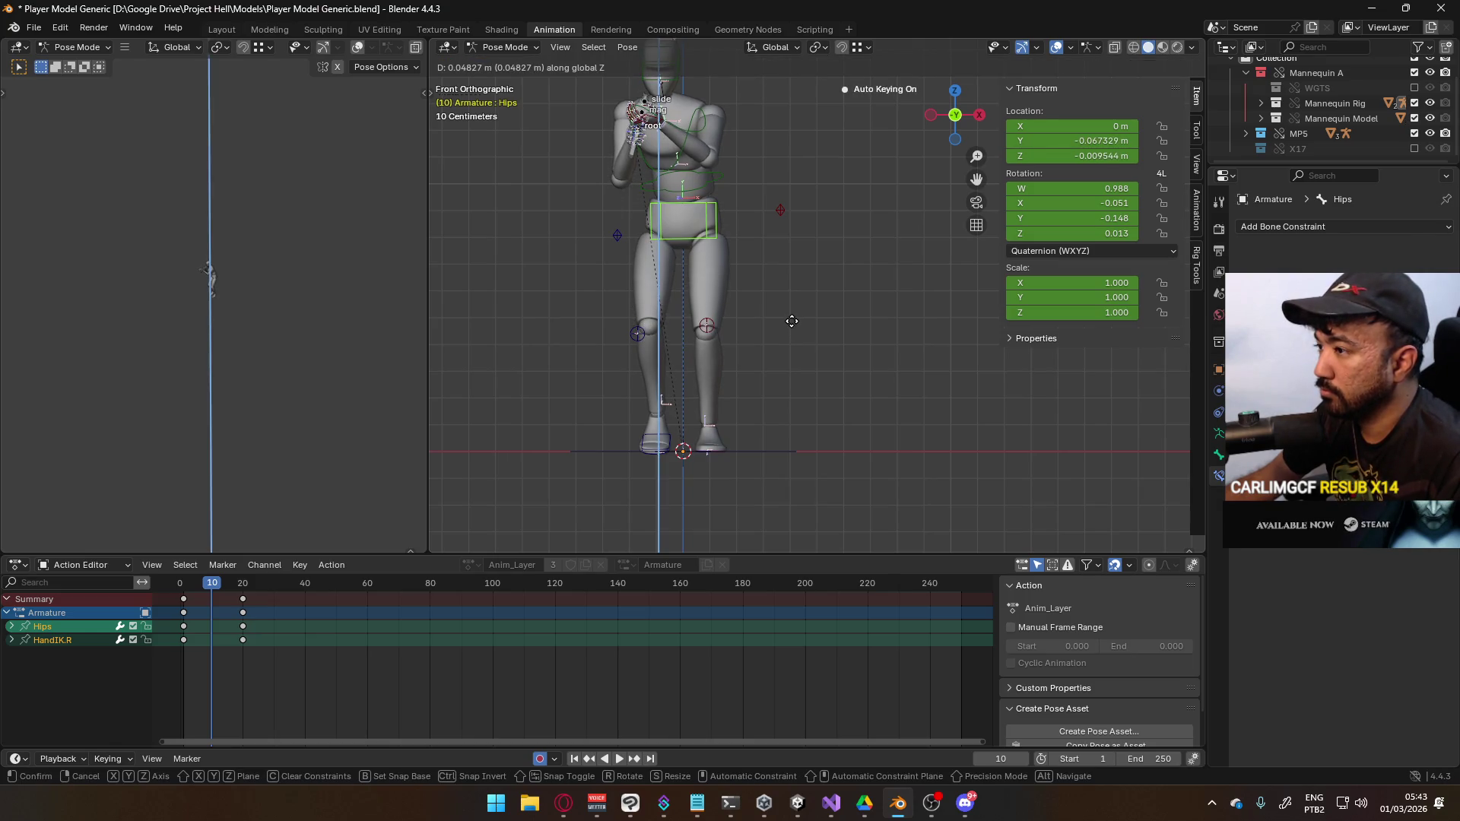
pyautogui.click(792, 319)
# Lift and tilt the right foot control in side view
pyautogui.click(687, 437)
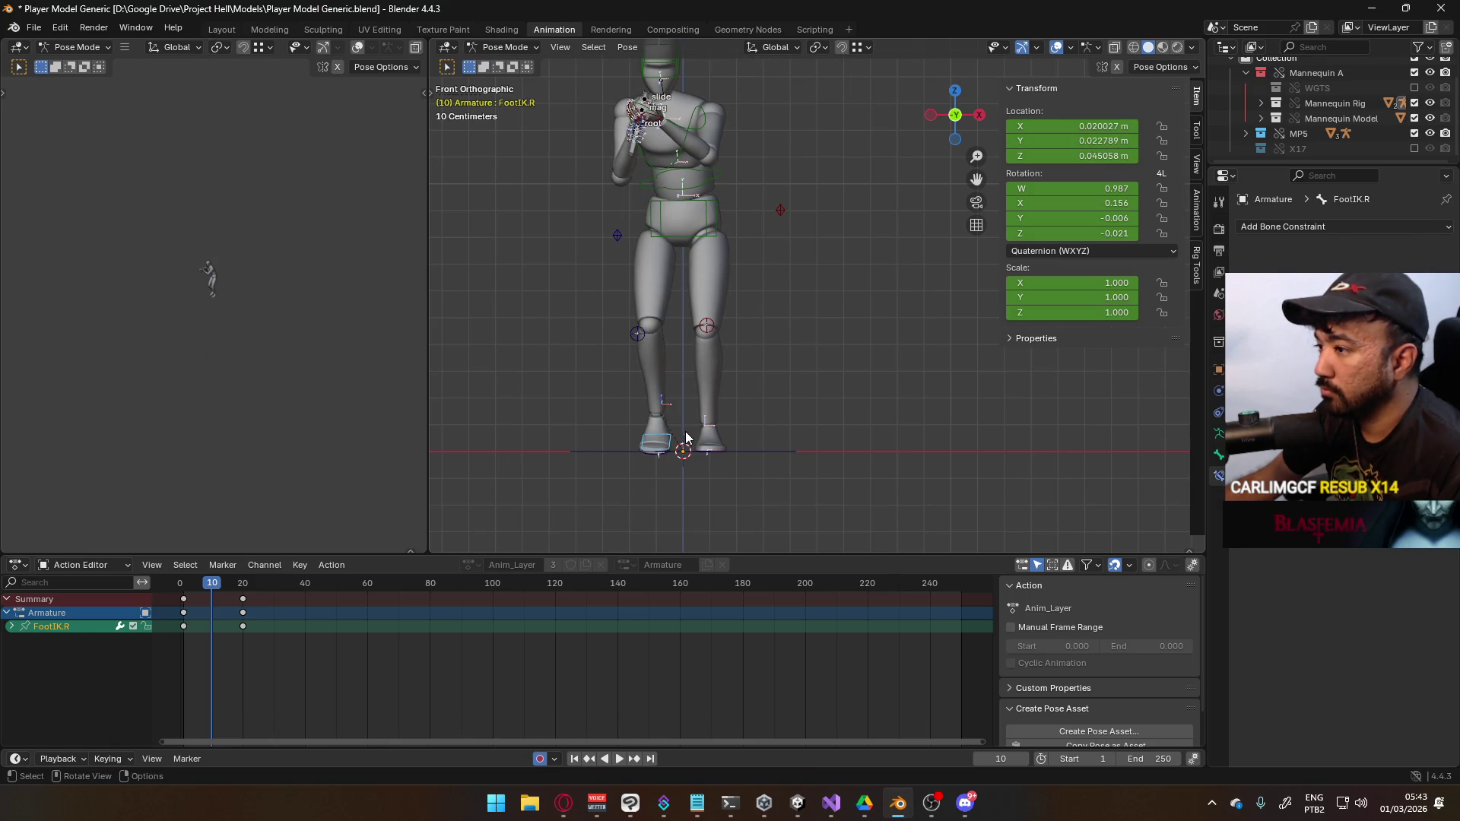
pyautogui.press('KP_3')
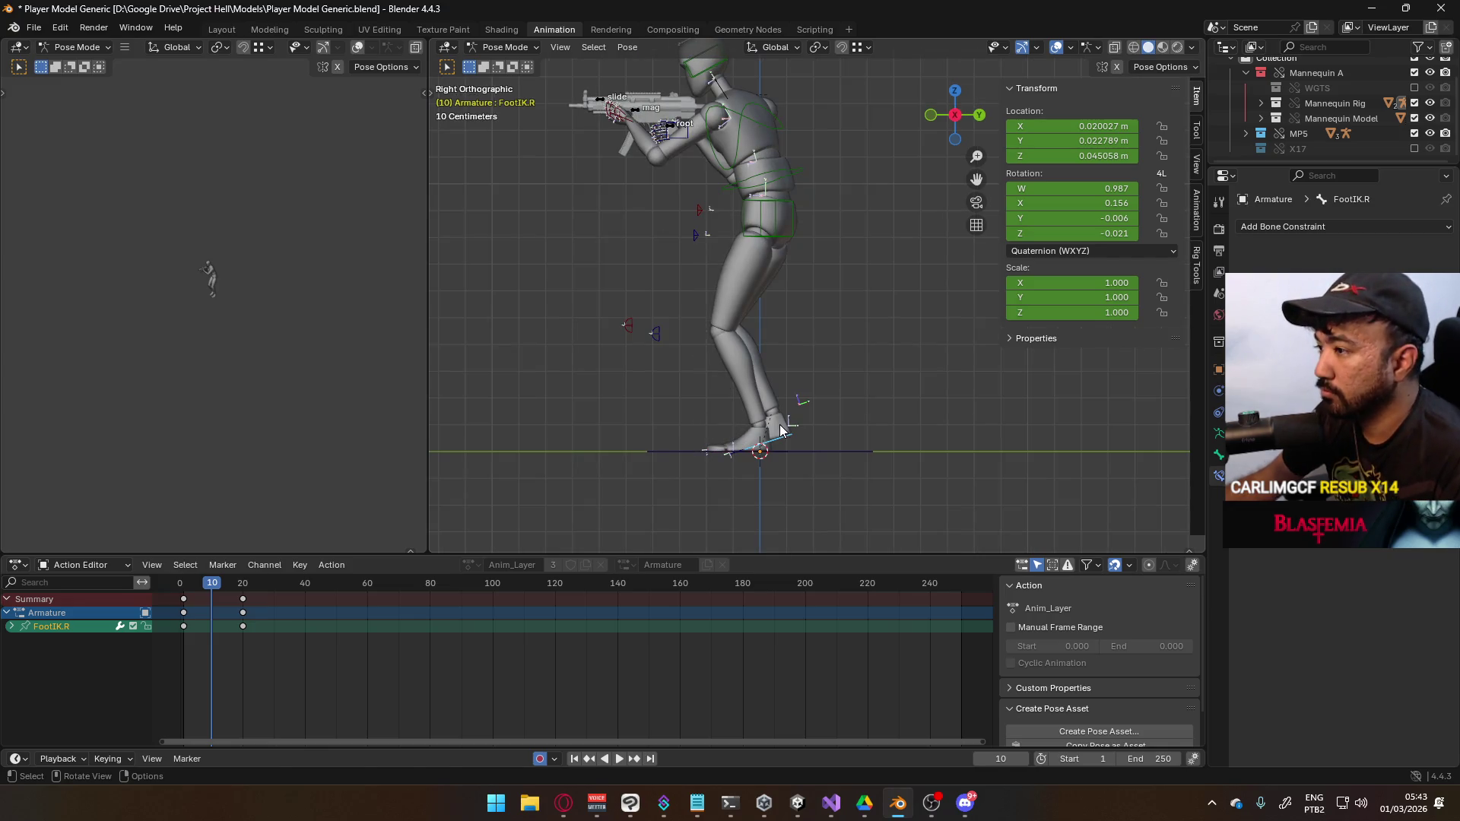
pyautogui.press('g')
pyautogui.click(802, 392)
pyautogui.press('r')
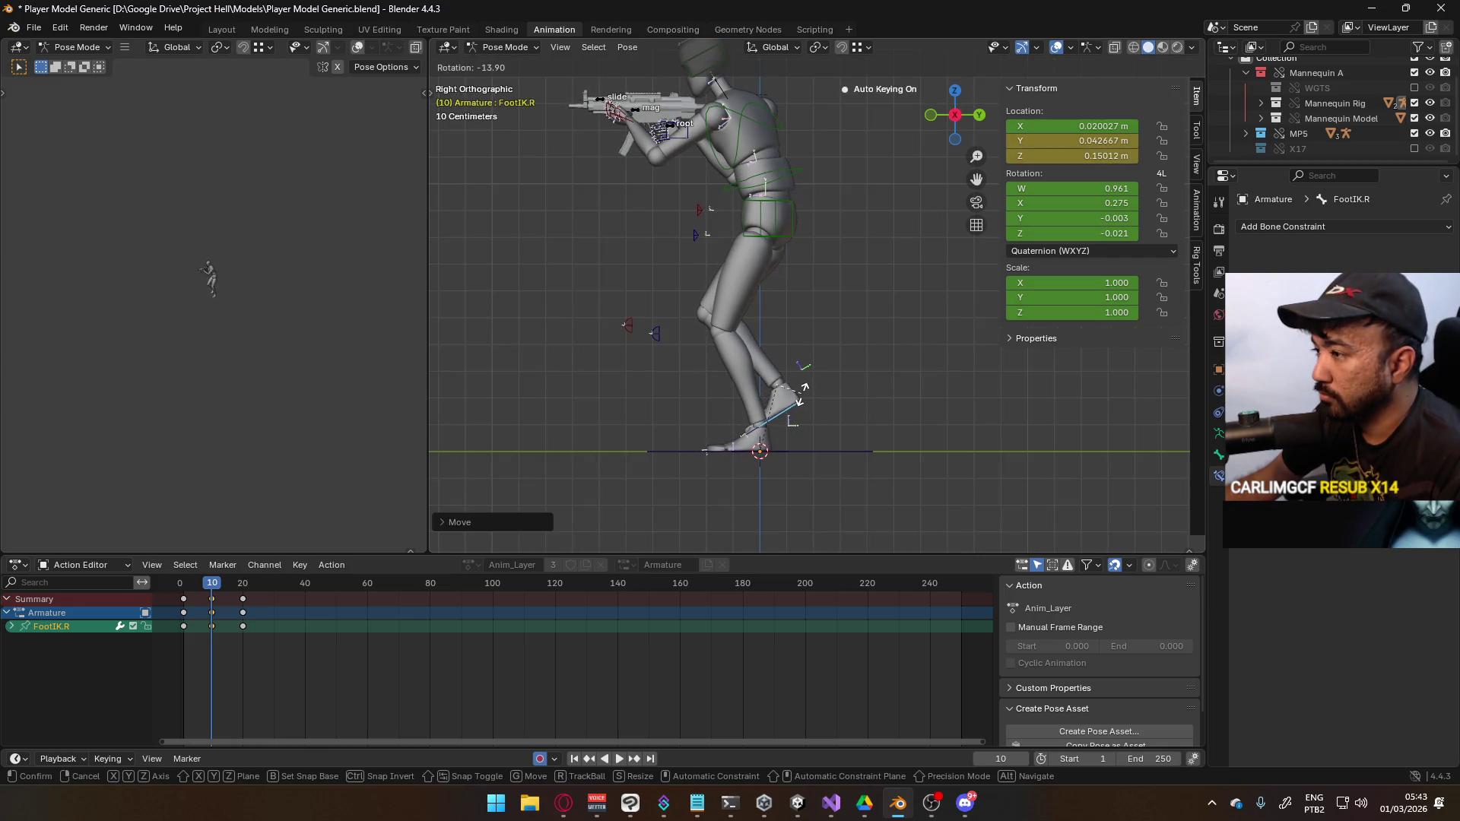
pyautogui.click(804, 392)
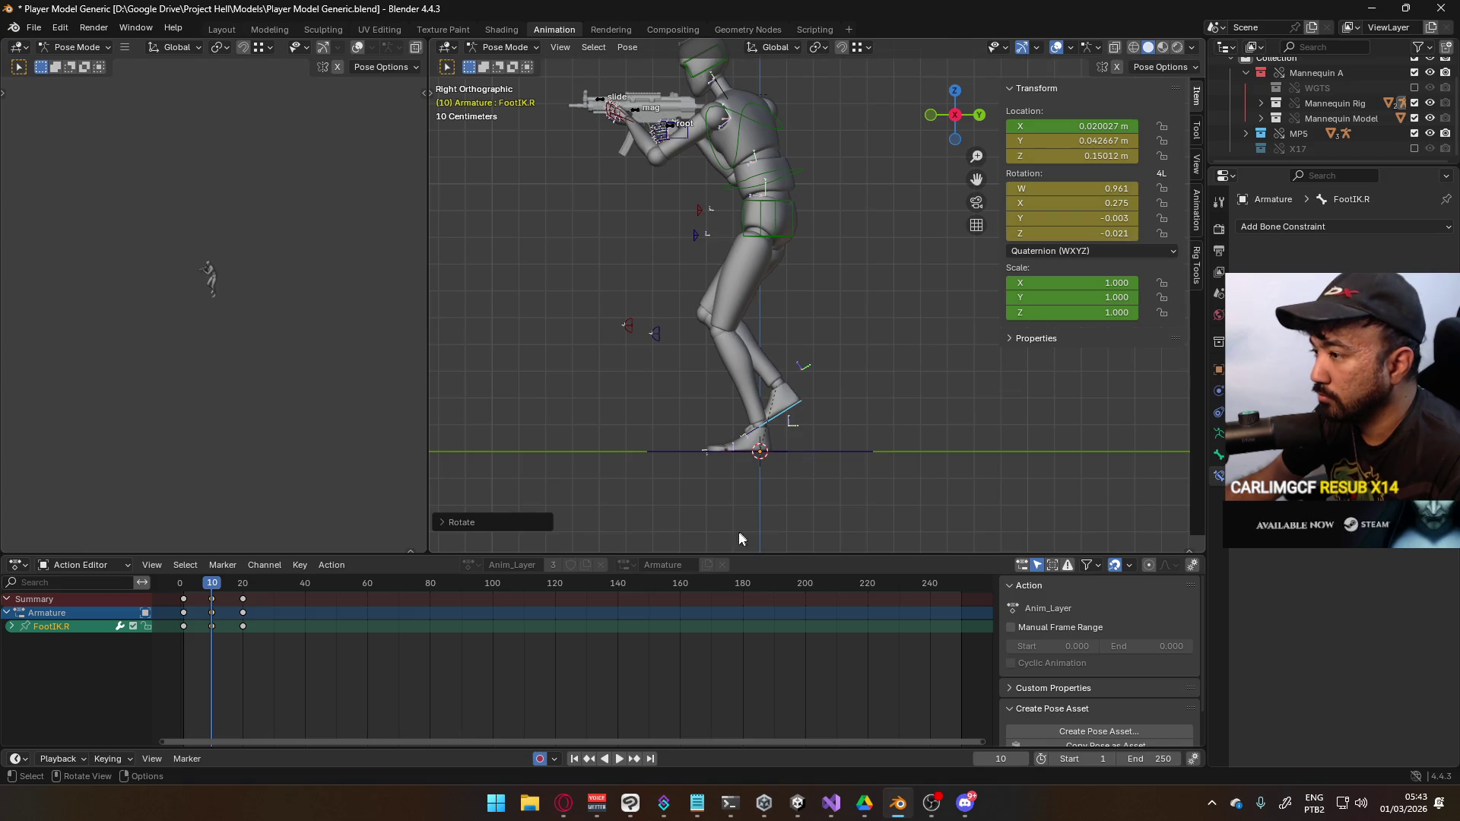
# Play and scrub the timeline to preview the foot motion
pyautogui.press('space')
pyautogui.click(203, 590)
pyautogui.moveTo(204, 590)
pyautogui.mouseDown()
pyautogui.moveTo(238, 589)
pyautogui.moveTo(188, 588)
pyautogui.moveTo(239, 590)
pyautogui.moveTo(183, 590)
pyautogui.moveTo(244, 584)
pyautogui.moveTo(213, 594)
pyautogui.mouseUp()
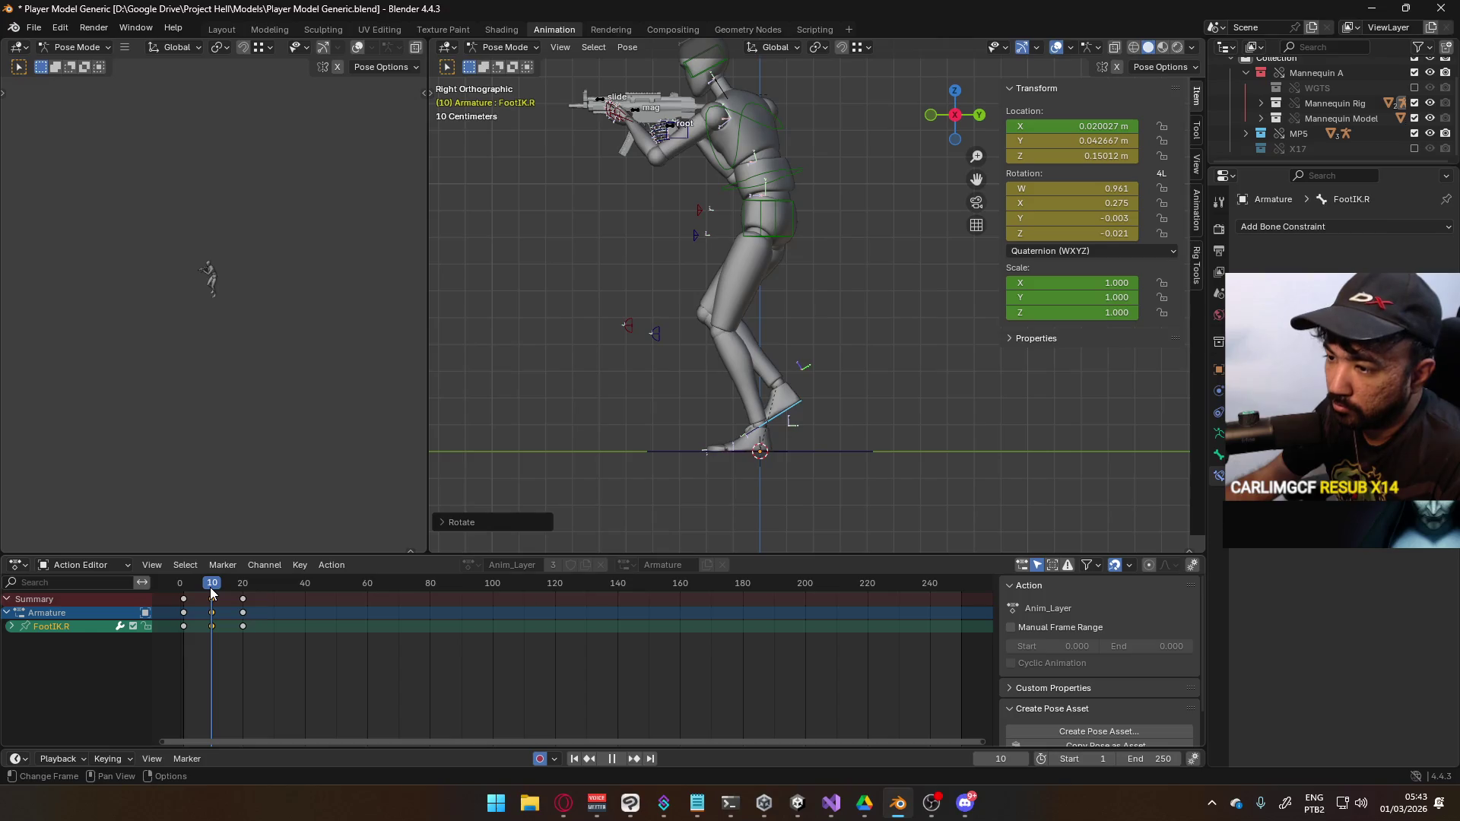
# Zoom in on the keyframes, preview the step, and trial-move the frame-20 key
pyautogui.scroll(5, 212, 594)
pyautogui.moveTo(440, 642)
pyautogui.mouseDown(button='middle')
pyautogui.moveTo(367, 612)
pyautogui.moveTo(428, 609)
pyautogui.mouseUp(button='middle')
pyautogui.press('space')
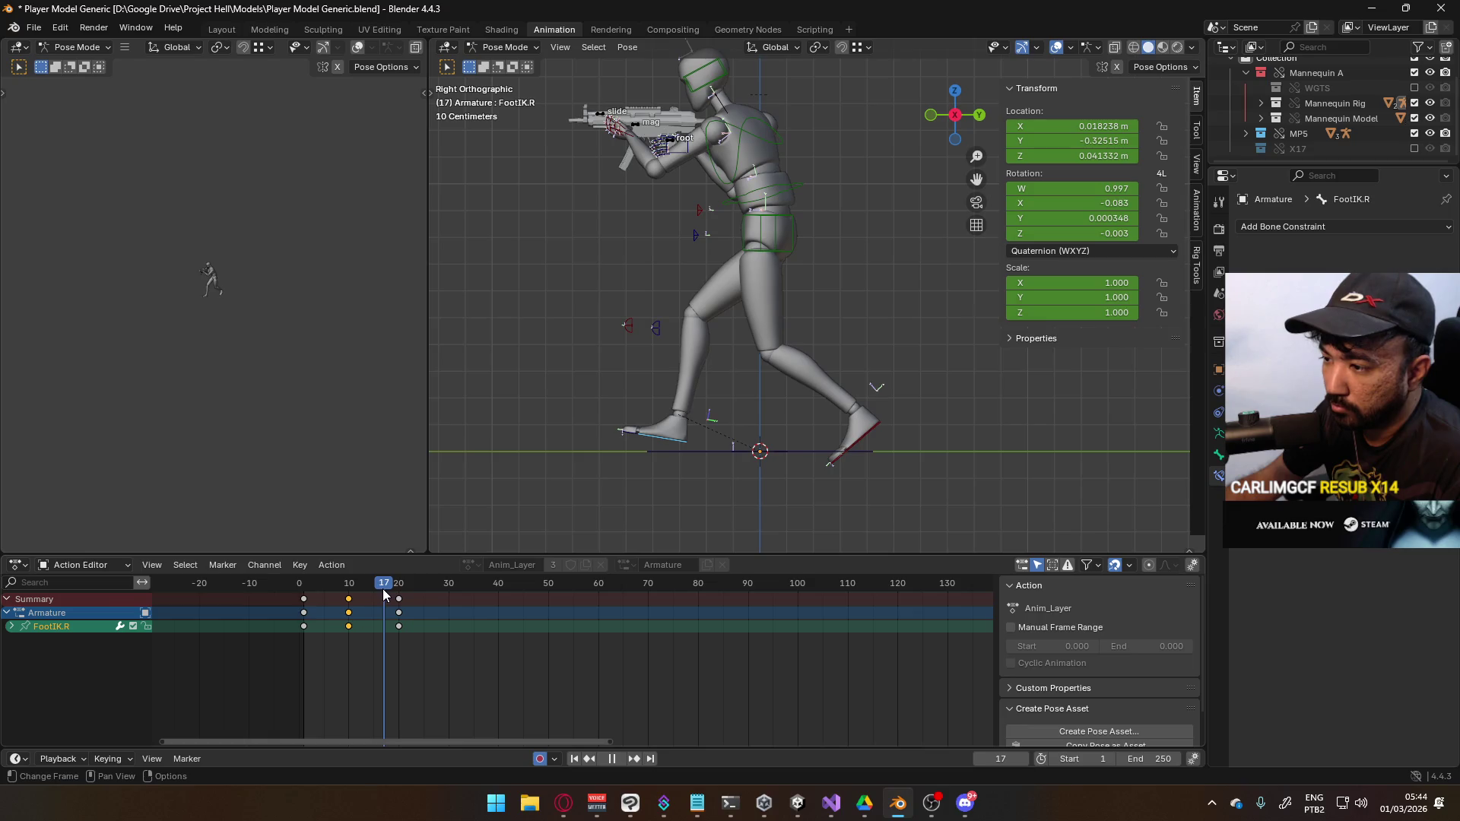
pyautogui.press('space')
pyautogui.click(399, 612)
pyautogui.press('g')
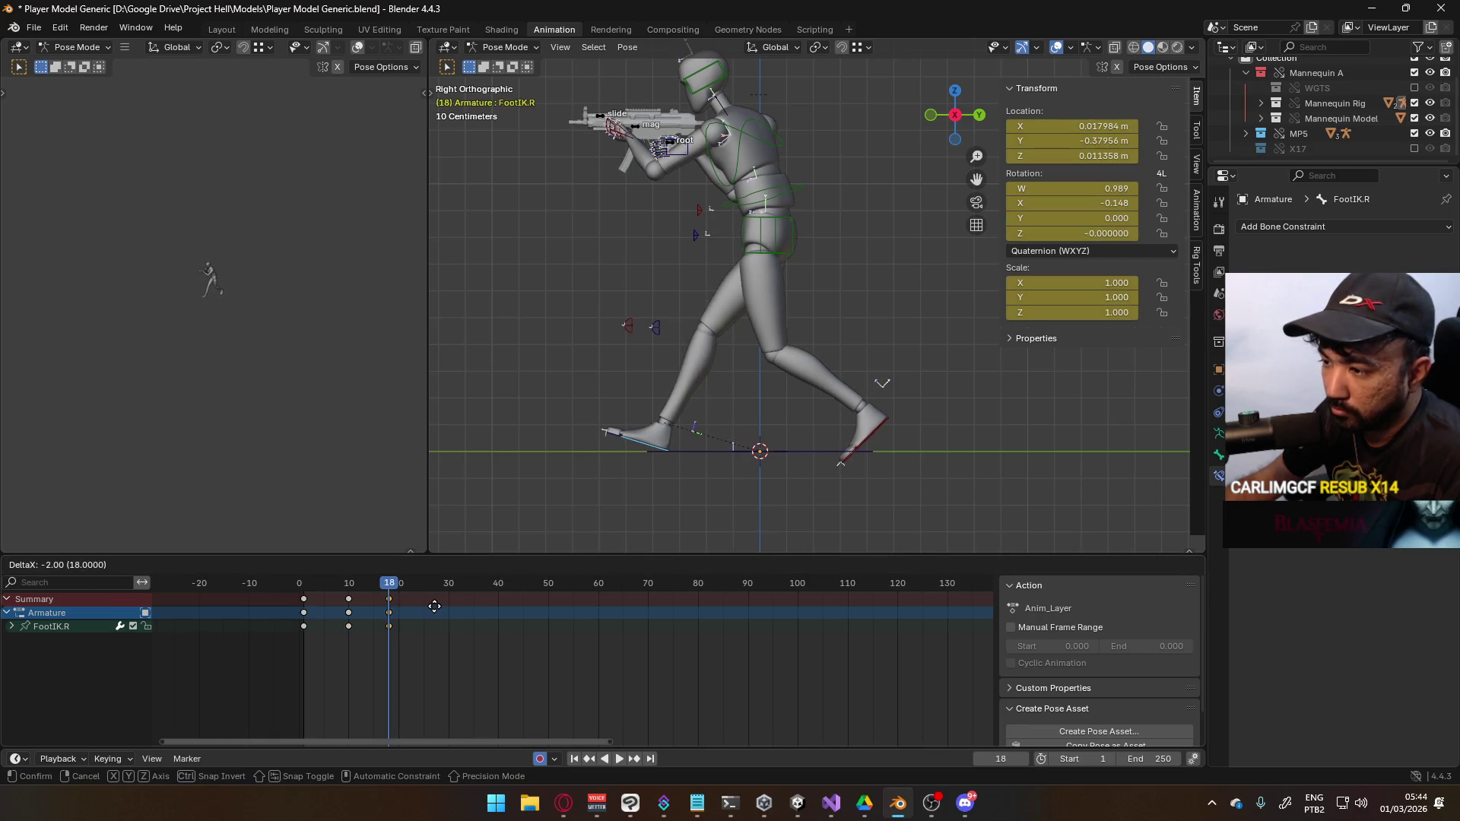
pyautogui.press('Escape')
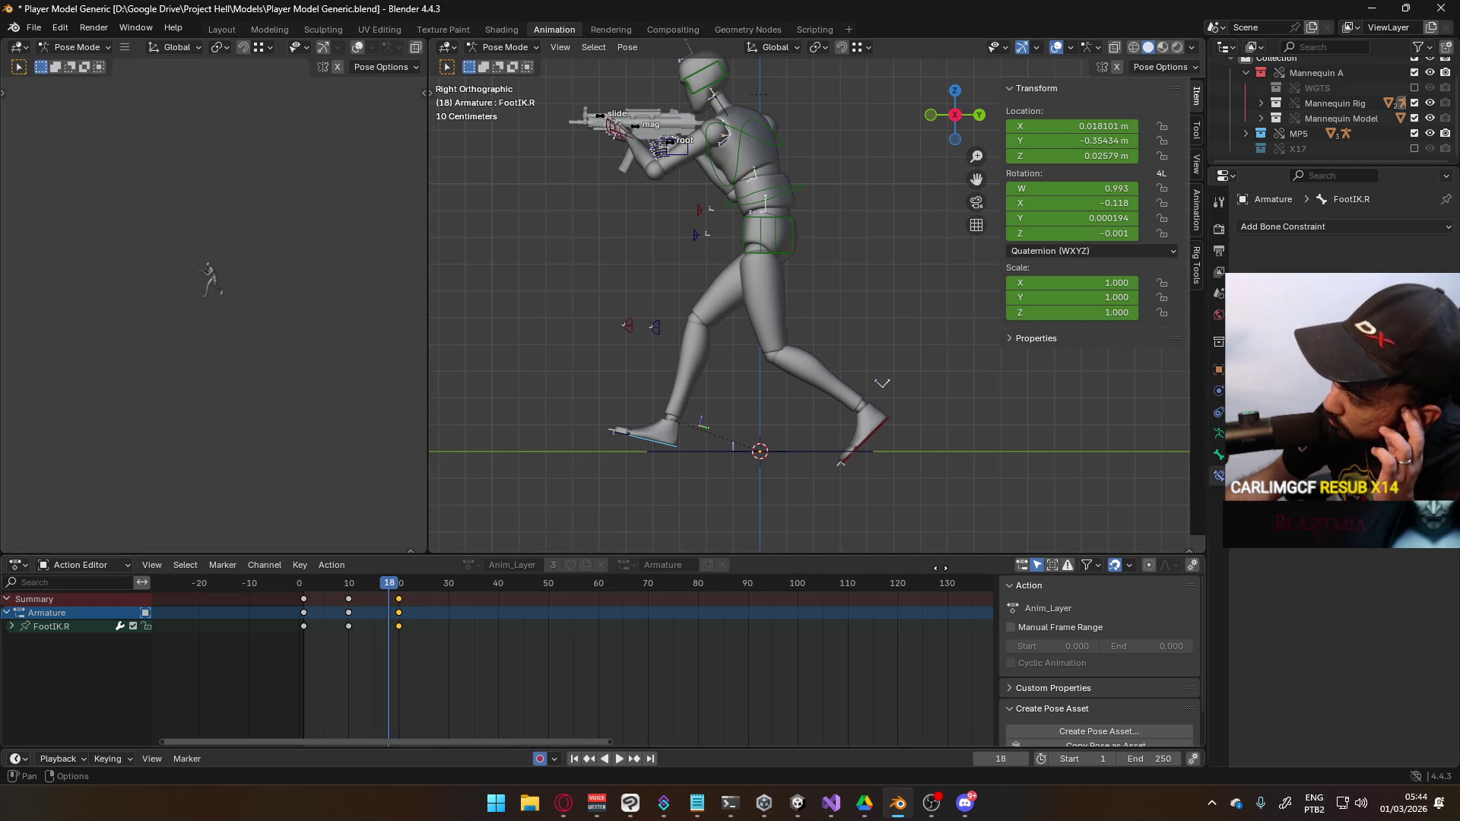
# Show every bone's channels and shift the frame-20 keys to frame 18, then play back
pyautogui.click(1038, 566)
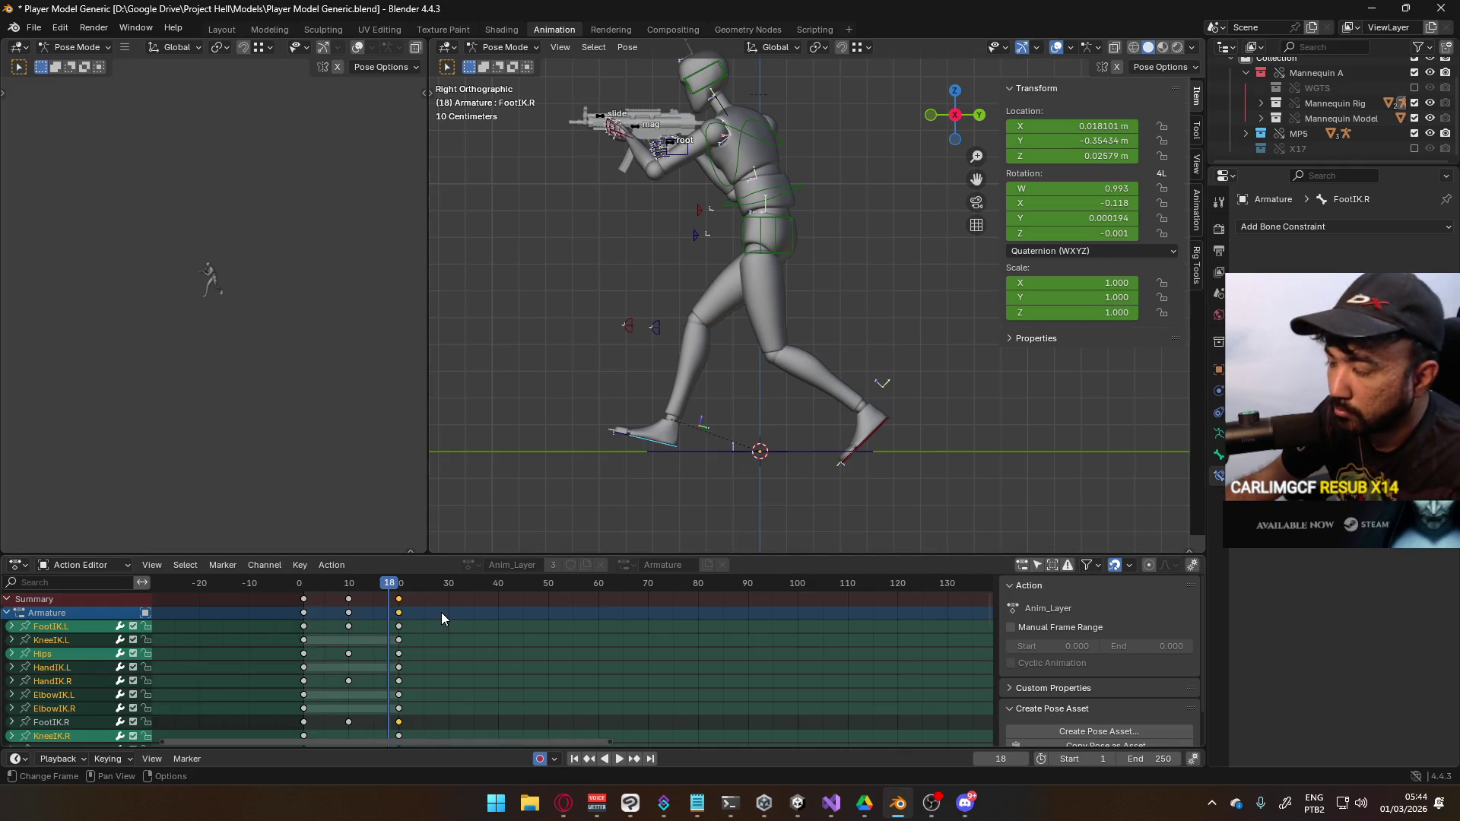
pyautogui.moveTo(395, 594); pyautogui.dragTo(389, 600)
pyautogui.click(406, 601)
pyautogui.hotkey('shift', 'Left')
pyautogui.press('space')
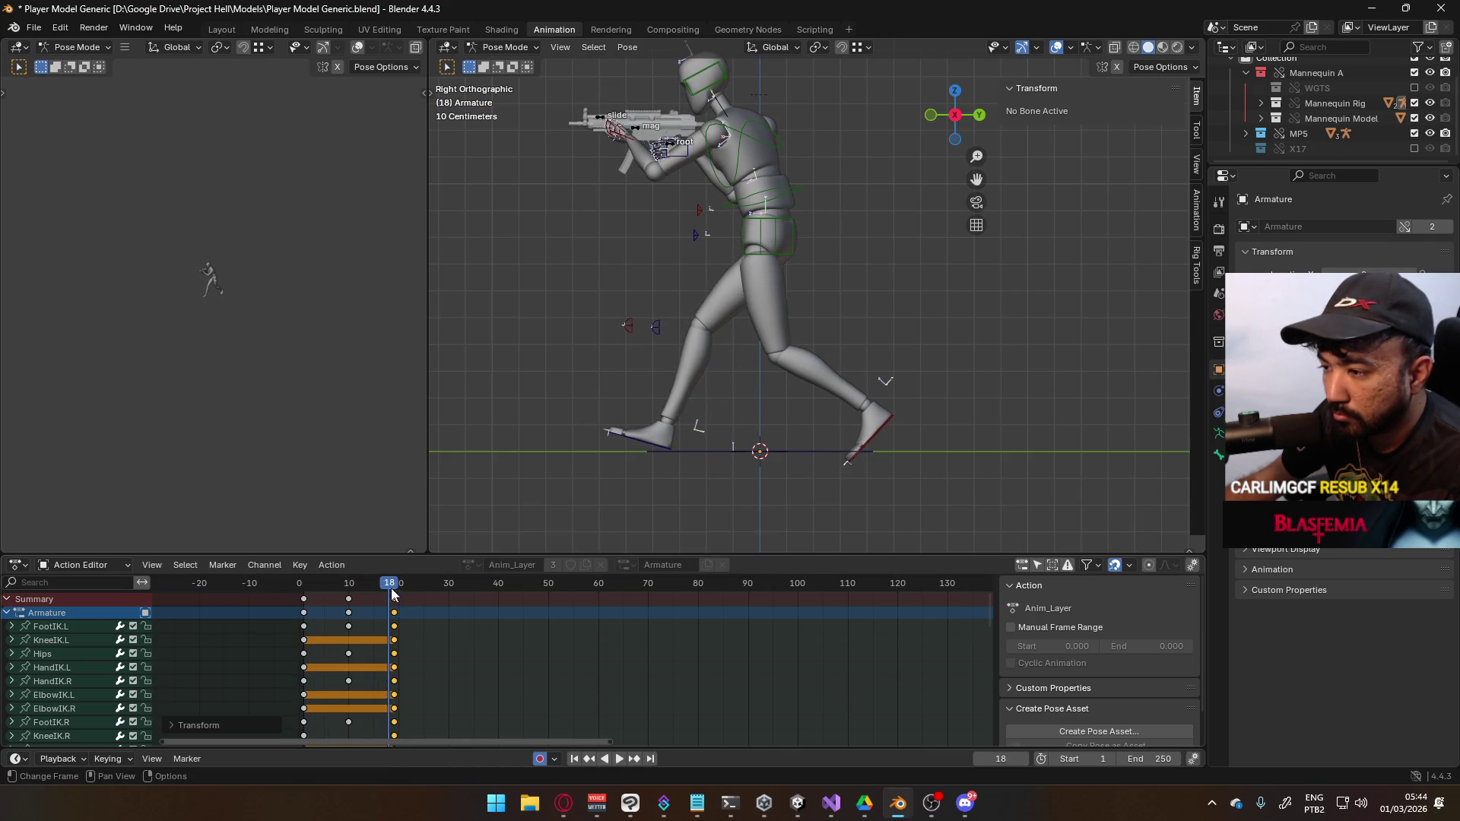
# Duplicate the frame-10 keys to frame 19
pyautogui.click(347, 589)
pyautogui.moveTo(346, 589); pyautogui.dragTo(351, 590)
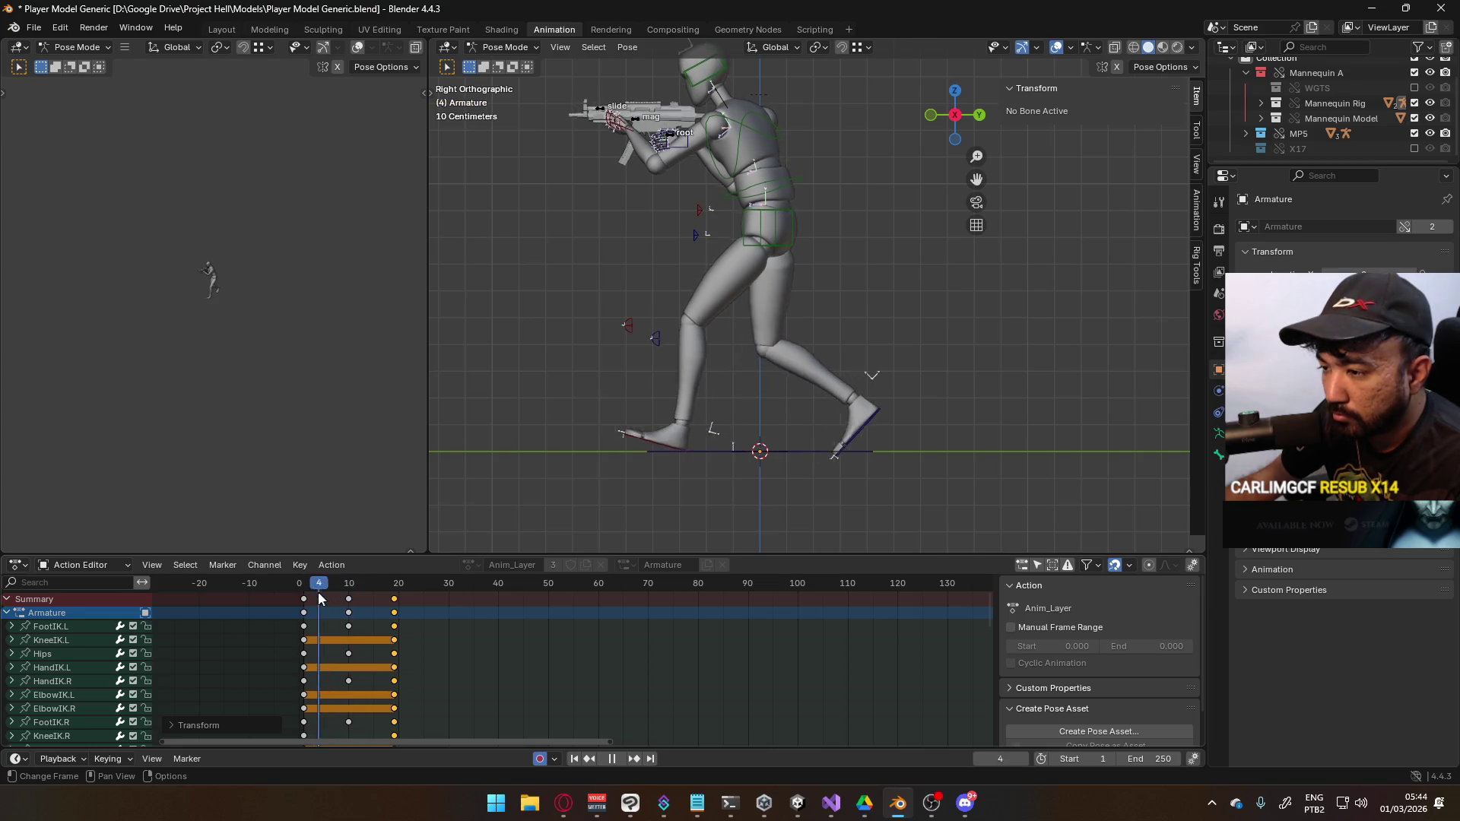
pyautogui.press('space')
pyautogui.click(347, 595)
pyautogui.press('g')
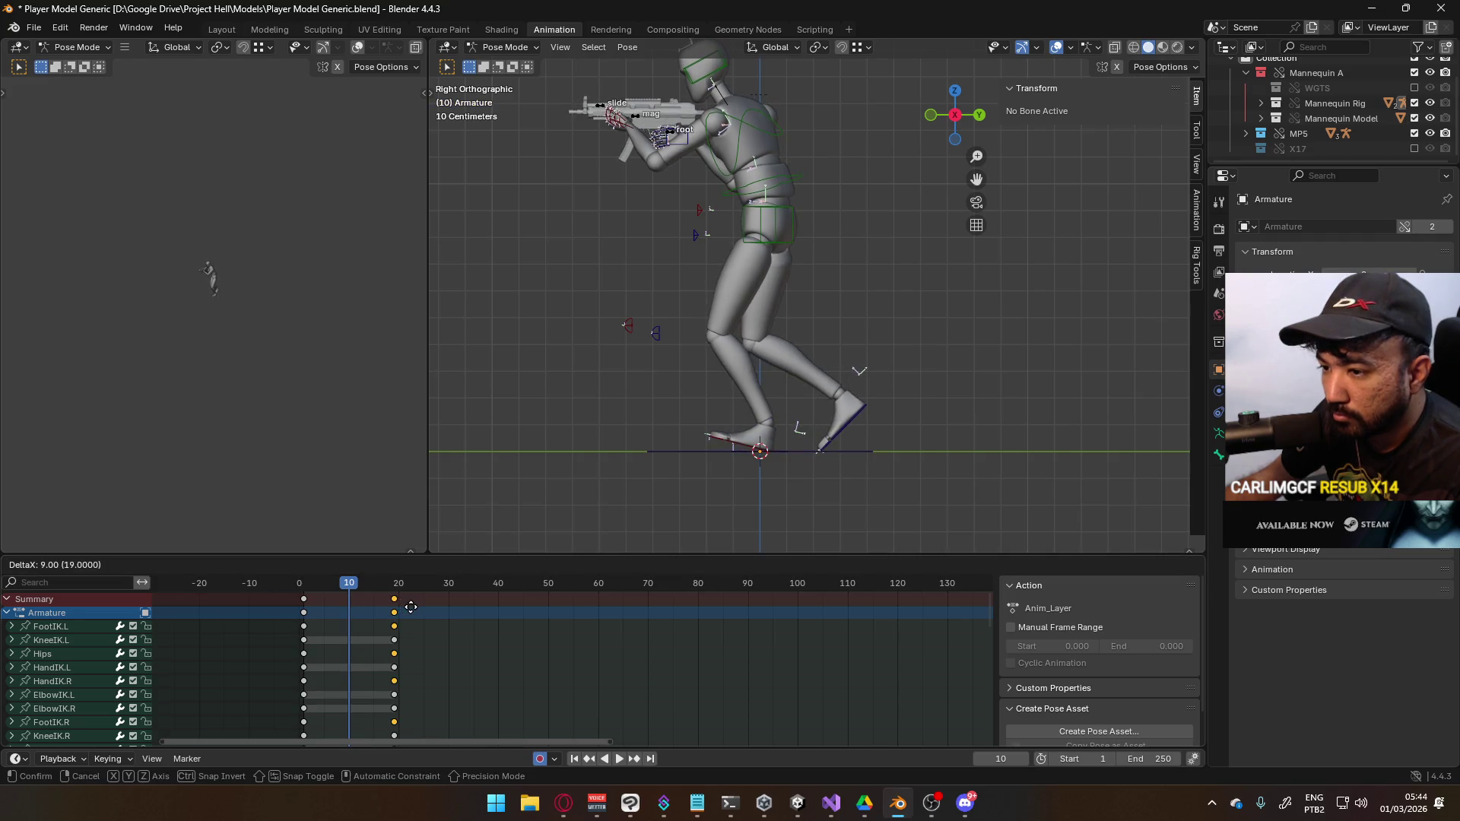
pyautogui.click(410, 607)
pyautogui.hotkey('shift', 'd')
pyautogui.click(340, 585)
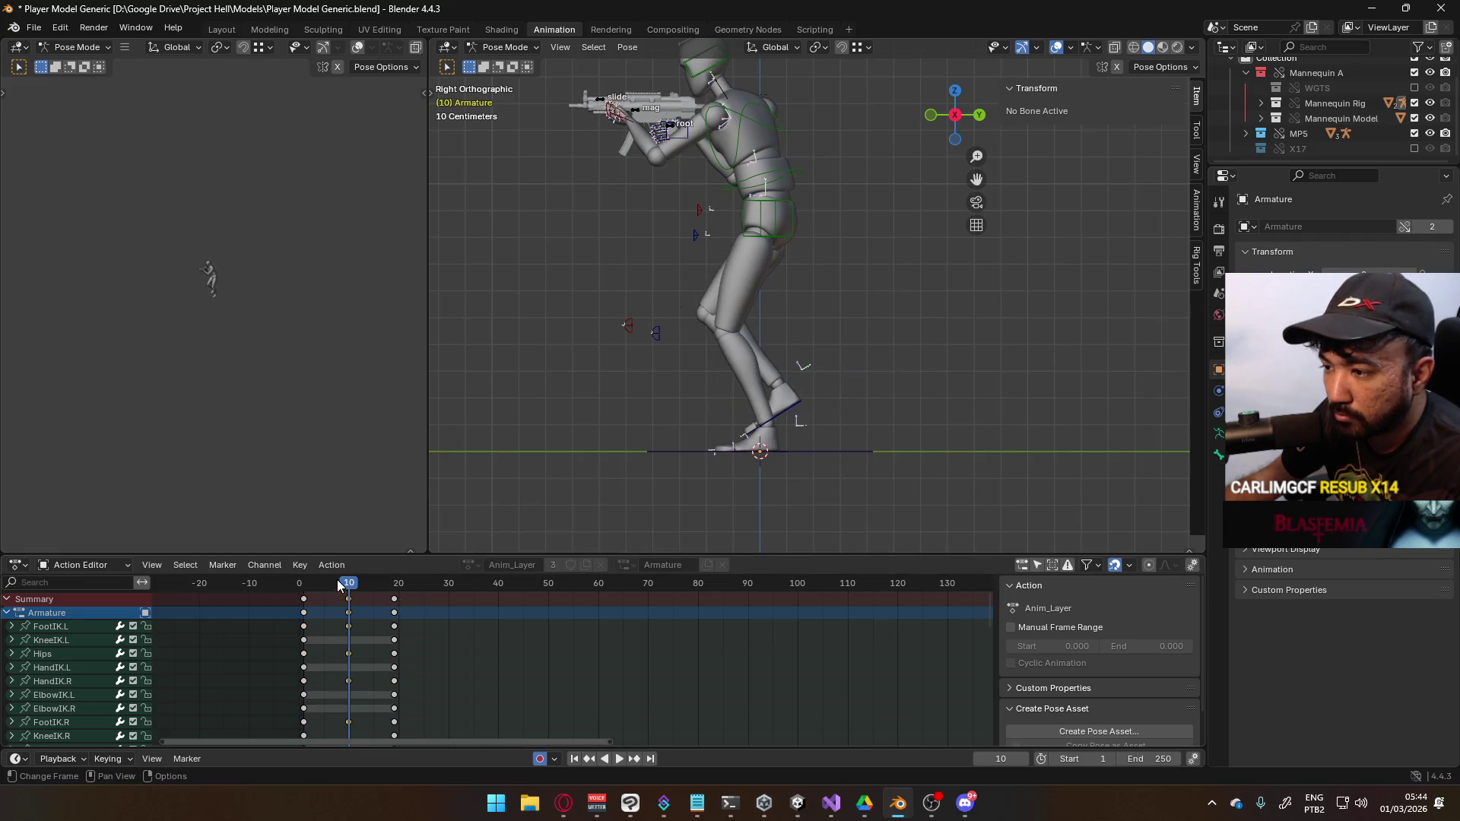
# Preview the stride and scrub from frame 10 to frame 19
pyautogui.press('space')
pyautogui.click(350, 591)
pyautogui.click(350, 601)
pyautogui.click(350, 601)
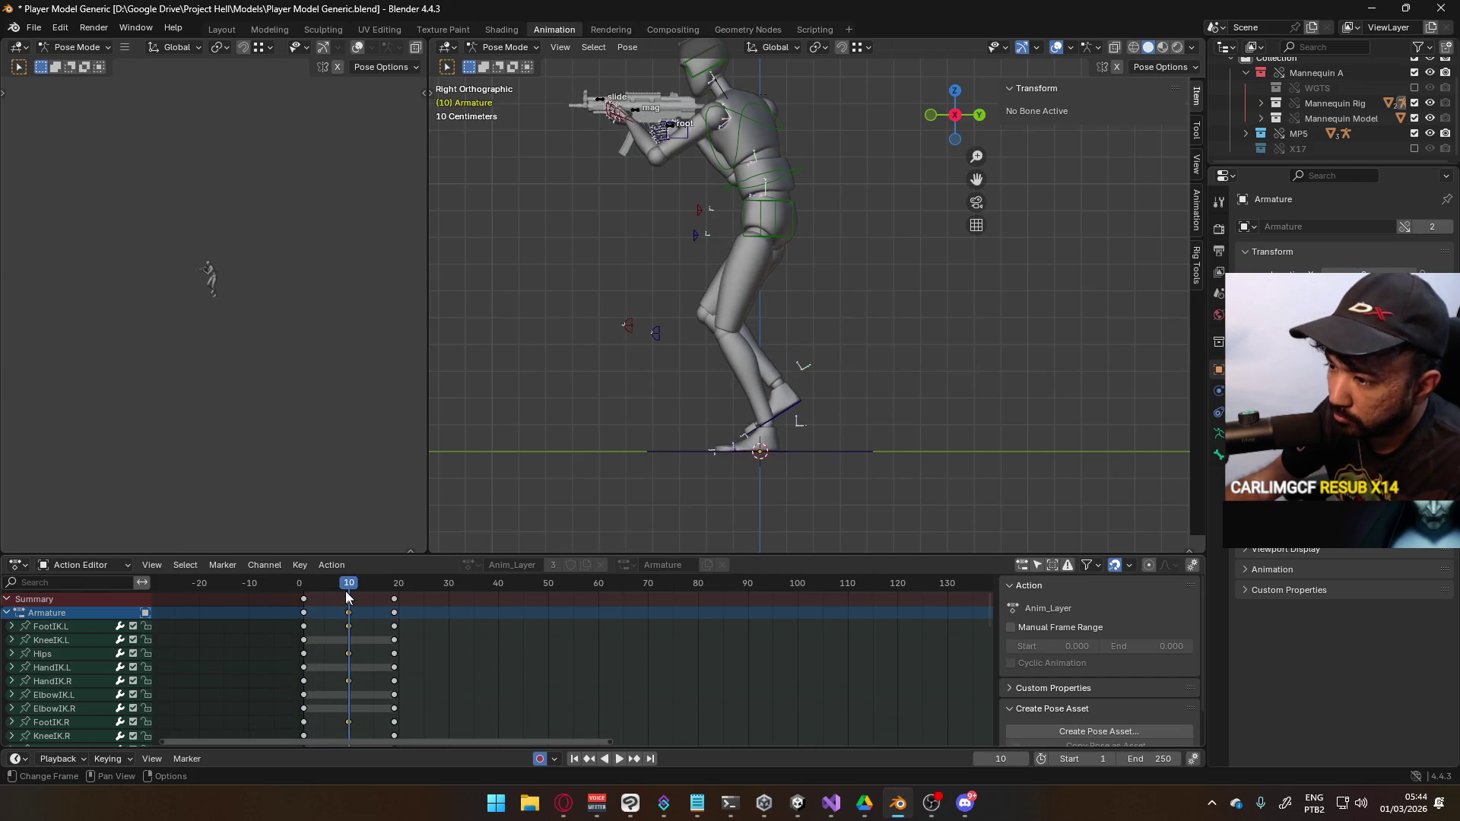
pyautogui.moveTo(350, 590); pyautogui.dragTo(394, 596)
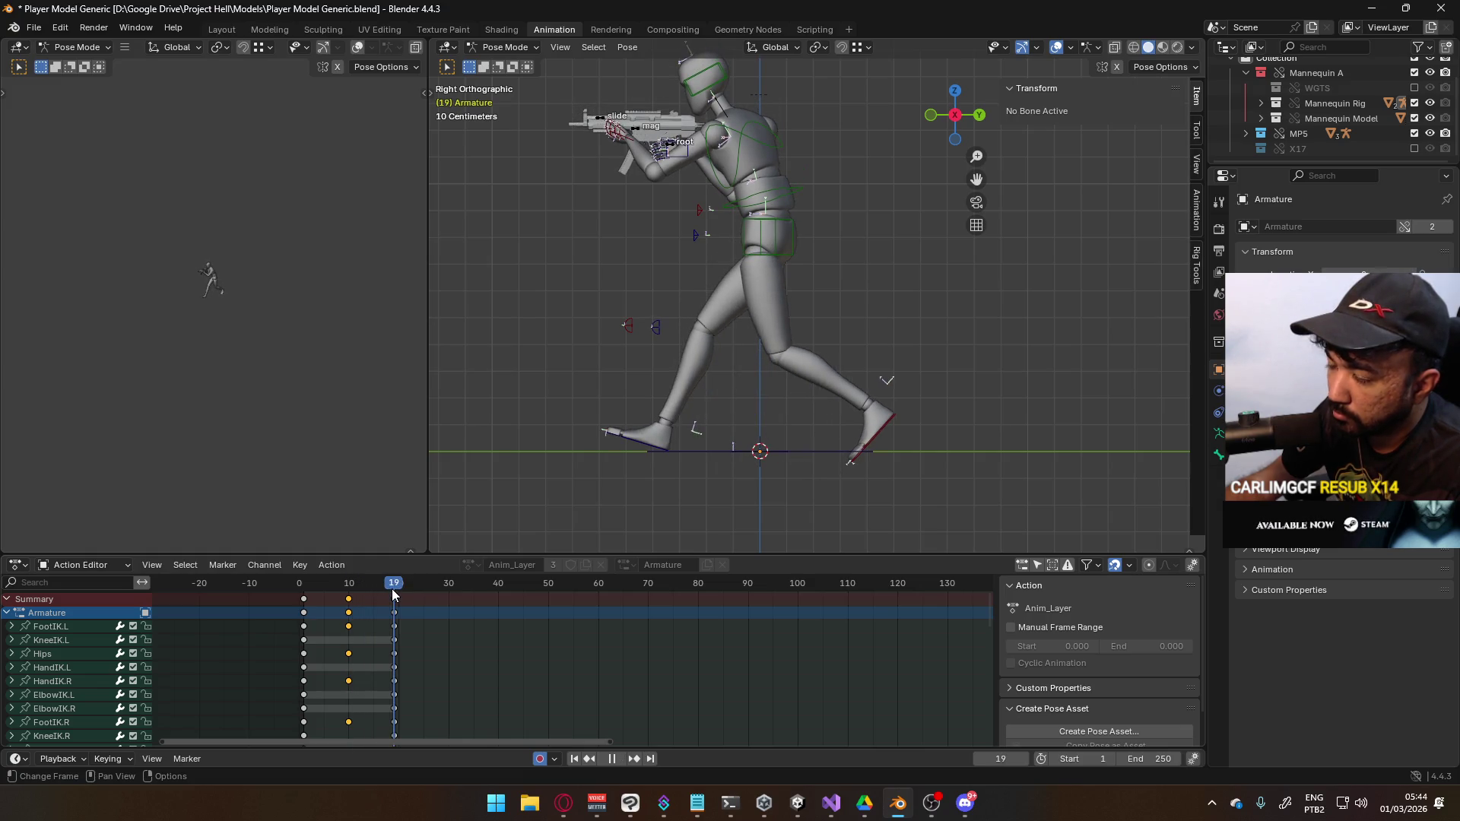
pyautogui.press('Escape')
# Move the stride keys earlier to about frame 15, preview, then raise the Google Drive window
pyautogui.press('g')
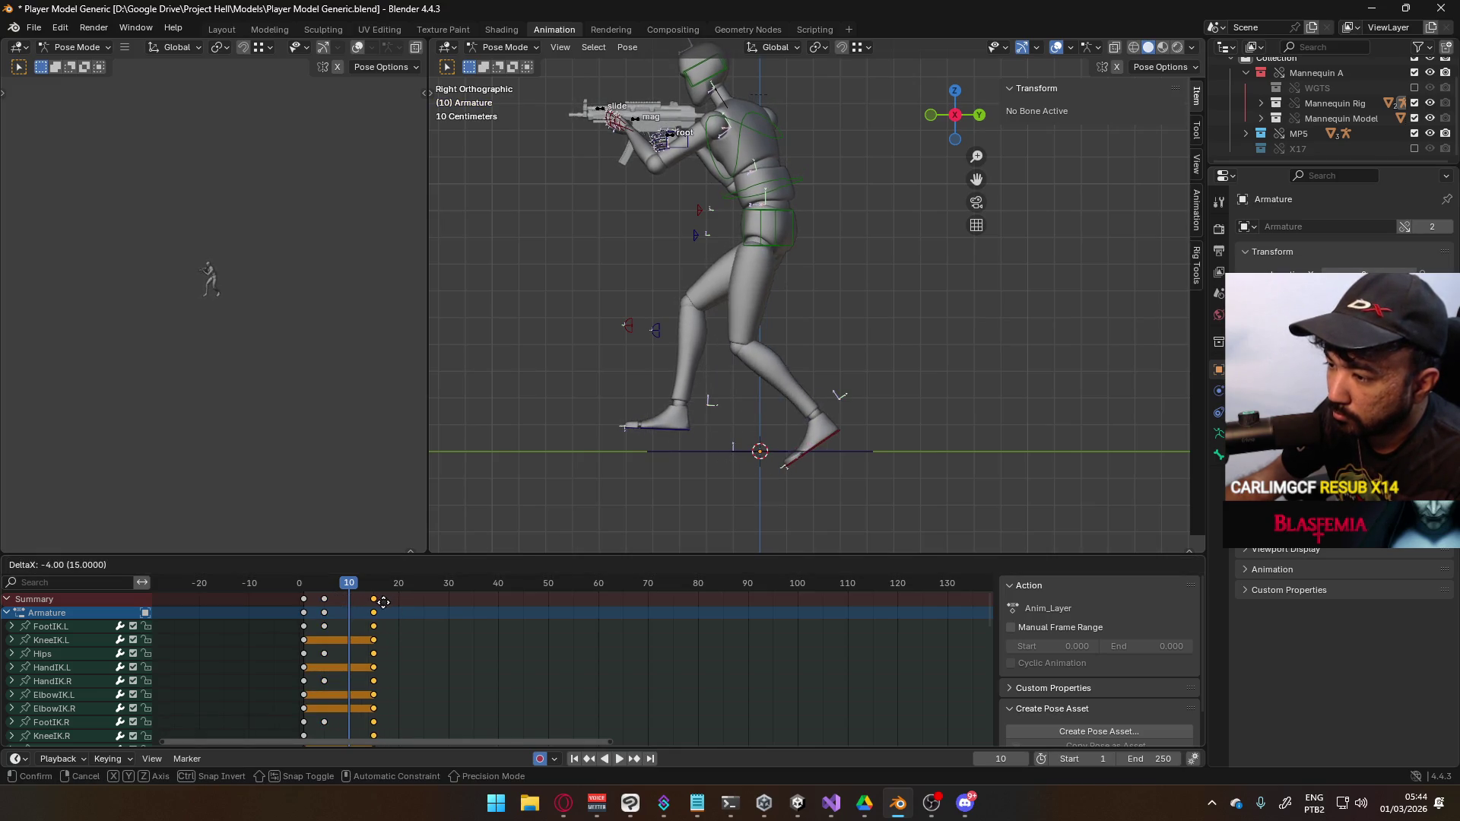
pyautogui.click(379, 602)
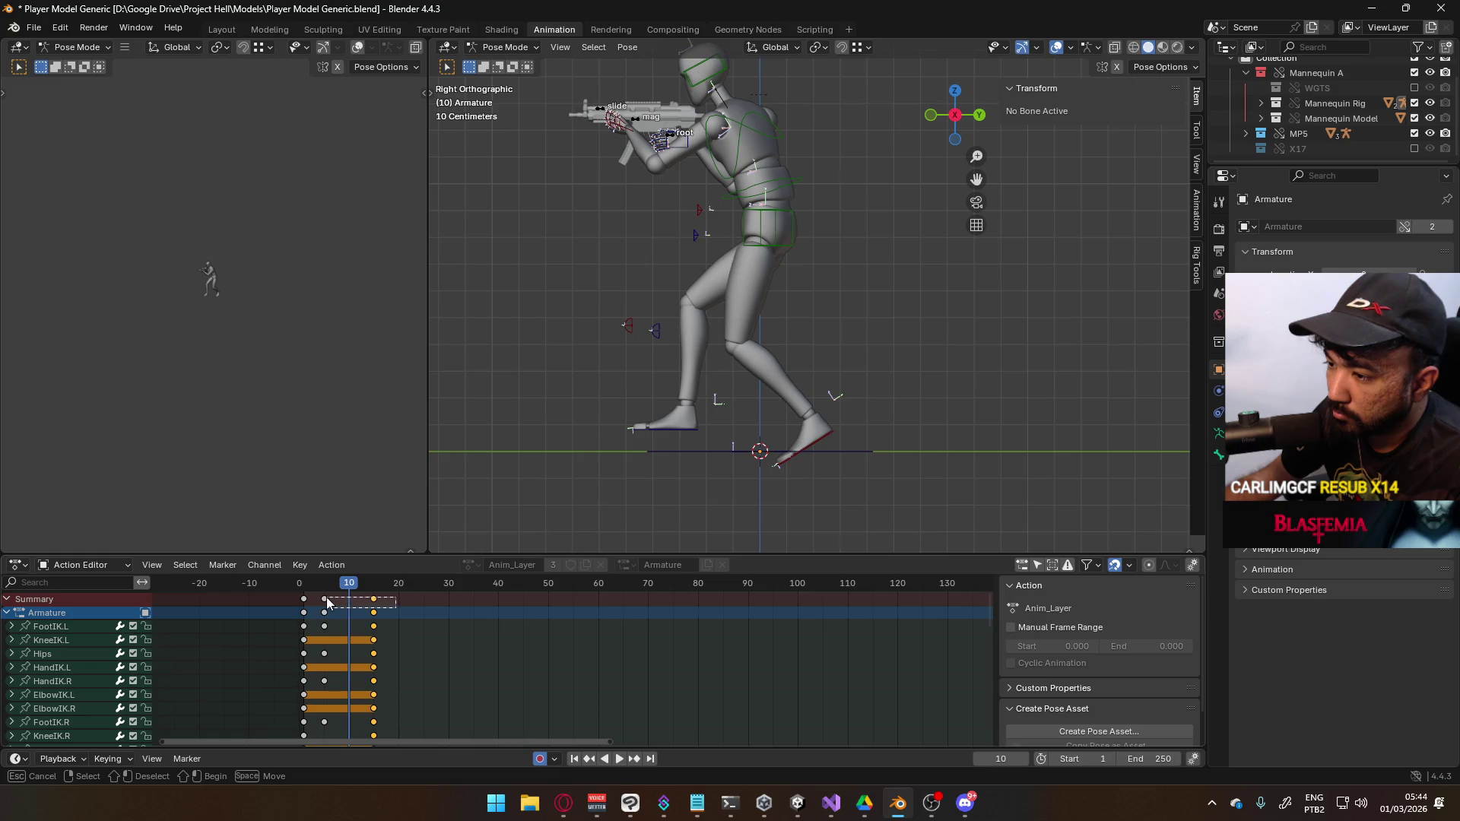
pyautogui.click(365, 595)
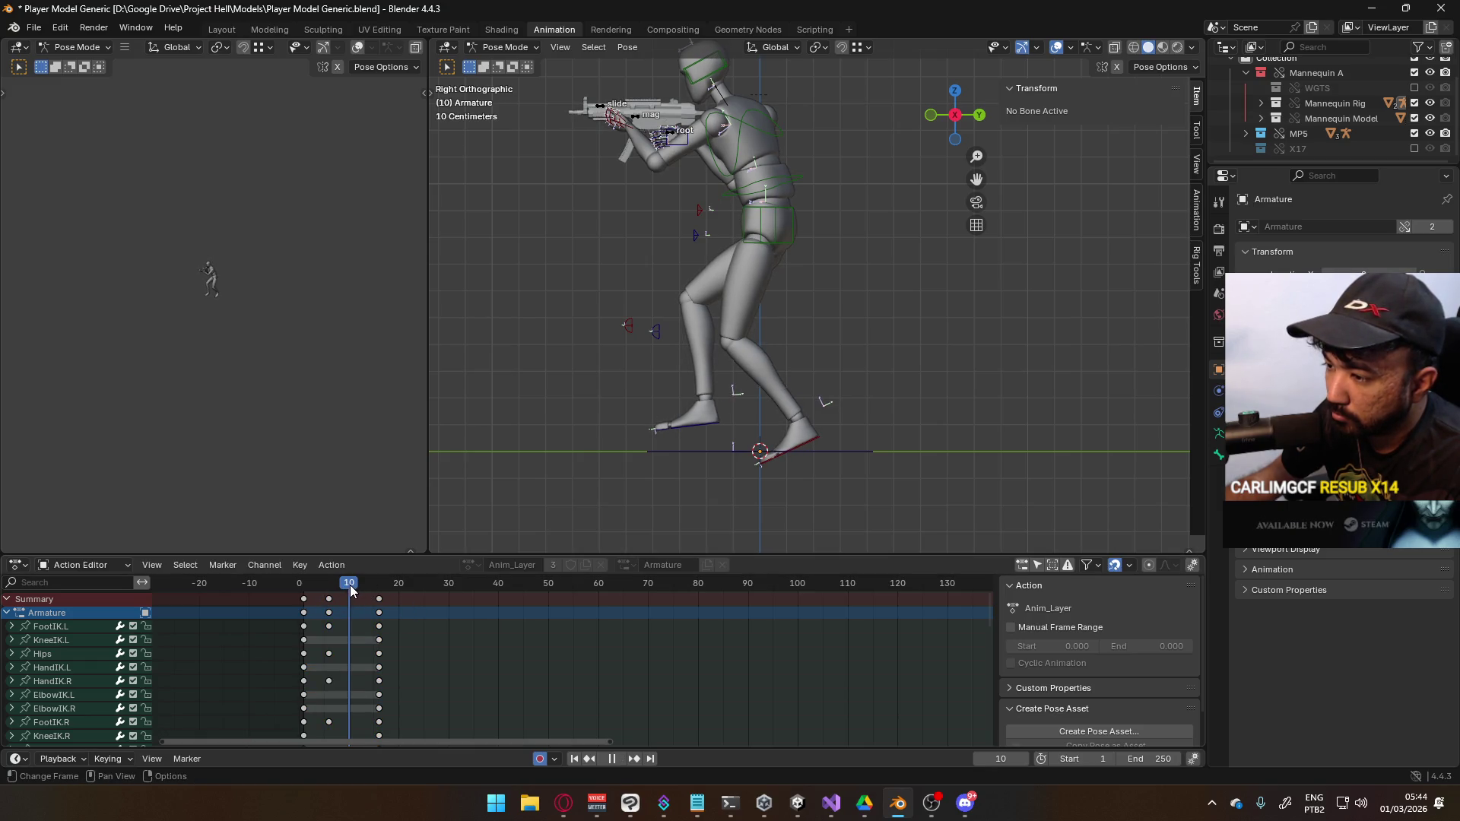
pyautogui.hotkey('shift', 'ctrl', 'space')
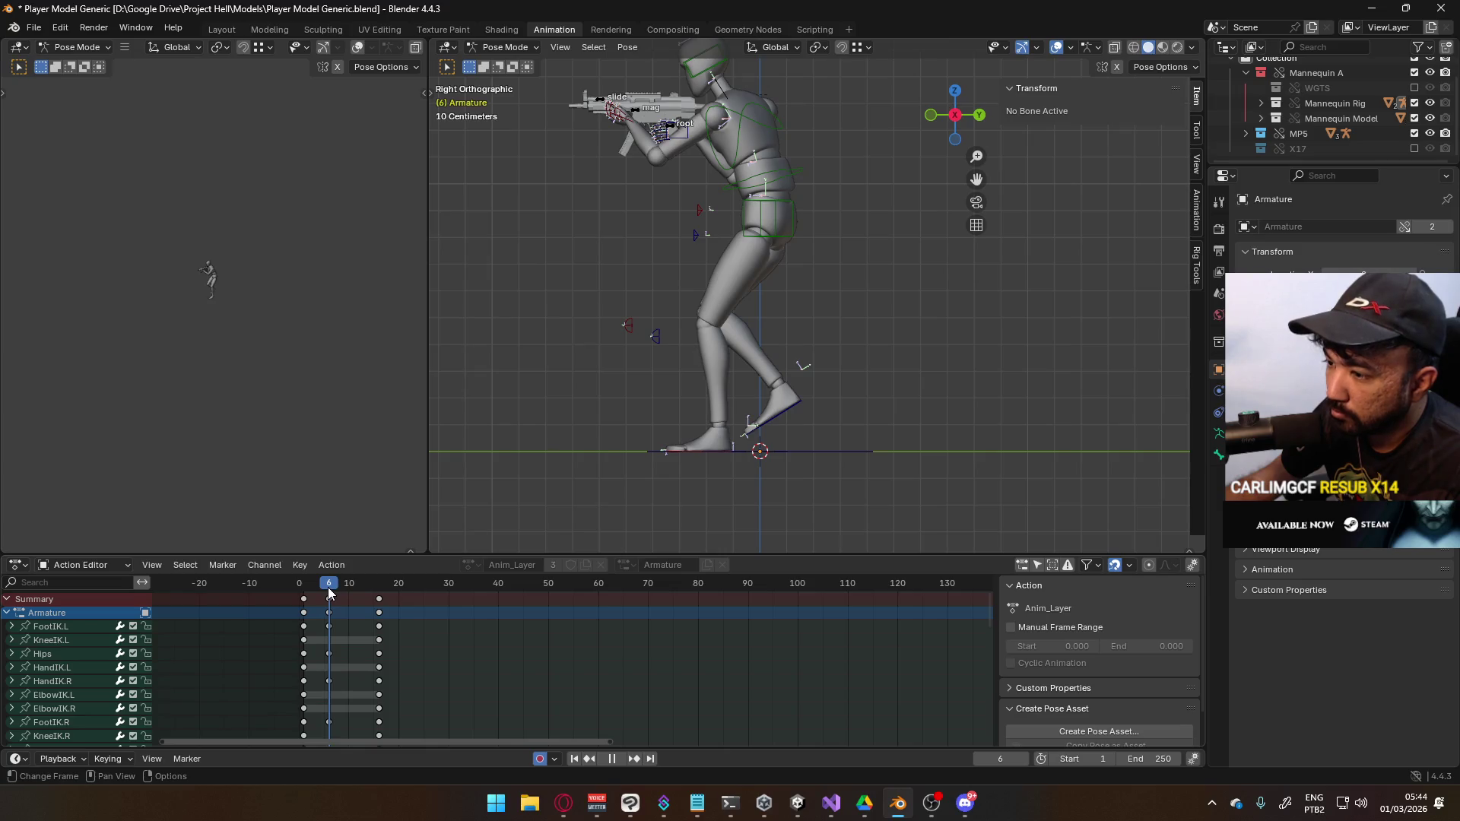
pyautogui.press('super+e')
pyautogui.moveTo(614, 334)
pyautogui.mouseDown()
pyautogui.moveTo(535, 558)
pyautogui.moveTo(555, 466)
pyautogui.moveTo(557, 270)
pyautogui.mouseUp()
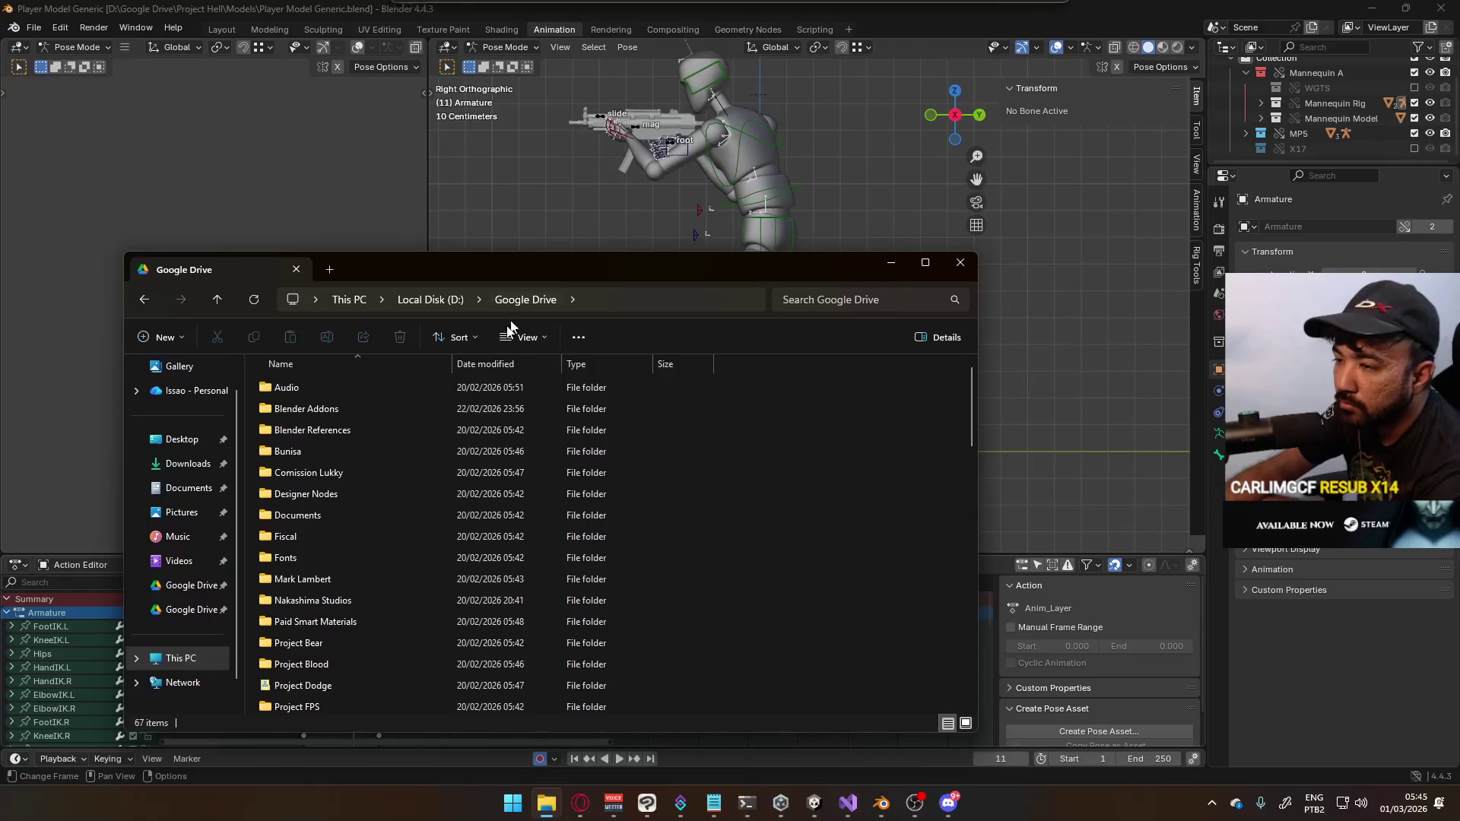
# Open Belle Animations.blend from the Project Nun folder in Google Drive, then close File Explorer
pyautogui.scroll(-2, 421, 502)
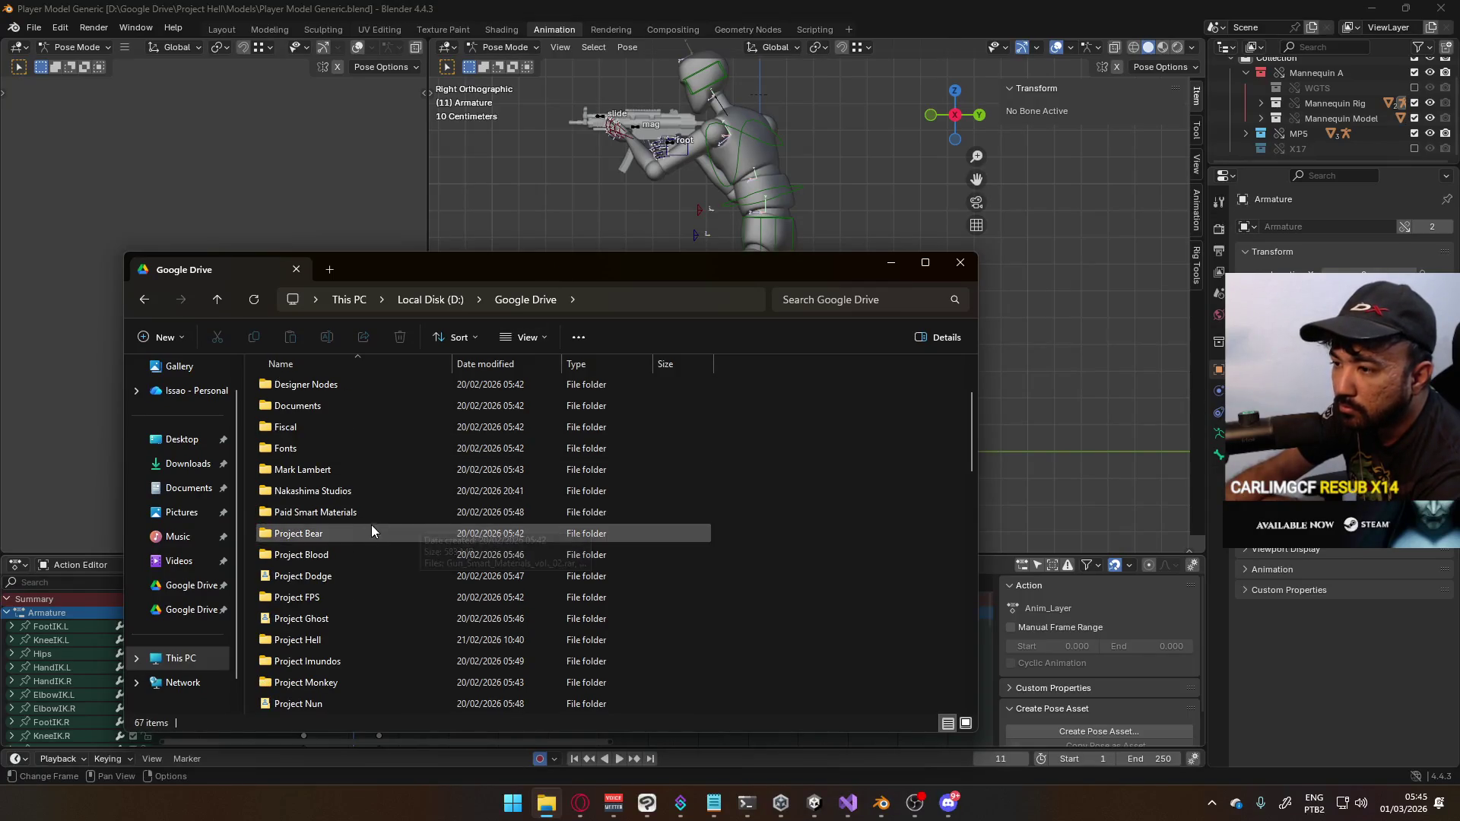
pyautogui.scroll(-1, 354, 651)
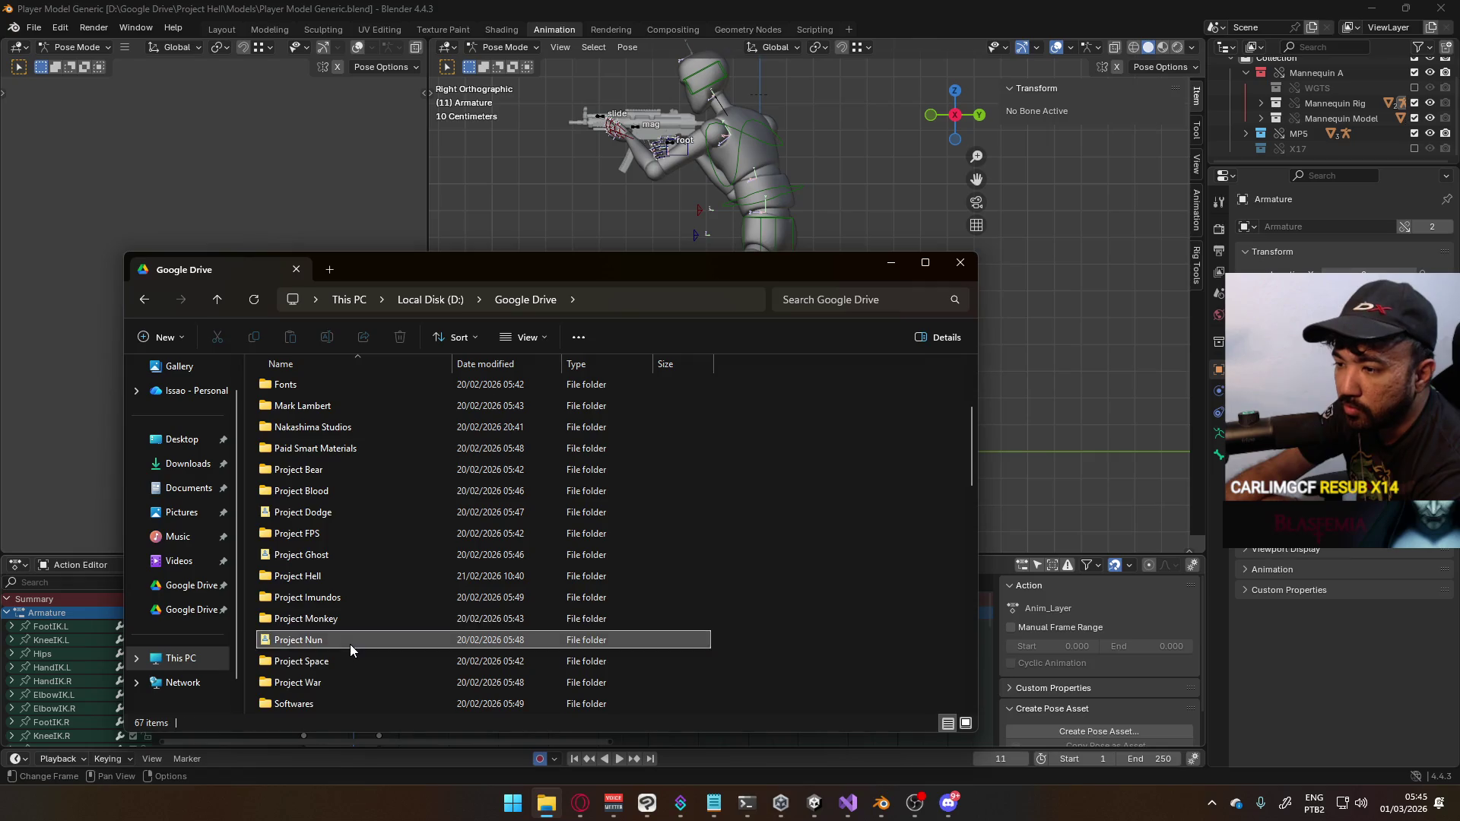
pyautogui.doubleClick(350, 643)
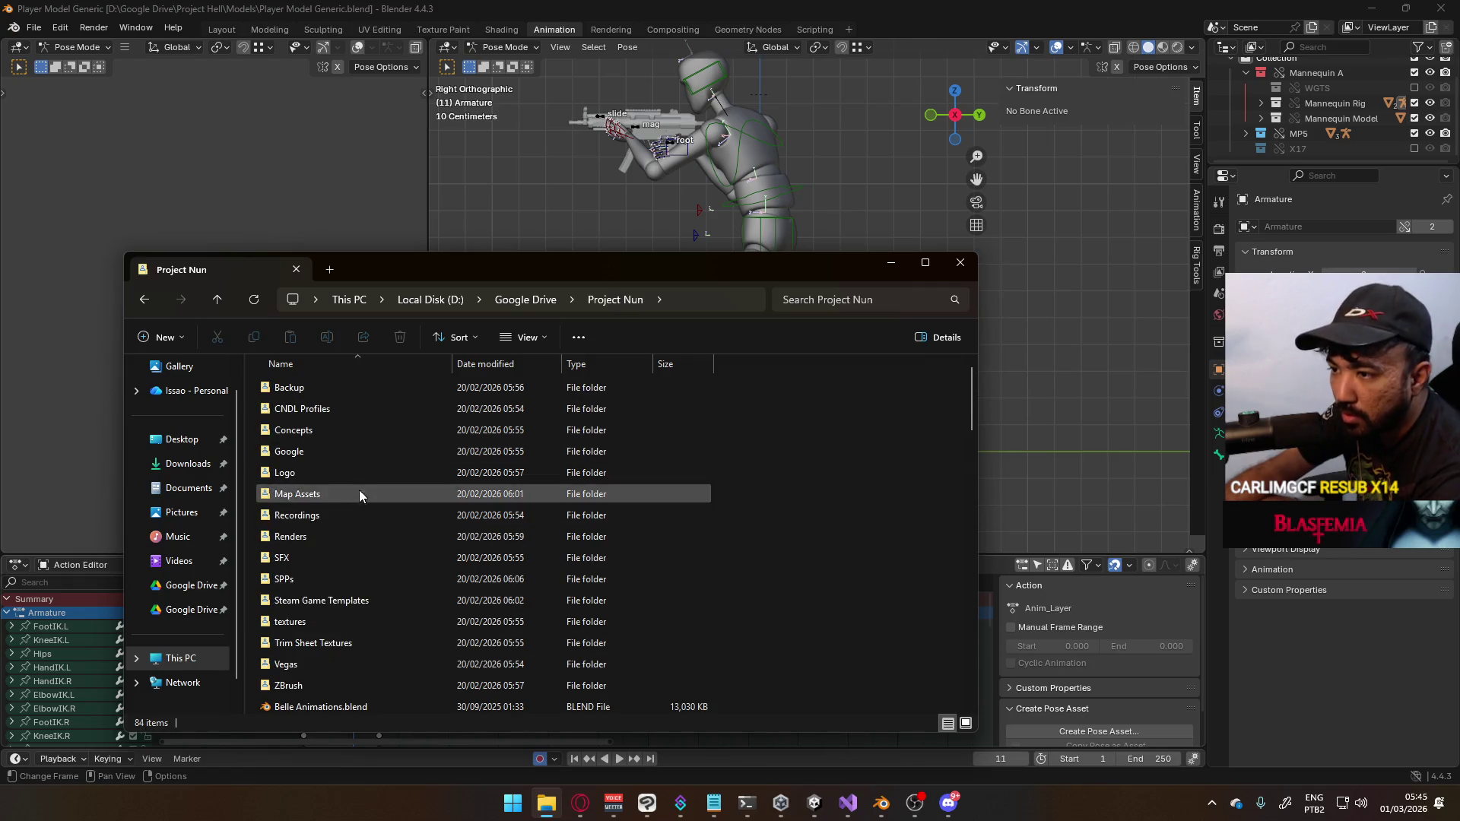
pyautogui.scroll(-2, 411, 562)
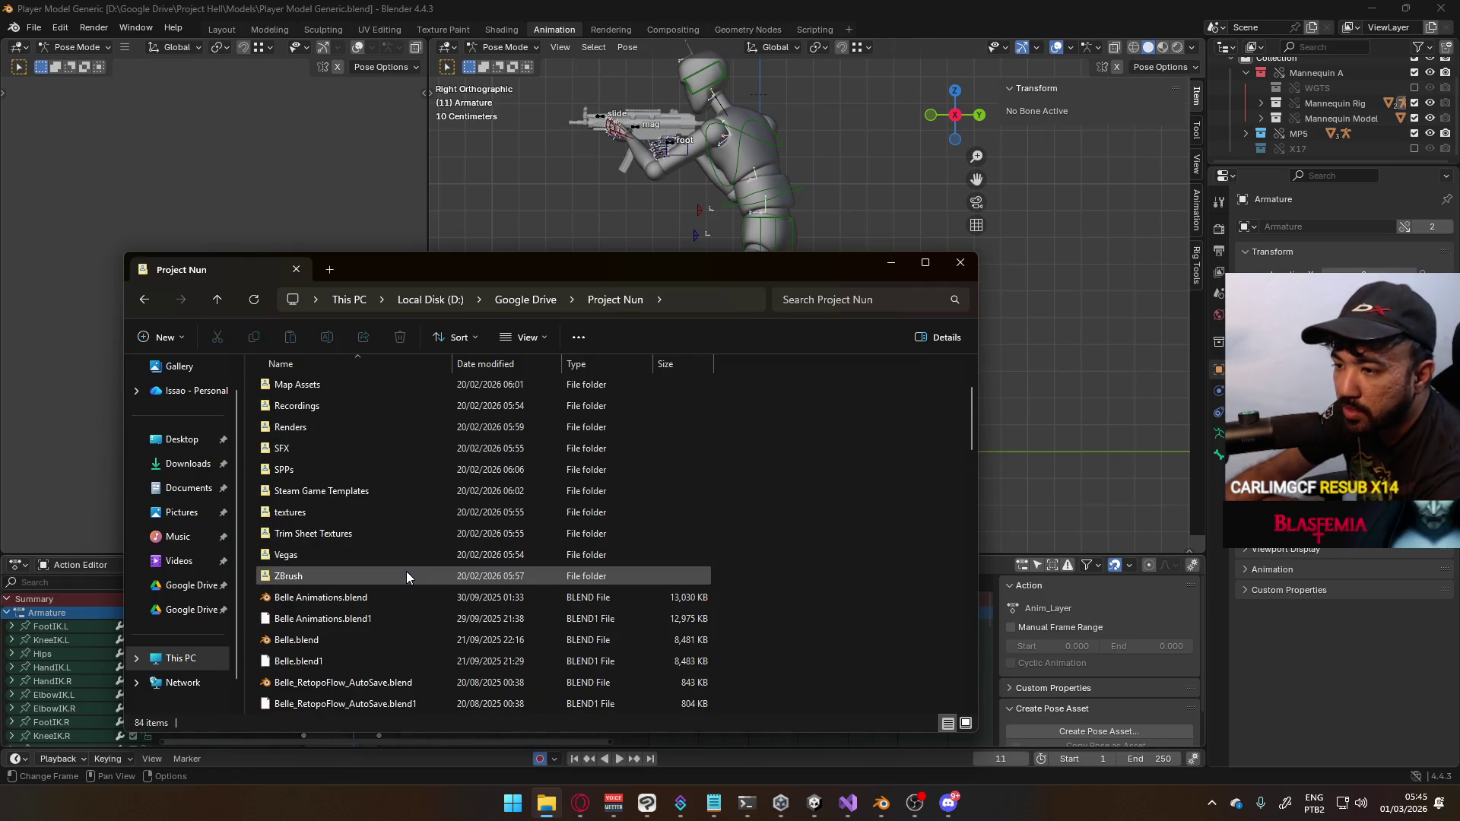
pyautogui.click(381, 602)
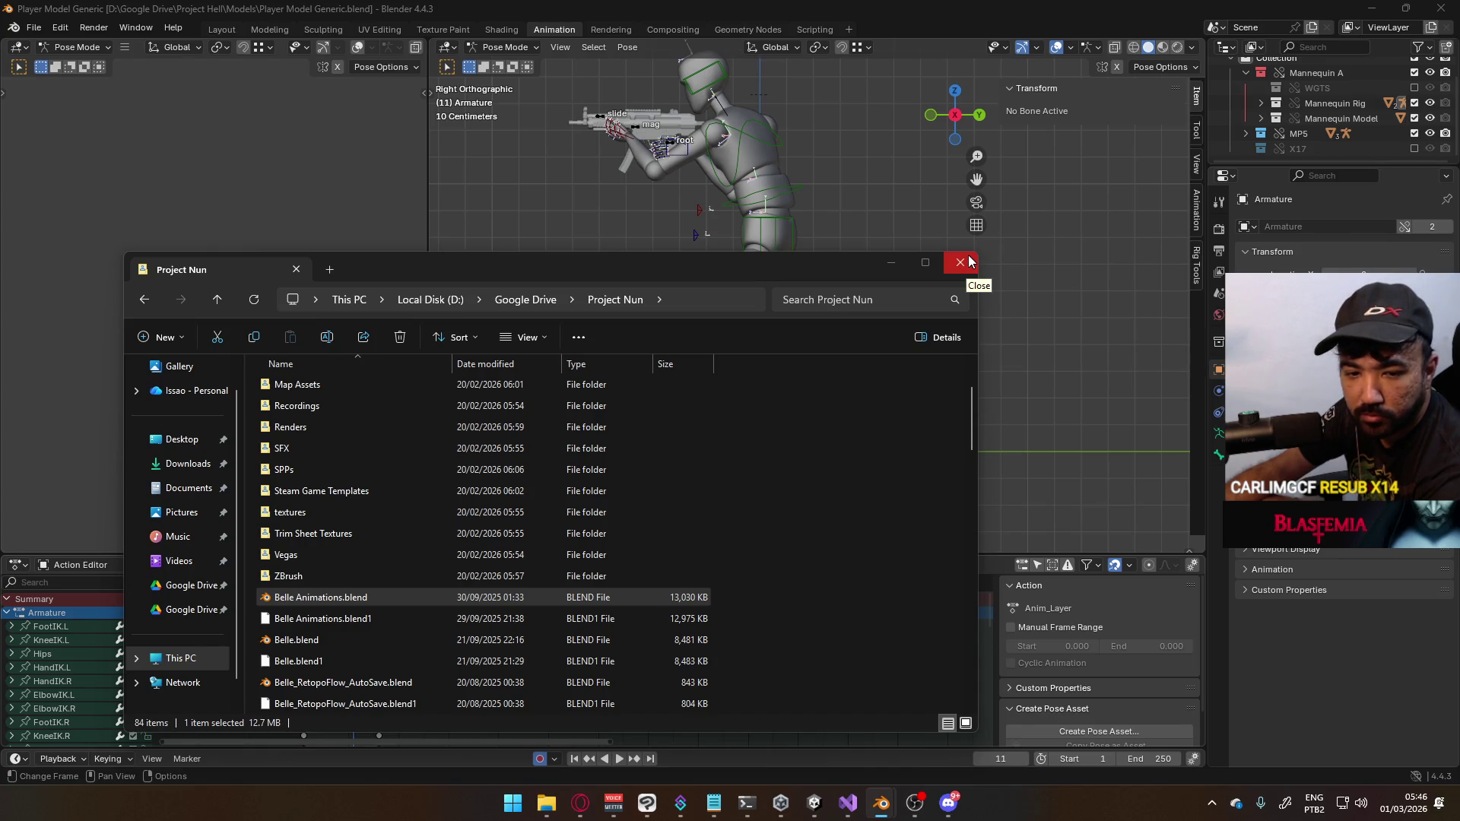
pyautogui.click(960, 262)
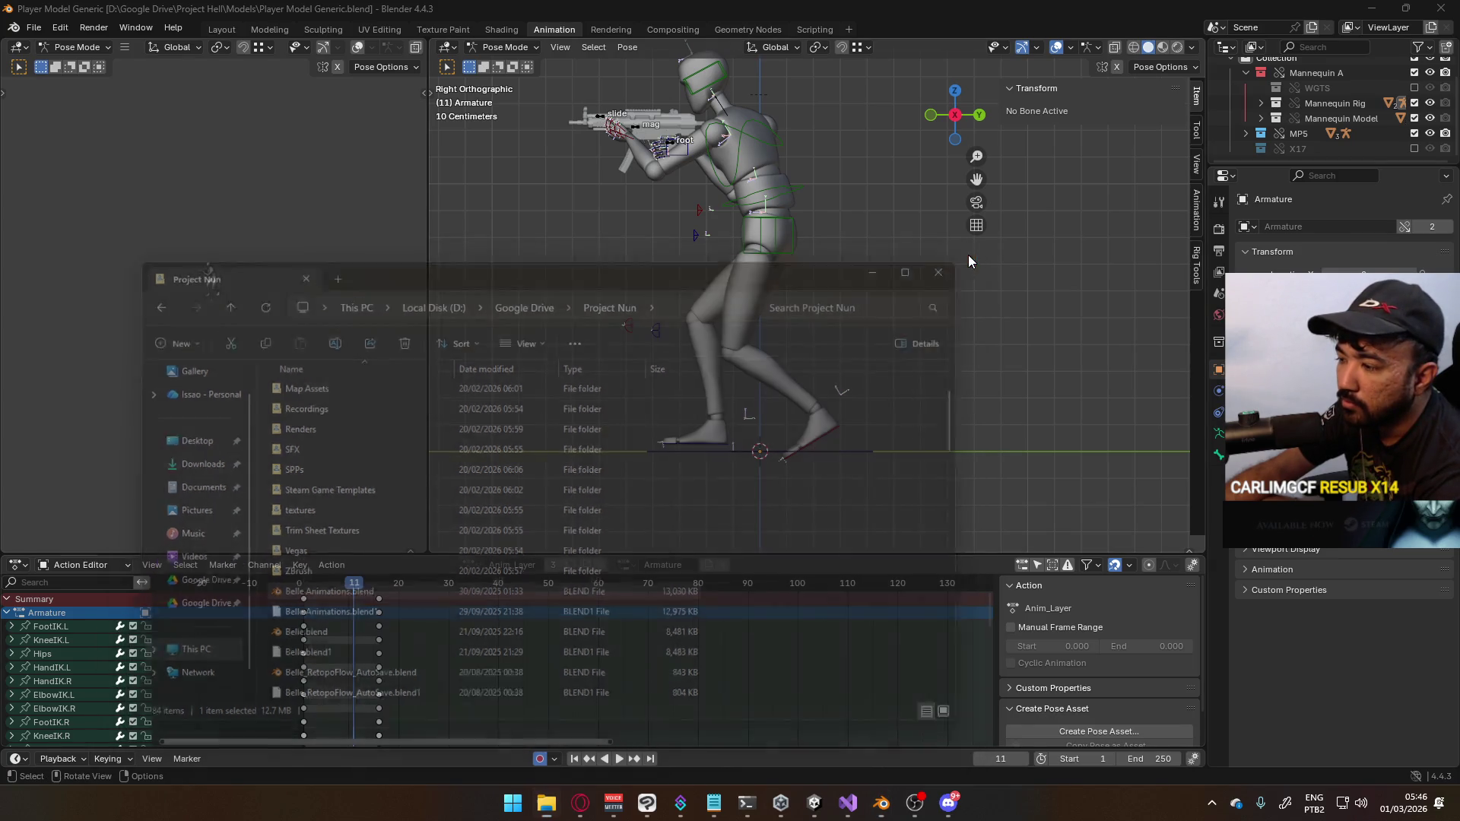
pyautogui.moveTo(892, 796)
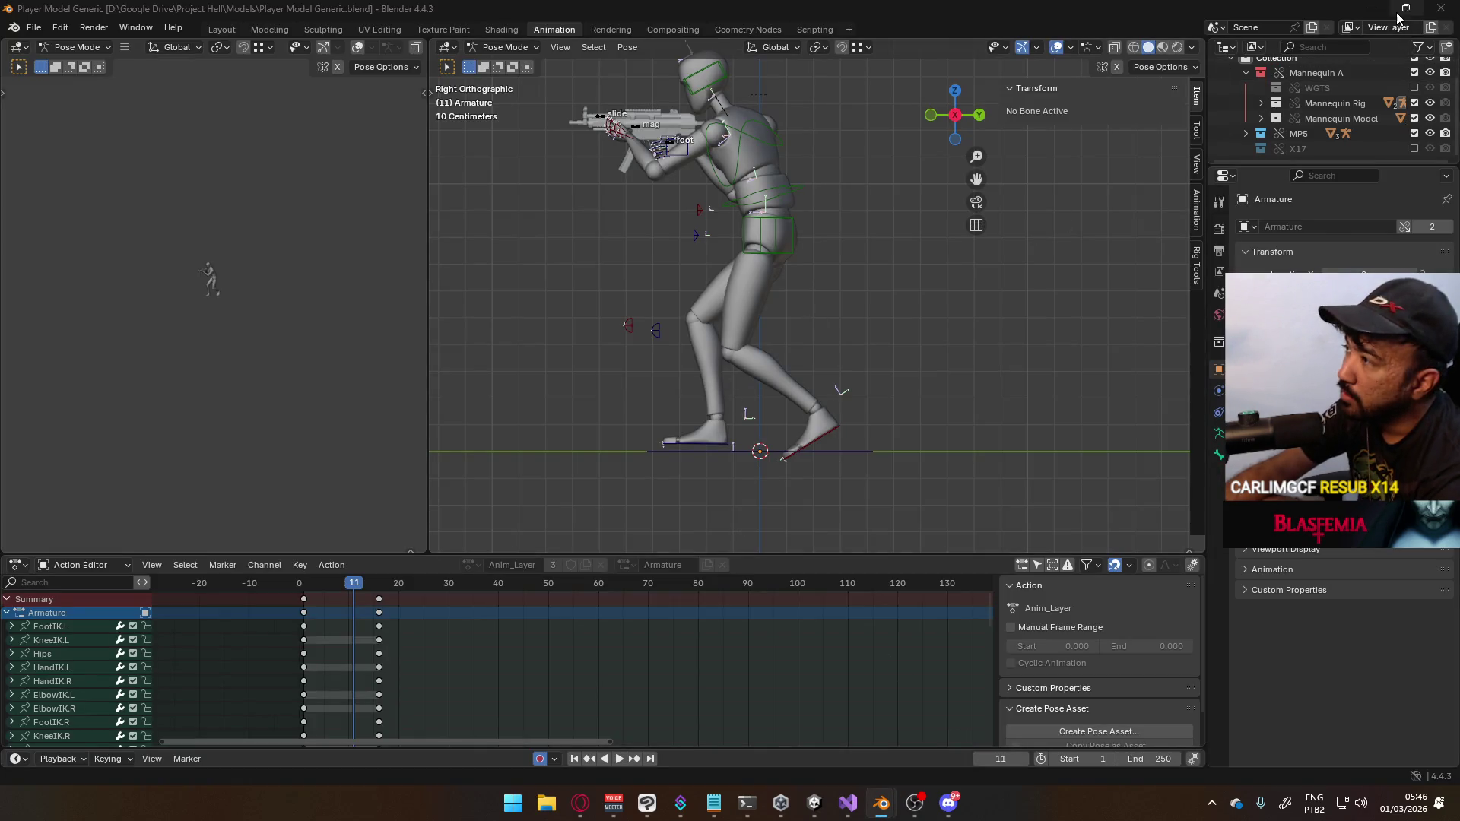
# Minimise Blender, Unity, Visual Studio and Discord, then show the desktop's full right-click options
pyautogui.click(1371, 15)
pyautogui.click(1369, 17)
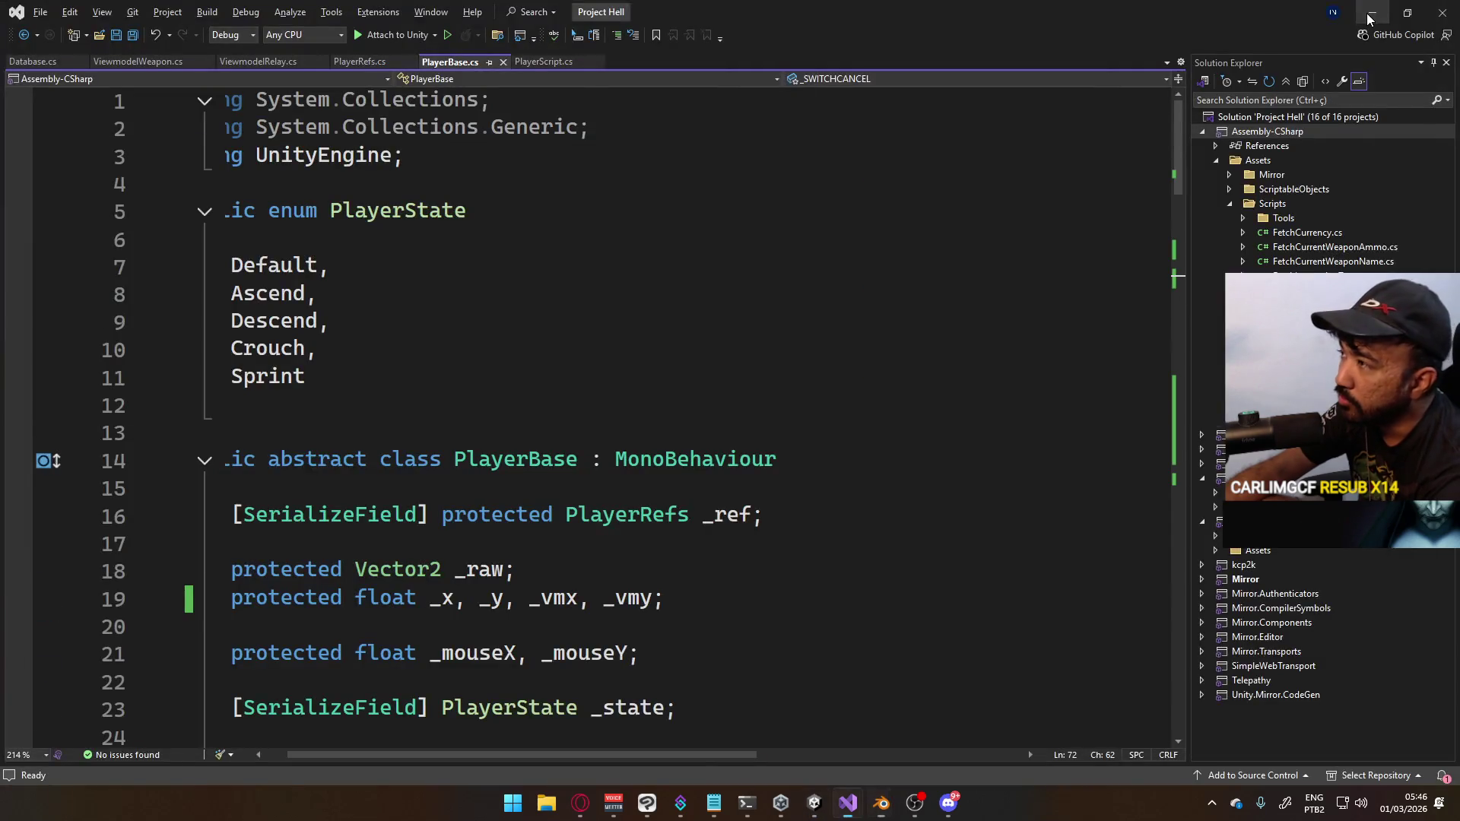
pyautogui.click(1371, 13)
pyautogui.click(1372, 10)
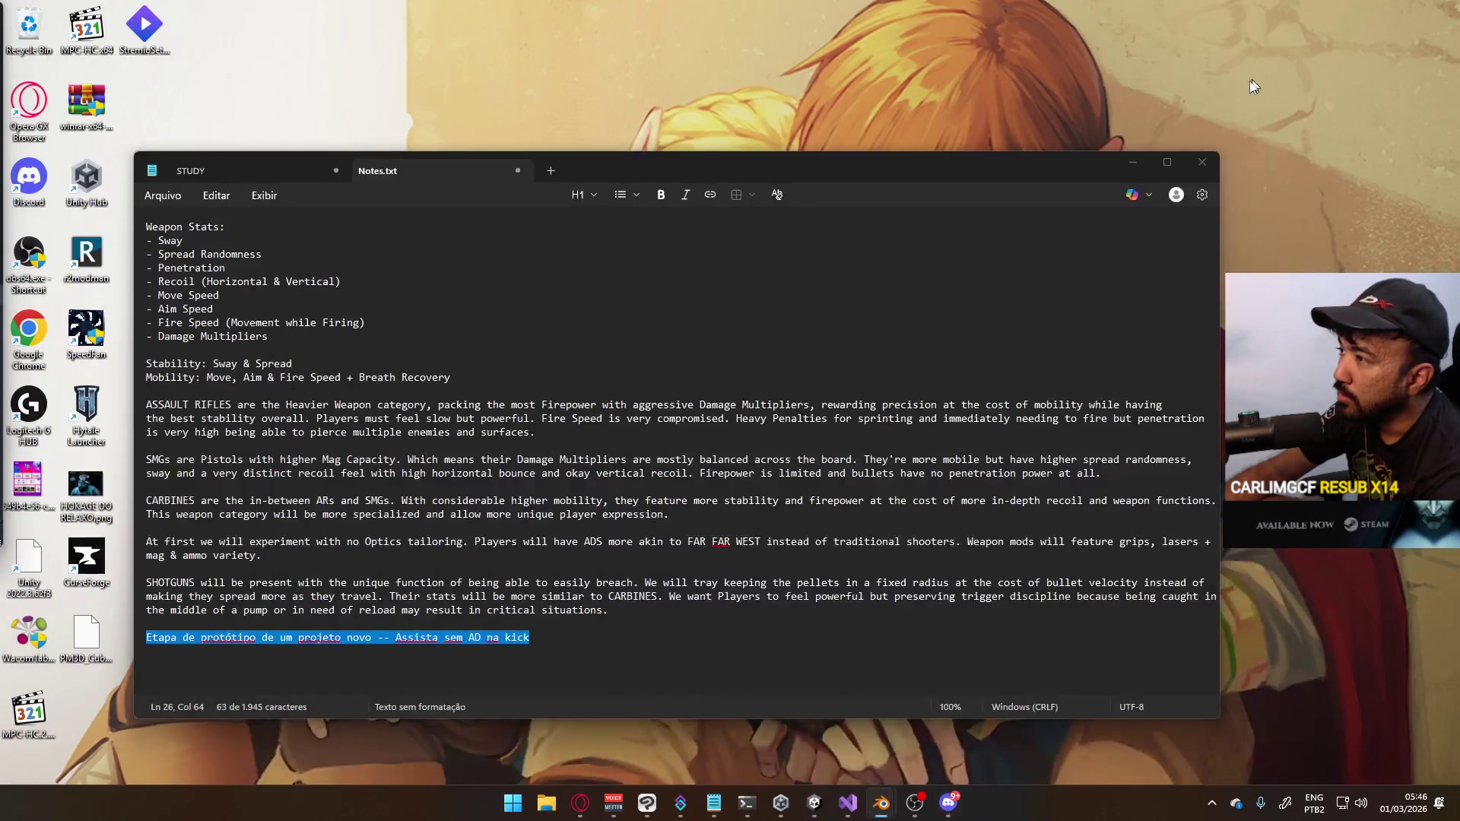
pyautogui.rightClick(1009, 88)
pyautogui.click(1068, 325)
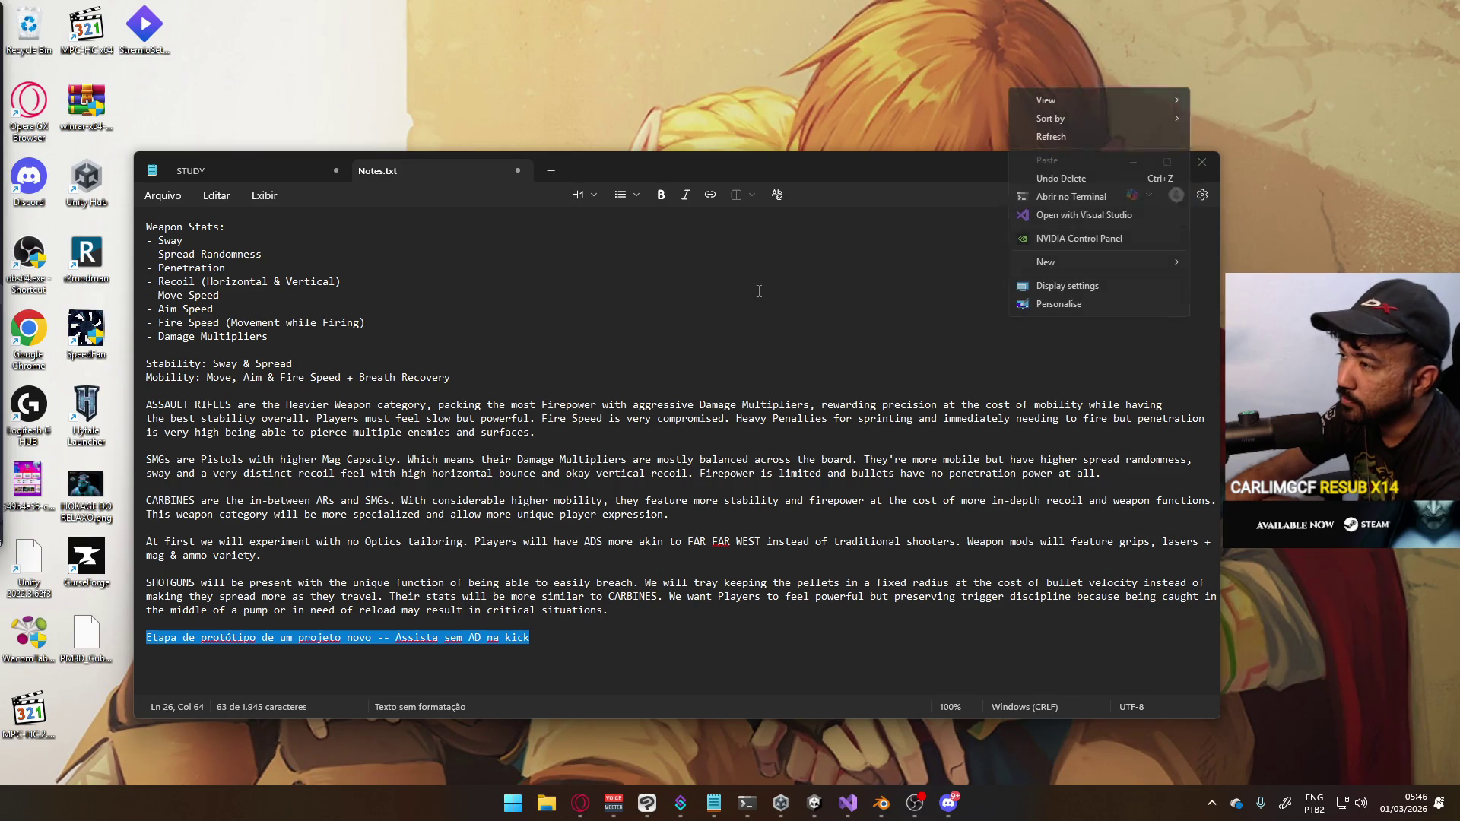
# In NVIDIA Control Panel, disable the Wacom Tech Cintiq 16 display and close the window
pyautogui.click(1112, 242)
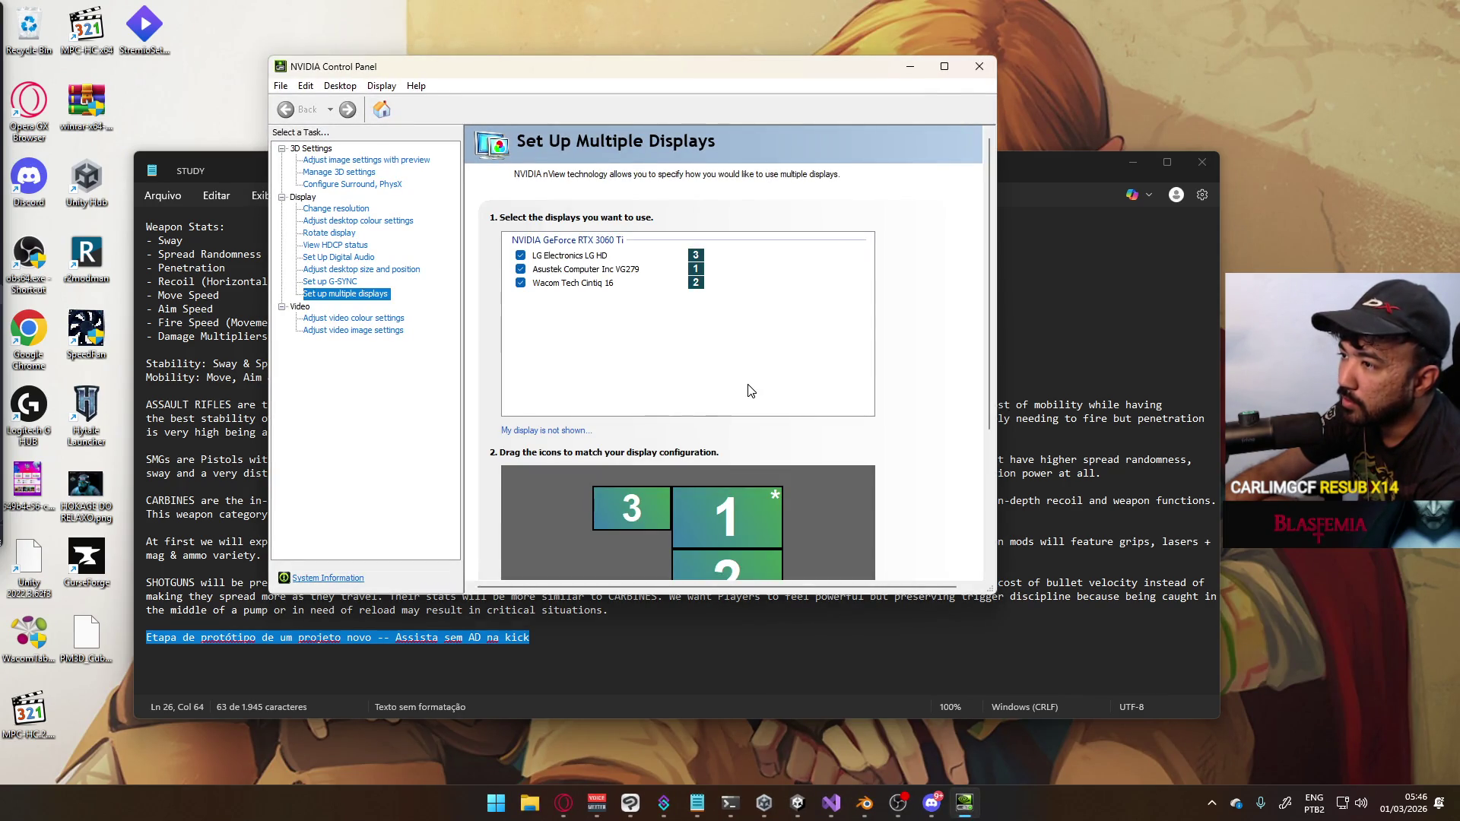
pyautogui.click(880, 578)
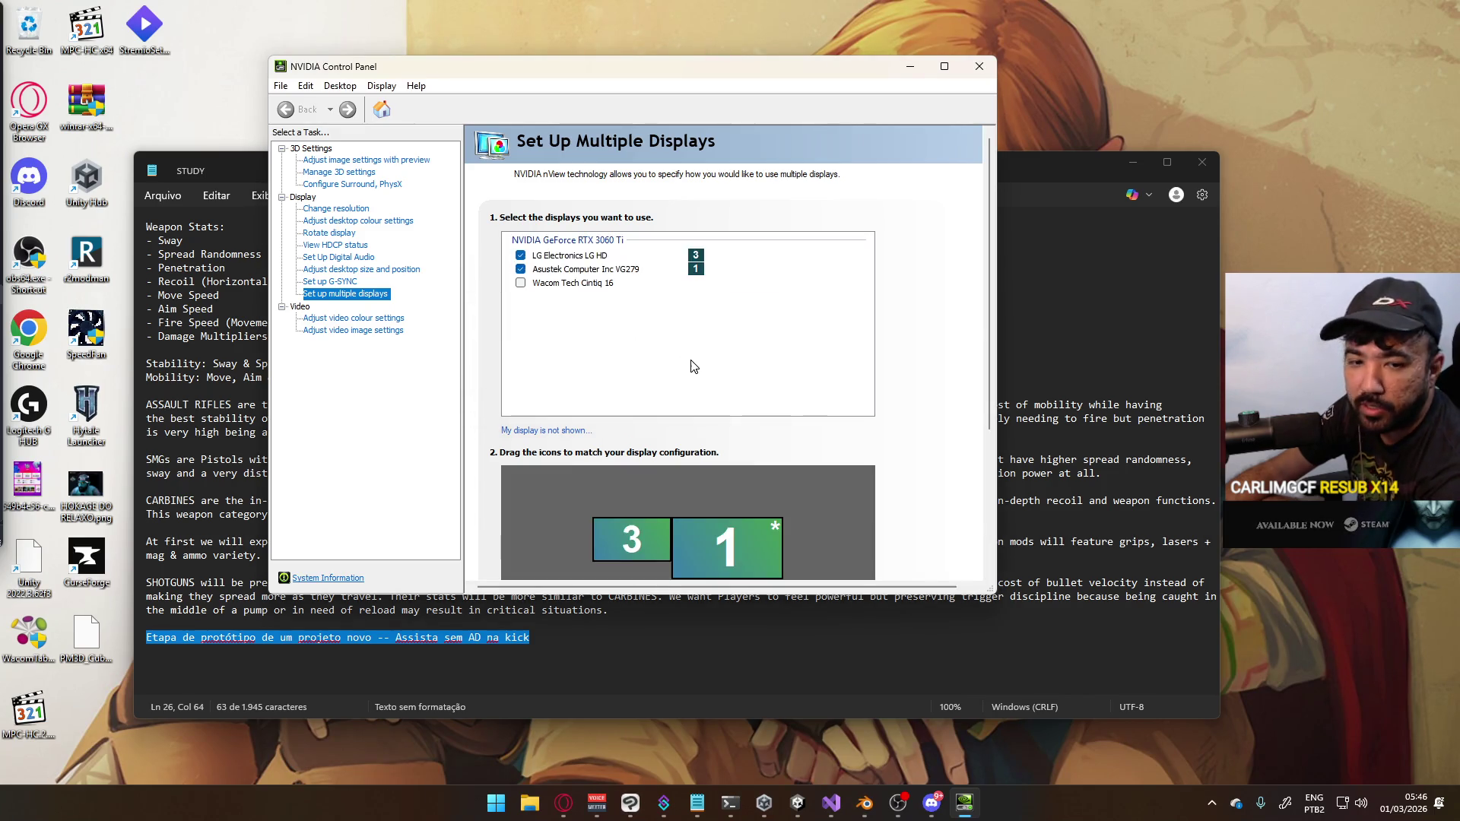
pyautogui.click(980, 66)
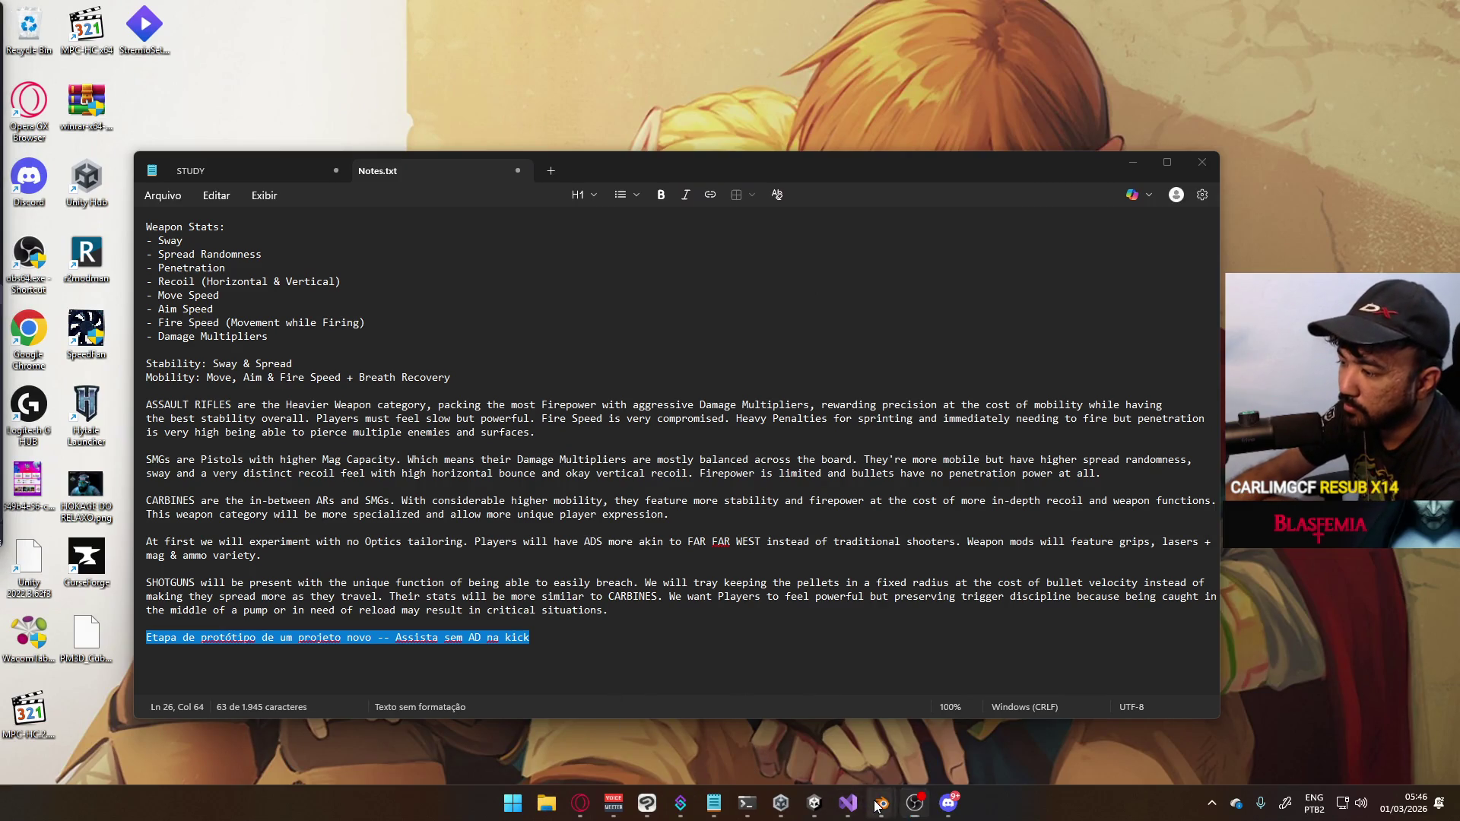
# Switch to the Belle Animations window and hide the Action@Knockback animation layer
pyautogui.moveTo(881, 803)
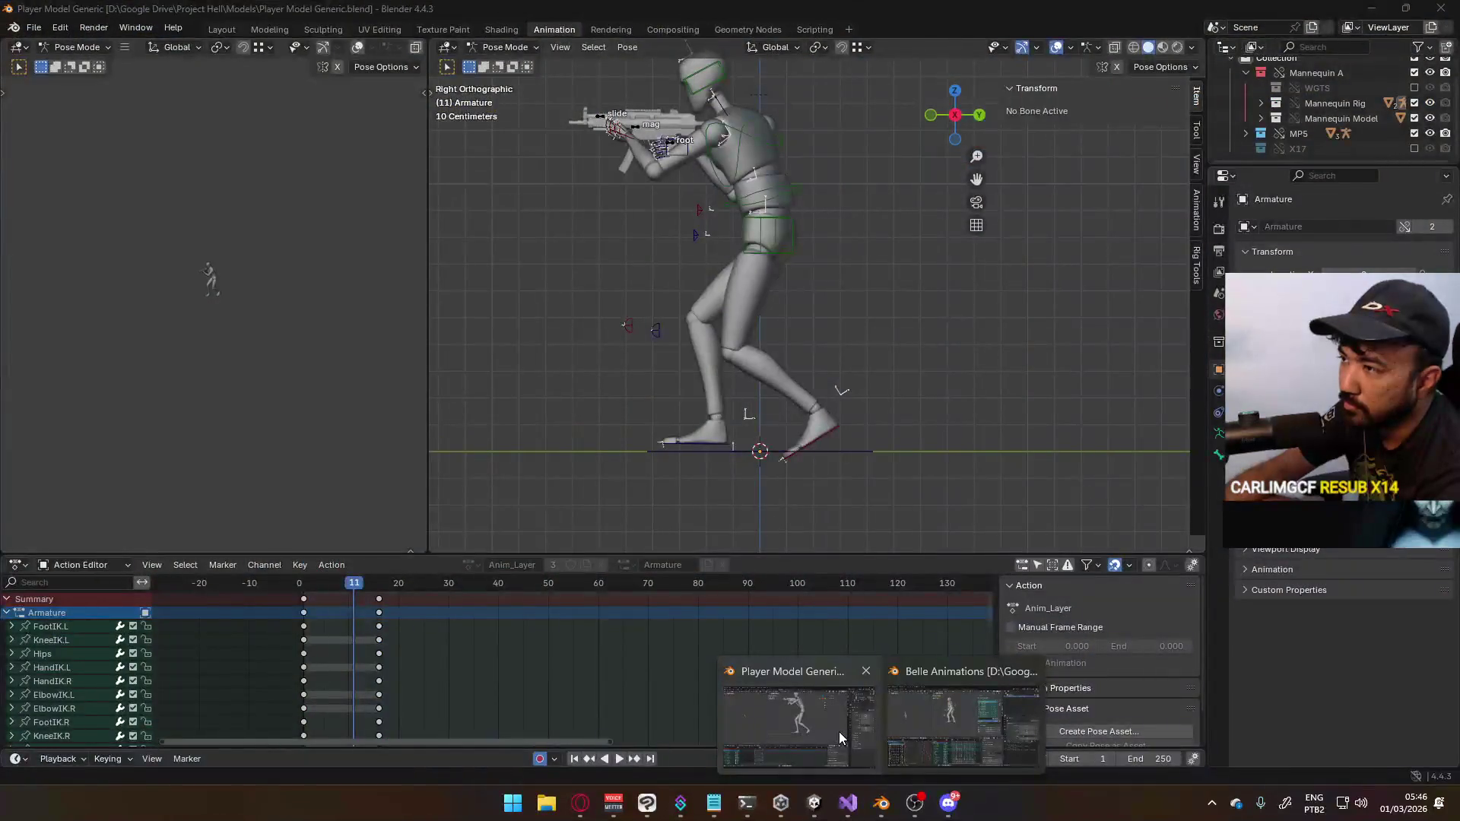
pyautogui.click(962, 733)
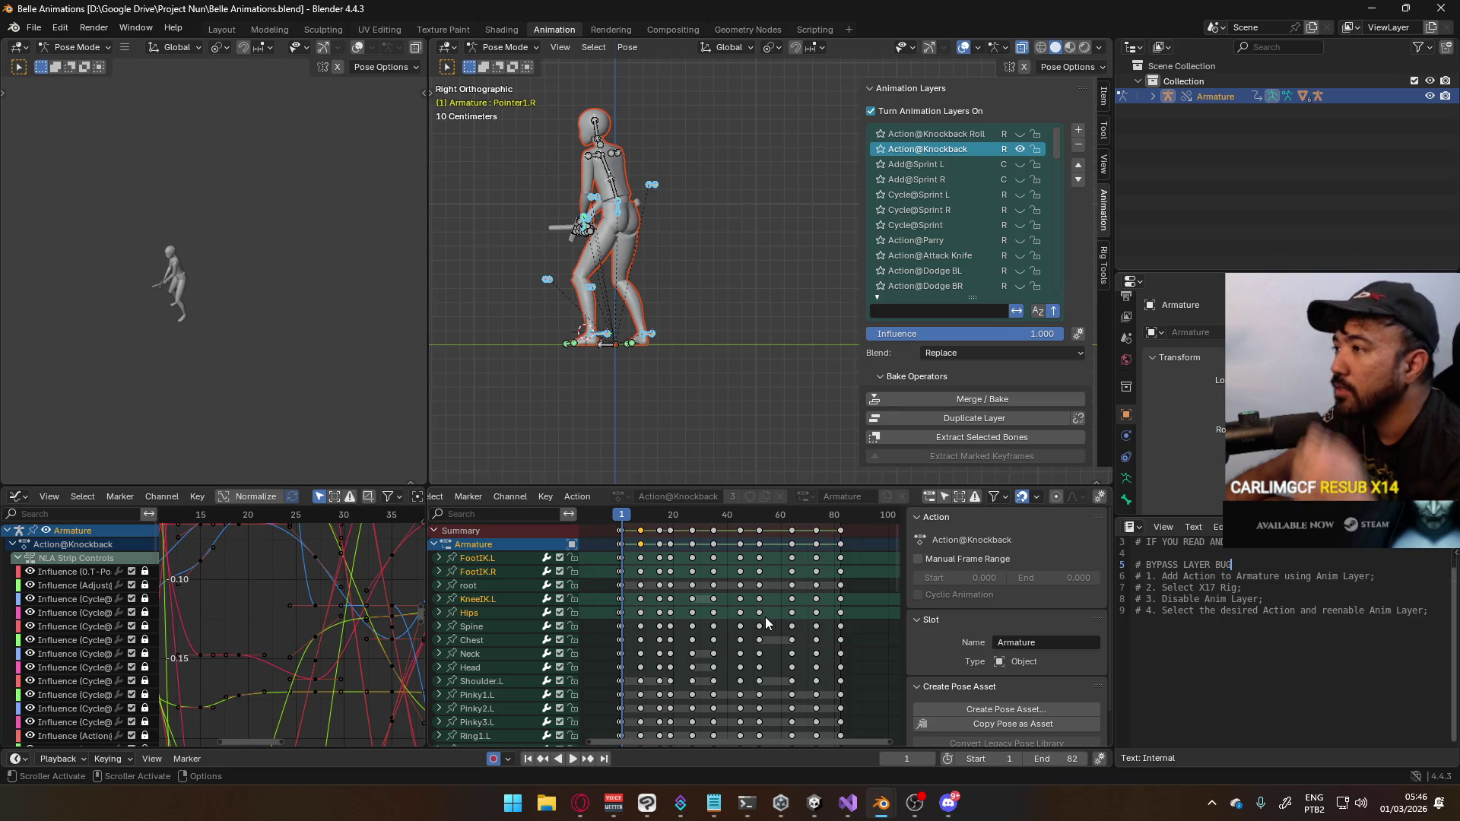
pyautogui.click(1021, 150)
pyautogui.moveTo(1054, 150); pyautogui.dragTo(1055, 308)
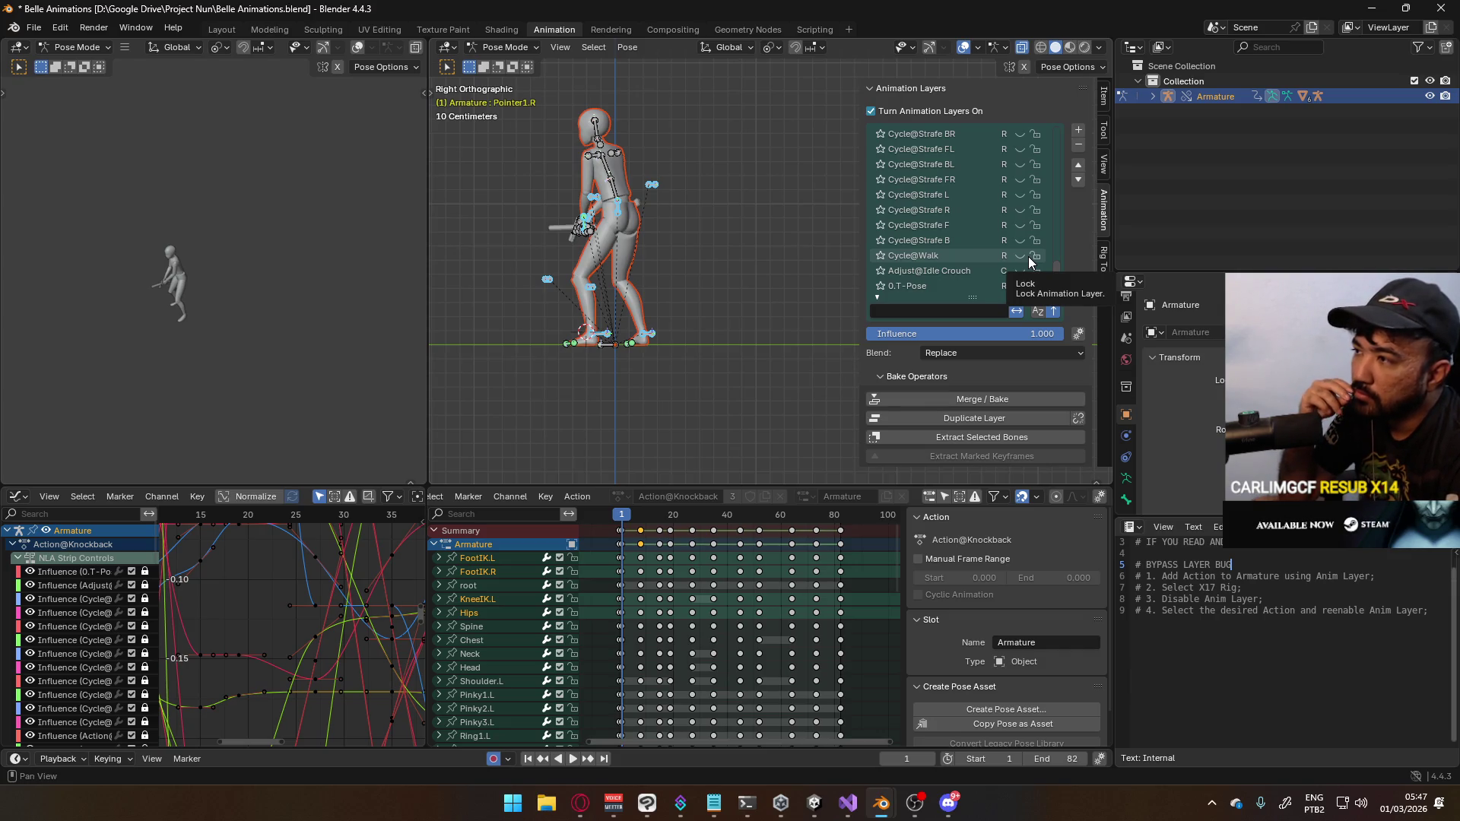
pyautogui.scroll(2, 1015, 246)
pyautogui.scroll(1, 1020, 243)
pyautogui.scroll(1, 1019, 243)
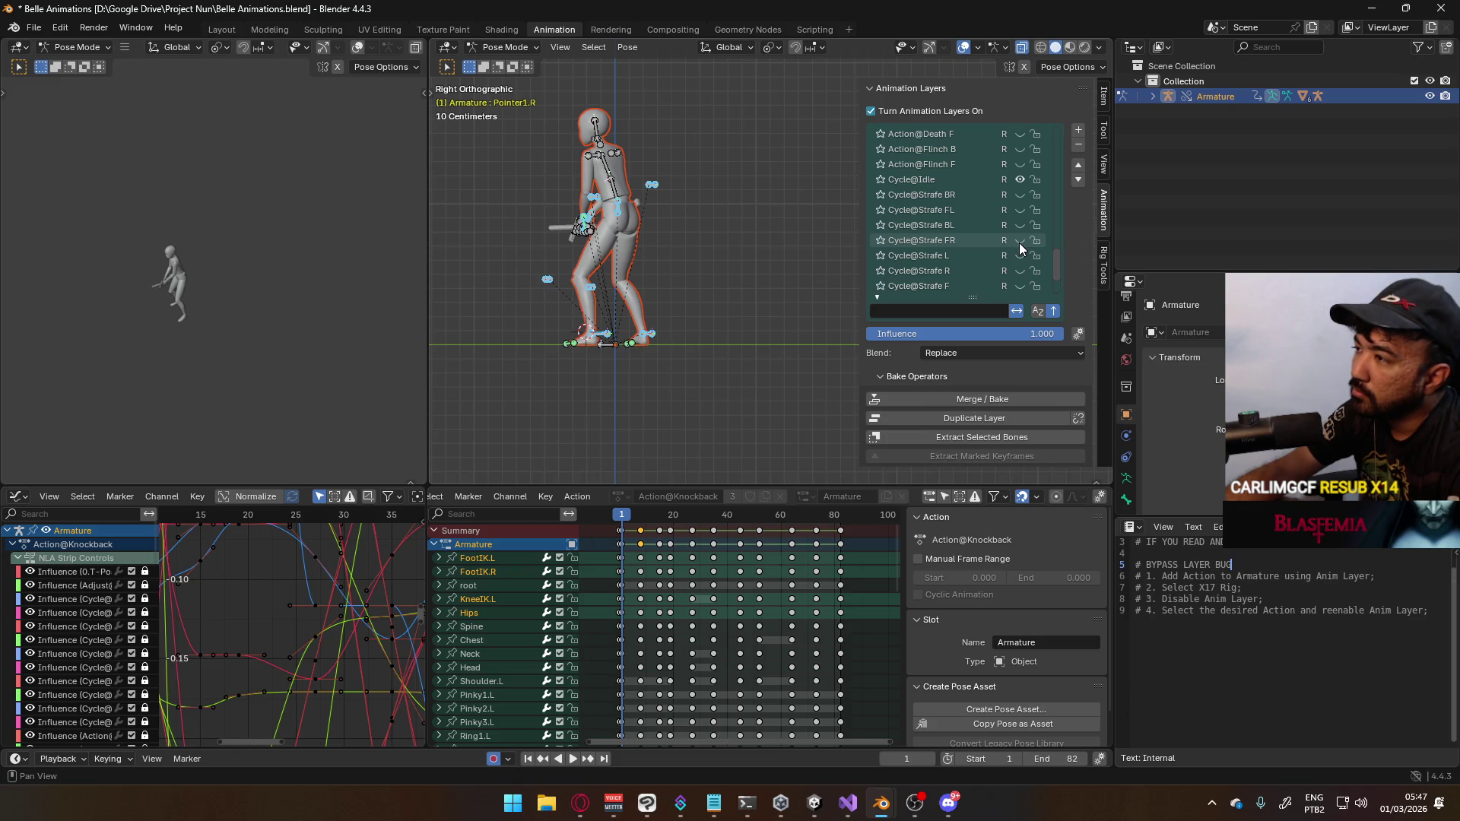
pyautogui.scroll(-1, 1019, 243)
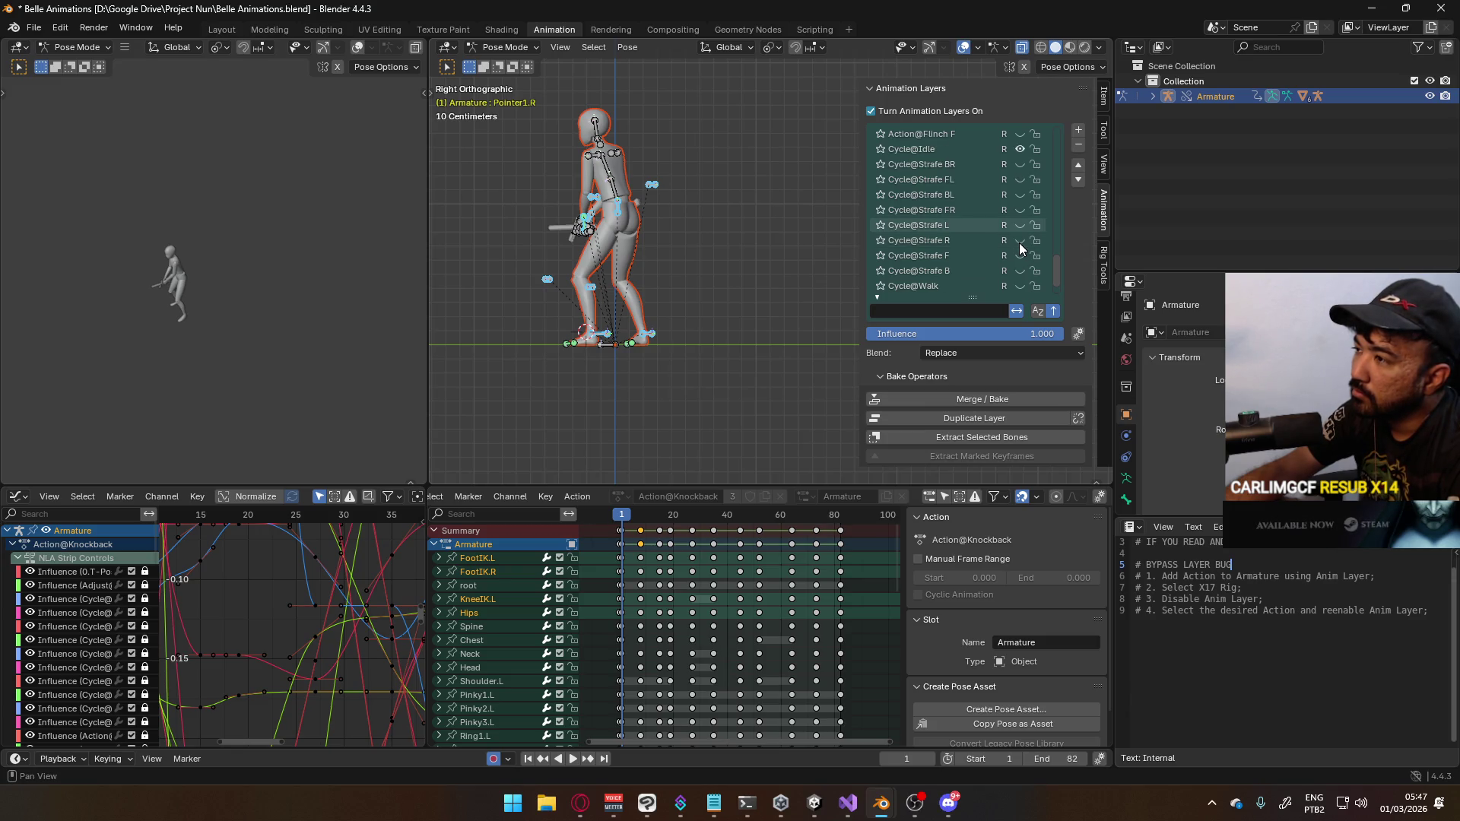
pyautogui.scroll(9, 1019, 243)
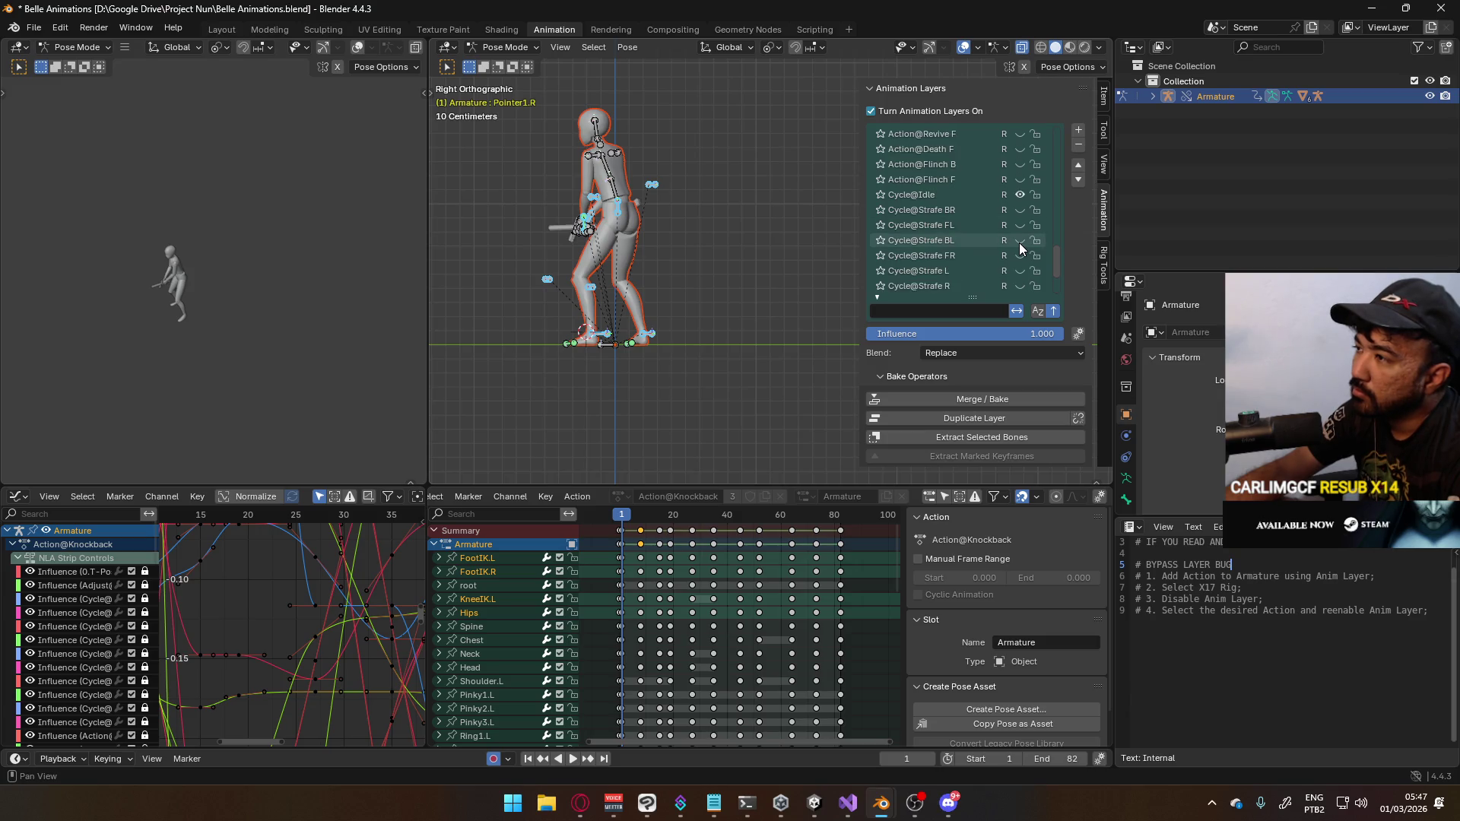
pyautogui.scroll(9, 1020, 243)
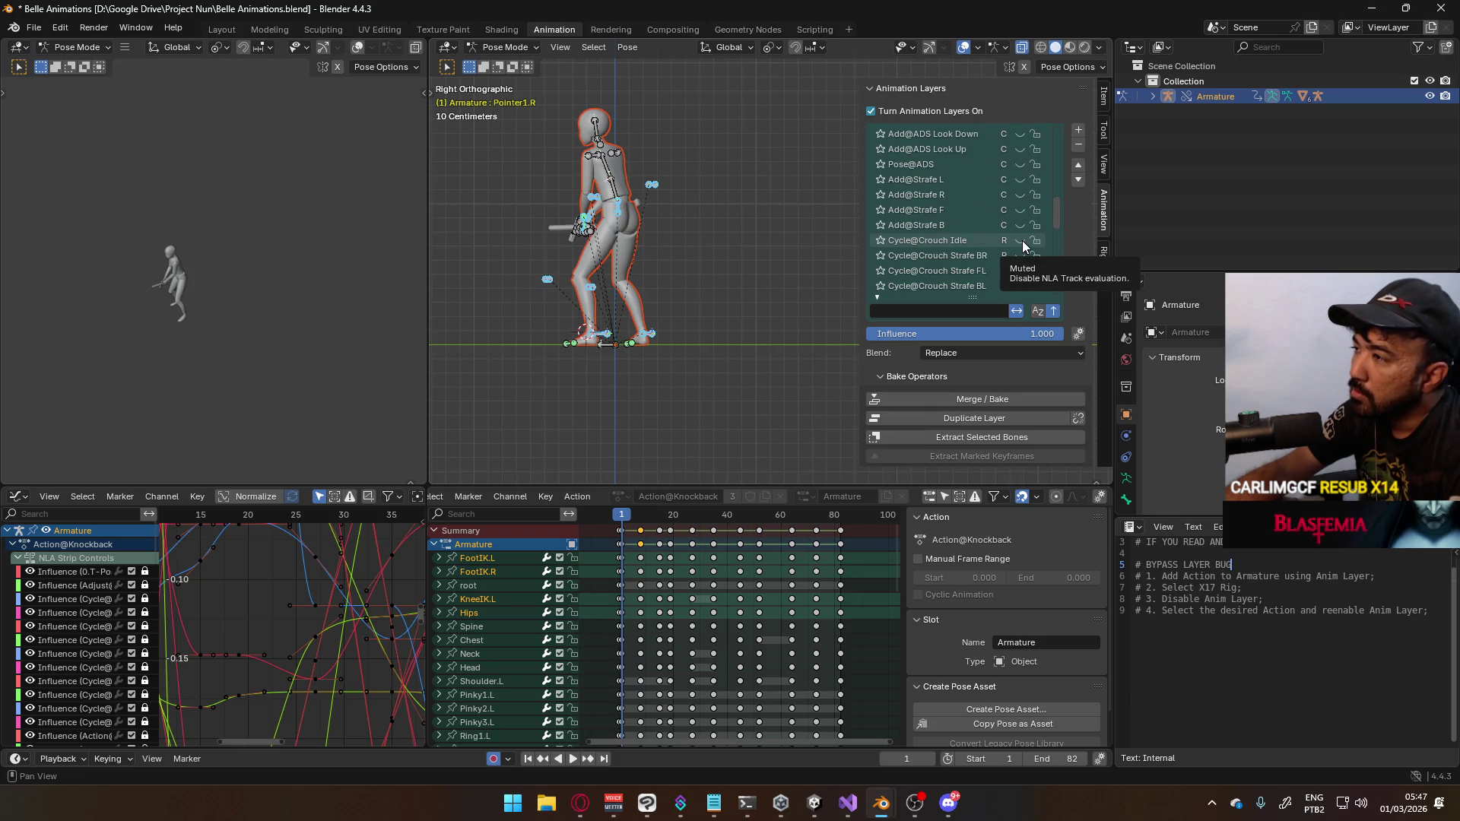
pyautogui.scroll(7, 1023, 240)
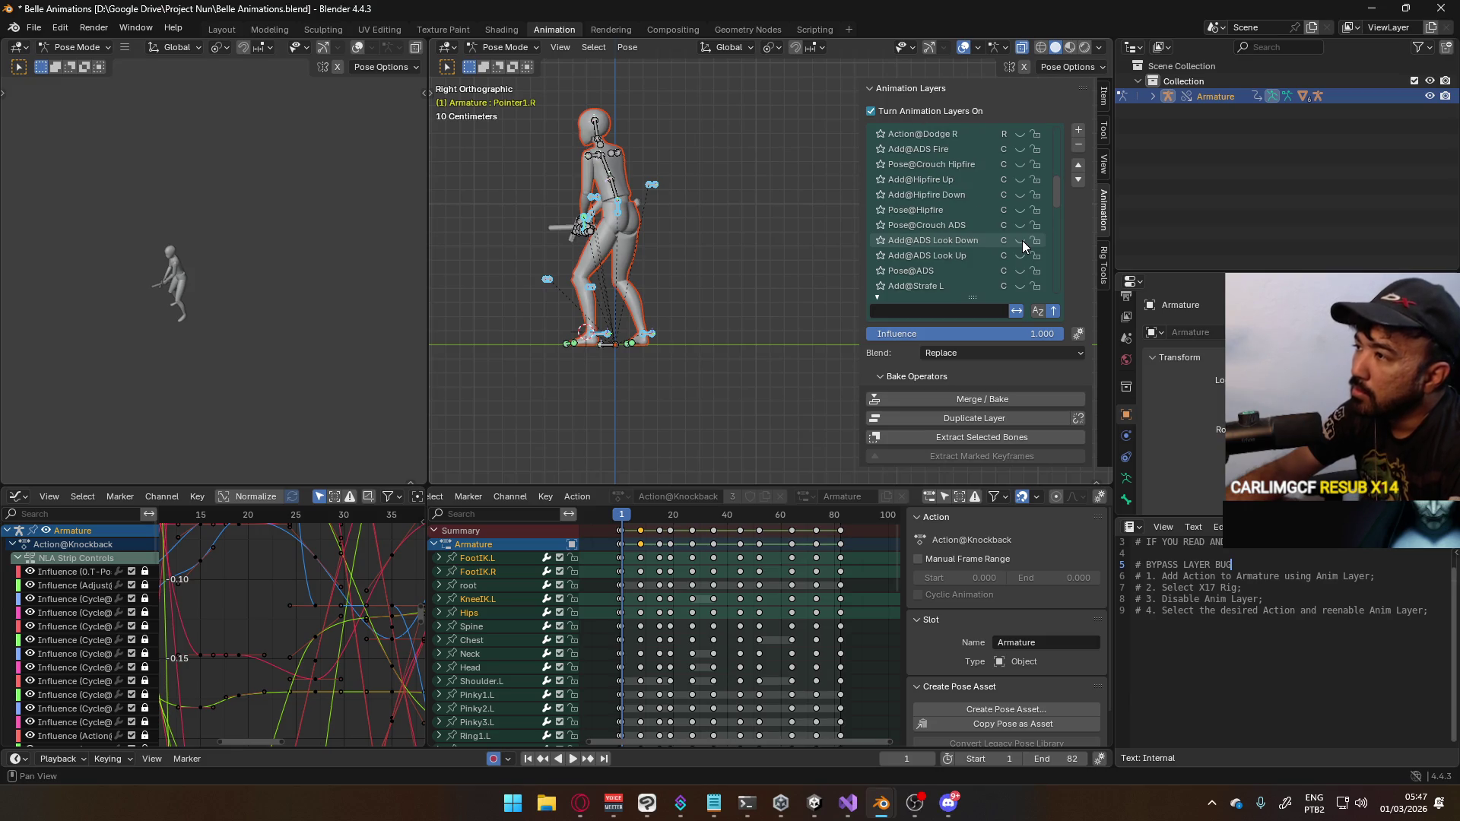
pyautogui.scroll(11, 1019, 232)
pyautogui.scroll(5, 1017, 227)
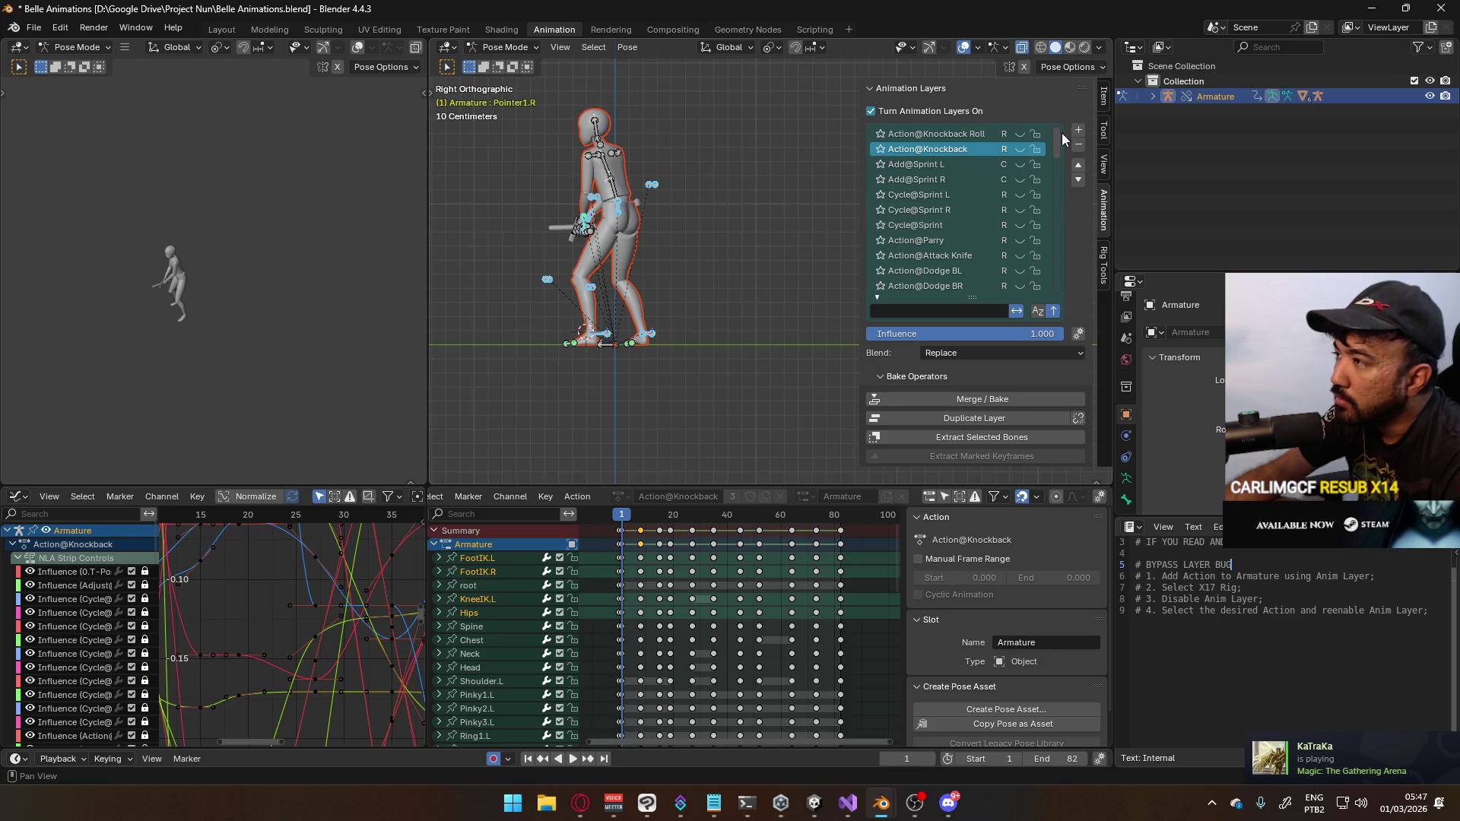
pyautogui.moveTo(1057, 138); pyautogui.dragTo(1049, 281)
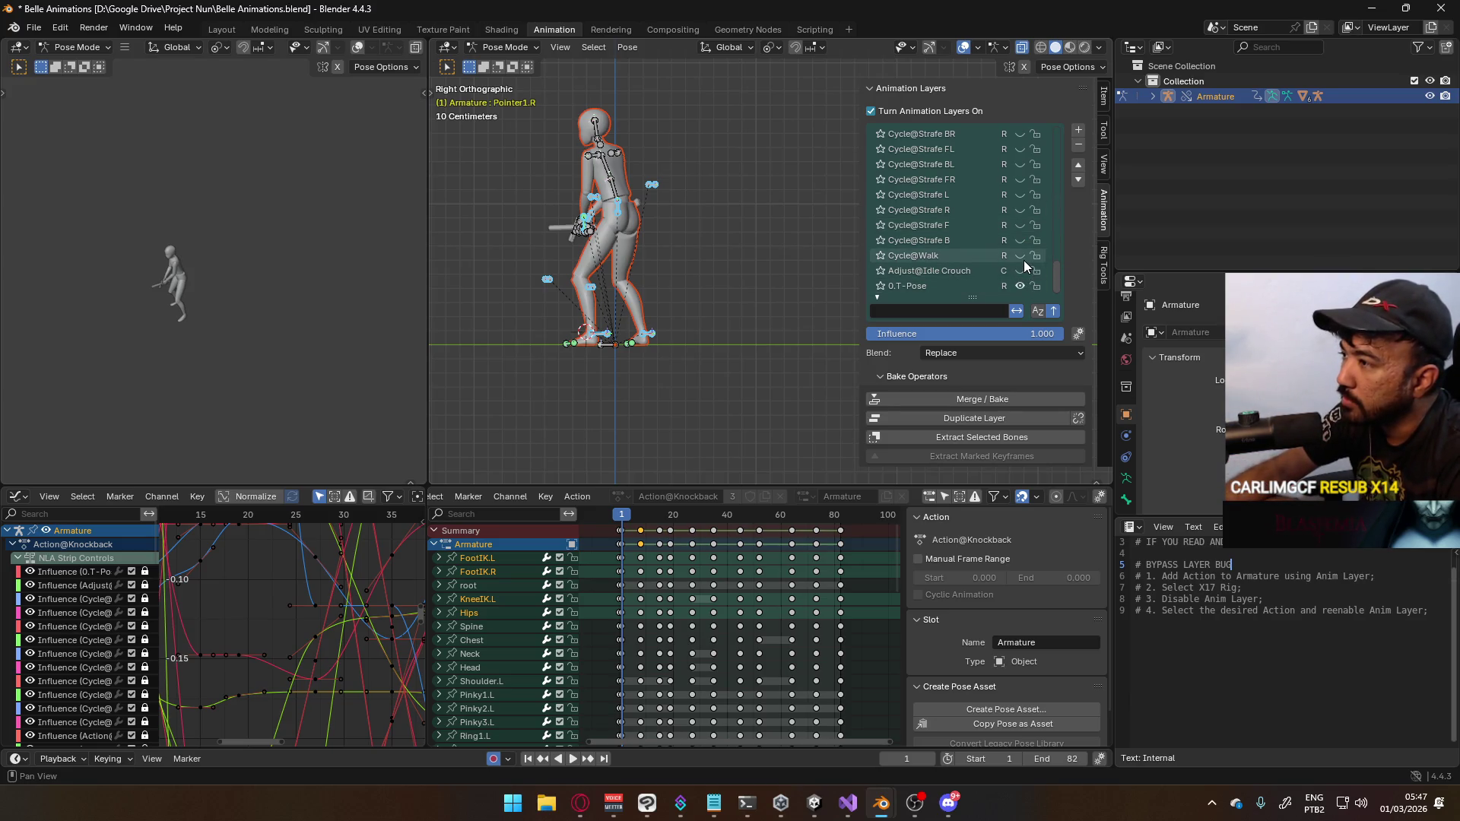
# Select Cycle@Walk, mute the Cycle@Idle layer and unmute Cycle@Walk so Belle walks
pyautogui.click(955, 257)
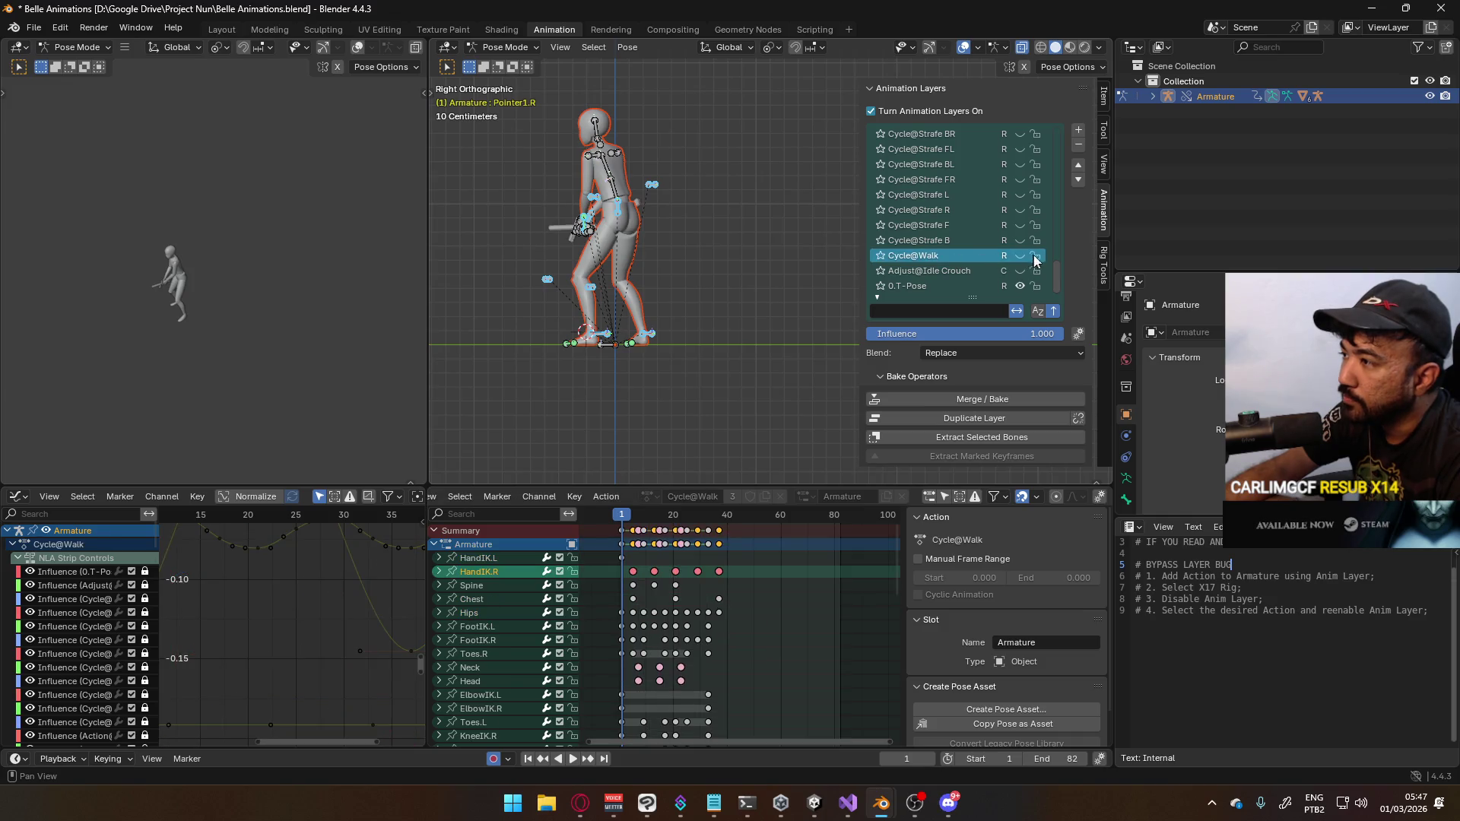
pyautogui.moveTo(1057, 275)
pyautogui.mouseDown()
pyautogui.moveTo(1055, 143)
pyautogui.moveTo(1036, 244)
pyautogui.moveTo(1058, 274)
pyautogui.mouseUp()
pyautogui.click(1021, 213)
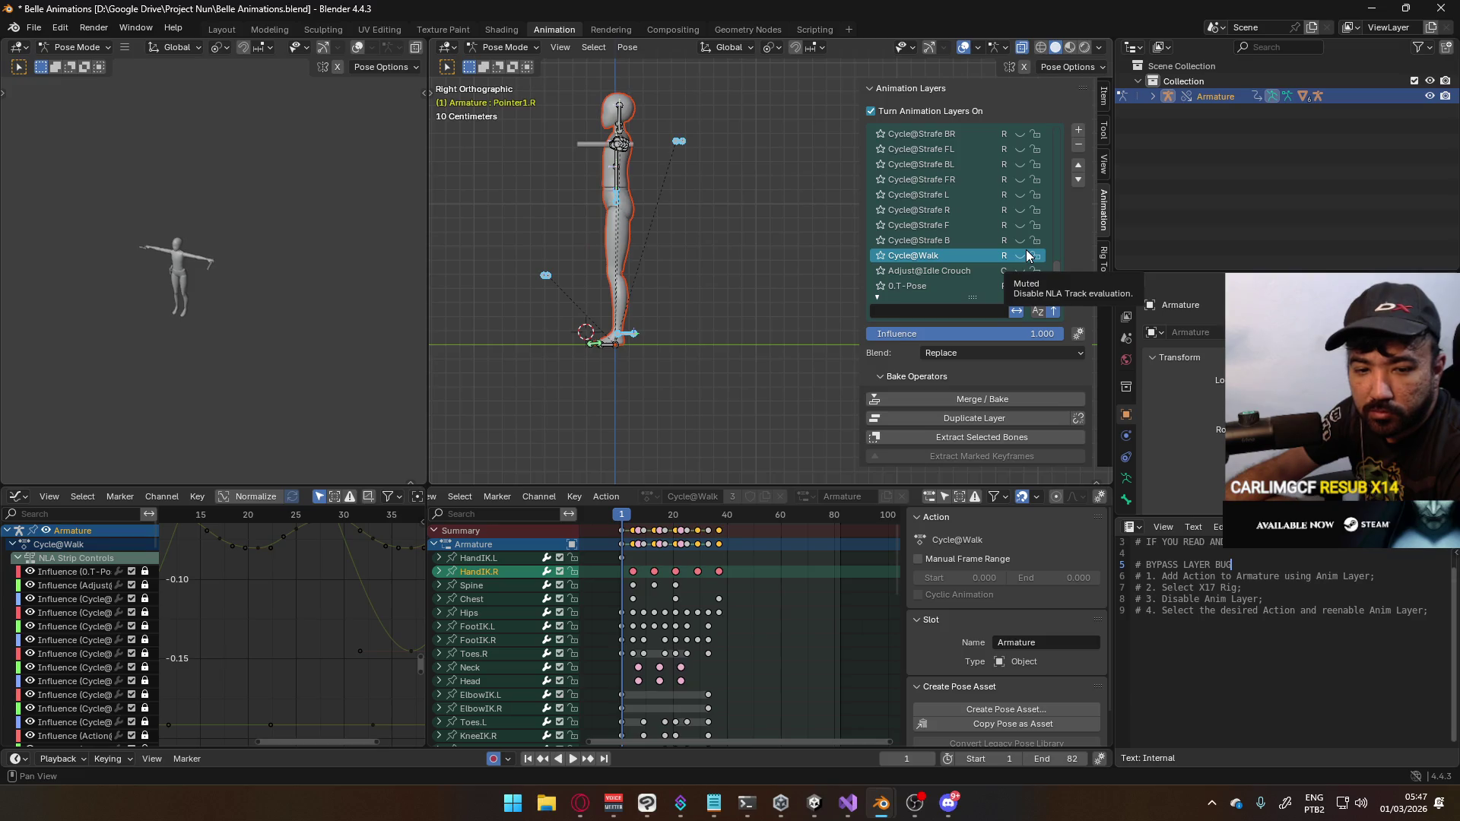
pyautogui.click(1021, 256)
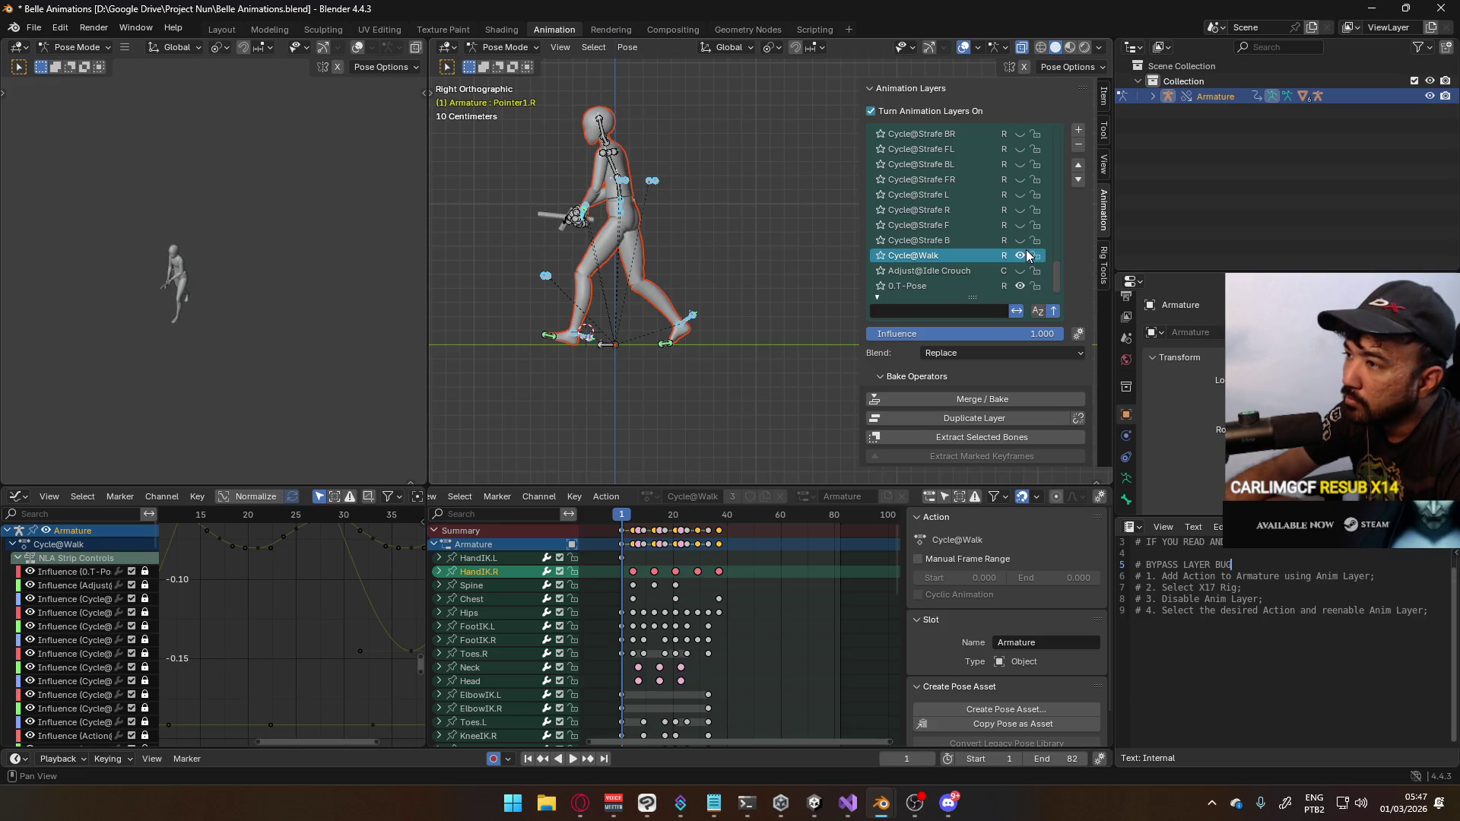
pyautogui.scroll(2, 619, 580)
pyautogui.press('space')
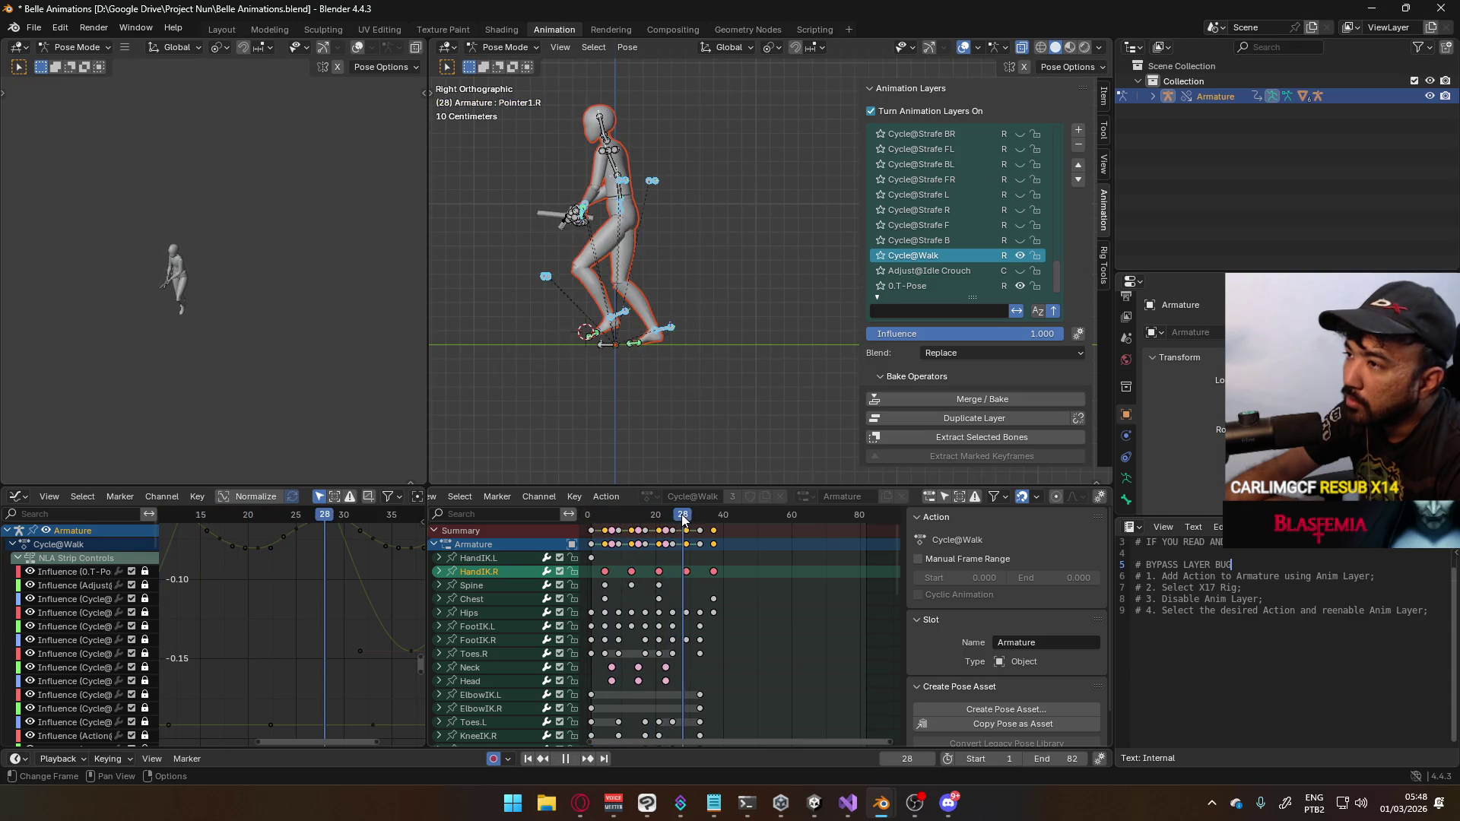
pyautogui.press('space')
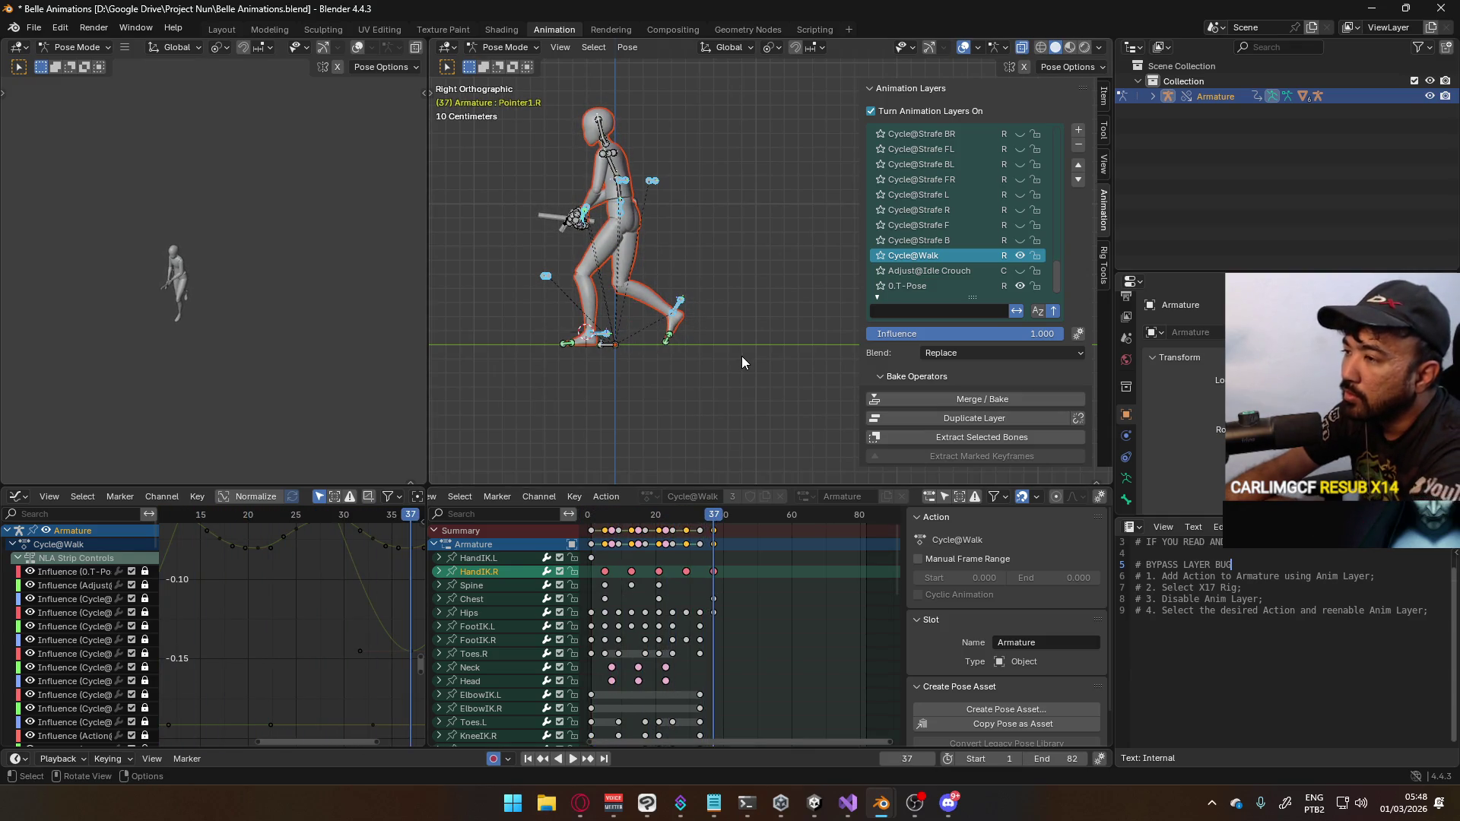
pyautogui.moveTo(742, 356)
pyautogui.keyDown('alt'); pyautogui.mouseDown(button='middle')
pyautogui.moveTo(768, 377)
pyautogui.moveTo(765, 347)
pyautogui.mouseUp(button='middle'); pyautogui.keyUp('alt')
pyautogui.moveTo(743, 510); pyautogui.dragTo(592, 528)
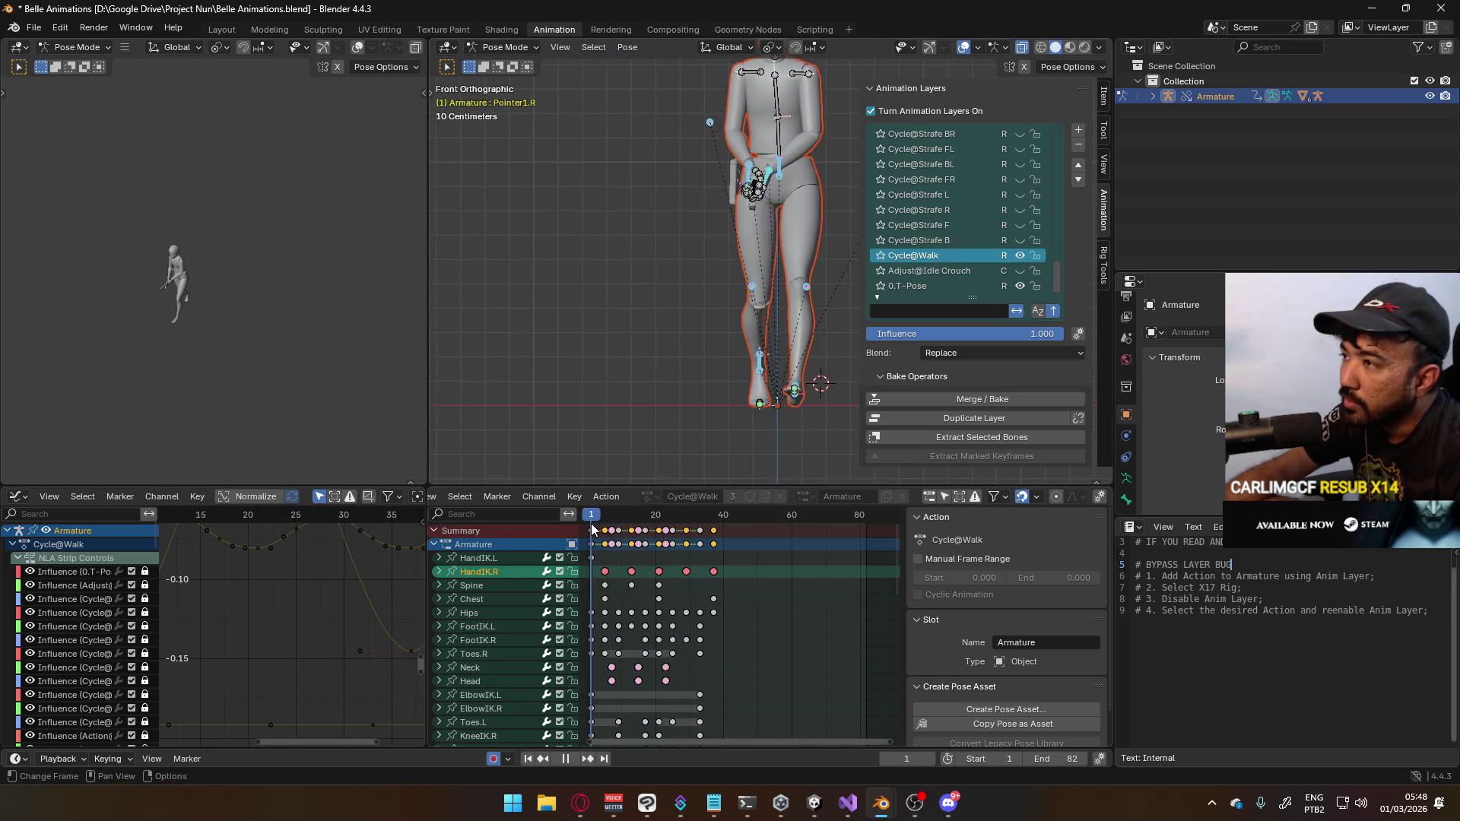
pyautogui.moveTo(703, 508); pyautogui.dragTo(594, 519)
pyautogui.press('space')
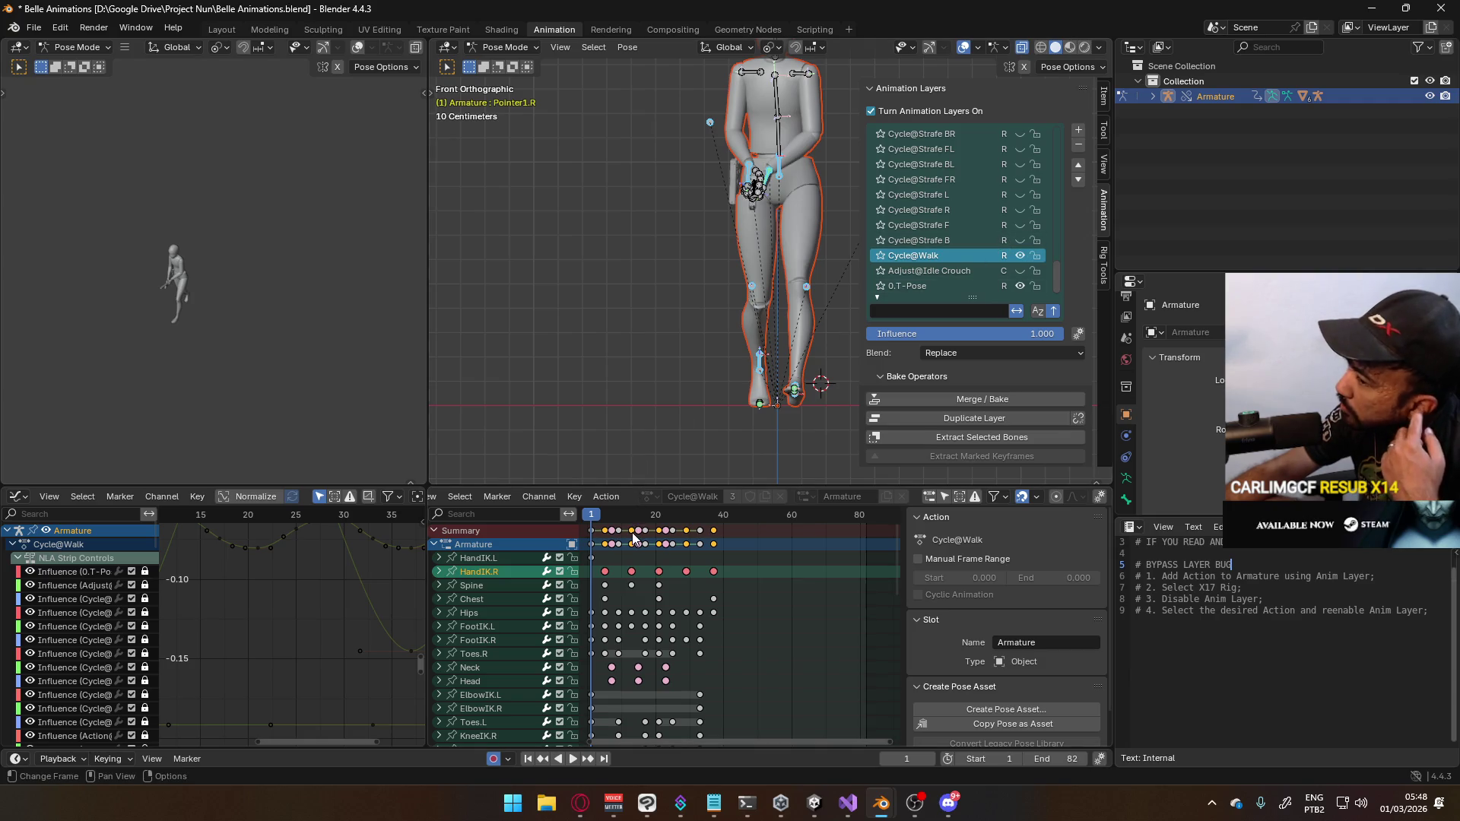
pyautogui.press('space')
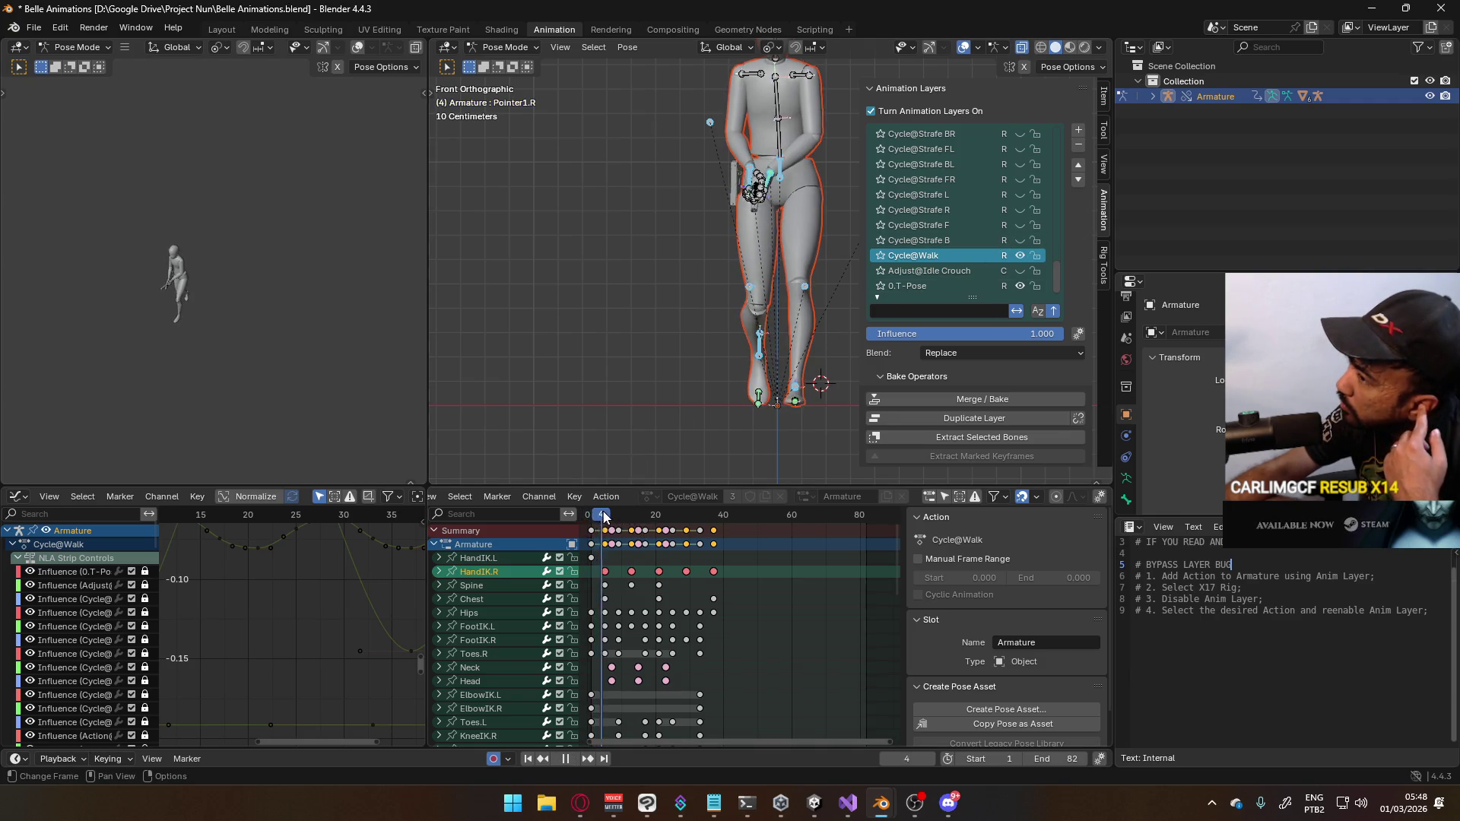
pyautogui.moveTo(642, 504)
pyautogui.mouseDown()
pyautogui.moveTo(757, 477)
pyautogui.moveTo(530, 487)
pyautogui.mouseUp()
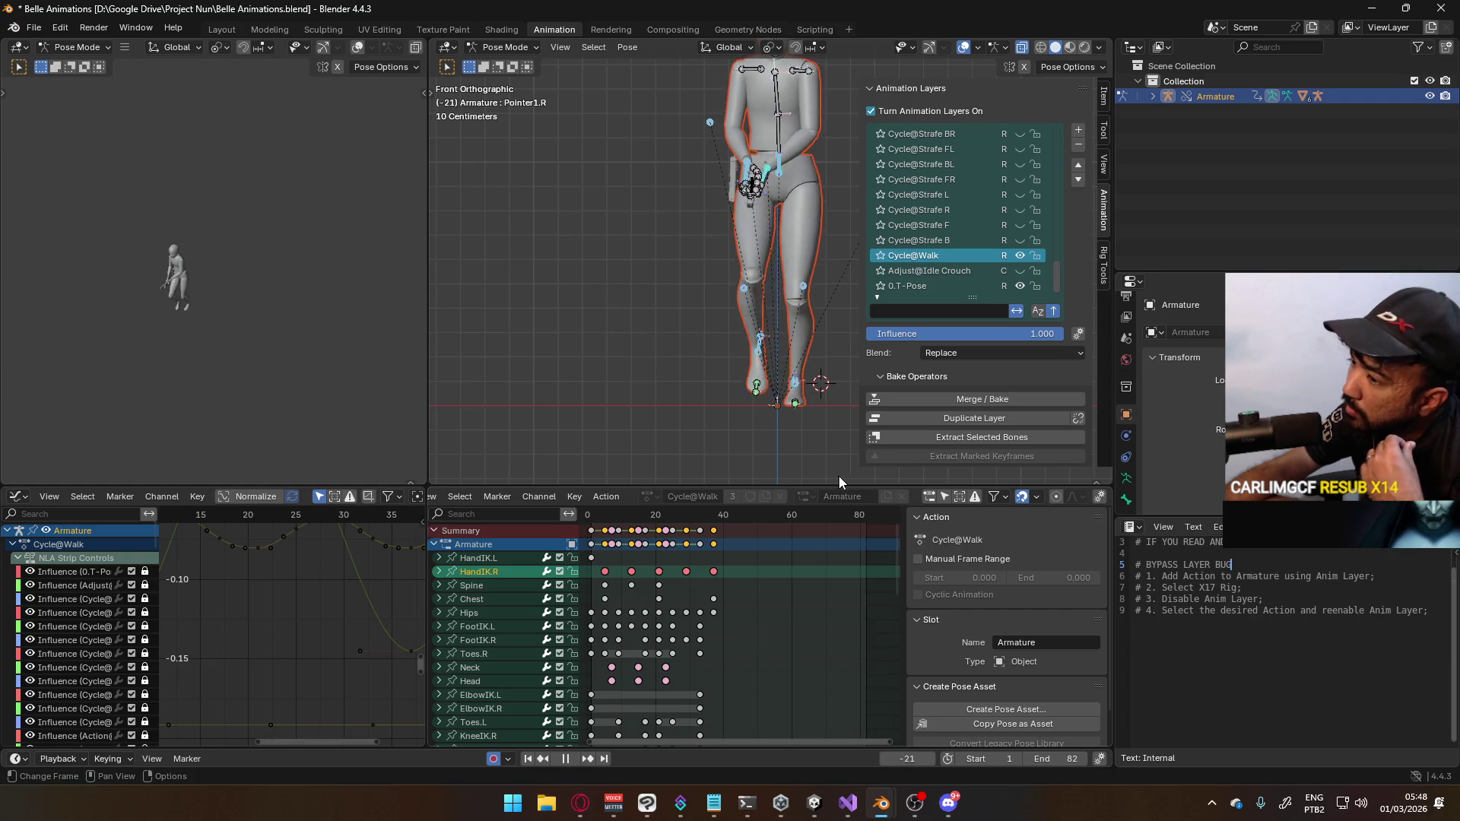
pyautogui.moveTo(618, 497)
pyautogui.mouseDown()
pyautogui.moveTo(603, 498)
pyautogui.moveTo(633, 495)
pyautogui.mouseUp()
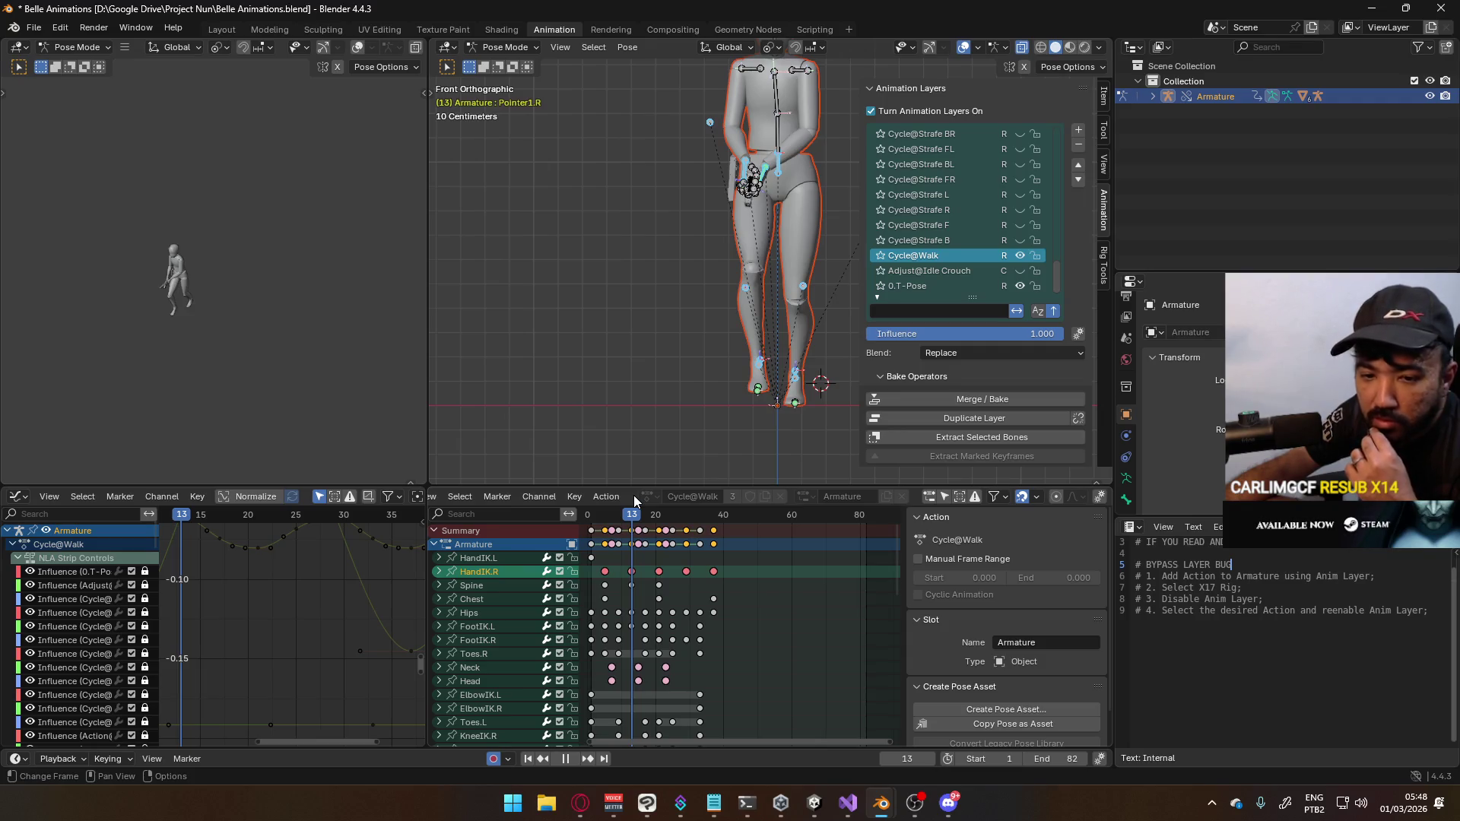
pyautogui.moveTo(633, 495); pyautogui.dragTo(647, 501)
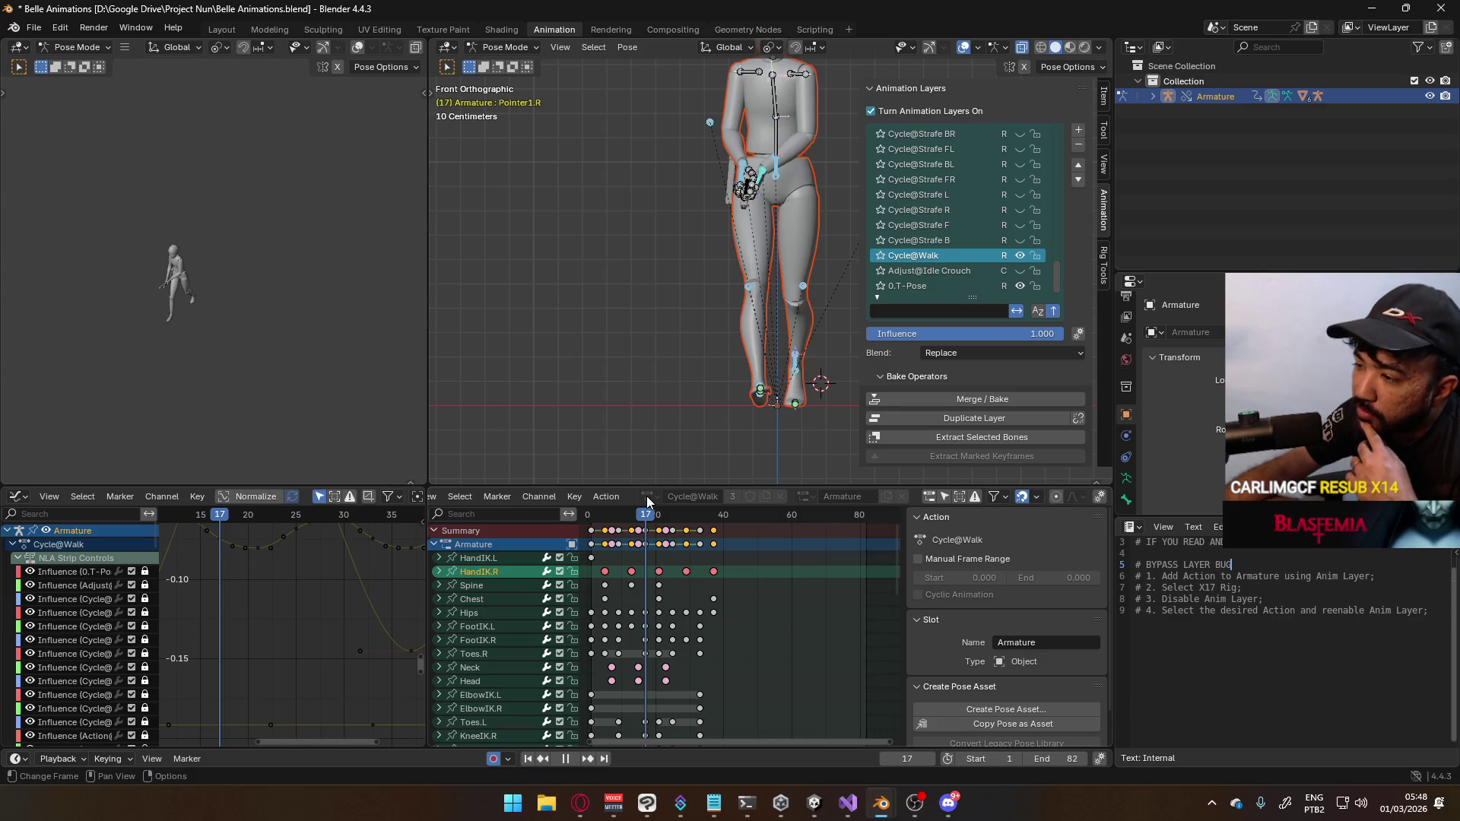
pyautogui.moveTo(646, 496)
pyautogui.mouseDown()
pyautogui.moveTo(604, 493)
pyautogui.moveTo(647, 495)
pyautogui.mouseUp()
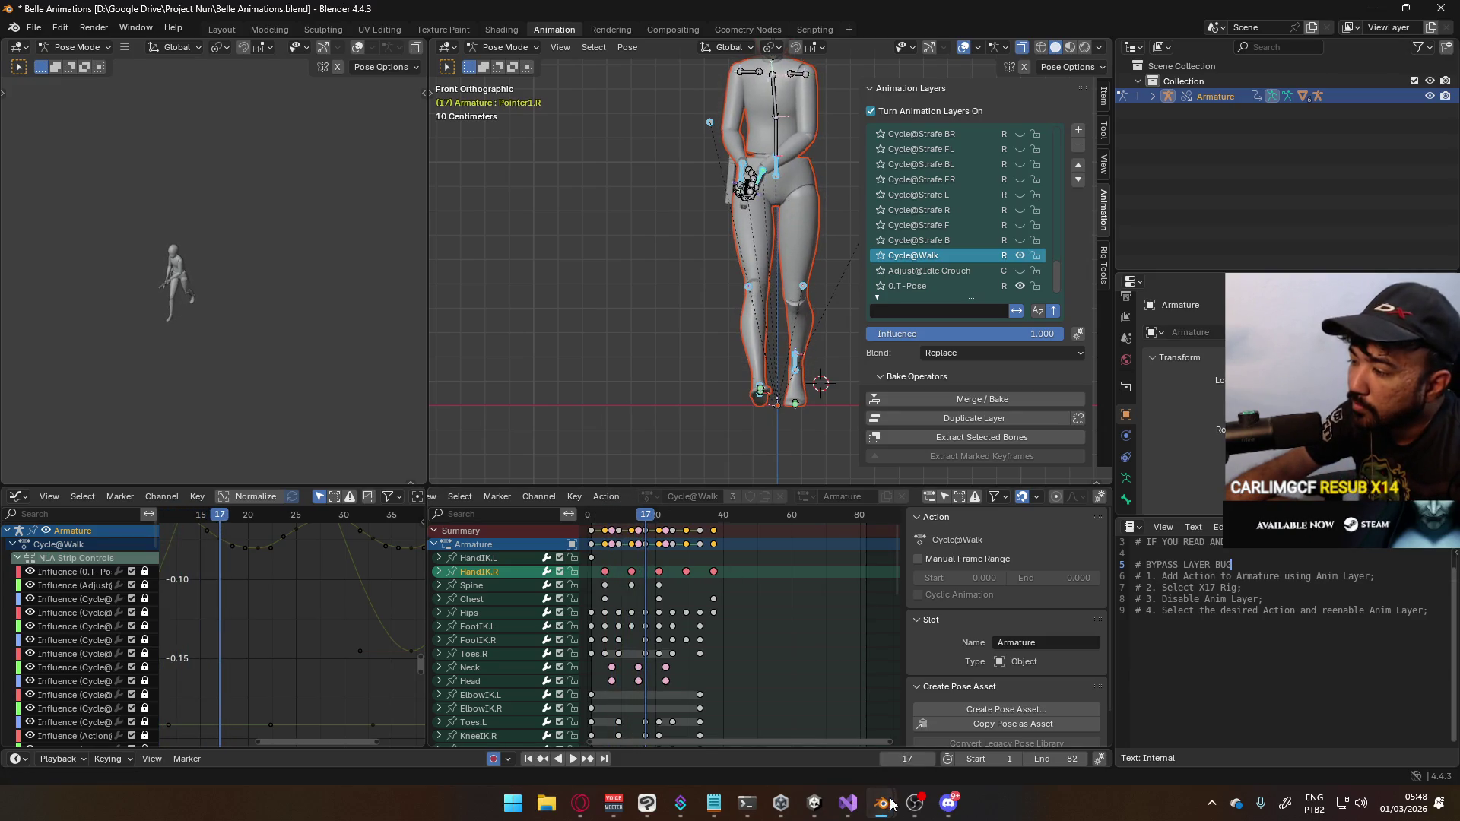
pyautogui.moveTo(881, 803)
pyautogui.click(782, 684)
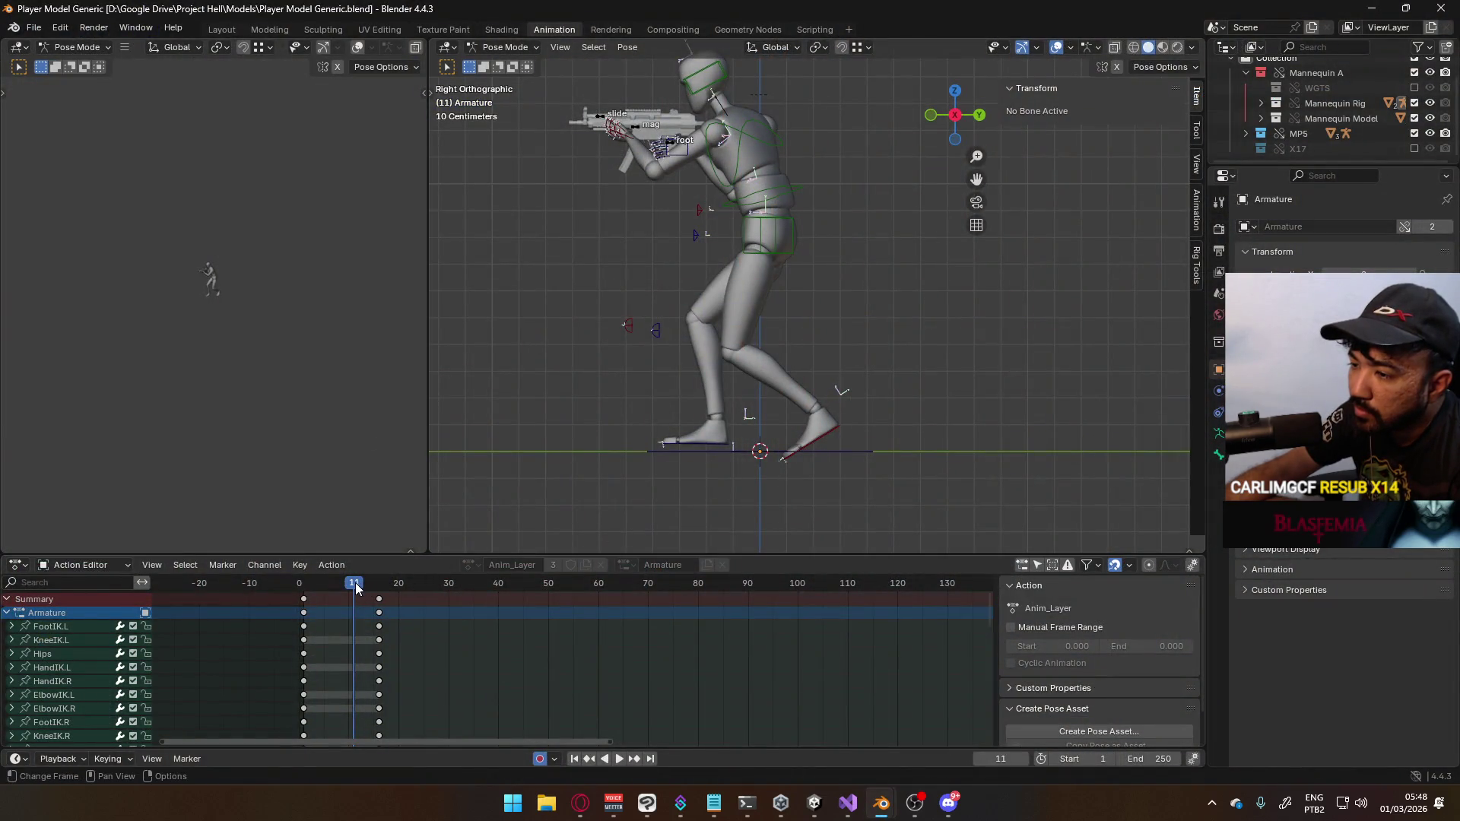
# Move the Player Model Generic keyframes from frame 16 to frame 21 and scrub to check timing
pyautogui.click(382, 596)
pyautogui.press('g')
pyautogui.click(443, 609)
pyautogui.moveTo(362, 587)
pyautogui.mouseDown()
pyautogui.moveTo(326, 585)
pyautogui.moveTo(349, 587)
pyautogui.mouseUp()
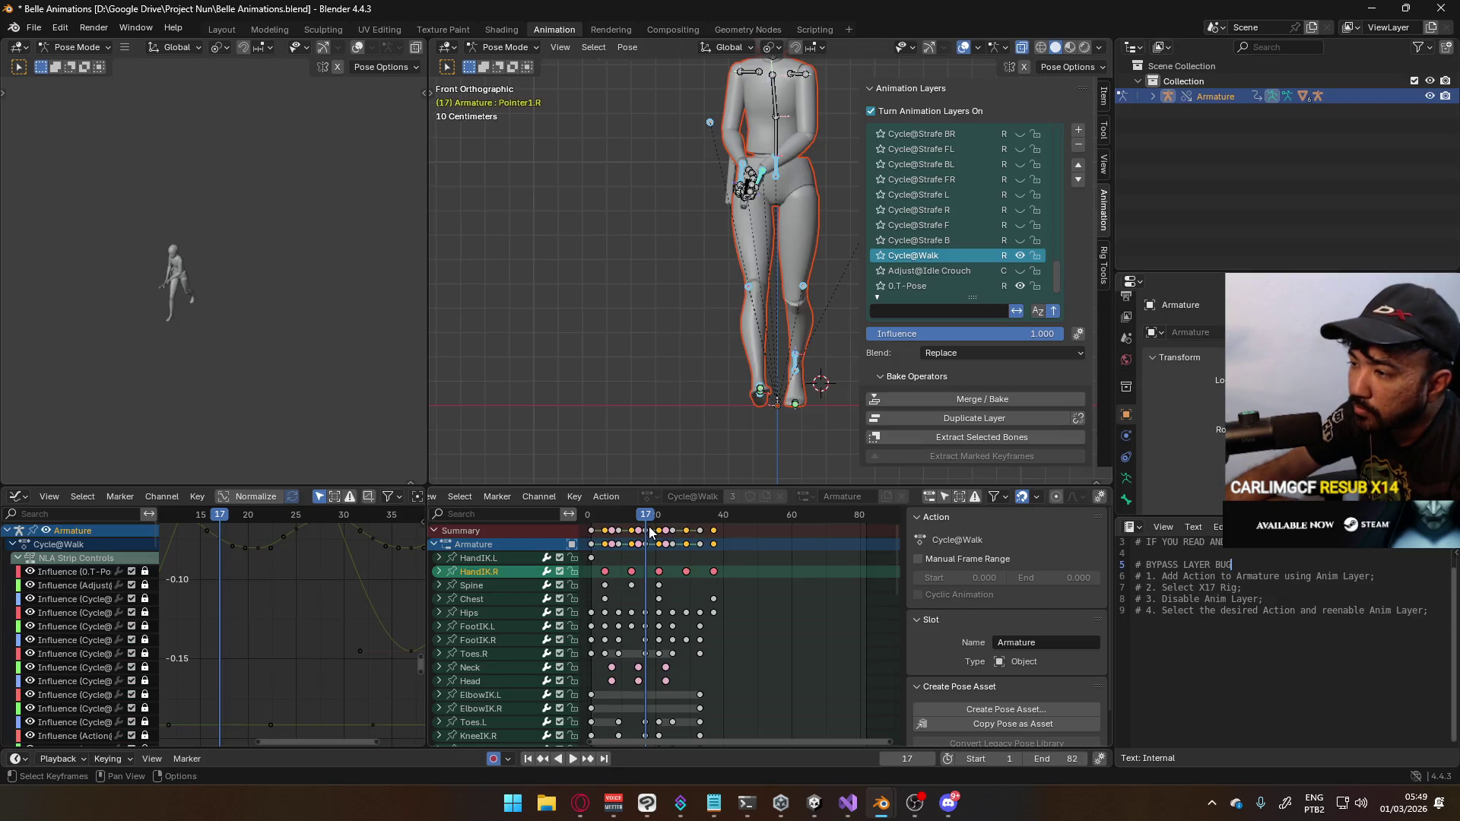
# Play Belle's walk cycle, view it from the Right side, and settle on frame 5
pyautogui.hotkey('ctrl', 'shift', 'space')
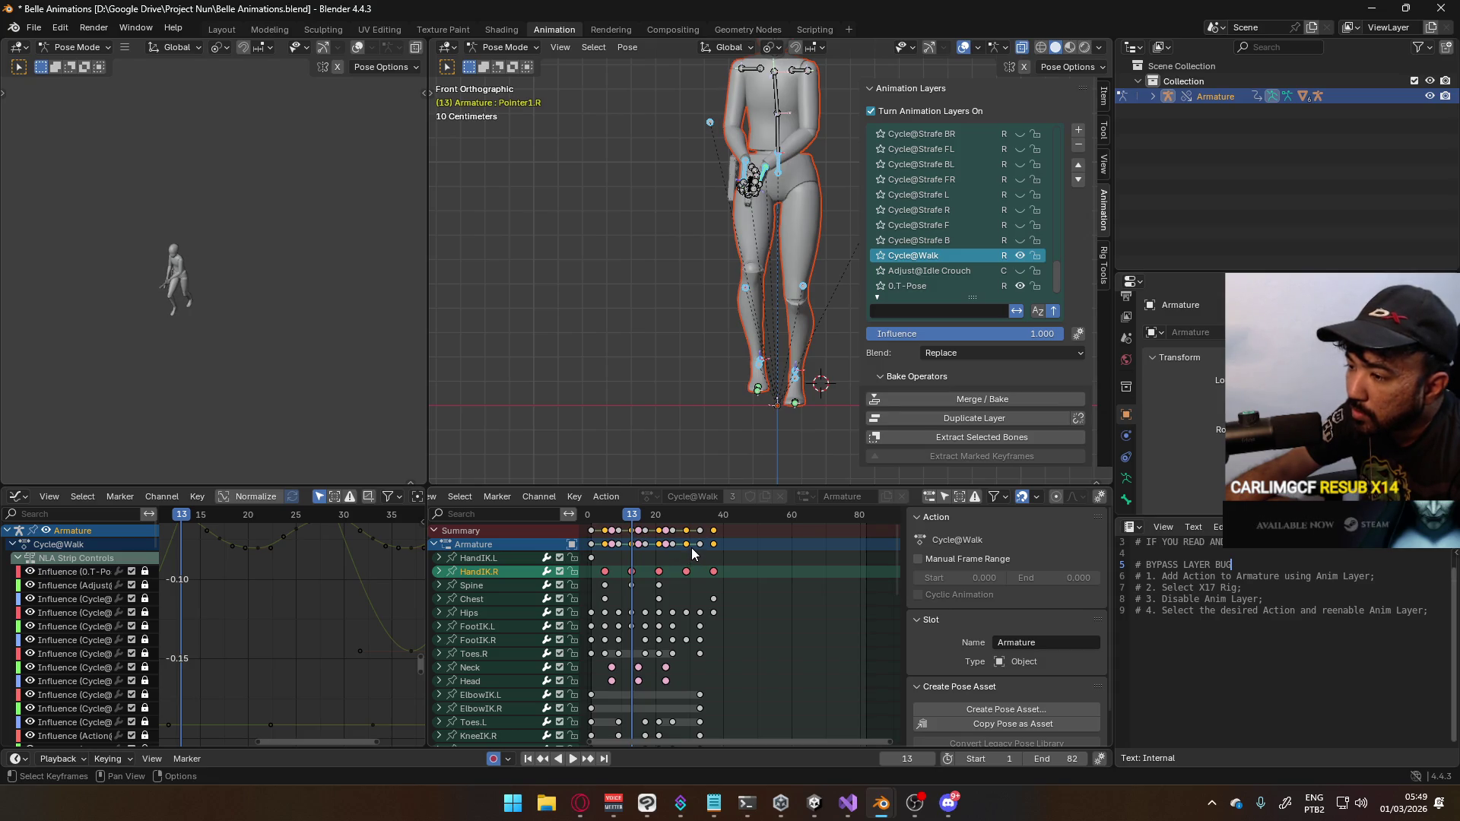
pyautogui.moveTo(745, 395)
pyautogui.mouseDown(button='middle')
pyautogui.moveTo(770, 368)
pyautogui.moveTo(672, 368)
pyautogui.moveTo(679, 348)
pyautogui.mouseUp(button='middle')
pyautogui.press('KP_3')
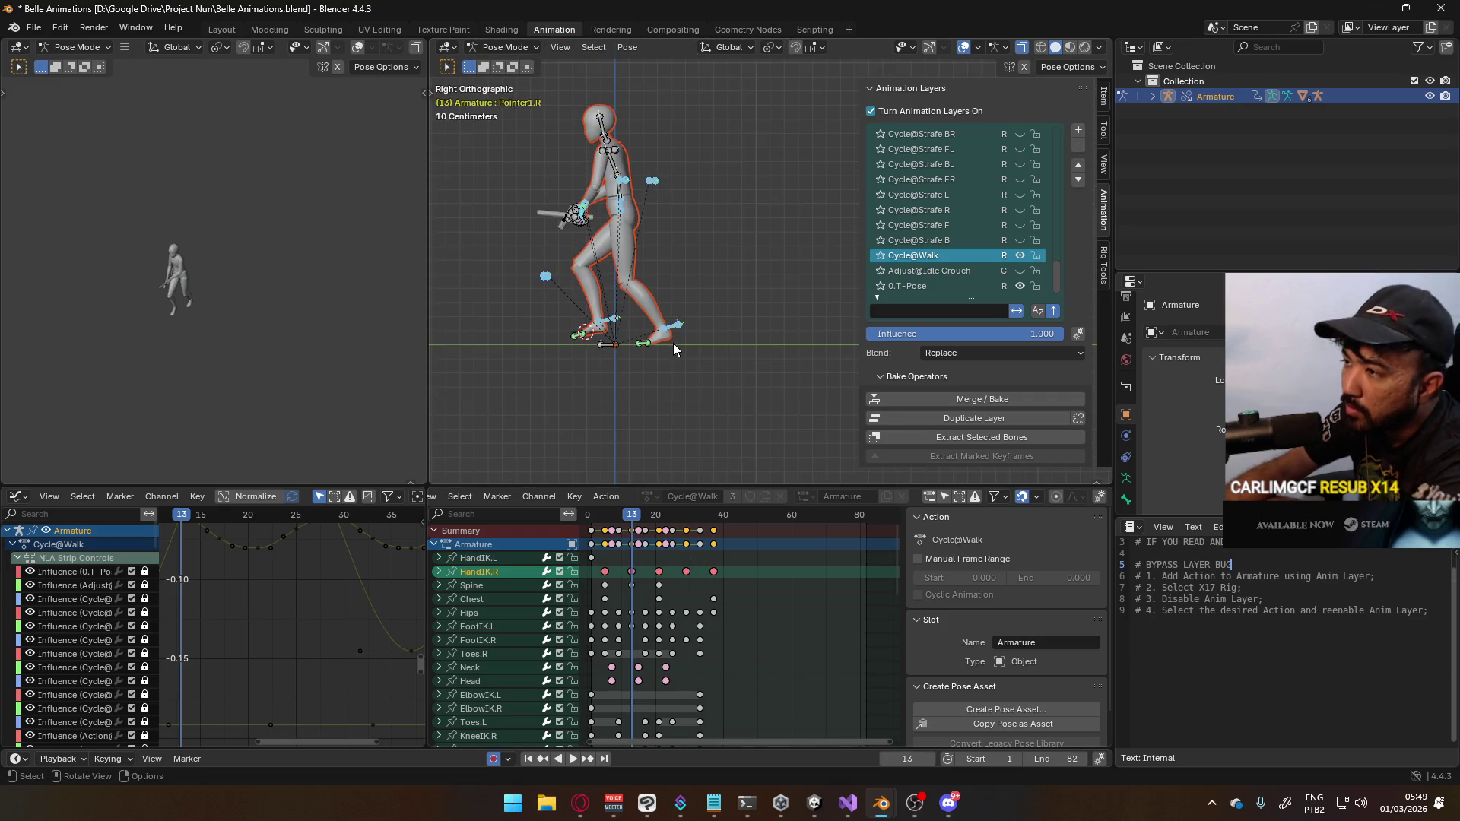
pyautogui.moveTo(632, 518)
pyautogui.mouseDown()
pyautogui.moveTo(602, 516)
pyautogui.moveTo(660, 515)
pyautogui.moveTo(585, 515)
pyautogui.moveTo(707, 488)
pyautogui.moveTo(591, 496)
pyautogui.moveTo(604, 495)
pyautogui.mouseUp()
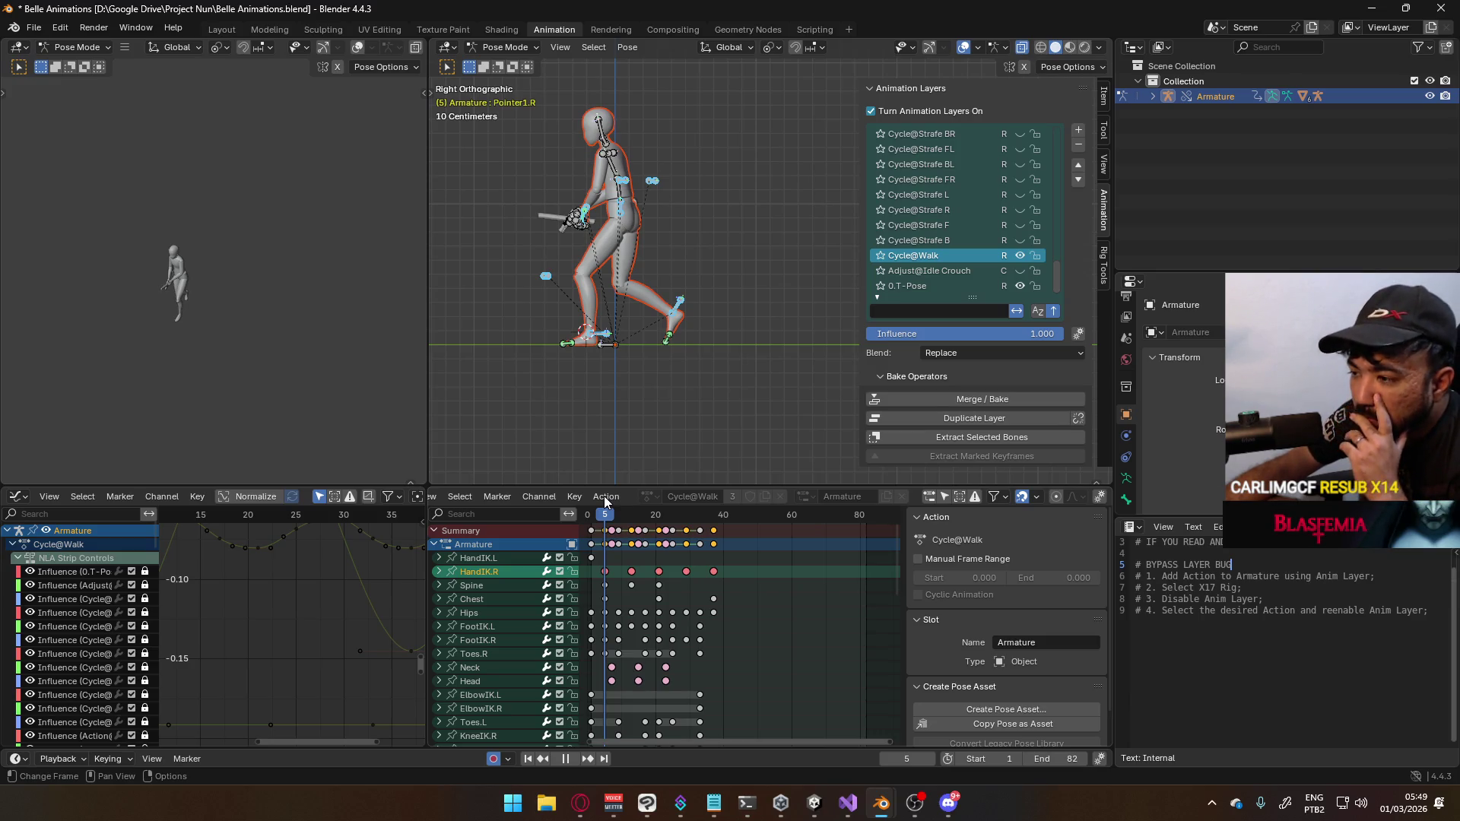
pyautogui.moveTo(604, 496); pyautogui.dragTo(604, 496)
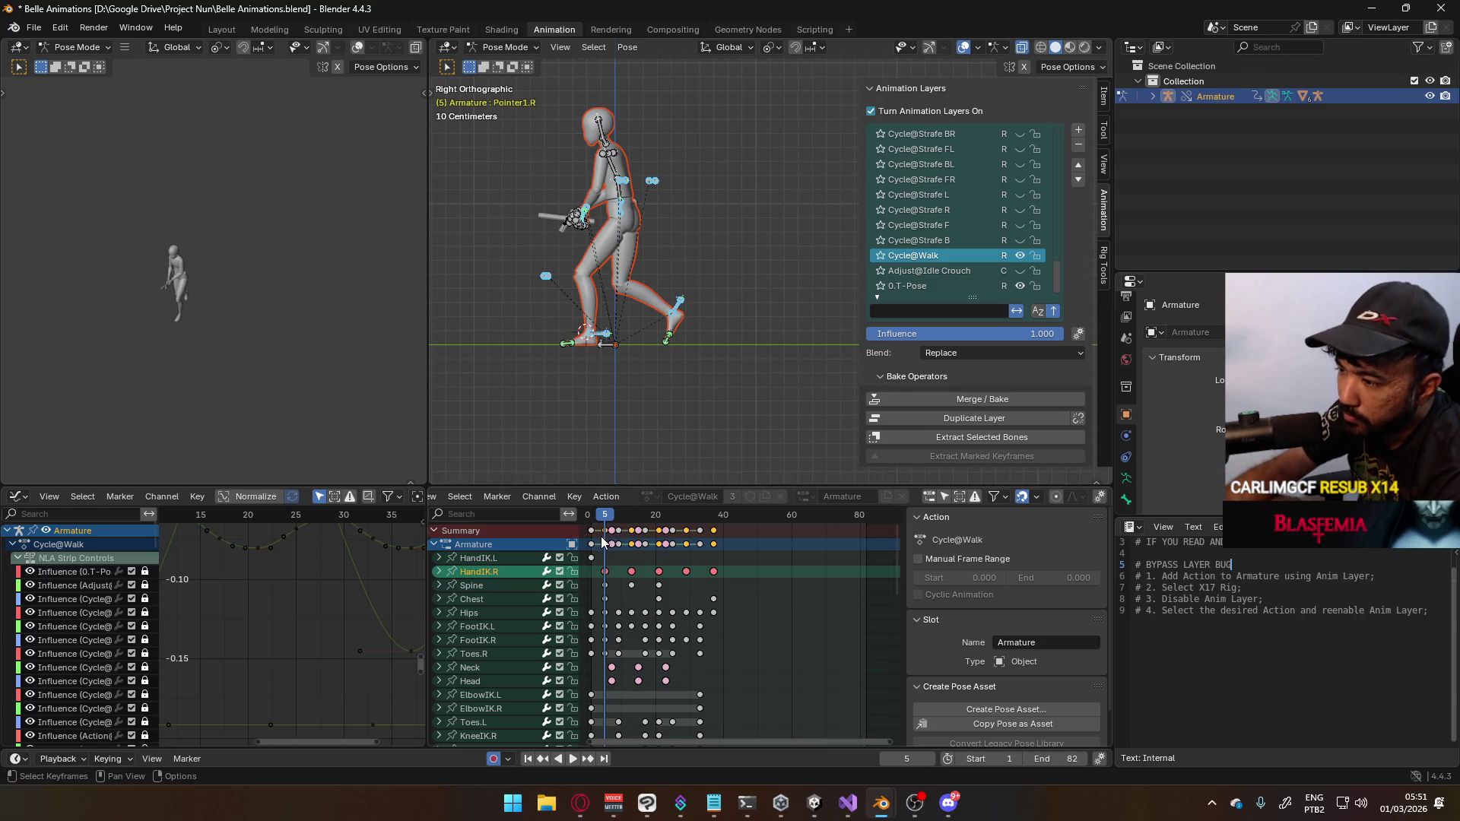
pyautogui.press('space')
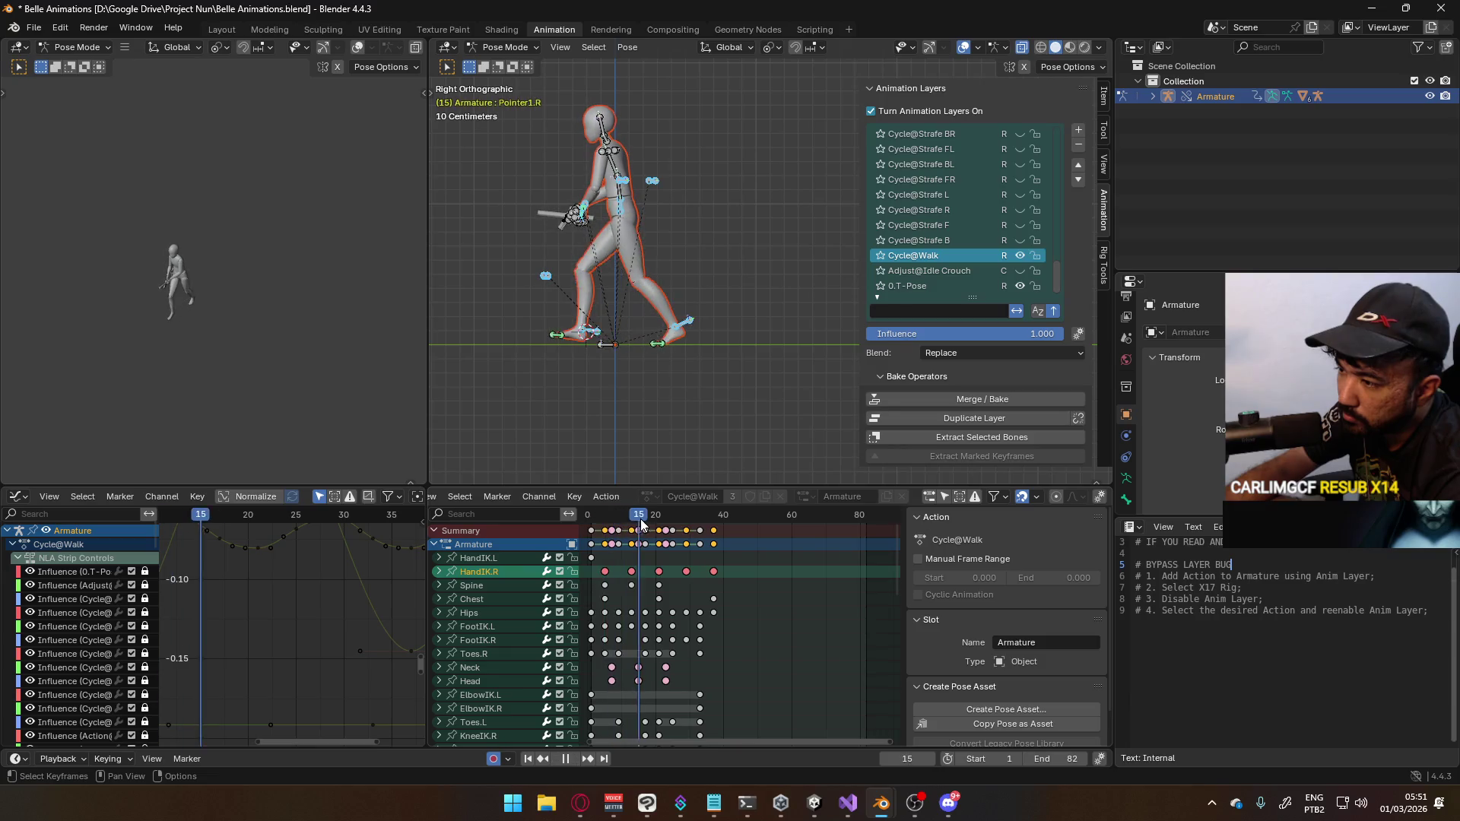
# Scrub the Cycle@Walk stride from frame 1 through frames 13–18, then select the Hips channel
pyautogui.moveTo(643, 523)
pyautogui.mouseDown()
pyautogui.moveTo(590, 524)
pyautogui.moveTo(631, 530)
pyautogui.mouseUp()
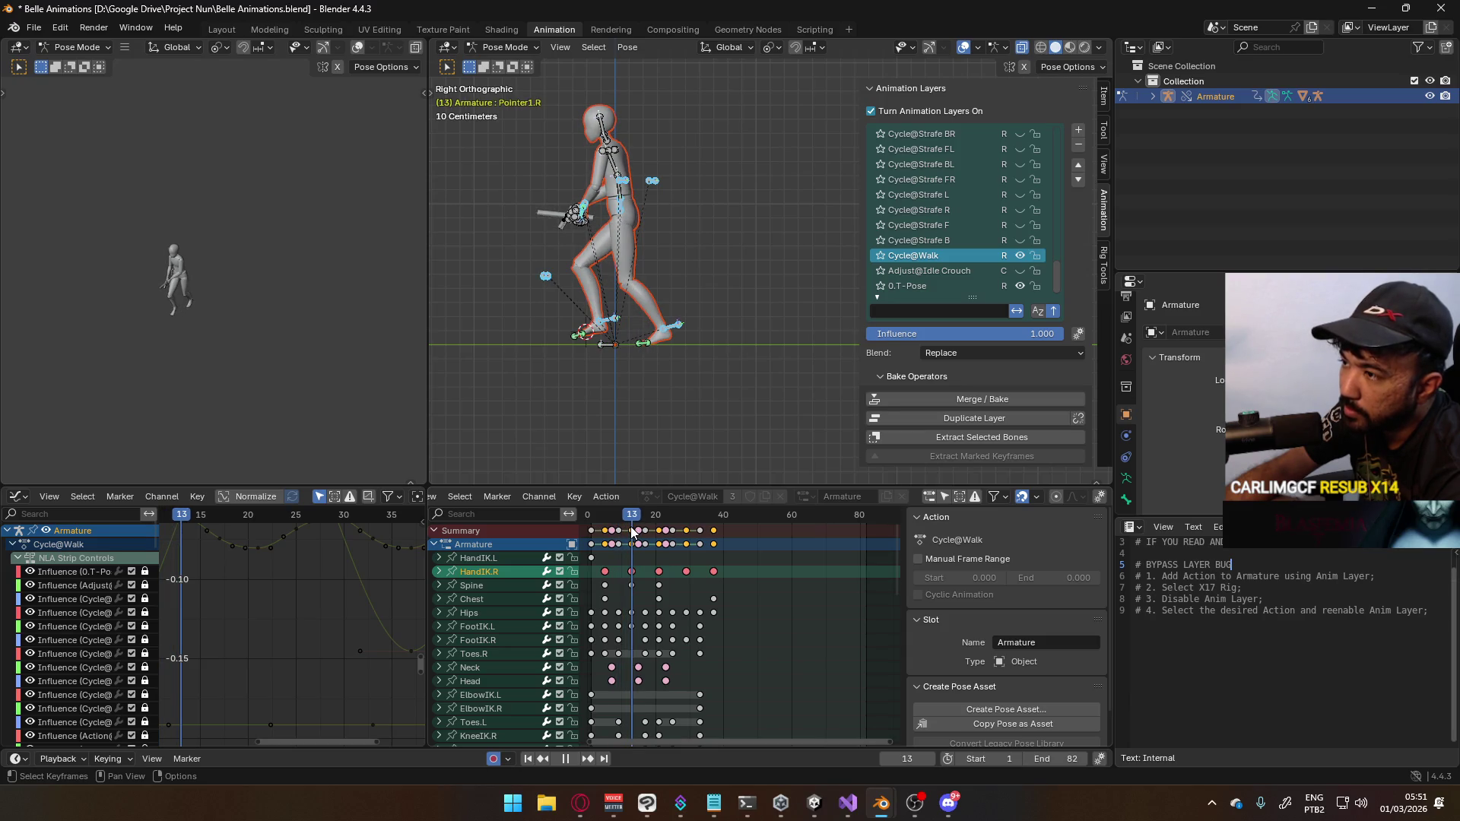
pyautogui.moveTo(632, 530)
pyautogui.mouseDown()
pyautogui.moveTo(651, 533)
pyautogui.moveTo(591, 531)
pyautogui.mouseUp()
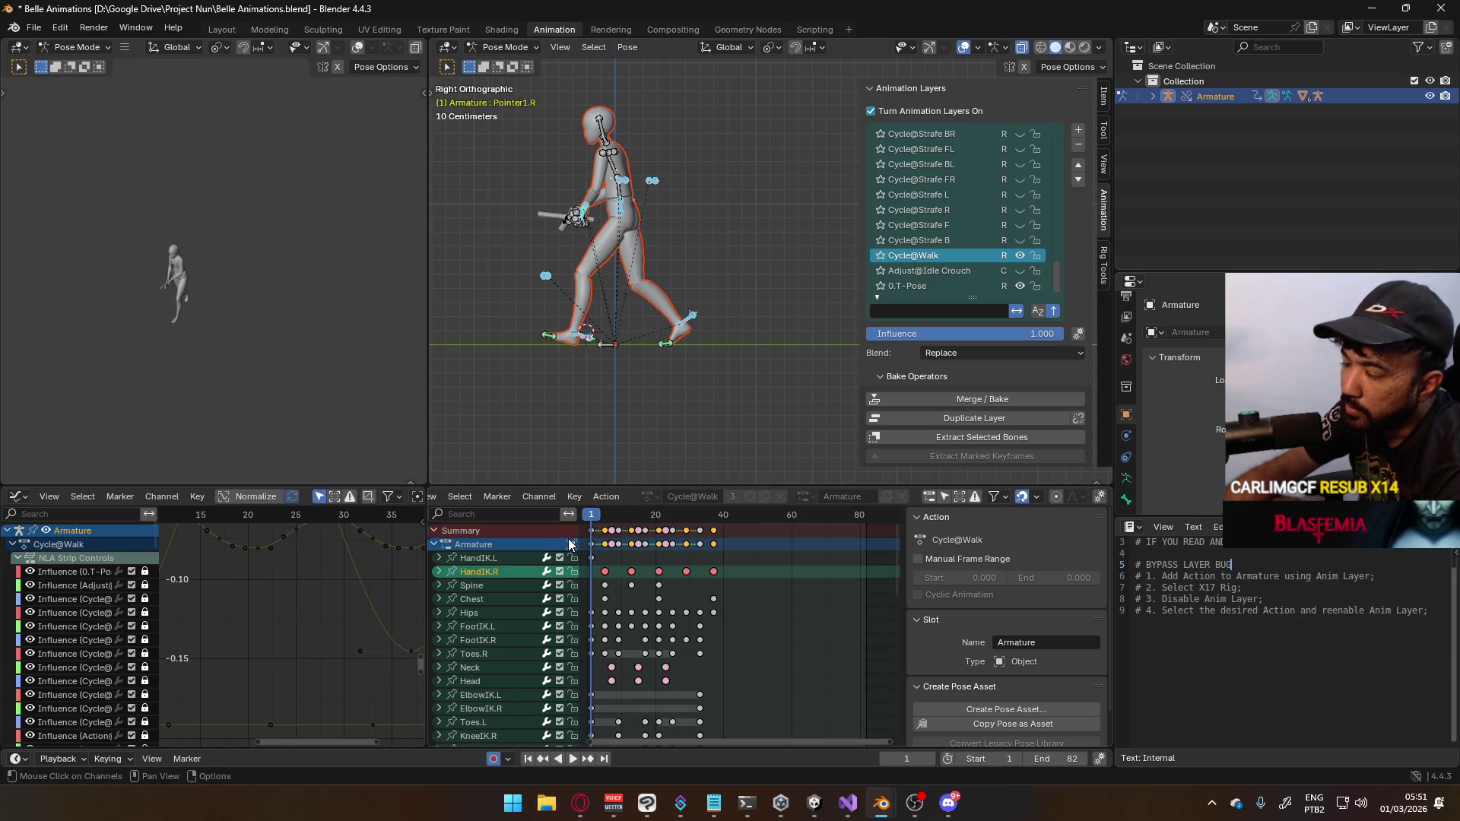
pyautogui.click(489, 613)
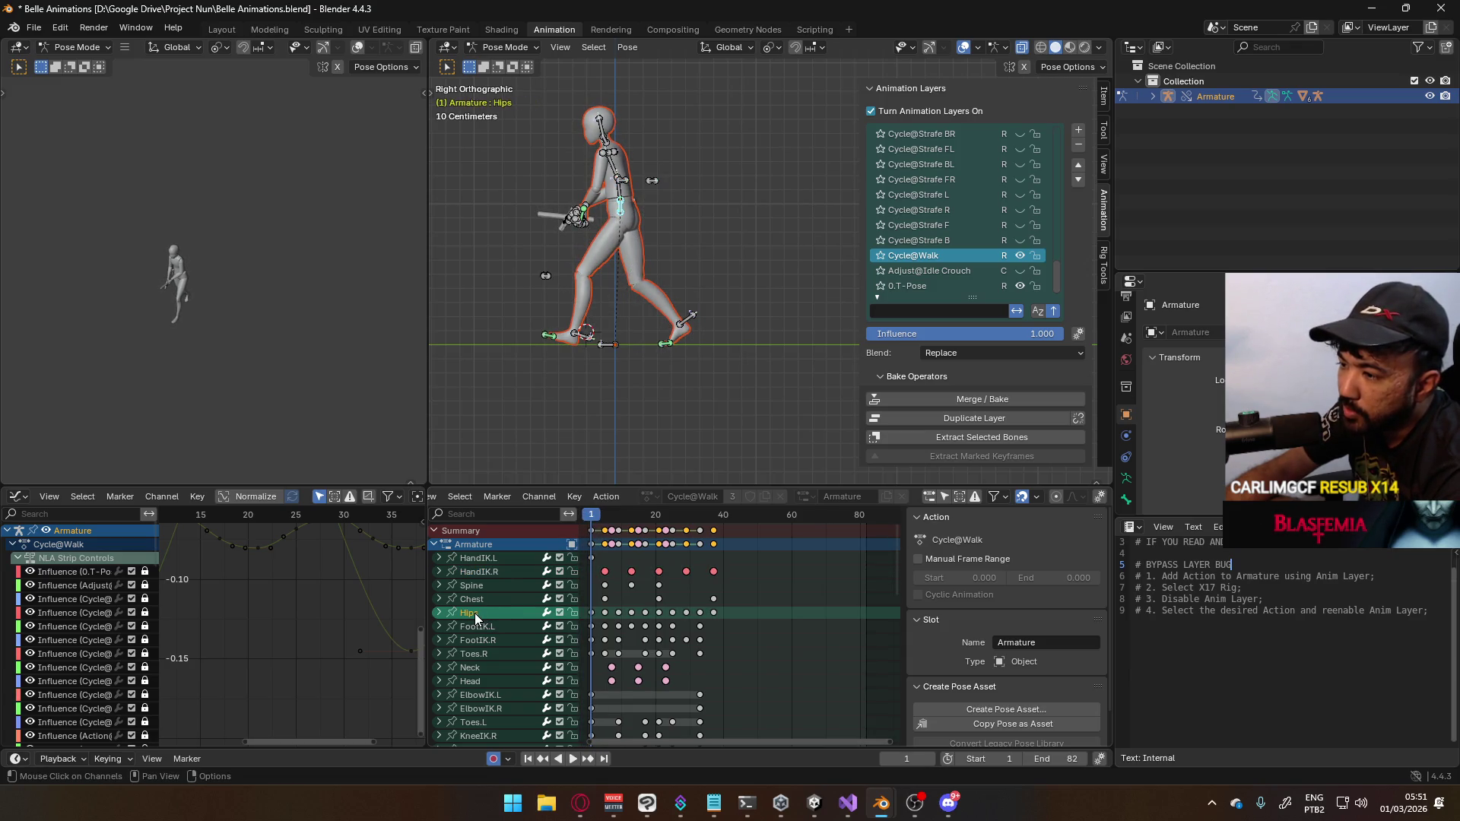
# Expand the Hips channels, select Y Location (Hips) and frame its curve, scrubbing to frame 22
pyautogui.click(445, 614)
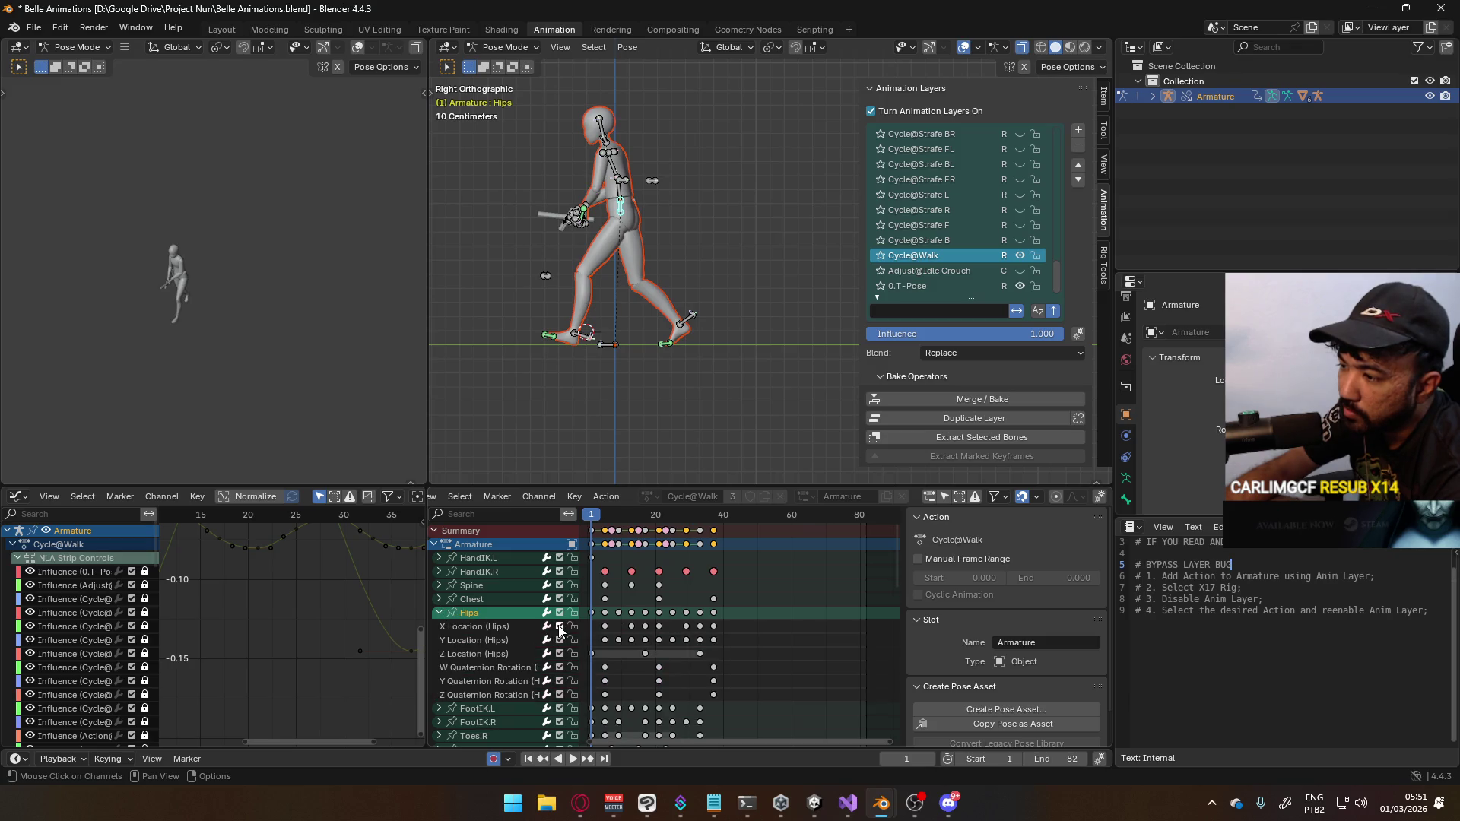
pyautogui.click(496, 644)
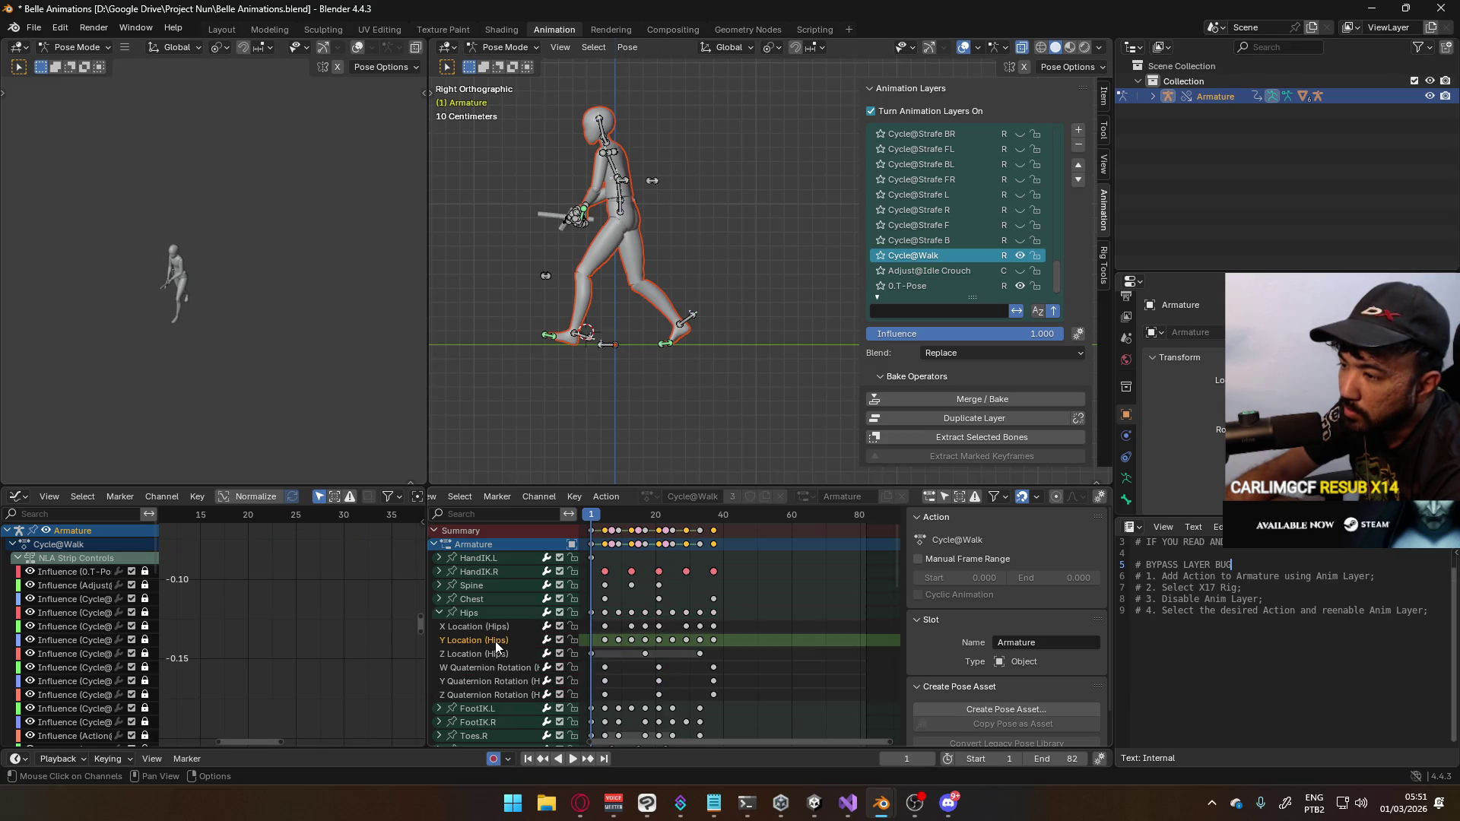
pyautogui.click(486, 614)
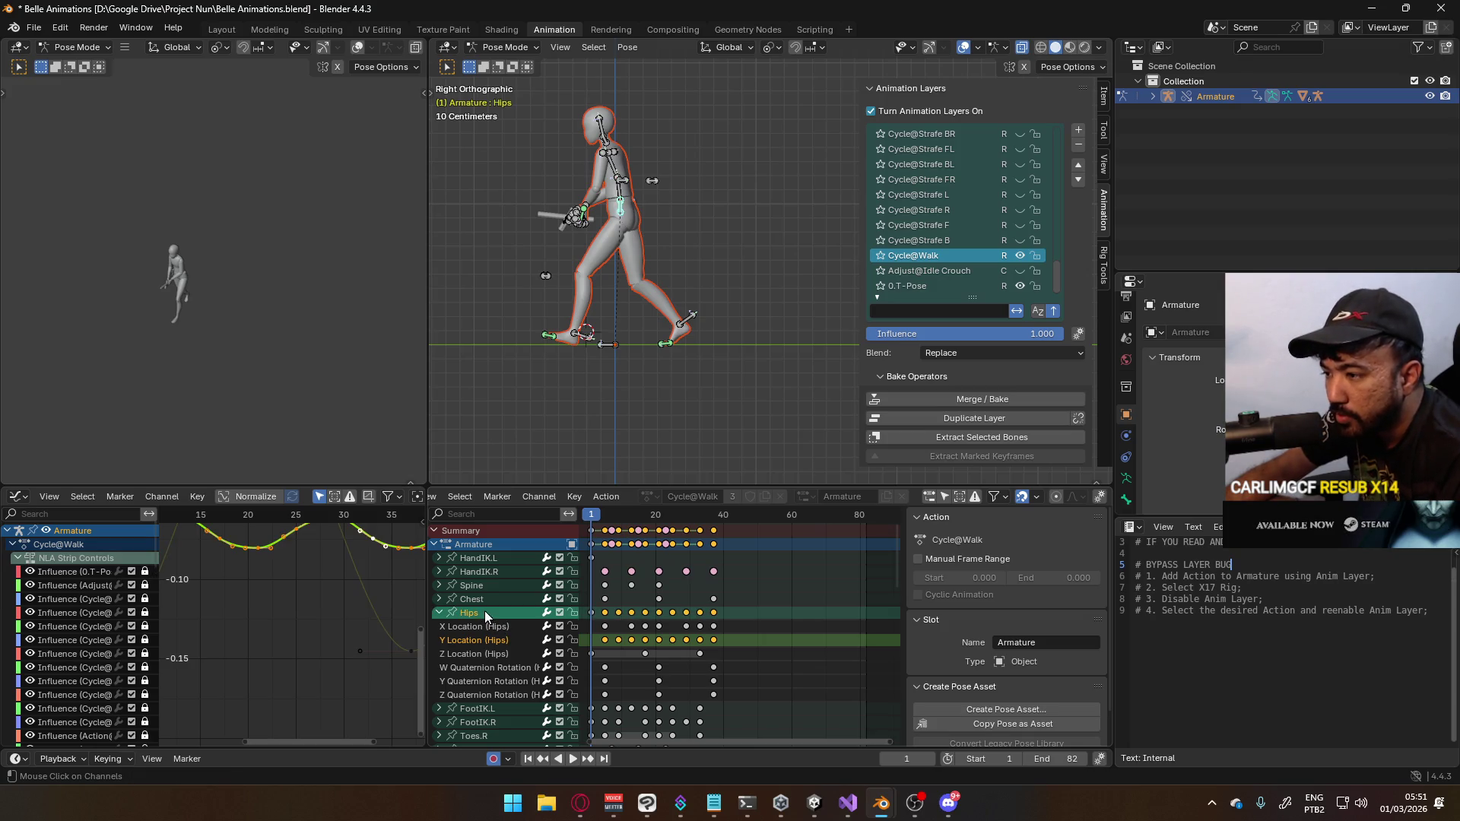
pyautogui.press('Home')
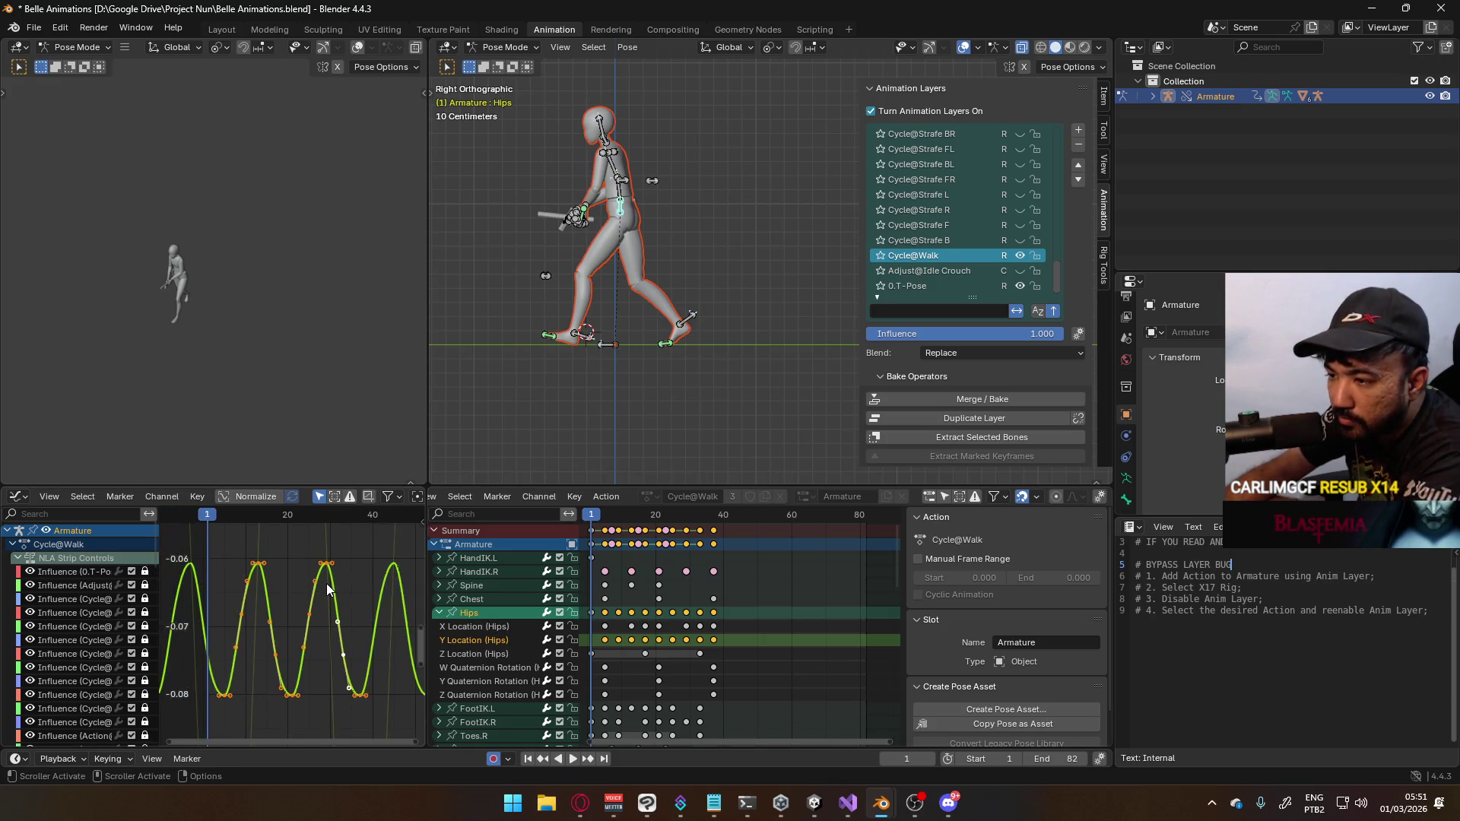
pyautogui.scroll(-2, 329, 589)
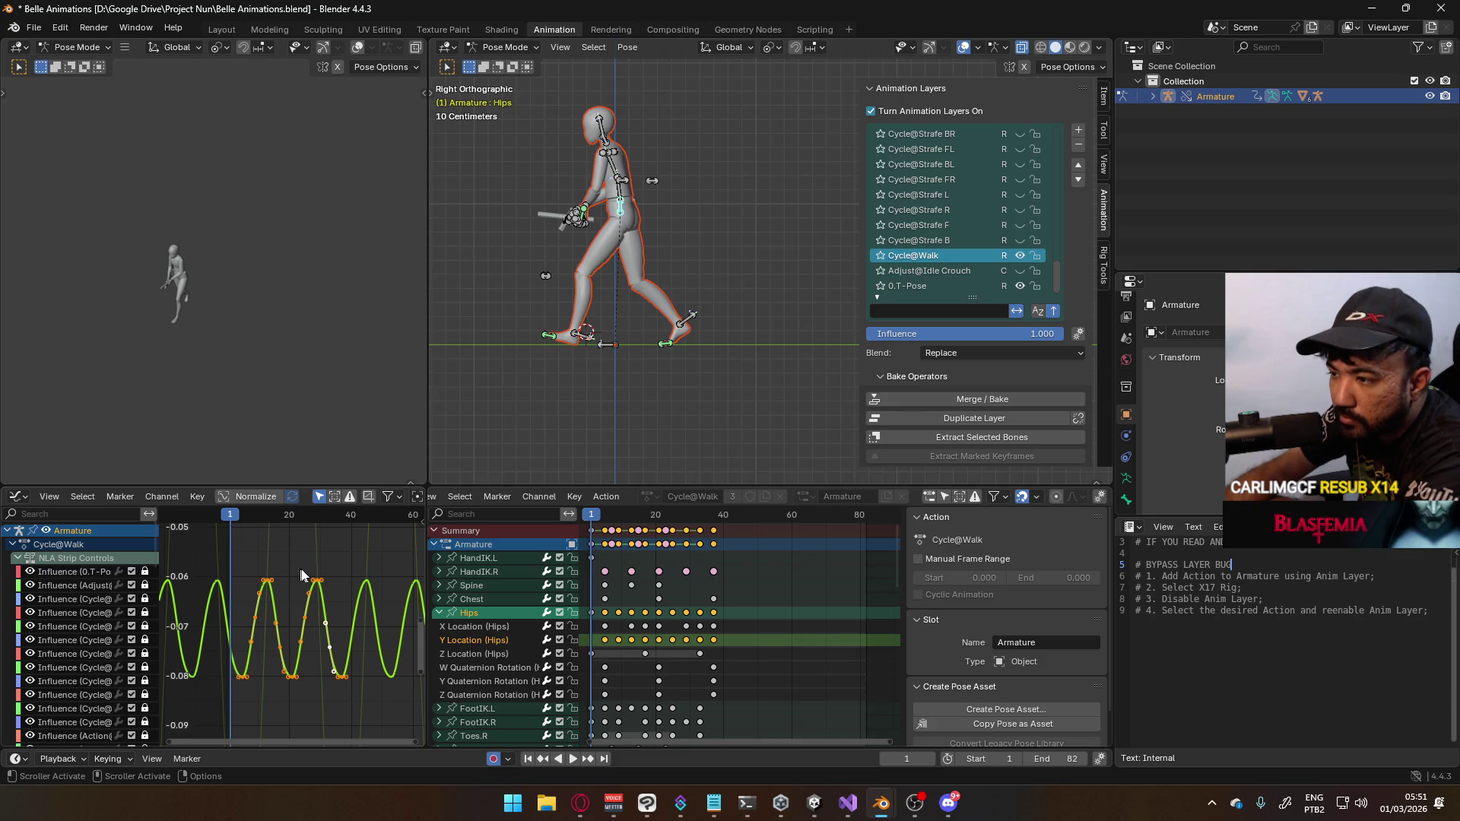
pyautogui.moveTo(230, 521)
pyautogui.mouseDown()
pyautogui.moveTo(345, 527)
pyautogui.moveTo(242, 537)
pyautogui.mouseUp()
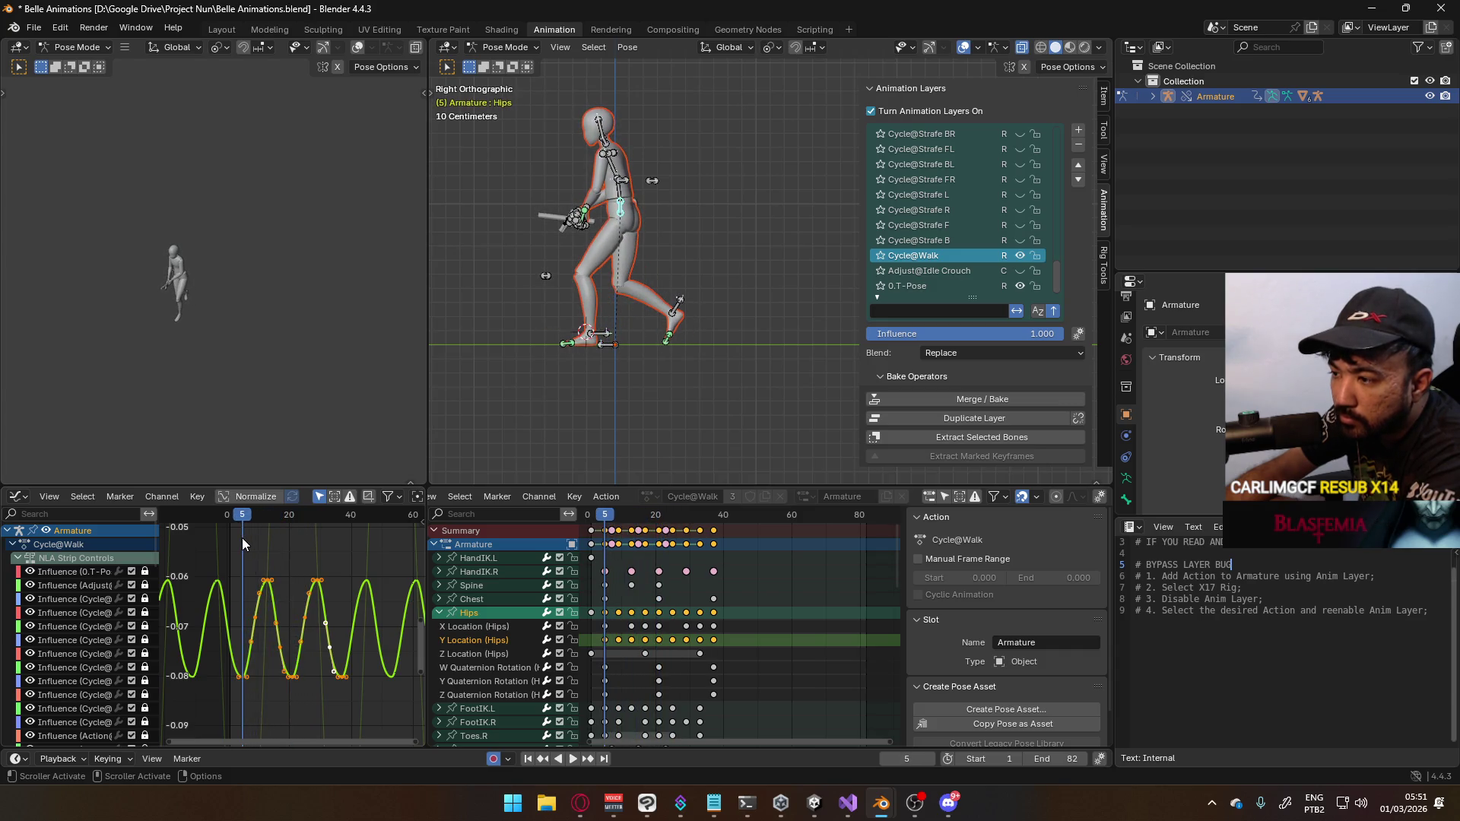
# Select X Location (Hips), isolate that curve and fit it in the Graph Editor view
pyautogui.click(473, 626)
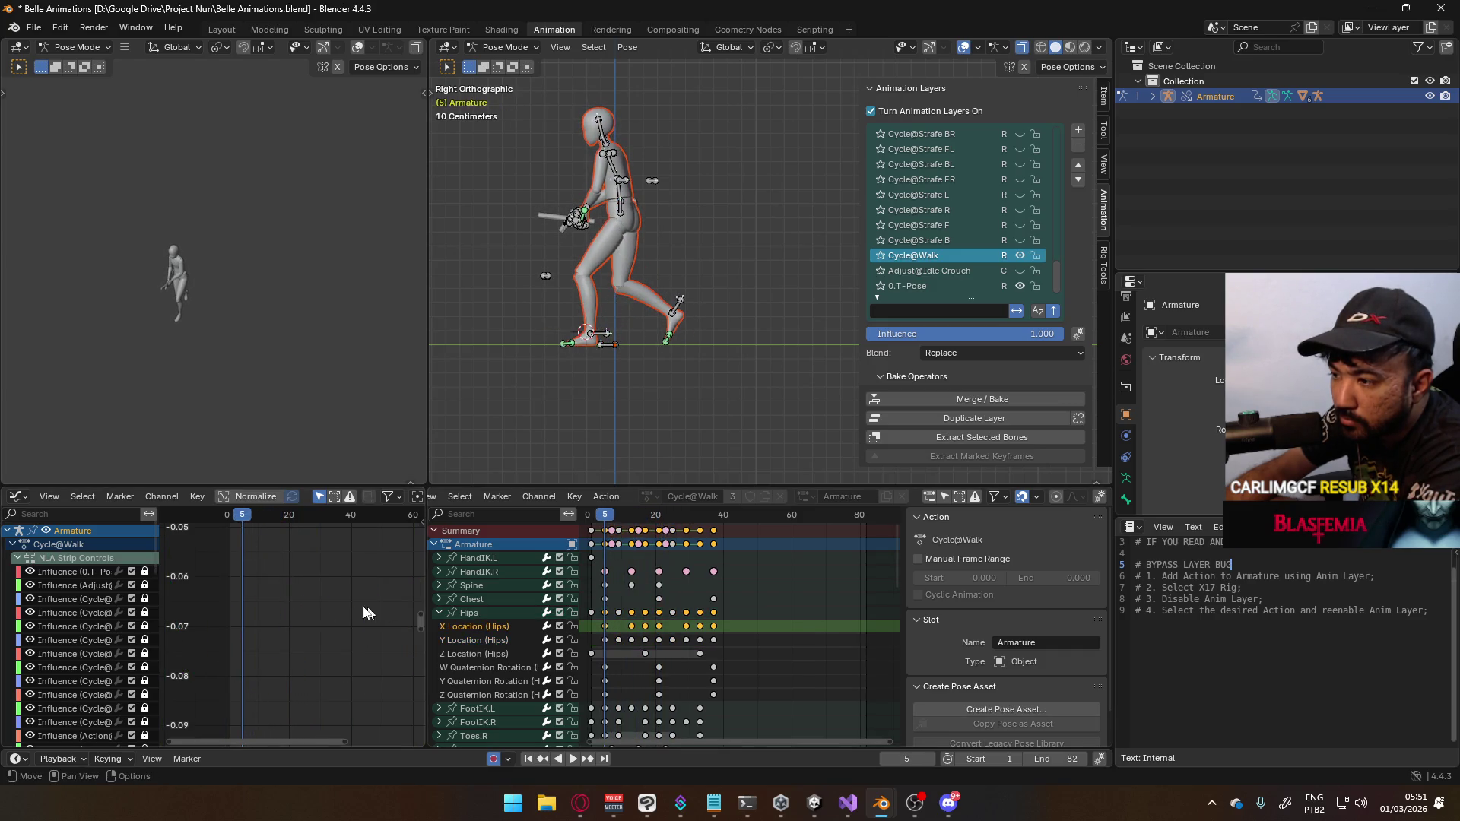
pyautogui.click(473, 615)
pyautogui.press('Home')
pyautogui.moveTo(319, 616)
pyautogui.keyDown('ctrl'); pyautogui.mouseDown(button='middle')
pyautogui.moveTo(303, 607)
pyautogui.moveTo(342, 599)
pyautogui.mouseUp(button='middle'); pyautogui.keyUp('ctrl')
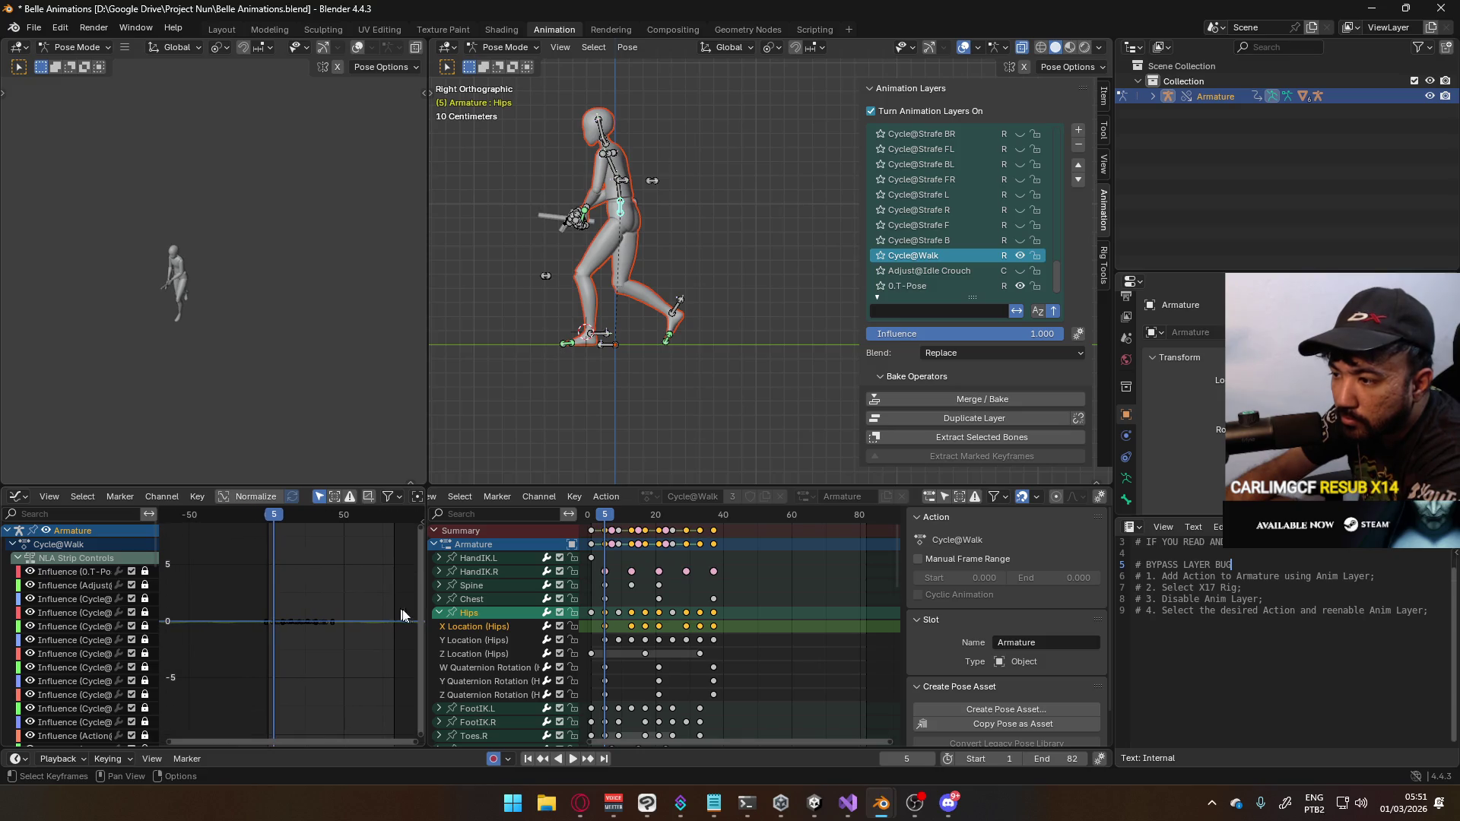
pyautogui.scroll(1, 317, 618)
pyautogui.scroll(-10, 108, 631)
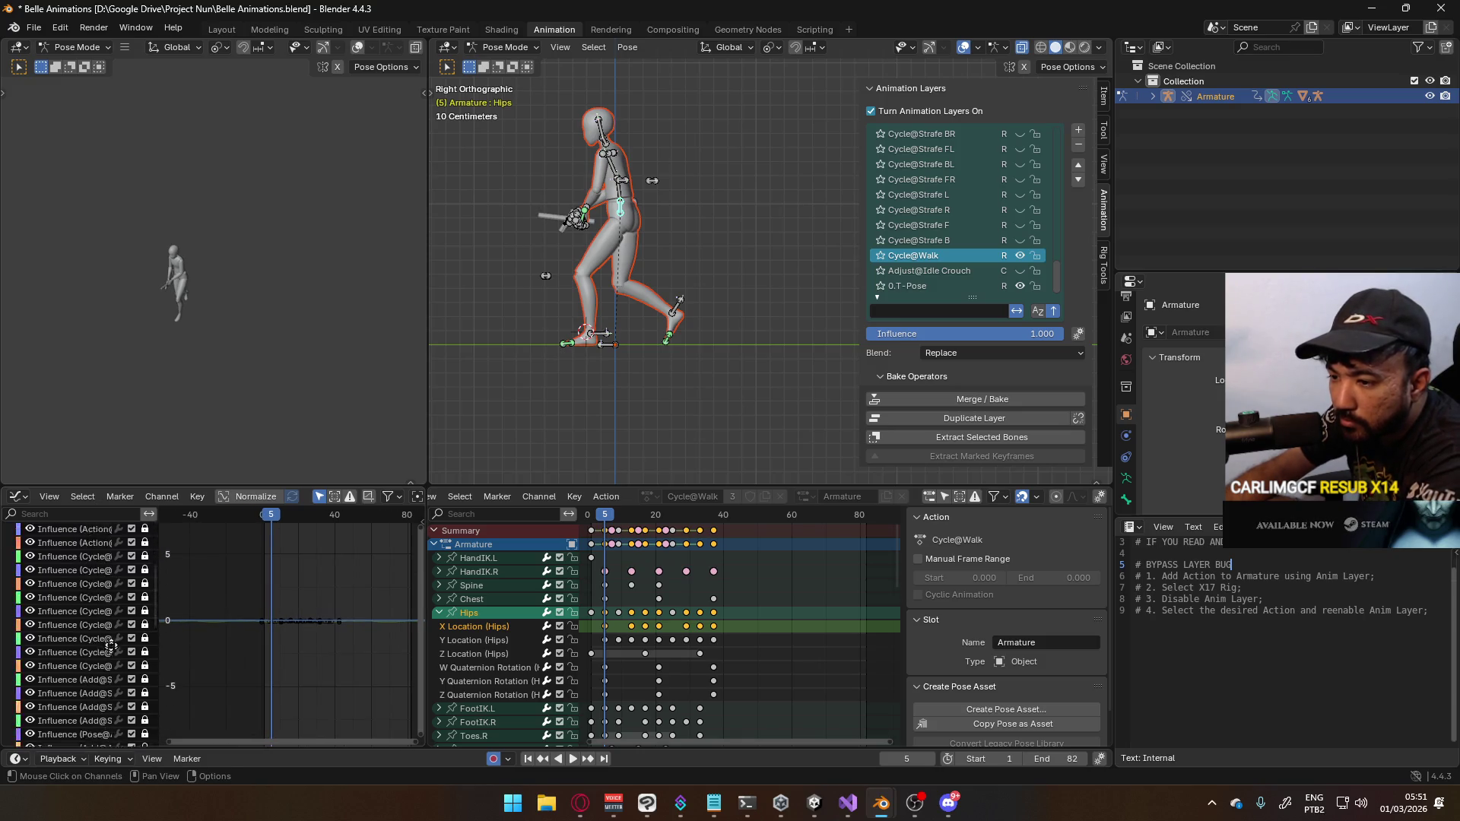
pyautogui.moveTo(108, 632); pyautogui.dragTo(145, 492, button='middle')
pyautogui.click(34, 694)
pyautogui.press('Home')
pyautogui.scroll(3, 327, 673)
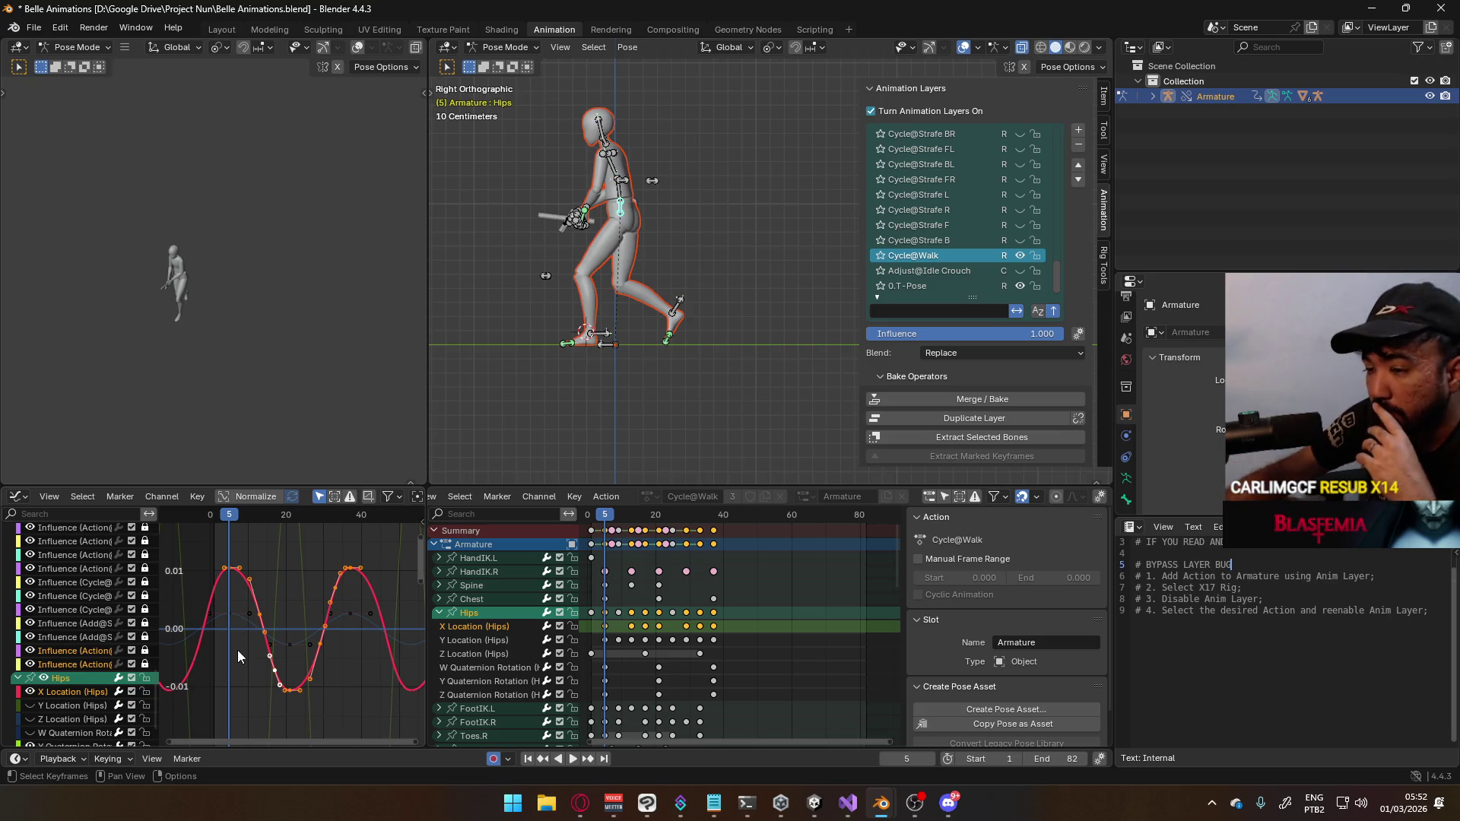
# Hide the Hips X Location curve and frame the nearly flat Hips Z Location curve
pyautogui.click(30, 692)
pyautogui.click(70, 721)
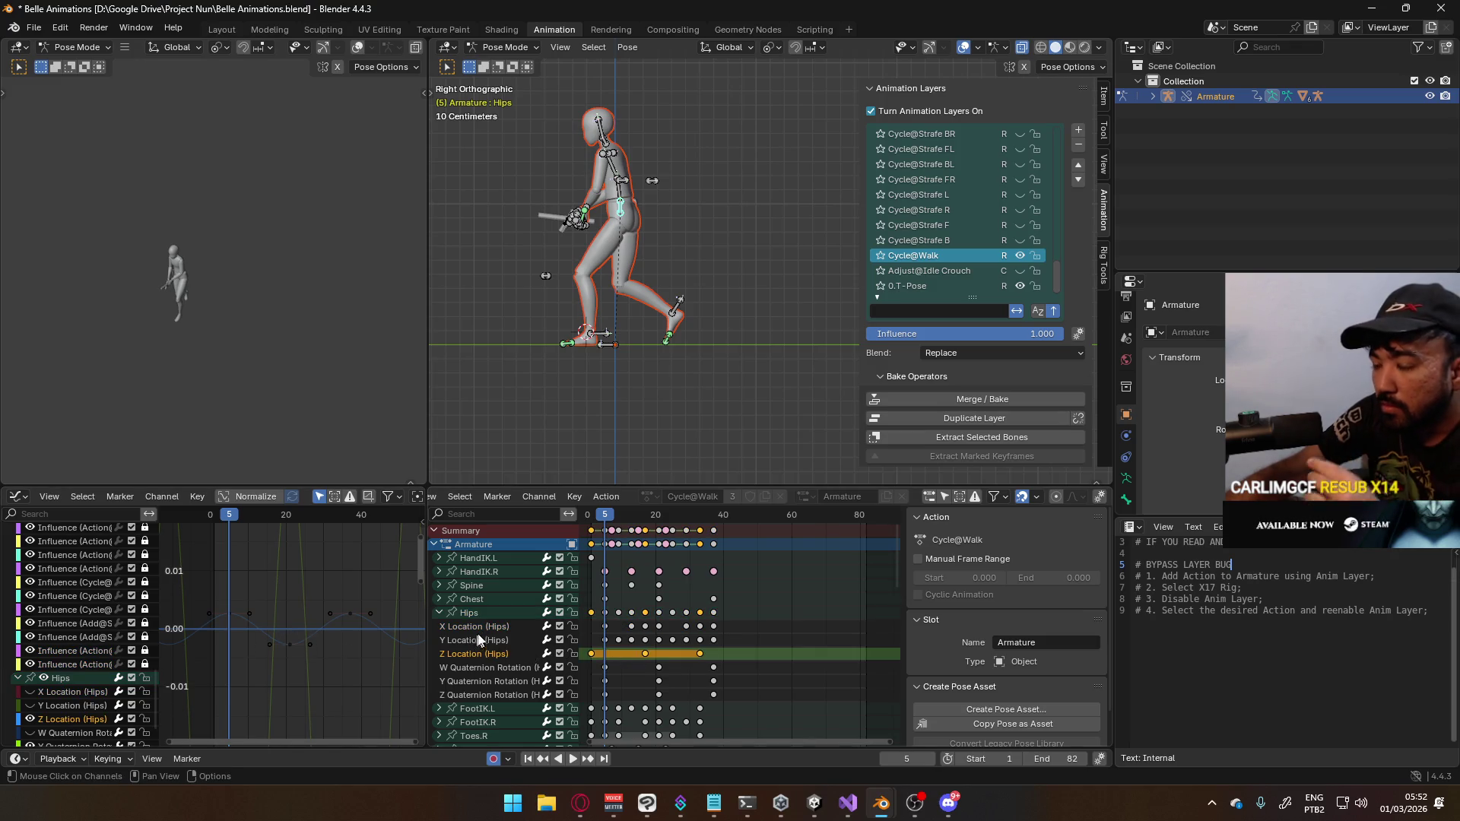
pyautogui.click(489, 613)
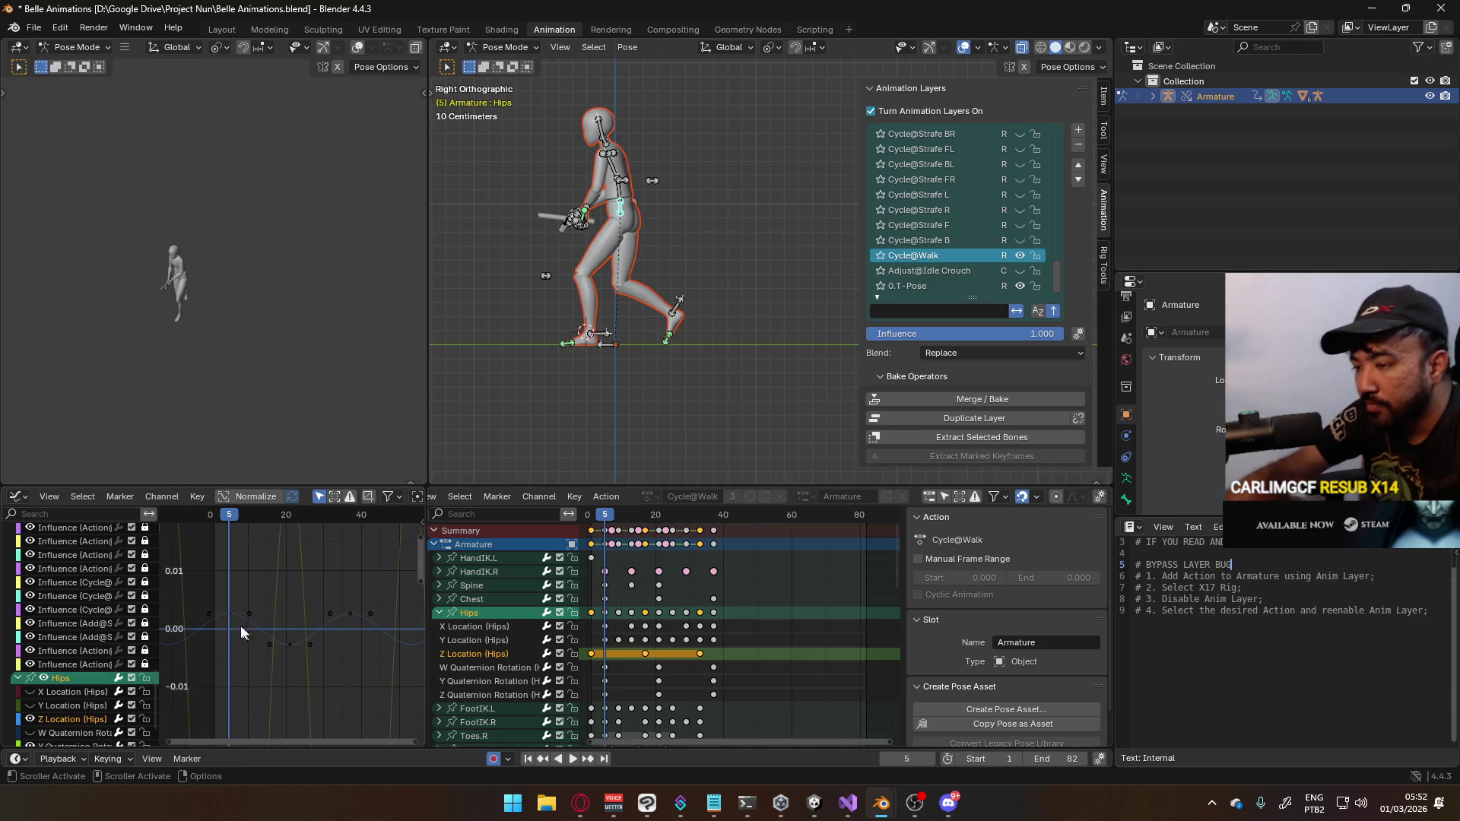
pyautogui.press('Home')
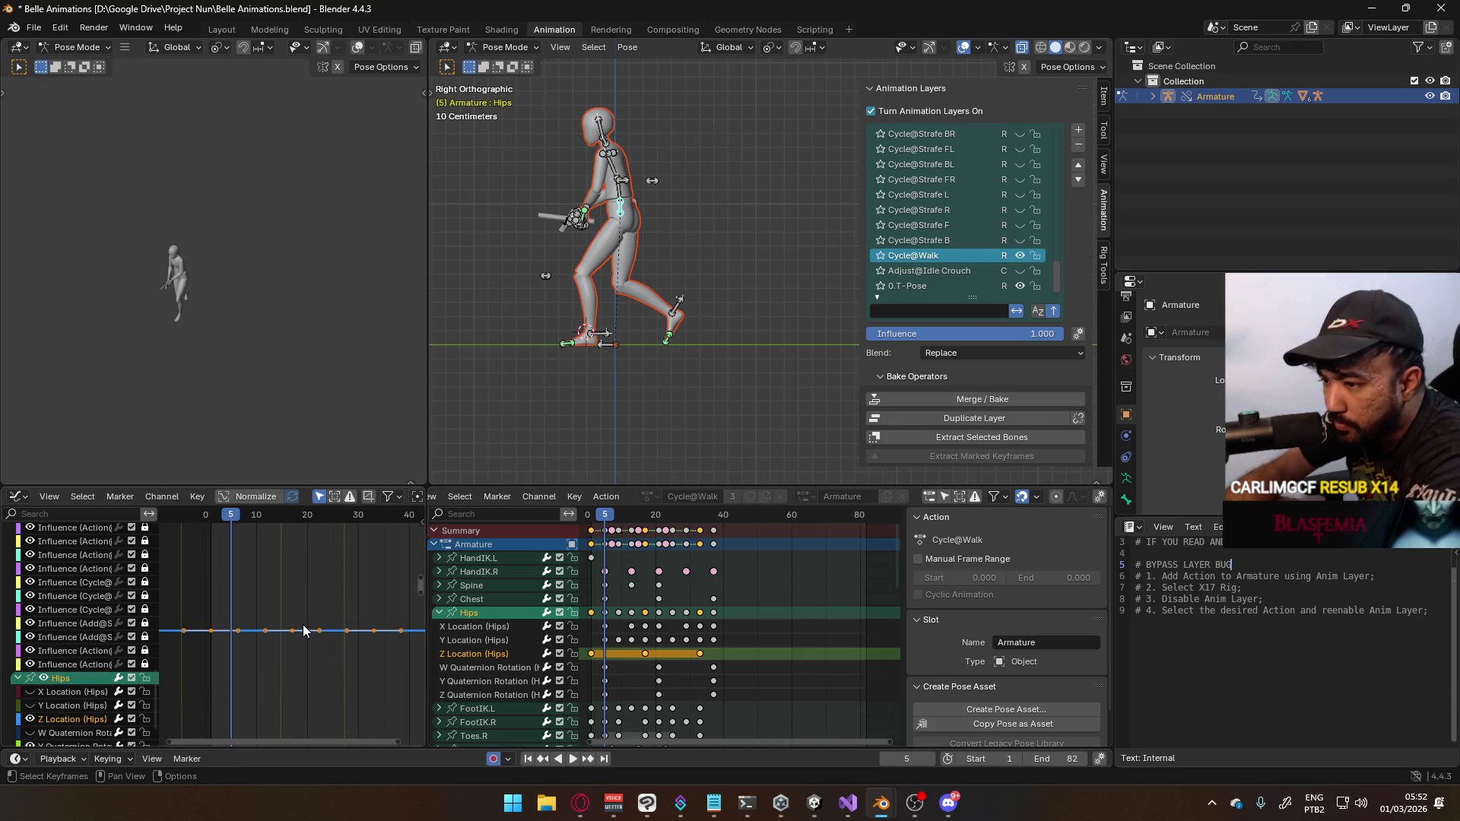
pyautogui.scroll(-3, 305, 634)
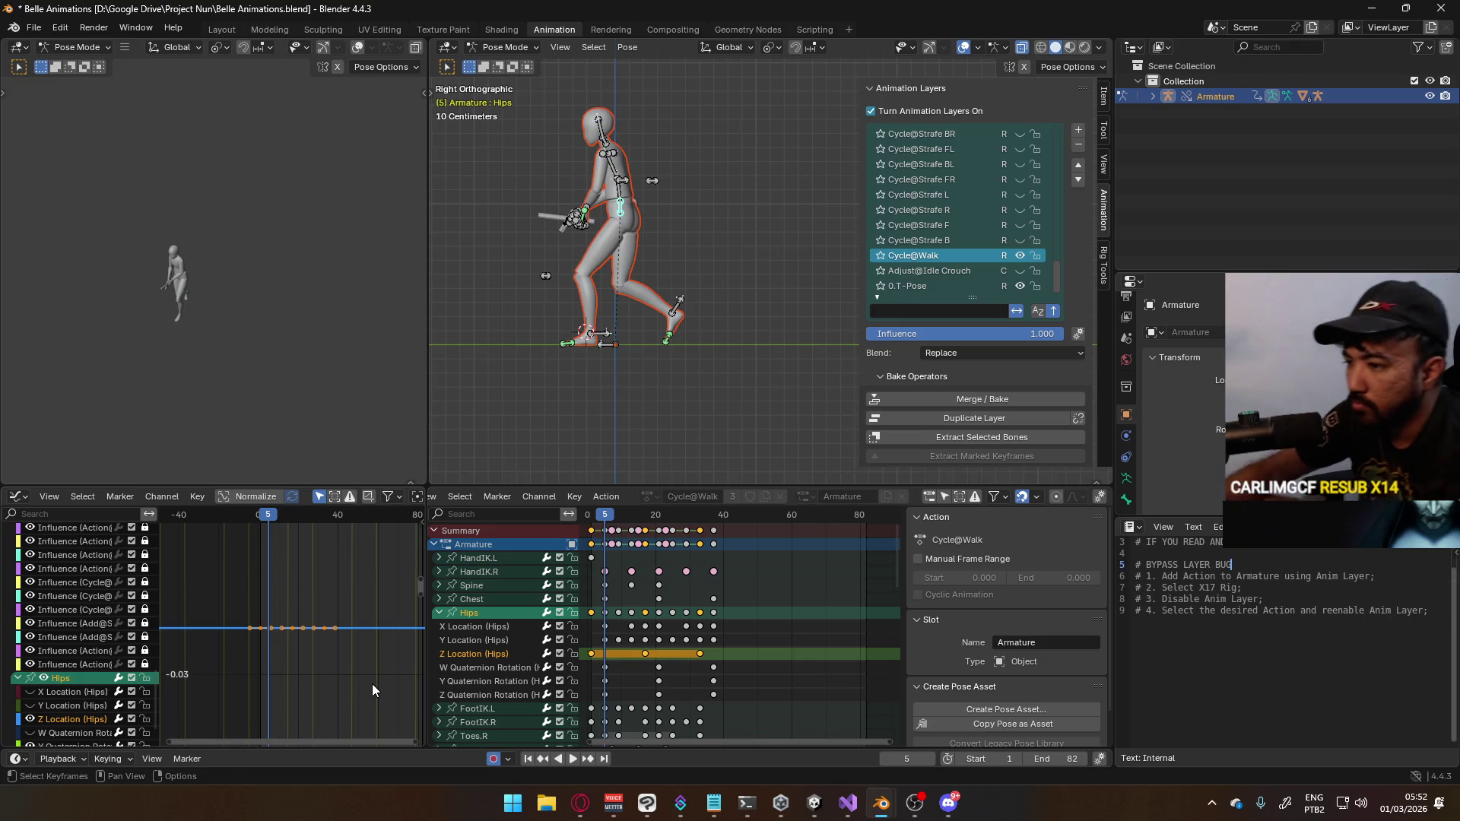
# Select the Hips W Quaternion Rotation curve and fit it into the graph view
pyautogui.click(483, 666)
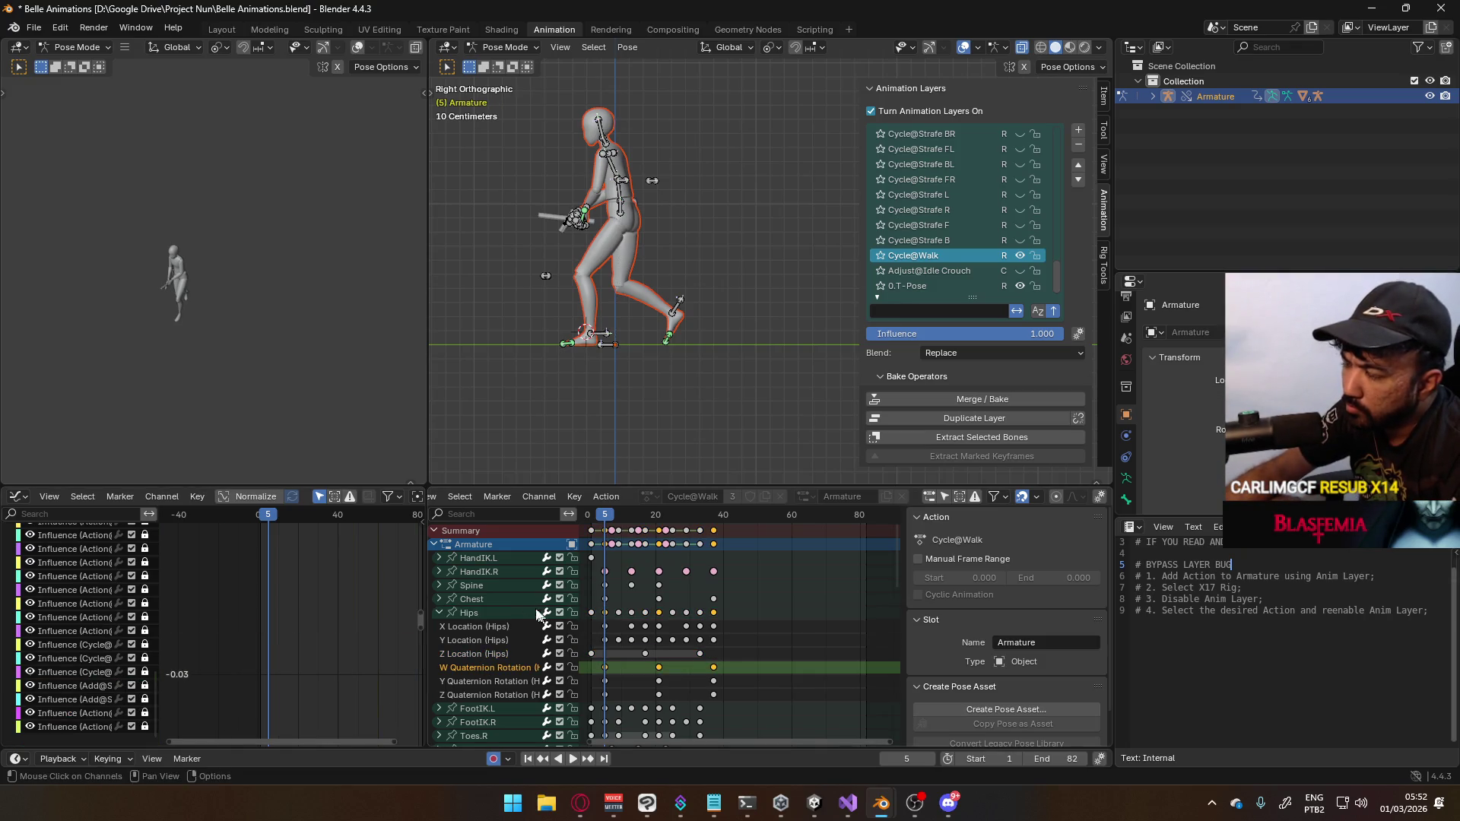
pyautogui.click(470, 613)
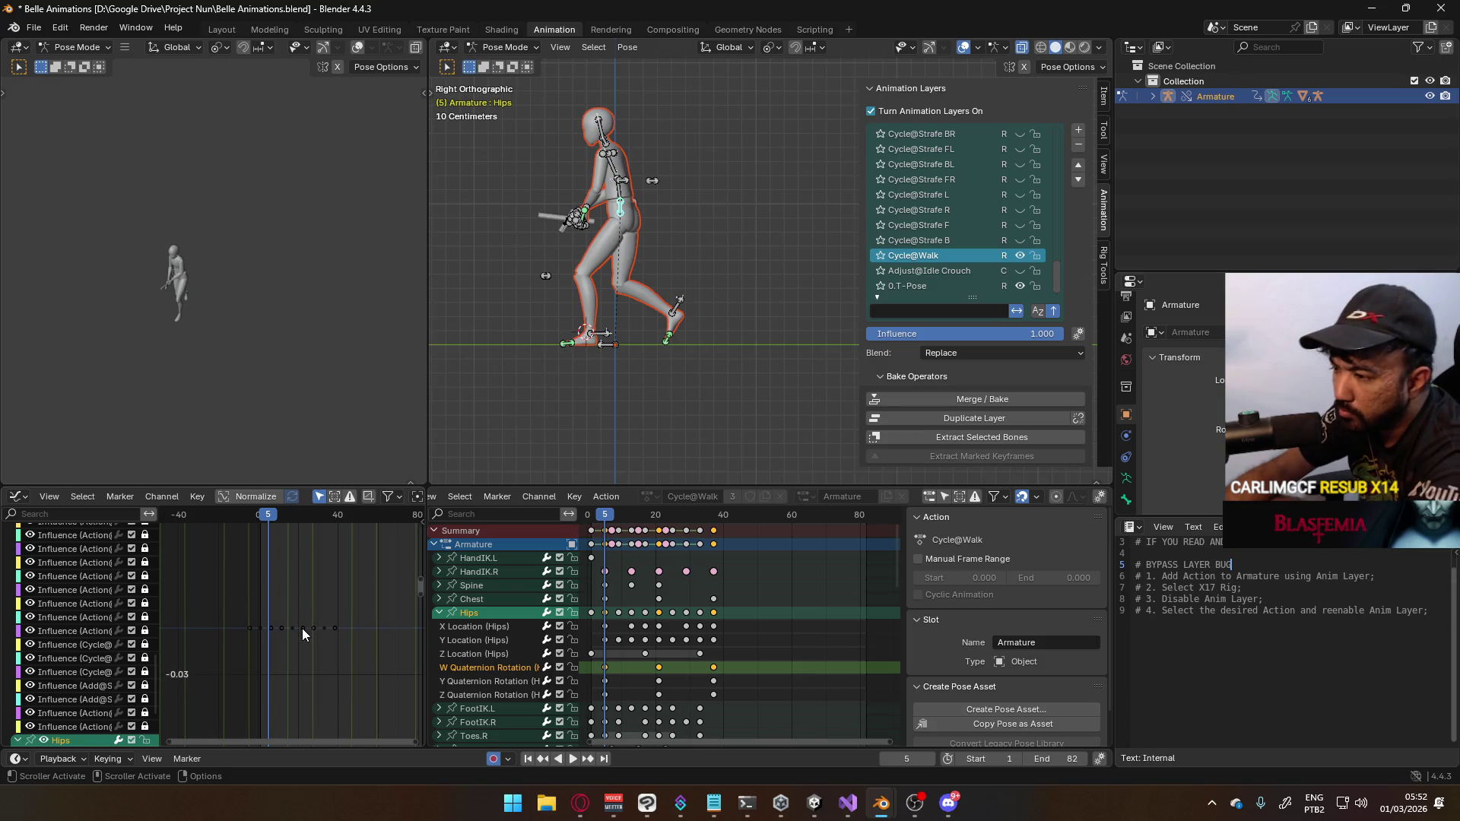
pyautogui.press('Home')
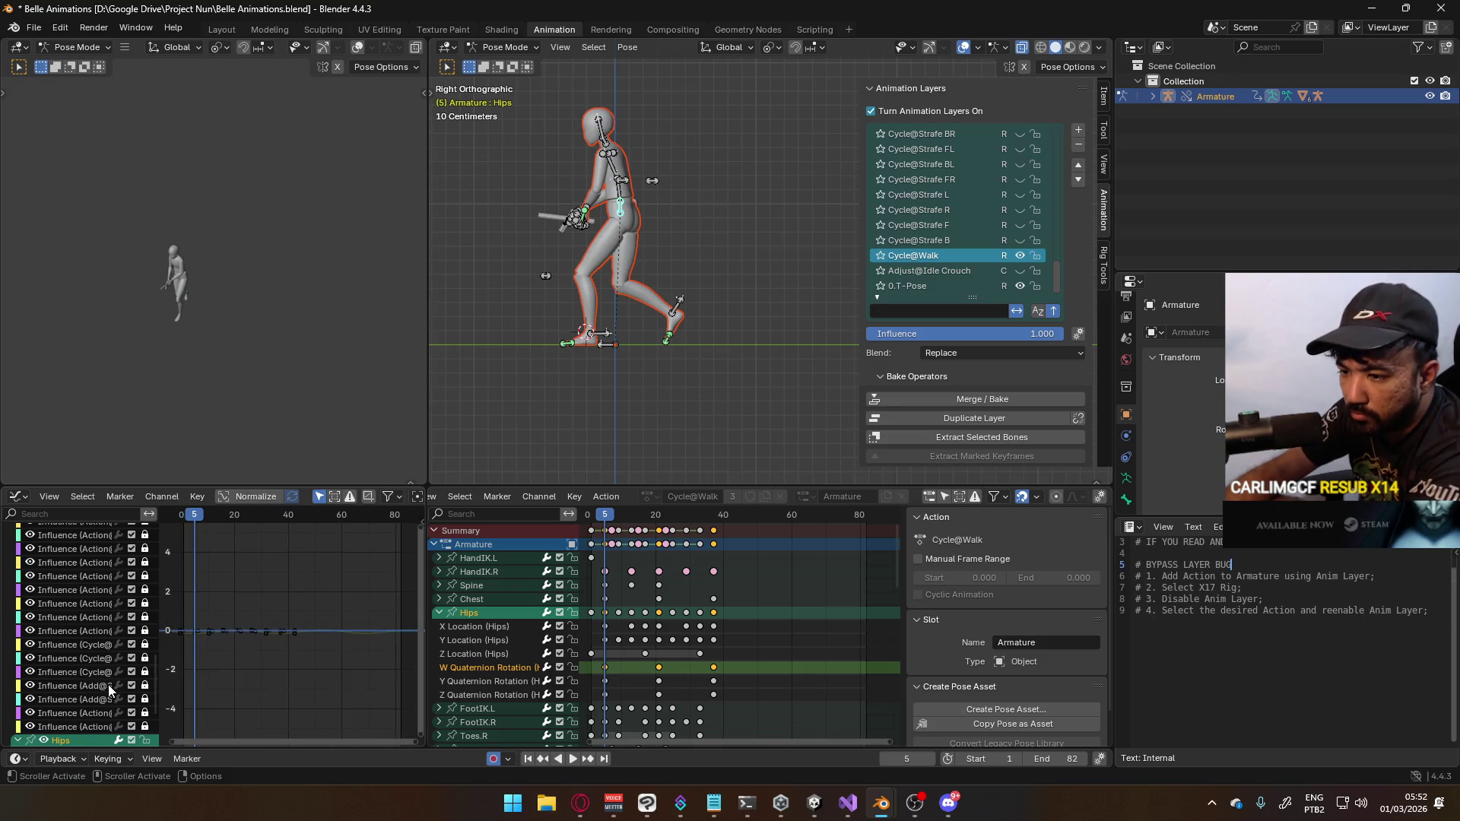
pyautogui.scroll(-3, 108, 691)
pyautogui.click(31, 700)
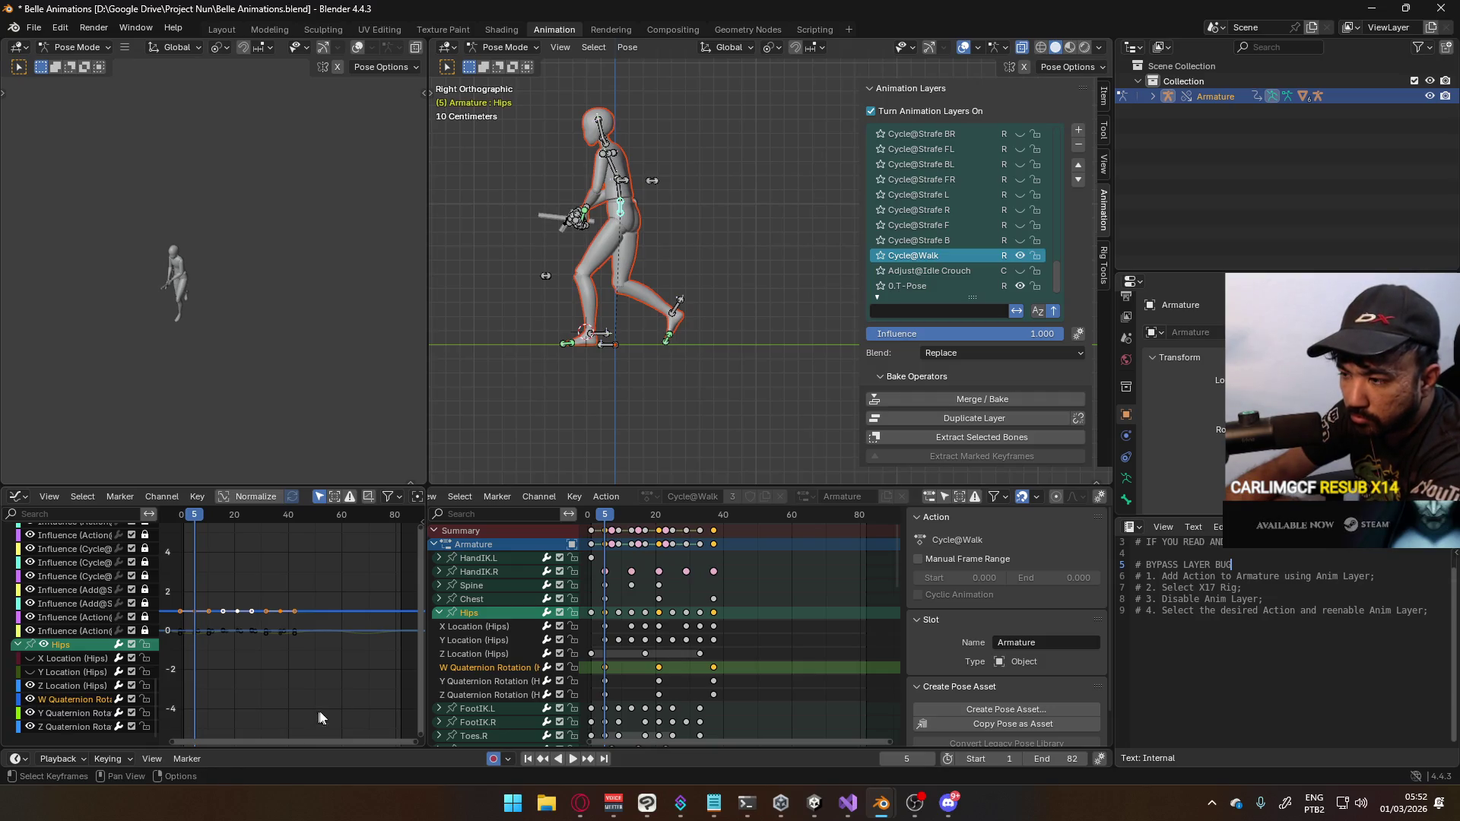
# Show the Hips Y Quaternion Rotation wave, swinging between about 0.05 and -0.15
pyautogui.click(498, 682)
pyautogui.click(476, 613)
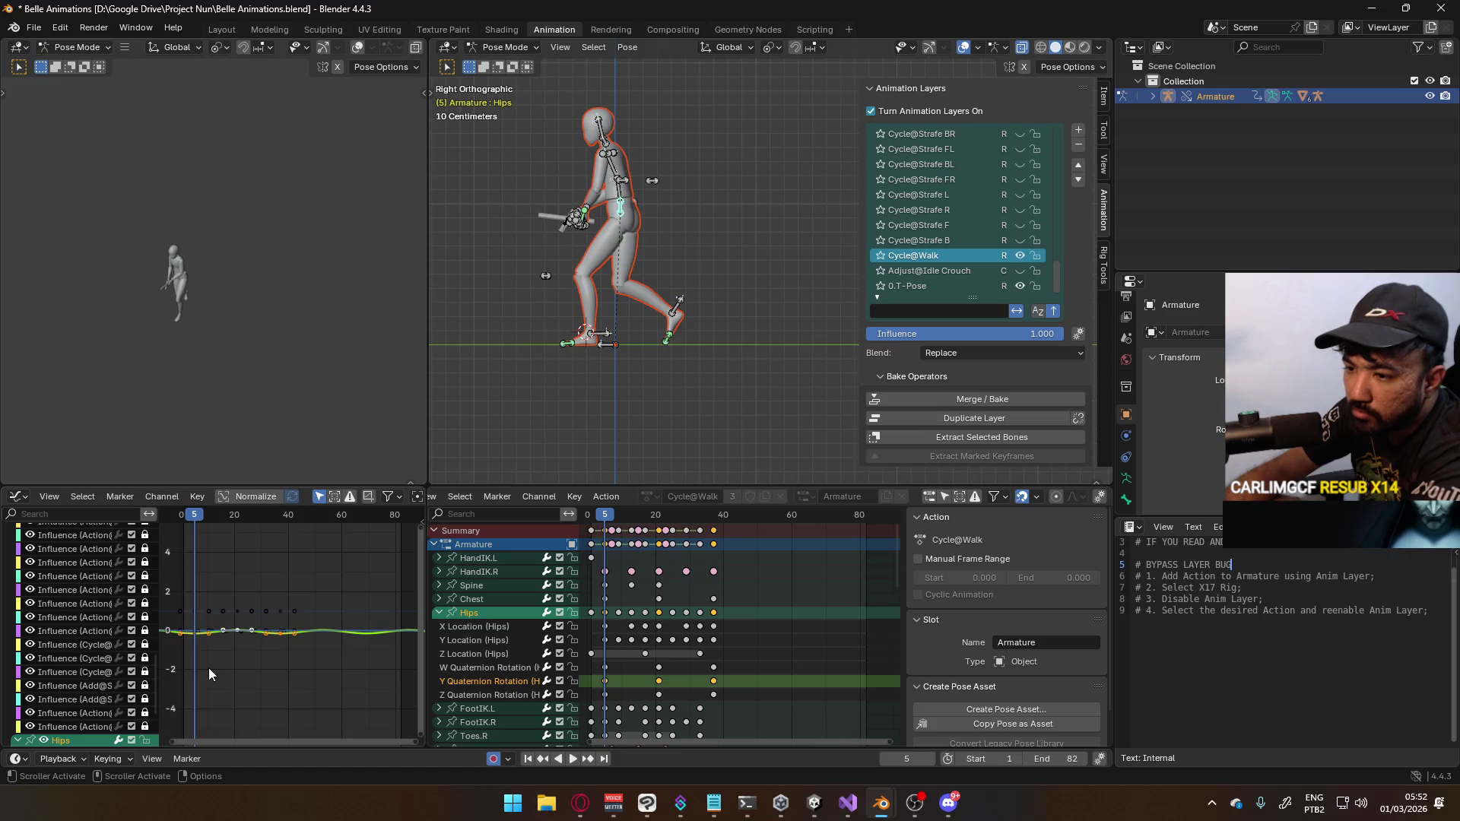
pyautogui.press('Home')
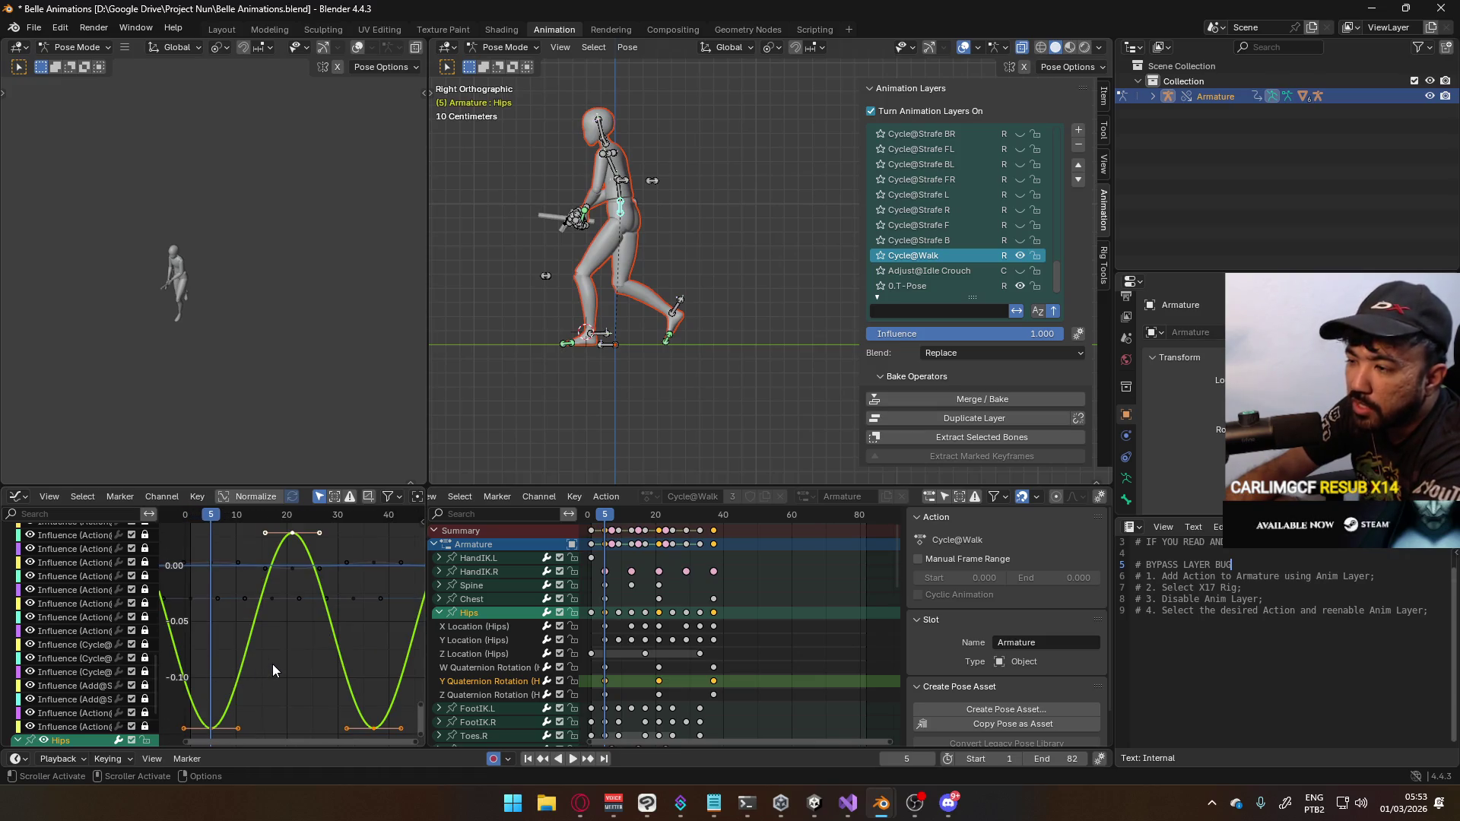
pyautogui.scroll(-2, 322, 676)
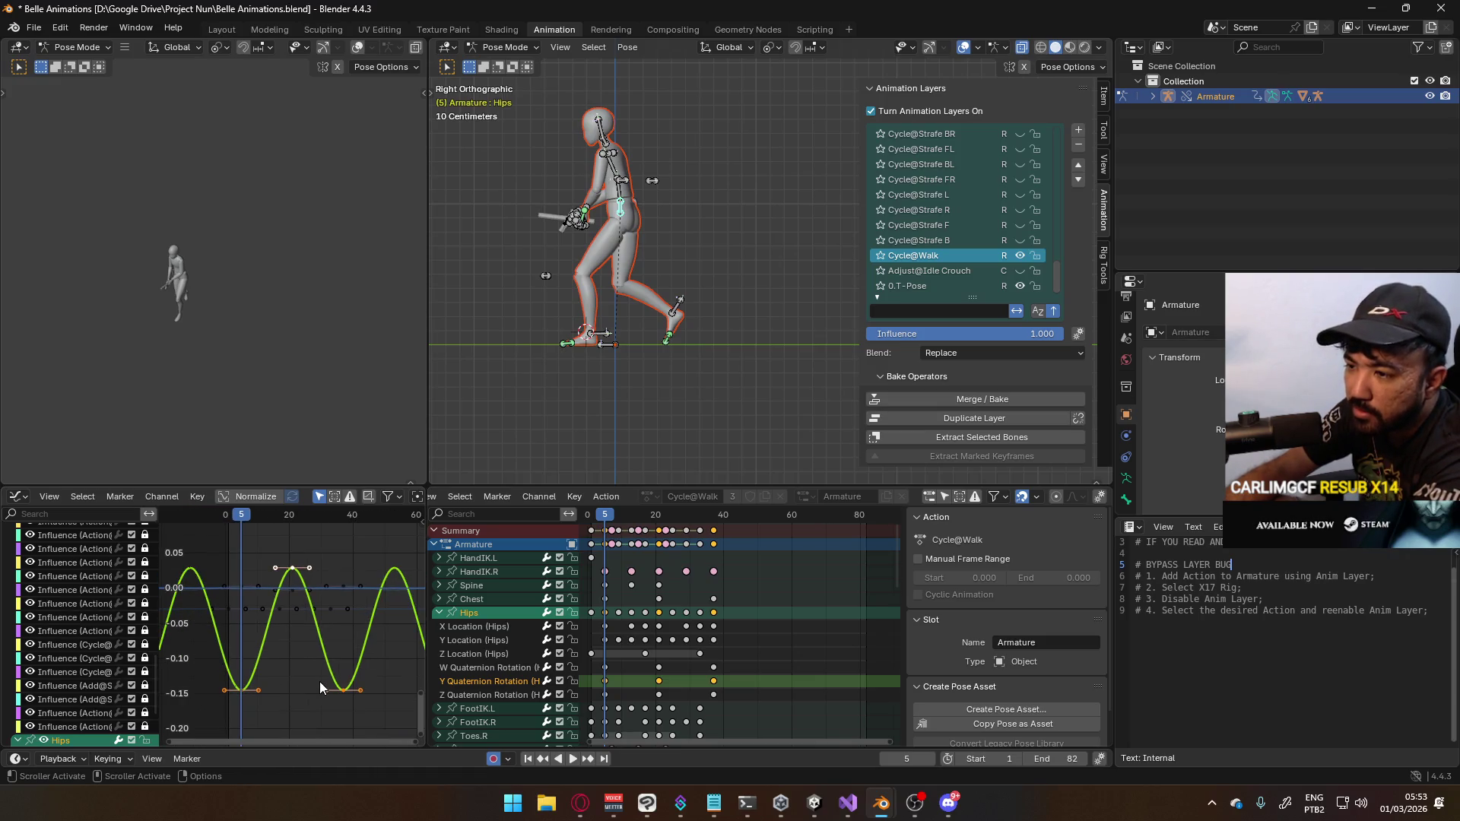
# Frame the Hips Z Quaternion Rotation curve and scrub the walk to frames 25 and 11
pyautogui.click(519, 695)
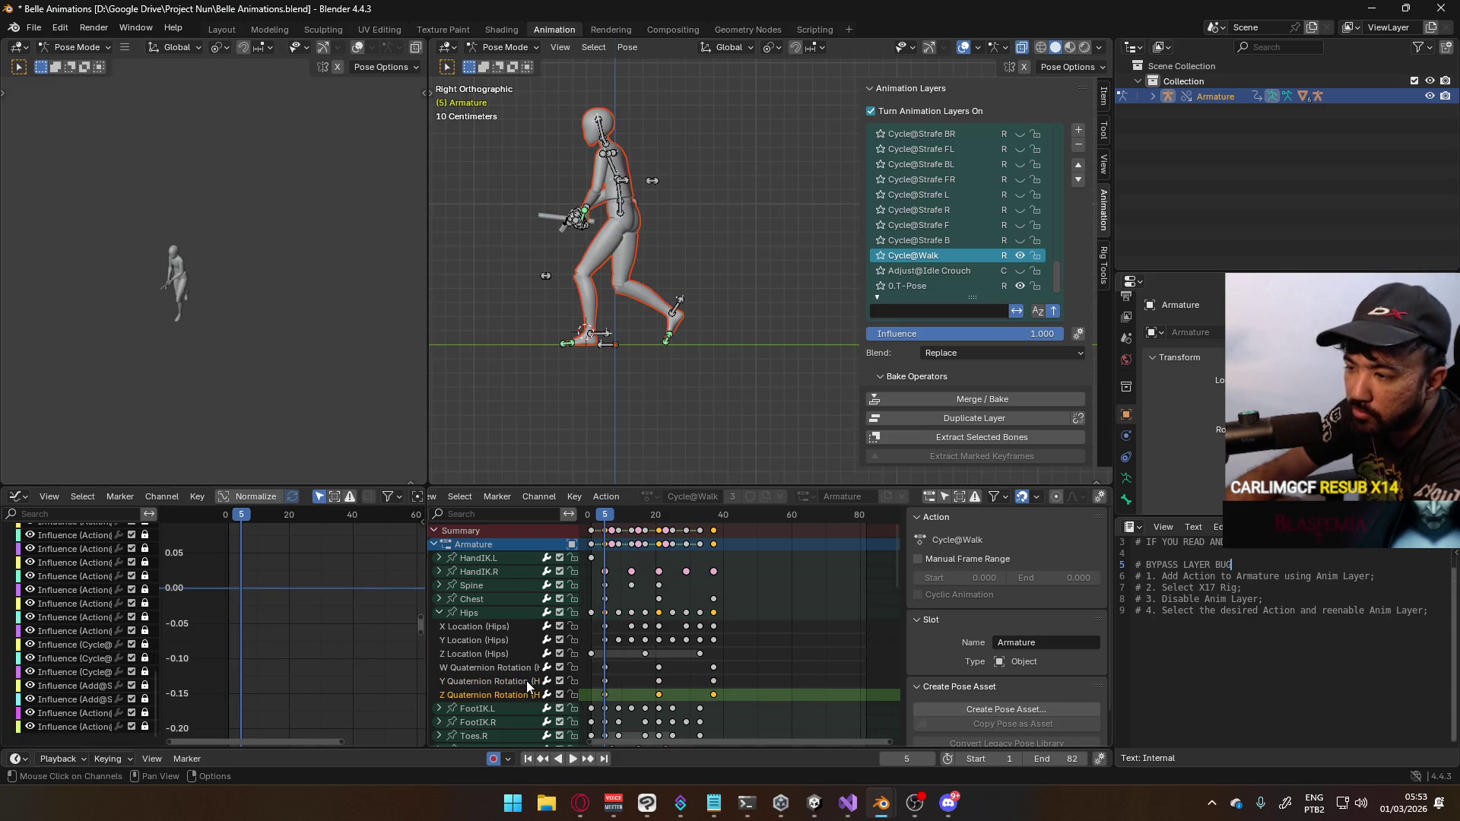
pyautogui.click(495, 615)
pyautogui.press('Home')
pyautogui.press('Home')
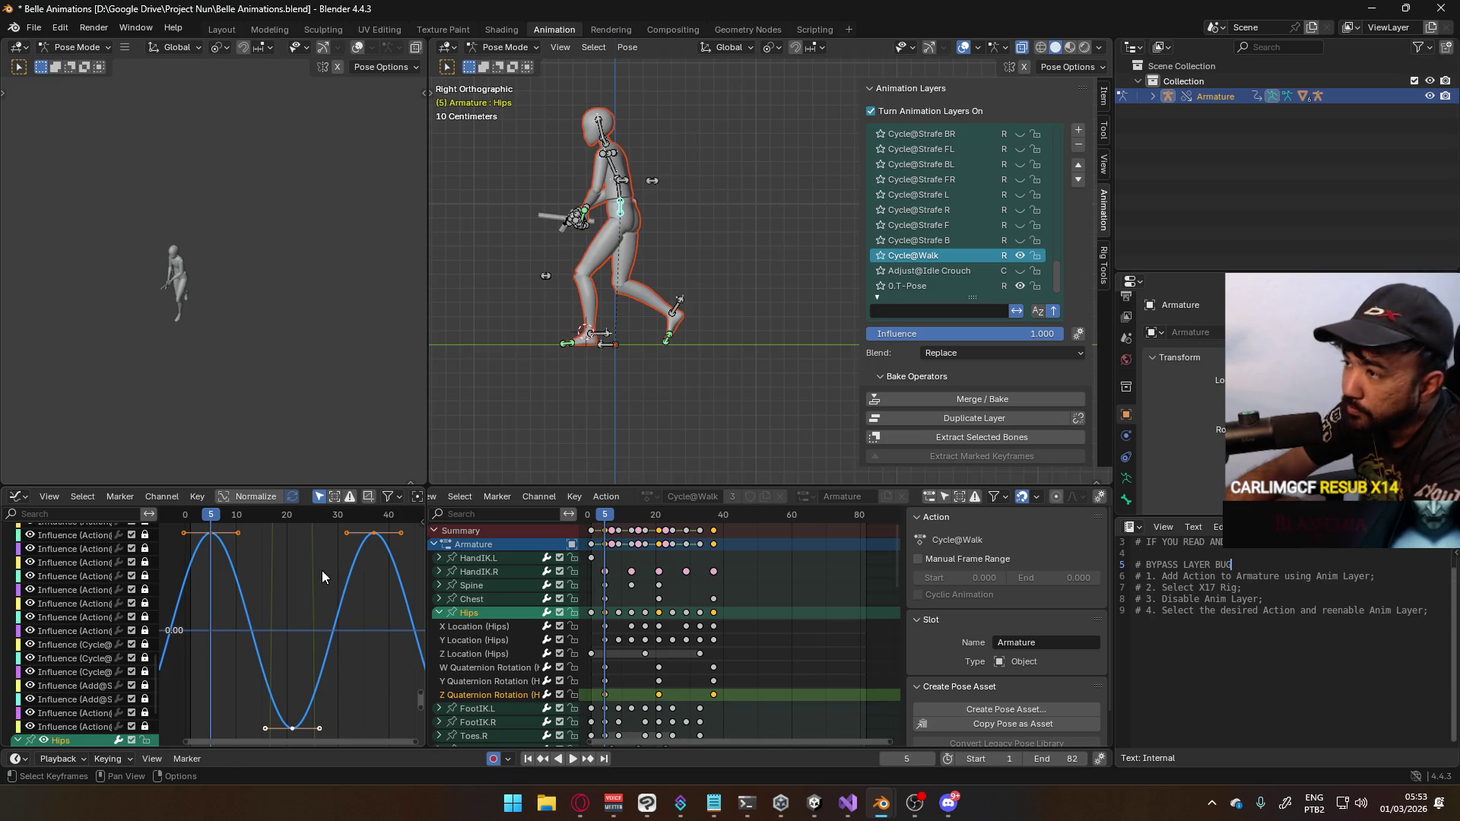
pyautogui.moveTo(211, 520)
pyautogui.mouseDown()
pyautogui.moveTo(374, 529)
pyautogui.moveTo(347, 536)
pyautogui.mouseUp()
pyautogui.moveTo(298, 536)
pyautogui.mouseDown()
pyautogui.moveTo(217, 544)
pyautogui.moveTo(380, 535)
pyautogui.moveTo(209, 529)
pyautogui.moveTo(378, 532)
pyautogui.moveTo(227, 542)
pyautogui.moveTo(207, 536)
pyautogui.moveTo(374, 531)
pyautogui.moveTo(211, 527)
pyautogui.mouseUp()
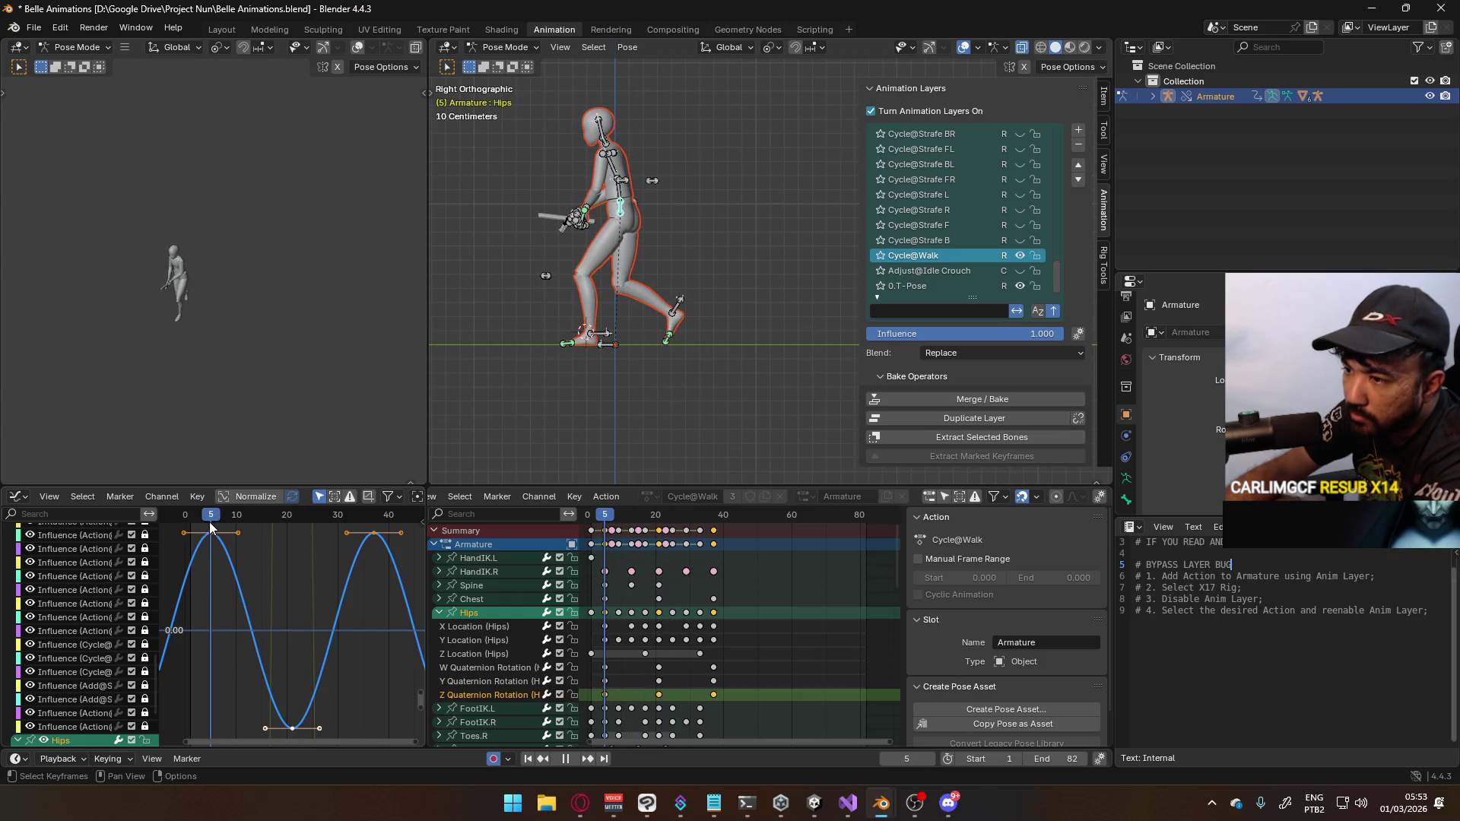
# Mute the hips Z rotation curve and play the walk in front view framed on the Hips
pyautogui.click(558, 695)
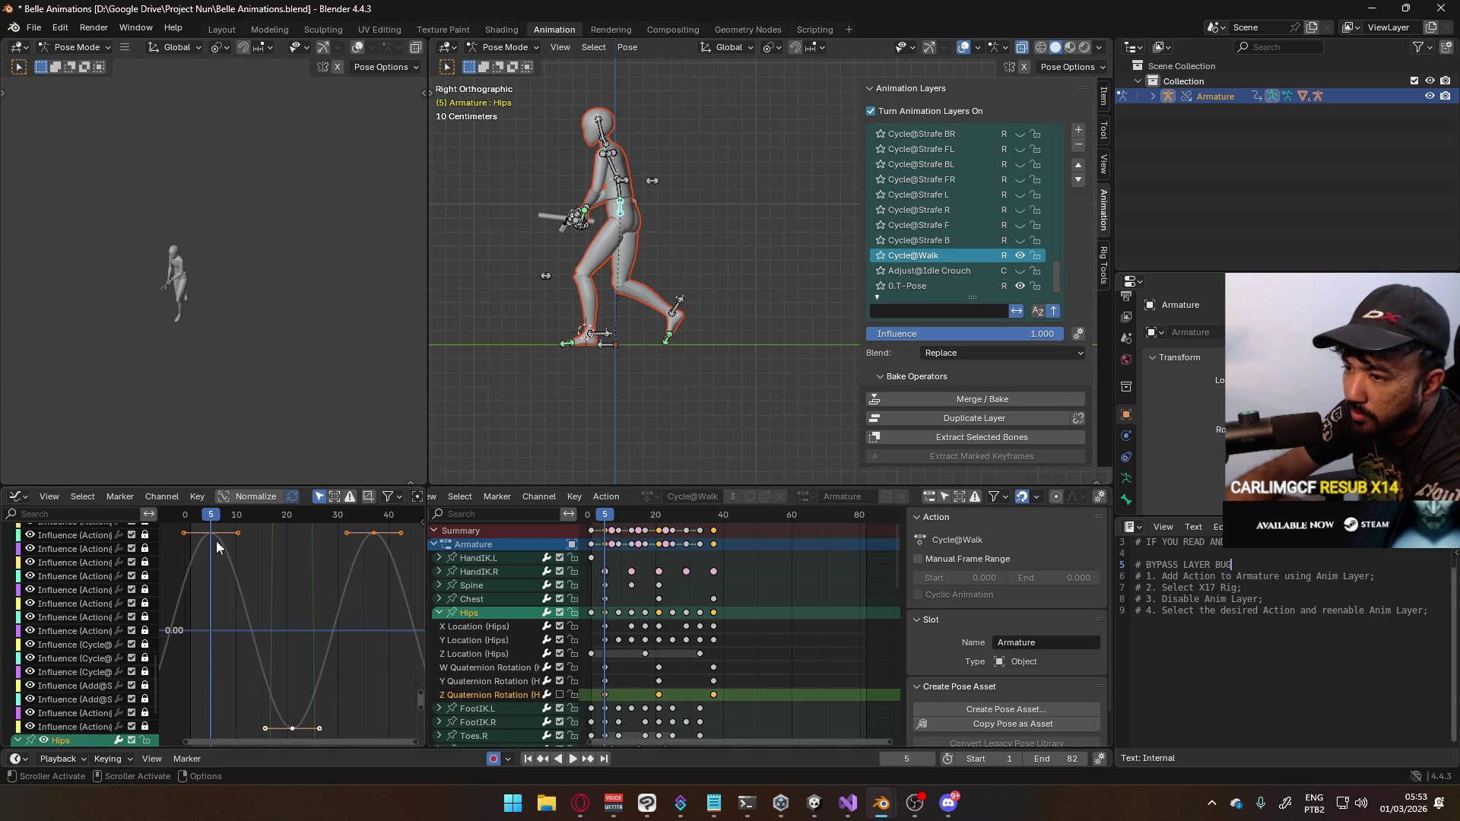
pyautogui.press('space')
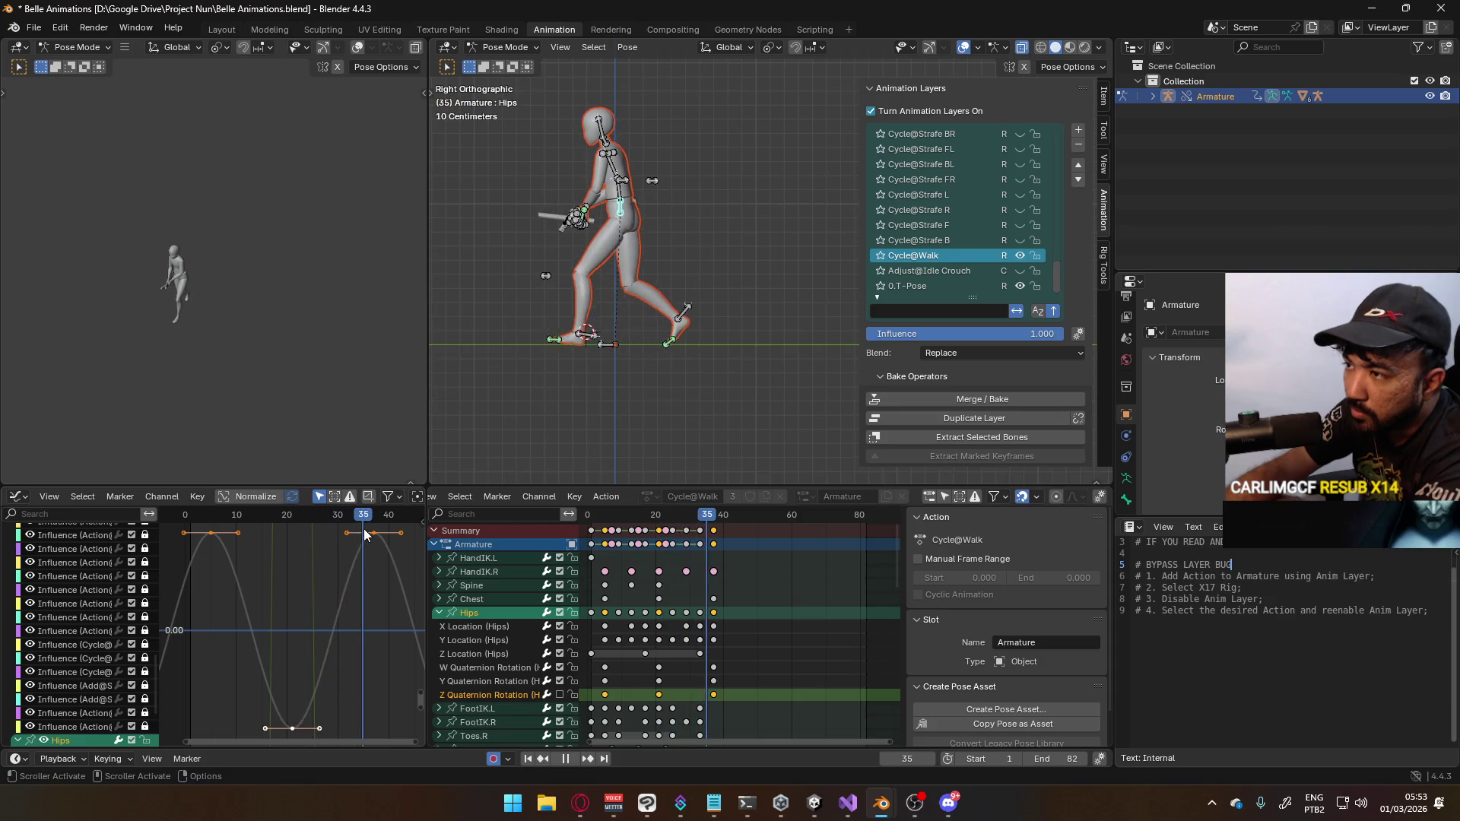
pyautogui.press('Escape')
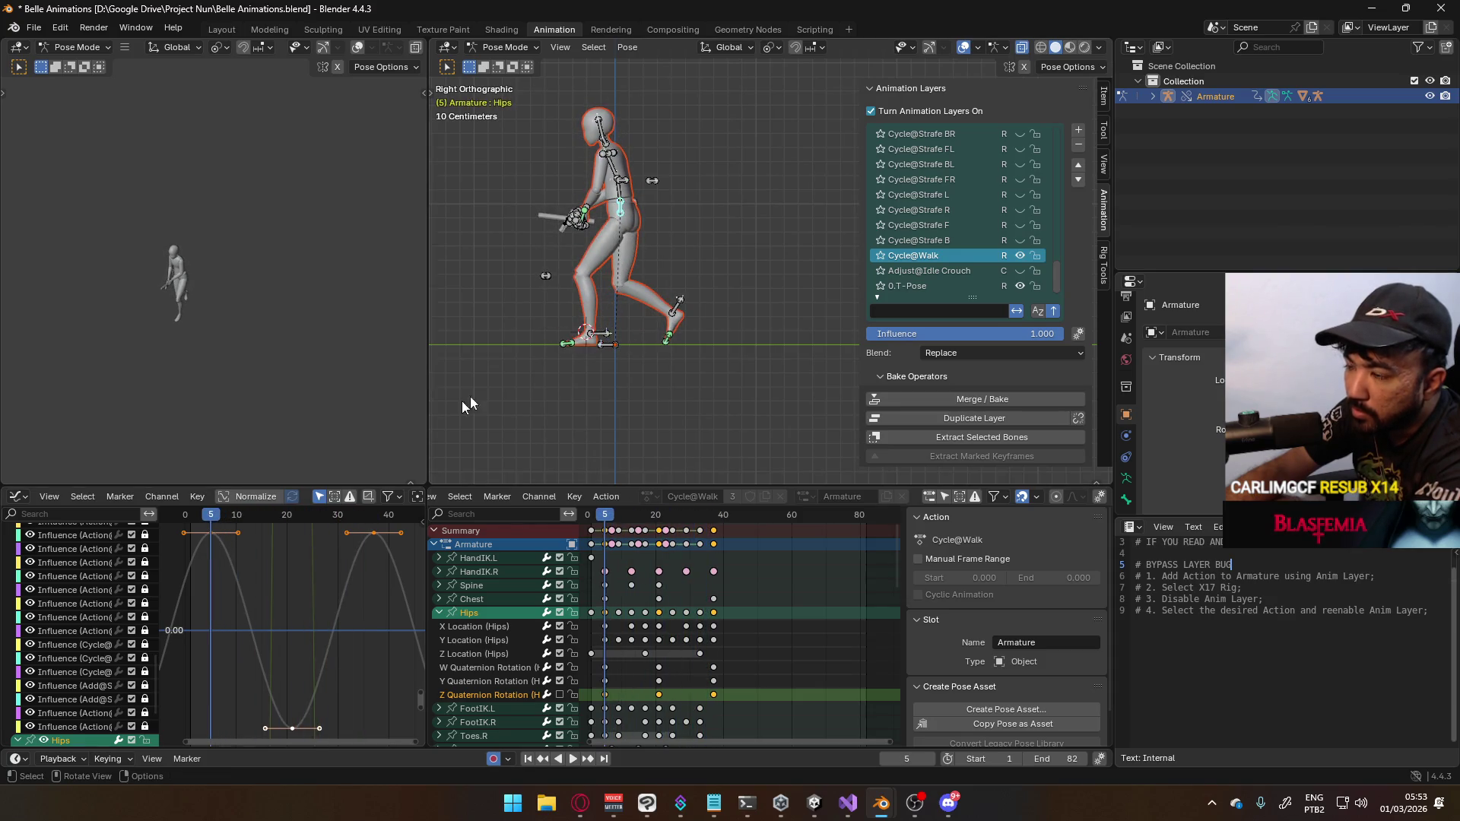
pyautogui.press('KP_1')
pyautogui.press('KP_Decimal')
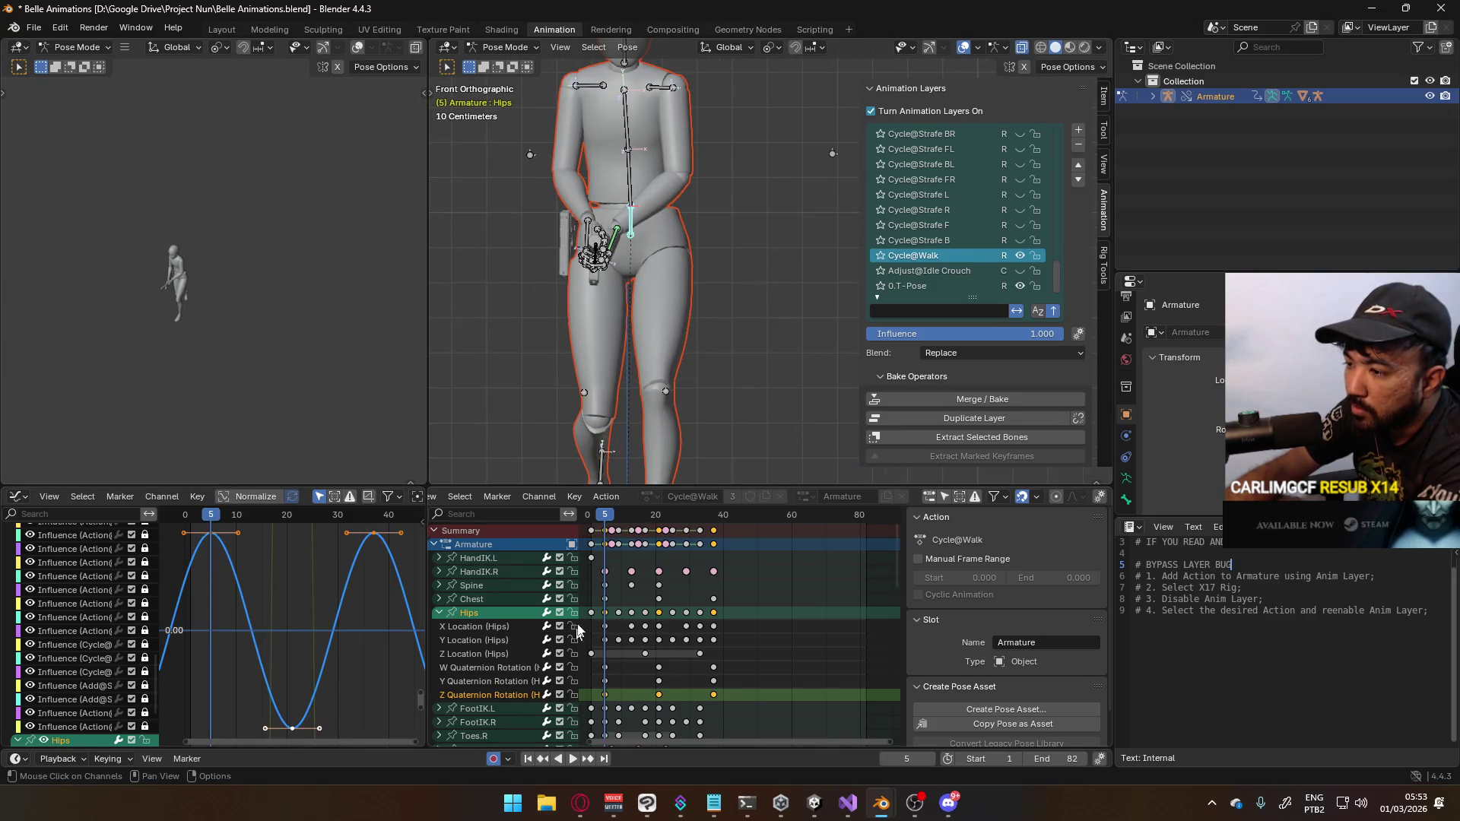
pyautogui.press('space')
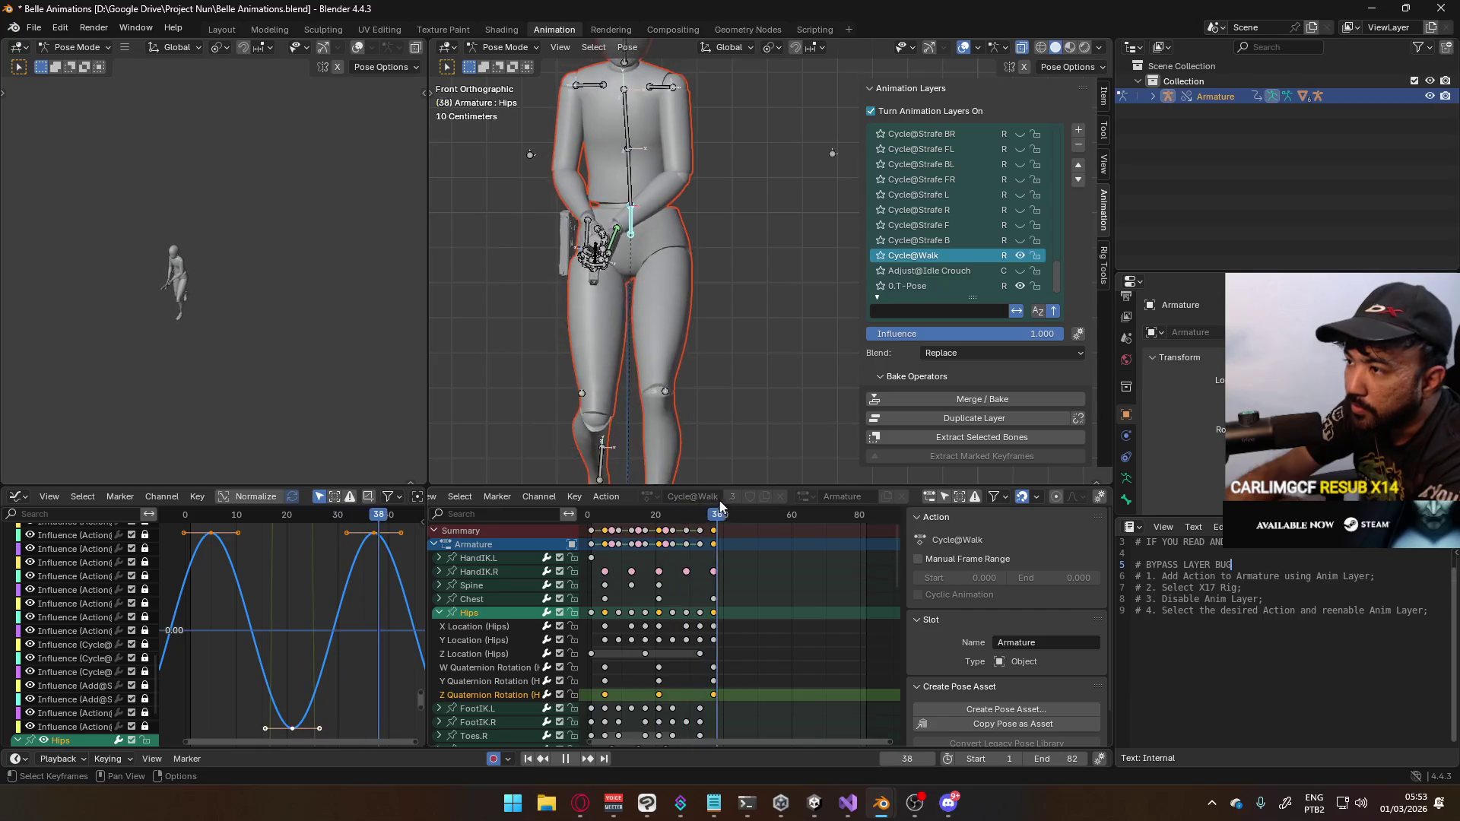
pyautogui.press('Escape')
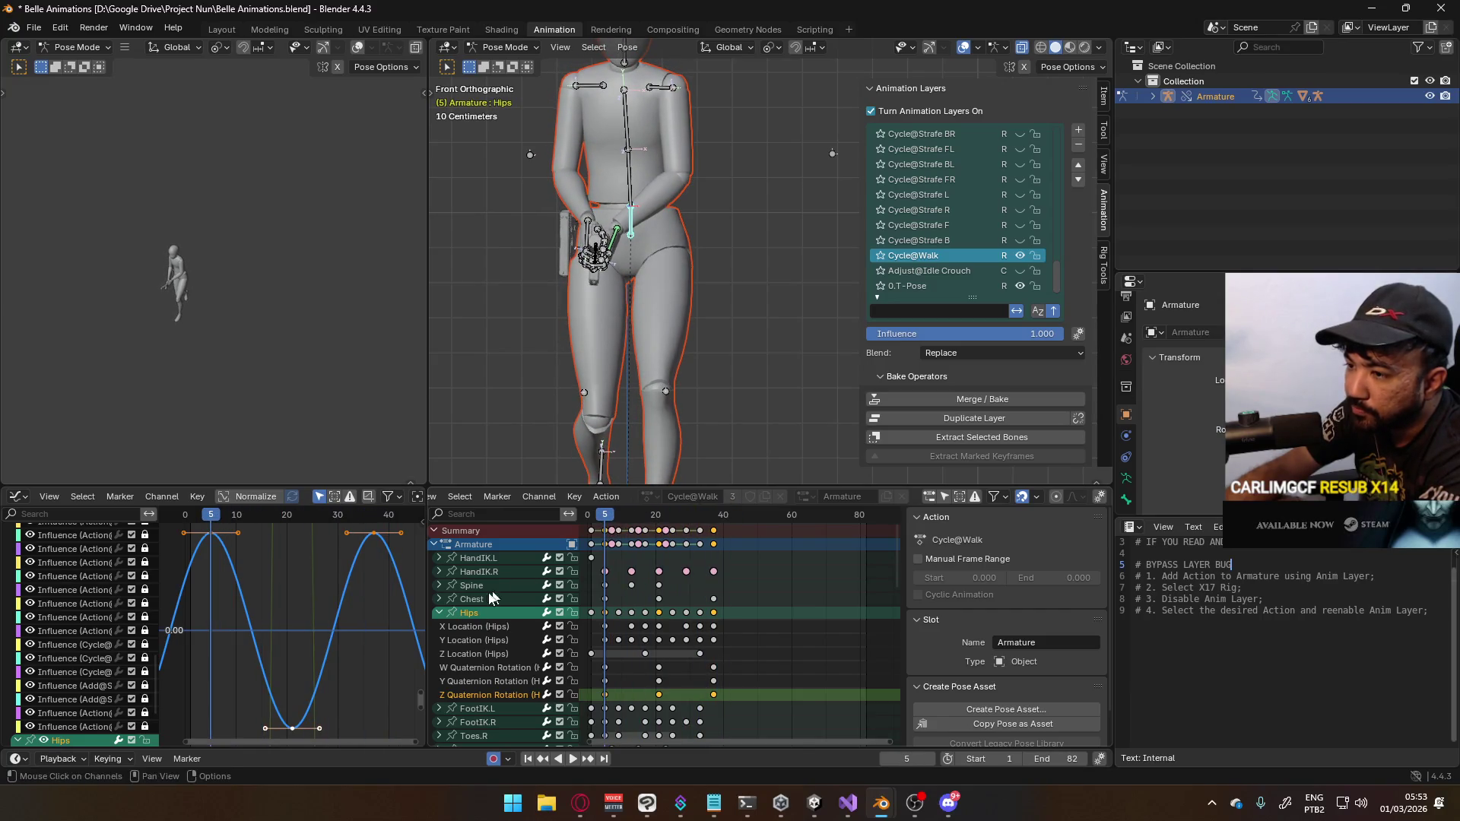
# Toggle the hips Z and Y rotation curves off and back on to compare, then select Y
pyautogui.click(560, 694)
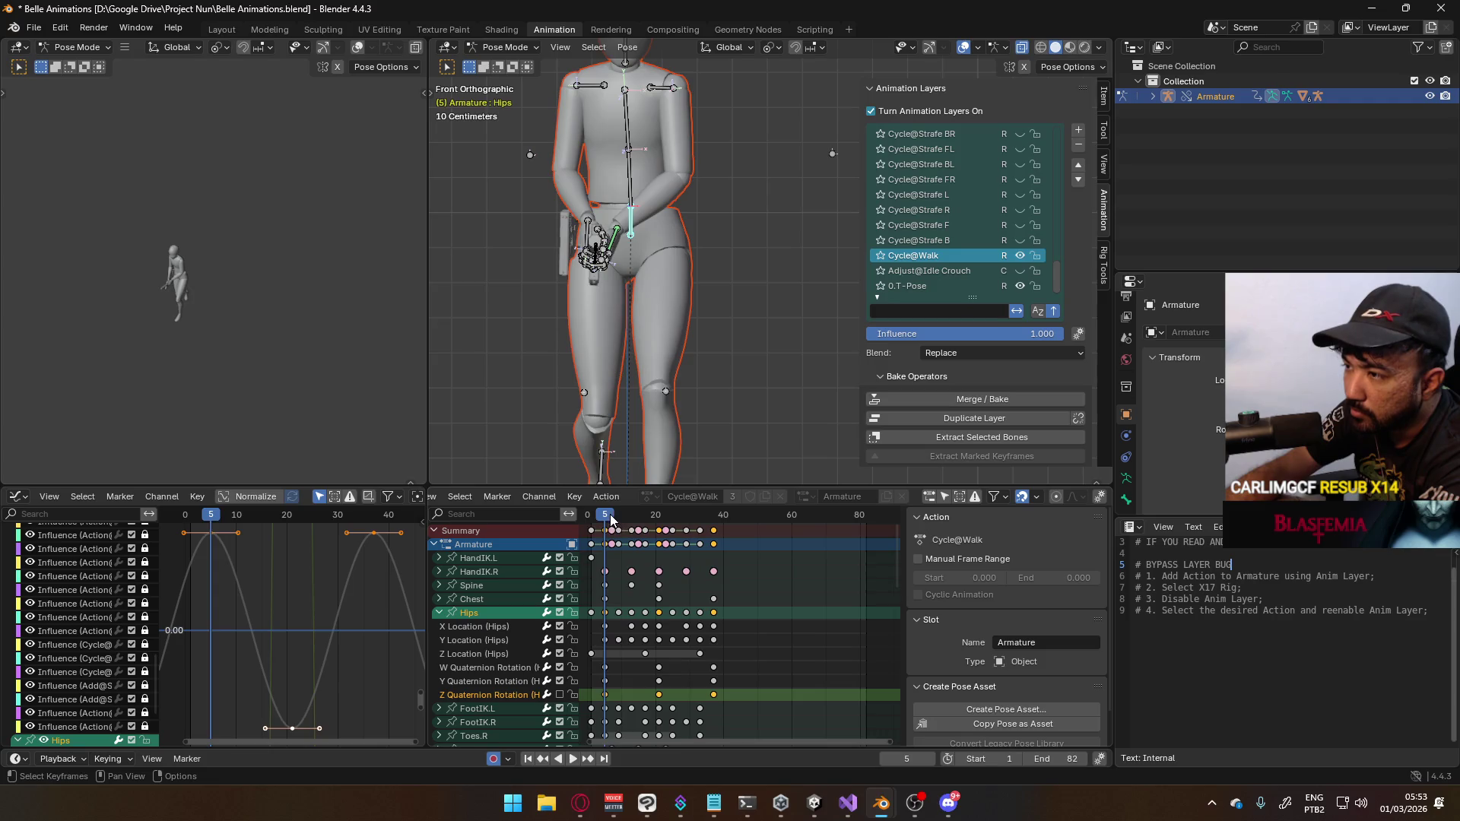
pyautogui.press('space')
pyautogui.press('Escape')
pyautogui.click(561, 694)
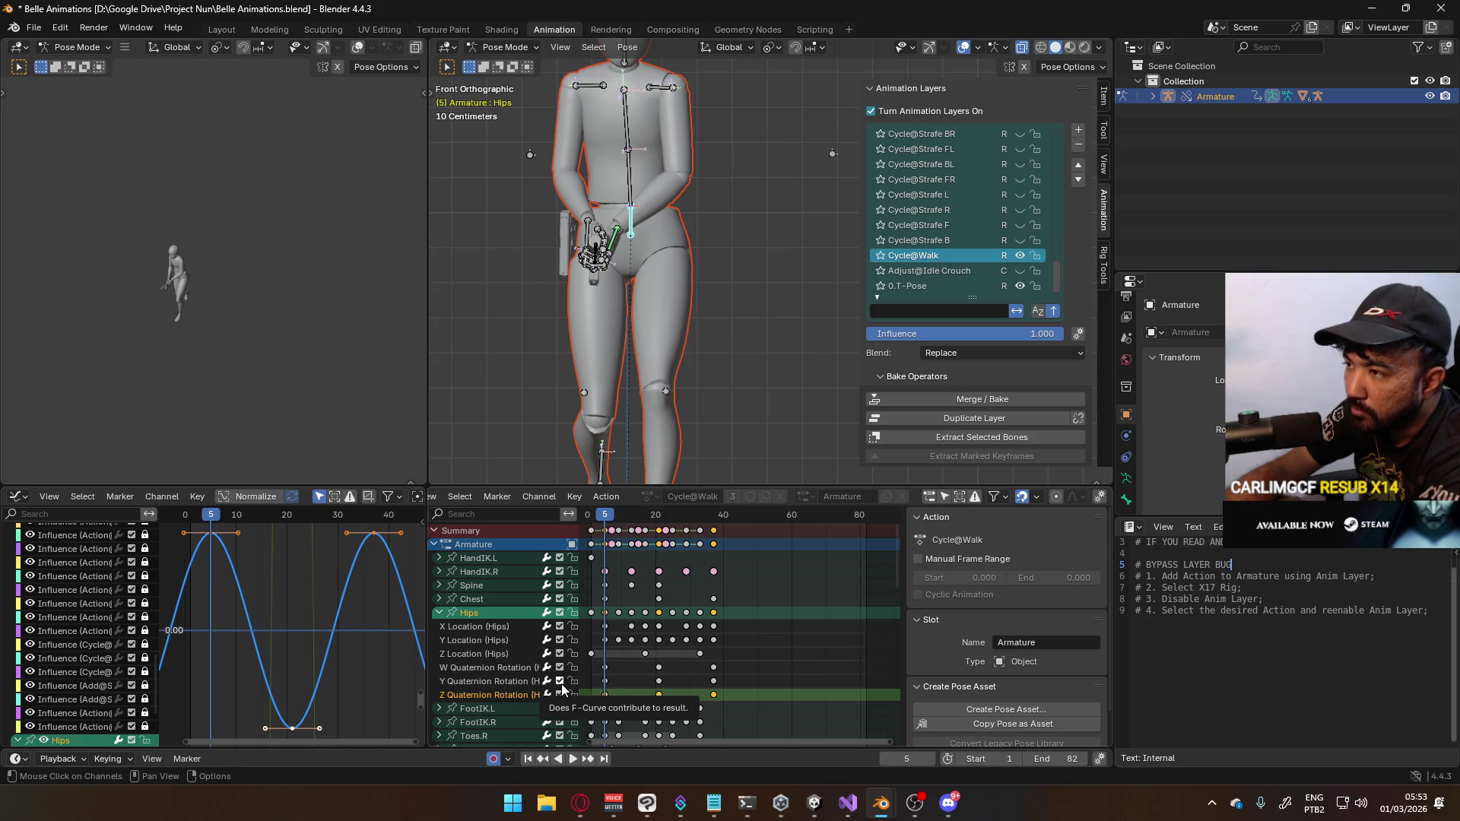
pyautogui.click(560, 682)
pyautogui.click(560, 682)
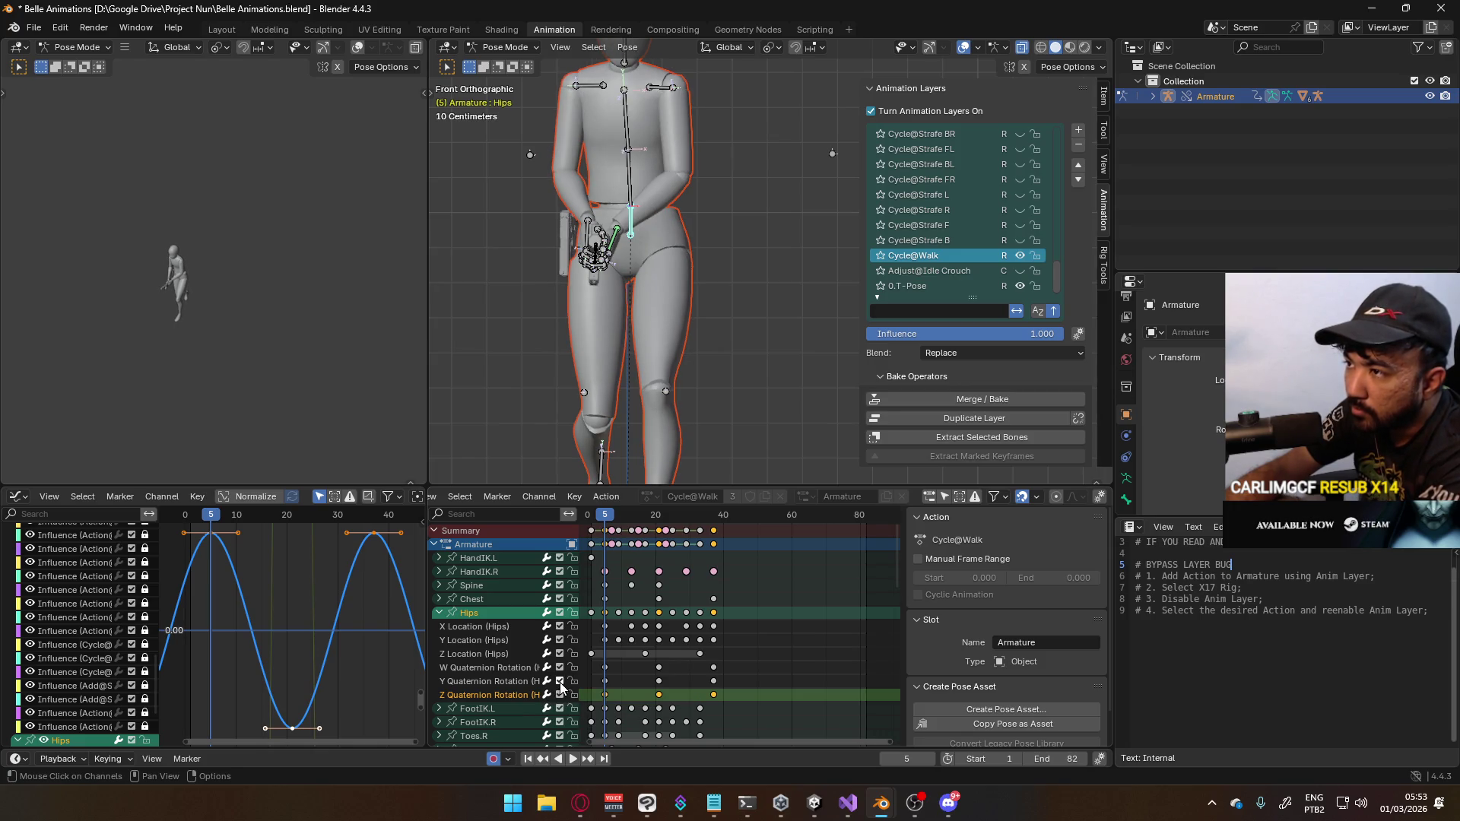
pyautogui.click(509, 683)
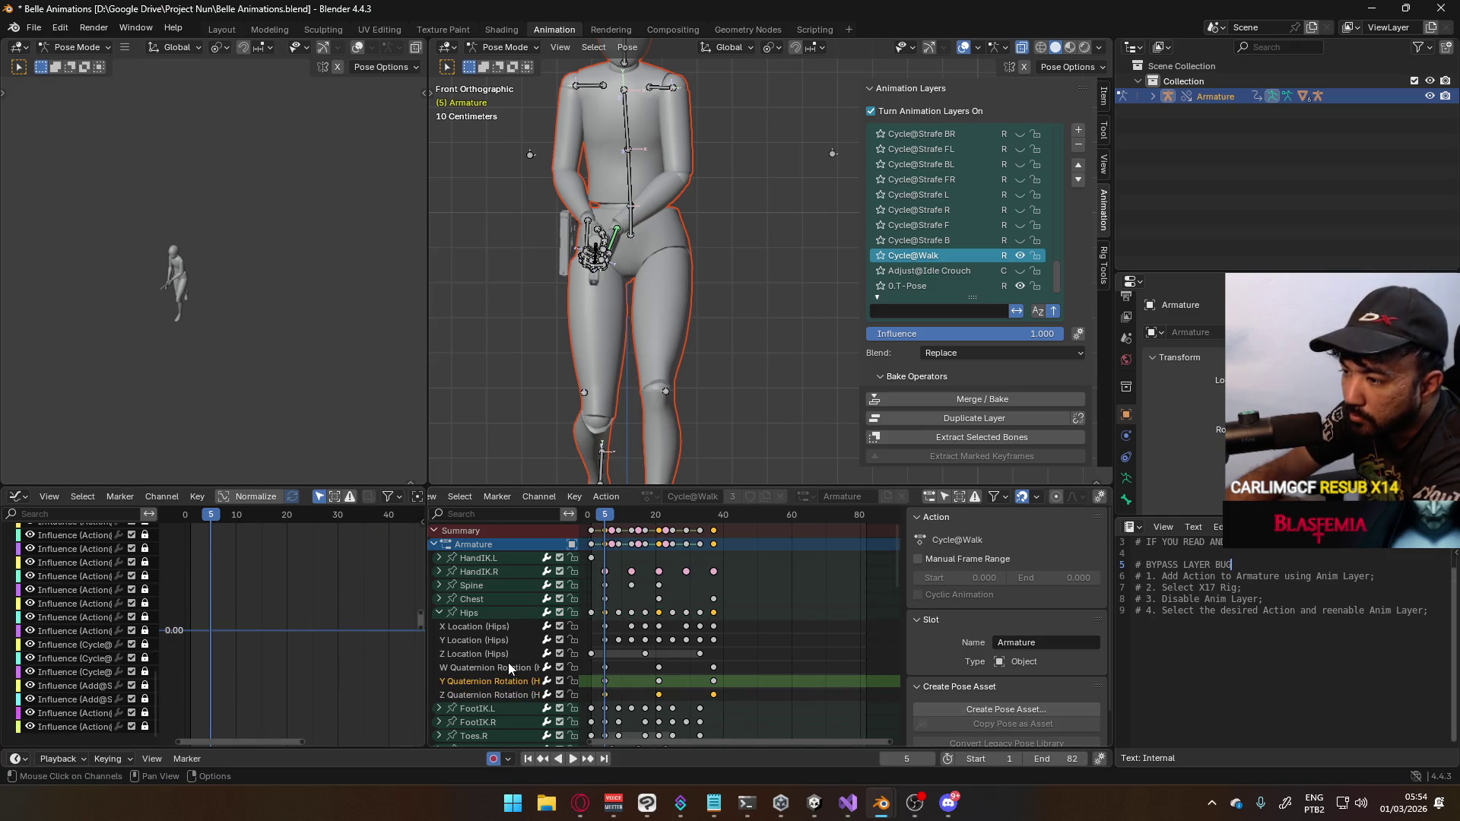
# Frame the Hips curves, play and scrub the walk to frame 39, and orbit into perspective
pyautogui.click(487, 683)
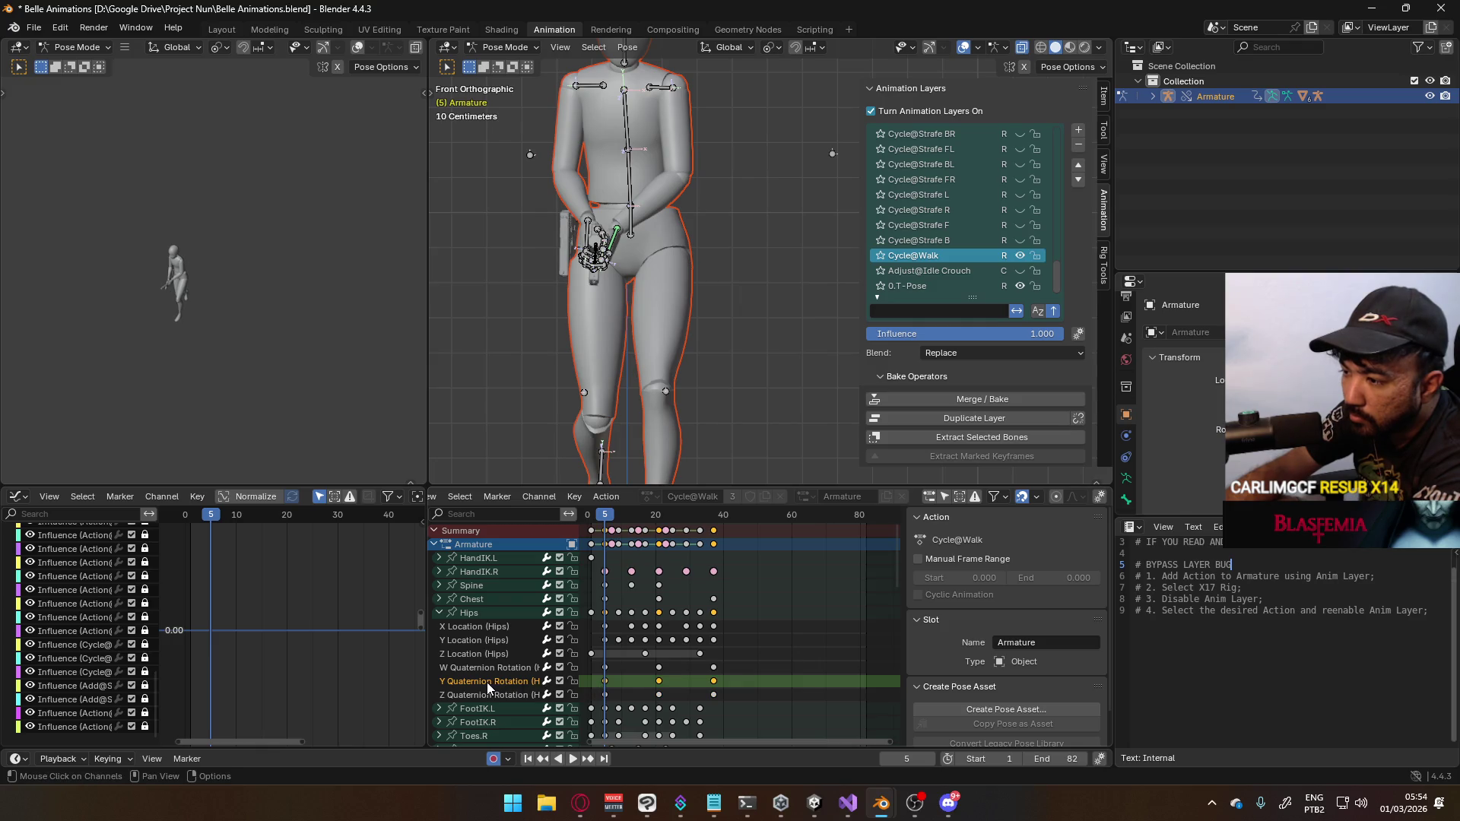
pyautogui.click(481, 614)
pyautogui.press('Home')
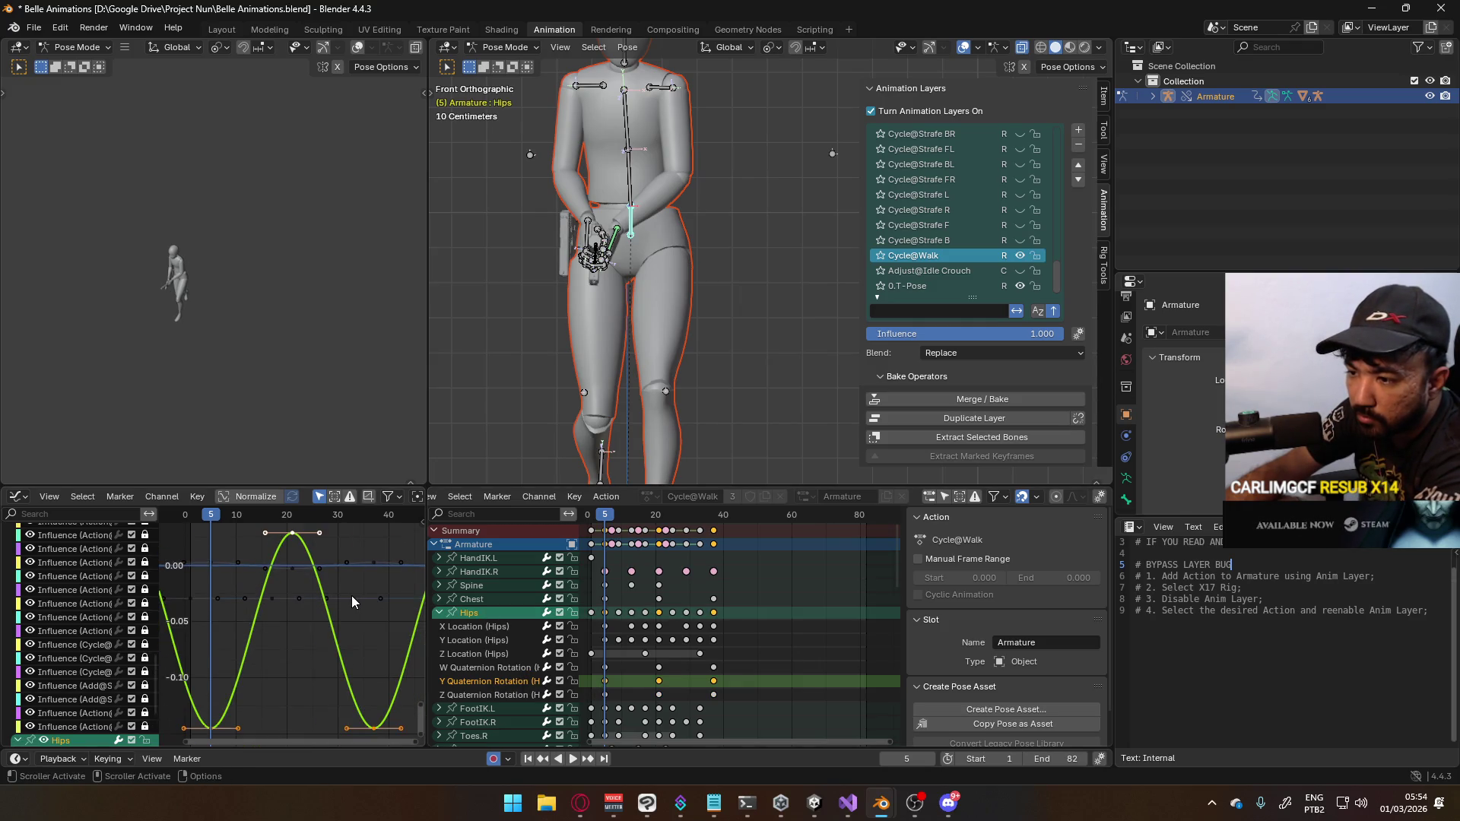
pyautogui.press('space')
pyautogui.moveTo(296, 526); pyautogui.dragTo(381, 522)
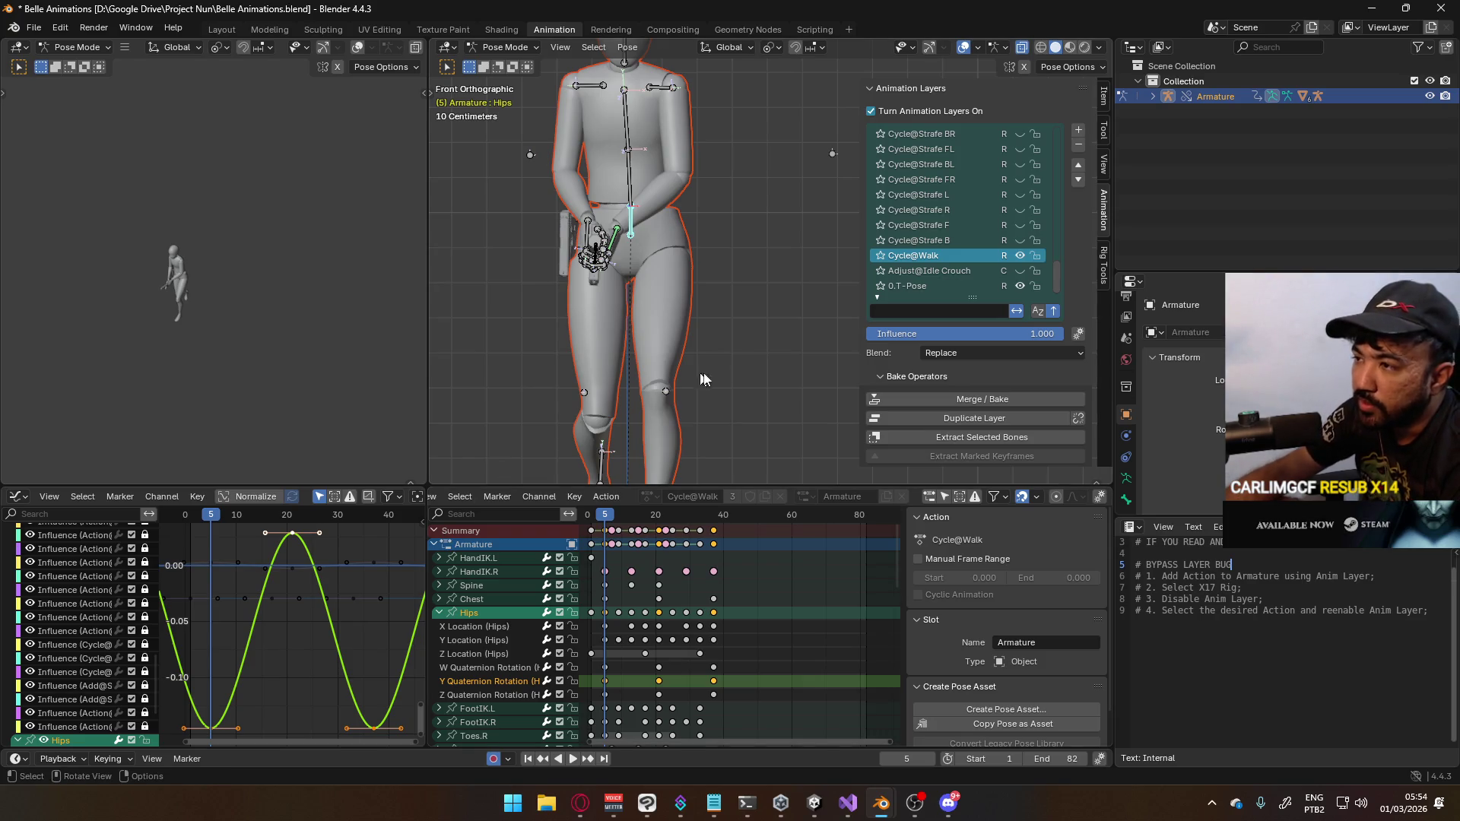
pyautogui.scroll(-1, 715, 395)
pyautogui.moveTo(714, 395)
pyautogui.mouseDown(button='middle')
pyautogui.moveTo(685, 380)
pyautogui.moveTo(549, 400)
pyautogui.moveTo(286, 591)
pyautogui.mouseUp(button='middle')
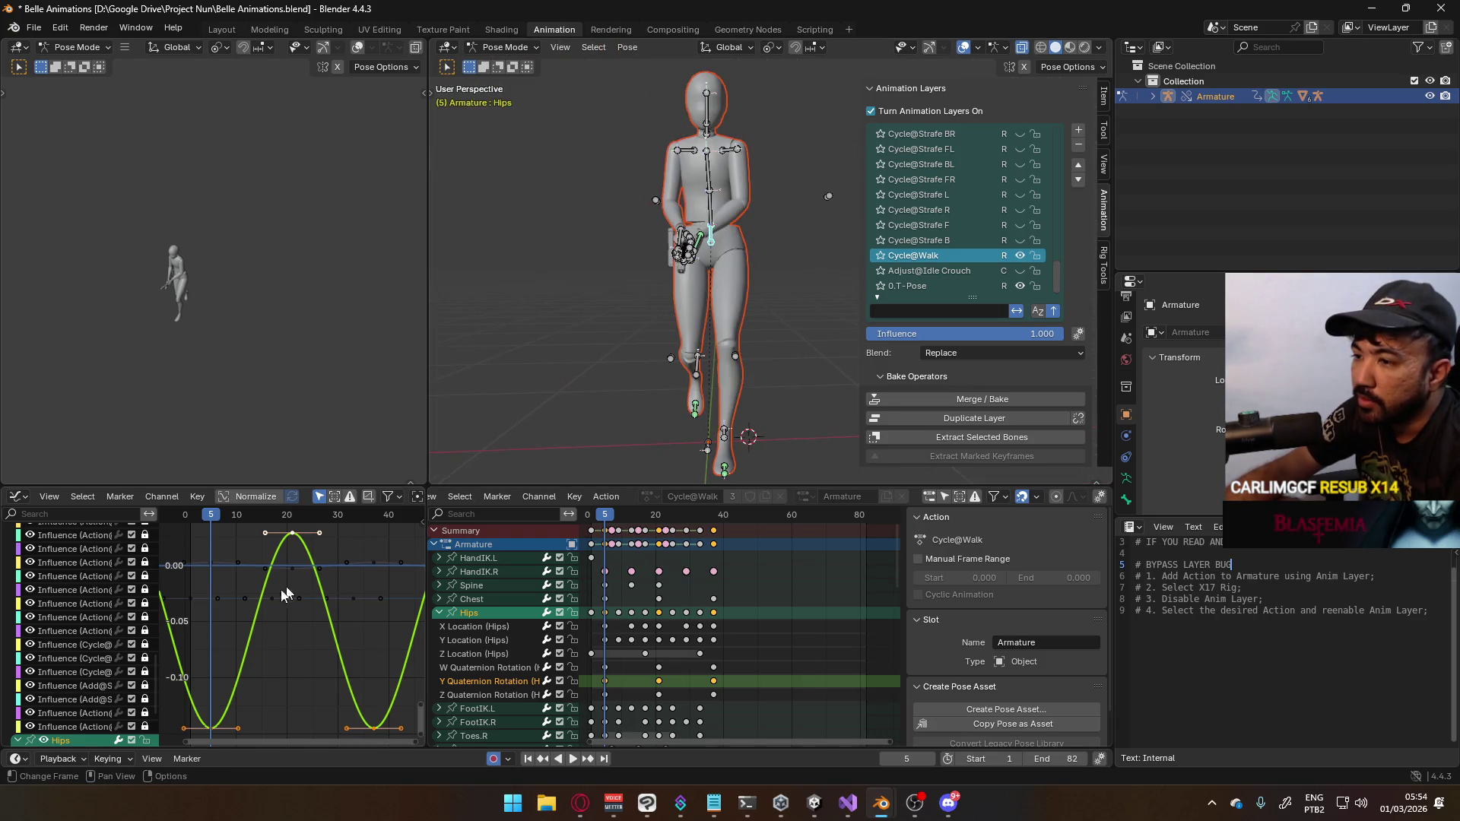
# Try a value-only move of the hips keys, cancel it, and expand the Chest channels instead of Hips
pyautogui.press('g')
pyautogui.press('y')
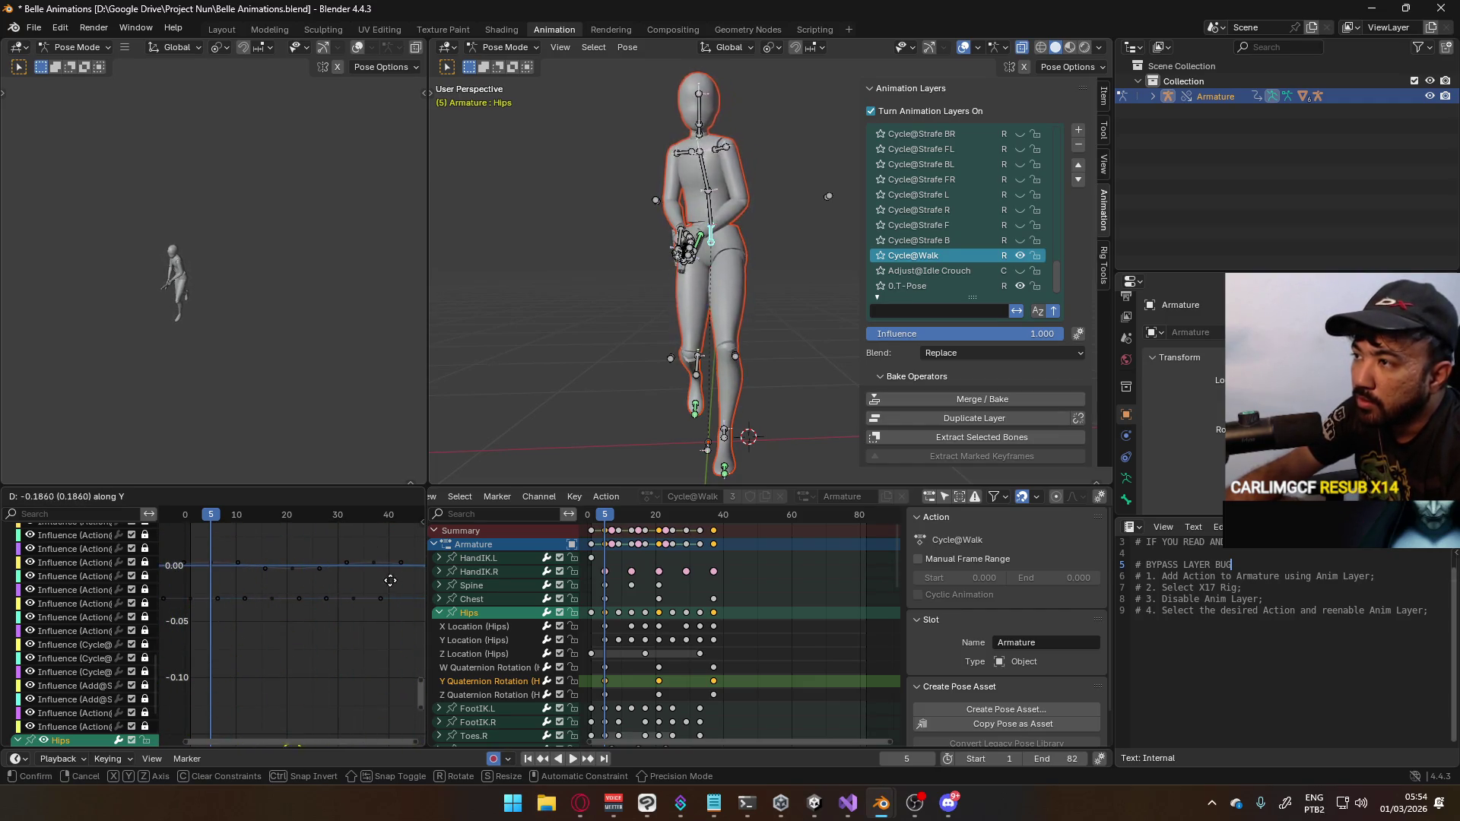
pyautogui.press('Escape')
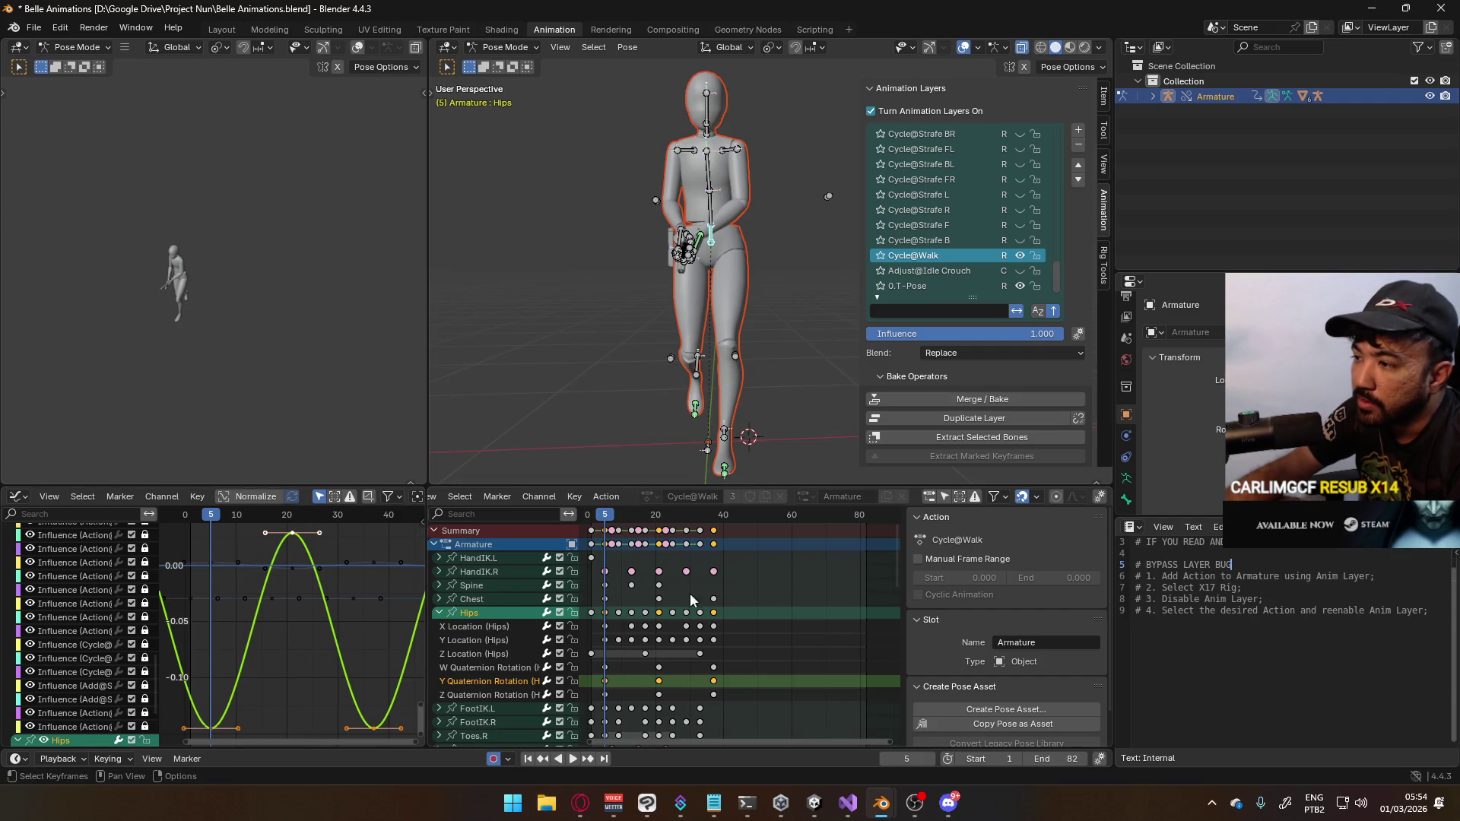
pyautogui.click(438, 612)
pyautogui.click(439, 600)
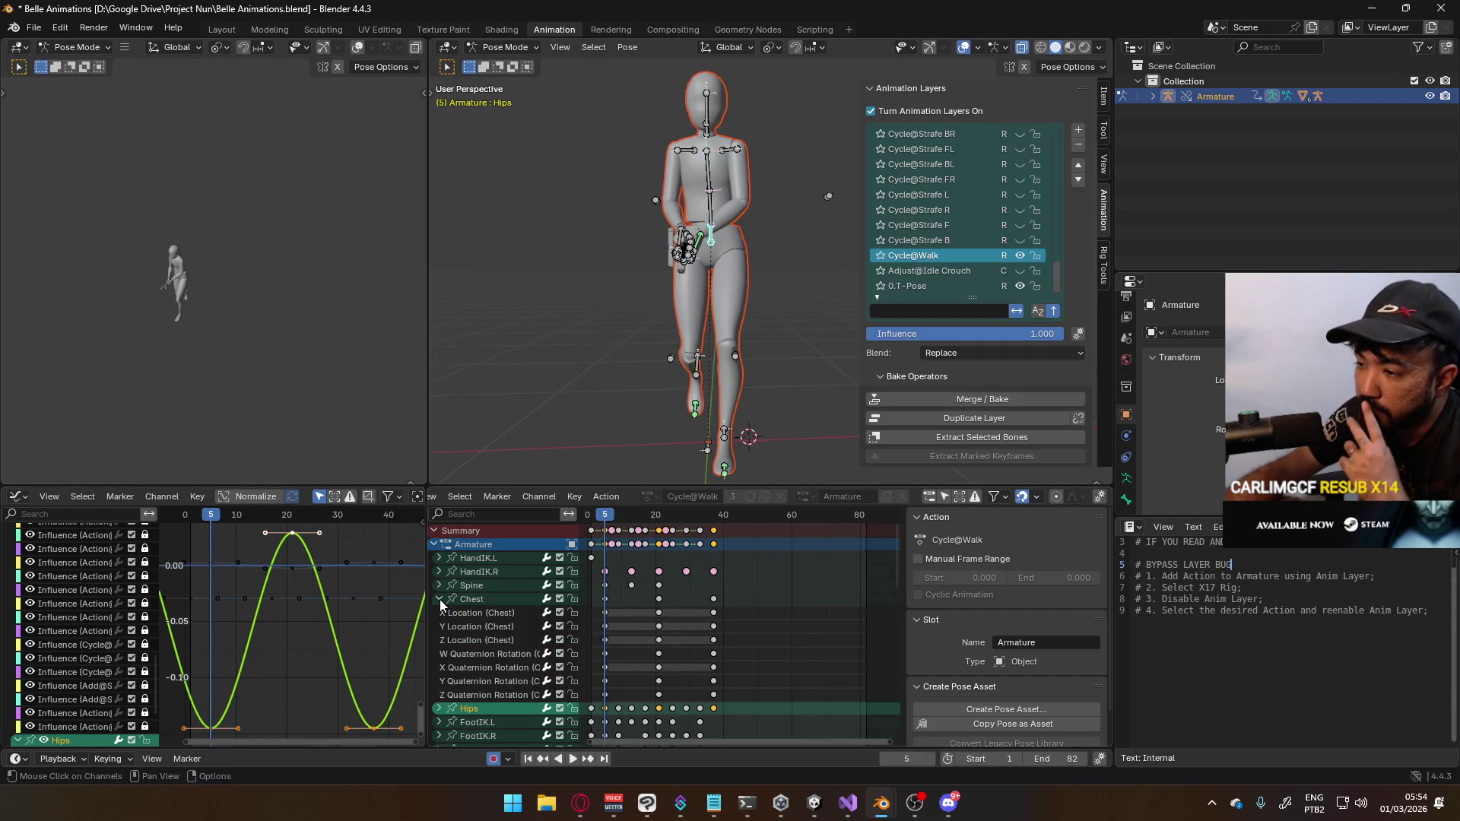
# Shift the Chest rotation keys 1 frame later and about 0.016 higher, then collapse Chest
pyautogui.click(498, 666)
pyautogui.click(491, 681)
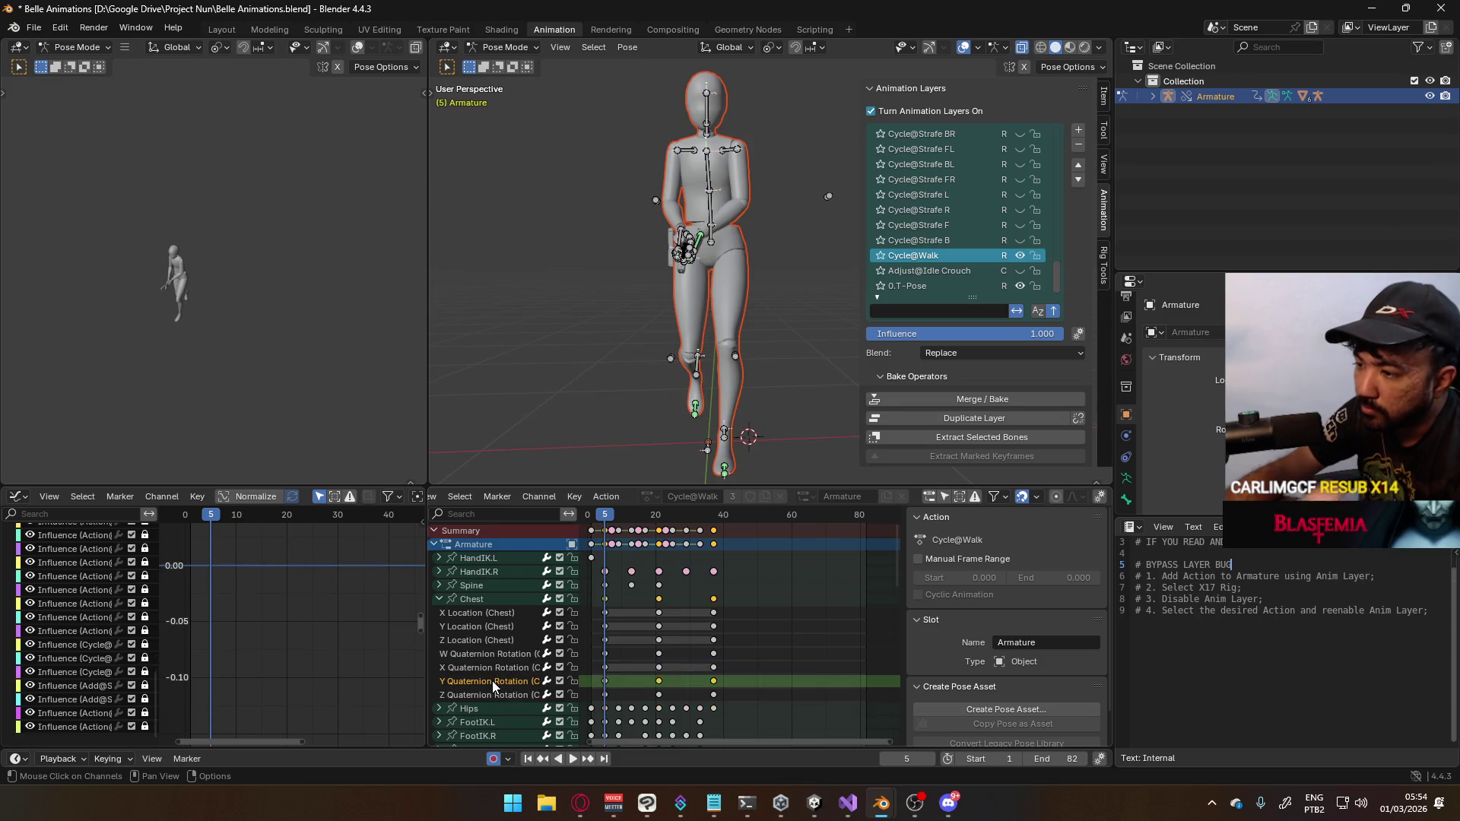
pyautogui.click(481, 601)
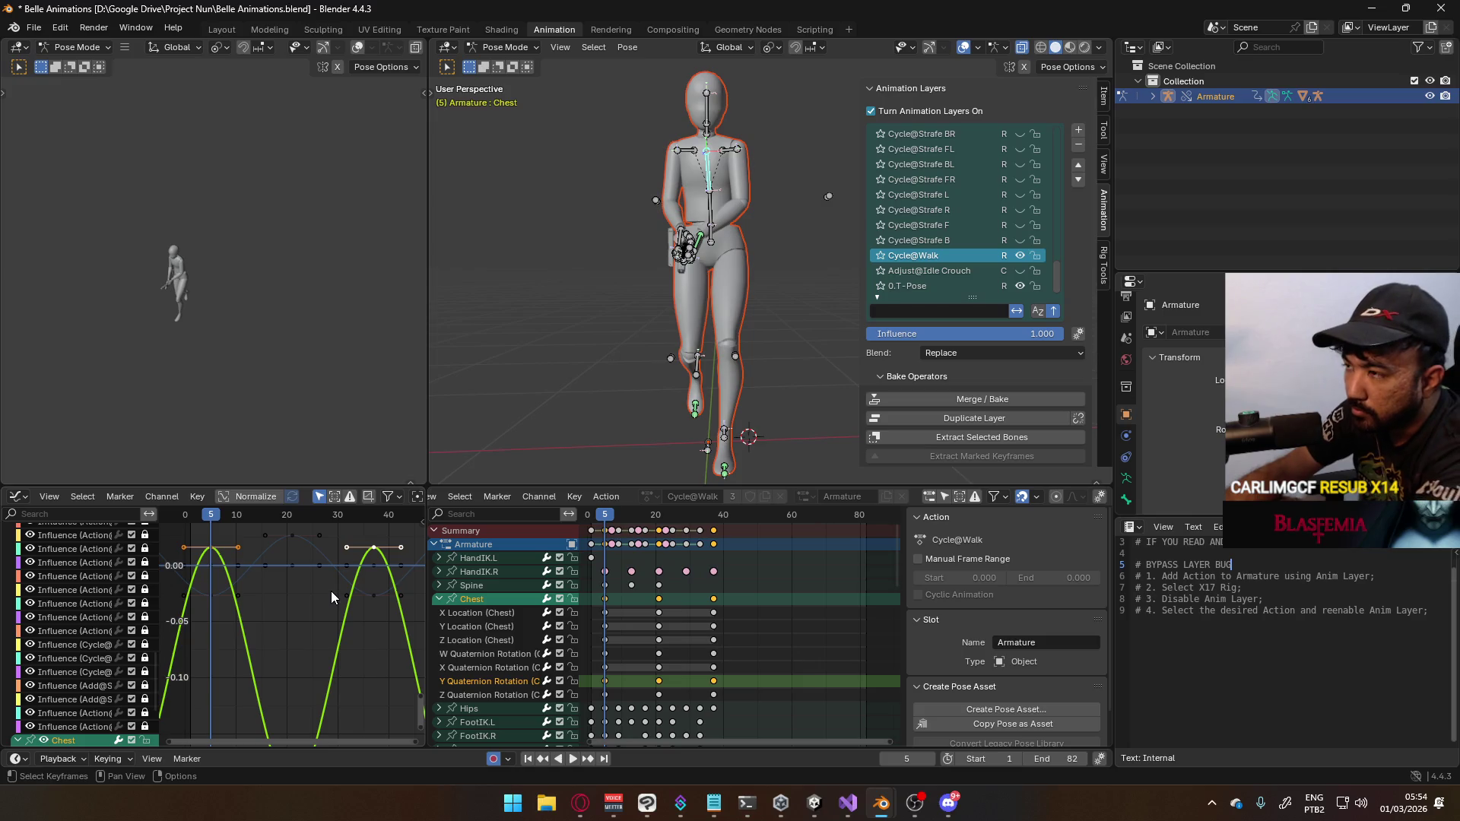
pyautogui.scroll(-3, 337, 633)
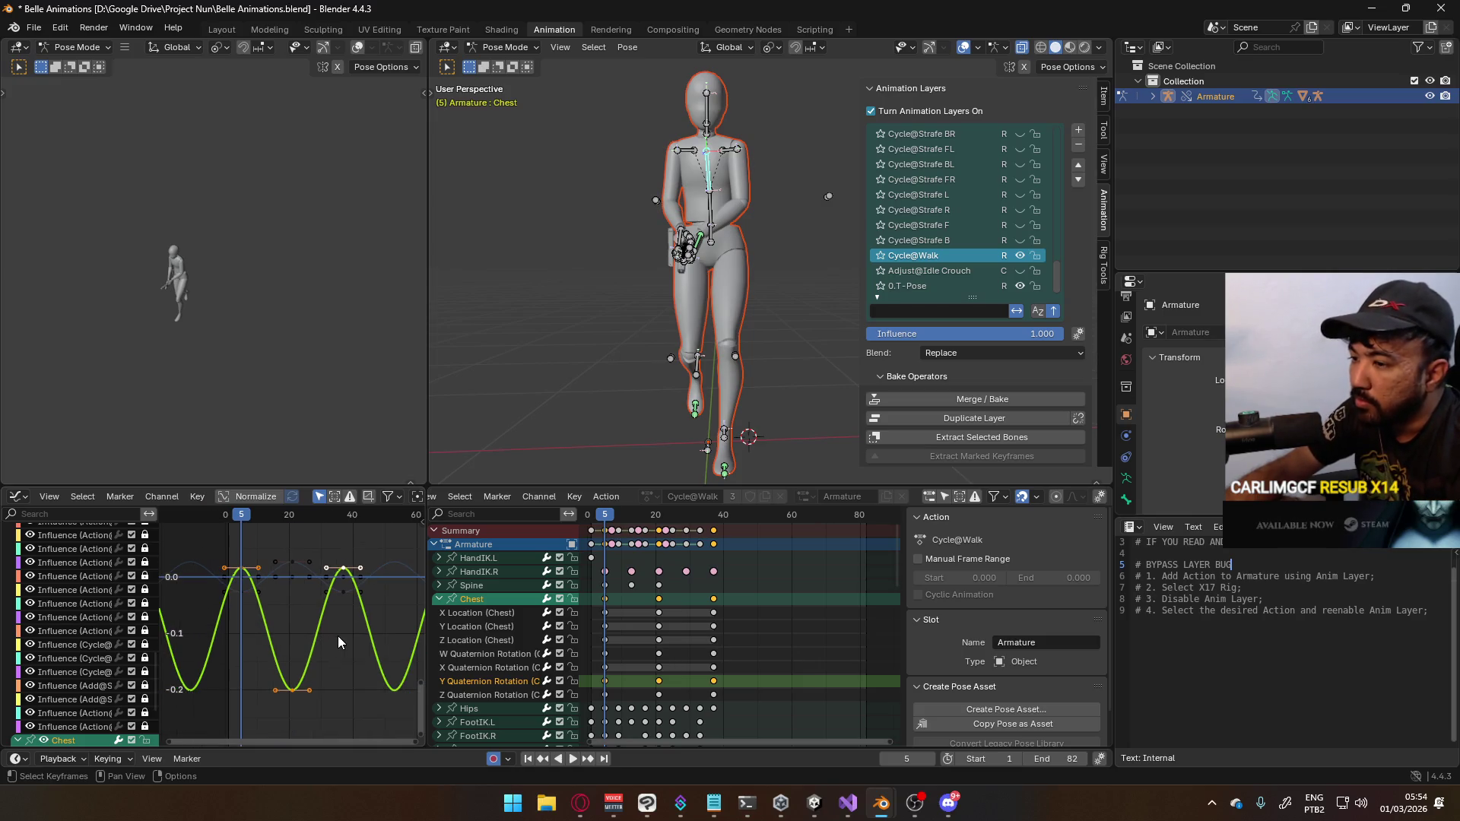
pyautogui.press('g')
pyautogui.press('Escape')
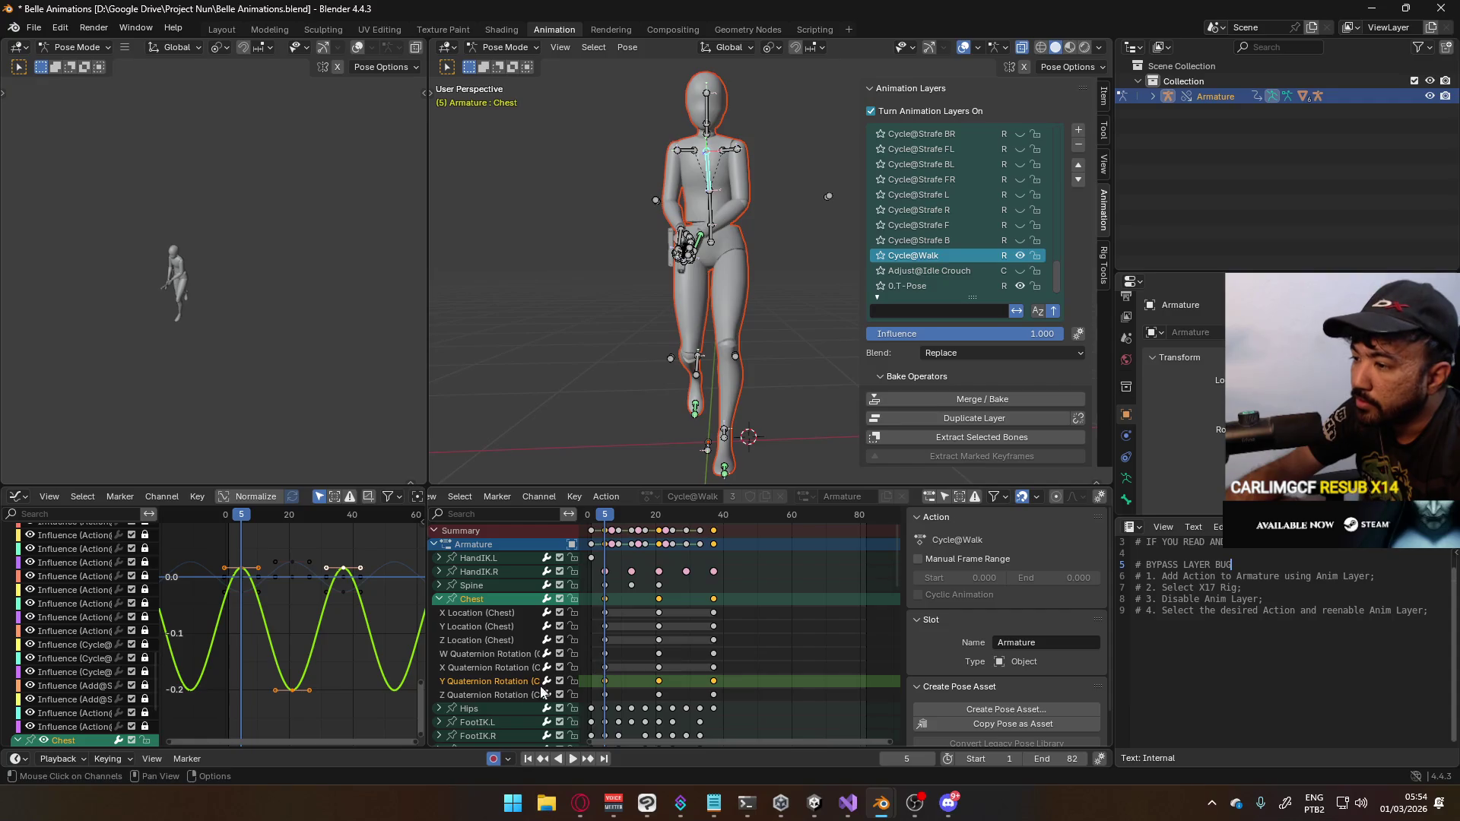
pyautogui.click(518, 696)
pyautogui.click(484, 605)
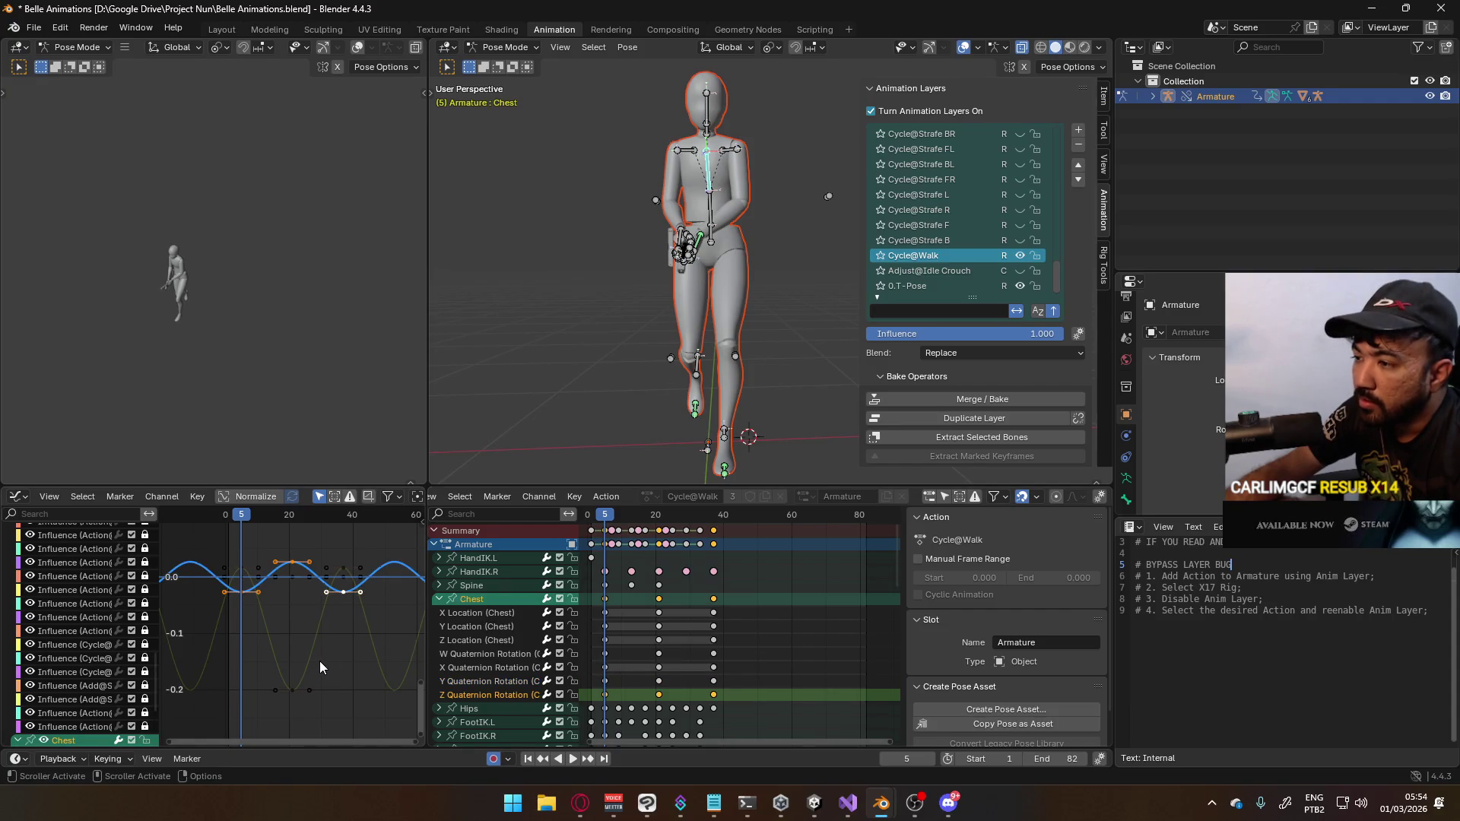
pyautogui.press('g')
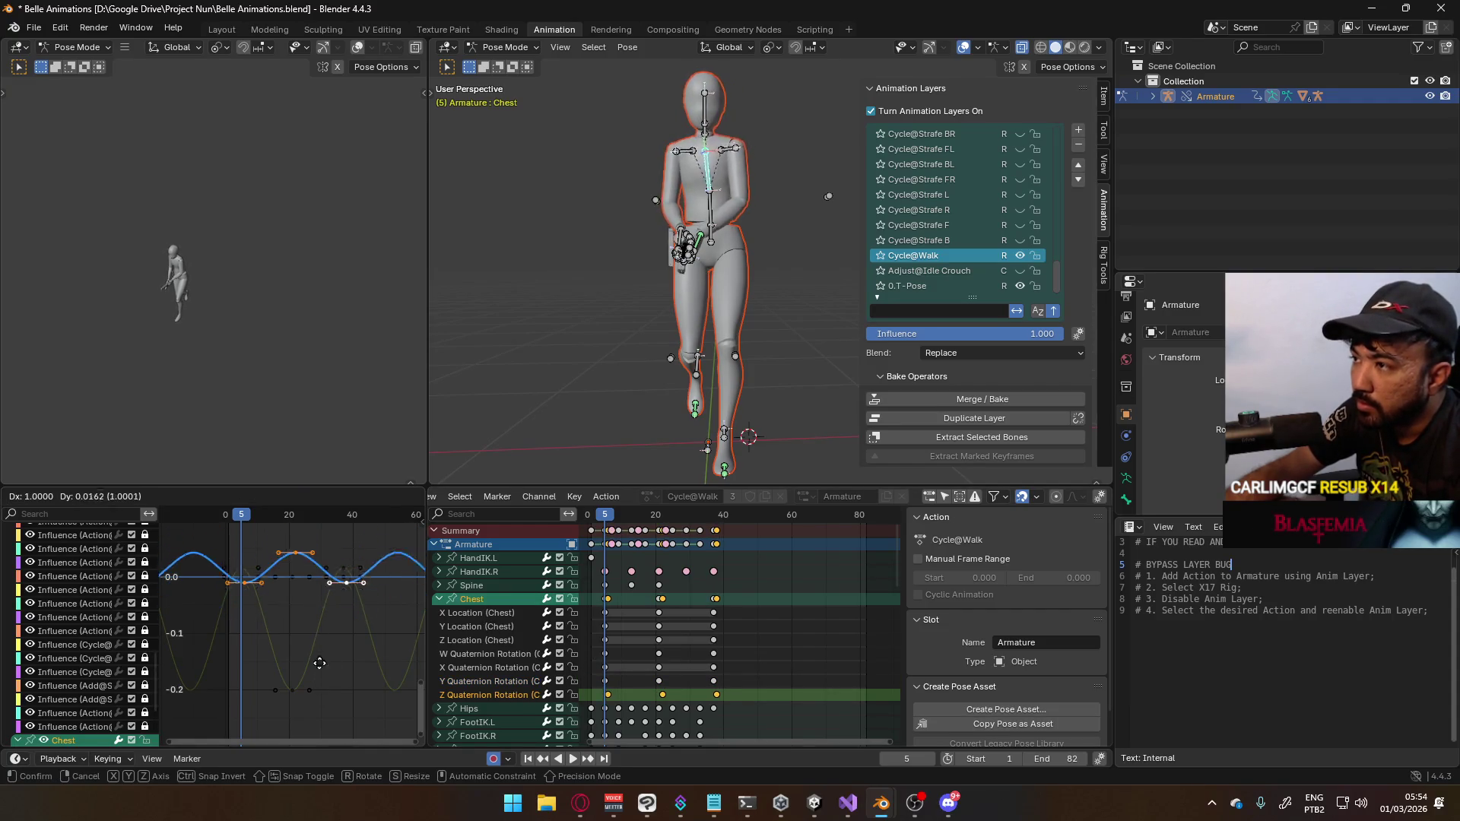
pyautogui.click(365, 638)
pyautogui.click(440, 598)
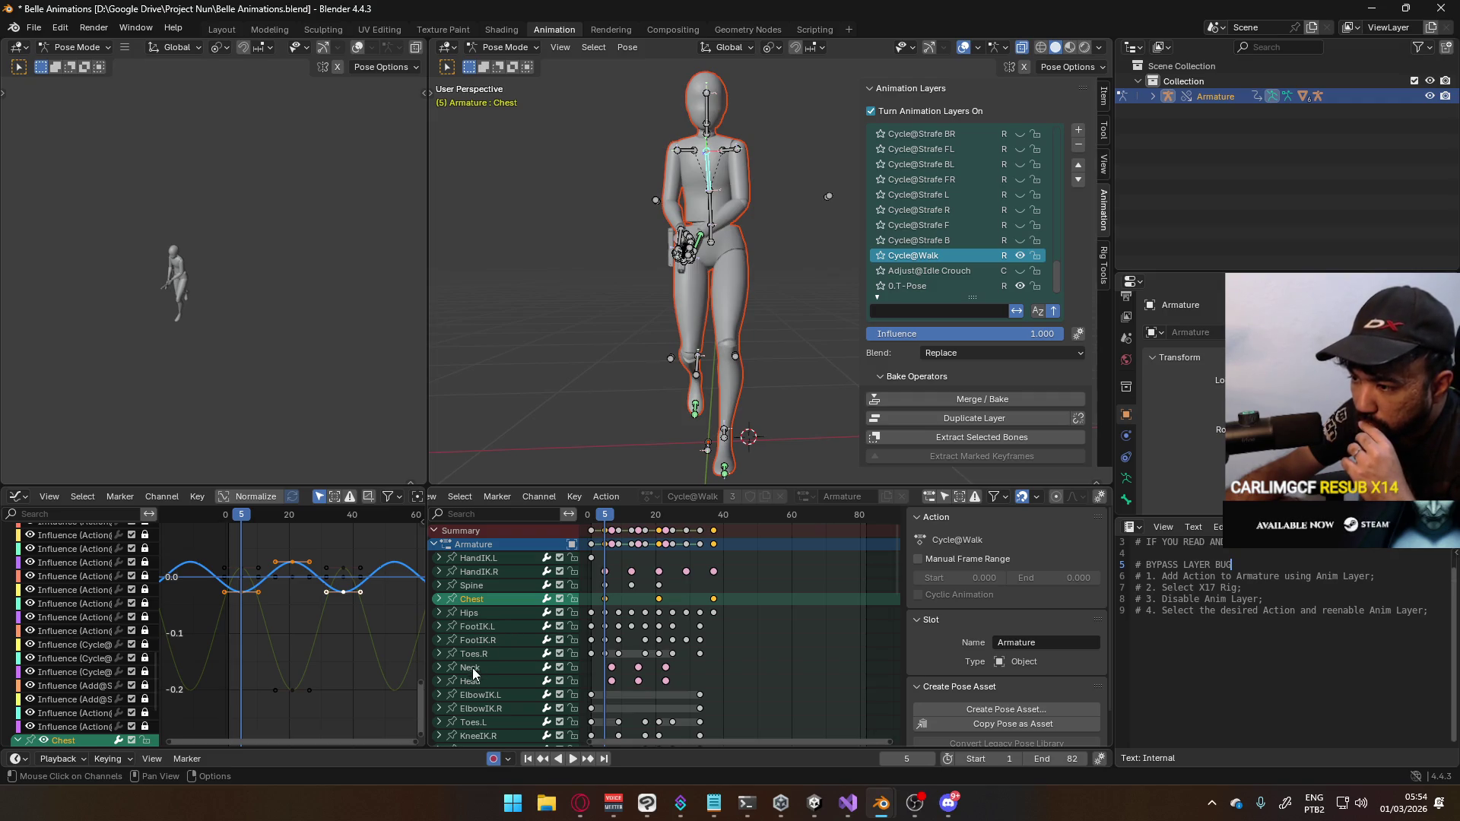
pyautogui.click(439, 667)
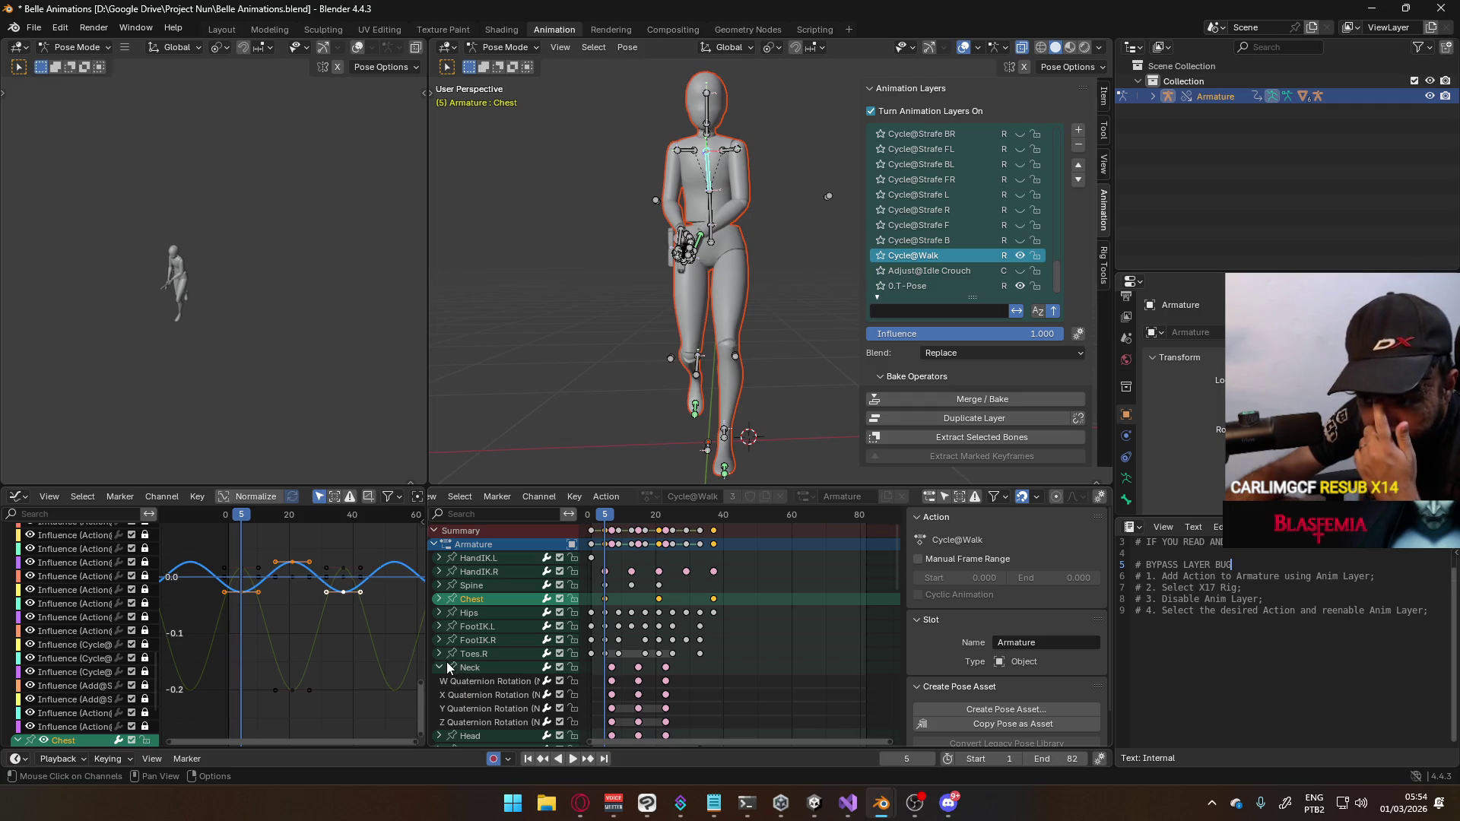
pyautogui.click(440, 667)
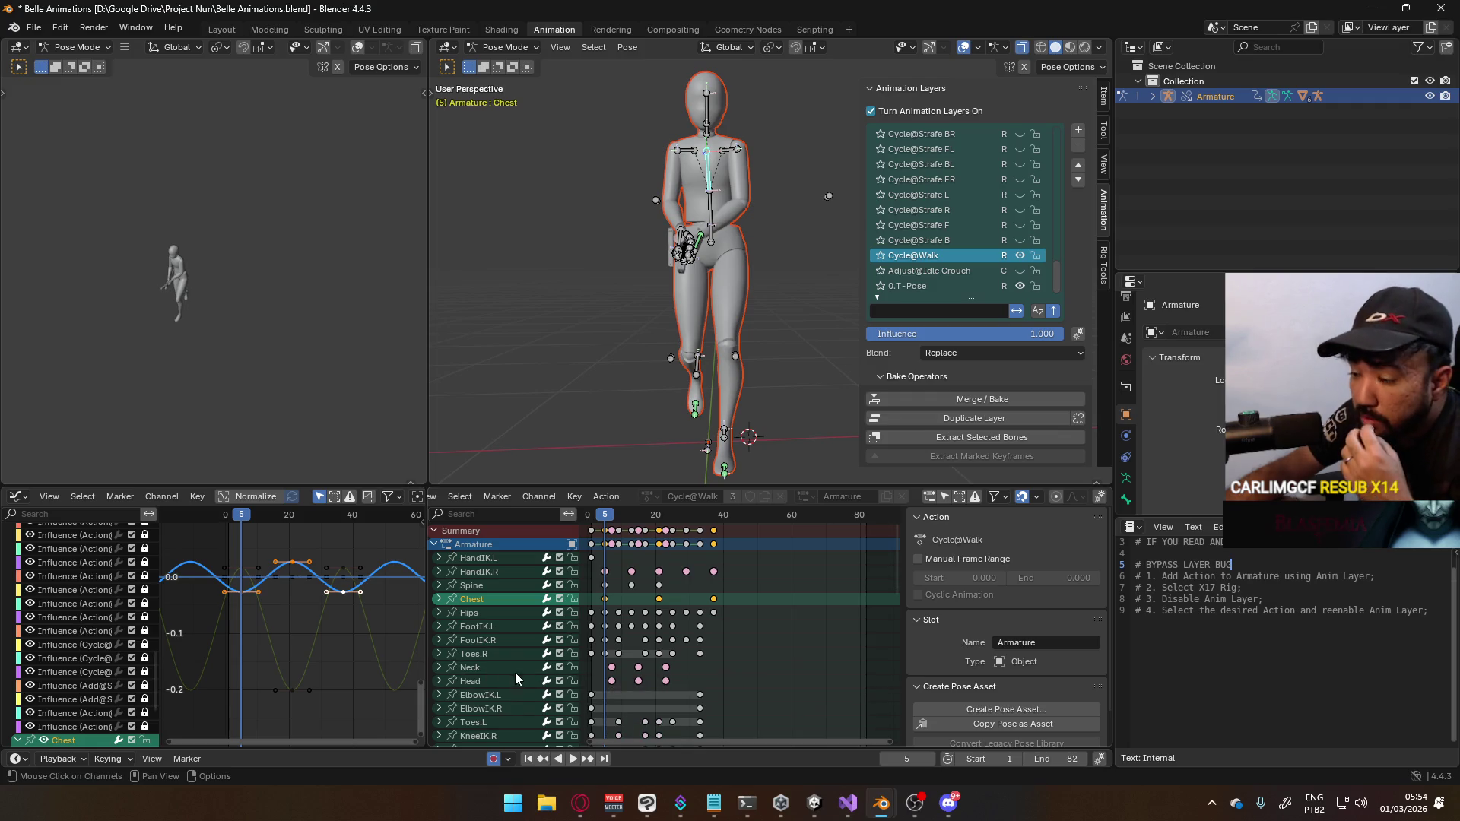
pyautogui.scroll(-2, 529, 667)
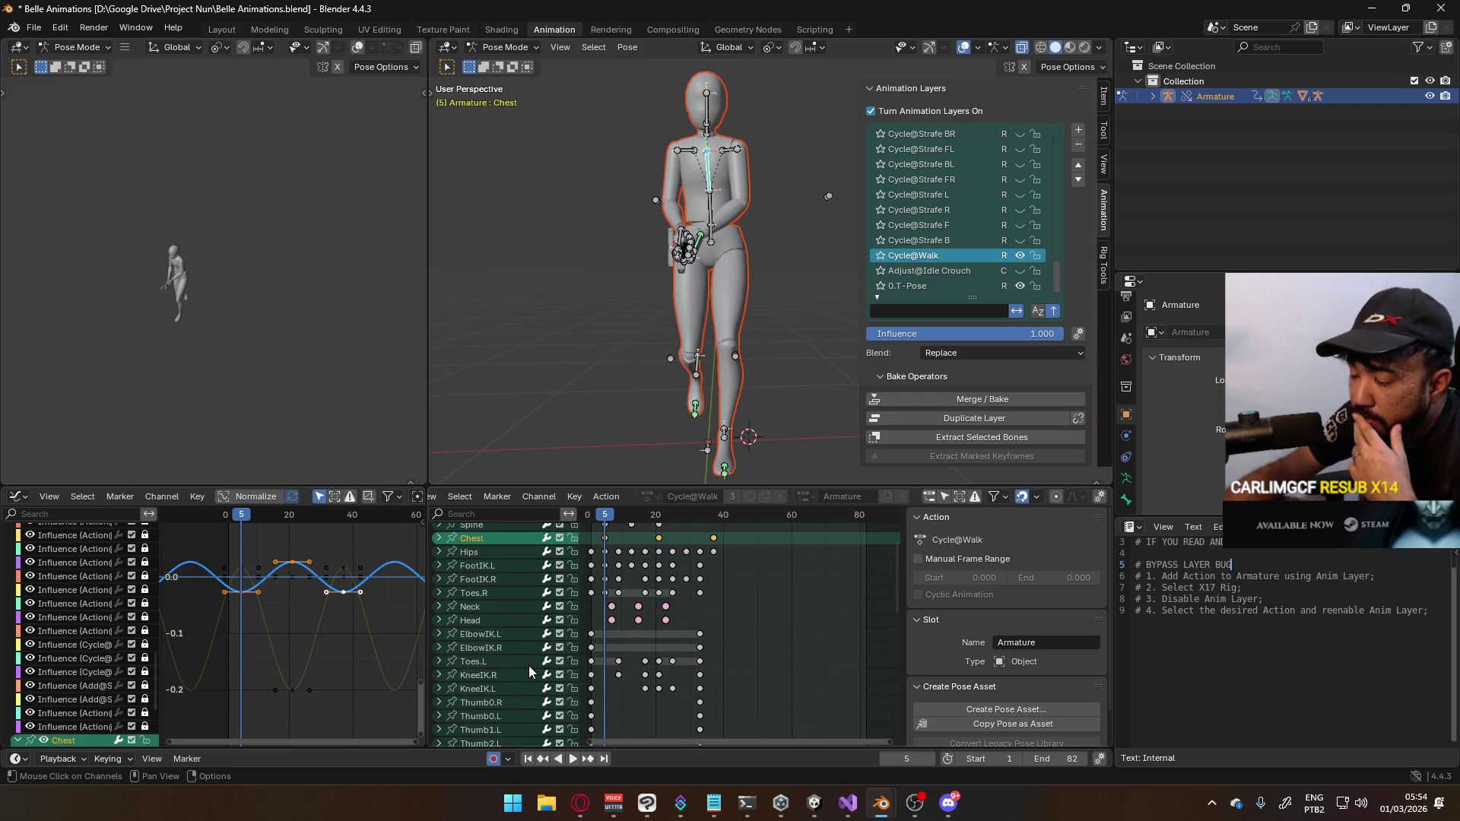
pyautogui.scroll(-10, 530, 668)
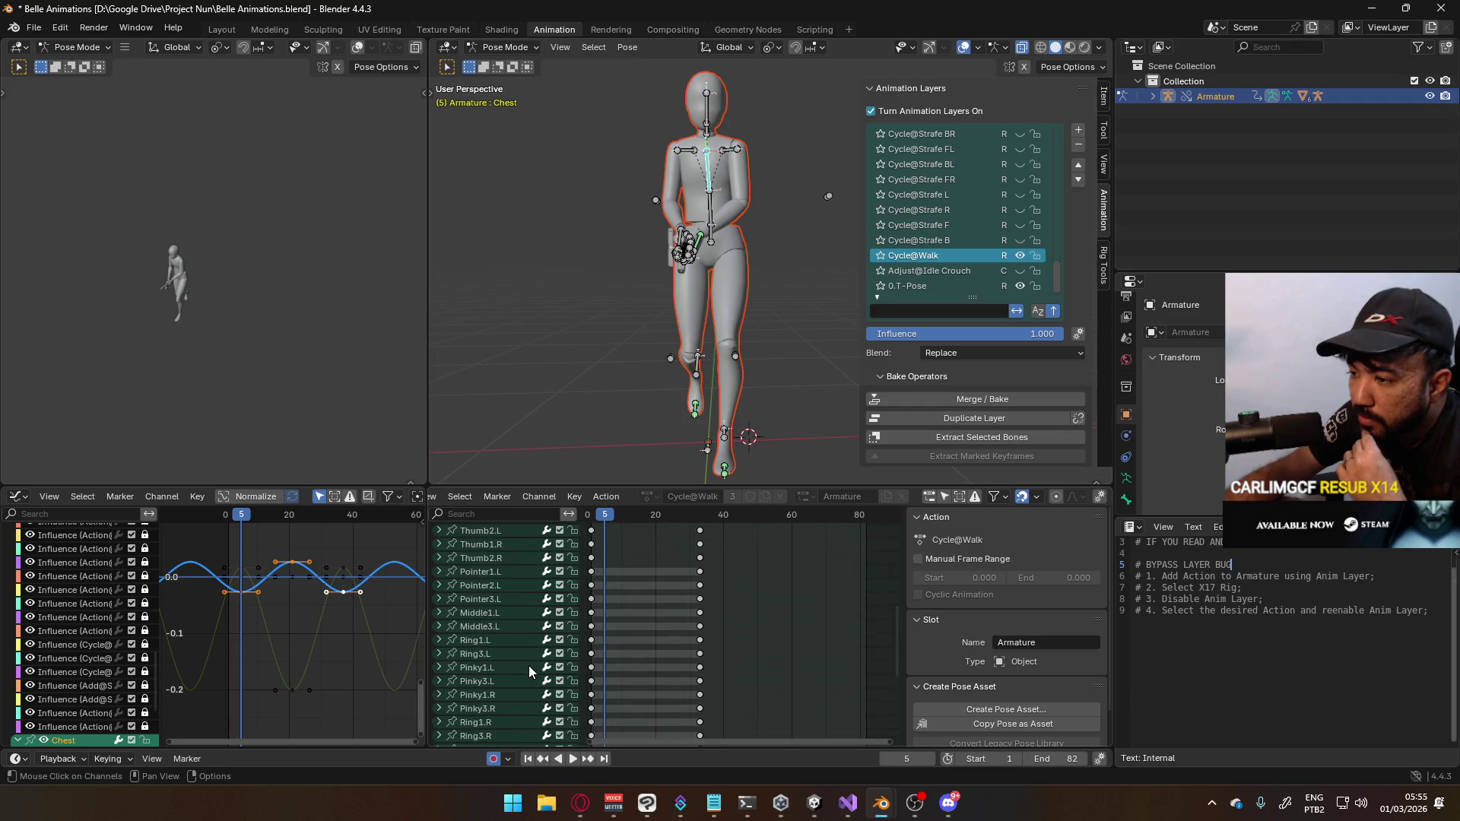
pyautogui.scroll(-4, 529, 672)
pyautogui.scroll(12, 529, 669)
pyautogui.scroll(-12, 530, 669)
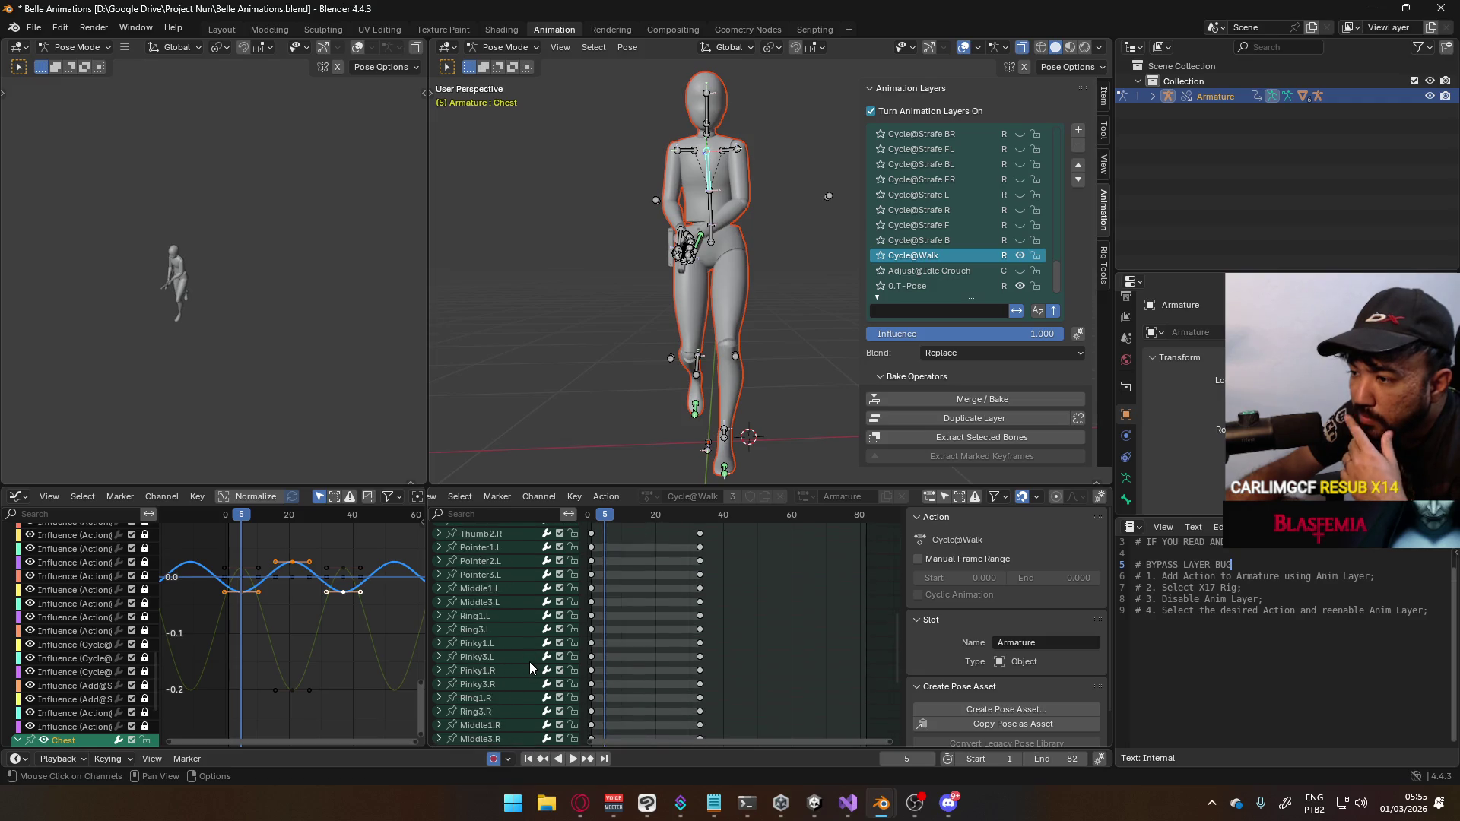
pyautogui.click(496, 707)
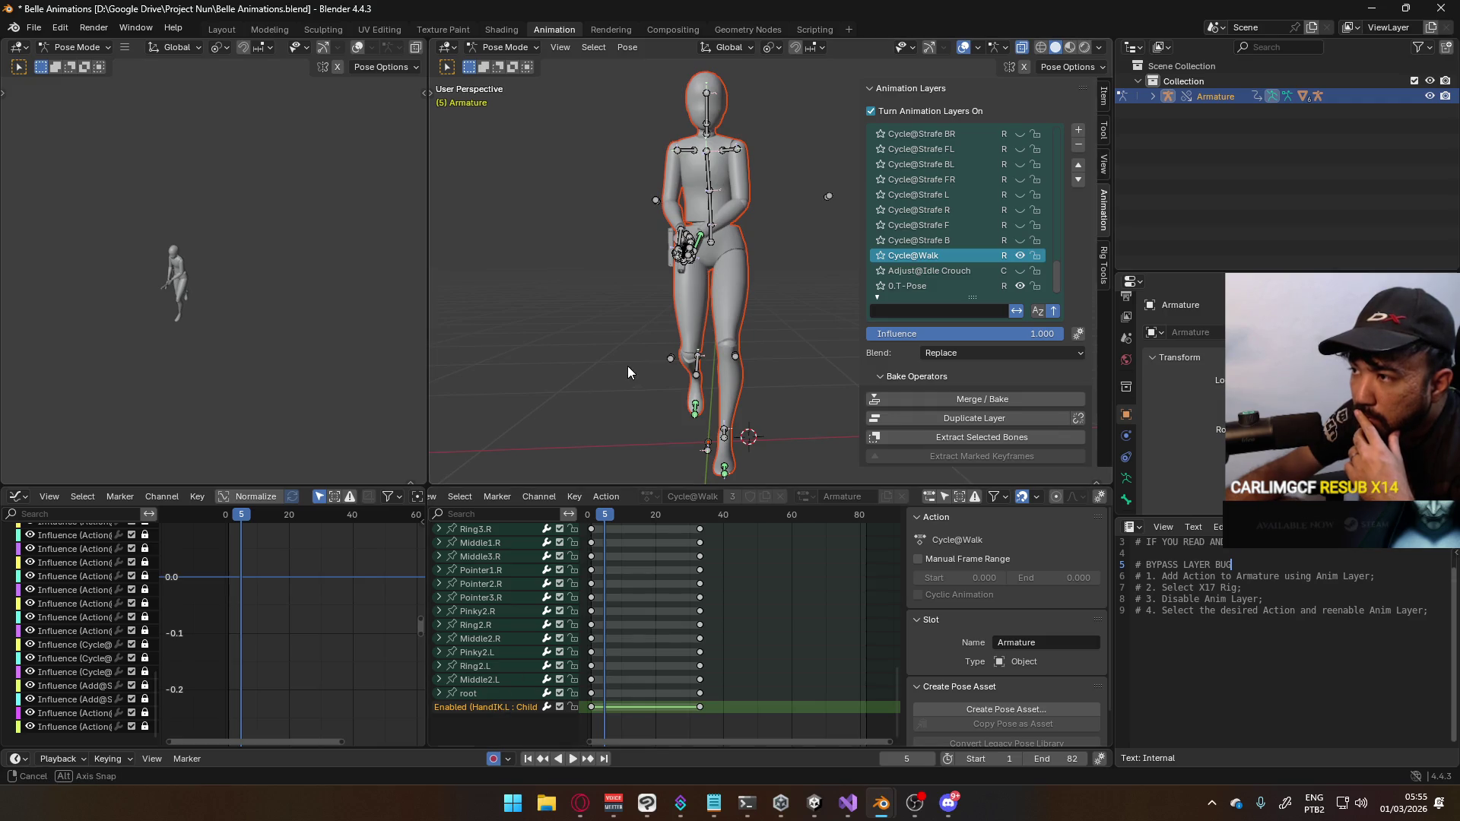
pyautogui.scroll(5, 655, 389)
# Switch to Object Mode and select the X17 Rig gun
pyautogui.click(506, 47)
pyautogui.click(517, 61)
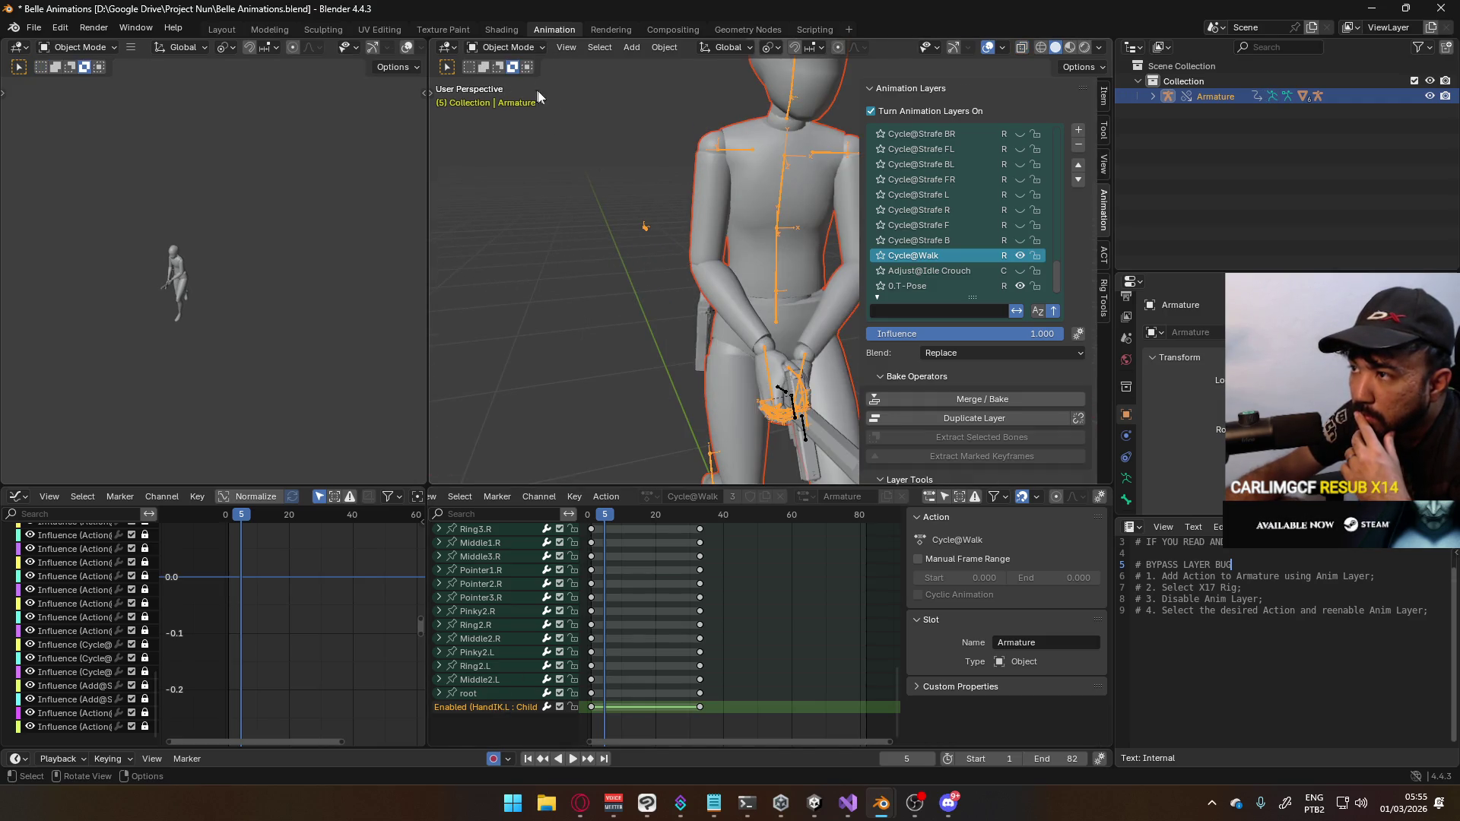
pyautogui.click(786, 389)
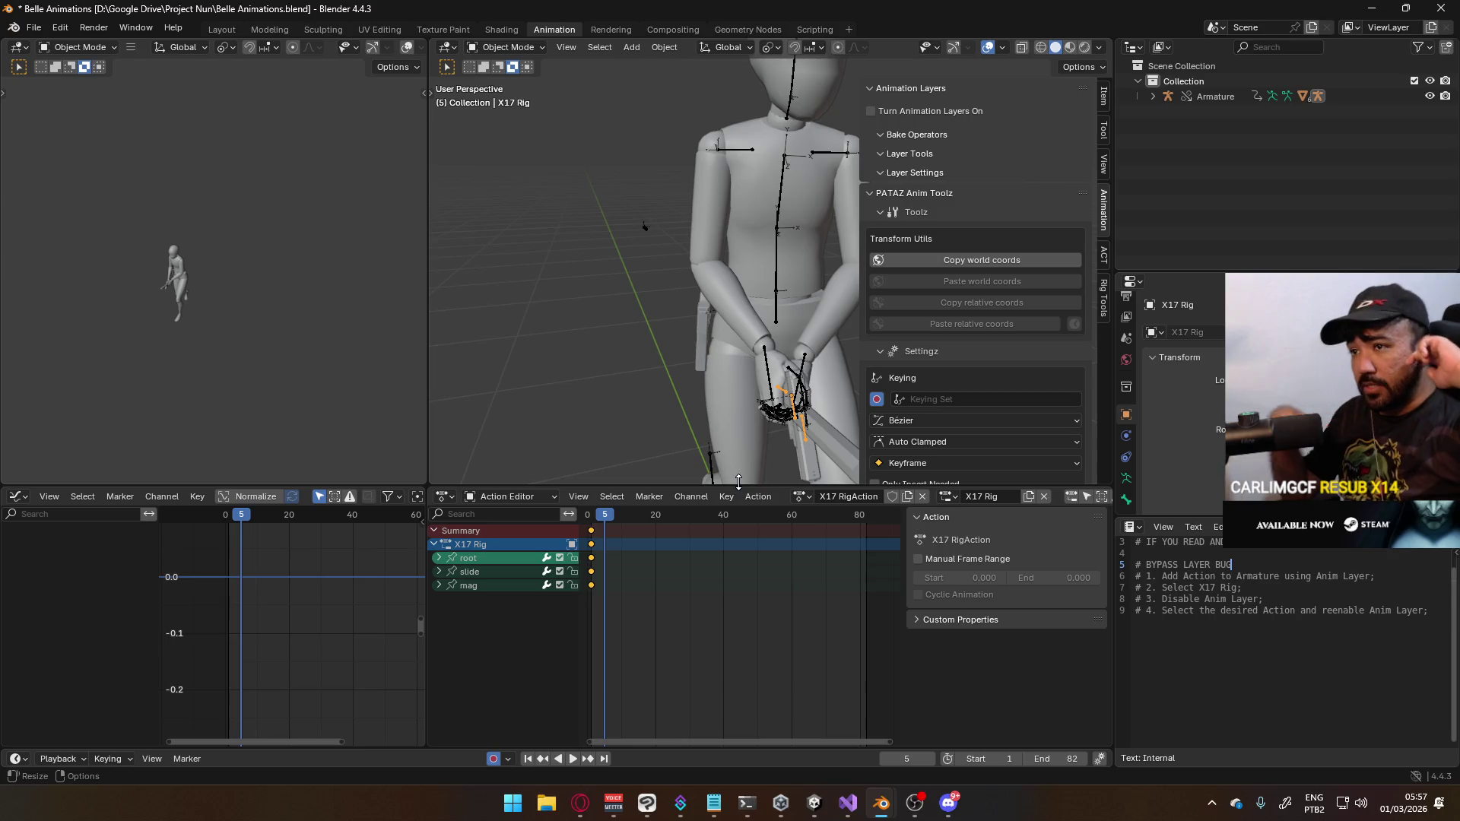
# Switch to the Player Model Generic window and play the animation around frames 6-7
pyautogui.moveTo(881, 803)
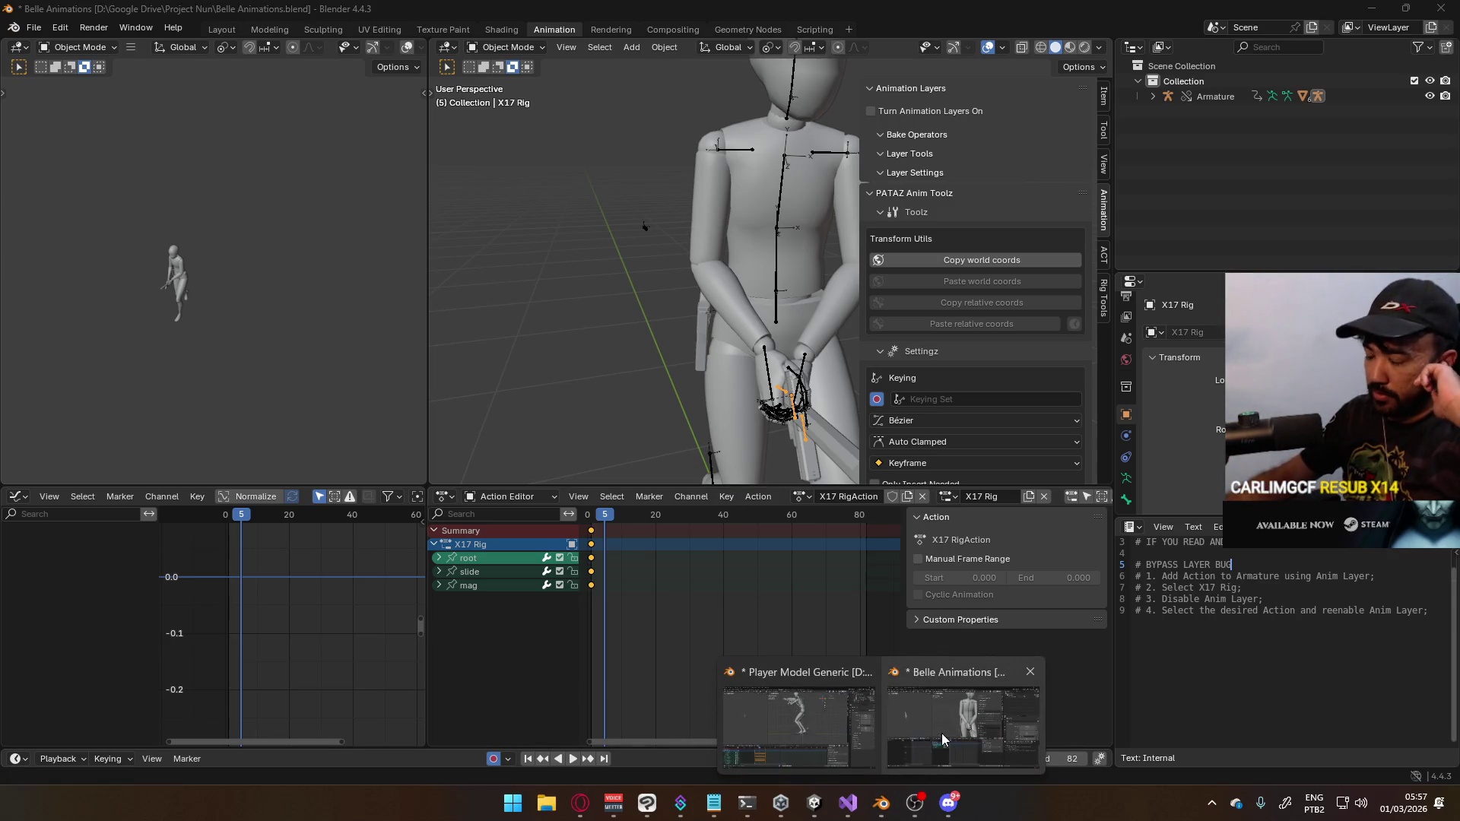
pyautogui.click(833, 714)
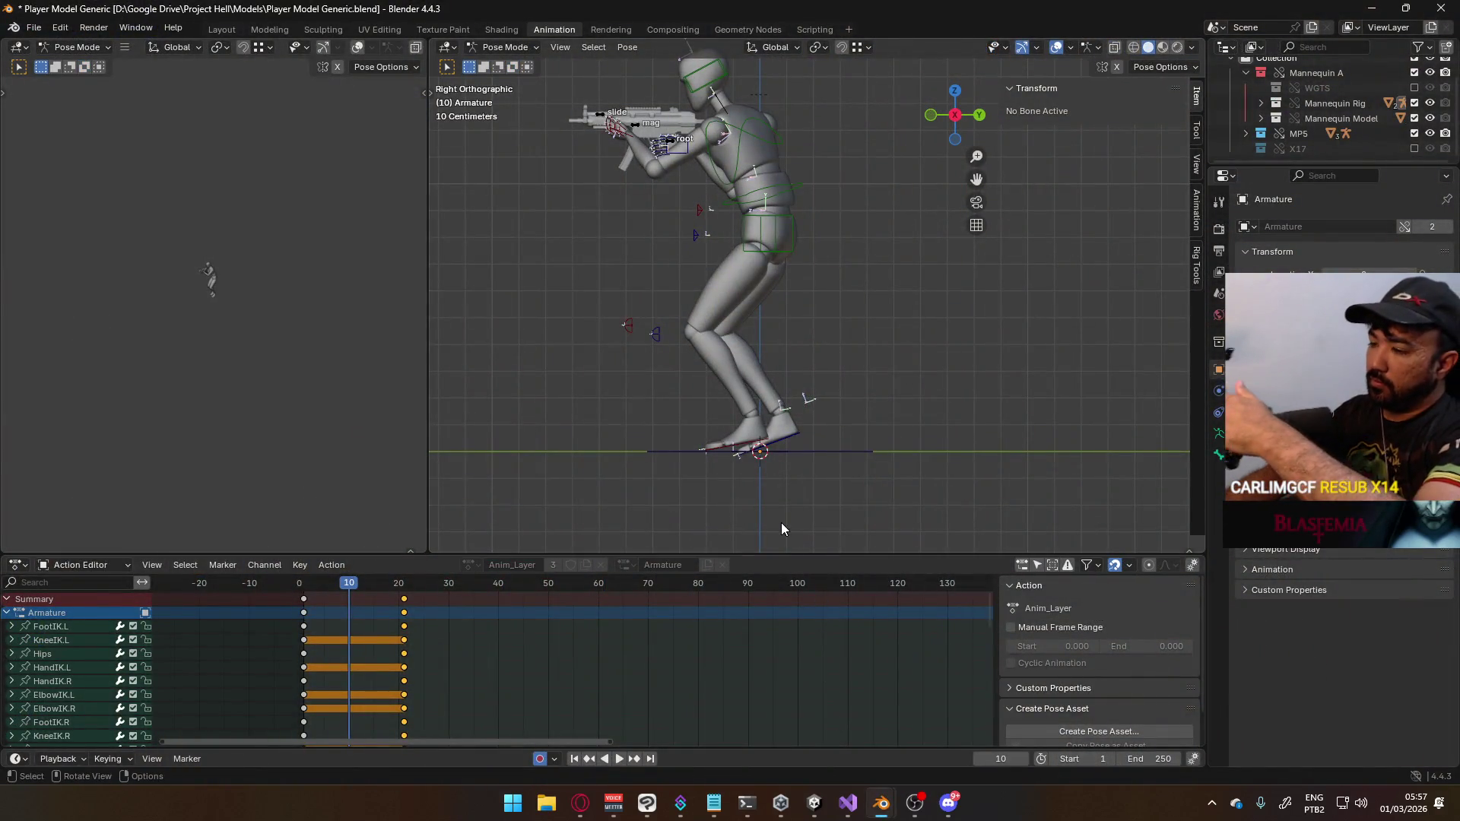
pyautogui.click(334, 585)
pyautogui.press('space')
pyautogui.moveTo(334, 586); pyautogui.dragTo(327, 586)
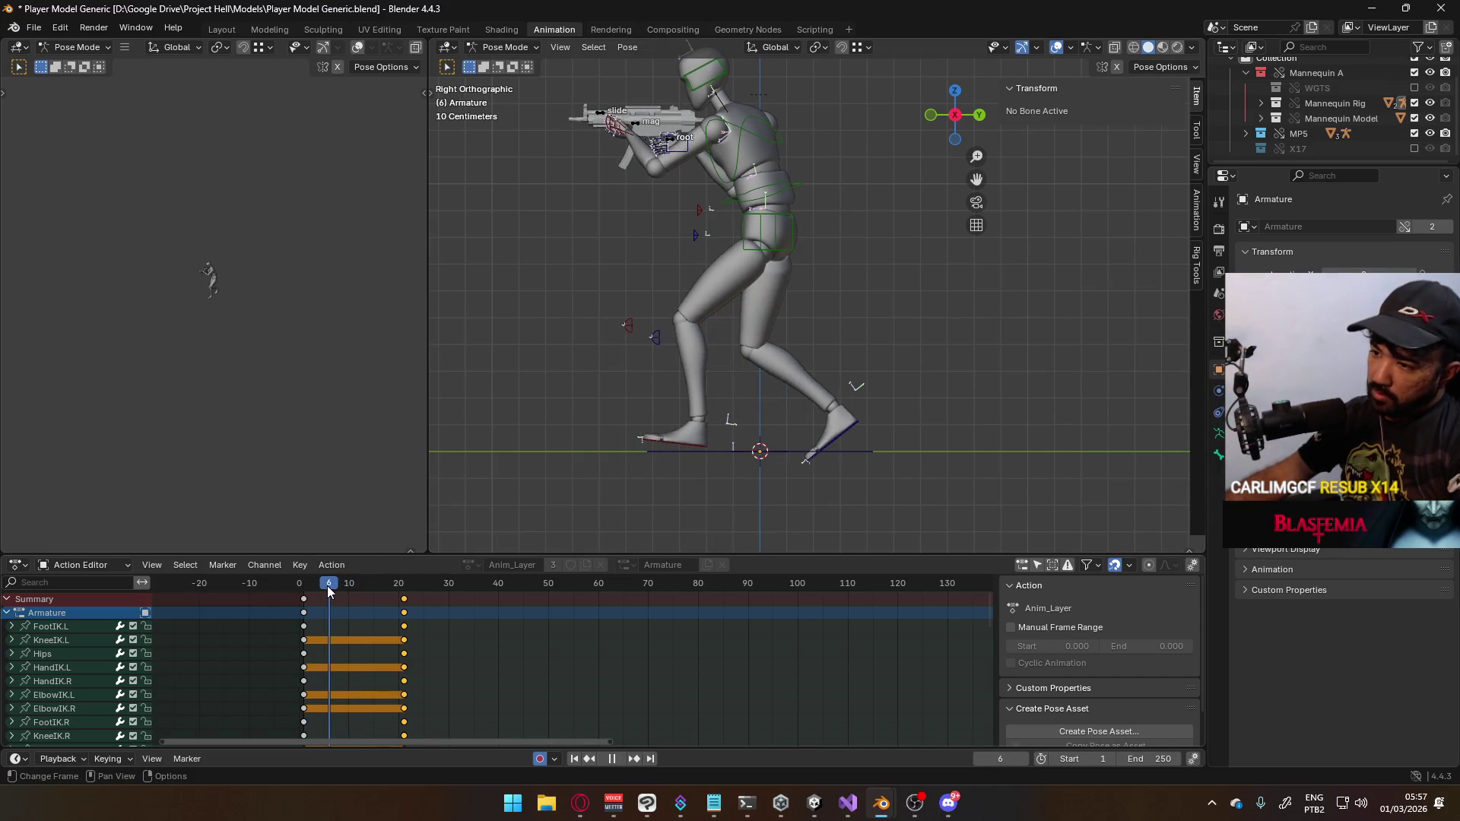
pyautogui.press('space')
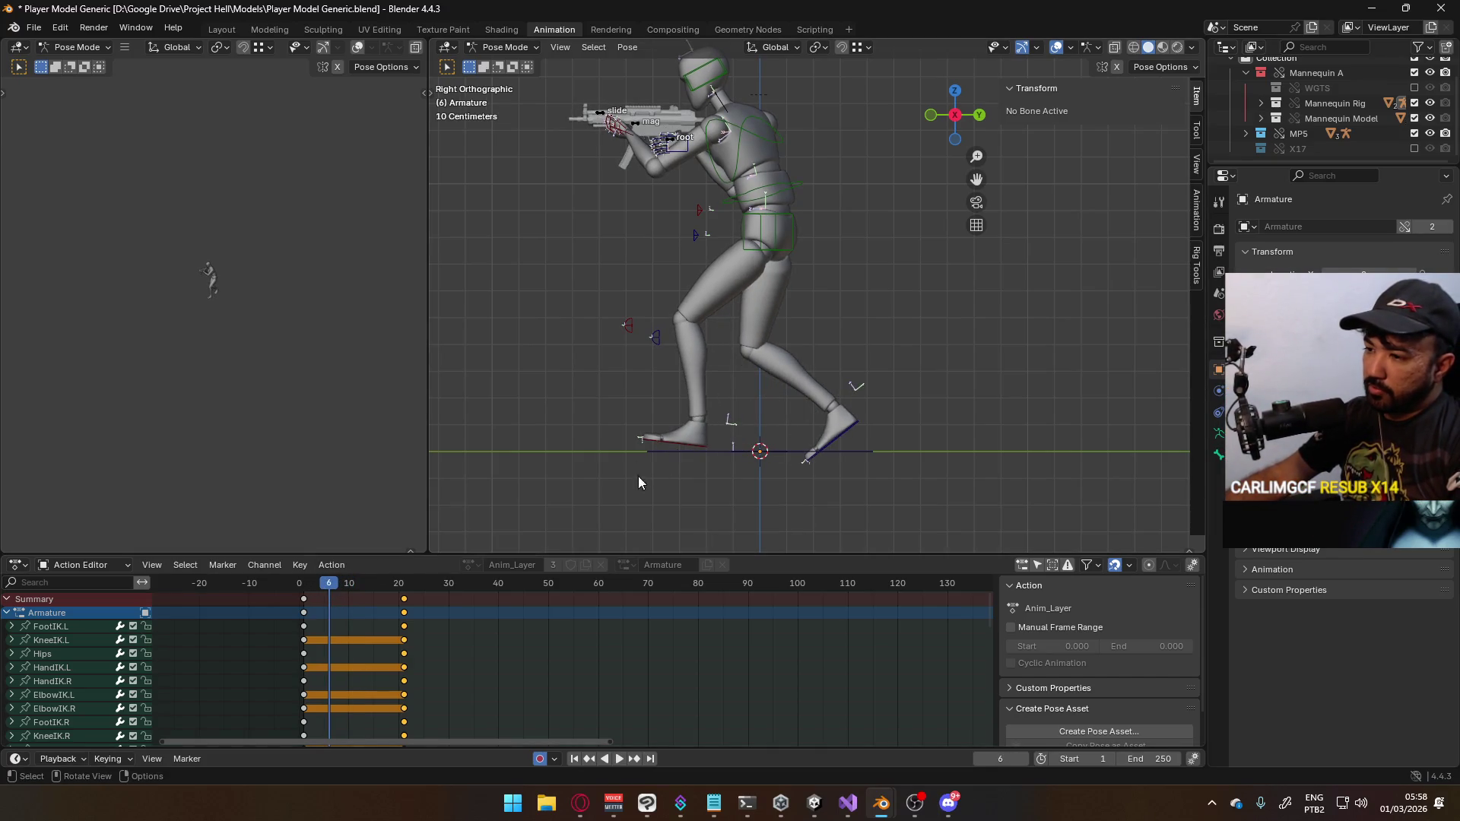
# Preview the stride from frame 1 and expand the Hips channel to inspect its keys
pyautogui.scroll(1, 561, 495)
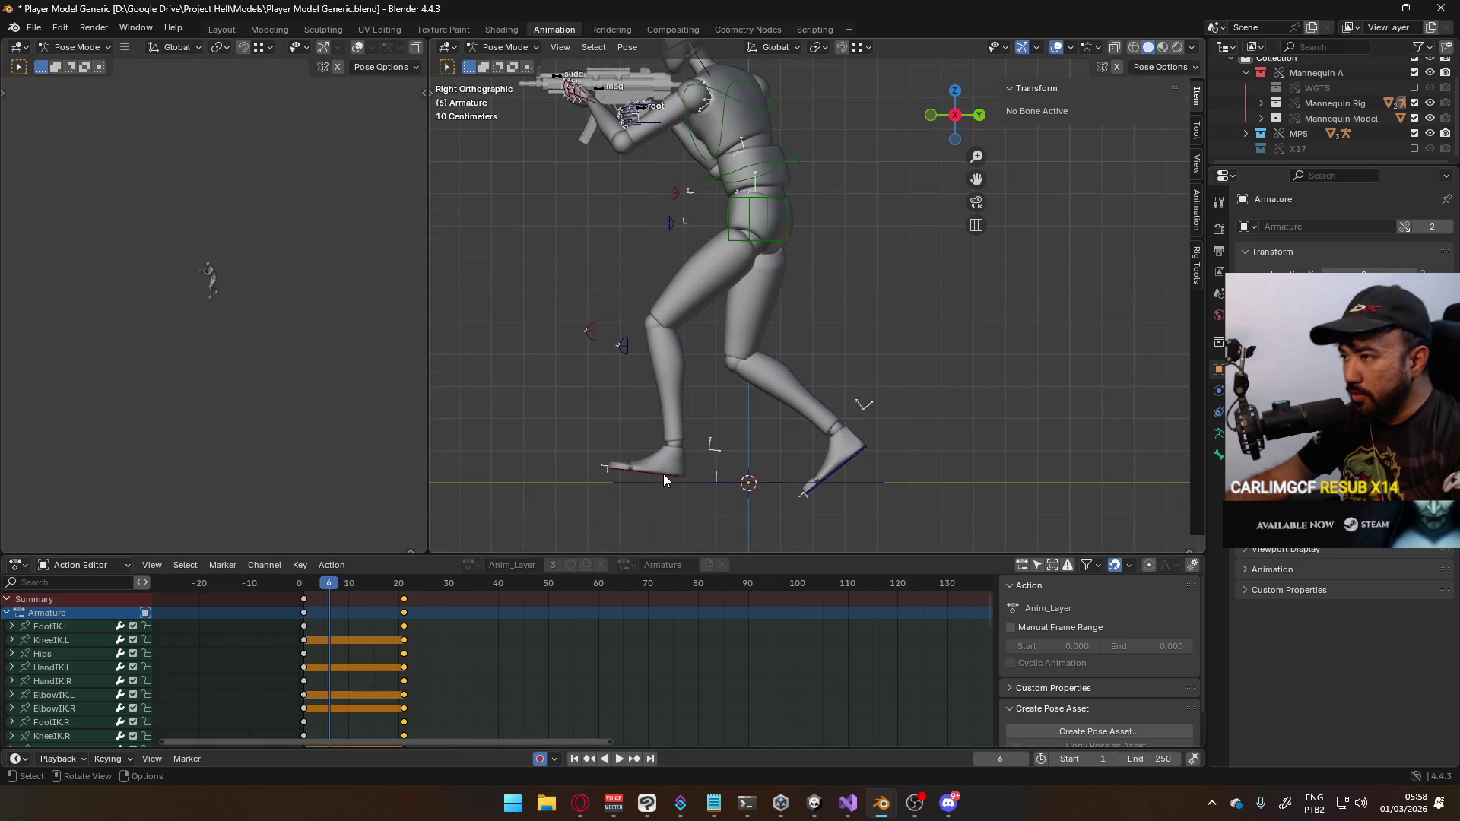
pyautogui.press('space')
pyautogui.click(303, 584)
pyautogui.moveTo(304, 584)
pyautogui.mouseDown()
pyautogui.moveTo(397, 583)
pyautogui.moveTo(394, 568)
pyautogui.moveTo(304, 570)
pyautogui.moveTo(407, 569)
pyautogui.mouseUp()
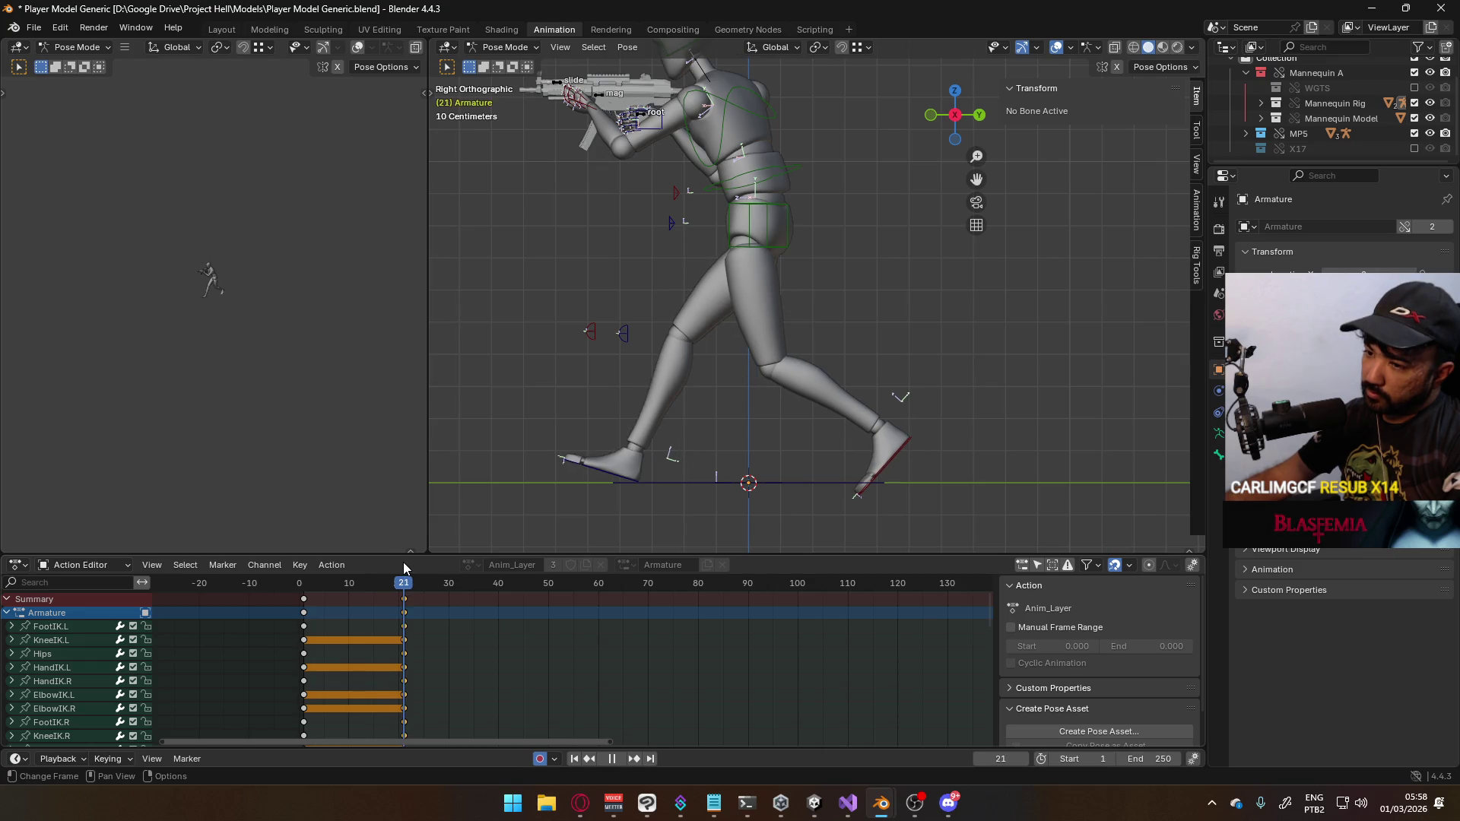
pyautogui.press('Escape')
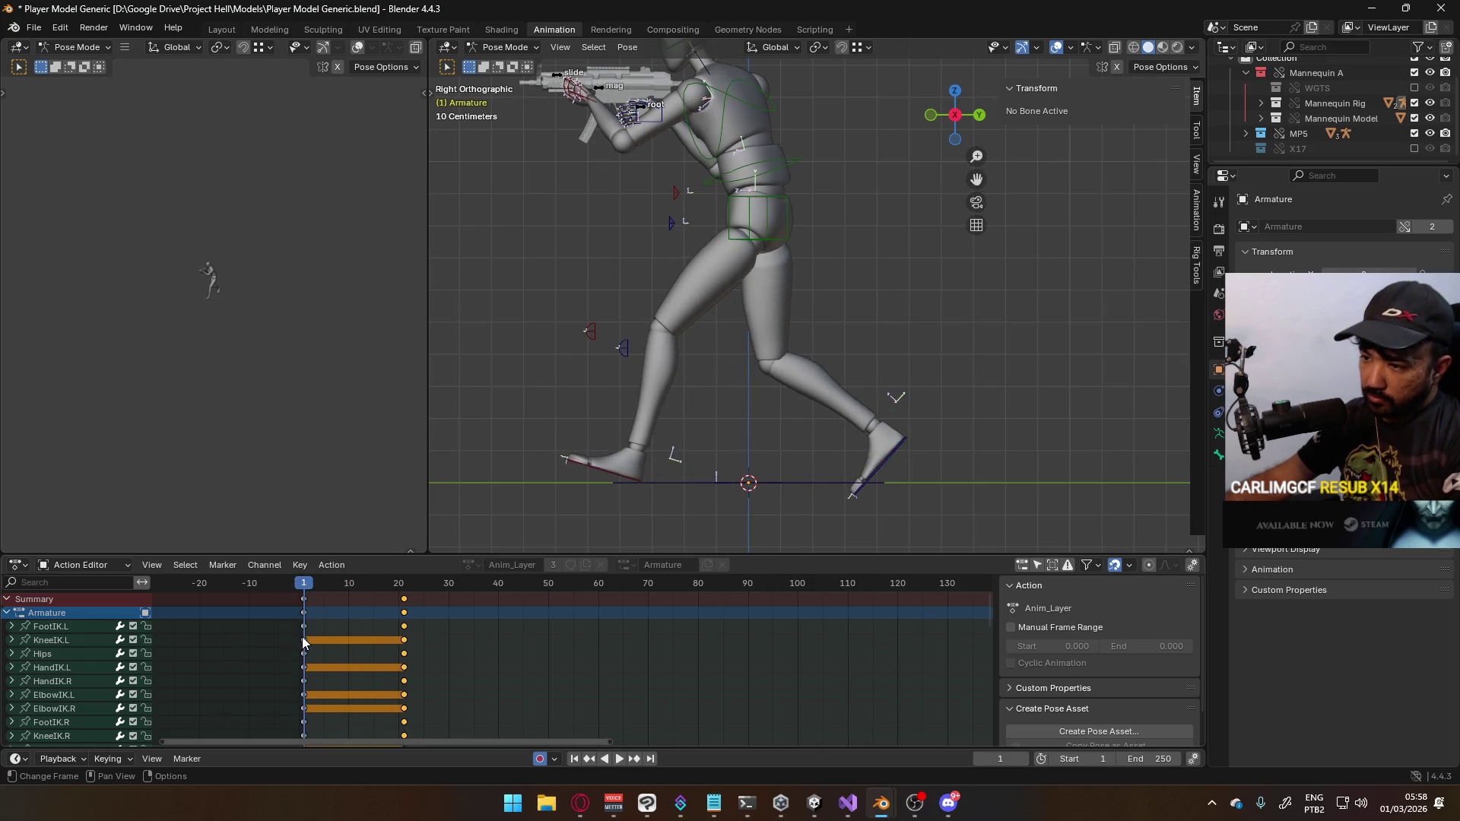
pyautogui.click(13, 655)
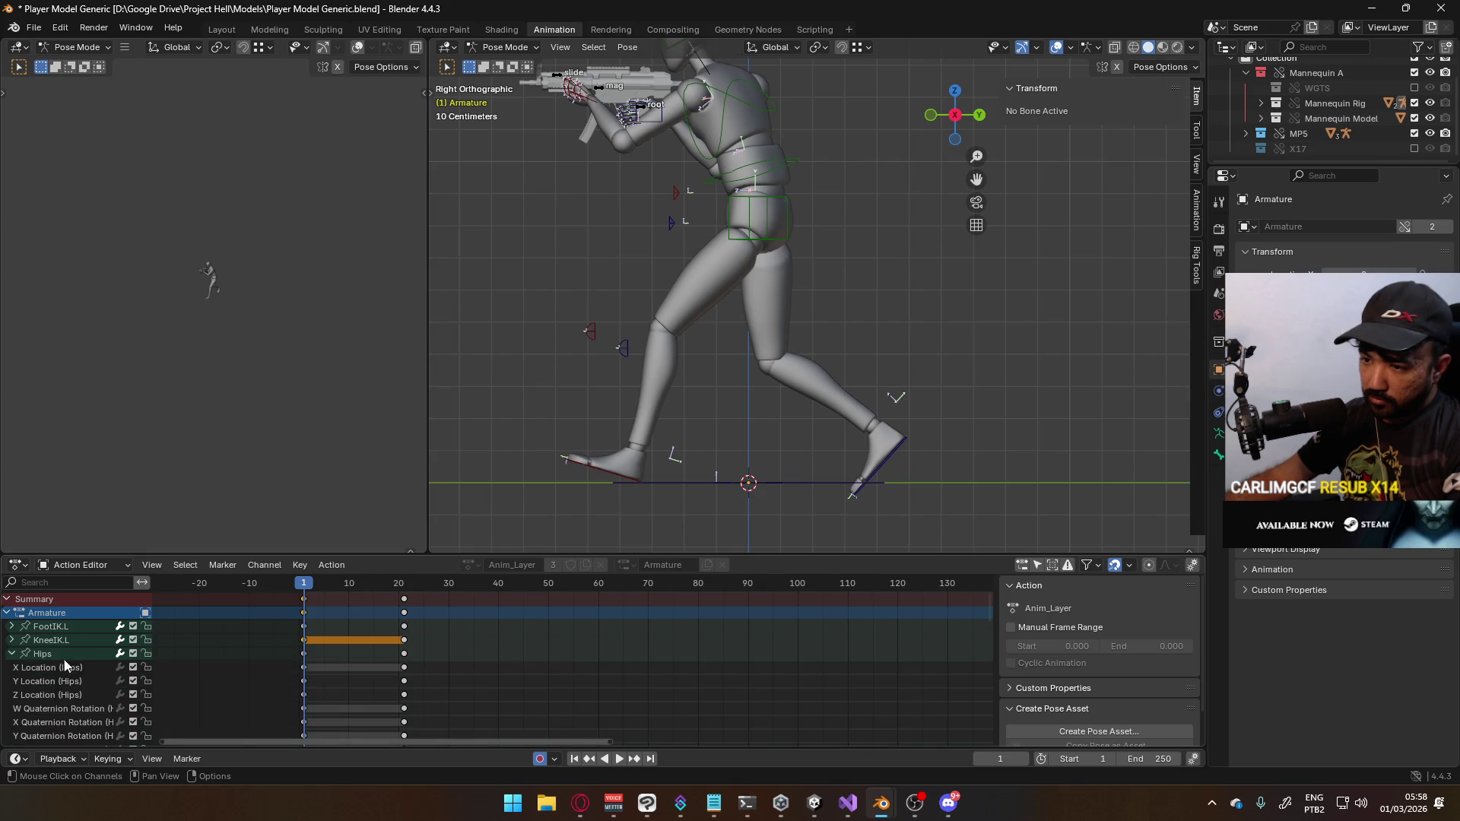
pyautogui.scroll(-5, 47, 661)
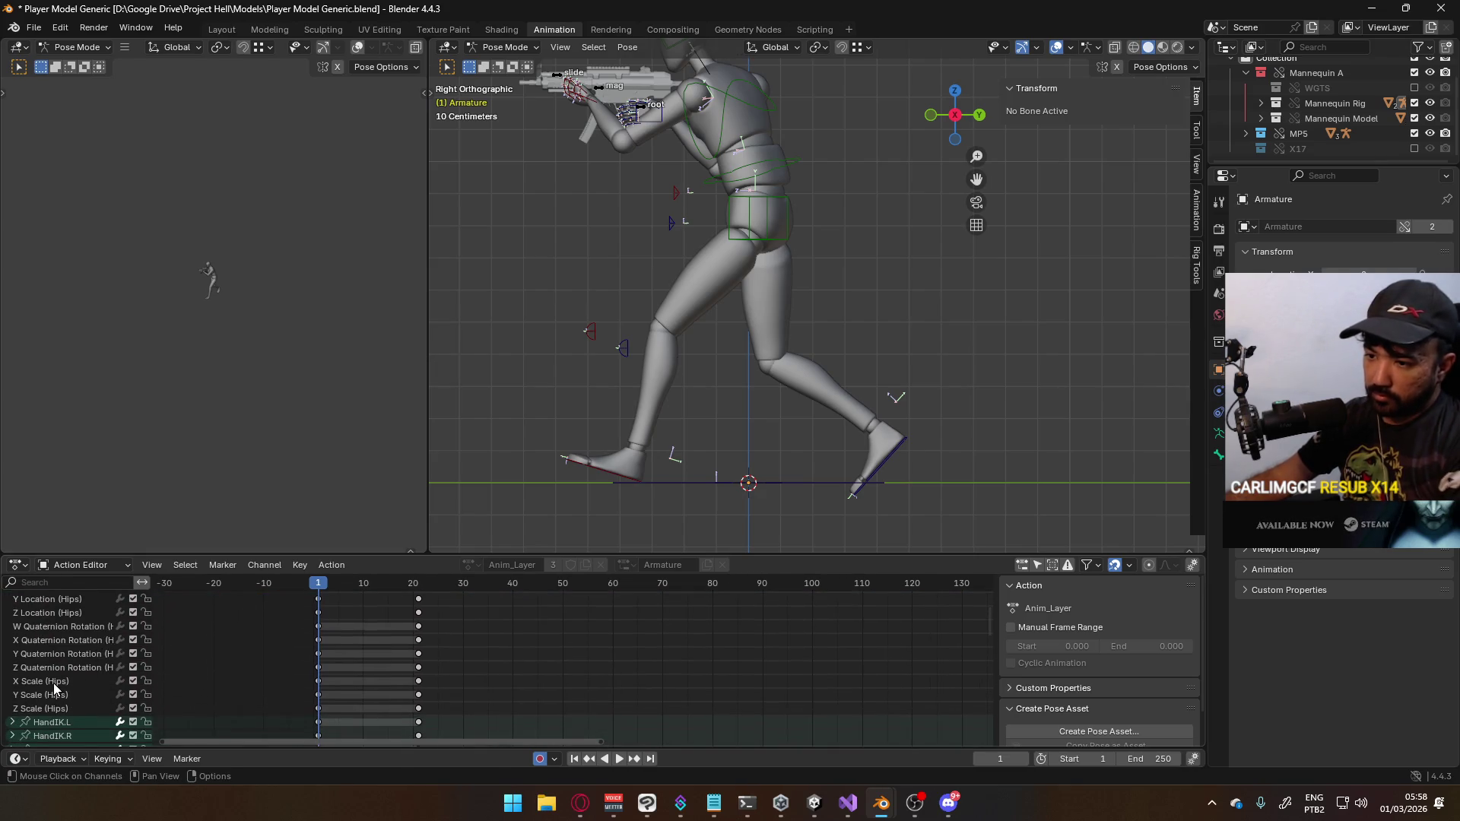
pyautogui.scroll(-5, 312, 655)
pyautogui.scroll(10, 312, 656)
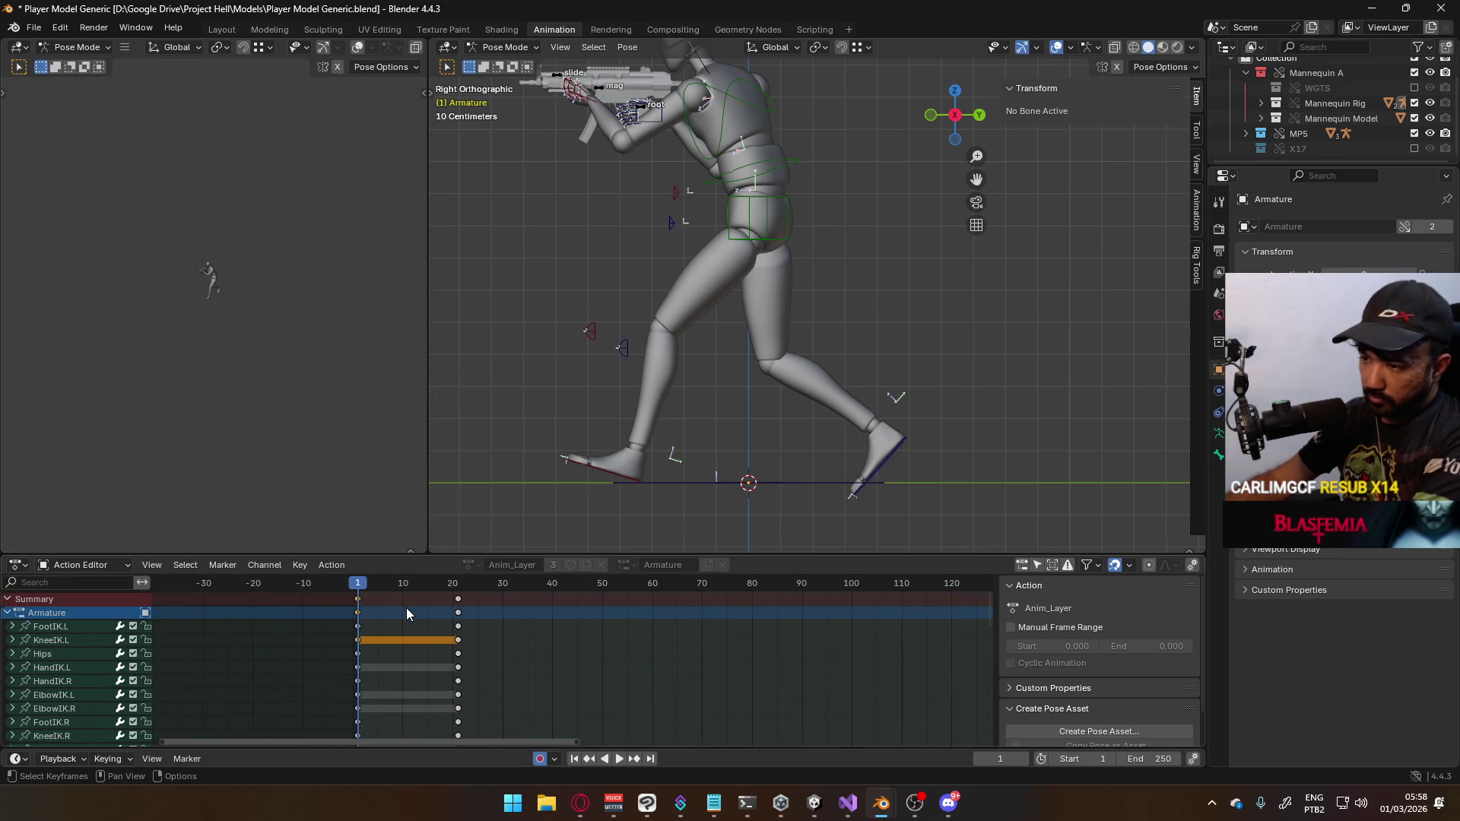
# Move the frame-21 stride keys onto frame 1 and delete all the stride keyframes
pyautogui.click(458, 612)
pyautogui.moveTo(459, 612); pyautogui.dragTo(359, 604)
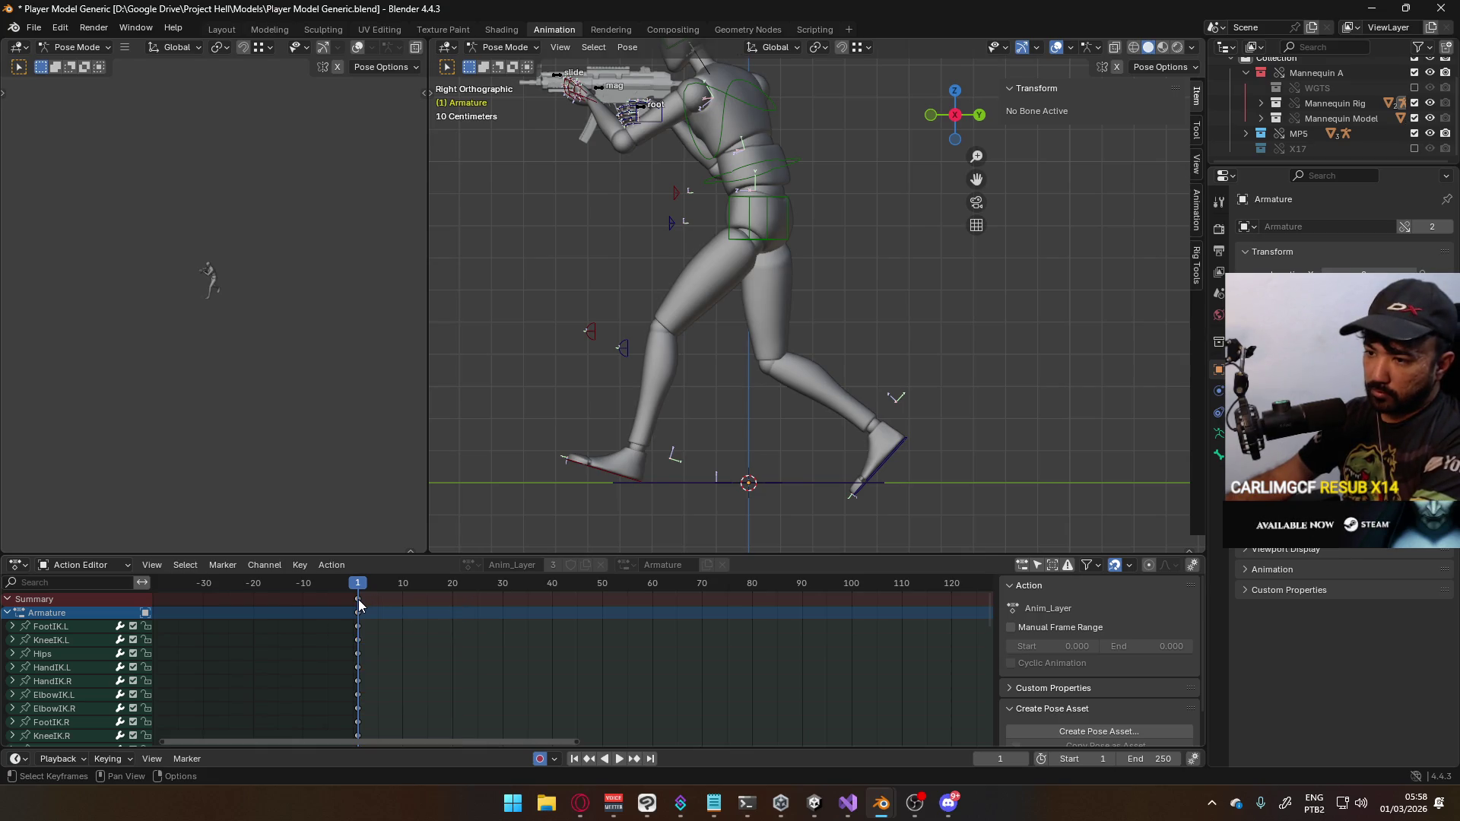
pyautogui.press('Delete')
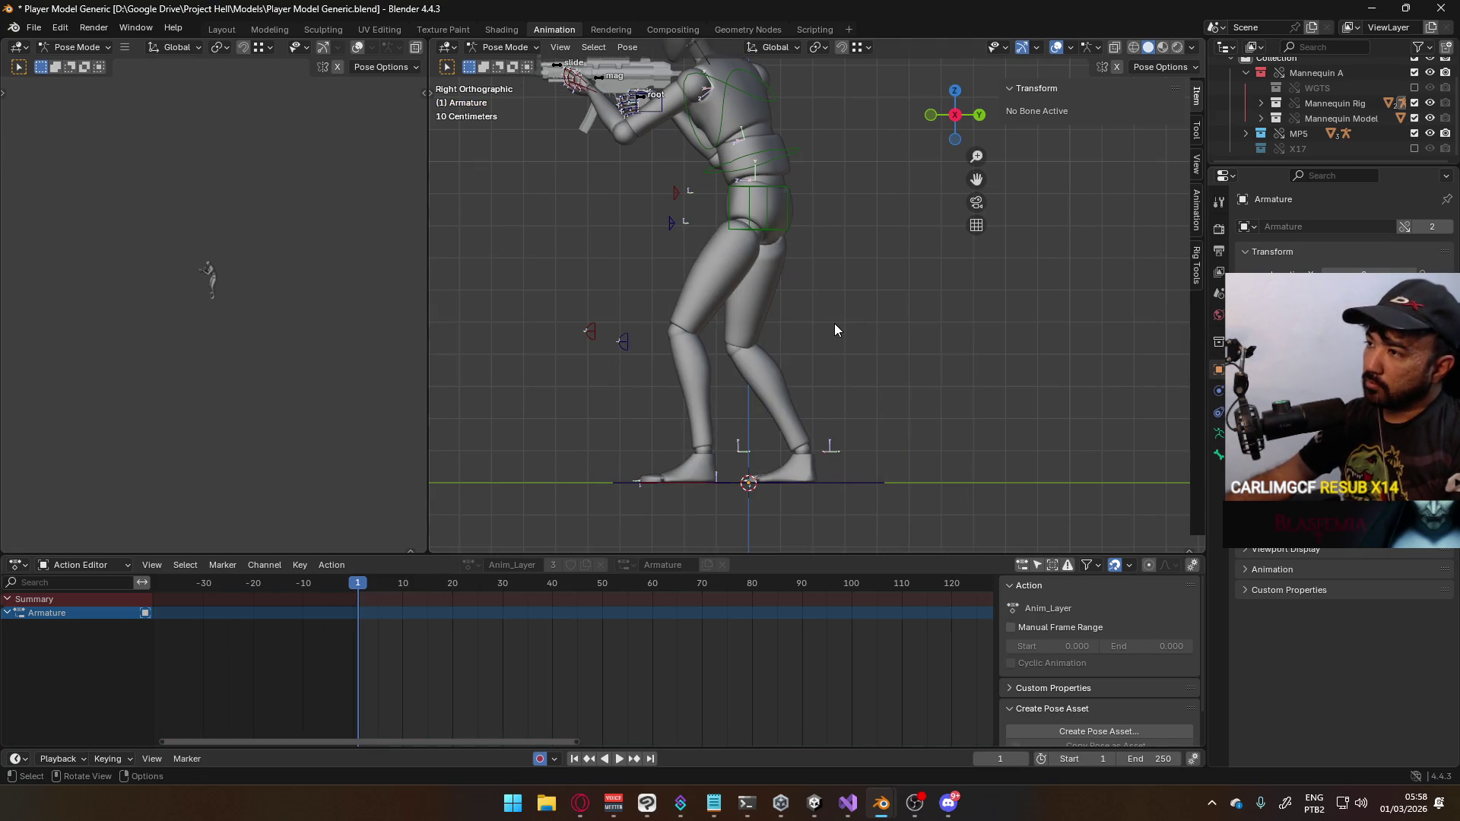
# Remove the Anim_Layer animation layer and make 0.T-Pose the active layer
pyautogui.click(1197, 217)
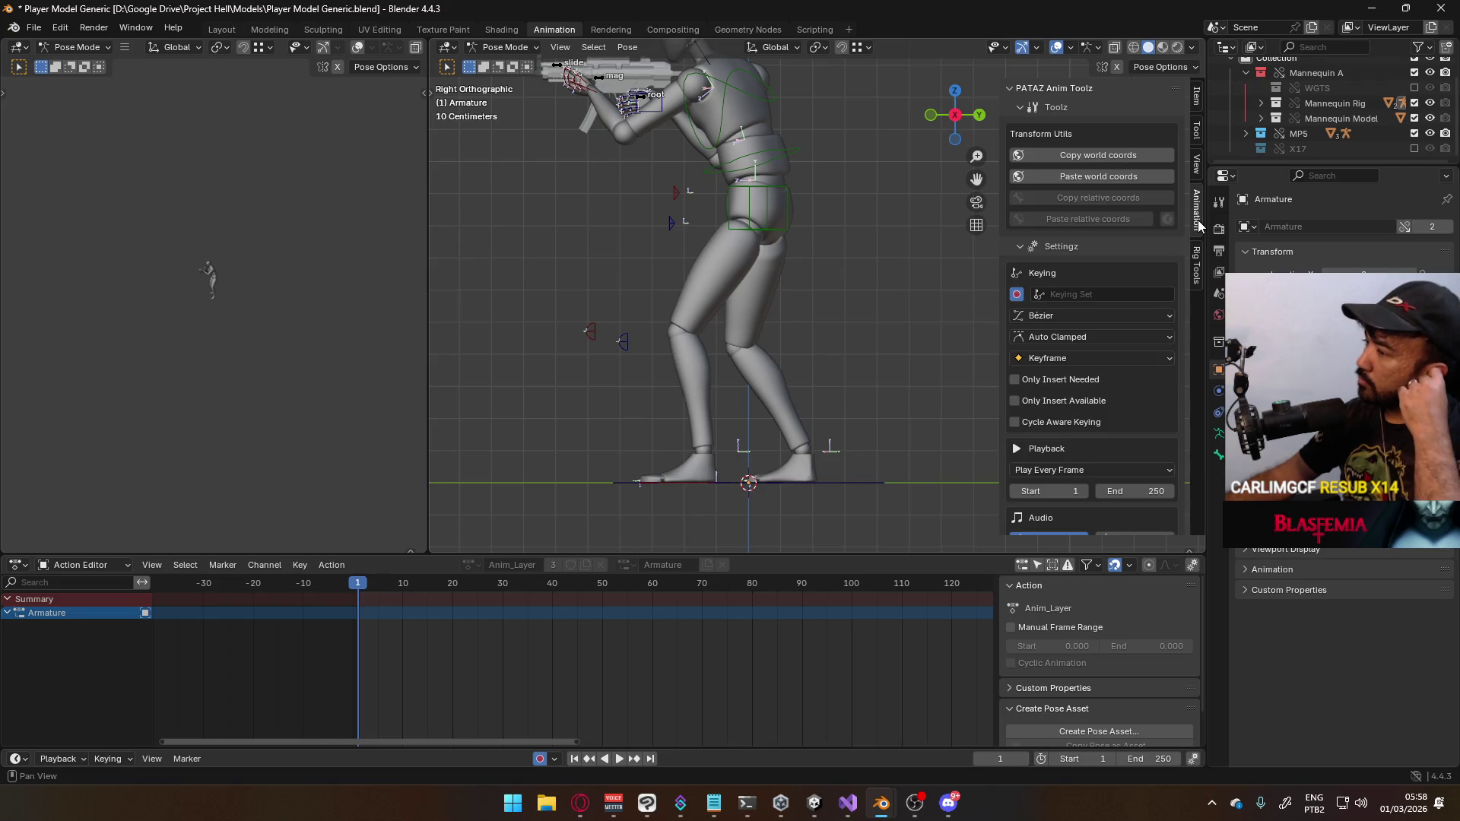
pyautogui.scroll(-10, 1144, 358)
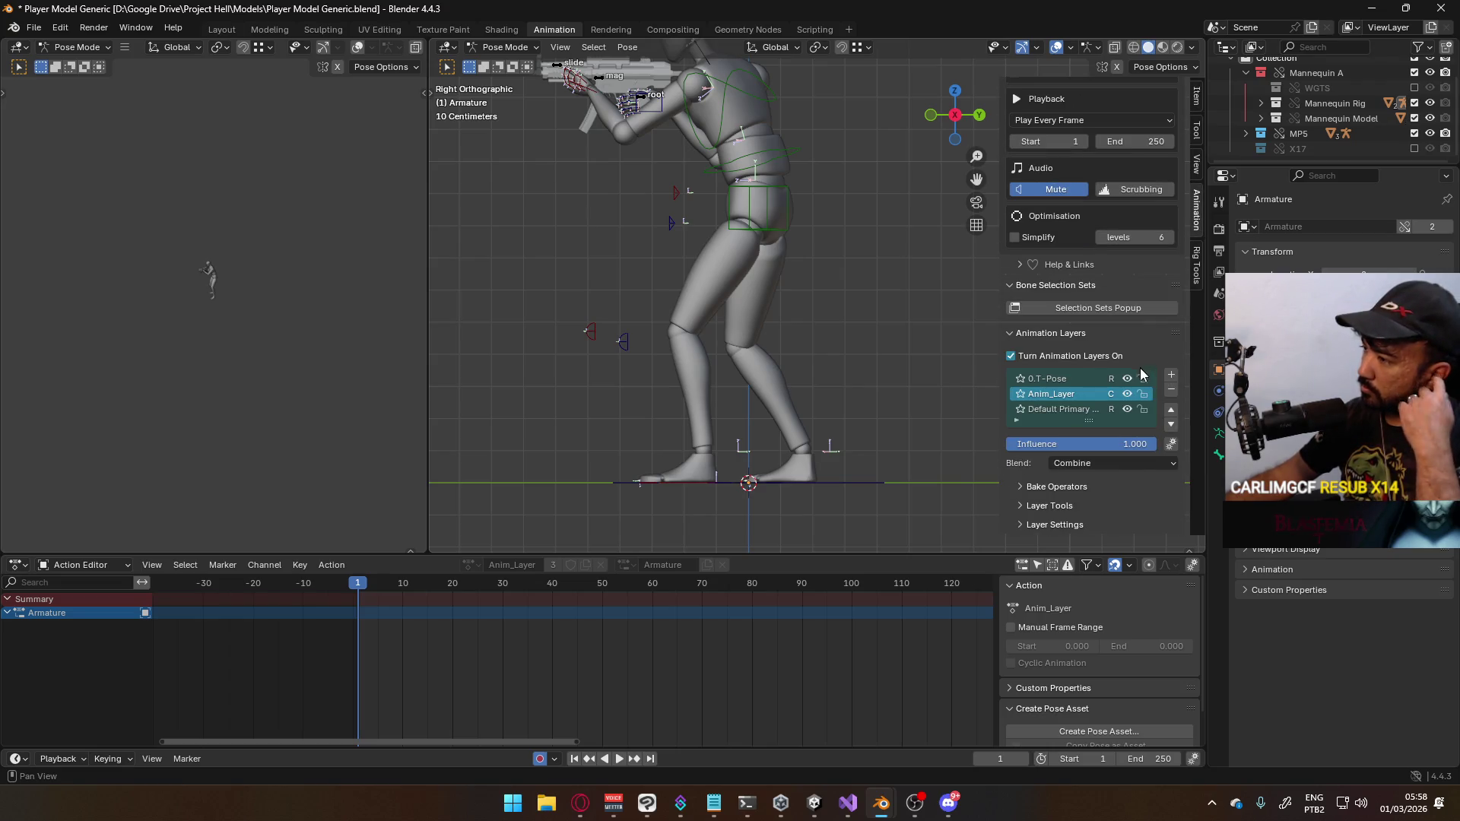
pyautogui.click(1171, 393)
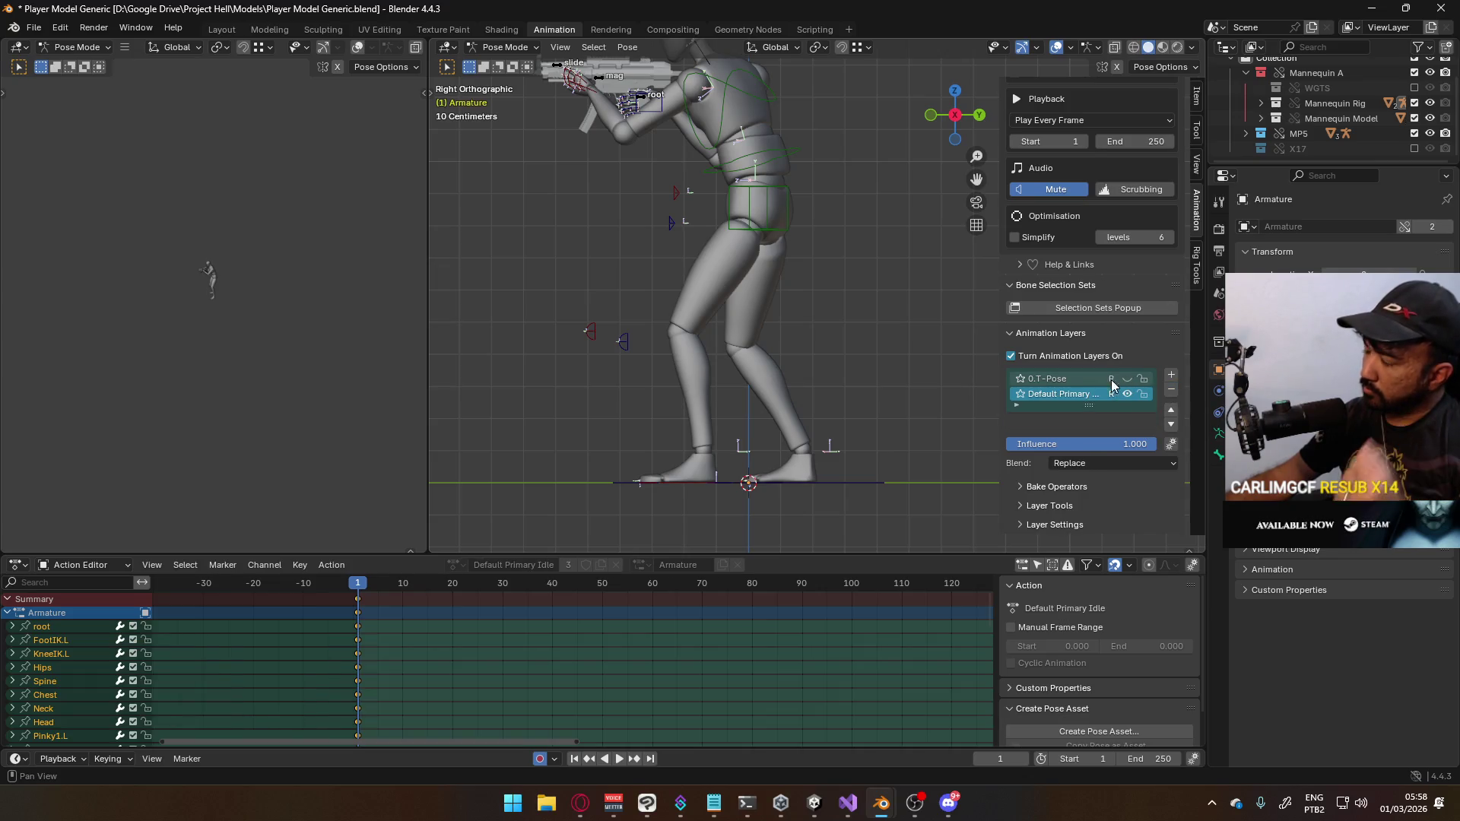
pyautogui.click(1080, 379)
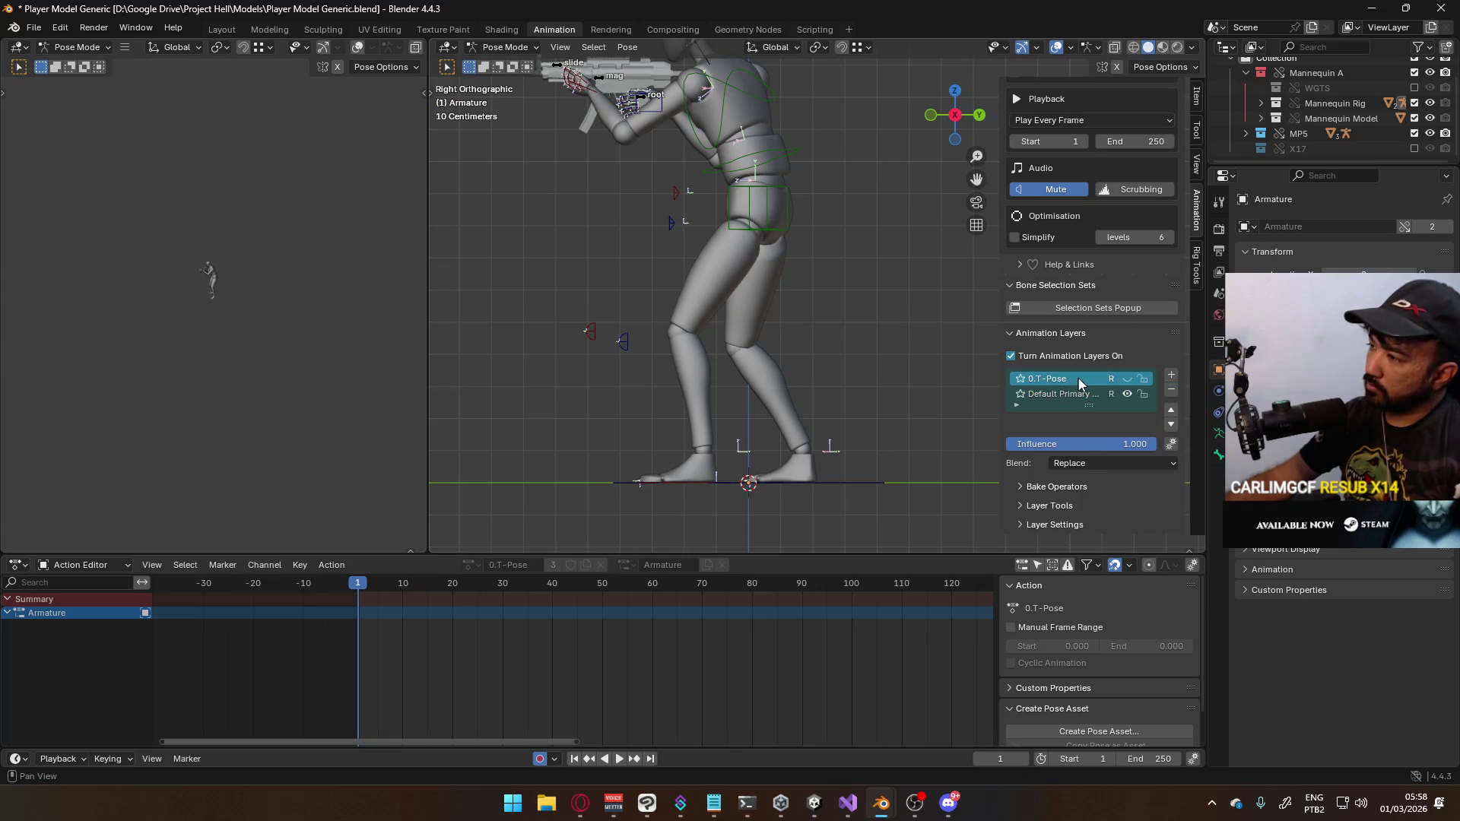
# With the Hips selected, use the Location & Rotation keying set to key every bone at frame 1
pyautogui.click(770, 238)
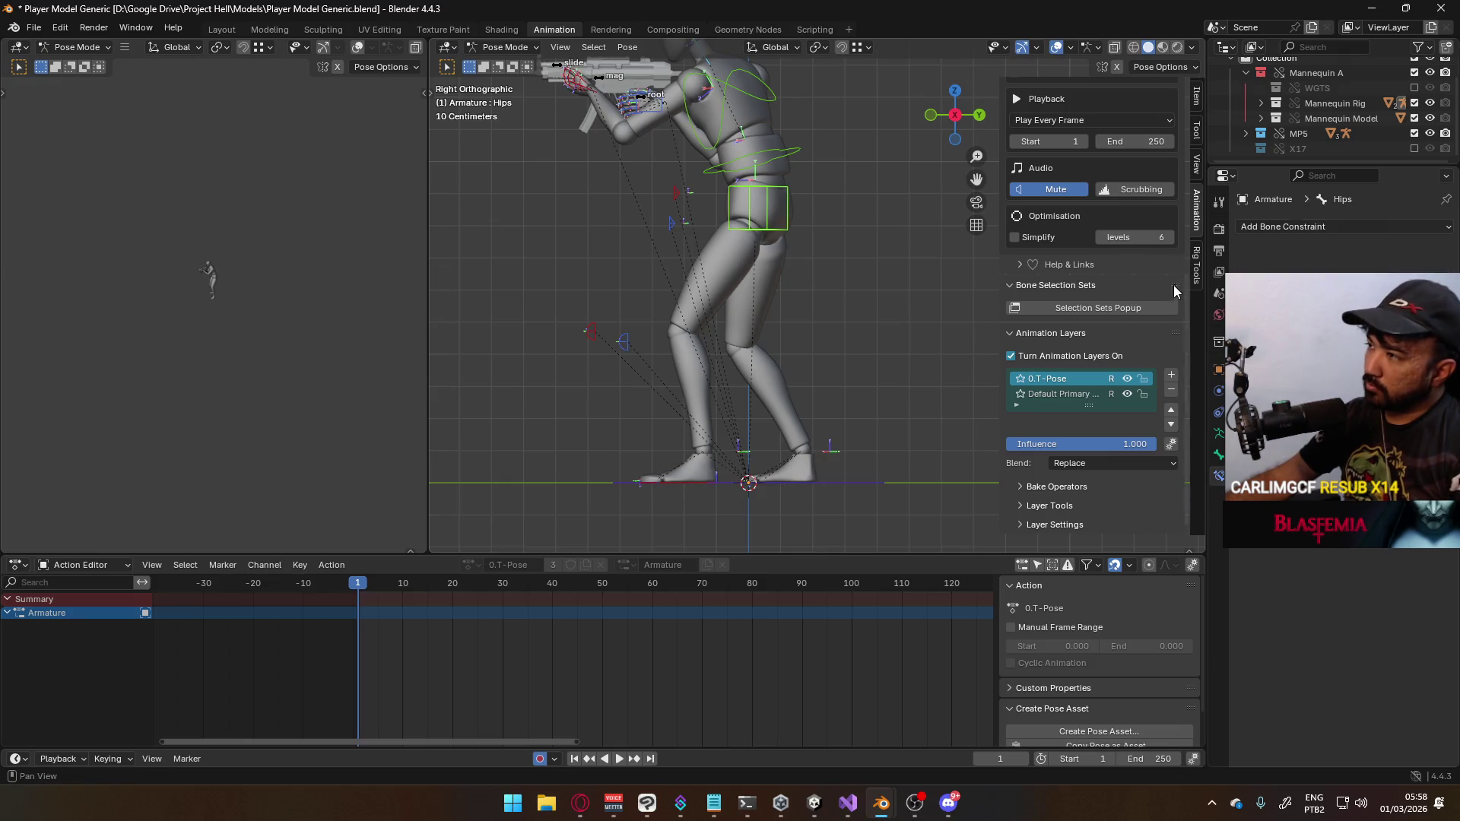
pyautogui.scroll(5, 1157, 339)
pyautogui.scroll(2, 1150, 354)
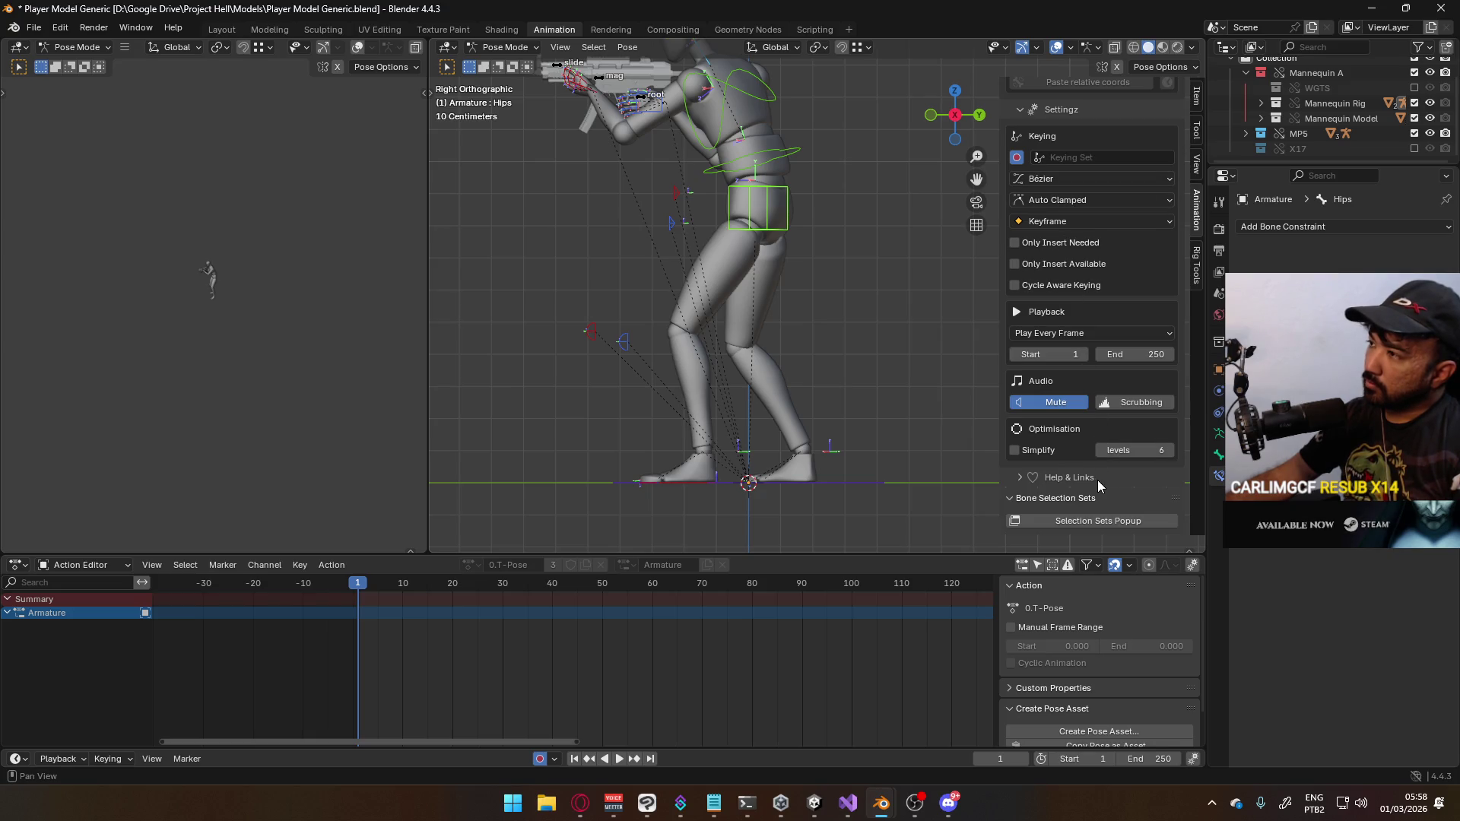
pyautogui.scroll(5, 1098, 480)
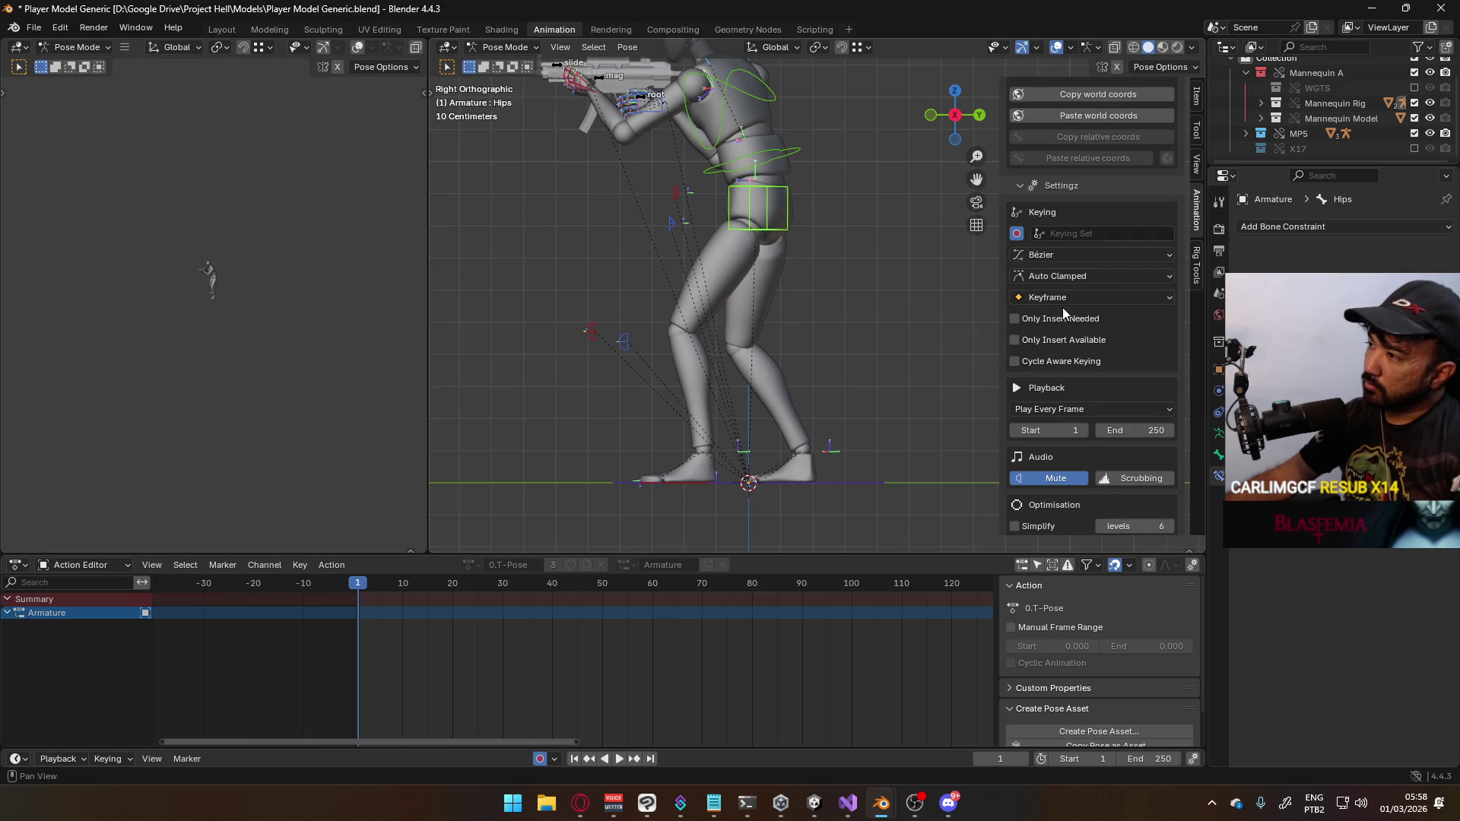
pyautogui.click(1061, 260)
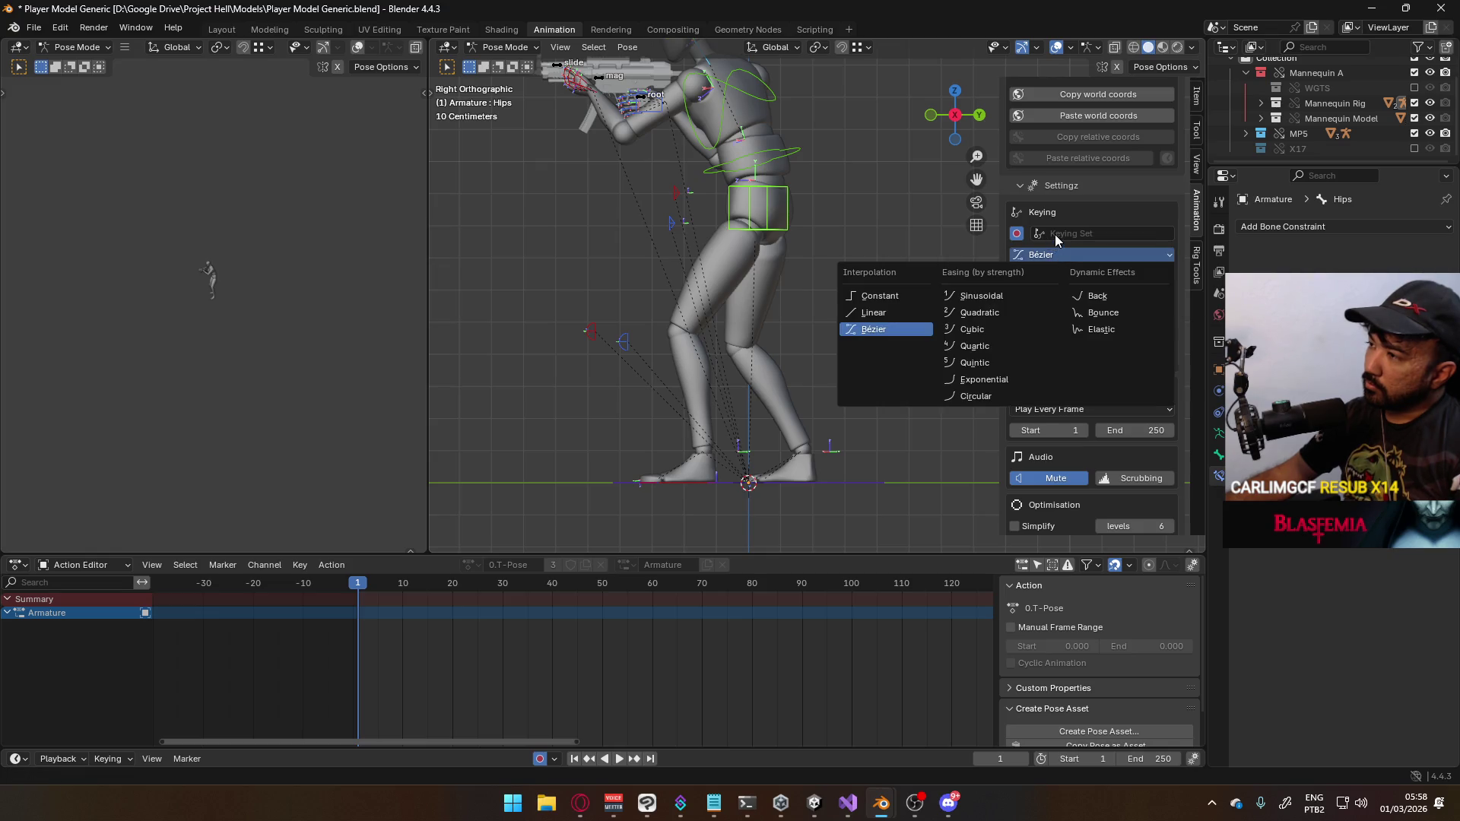
pyautogui.click(1075, 234)
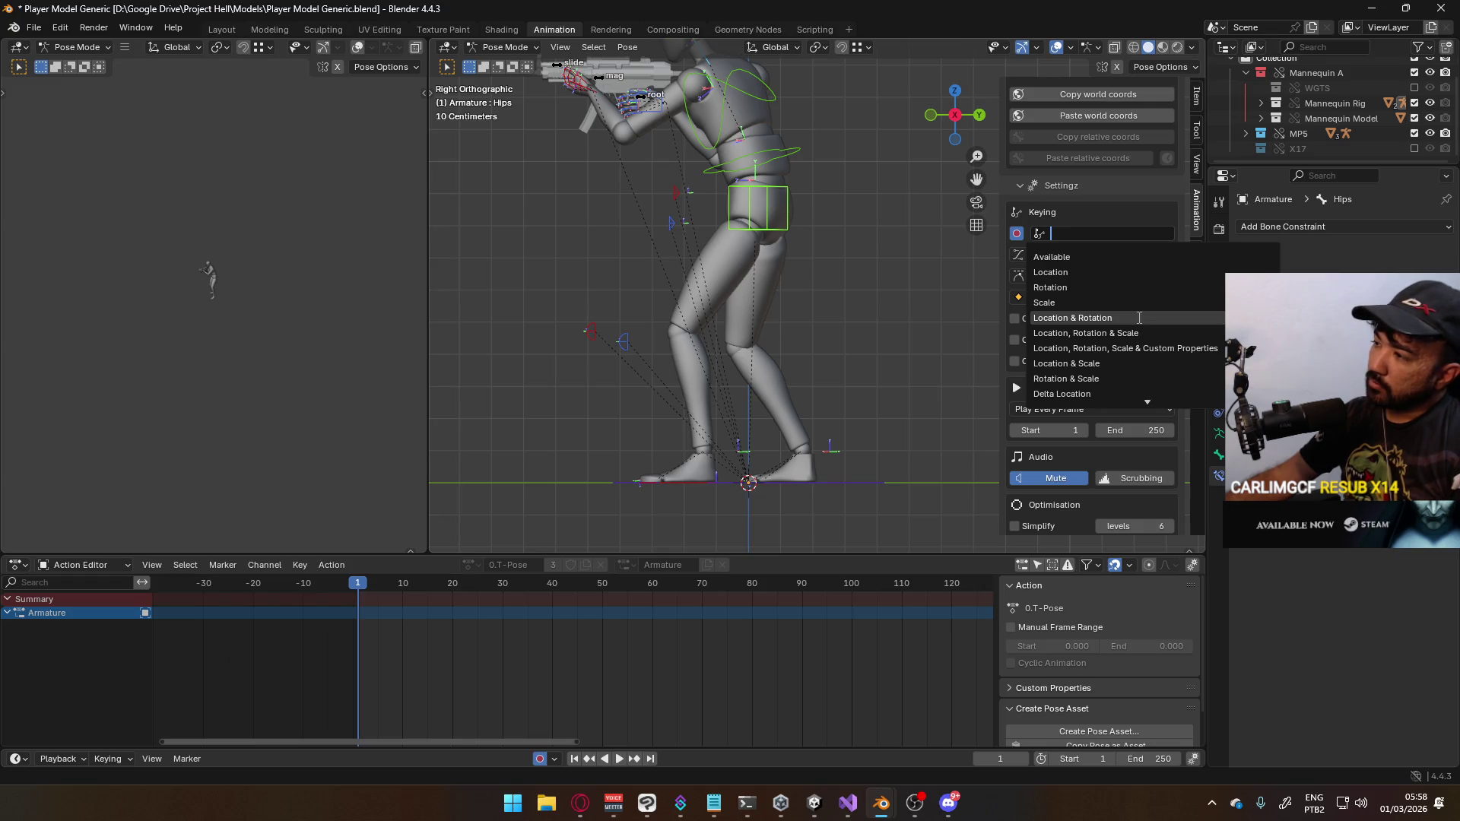
pyautogui.click(1139, 318)
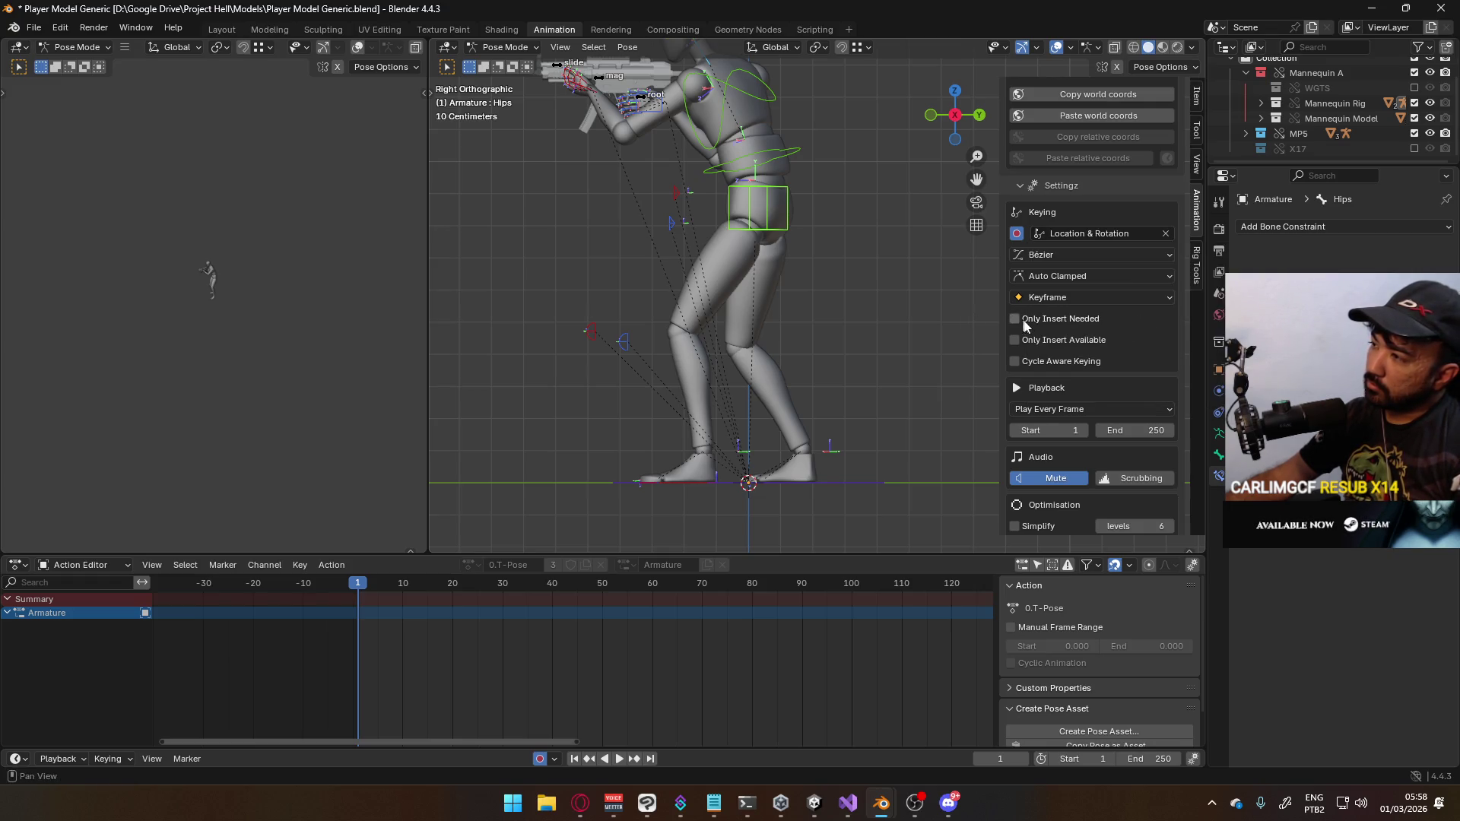
pyautogui.press('i')
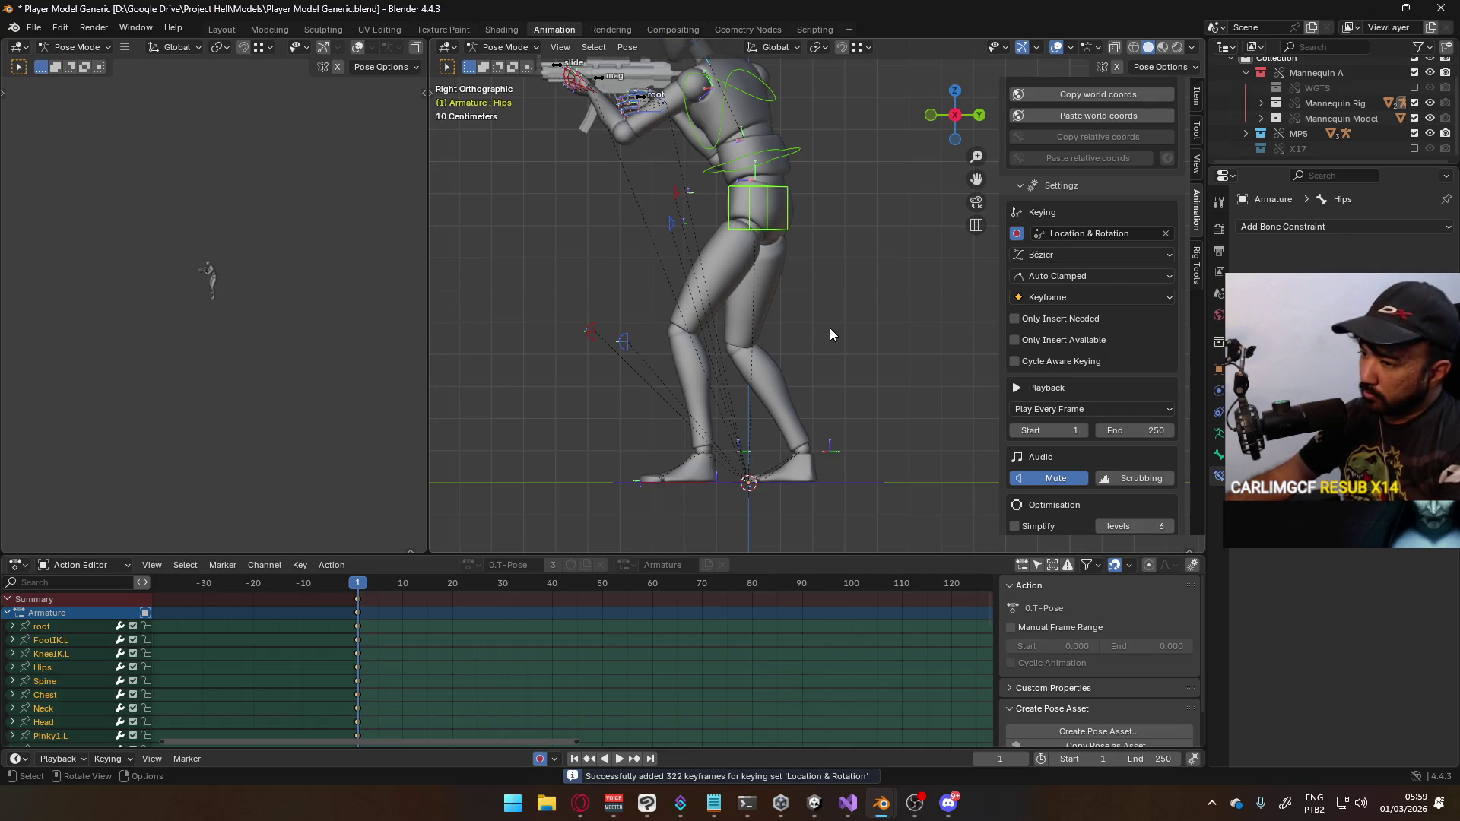
pyautogui.scroll(-8, 1115, 339)
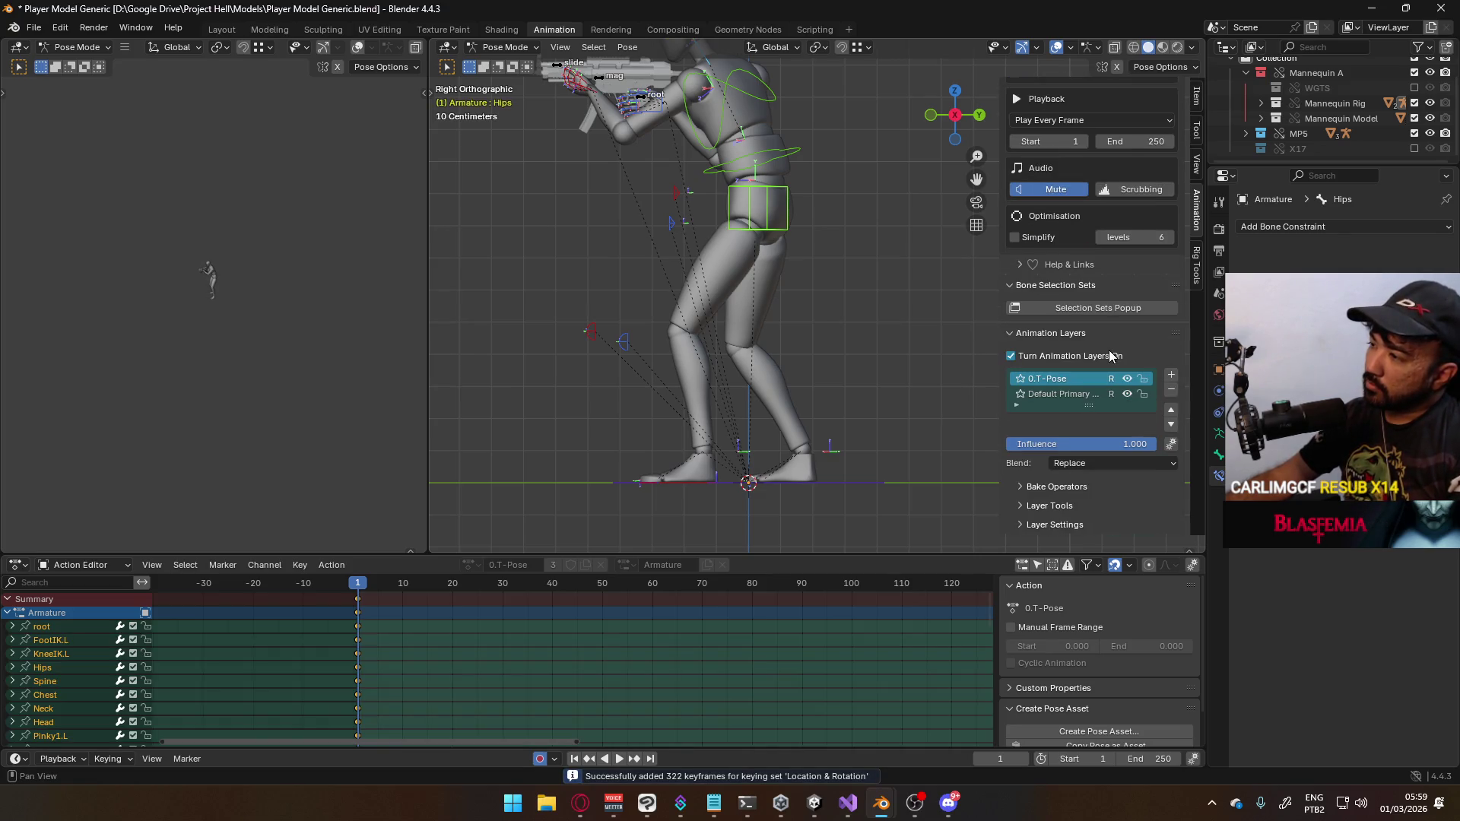
# Clear the mannequin's pose location and rotation so it stands in T-pose
pyautogui.hotkey('alt', 'g')
pyautogui.hotkey('alt', 'r')
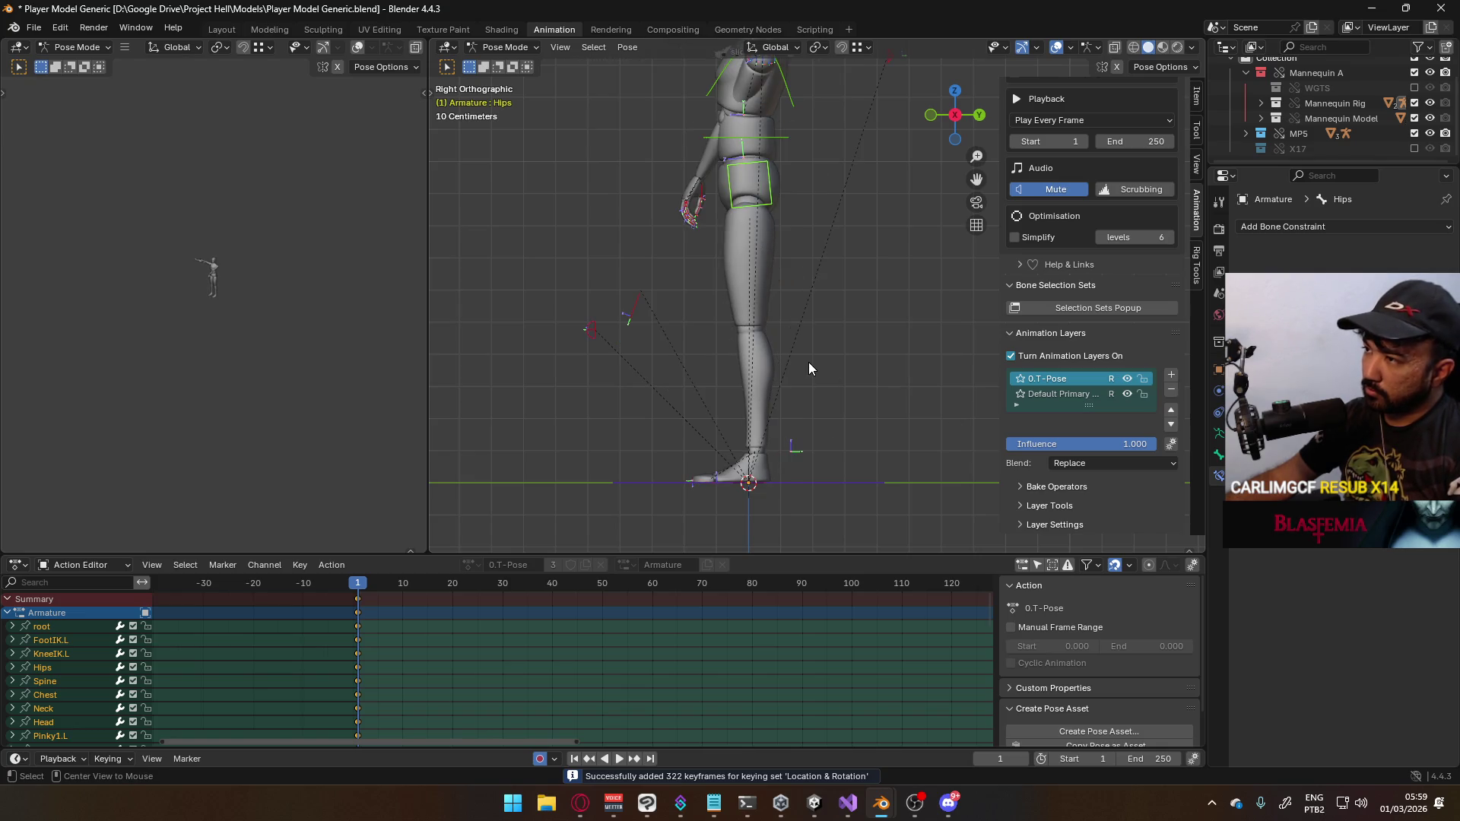
pyautogui.moveTo(774, 300)
pyautogui.mouseDown(button='middle')
pyautogui.moveTo(769, 251)
pyautogui.moveTo(858, 249)
pyautogui.moveTo(763, 386)
pyautogui.mouseUp(button='middle')
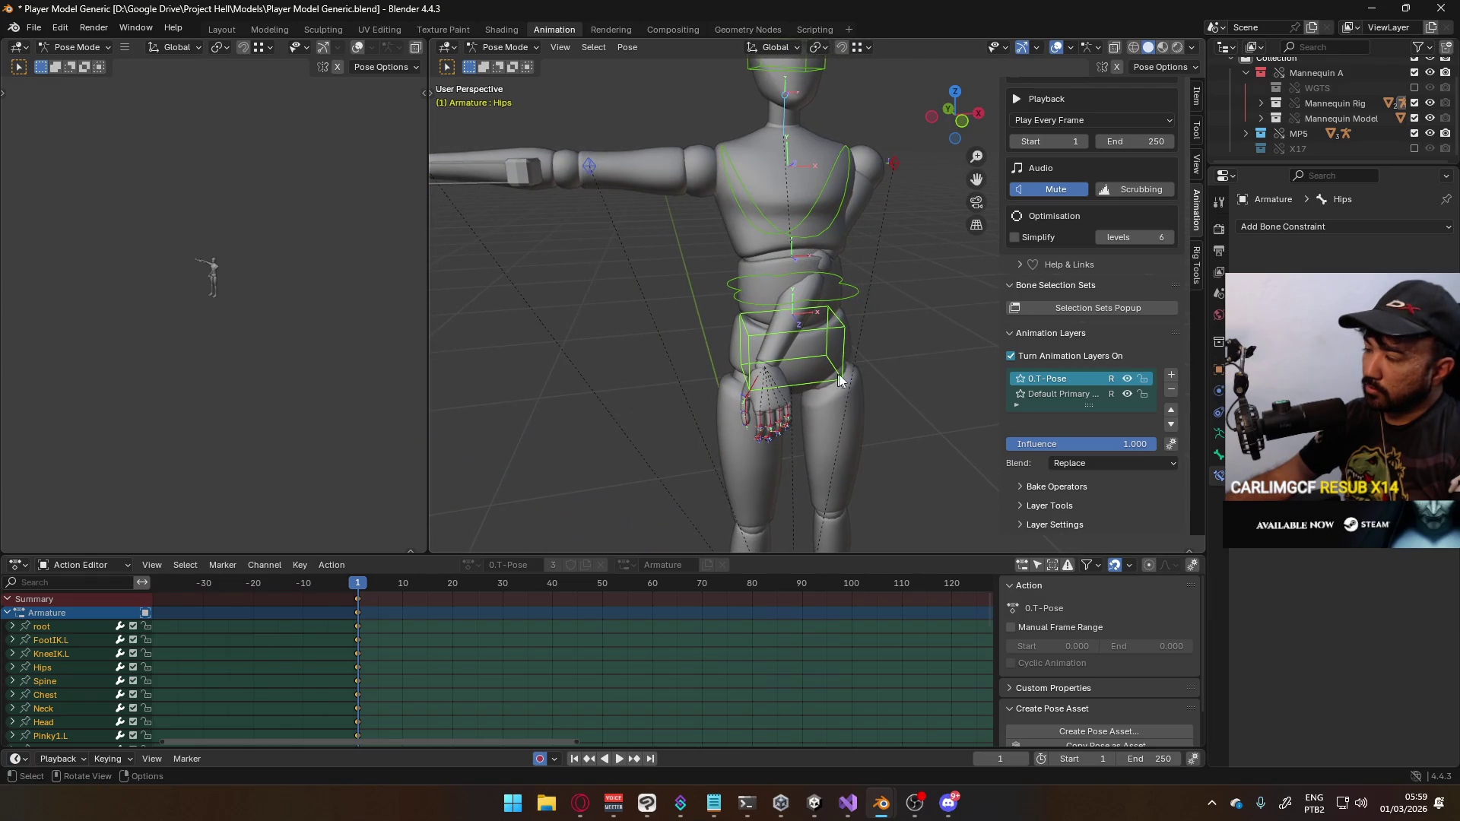
pyautogui.scroll(-5, 687, 316)
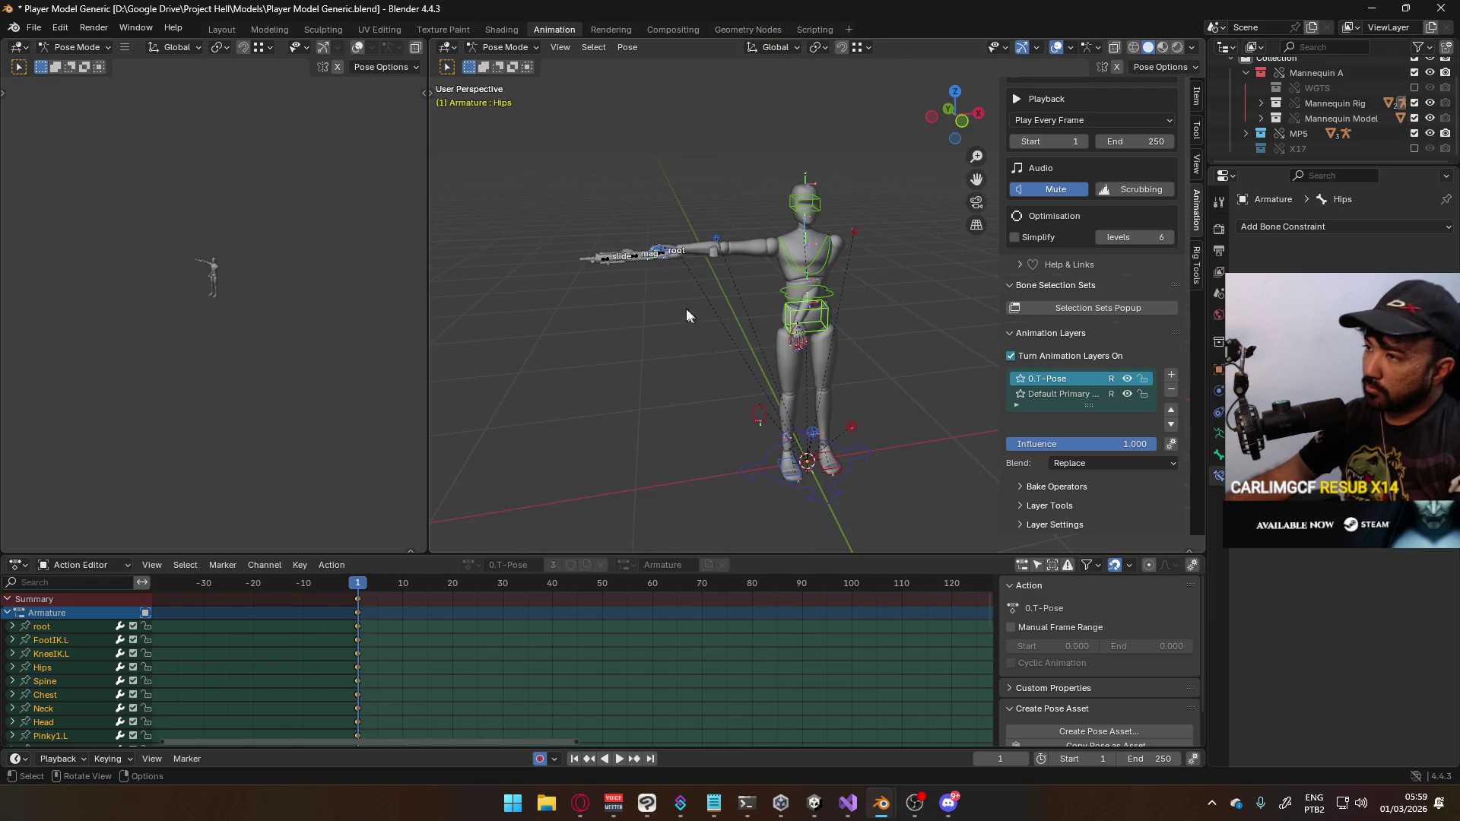
# Disable and keyframe HandIK.L's Child Of MP5 constraint, then save the file
pyautogui.click(757, 413)
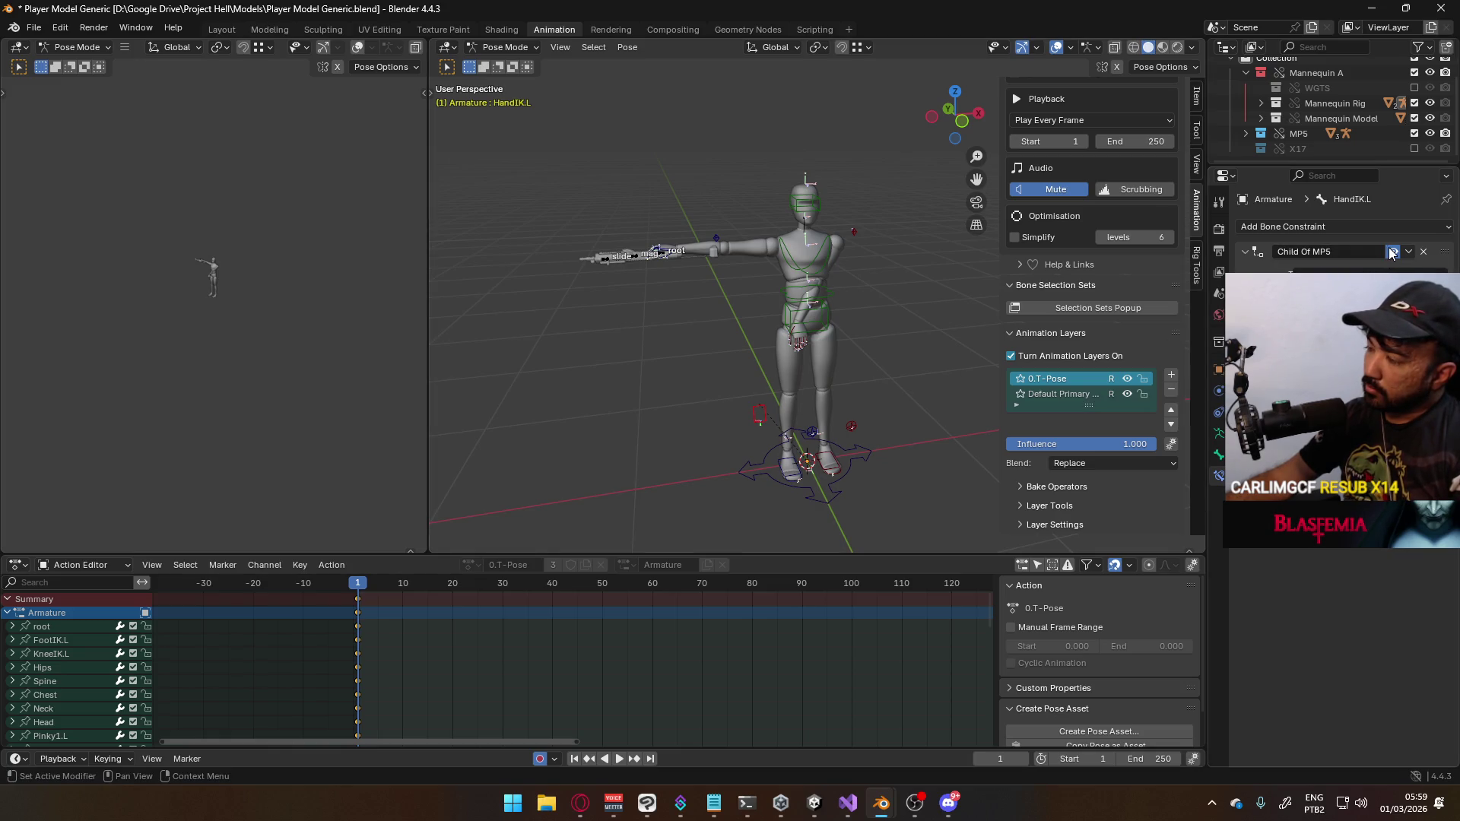
pyautogui.click(1391, 253)
pyautogui.rightClick(1391, 254)
pyautogui.click(1393, 250)
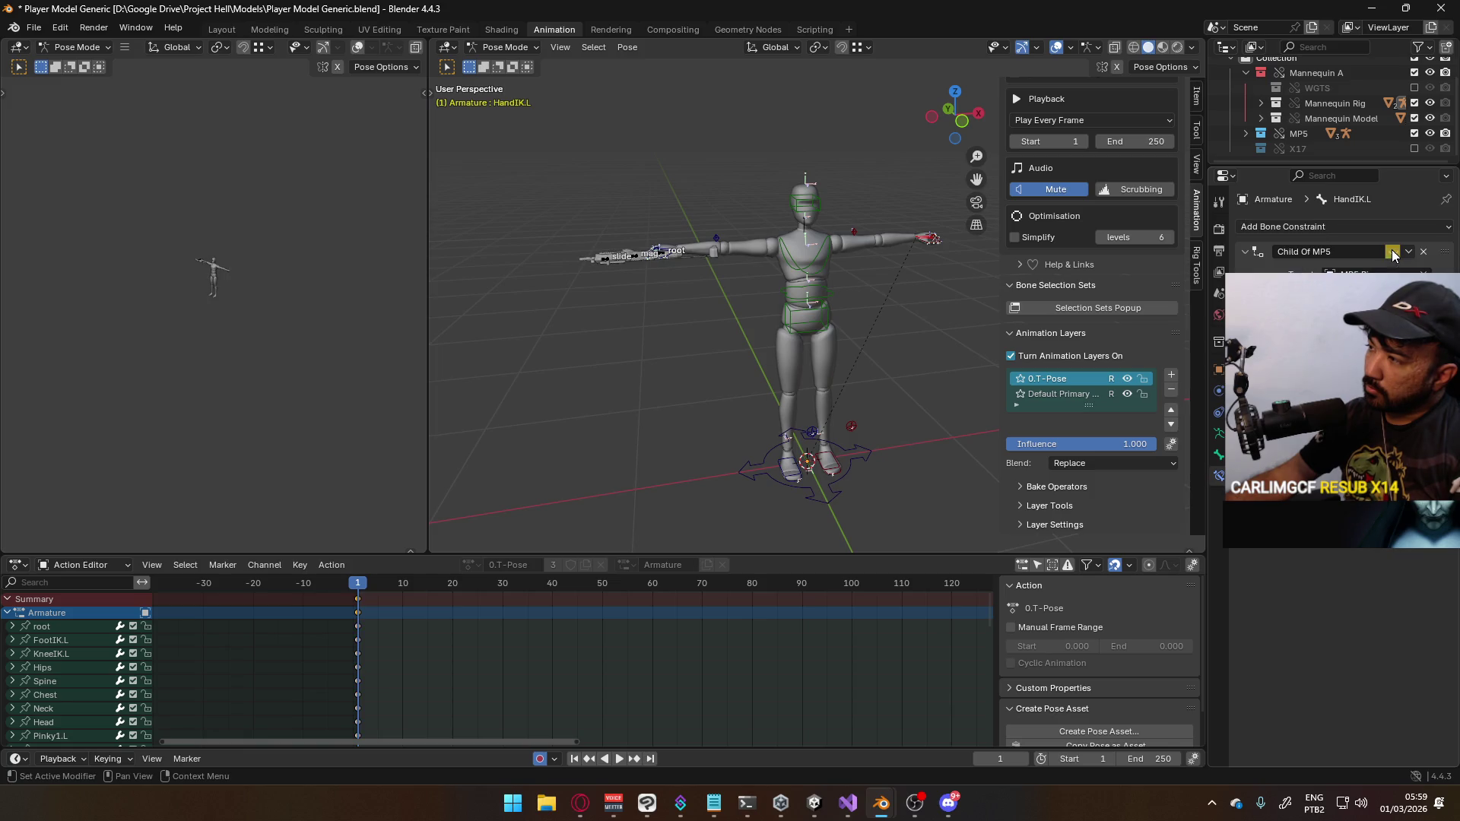
pyautogui.scroll(2, 723, 264)
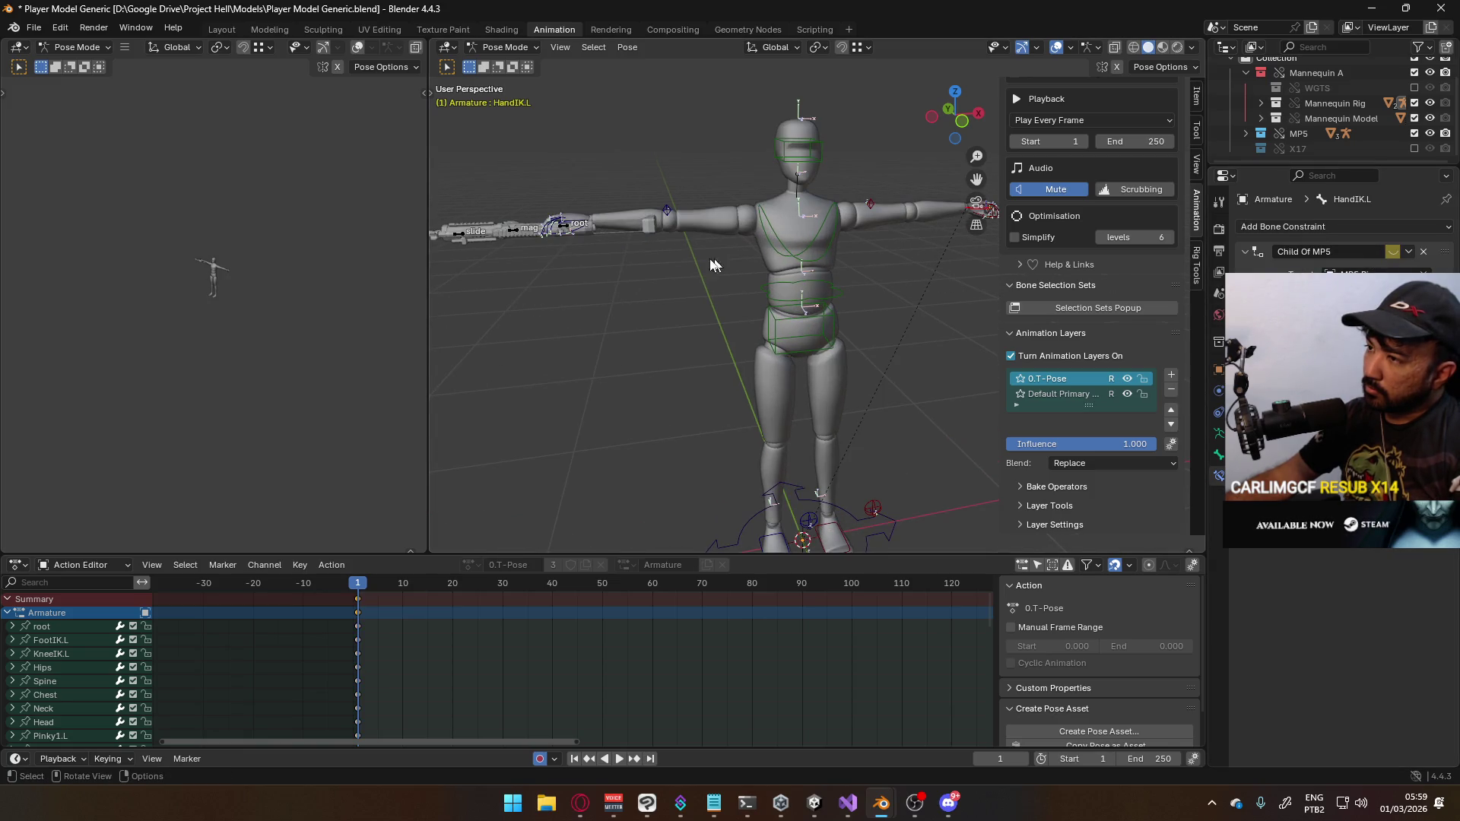
pyautogui.moveTo(639, 261)
pyautogui.mouseDown(button='middle')
pyautogui.moveTo(673, 279)
pyautogui.moveTo(588, 304)
pyautogui.moveTo(730, 316)
pyautogui.mouseUp(button='middle')
pyautogui.hotkey('ctrl', 's')
pyautogui.click(739, 325)
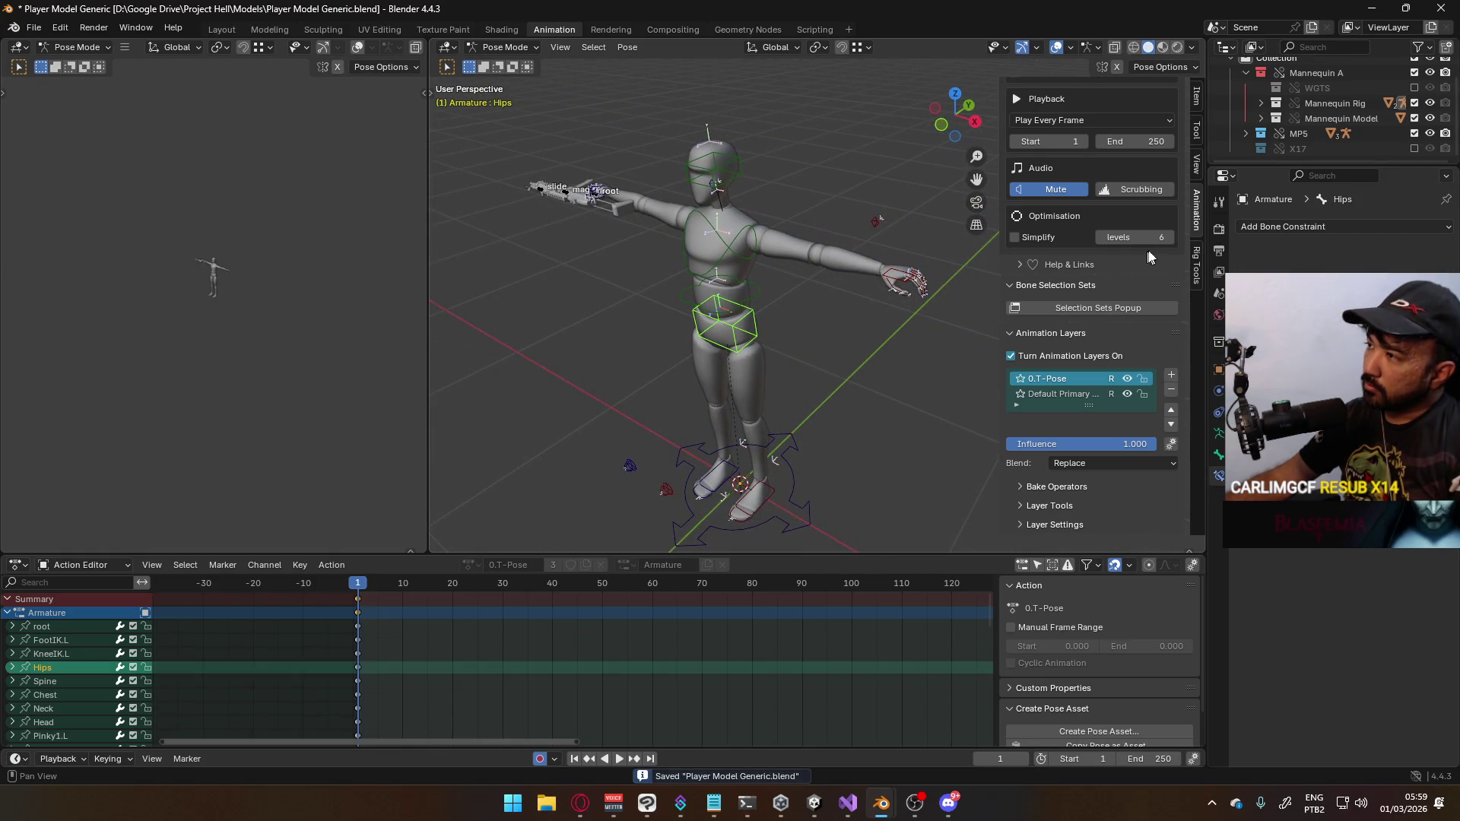
# Hide 0.T-Pose, make Default Primary Idle active, and keyframe HandIK.L's re-enabled Child Of MP5 constraint
pyautogui.click(1128, 378)
pyautogui.click(1065, 394)
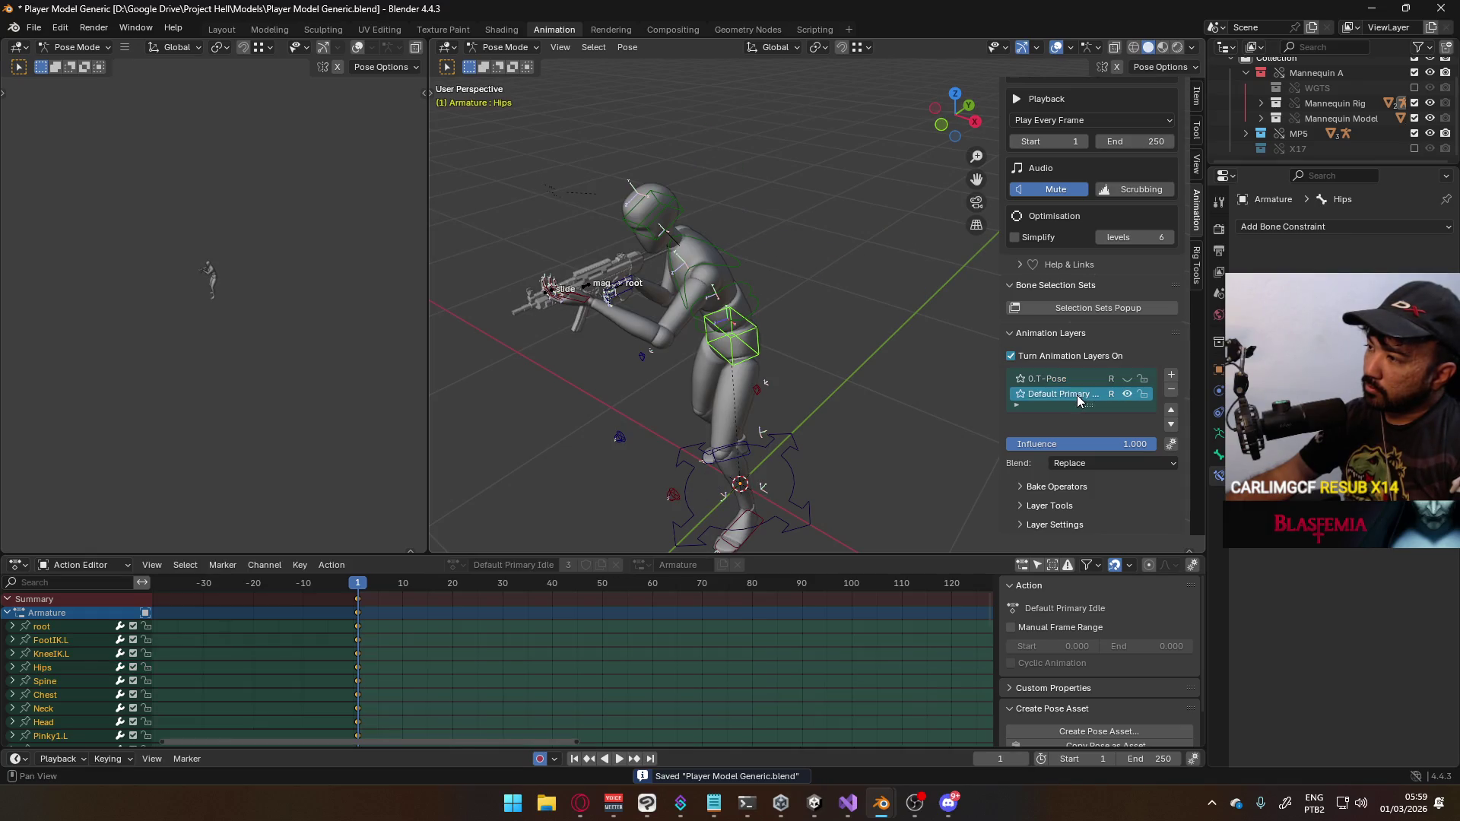
pyautogui.click(580, 308)
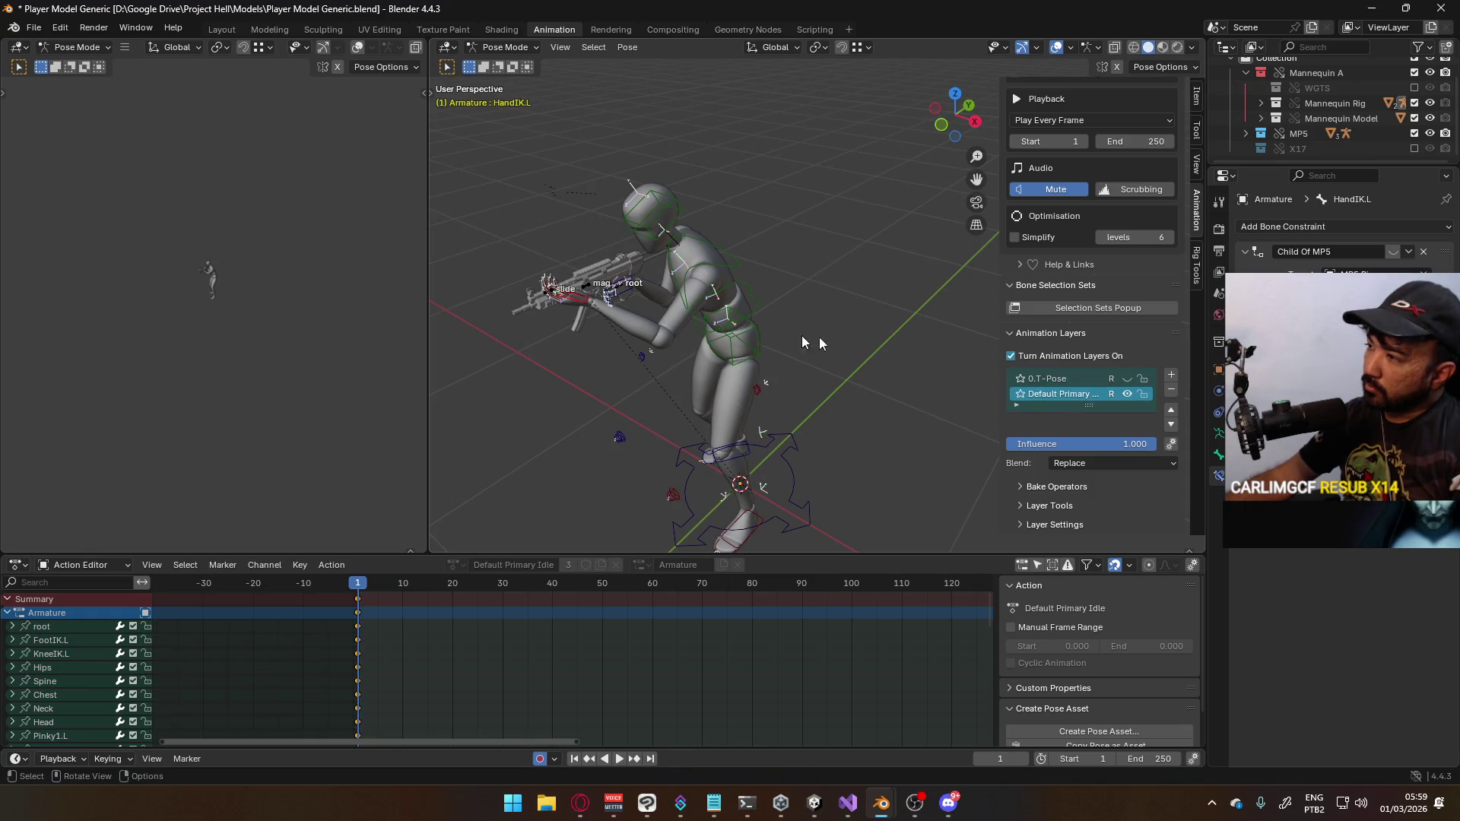
pyautogui.click(1393, 252)
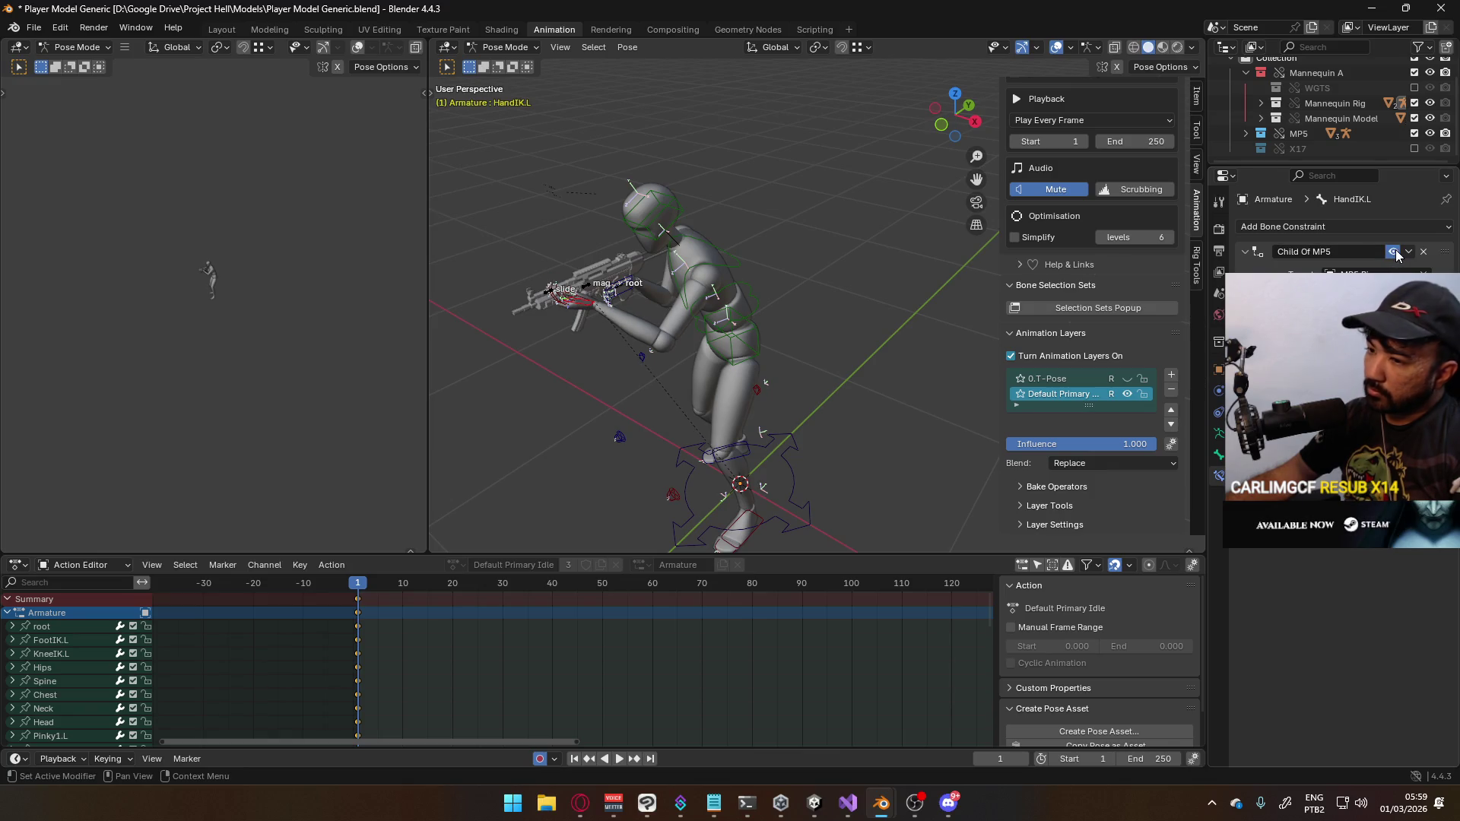
pyautogui.rightClick(1392, 251)
pyautogui.click(1369, 253)
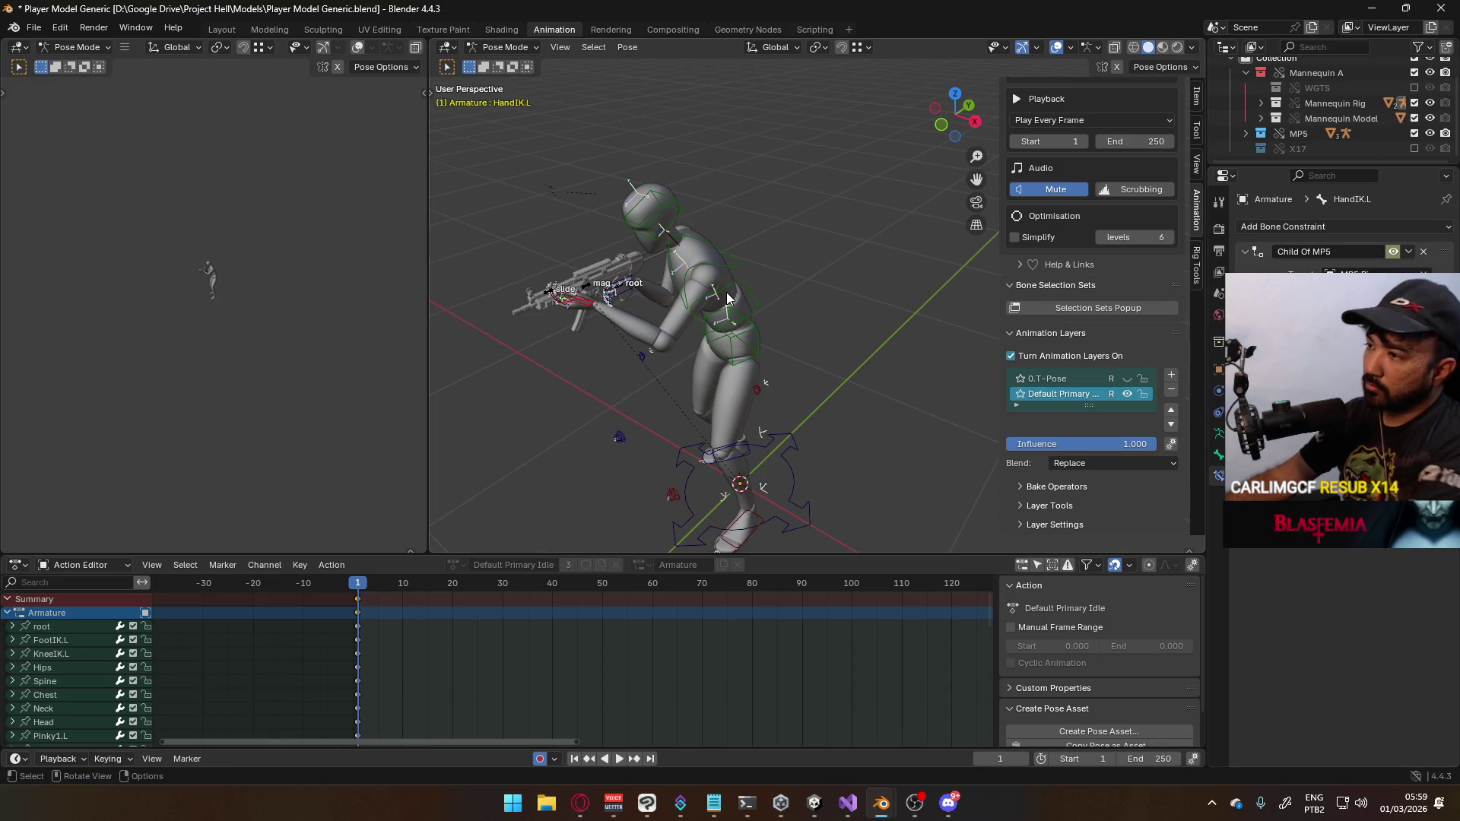
# Switch to right view and widen the animation layer panel to reveal Bake Operators
pyautogui.press('KP_3')
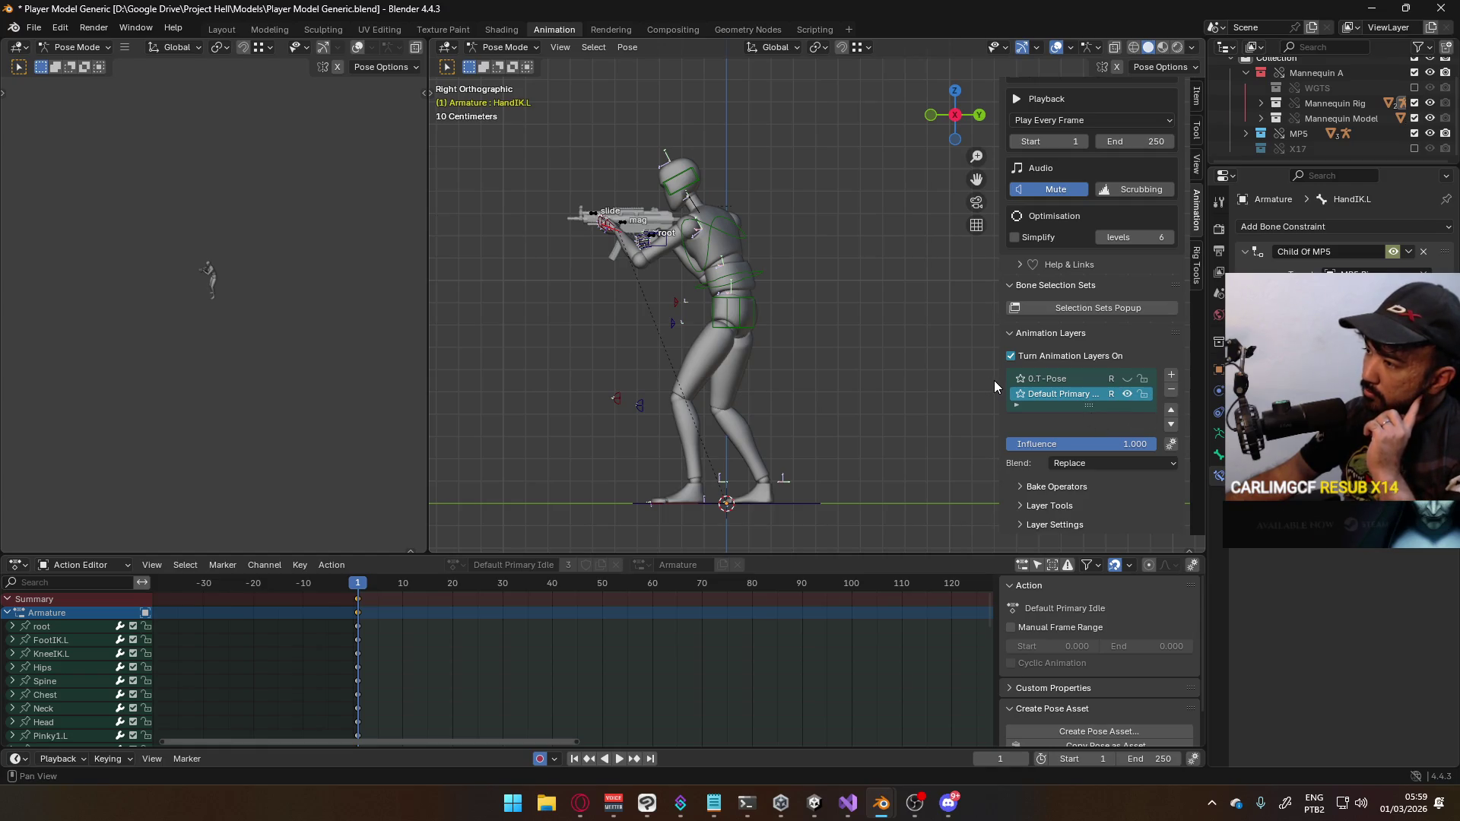
pyautogui.moveTo(998, 380)
pyautogui.mouseDown()
pyautogui.moveTo(902, 380)
pyautogui.moveTo(938, 380)
pyautogui.mouseUp()
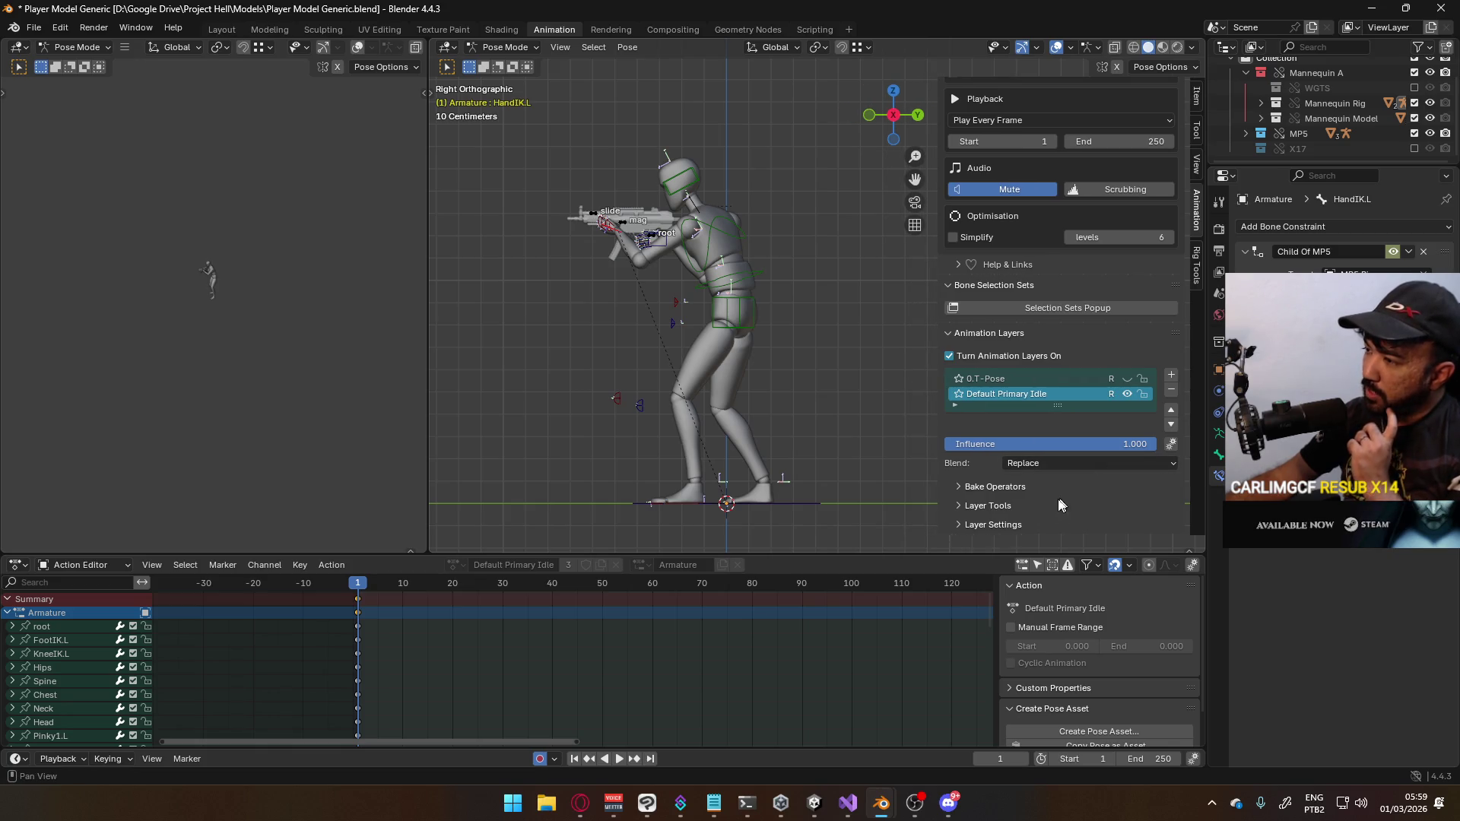
pyautogui.click(1012, 487)
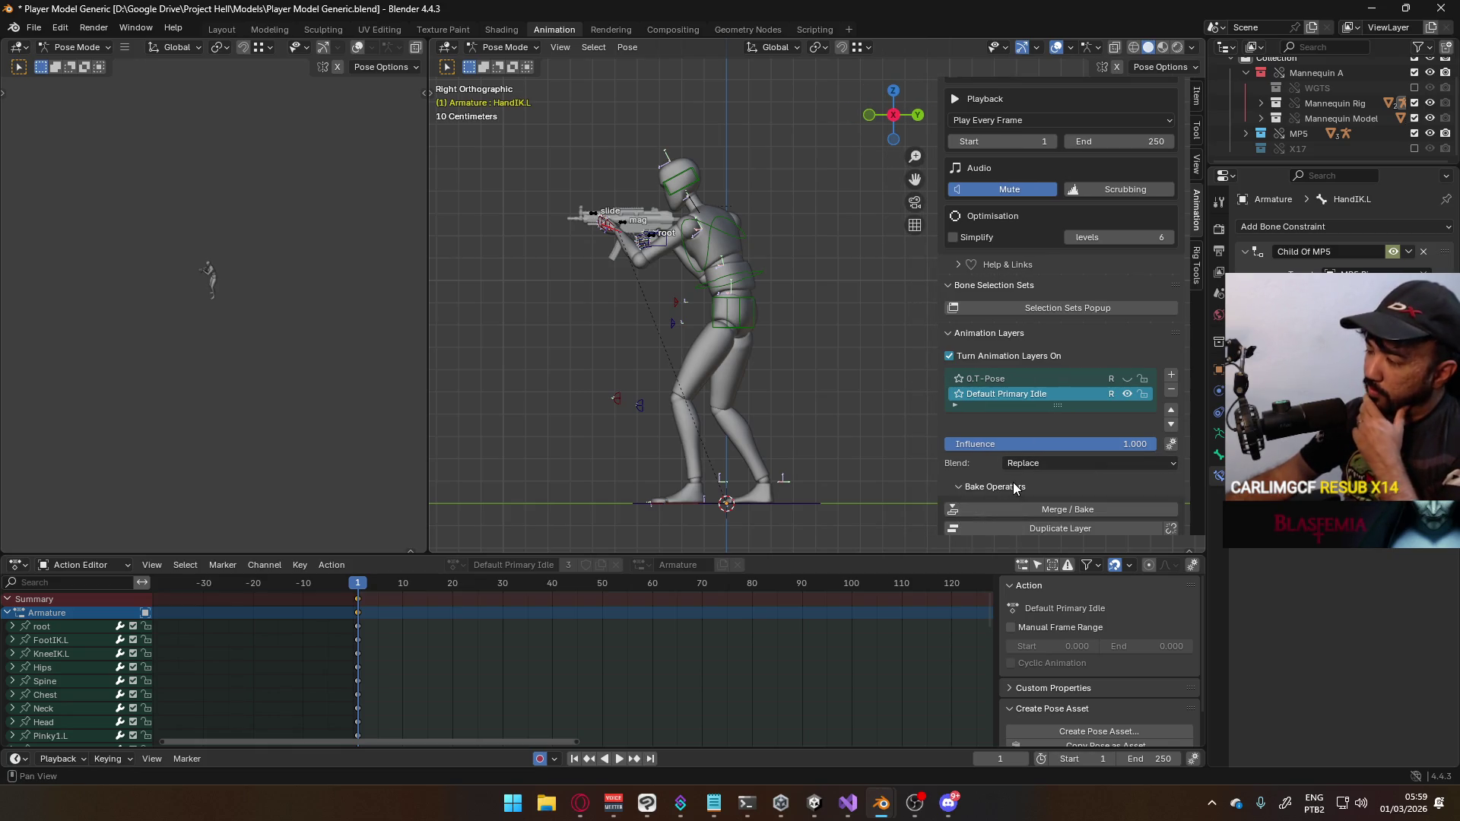
# Duplicate the Default Primary Idle layer and rename the copy from 'Idle.001' to 'Move F'
pyautogui.click(1031, 523)
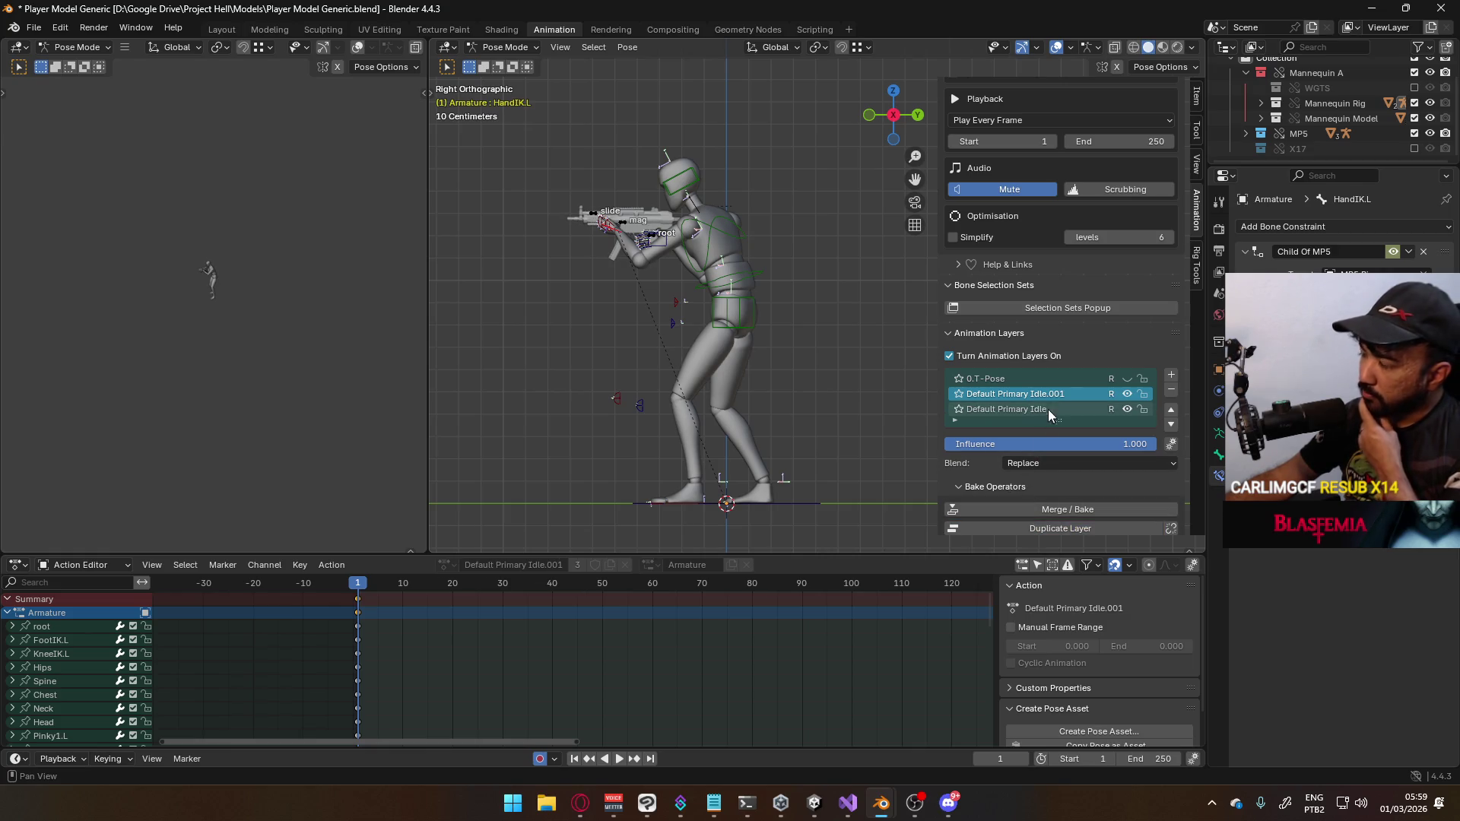
pyautogui.doubleClick(1076, 394)
pyautogui.click(1006, 388)
pyautogui.moveTo(1003, 390); pyautogui.dragTo(1030, 393)
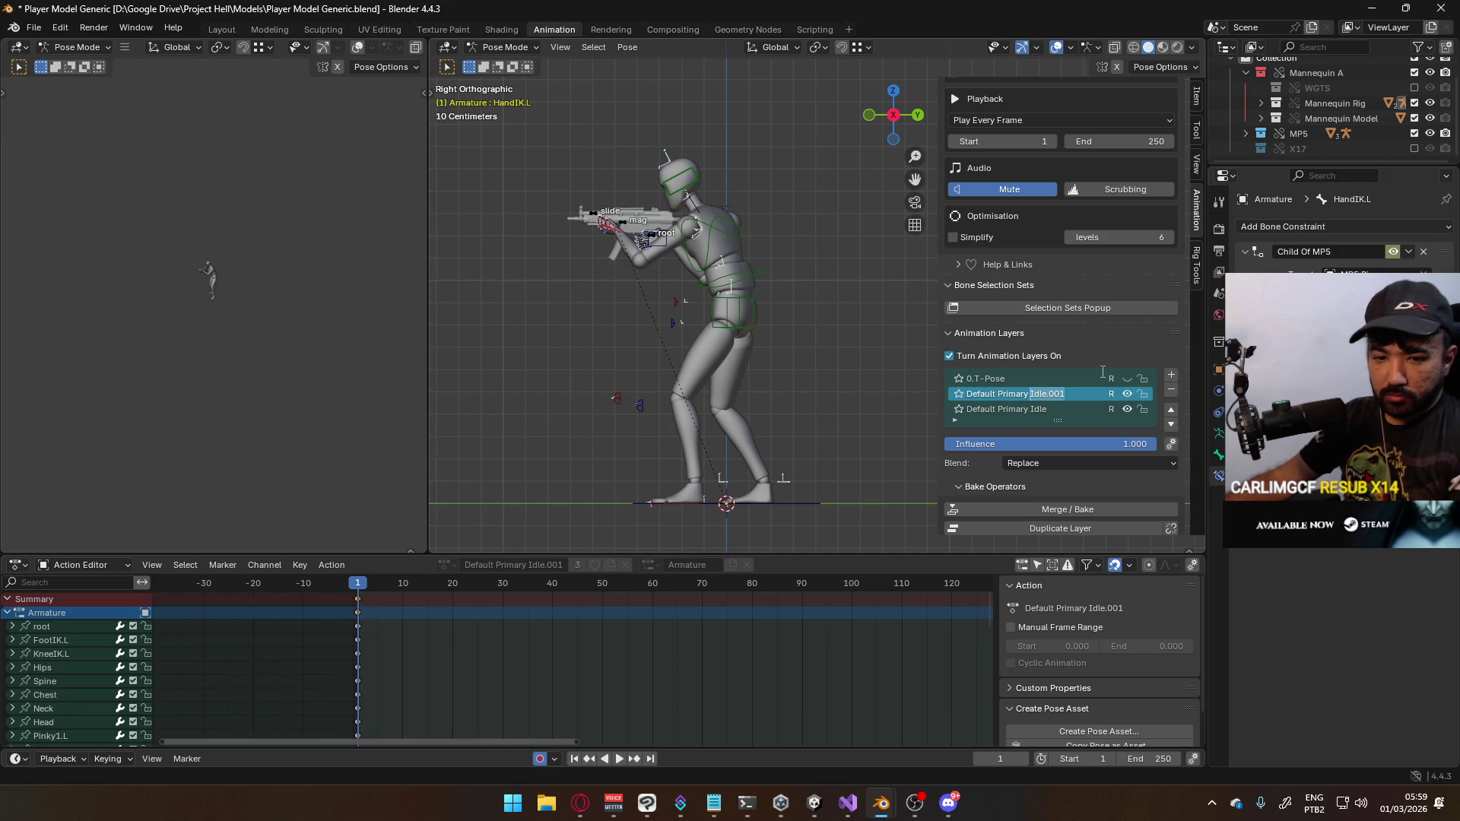
pyautogui.write('Move F')
pyautogui.press('Return')
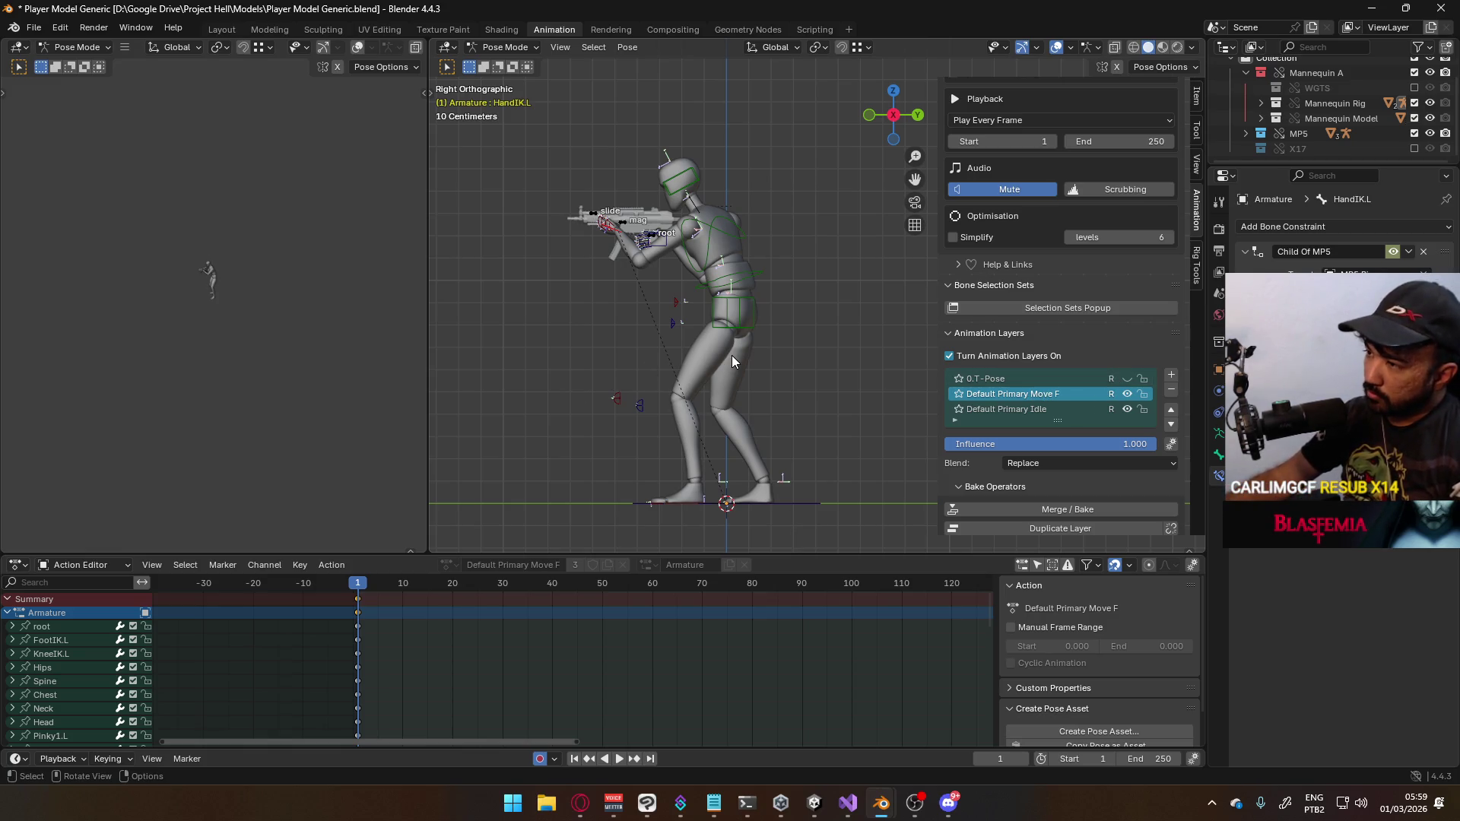
pyautogui.scroll(1, 732, 362)
pyautogui.click(725, 338)
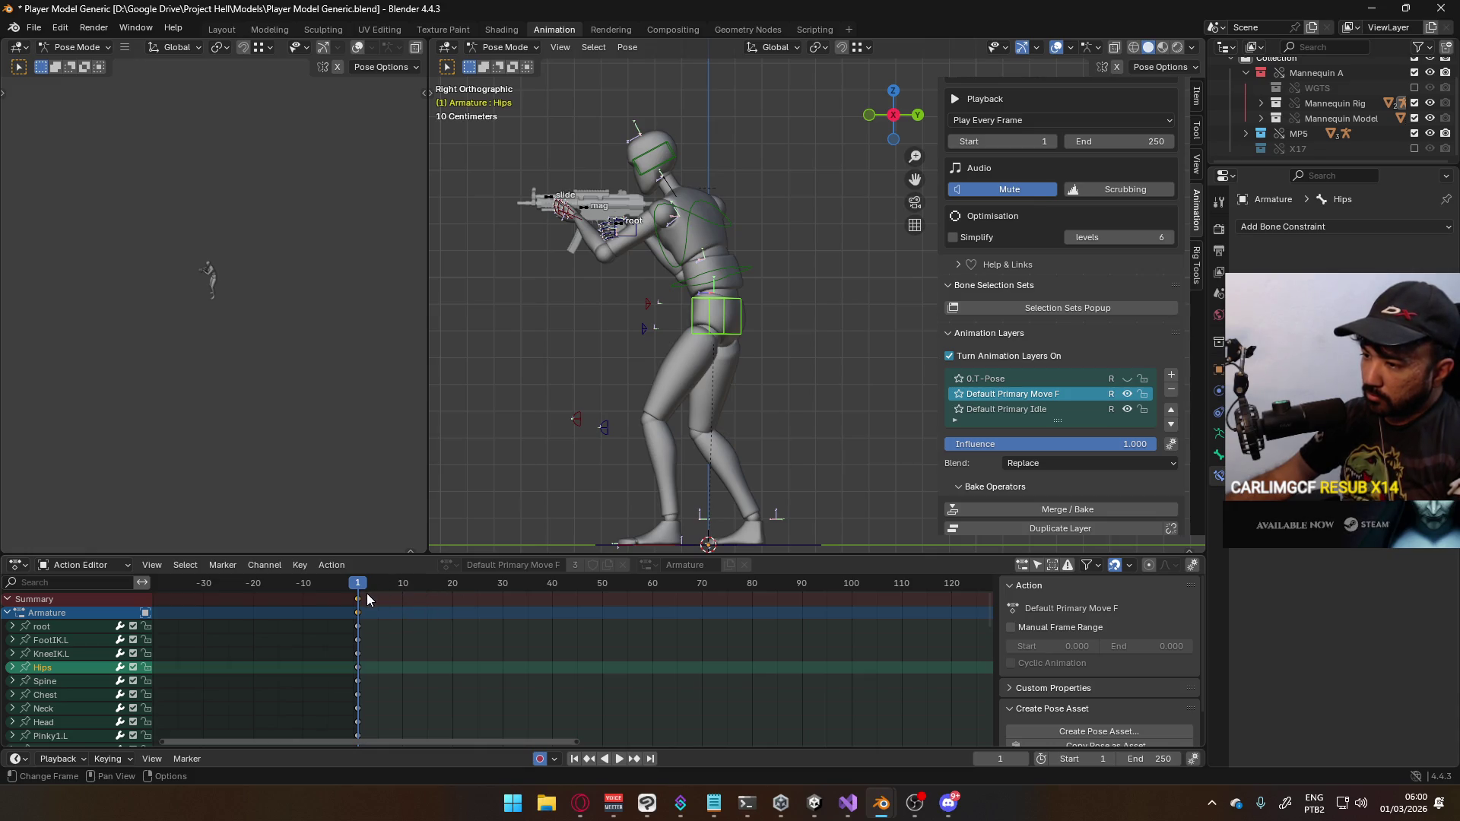
# Move FootIK.L back along Y and rotate it 30° to angle the toes
pyautogui.keyDown('shift'); pyautogui.moveTo(713, 435); pyautogui.dragTo(723, 373, button='middle'); pyautogui.keyUp('shift')
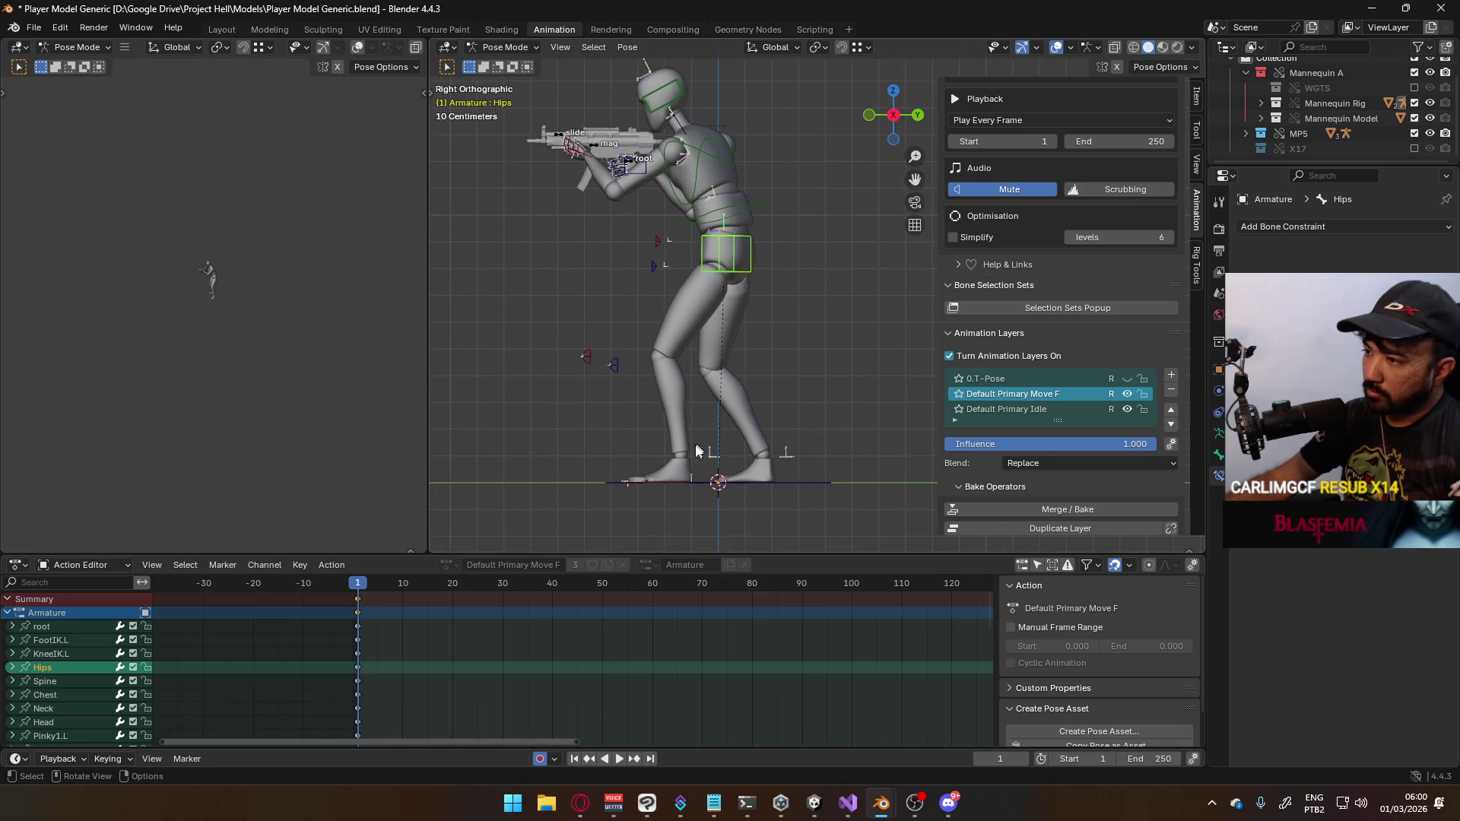
pyautogui.click(677, 471)
pyautogui.click(679, 472)
pyautogui.press('g')
pyautogui.press('ctrl')
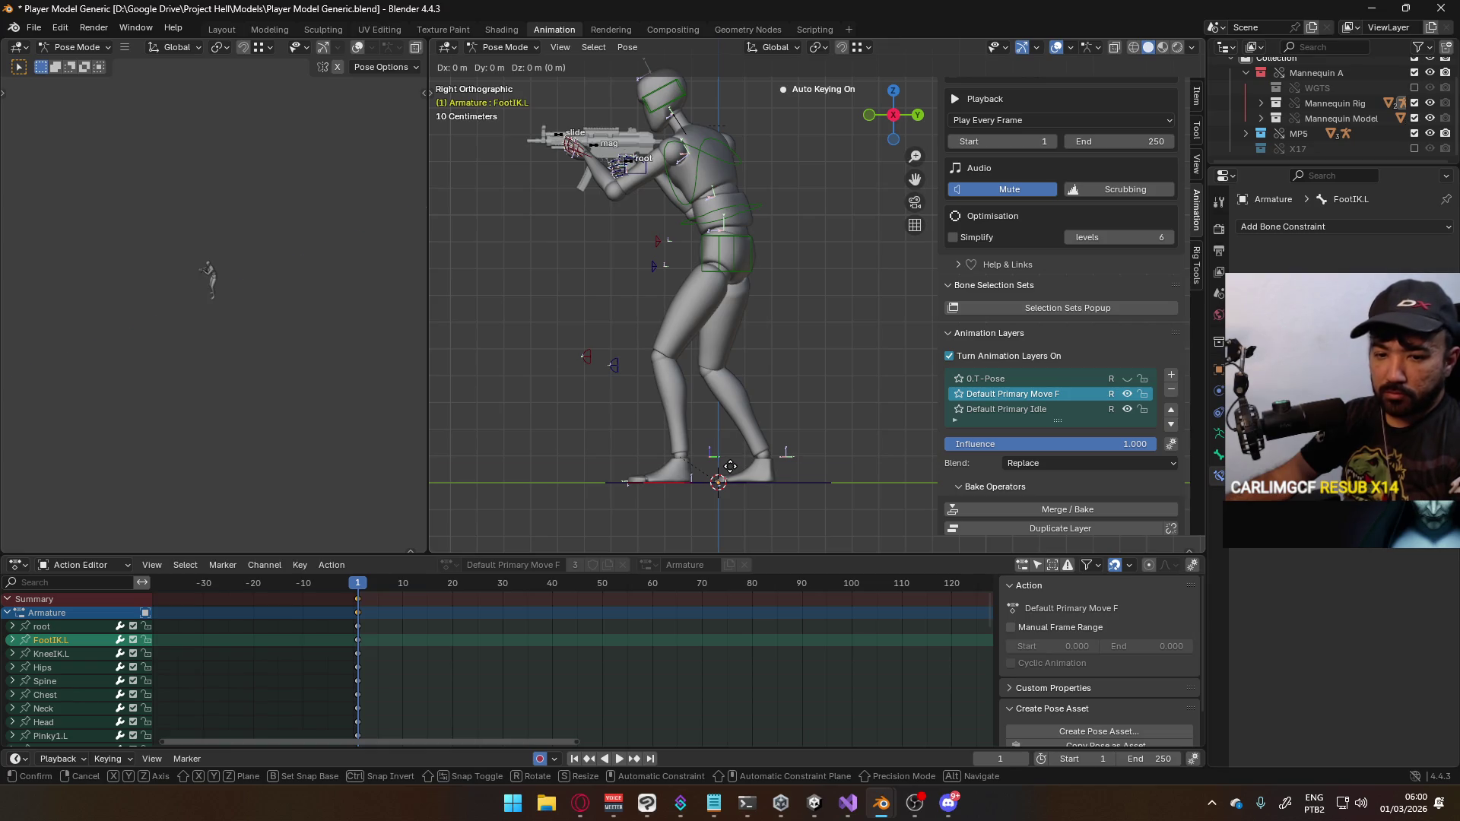
pyautogui.press('y')
pyautogui.press('y')
pyautogui.press('Return')
pyautogui.press('r')
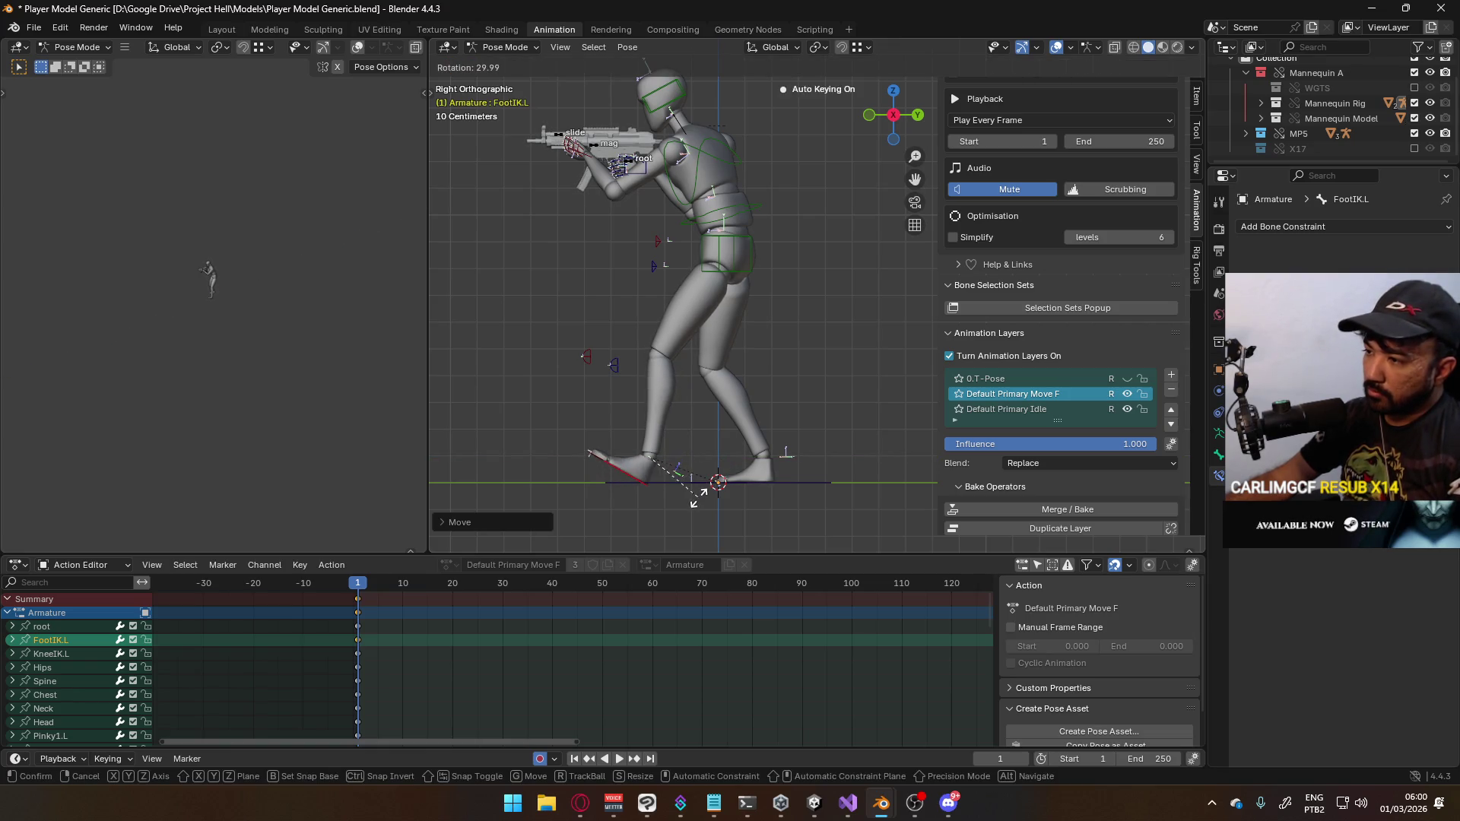
pyautogui.press('Return')
pyautogui.press('g')
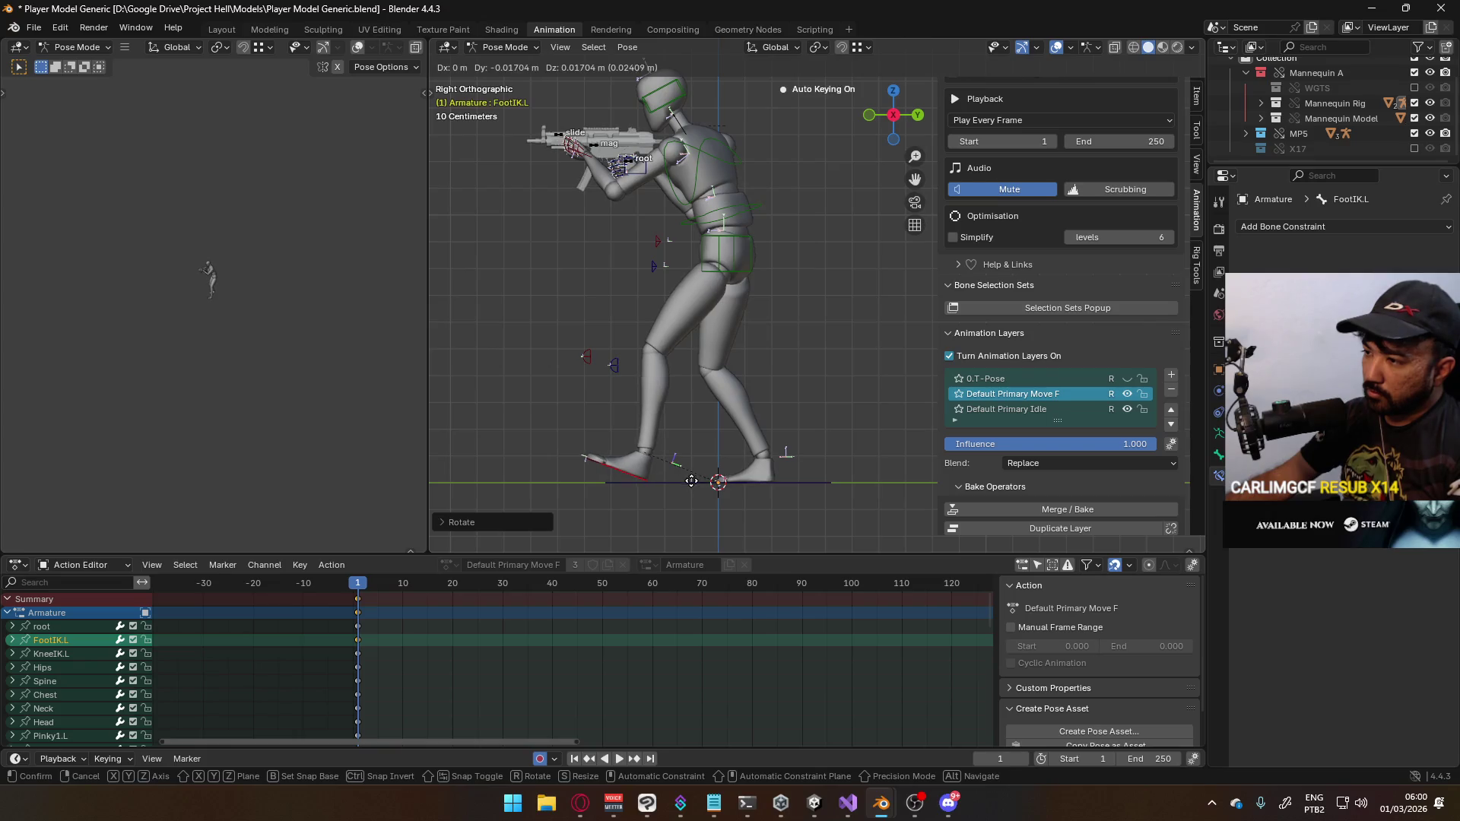
pyautogui.press('Return')
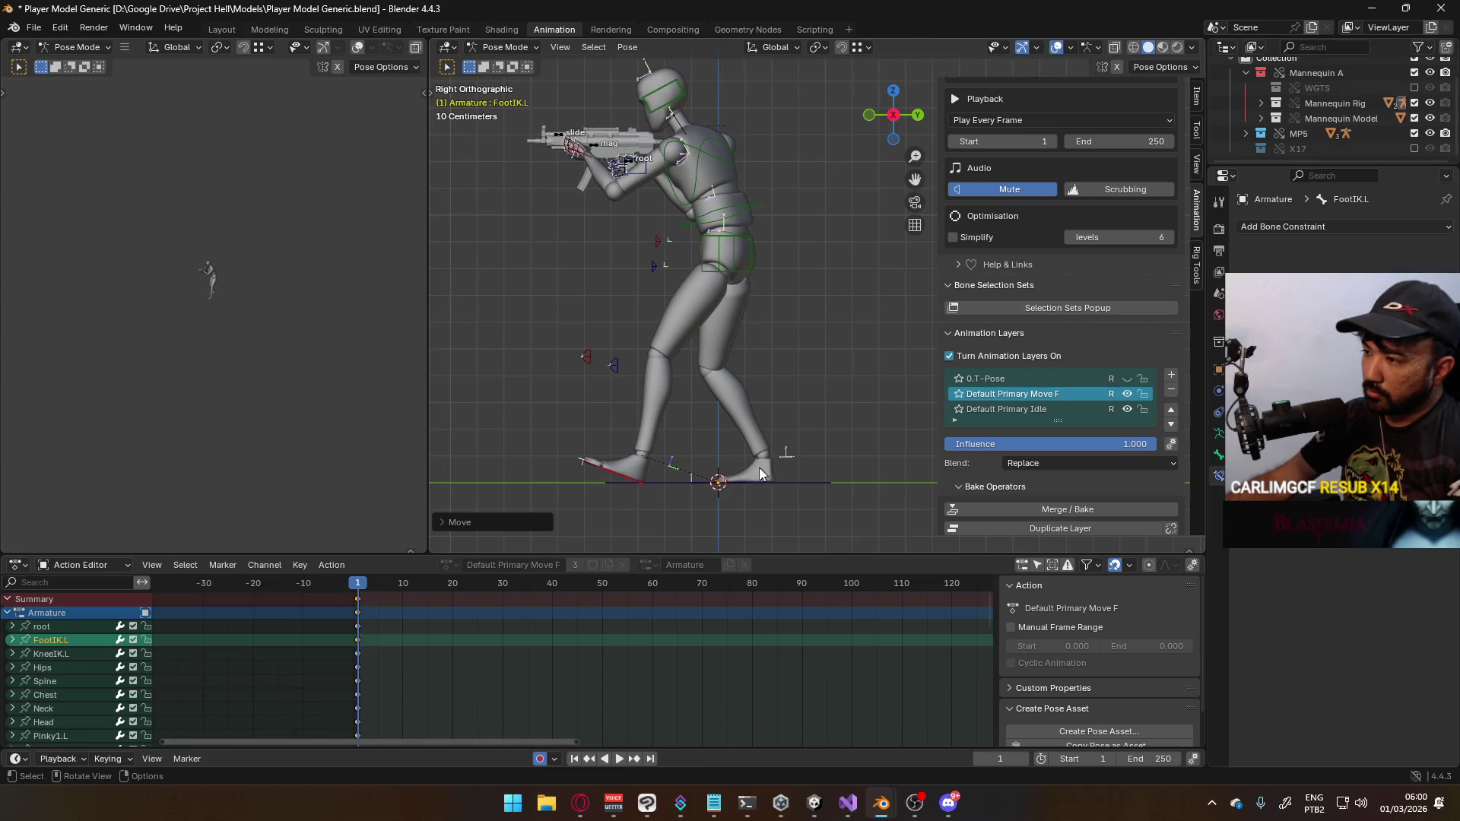
# In front view, shift FootIK.L and KneeIK.L along X toward the centre line, then show the foot's Item transform values
pyautogui.moveTo(765, 469)
pyautogui.mouseDown(button='middle')
pyautogui.moveTo(775, 482)
pyautogui.moveTo(751, 452)
pyautogui.mouseUp(button='middle')
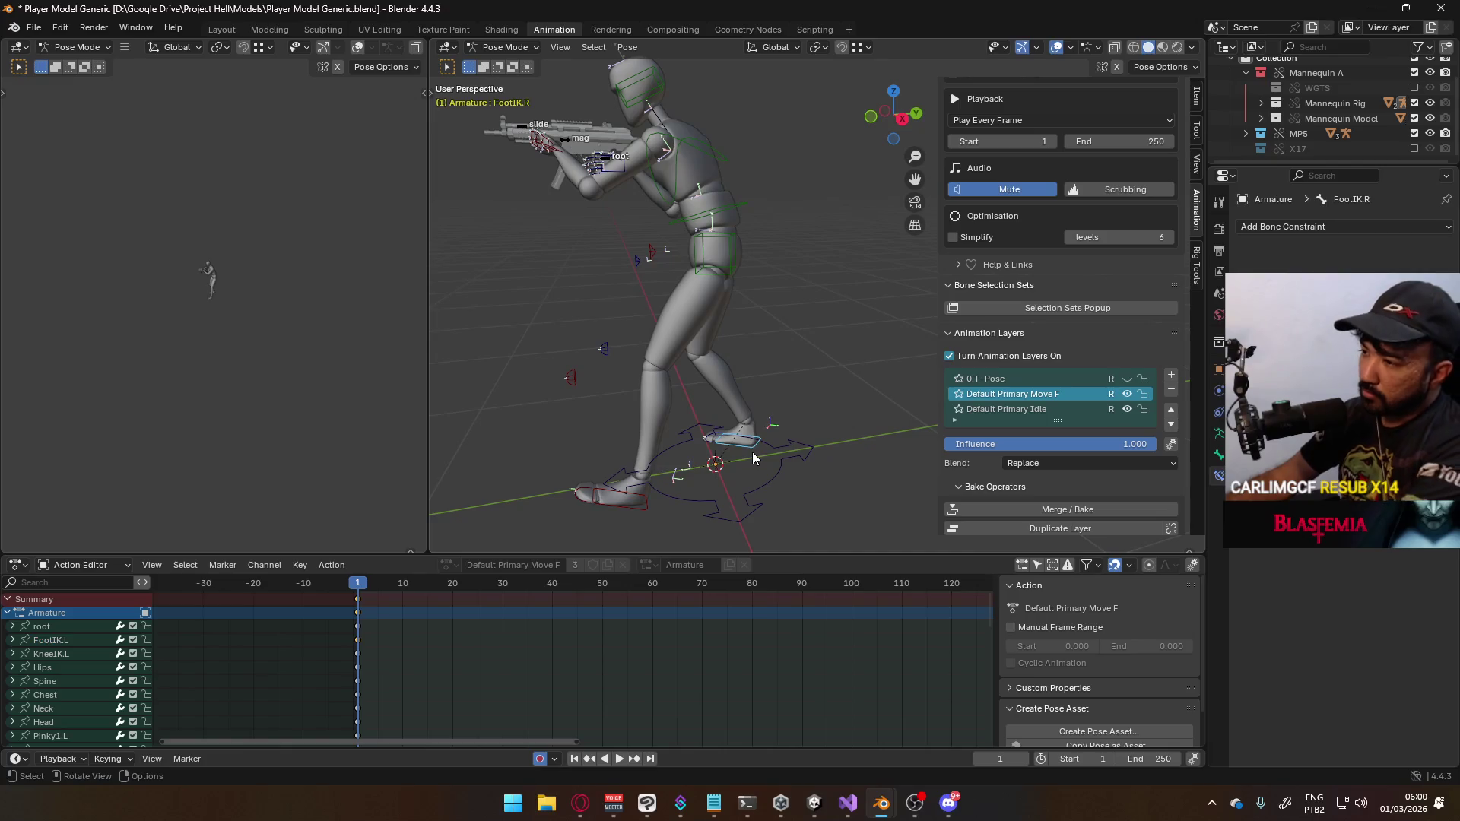
pyautogui.press('KP_1')
pyautogui.press('g')
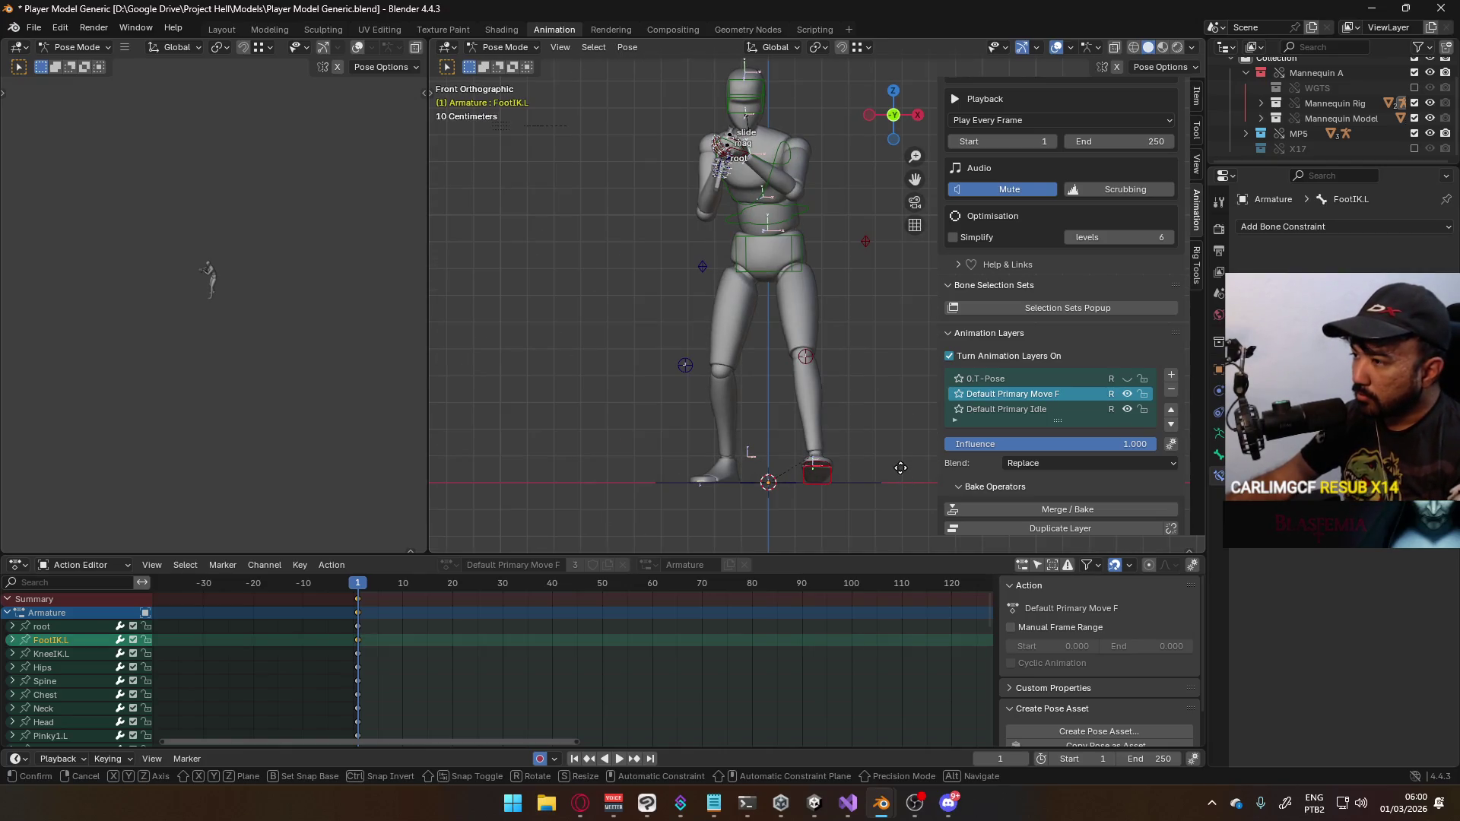
pyautogui.press('x')
pyautogui.click(826, 395)
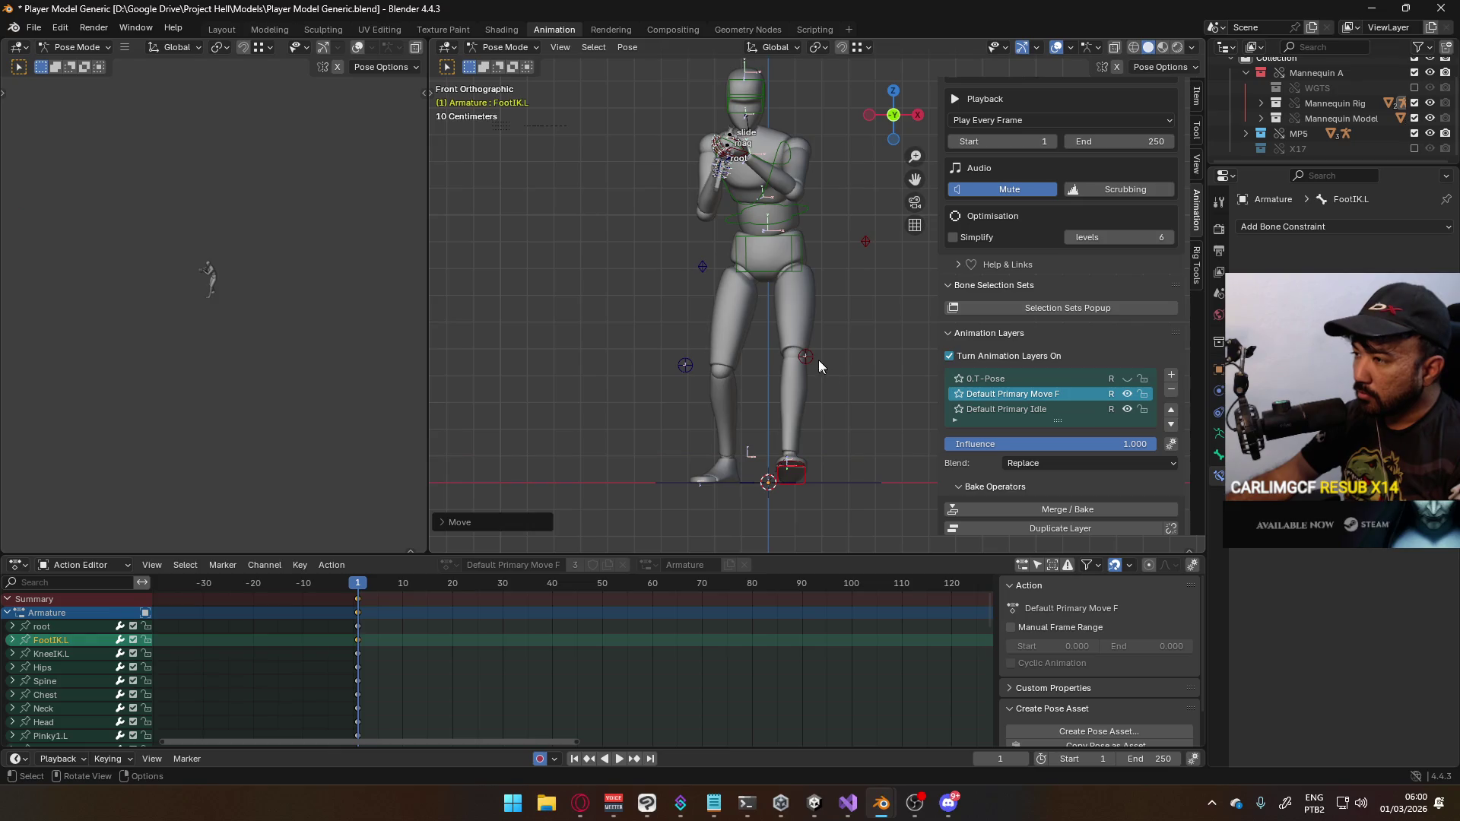
pyautogui.click(806, 356)
pyautogui.press('g')
pyautogui.press('x')
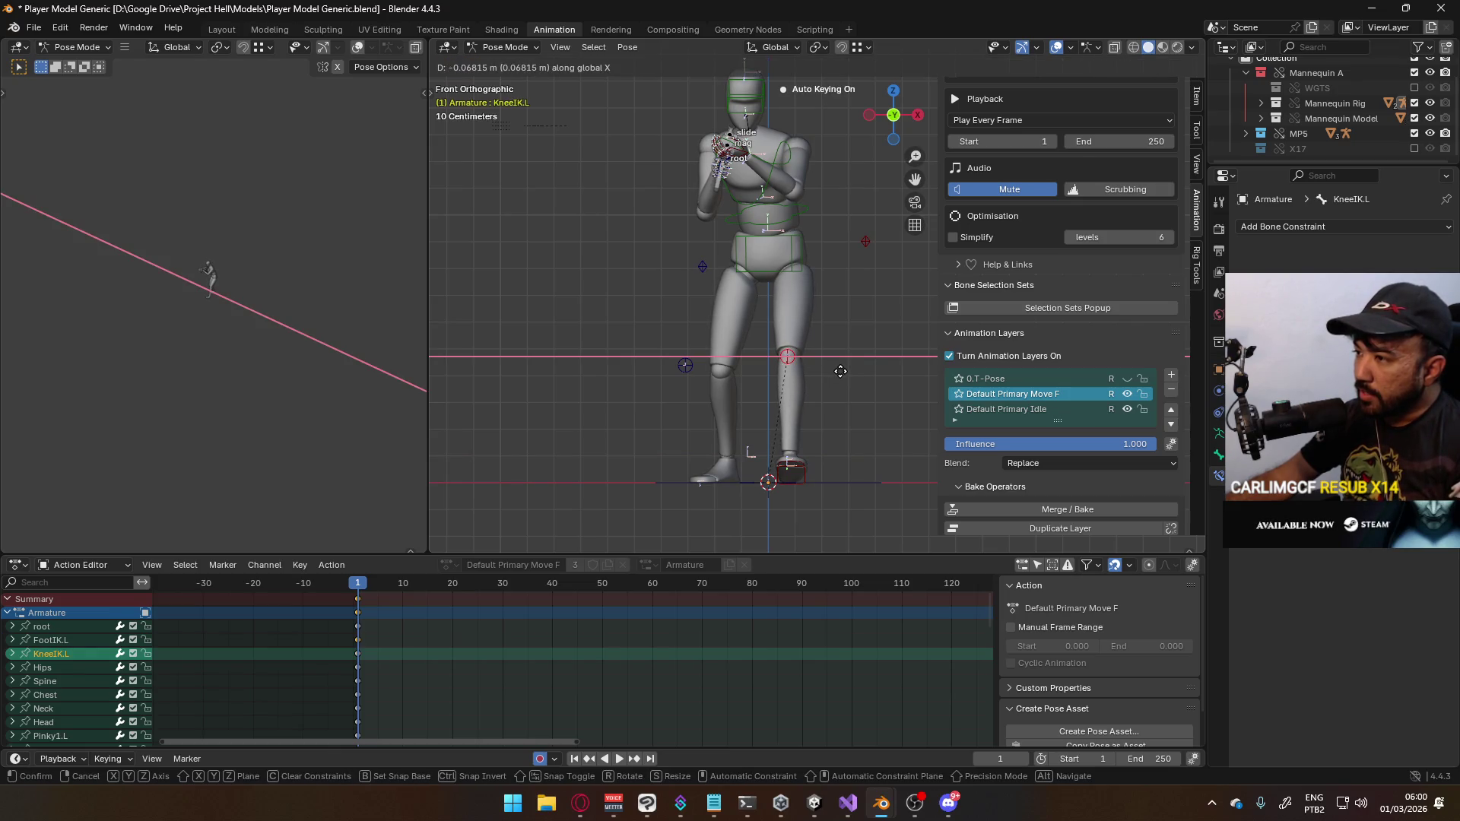
pyautogui.click(832, 406)
pyautogui.click(809, 477)
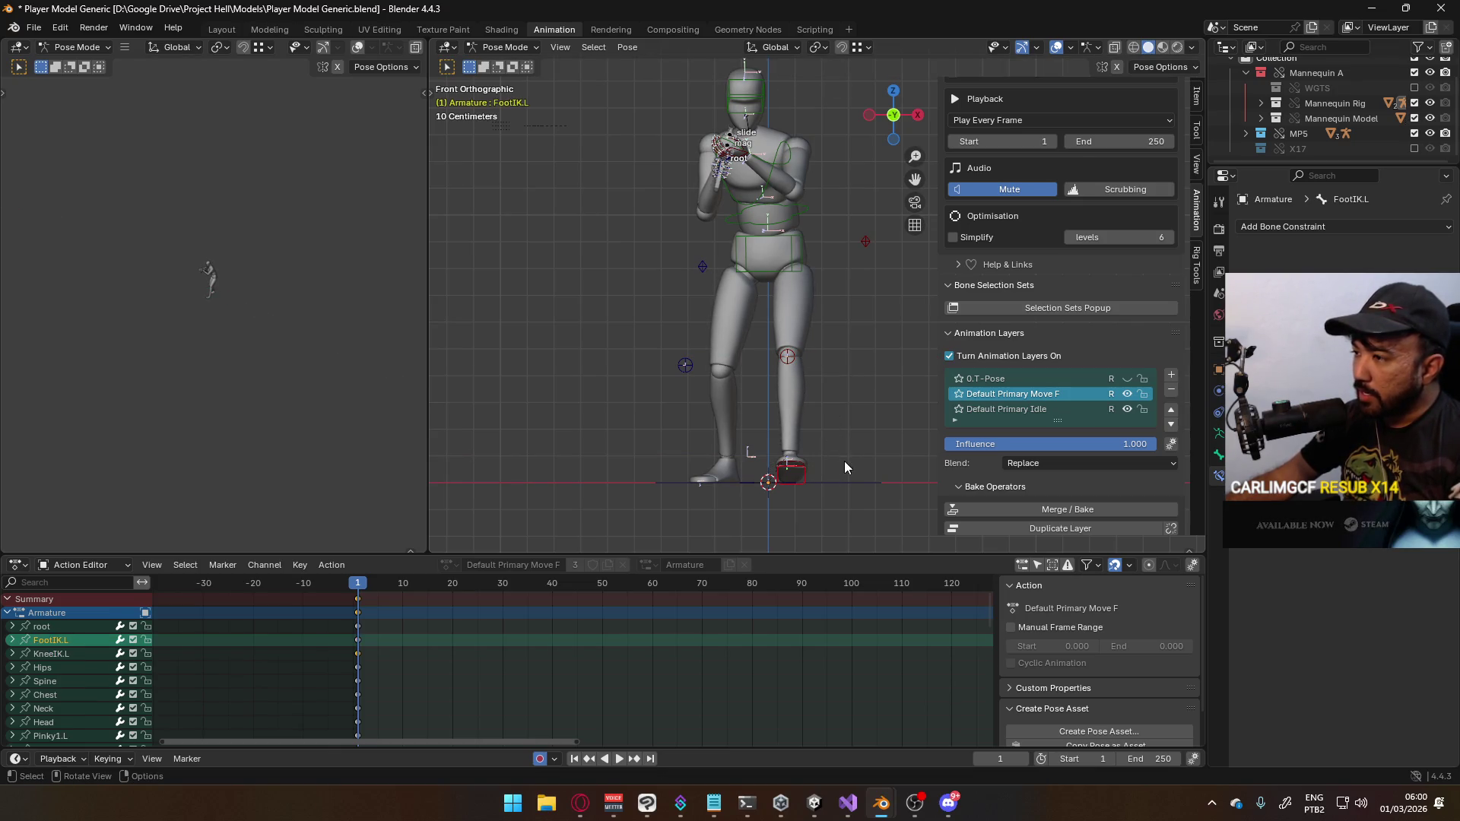
pyautogui.click(1195, 96)
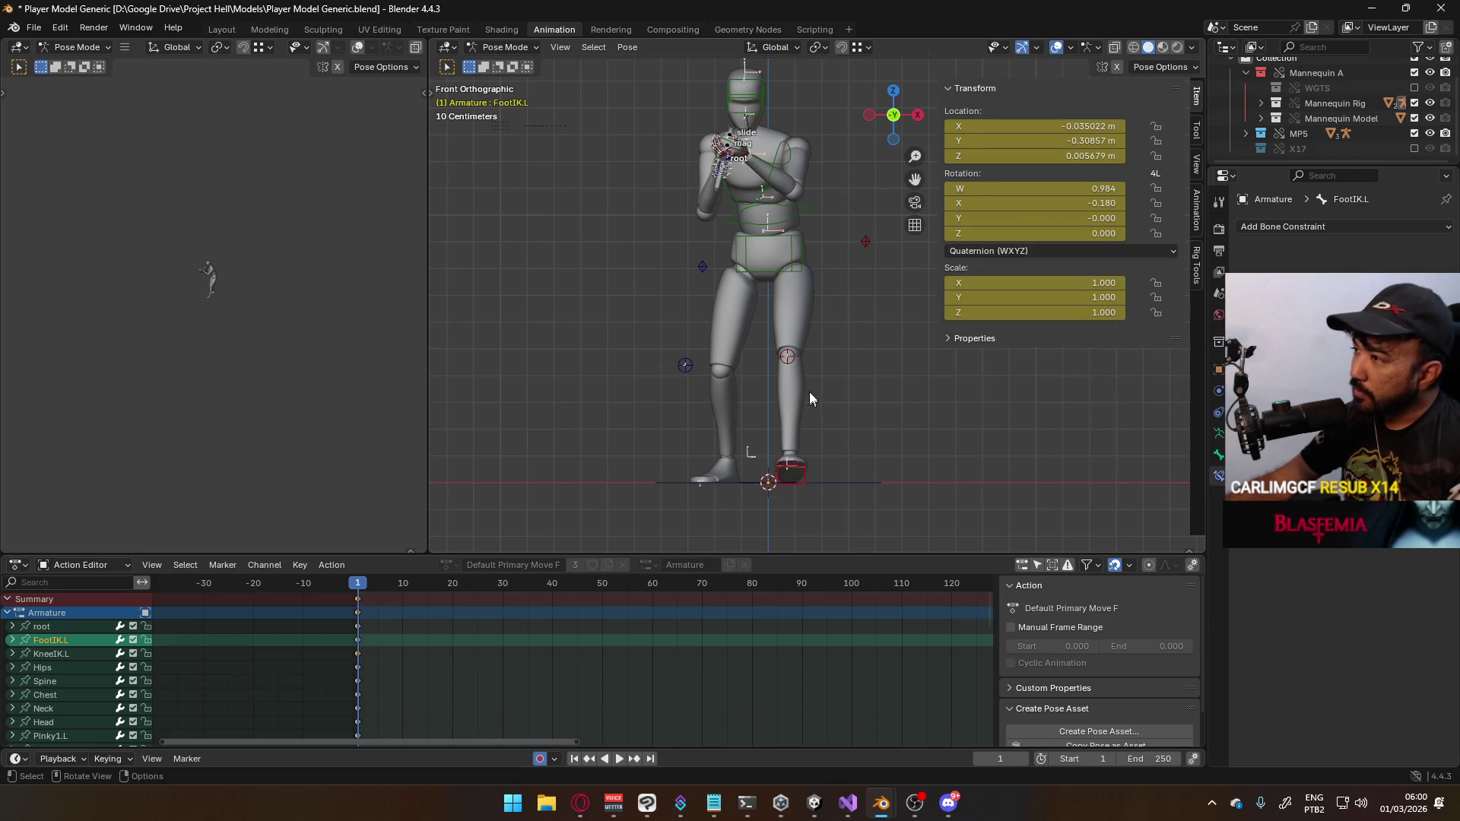
# Set FootIK.R's Z rotation to 0 and shift the right foot along X
pyautogui.click(732, 470)
pyautogui.moveTo(732, 470); pyautogui.dragTo(775, 386, button='middle')
pyautogui.scroll(2, 774, 386)
pyautogui.doubleClick(1091, 233)
pyautogui.write('0')
pyautogui.press('Return')
pyautogui.press('KP_1')
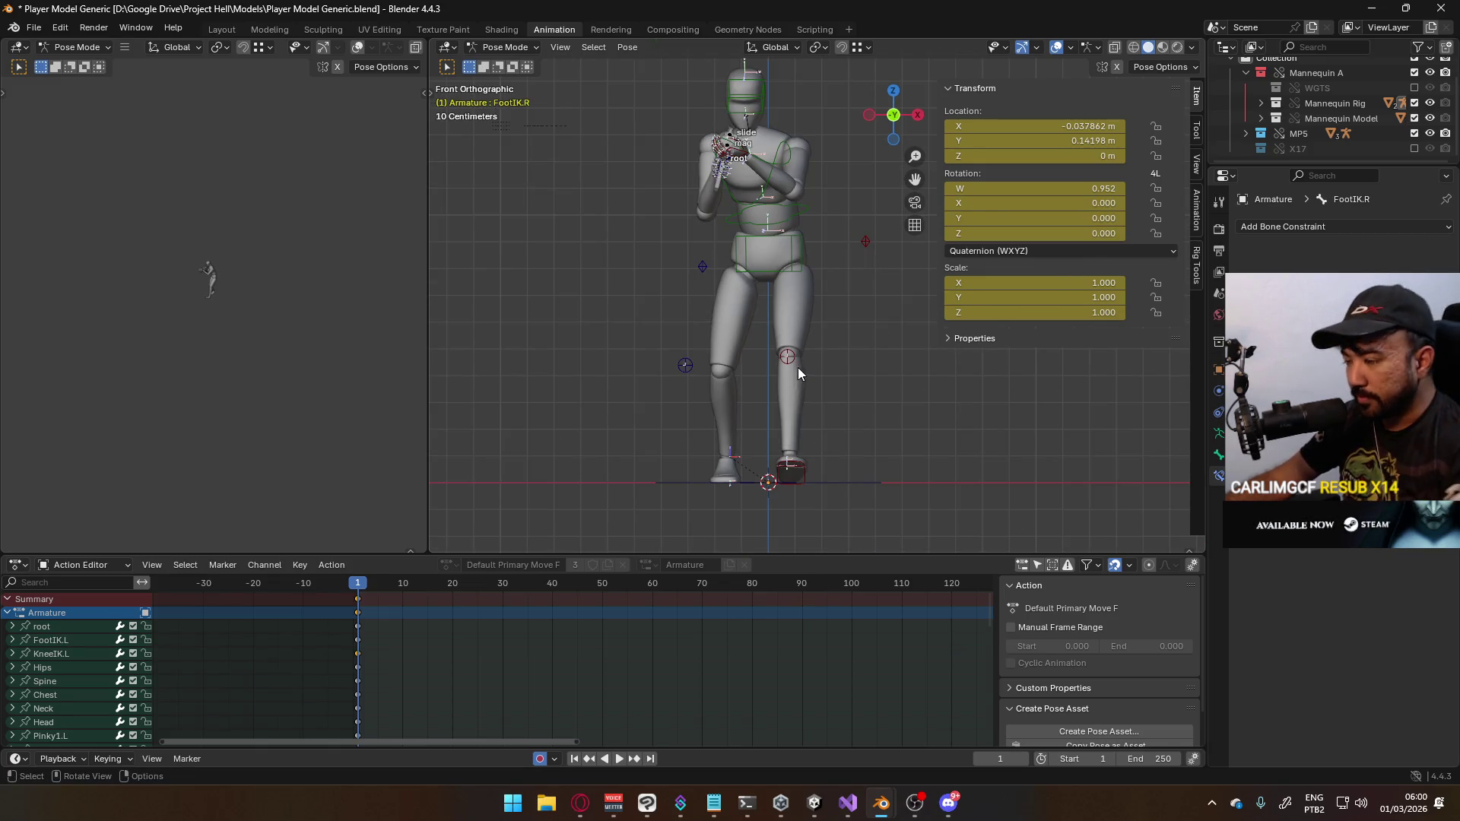
pyautogui.press('g')
pyautogui.press('x')
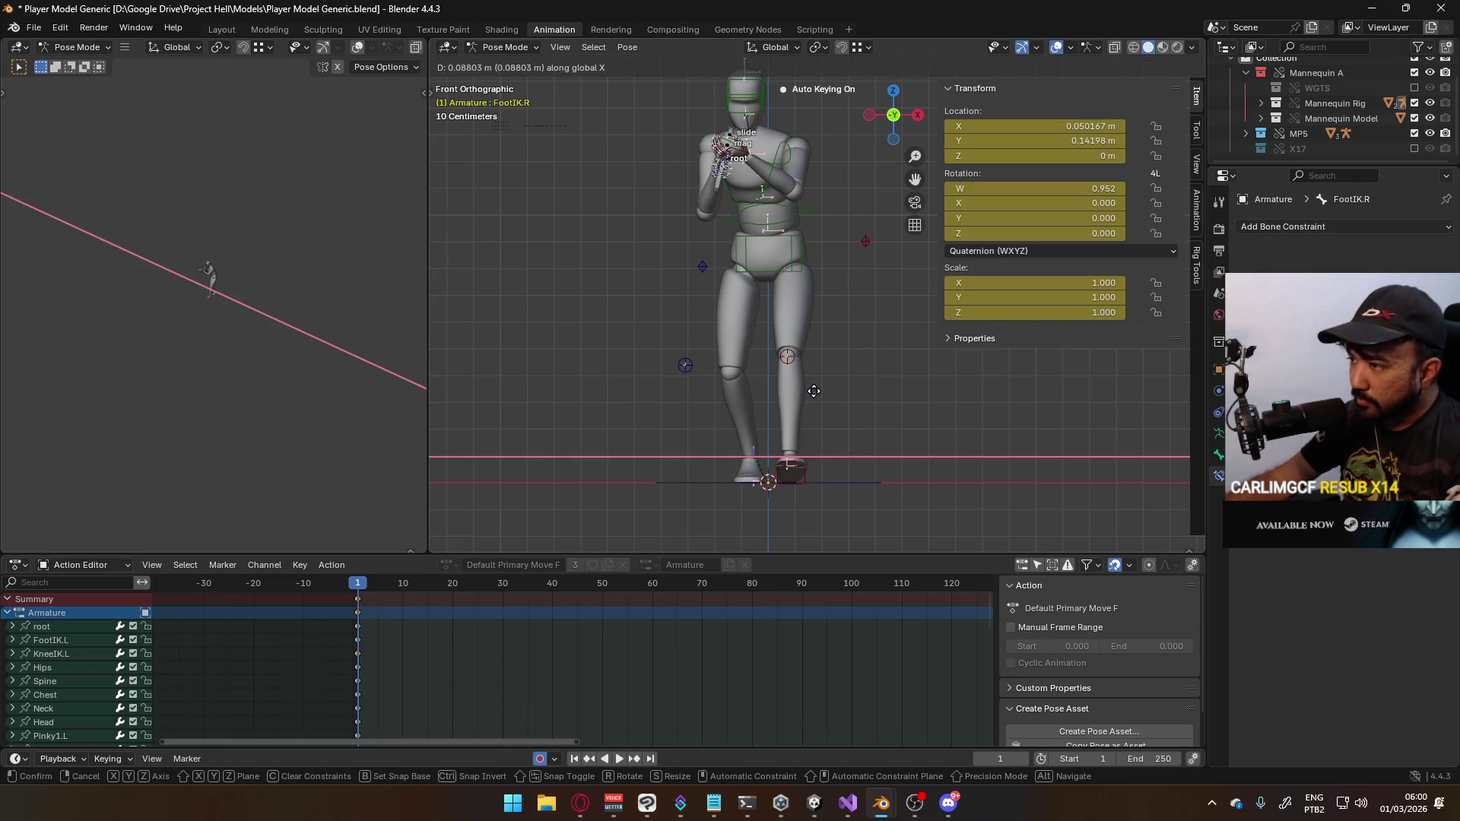
pyautogui.click(810, 391)
# Move the KneeIK.R target inward and check the right leg from front and side views
pyautogui.click(686, 366)
pyautogui.press('g')
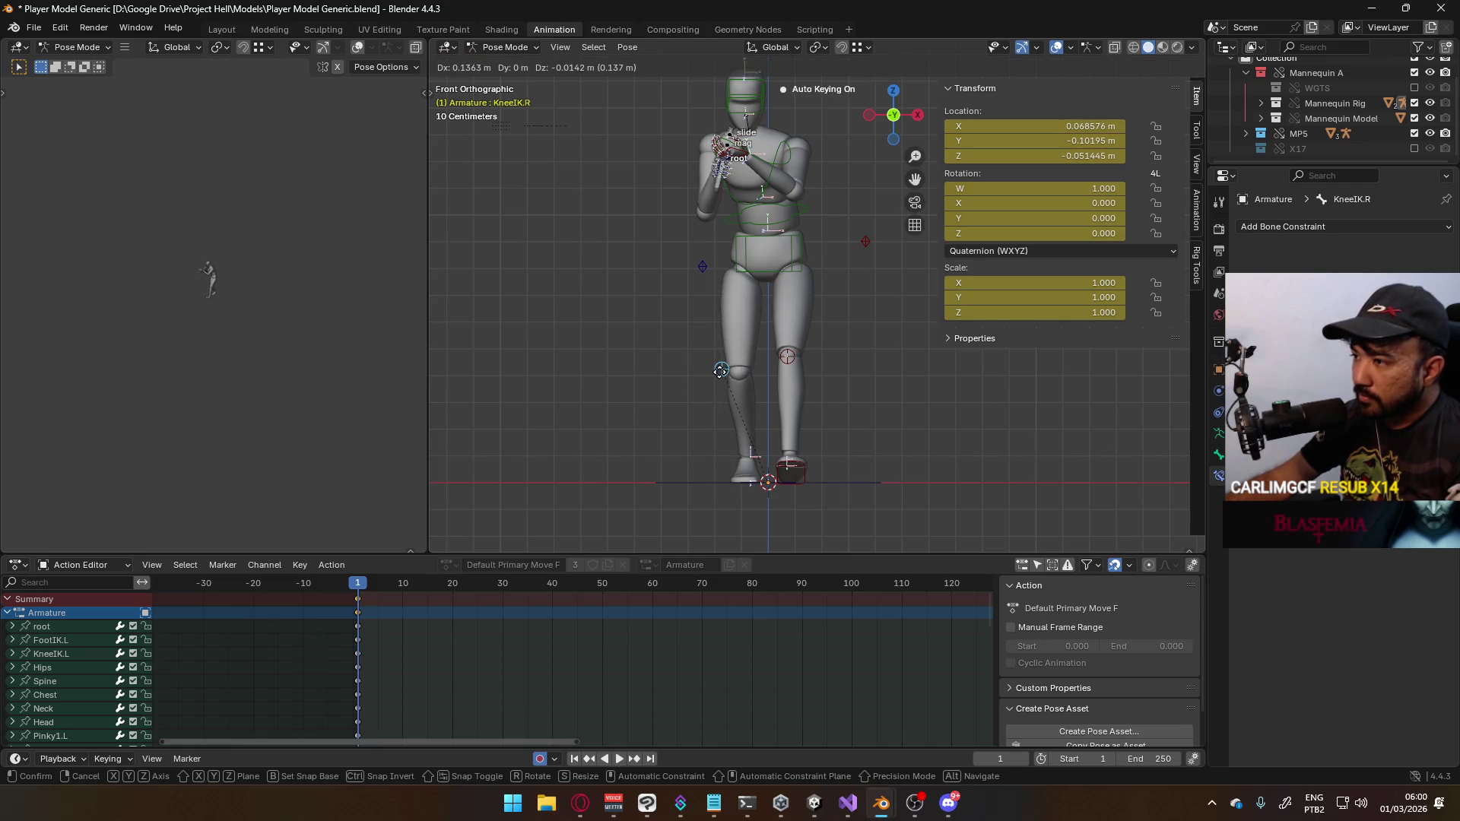
pyautogui.click(724, 376)
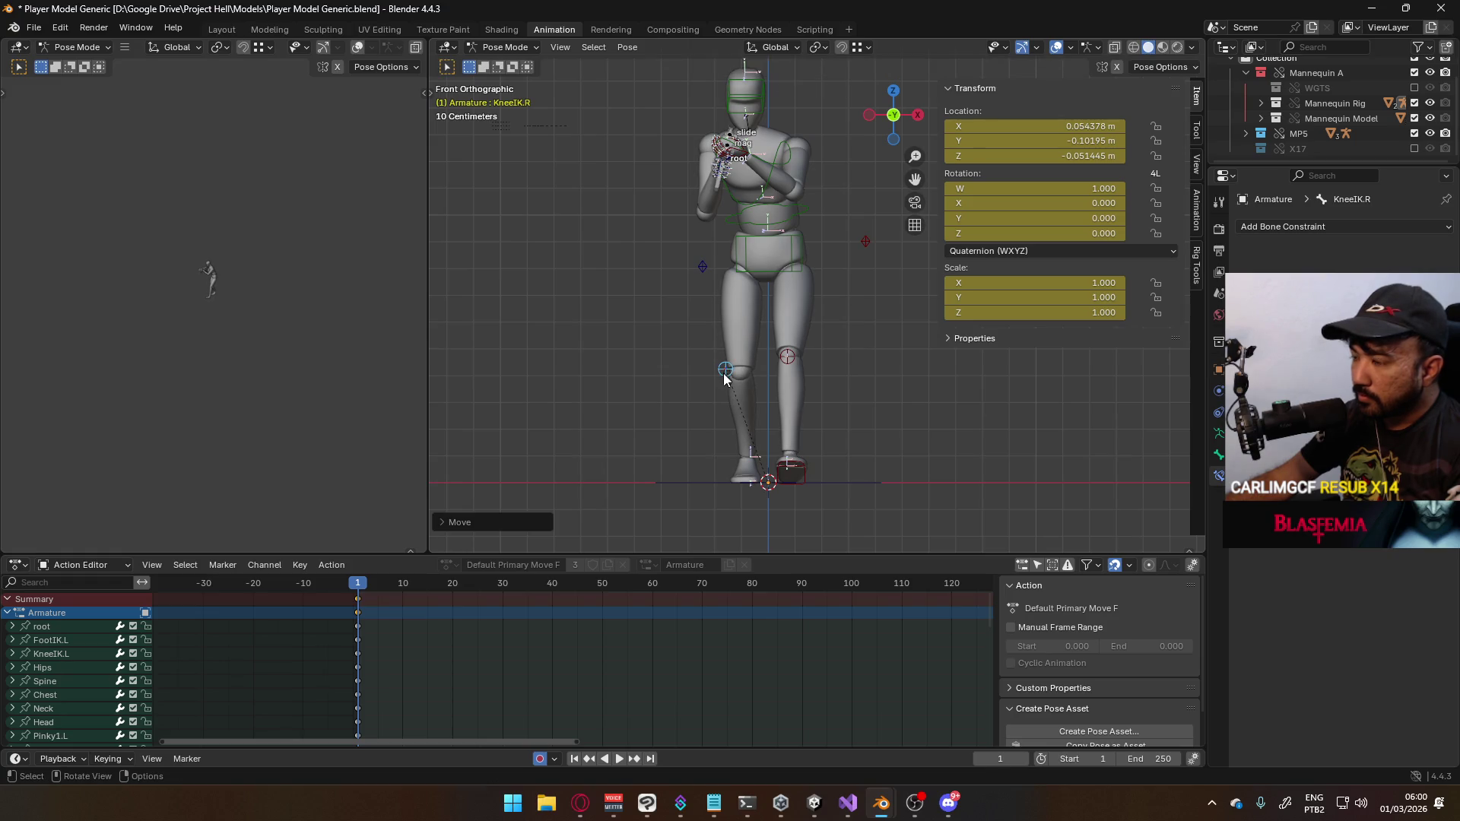
pyautogui.moveTo(800, 372); pyautogui.dragTo(760, 418, button='middle')
pyautogui.press('KP_1')
pyautogui.press('KP_3')
pyautogui.moveTo(769, 468); pyautogui.dragTo(784, 424, button='middle')
# Step FootIK.R forward along Y, rotate it to raise the toes, and adjust its height
pyautogui.click(776, 432)
pyautogui.press('KP_3')
pyautogui.press('g')
pyautogui.press('y')
pyautogui.click(821, 407)
pyautogui.press('r')
pyautogui.click(787, 365)
pyautogui.press('g')
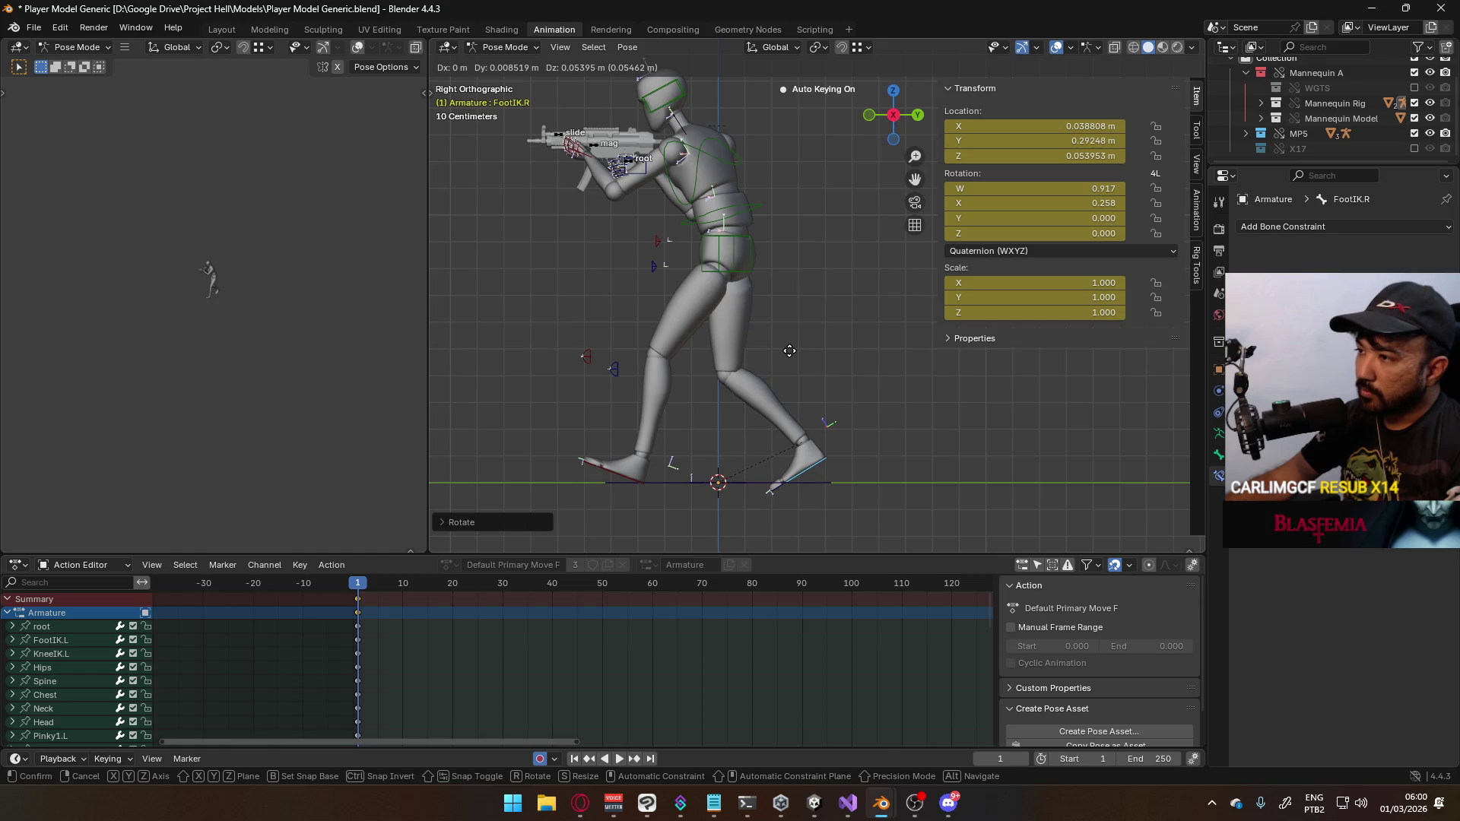
pyautogui.click(789, 350)
pyautogui.moveTo(789, 350)
pyautogui.mouseDown(button='middle')
pyautogui.moveTo(765, 335)
pyautogui.moveTo(869, 318)
pyautogui.moveTo(879, 342)
pyautogui.mouseUp(button='middle')
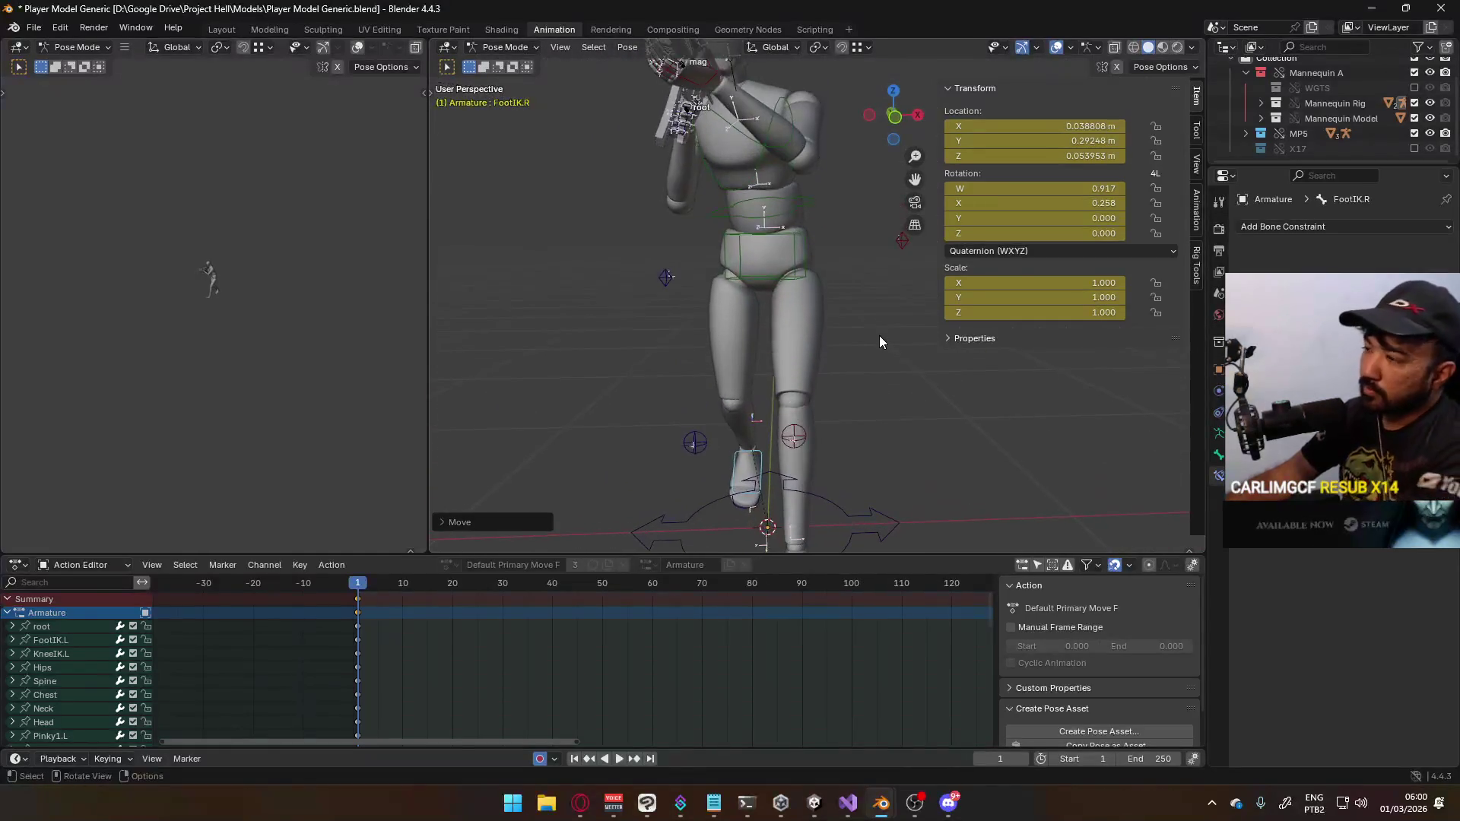
pyautogui.press('KP_1')
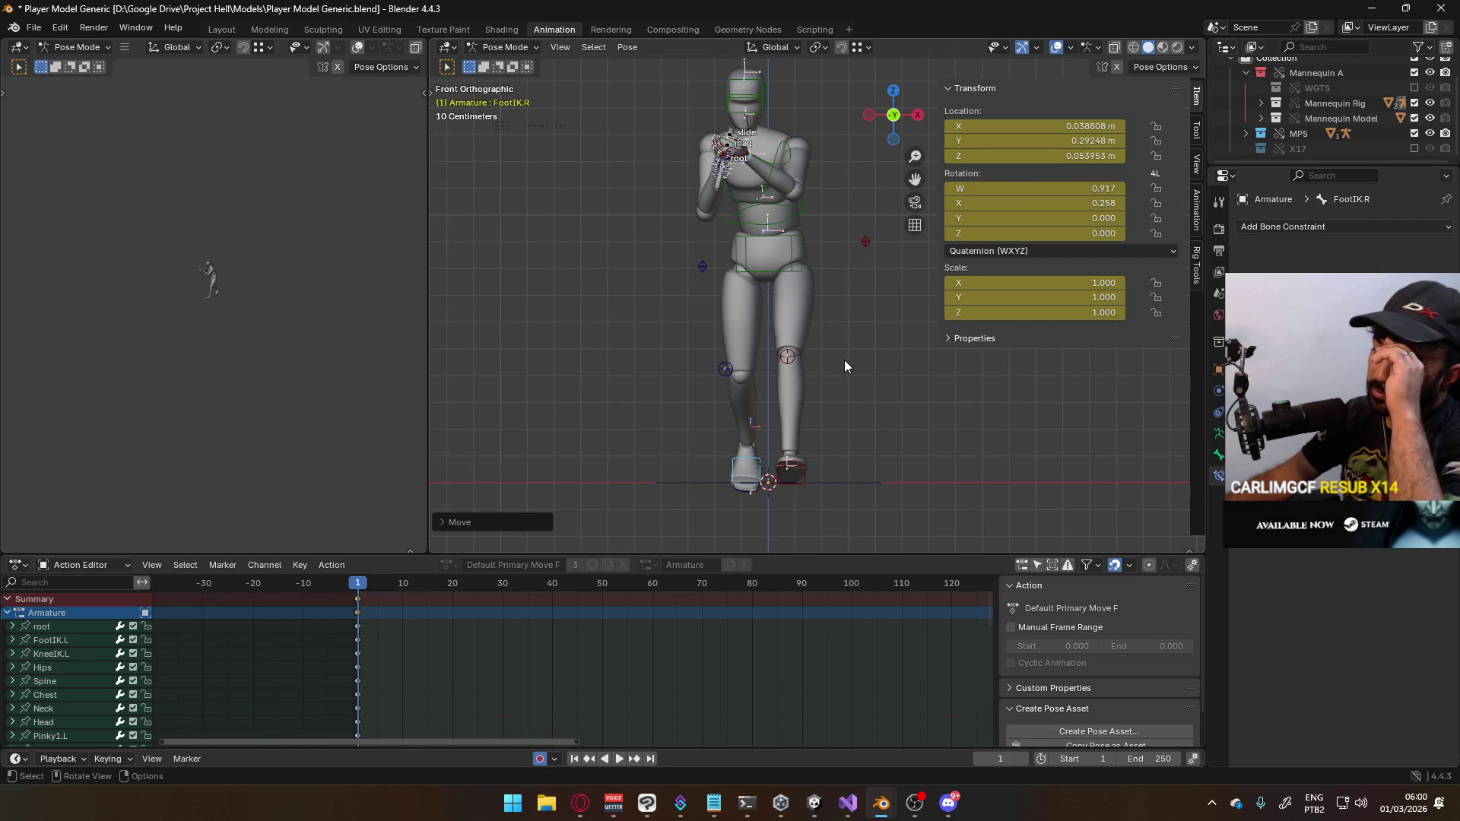
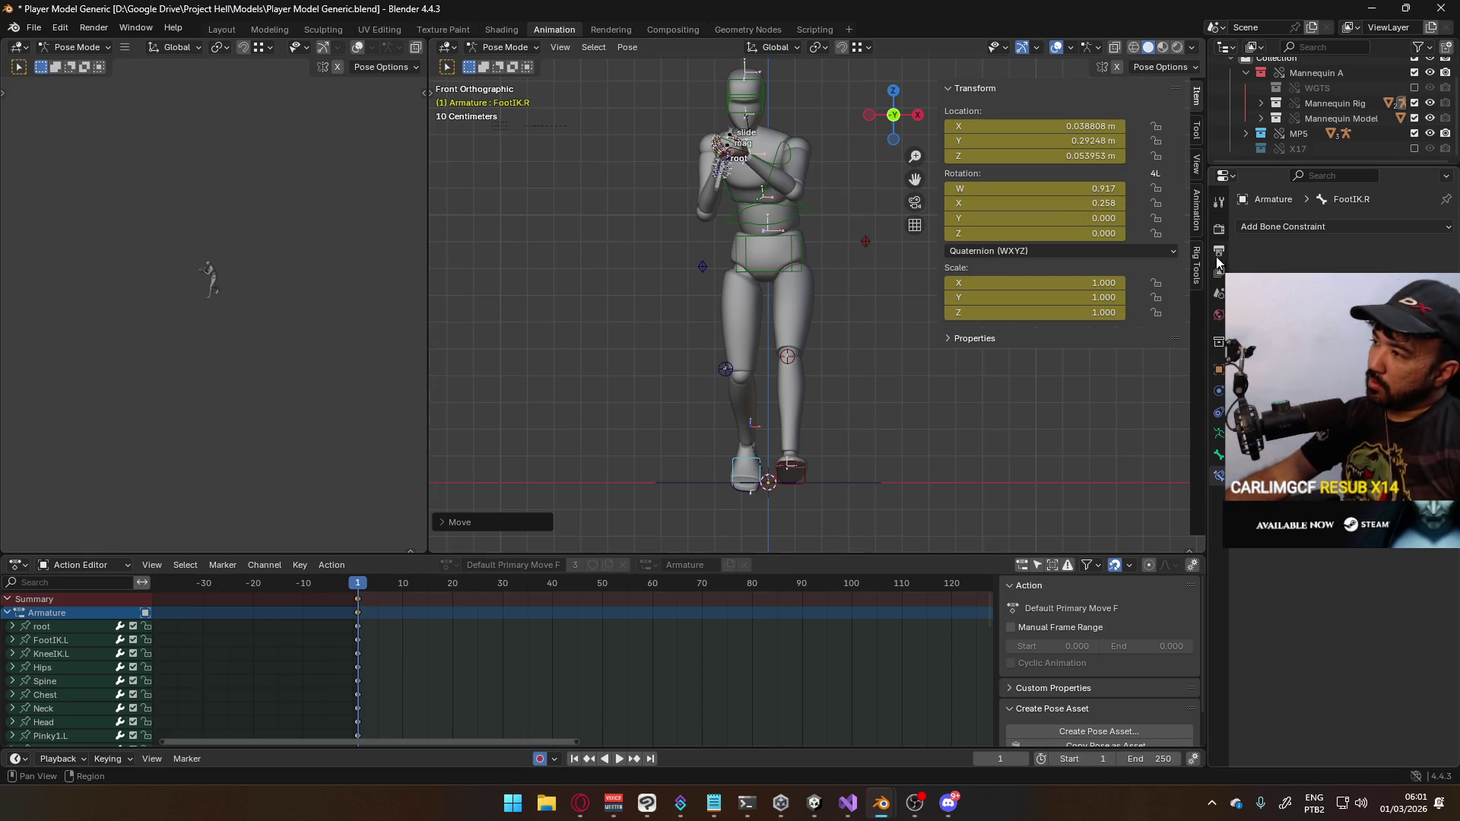
# Set the animation layer Blend mode to Combine in the sidebar Animation tab
pyautogui.click(1195, 221)
pyautogui.scroll(-10, 1150, 335)
pyautogui.click(1080, 448)
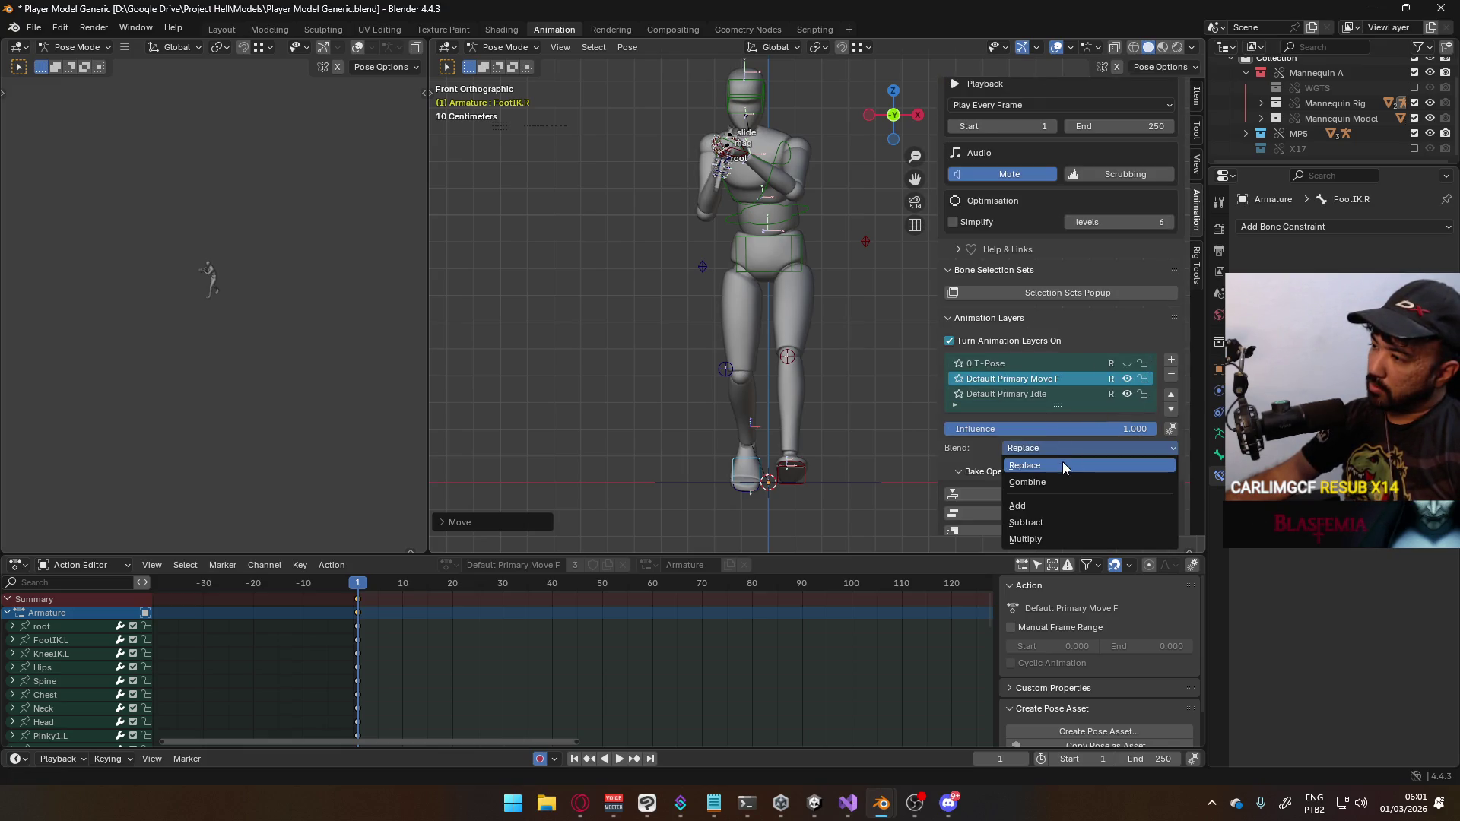
pyautogui.click(1061, 482)
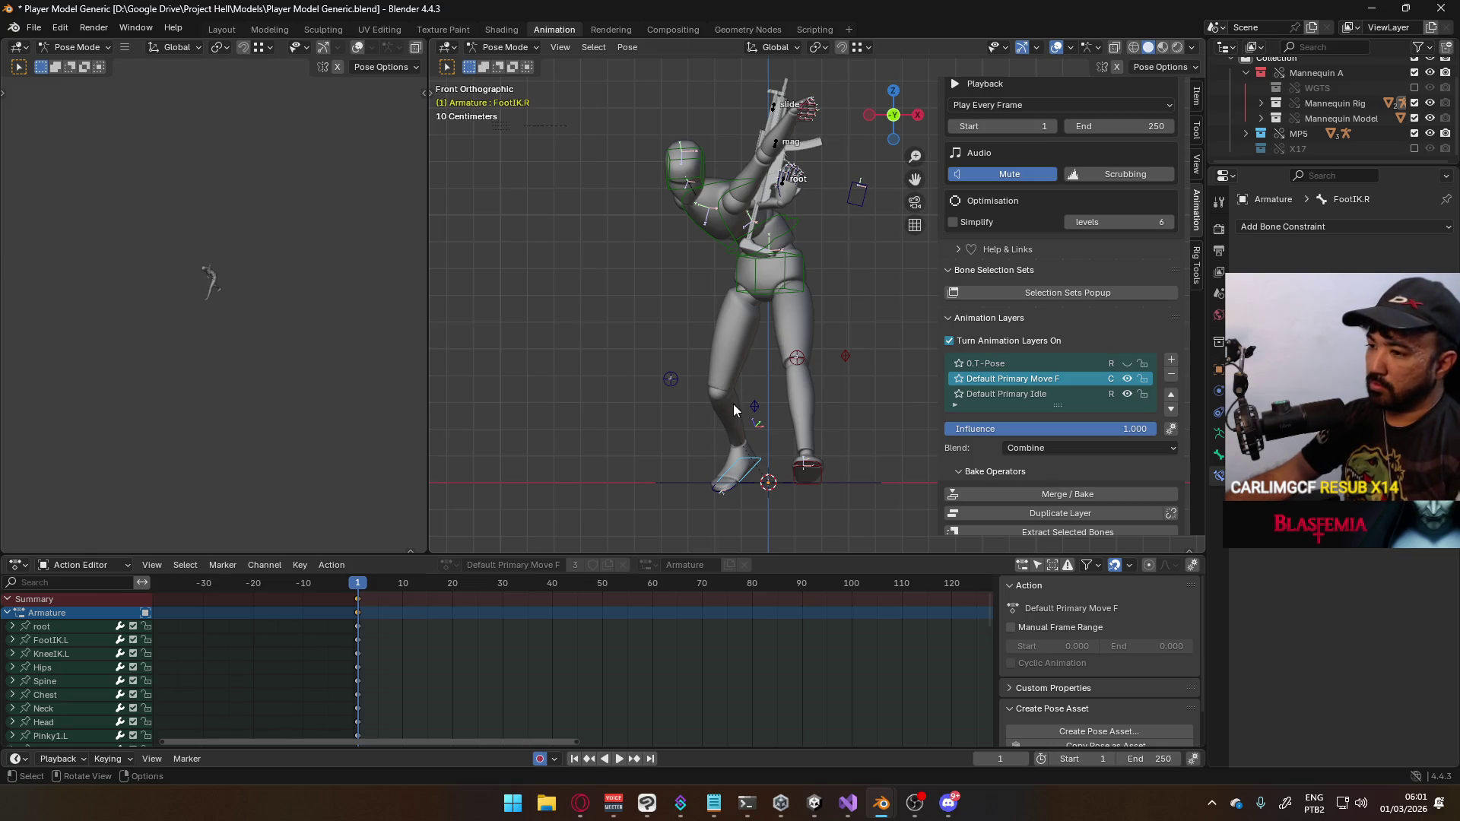
# Remove the Default Primary Move F layer and add a new layer named 'Default Move F'
pyautogui.moveTo(805, 360)
pyautogui.mouseDown(button='middle')
pyautogui.moveTo(669, 374)
pyautogui.moveTo(688, 362)
pyautogui.mouseUp(button='middle')
pyautogui.press('a')
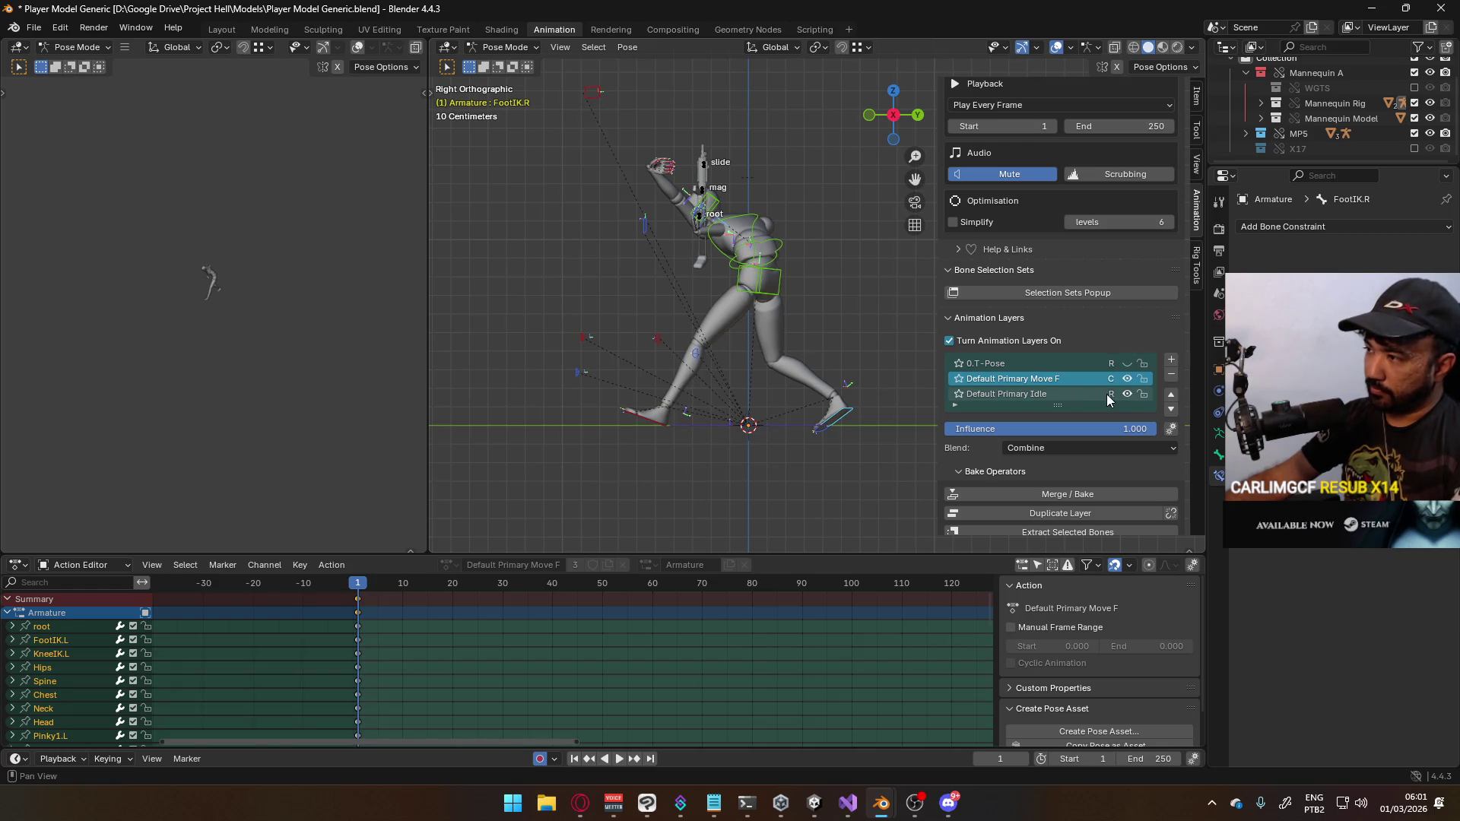
pyautogui.click(1172, 375)
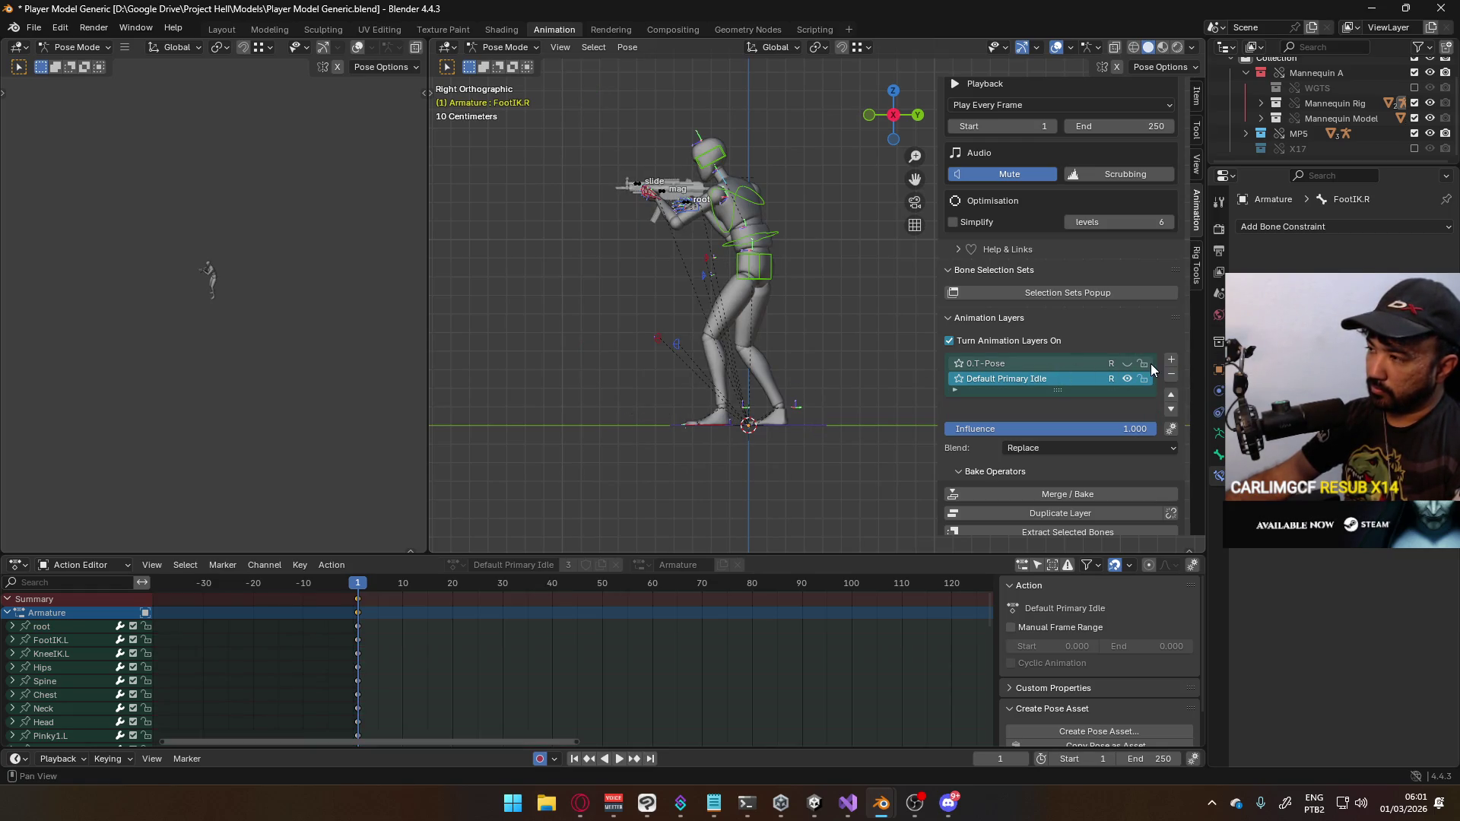
pyautogui.click(1171, 360)
pyautogui.doubleClick(1048, 381)
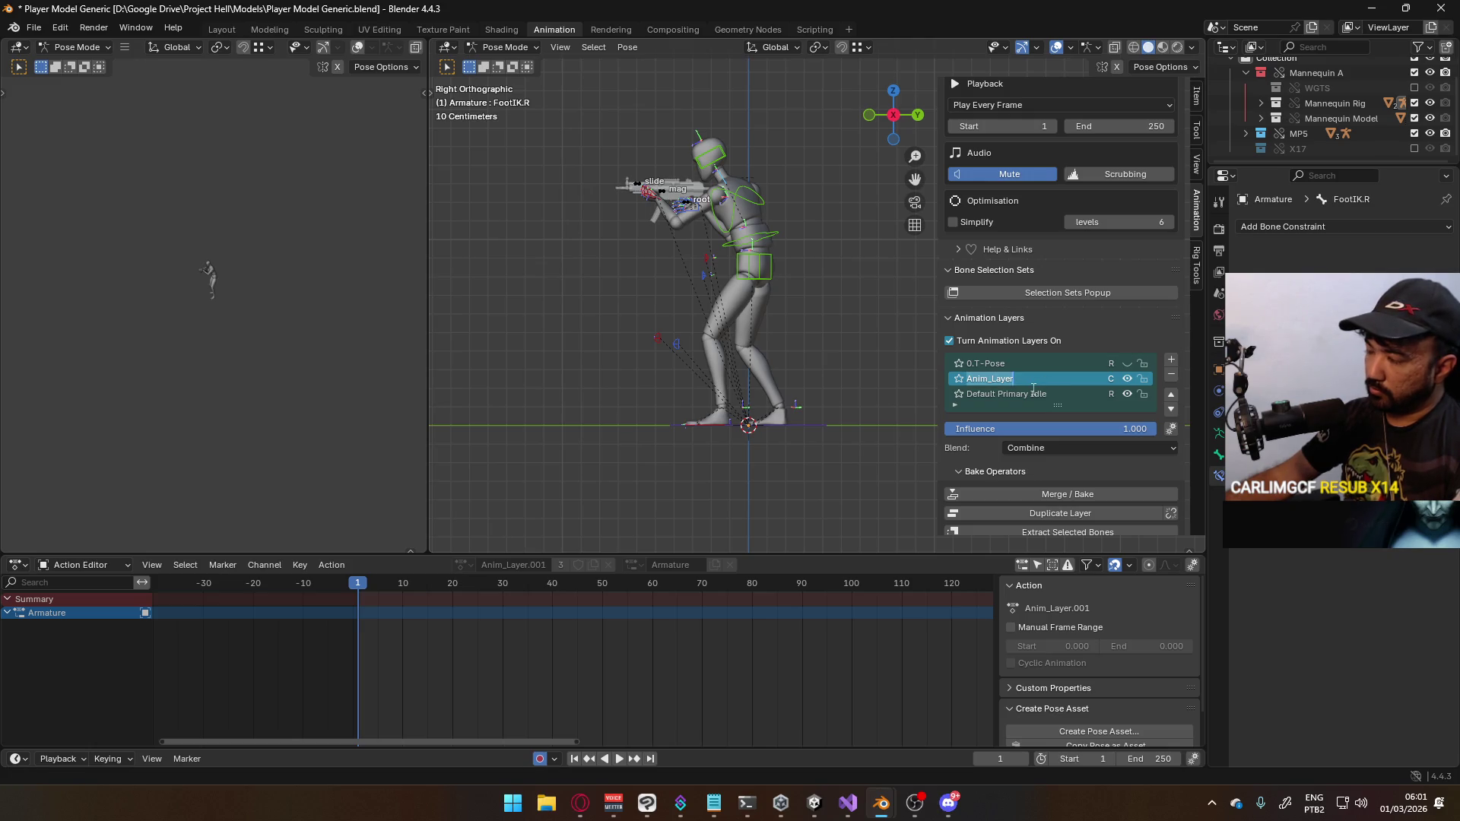
pyautogui.write('Default ')
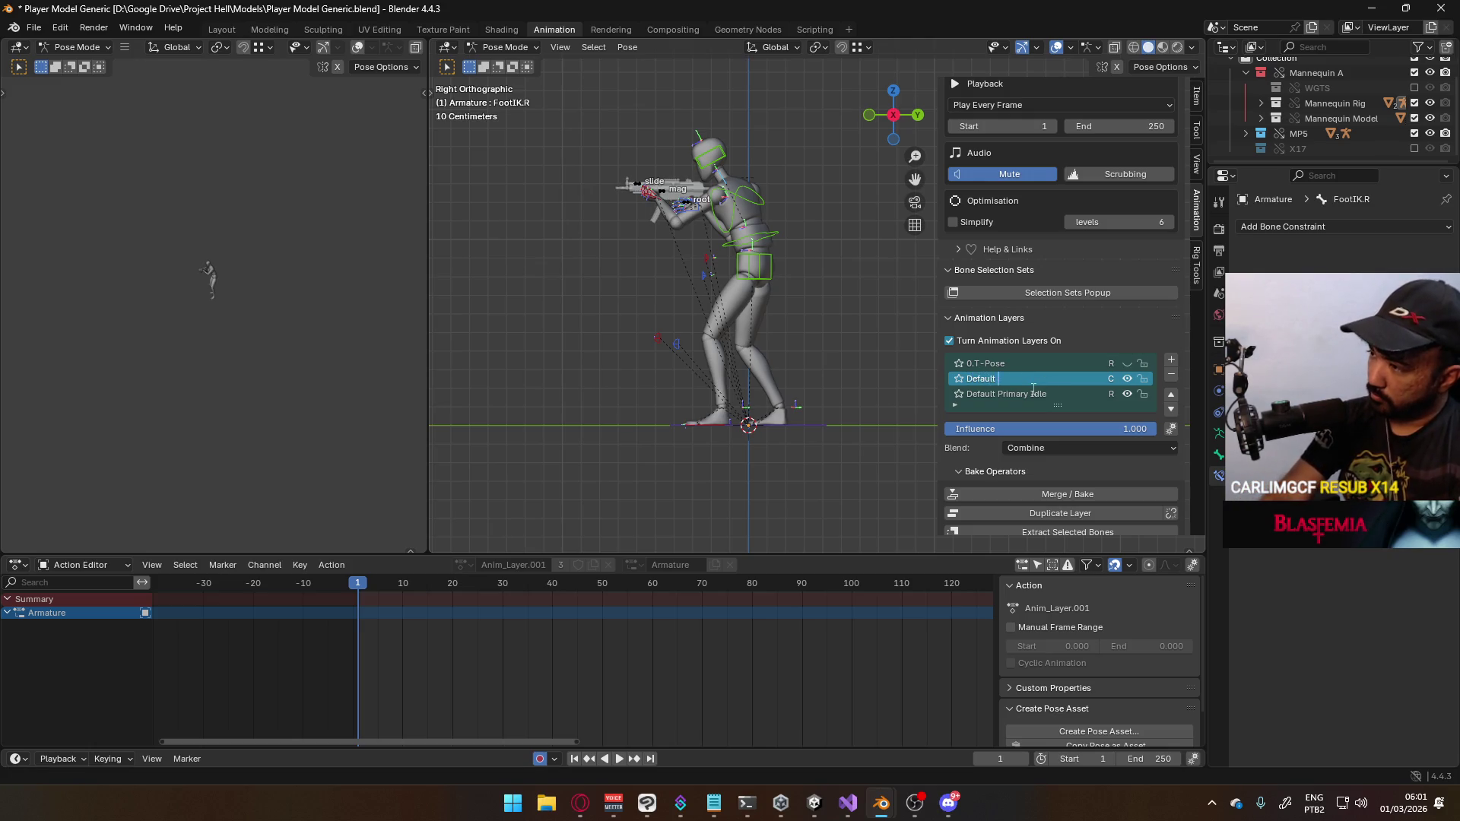
pyautogui.write('Move F')
pyautogui.press('Return')
# Save Player Model Generic.blend and revert to reload the saved file
pyautogui.hotkey('ctrl', 's')
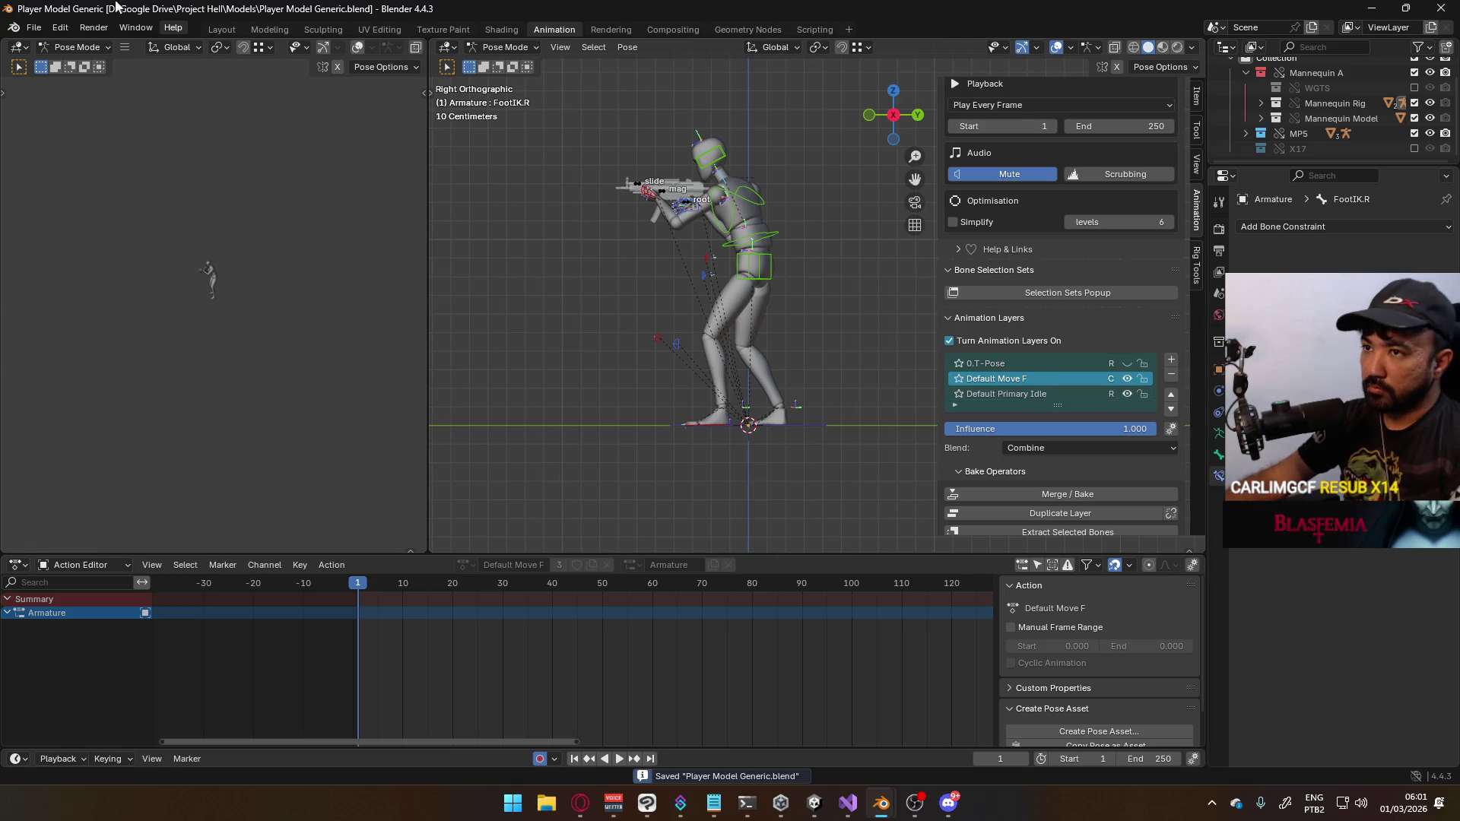
pyautogui.click(43, 34)
pyautogui.click(54, 88)
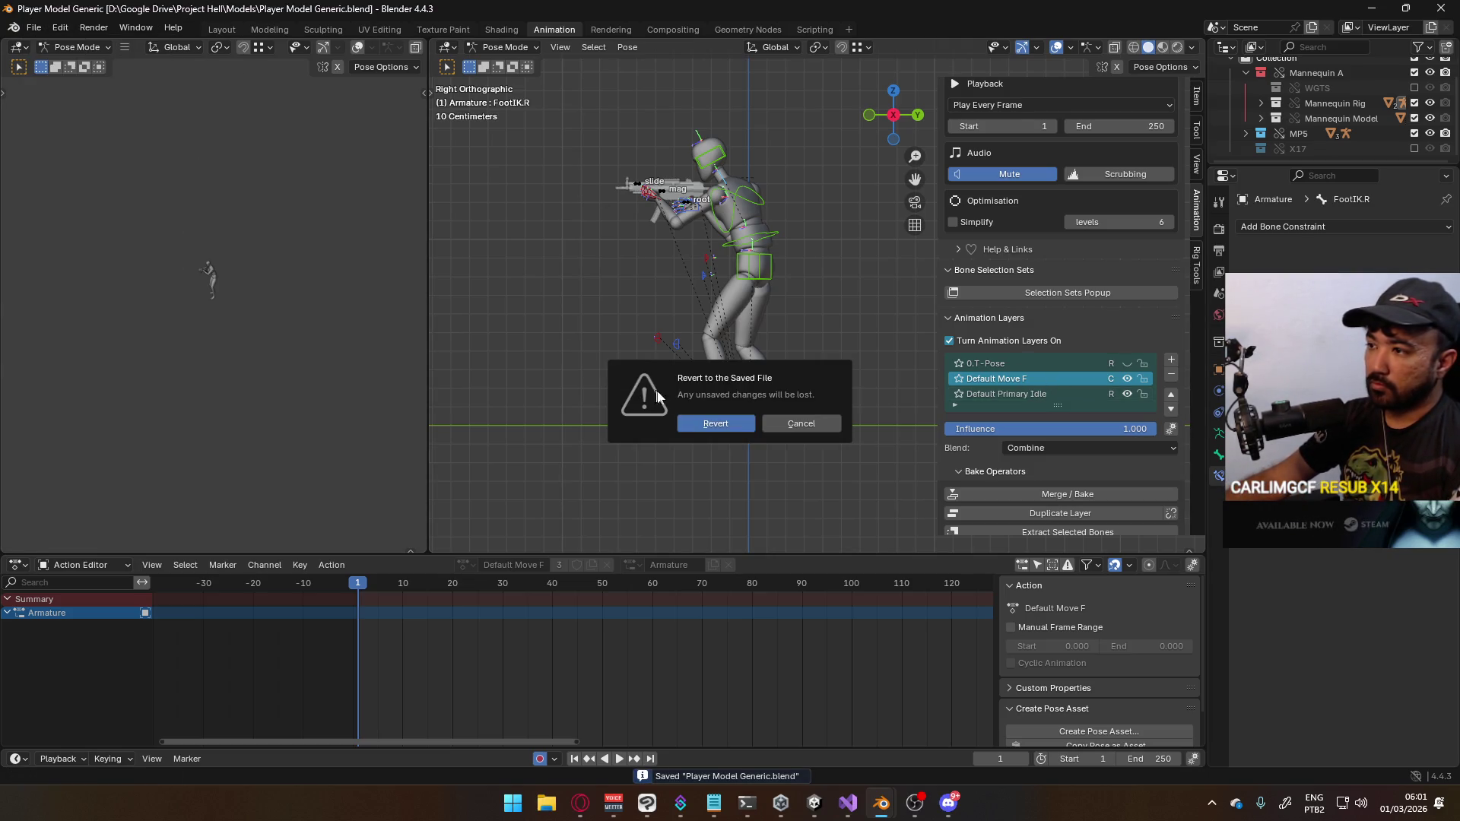
pyautogui.click(716, 428)
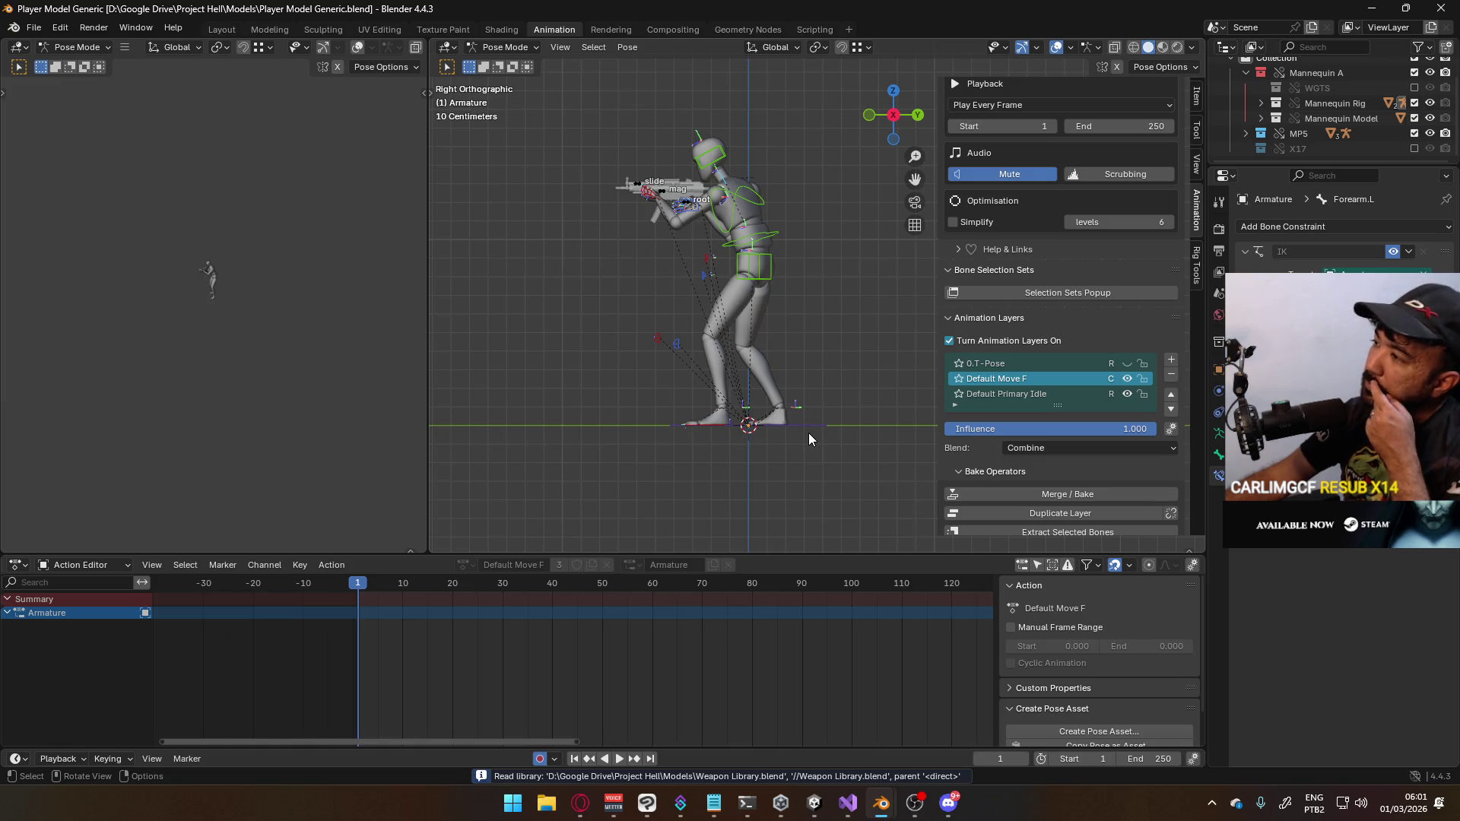
# Lower the Hips bone vertically along Z at frame 1
pyautogui.scroll(2, 820, 294)
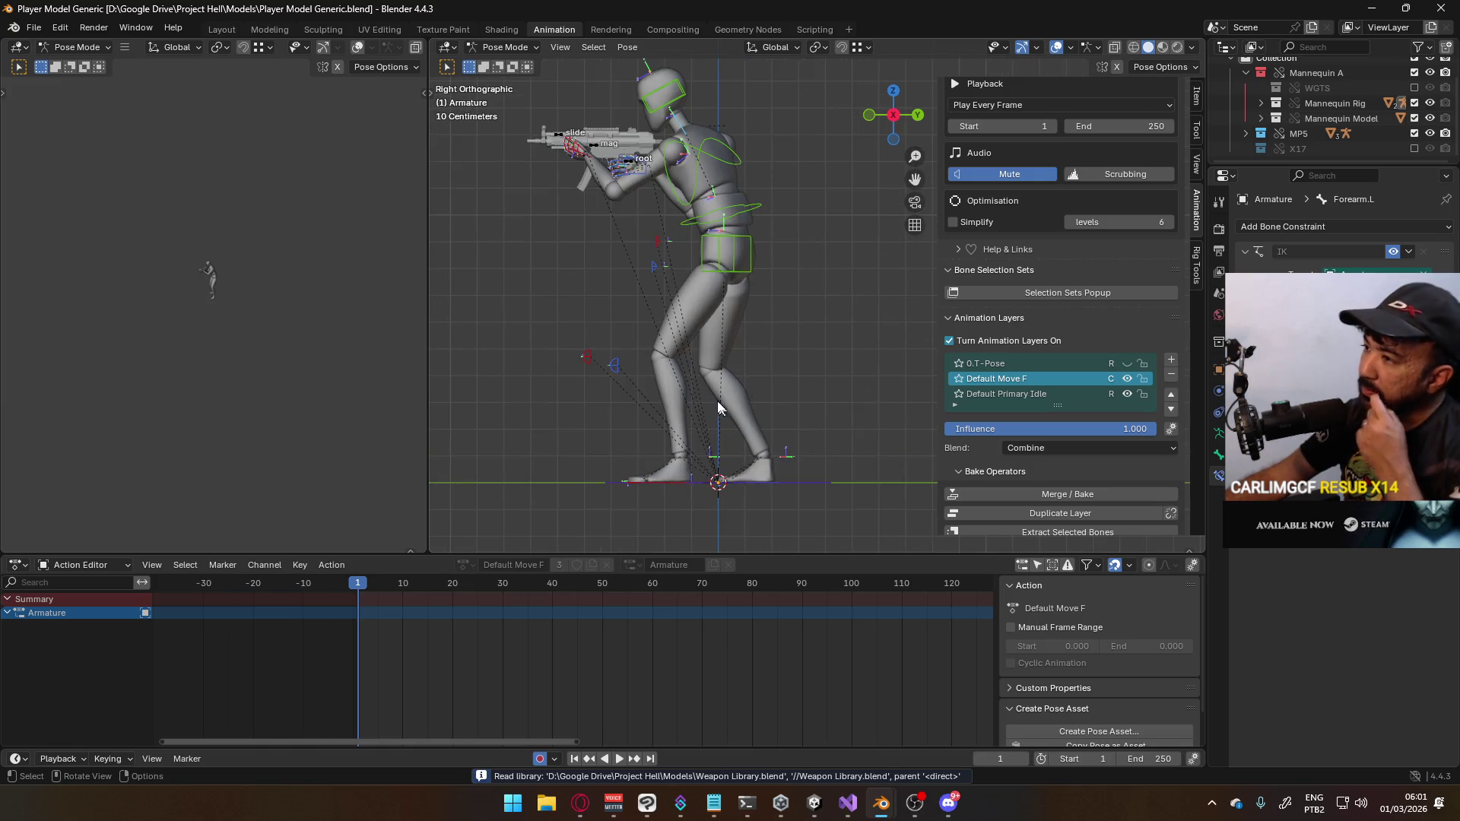
pyautogui.click(734, 250)
pyautogui.press('g')
pyautogui.press('Escape')
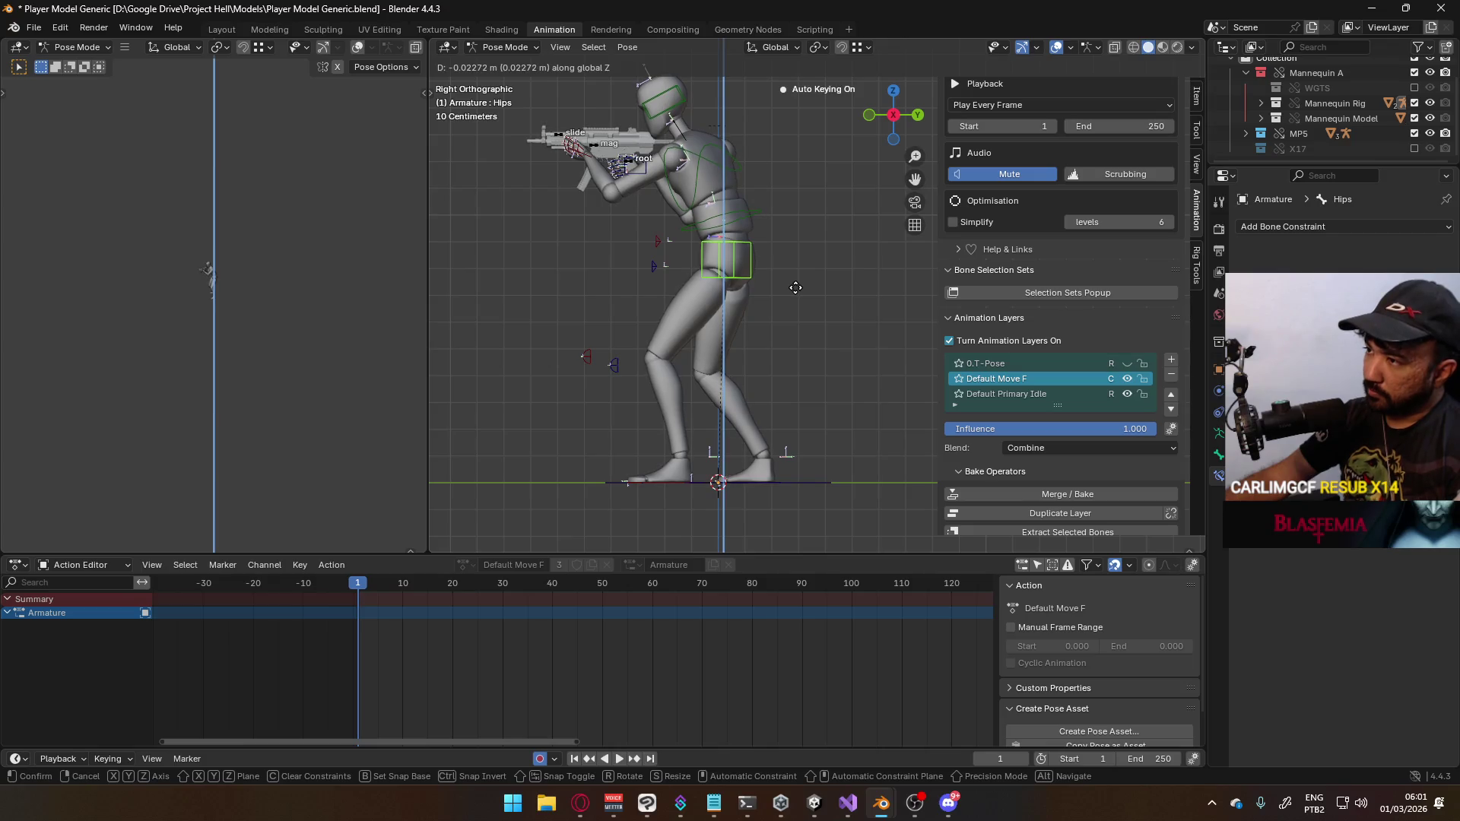
pyautogui.click(699, 219)
pyautogui.click(726, 255)
pyautogui.press('g')
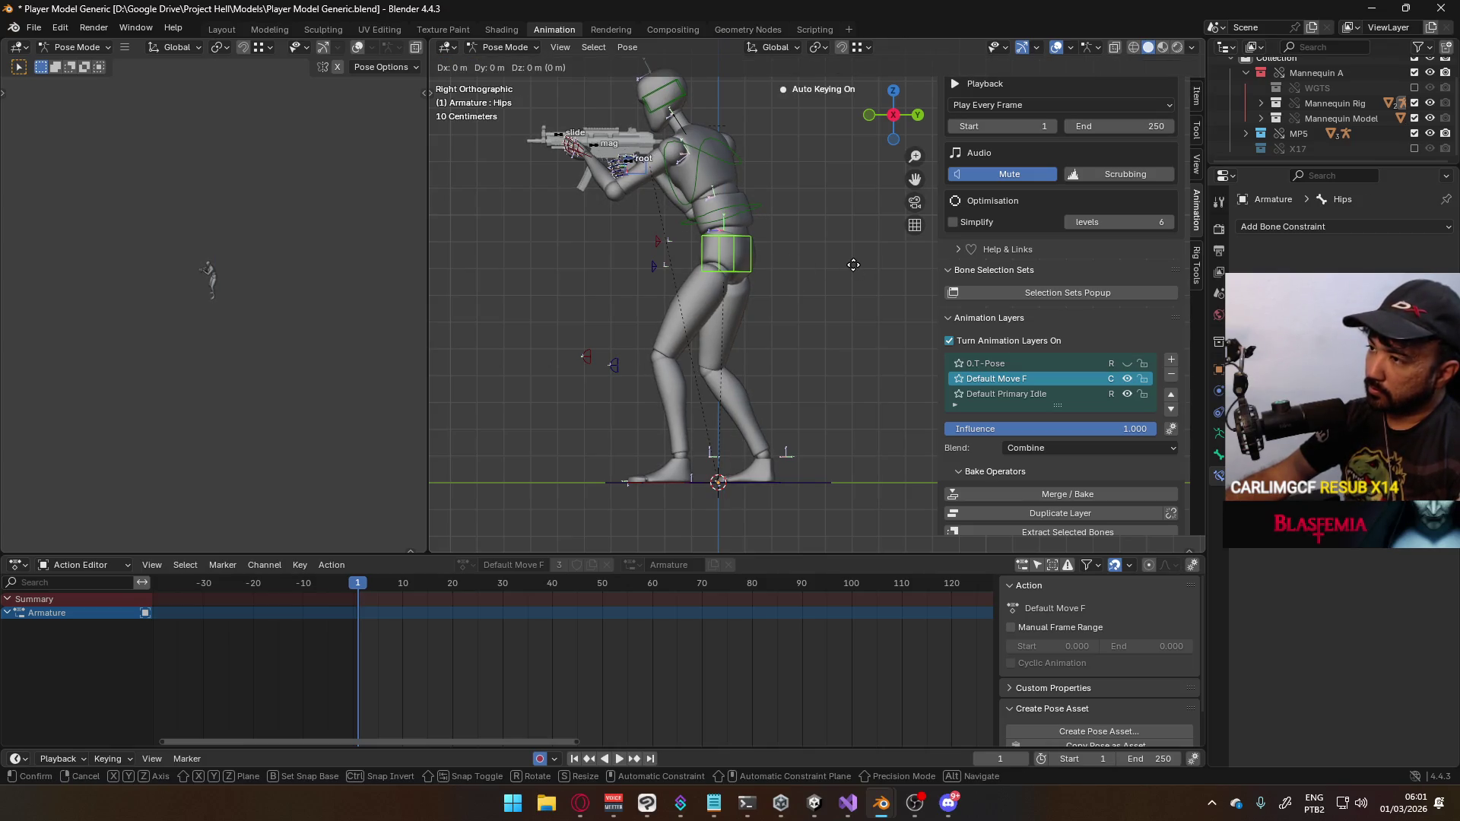
pyautogui.press('z')
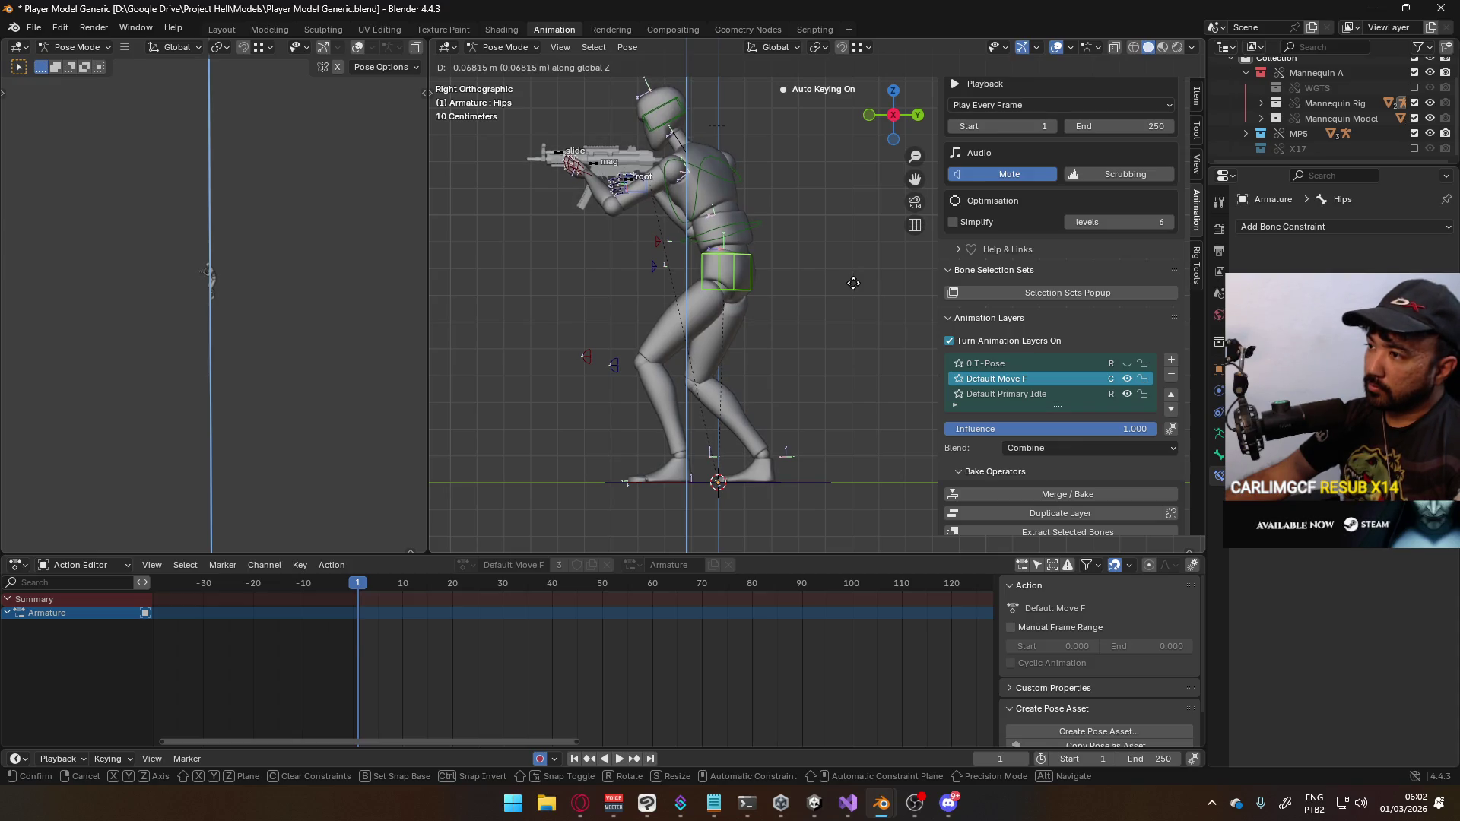
pyautogui.click(853, 281)
# Move the left foot IK bone along Y and rotate it into a stride position
pyautogui.click(673, 479)
pyautogui.press('g')
pyautogui.press('y')
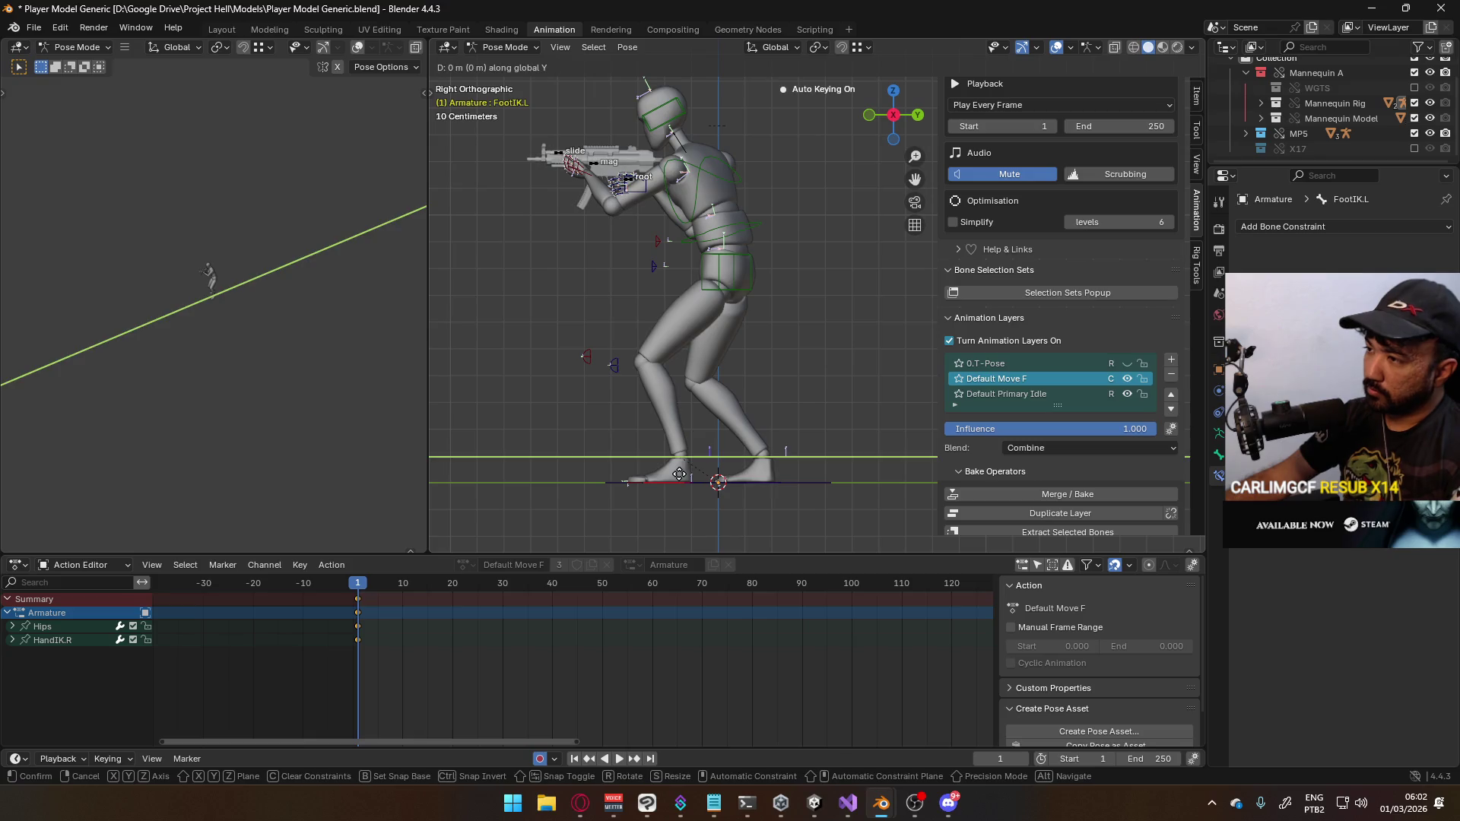
pyautogui.click(626, 464)
pyautogui.press('r')
pyautogui.click(689, 456)
pyautogui.press('g')
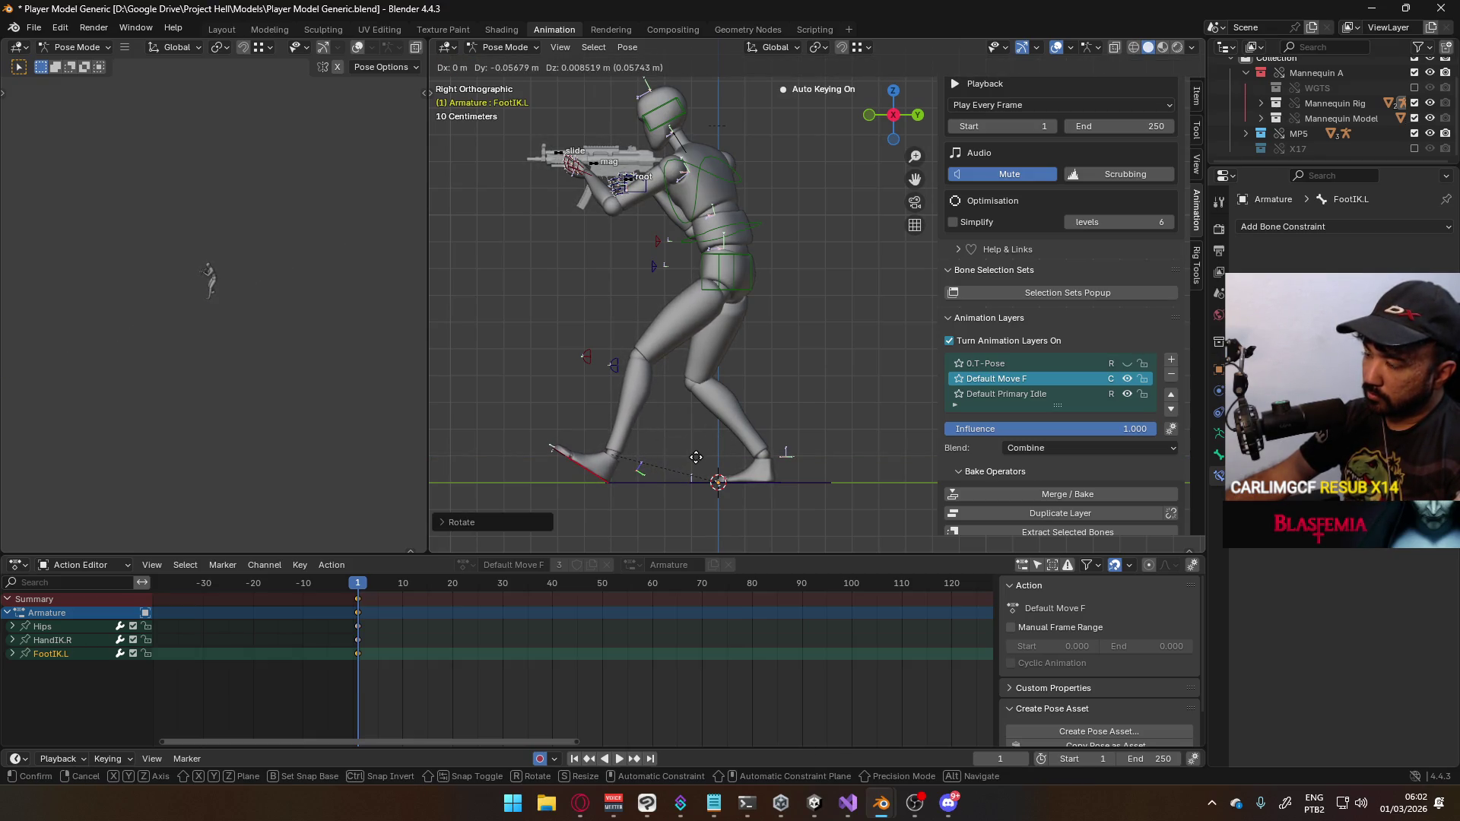
pyautogui.click(696, 457)
# In front view, shift the left foot and left knee IK bones sideways along X
pyautogui.moveTo(788, 462)
pyautogui.mouseDown(button='middle')
pyautogui.moveTo(850, 472)
pyautogui.moveTo(831, 444)
pyautogui.mouseUp(button='middle')
pyautogui.press('KP_1')
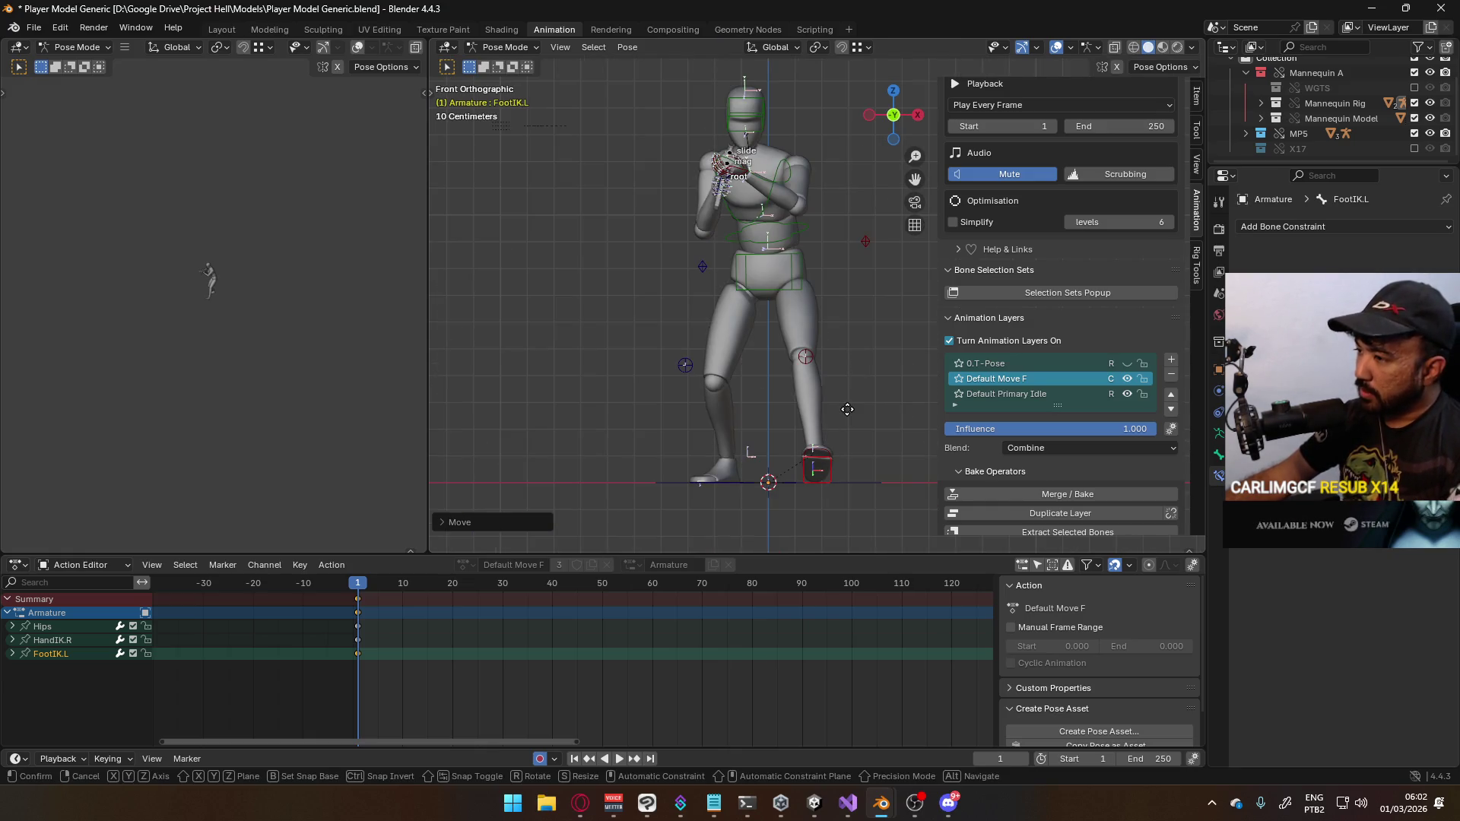
pyautogui.press('g')
pyautogui.press('x')
pyautogui.click(809, 377)
pyautogui.click(806, 359)
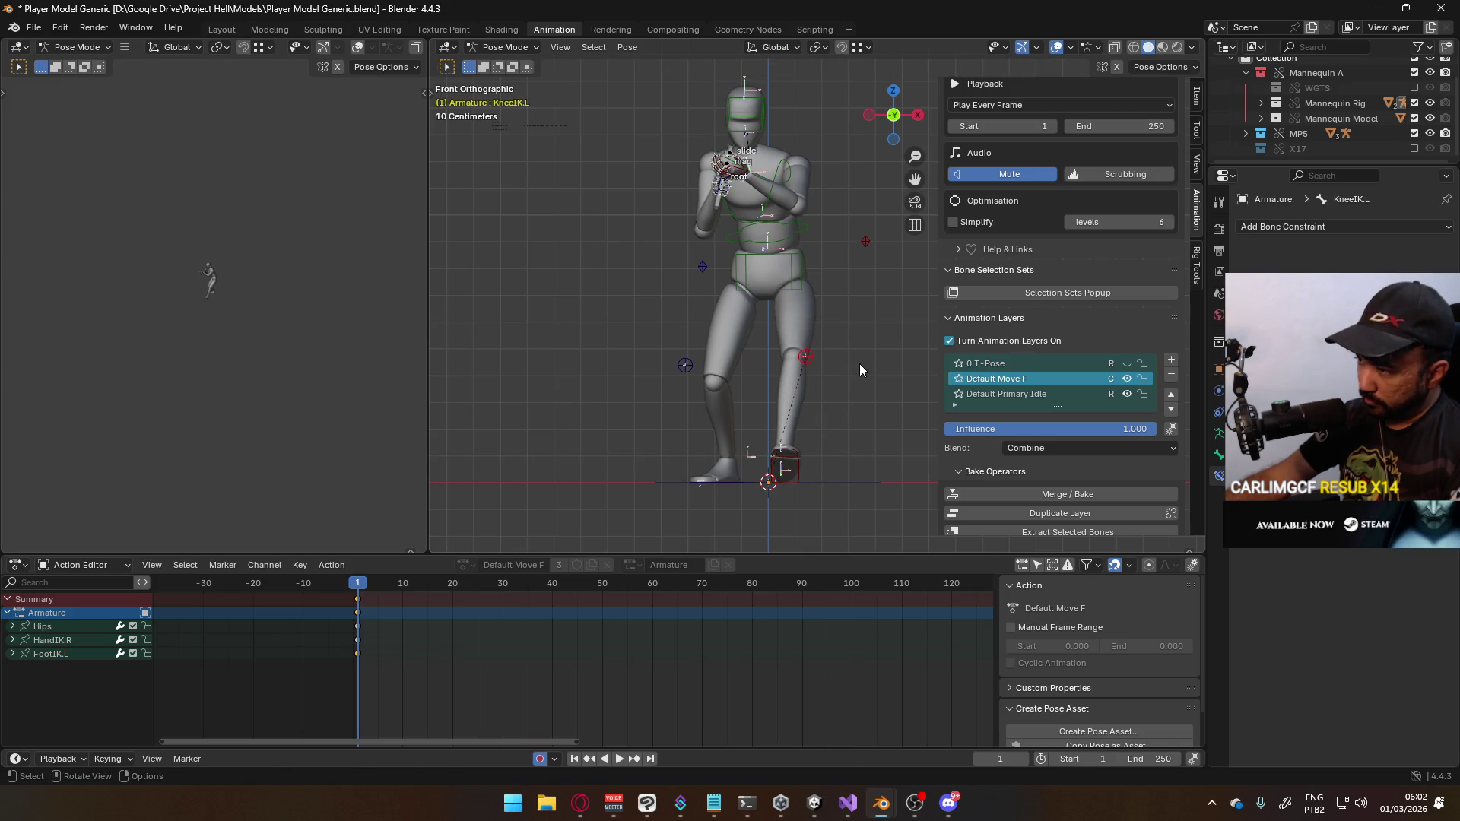
pyautogui.press('g')
pyautogui.press('x')
pyautogui.click(836, 364)
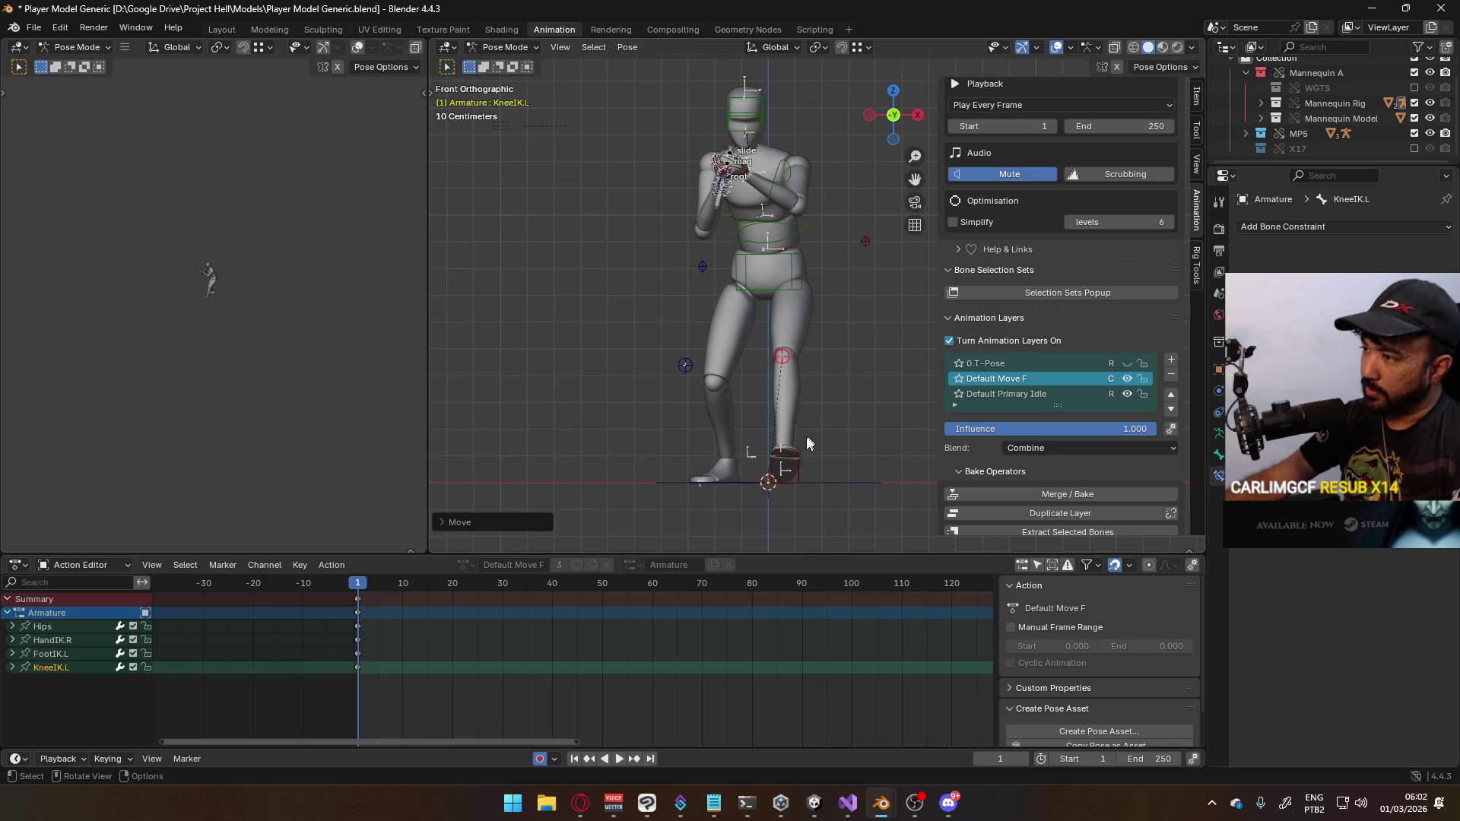
pyautogui.click(794, 470)
pyautogui.press('g')
pyautogui.press('x')
pyautogui.click(812, 473)
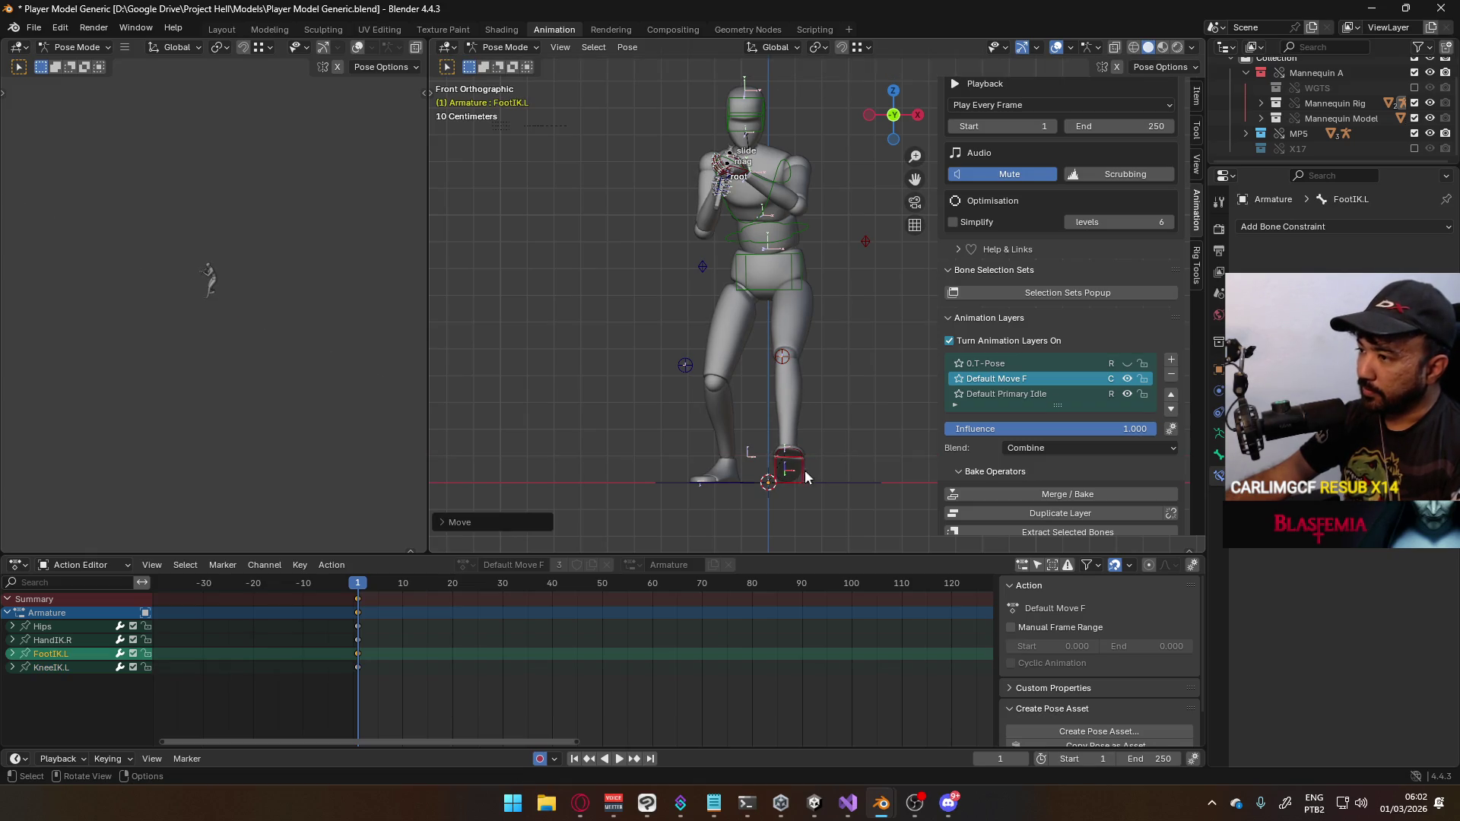
# Shift the right foot IK bone sideways along X and reposition the right knee
pyautogui.click(753, 455)
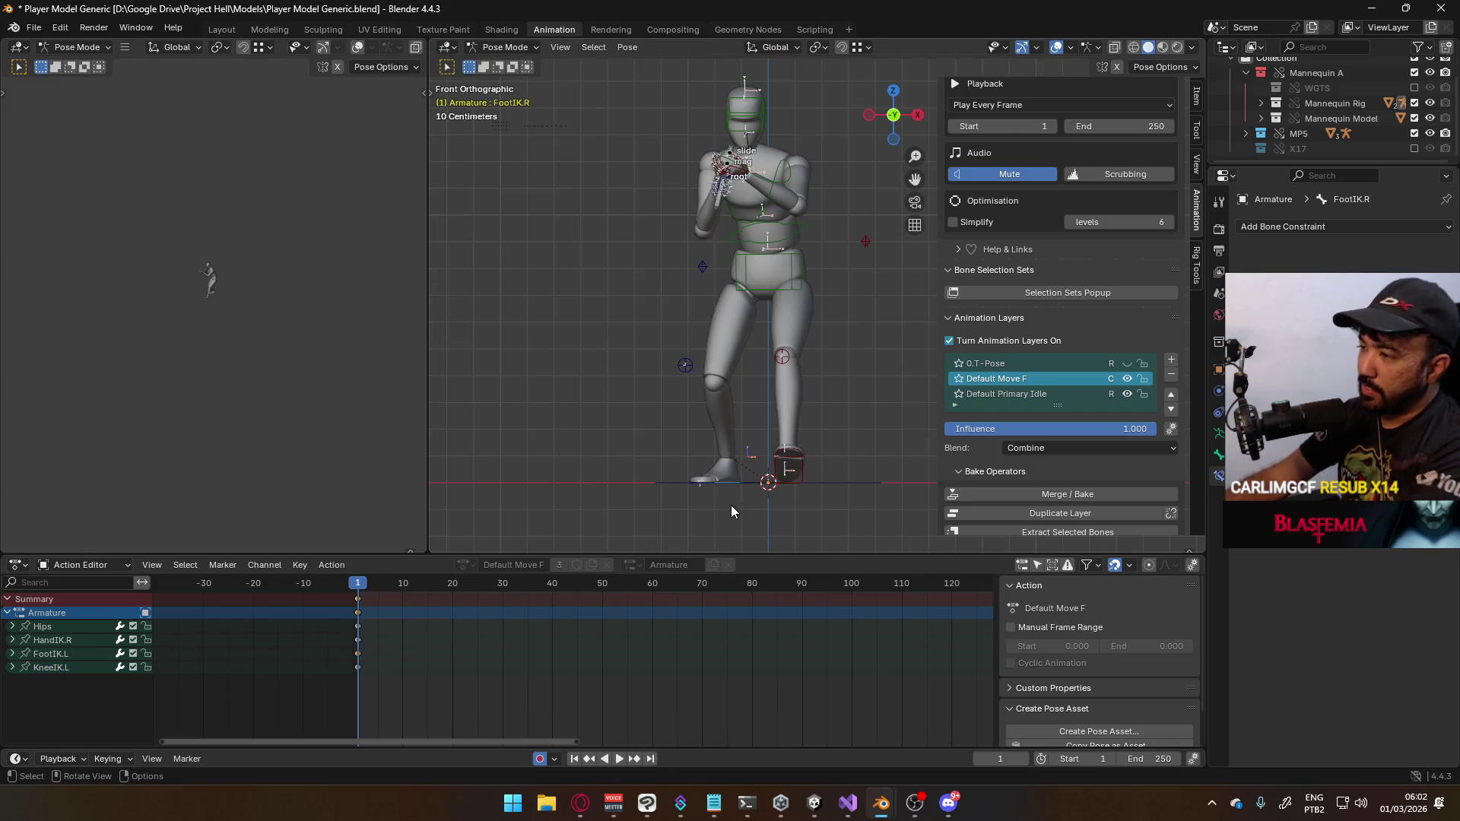
pyautogui.press('g')
pyautogui.press('x')
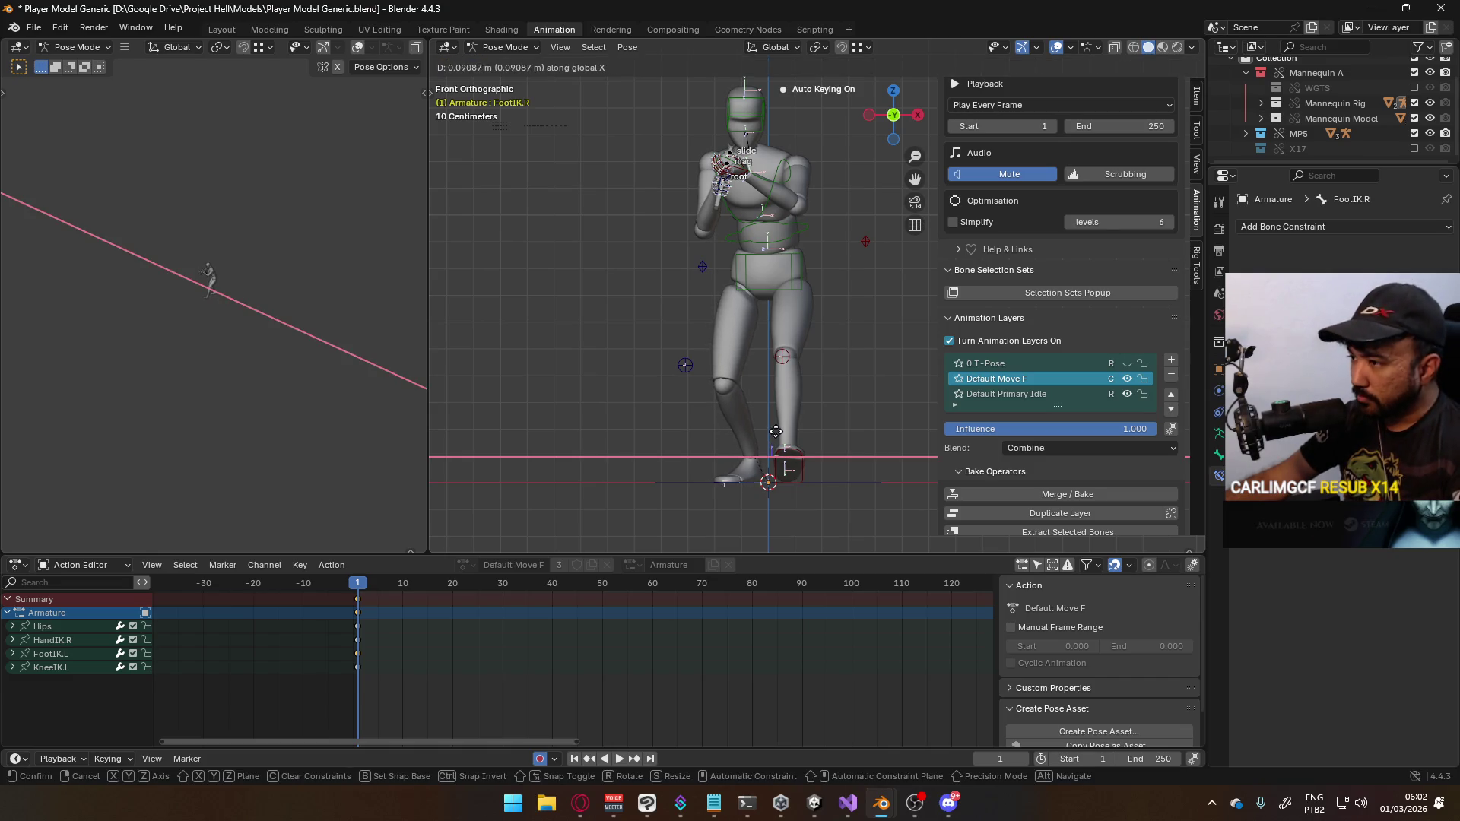
pyautogui.click(776, 432)
pyautogui.click(698, 366)
pyautogui.press('g')
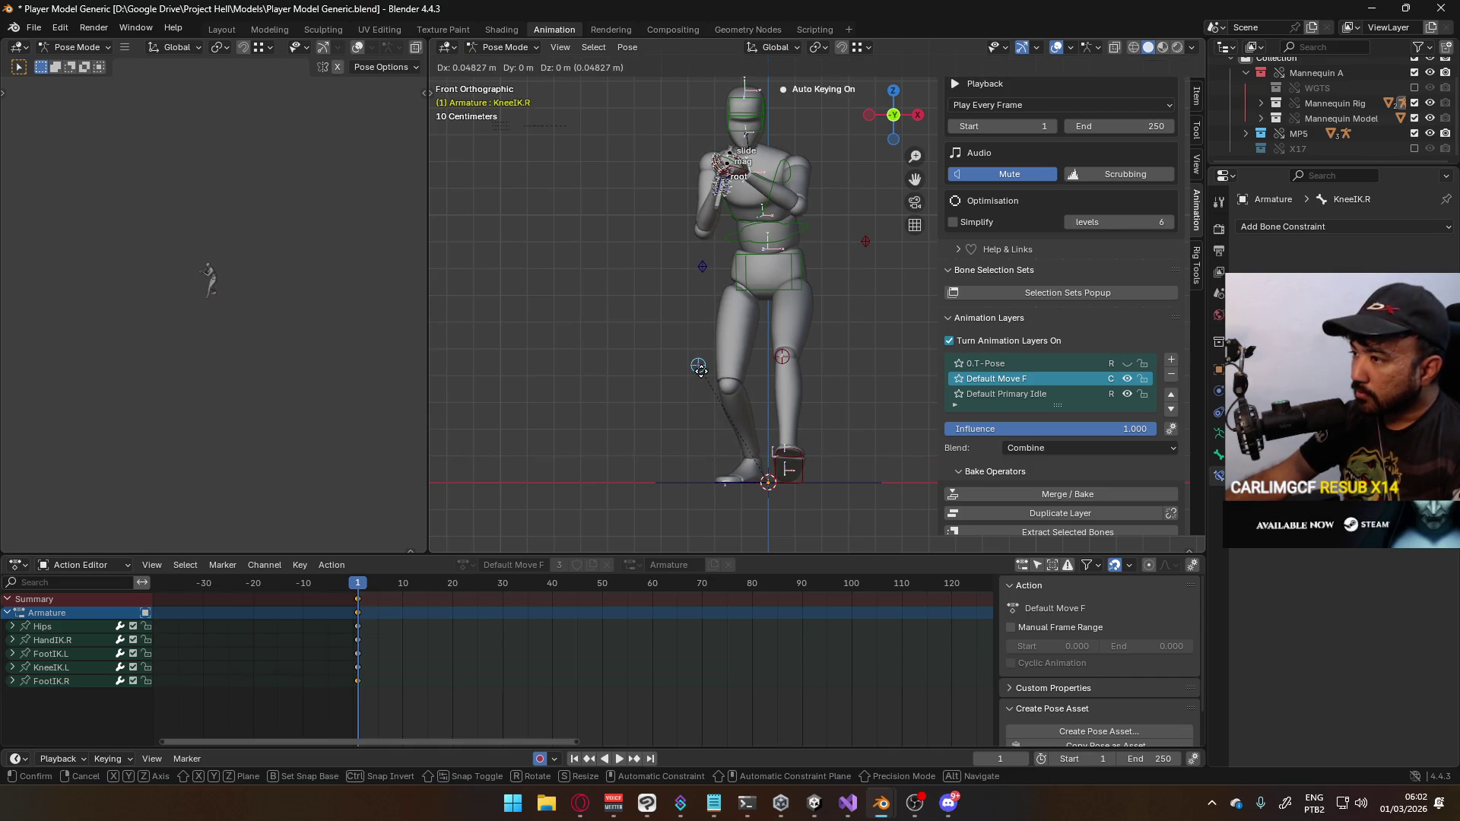
pyautogui.click(745, 371)
# In side view, move the right foot IK bone along Y into its stride position
pyautogui.moveTo(756, 371)
pyautogui.mouseDown(button='middle')
pyautogui.moveTo(819, 379)
pyautogui.moveTo(718, 397)
pyautogui.mouseUp(button='middle')
pyautogui.press('KP_3')
pyautogui.click(723, 449)
pyautogui.press('g')
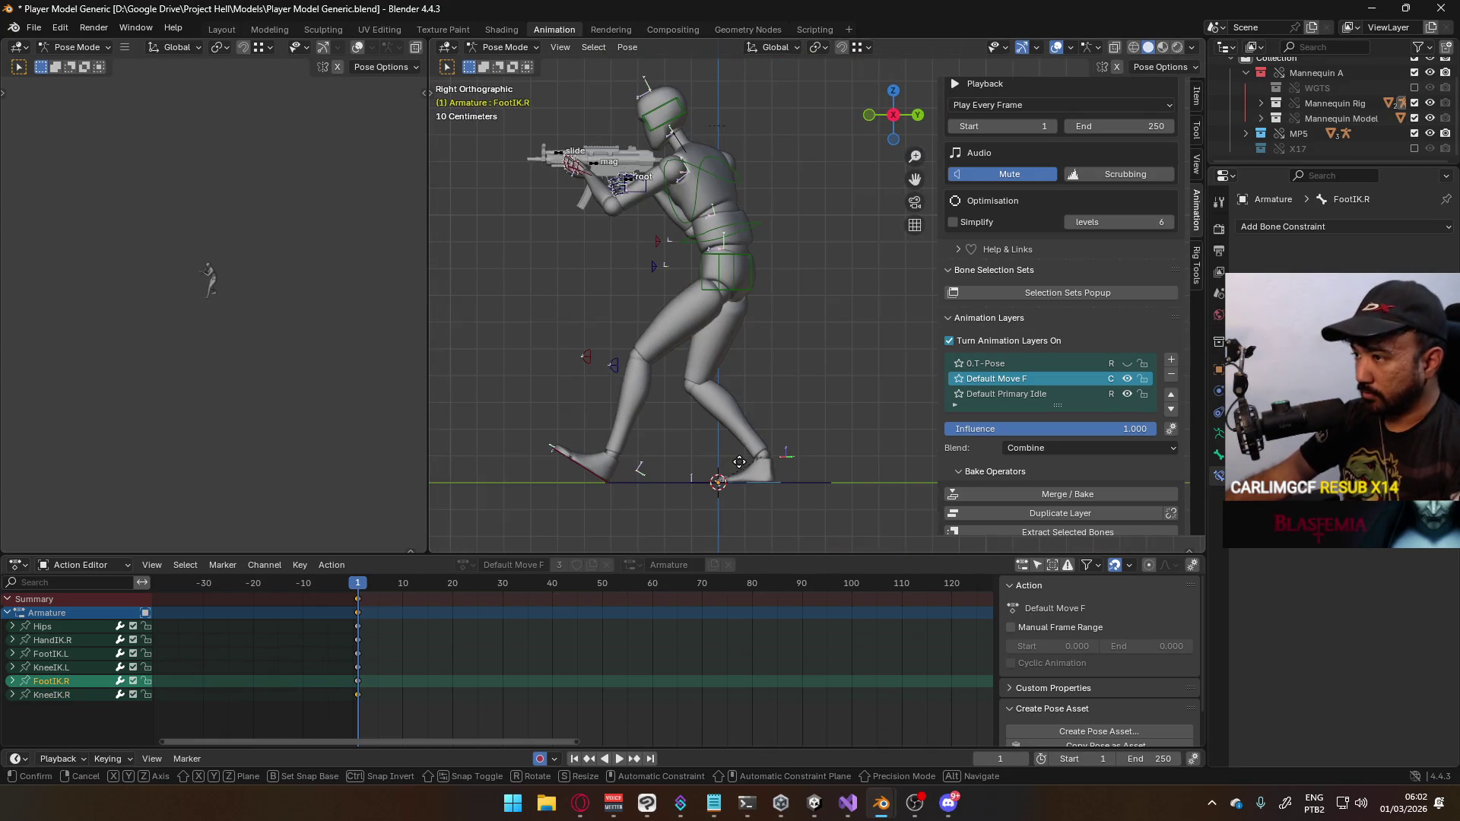
pyautogui.press('y')
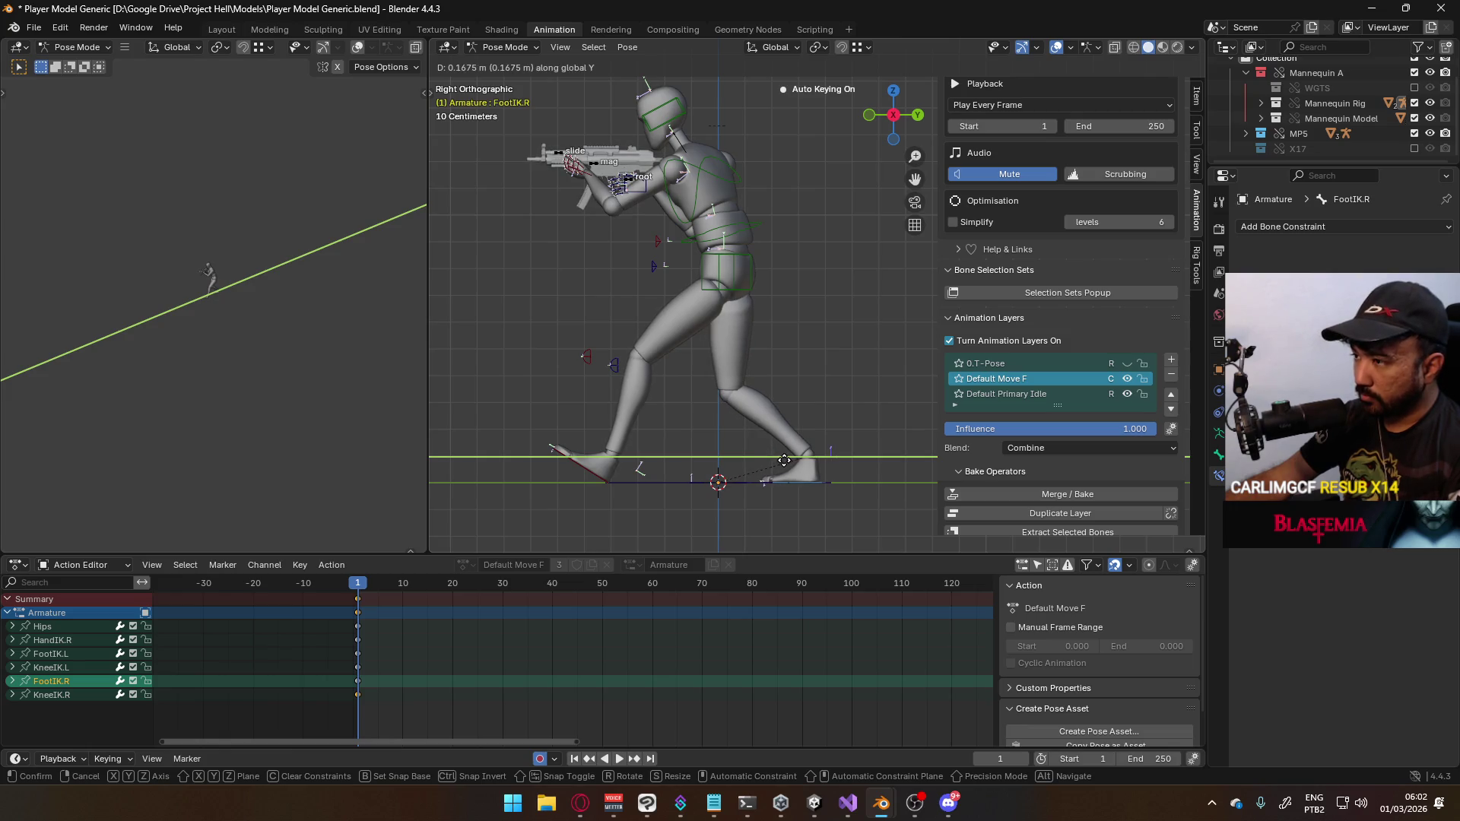
pyautogui.click(784, 460)
# Rotate the right foot around the Z axis to turn it
pyautogui.press('KP_1')
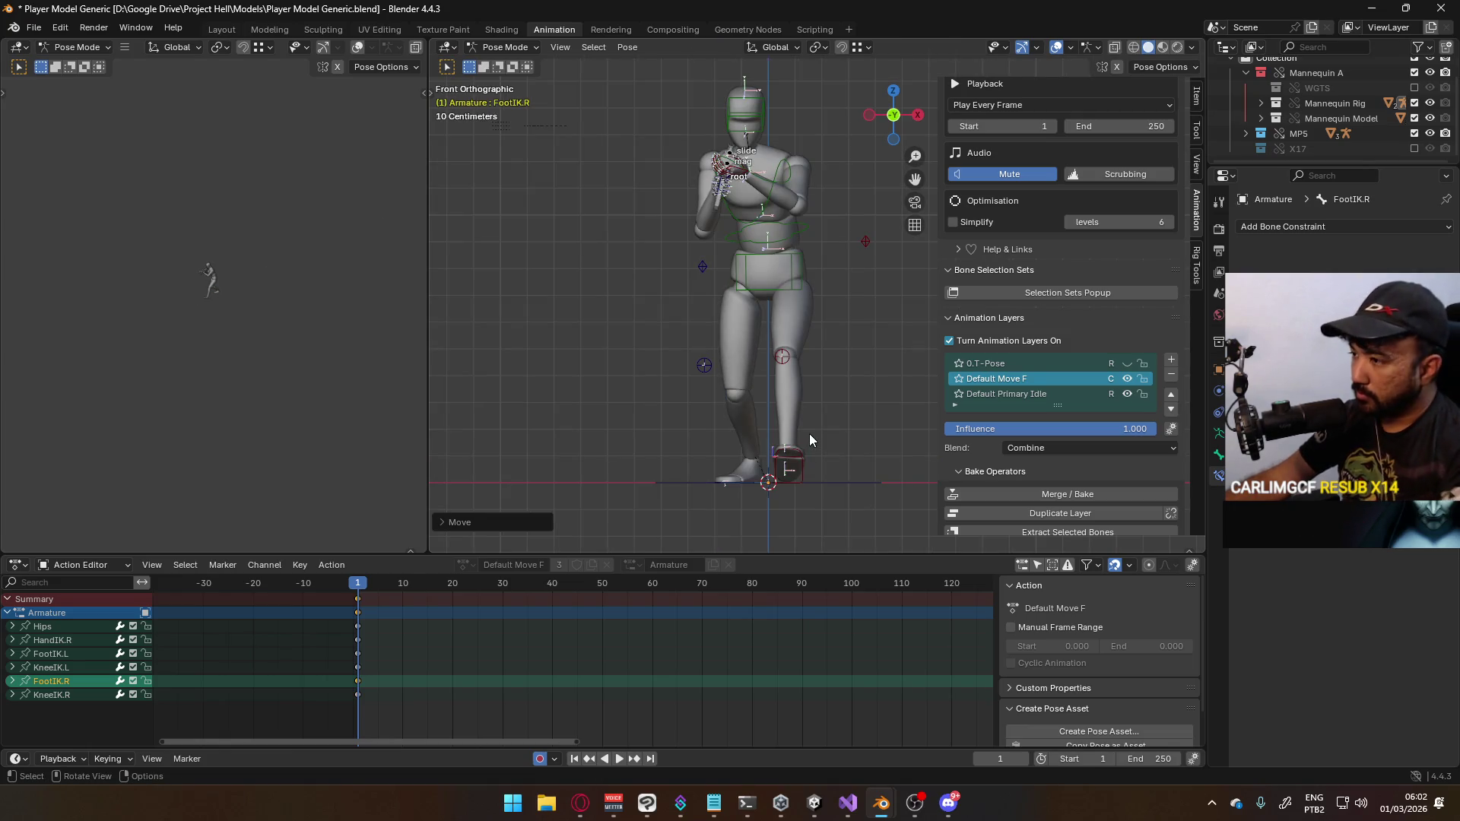
pyautogui.press('r')
pyautogui.press('z')
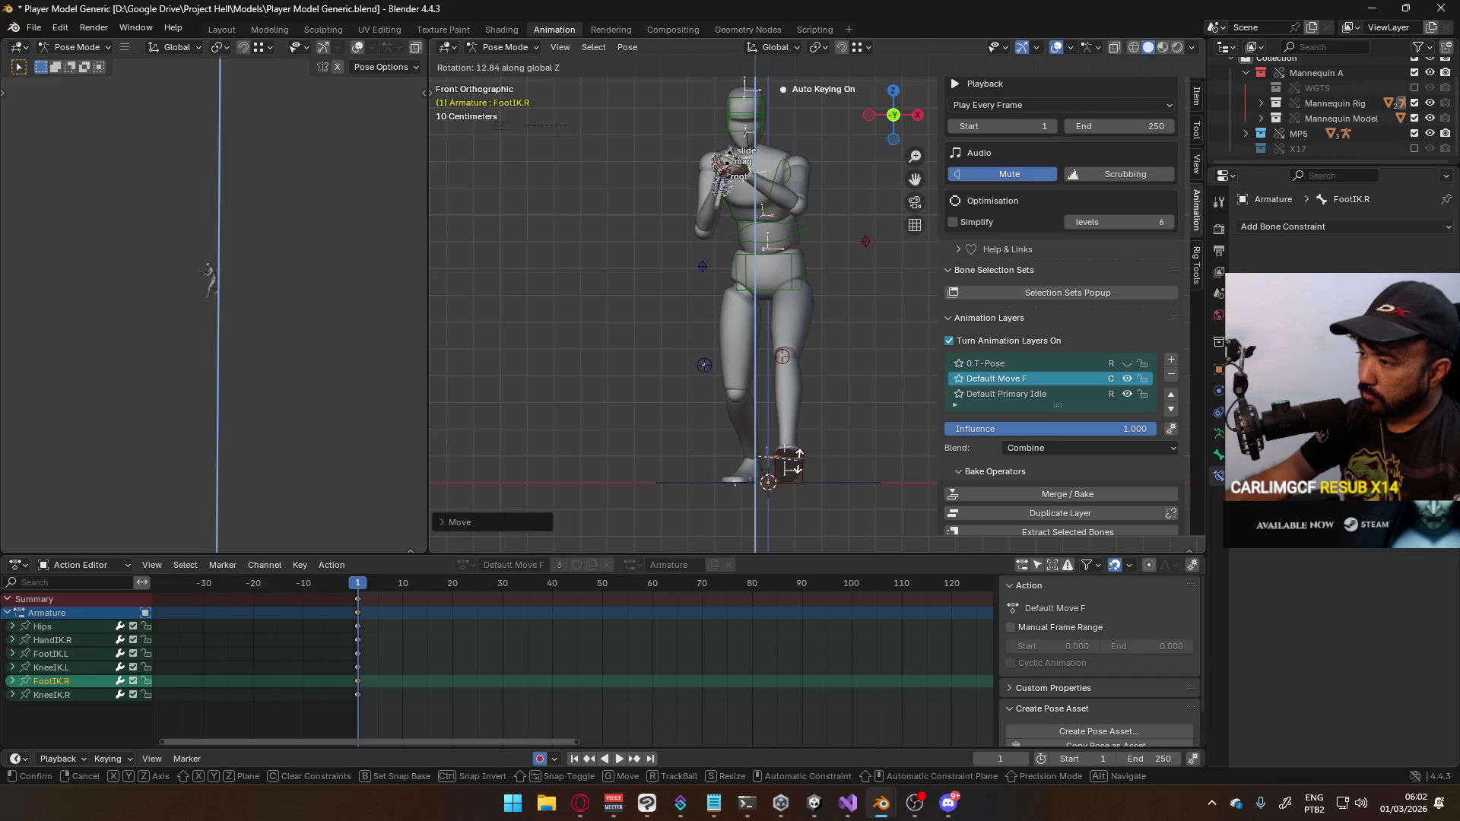
pyautogui.click(802, 465)
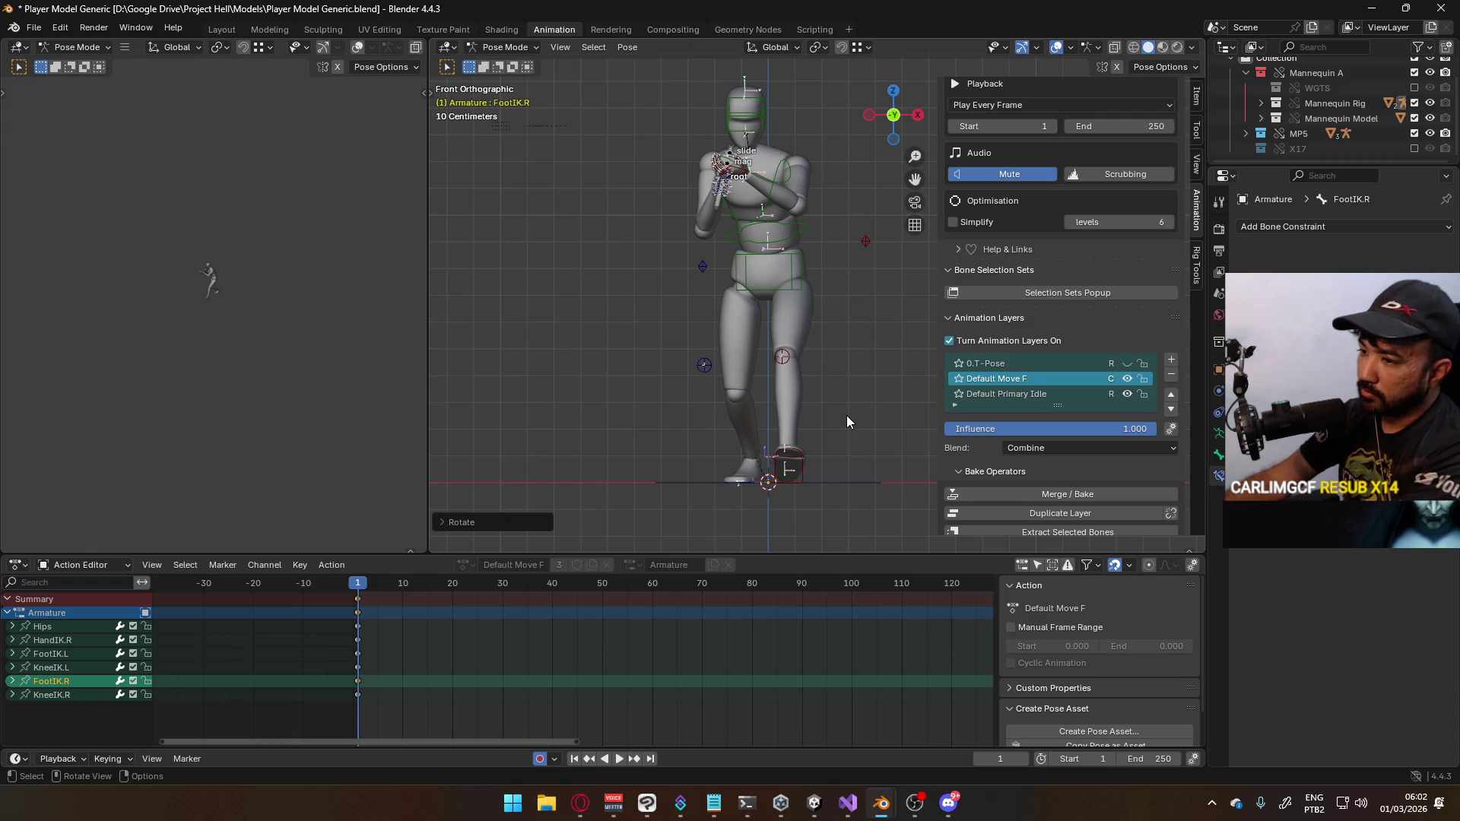
pyautogui.press('KP_3')
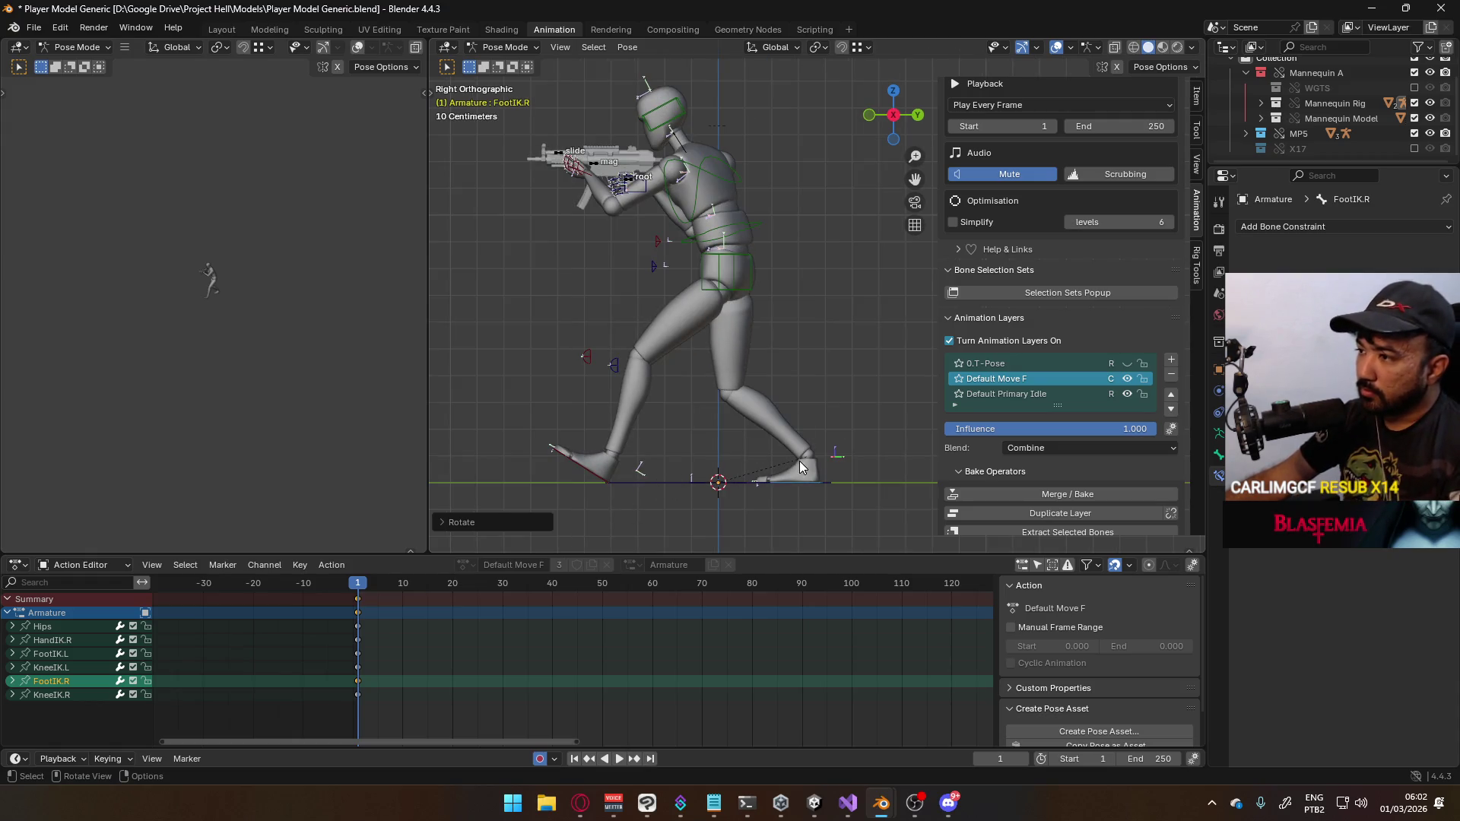
# Paste the copied frame-1 pose keys at frame 21
pyautogui.moveTo(358, 586)
pyautogui.mouseDown()
pyautogui.moveTo(411, 590)
pyautogui.moveTo(360, 603)
pyautogui.mouseUp()
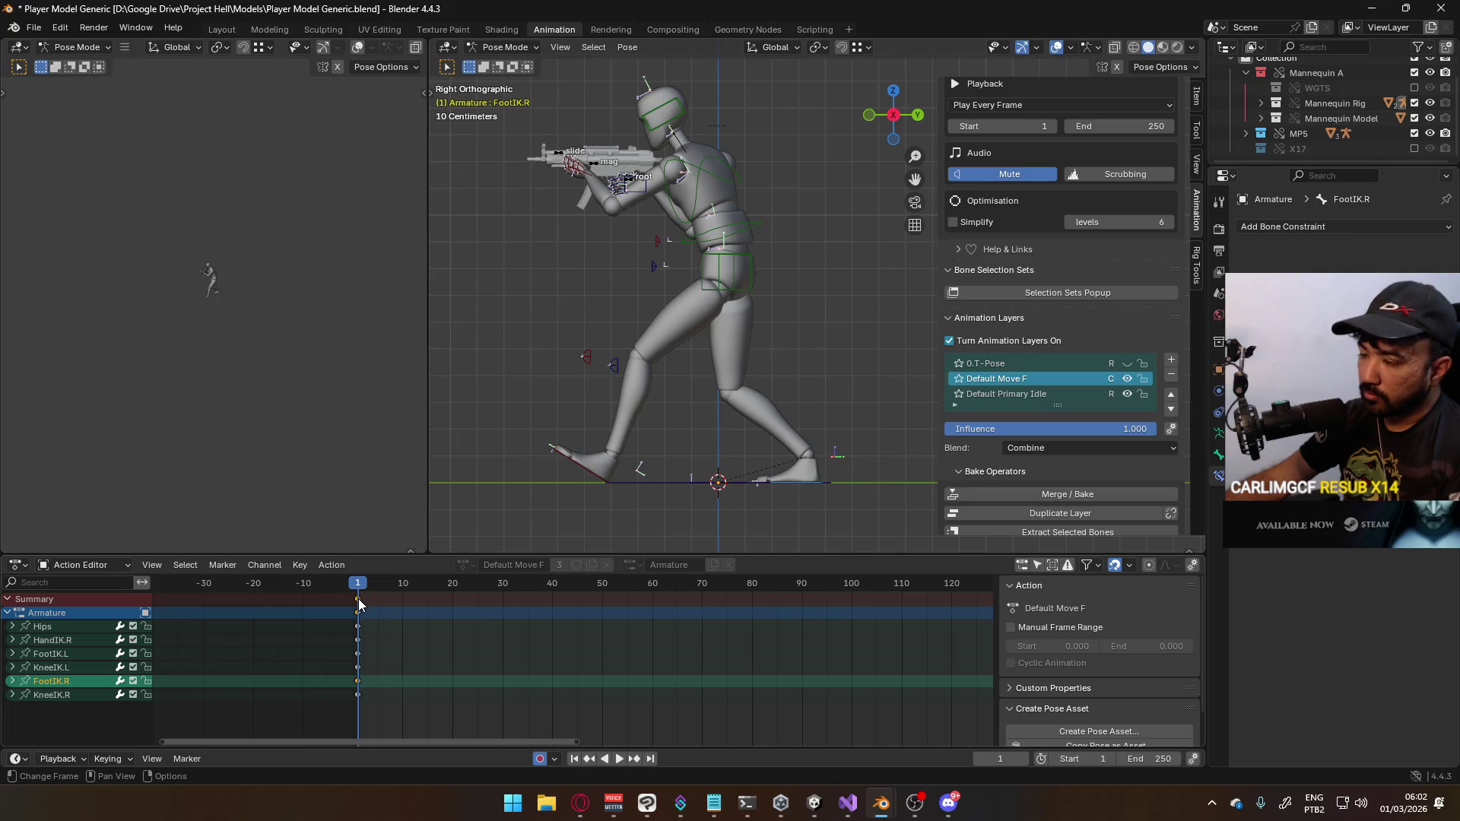
pyautogui.press('a')
pyautogui.moveTo(366, 590); pyautogui.dragTo(459, 598)
pyautogui.hotkey('ctrl', 'v')
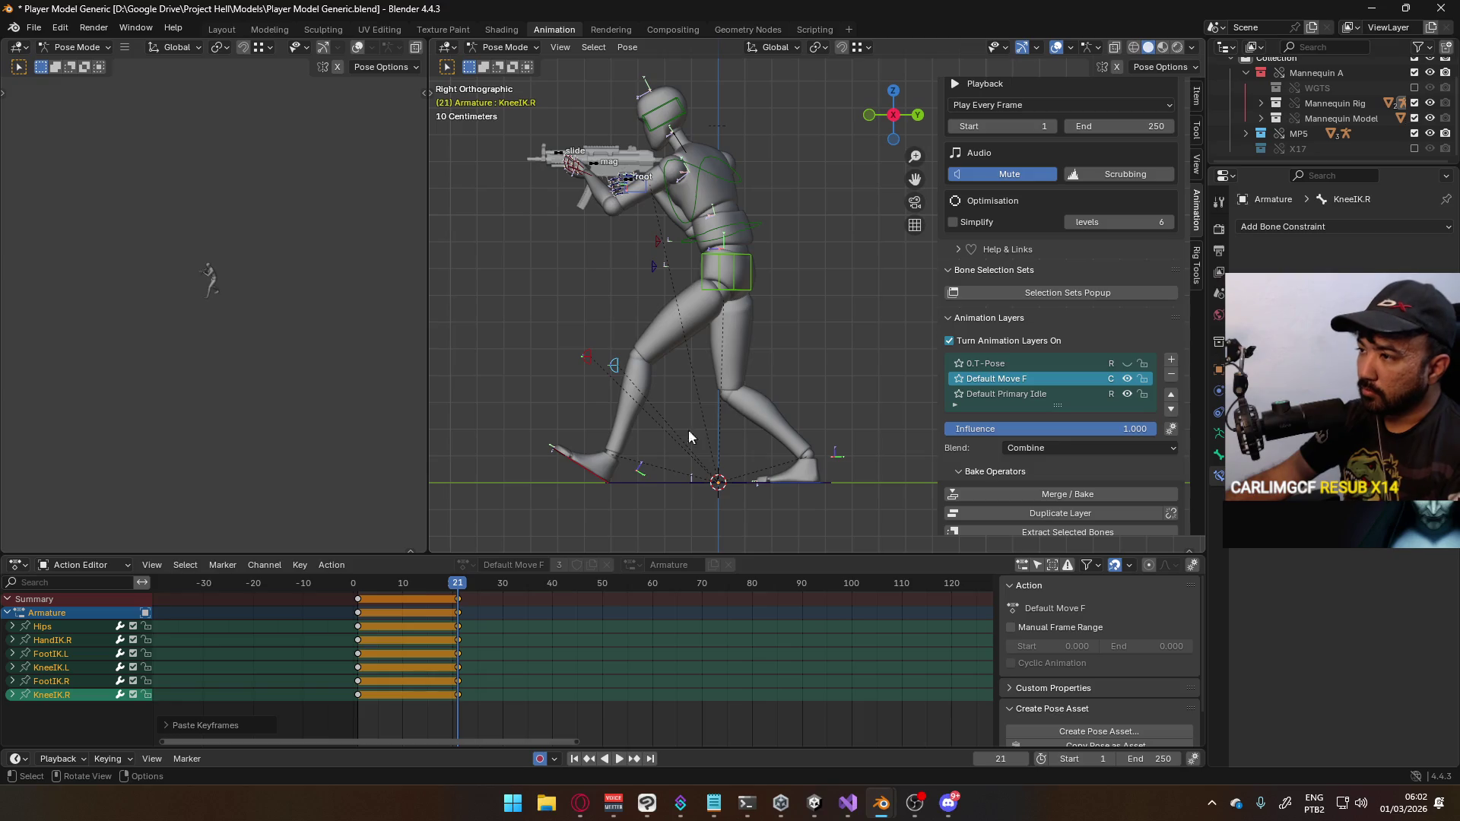
# Slide the left foot IK bone forward along Y and rotate it
pyautogui.click(604, 473)
pyautogui.press('g')
pyautogui.press('y')
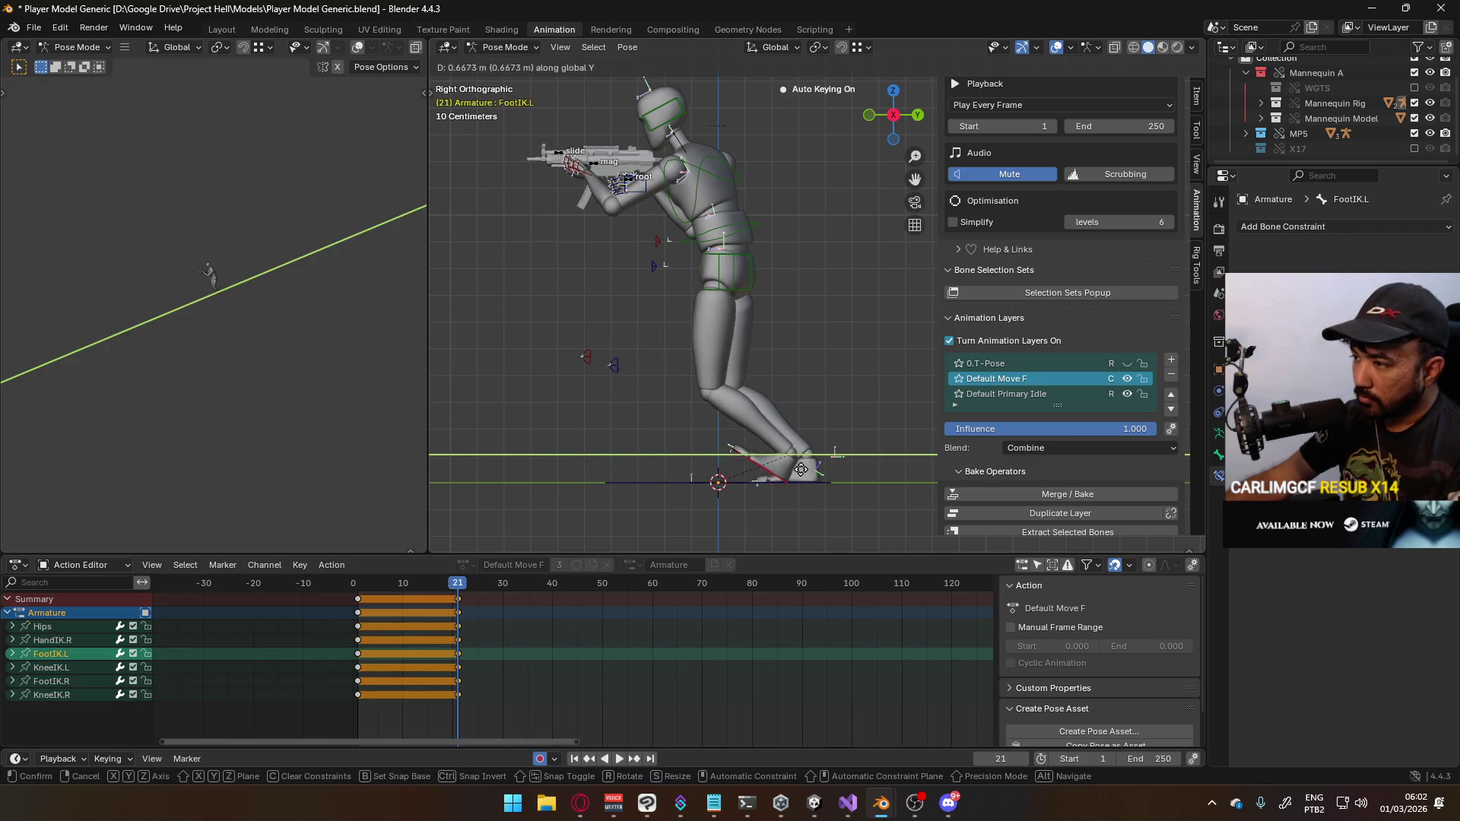
pyautogui.click(801, 469)
pyautogui.press('r')
pyautogui.click(799, 459)
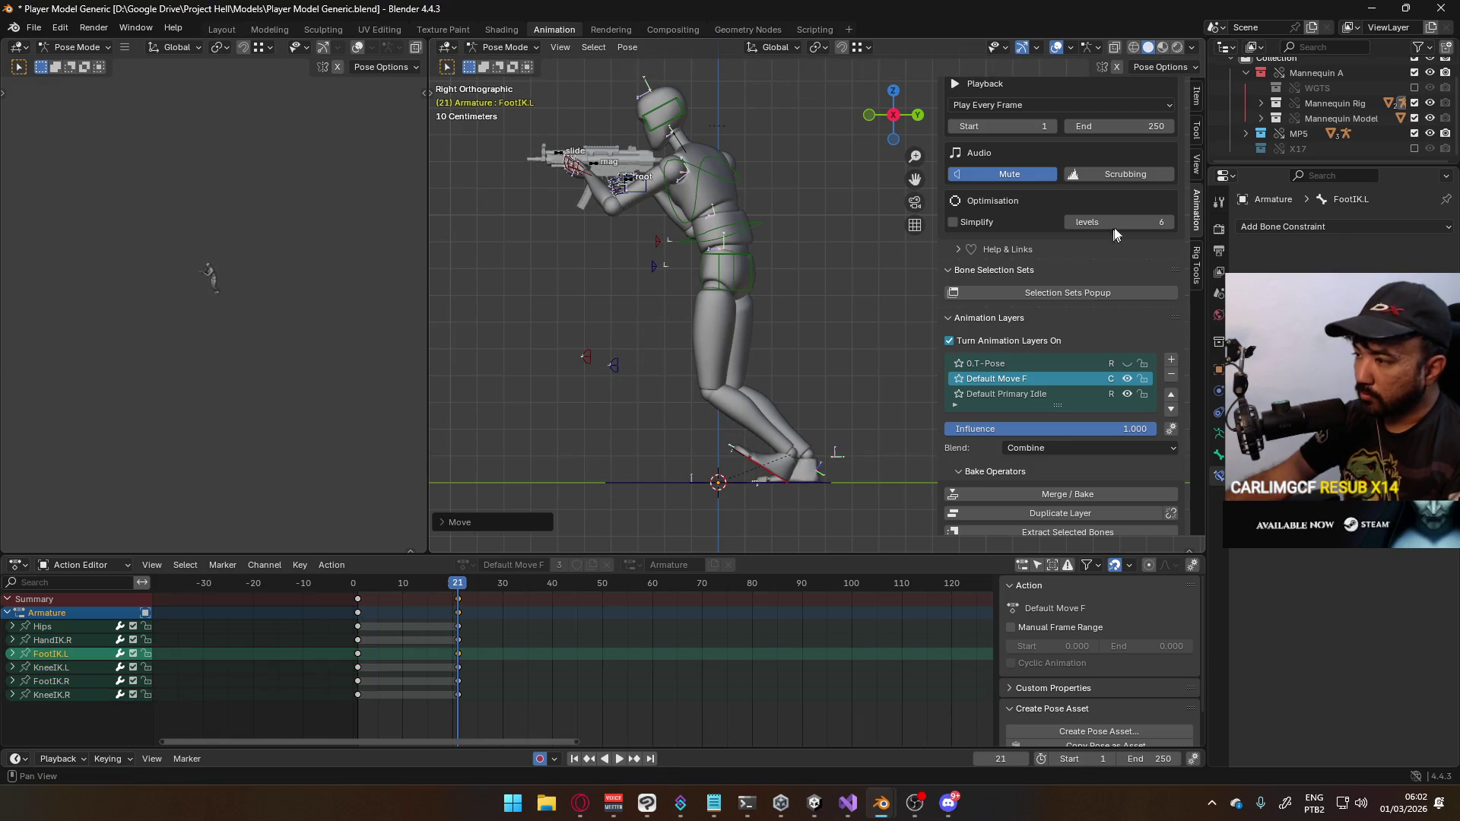
# Set the left foot's Rotation X to 0 in the Item tab so it lies flat
pyautogui.click(1198, 106)
pyautogui.click(1083, 203)
pyautogui.write('0')
pyautogui.press('Return')
pyautogui.keyDown('shift'); pyautogui.moveTo(810, 363); pyautogui.dragTo(787, 418, button='middle'); pyautogui.keyUp('shift')
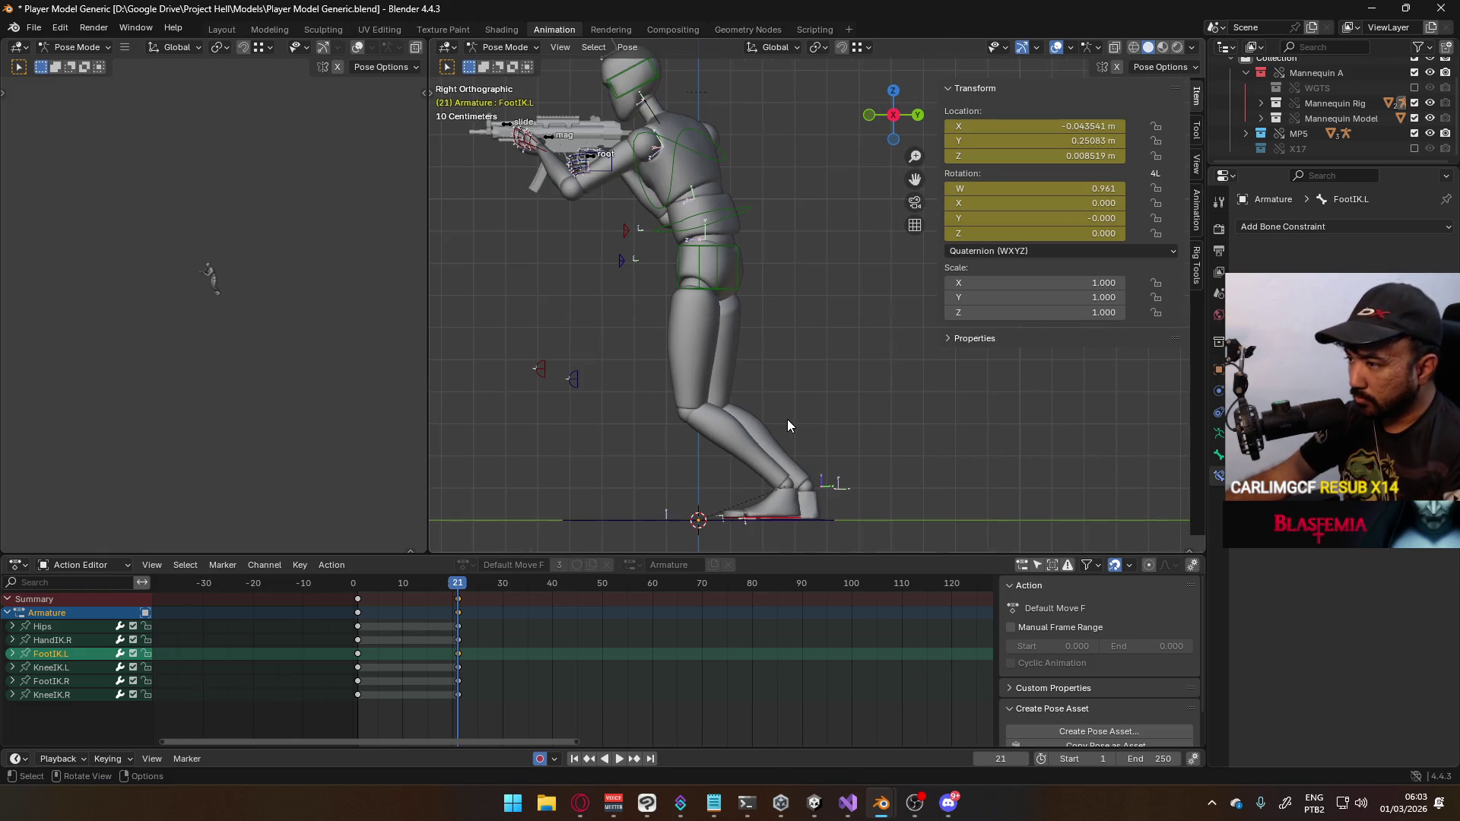
# Set the left foot's Location Z to 0 to plant it on the ground
pyautogui.click(1075, 156)
pyautogui.write('0')
pyautogui.press('Return')
# Push the right foot control FootIK.R back along Y at frame 21
pyautogui.moveTo(822, 472); pyautogui.dragTo(820, 468, button='middle')
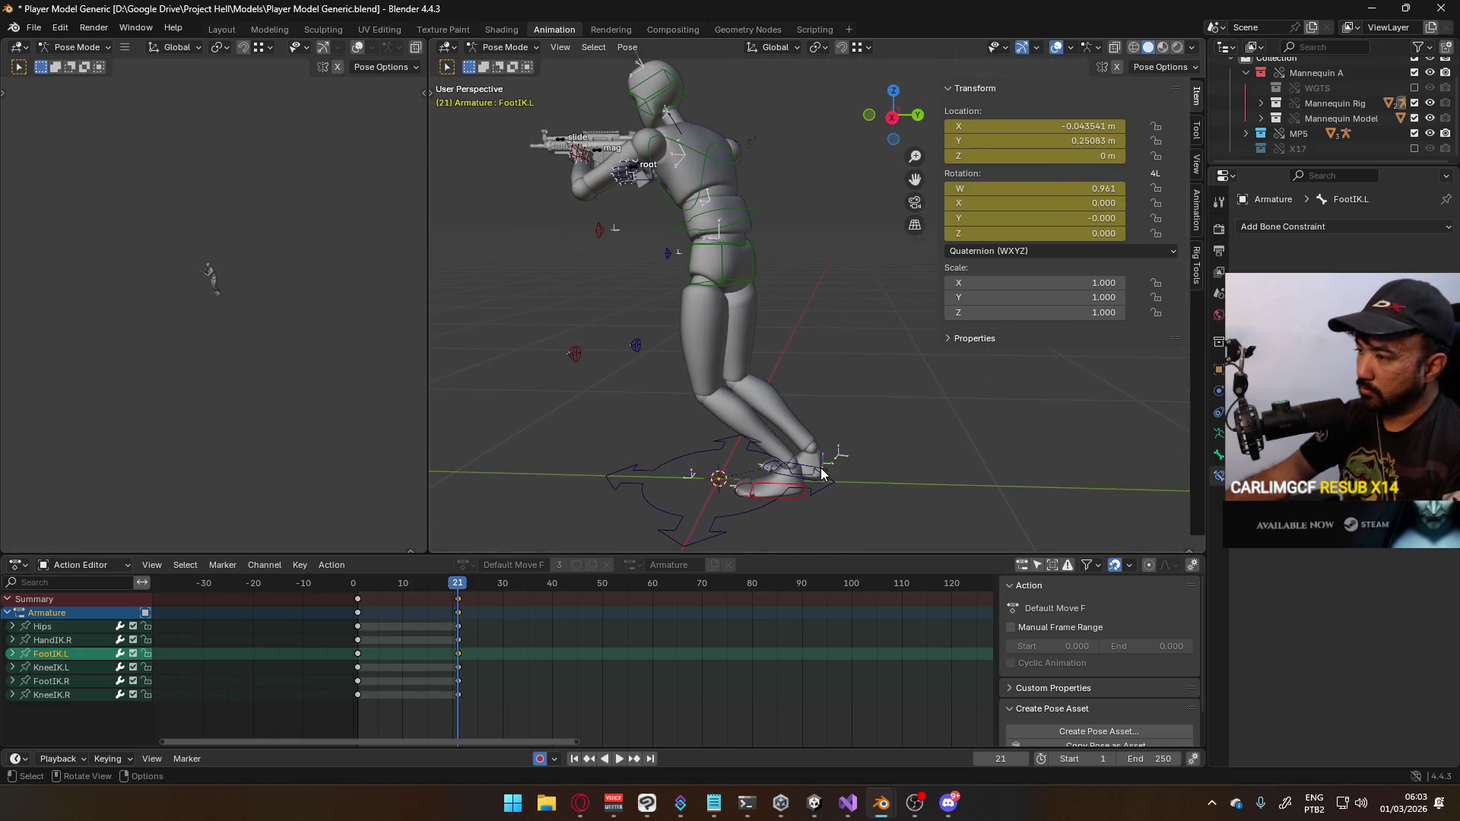
pyautogui.click(829, 471)
pyautogui.press('KP_1')
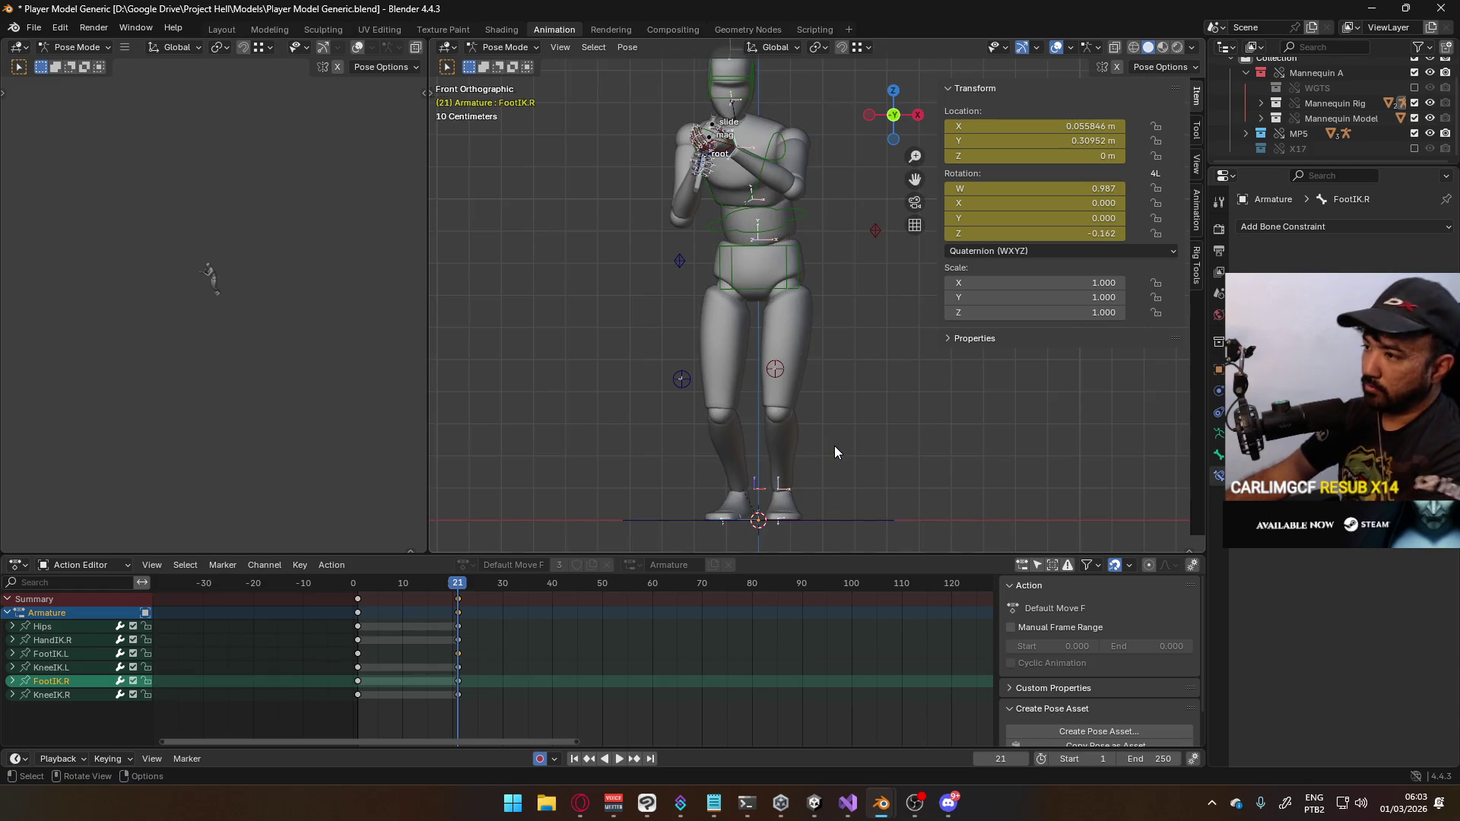
pyautogui.press('KP_3')
pyautogui.press('g')
pyautogui.press('y')
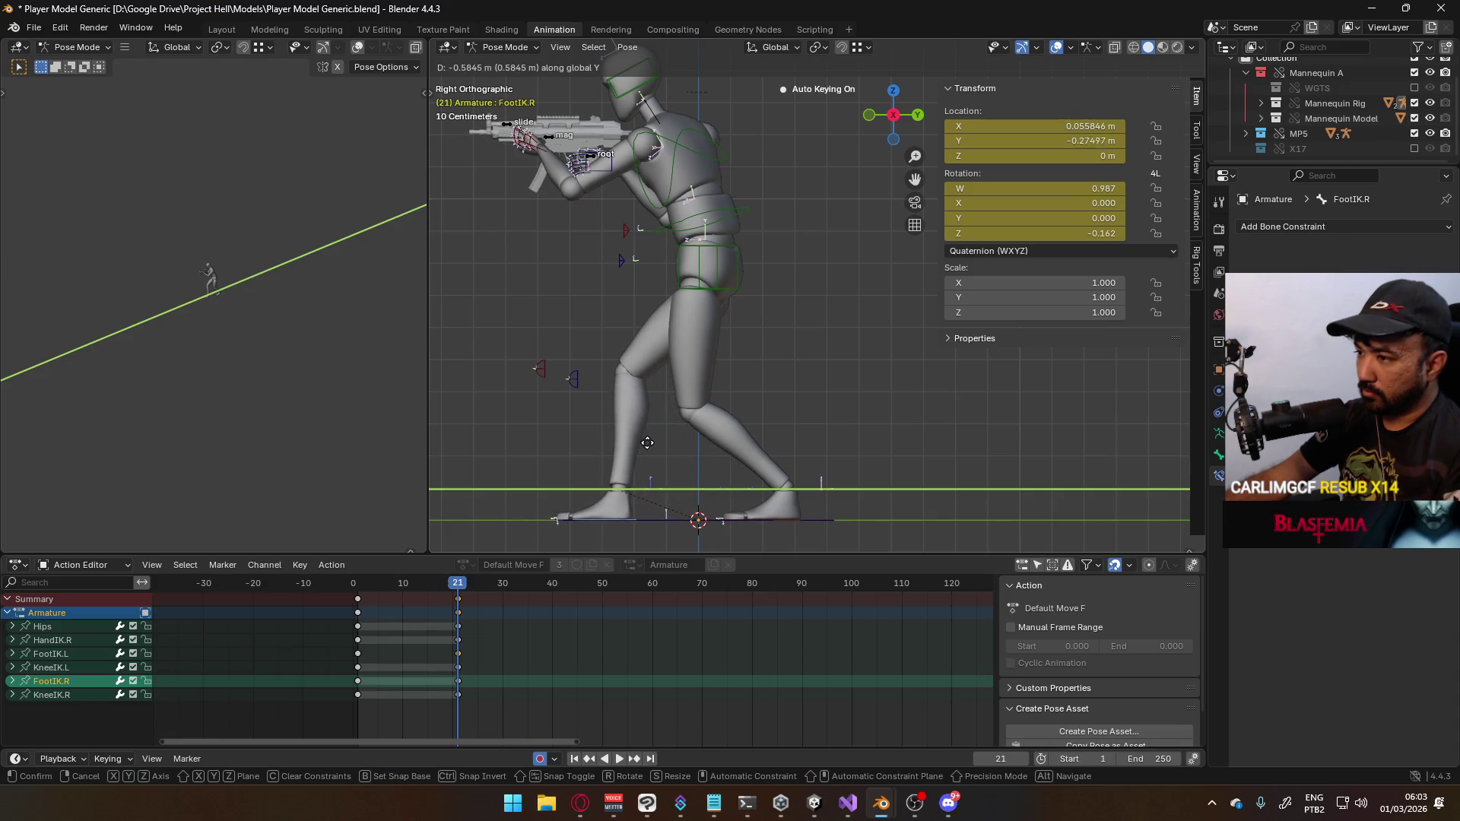
pyautogui.click(650, 449)
pyautogui.press('KP_1')
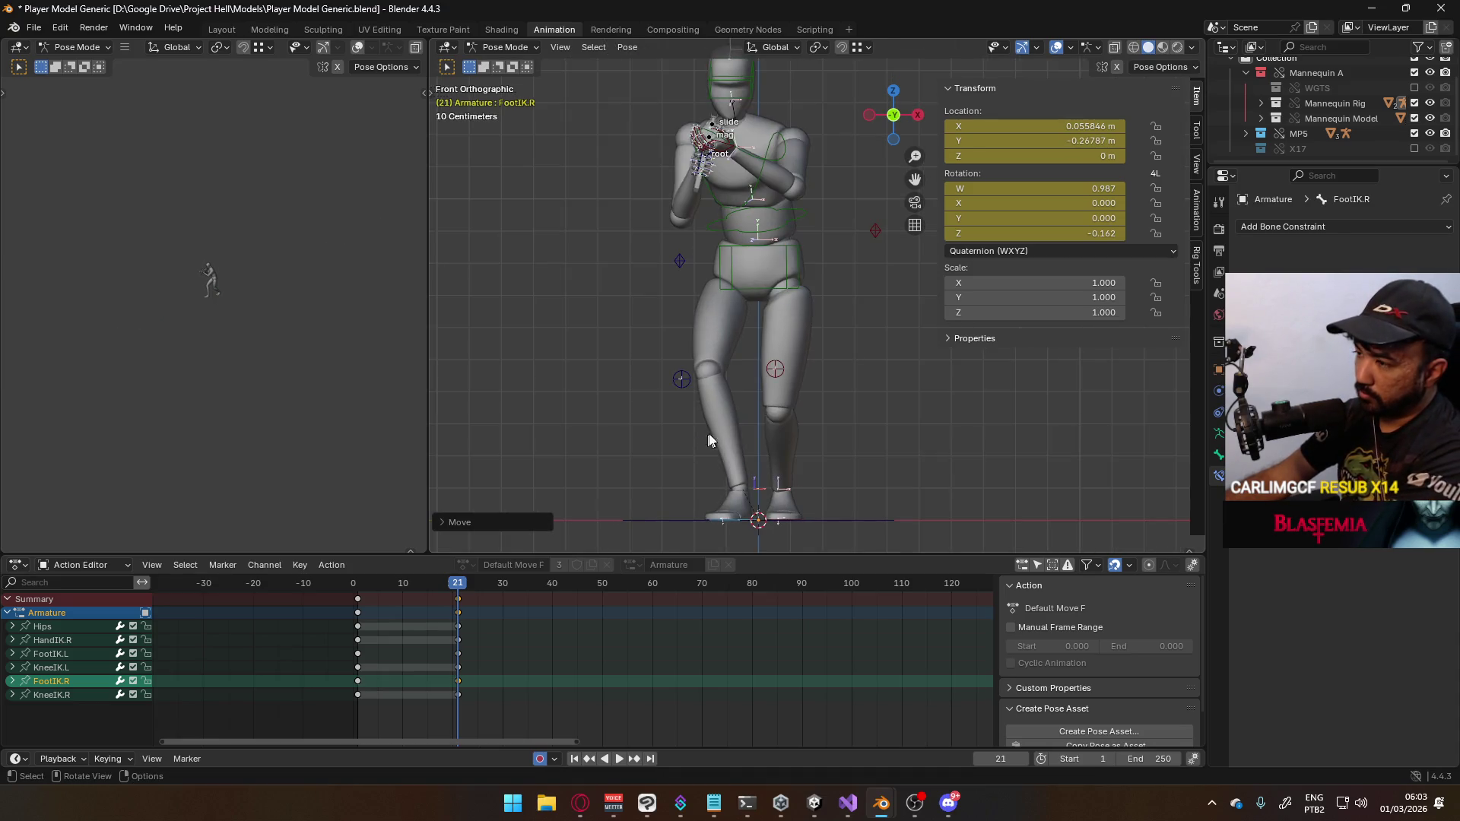
pyautogui.press('KP_3')
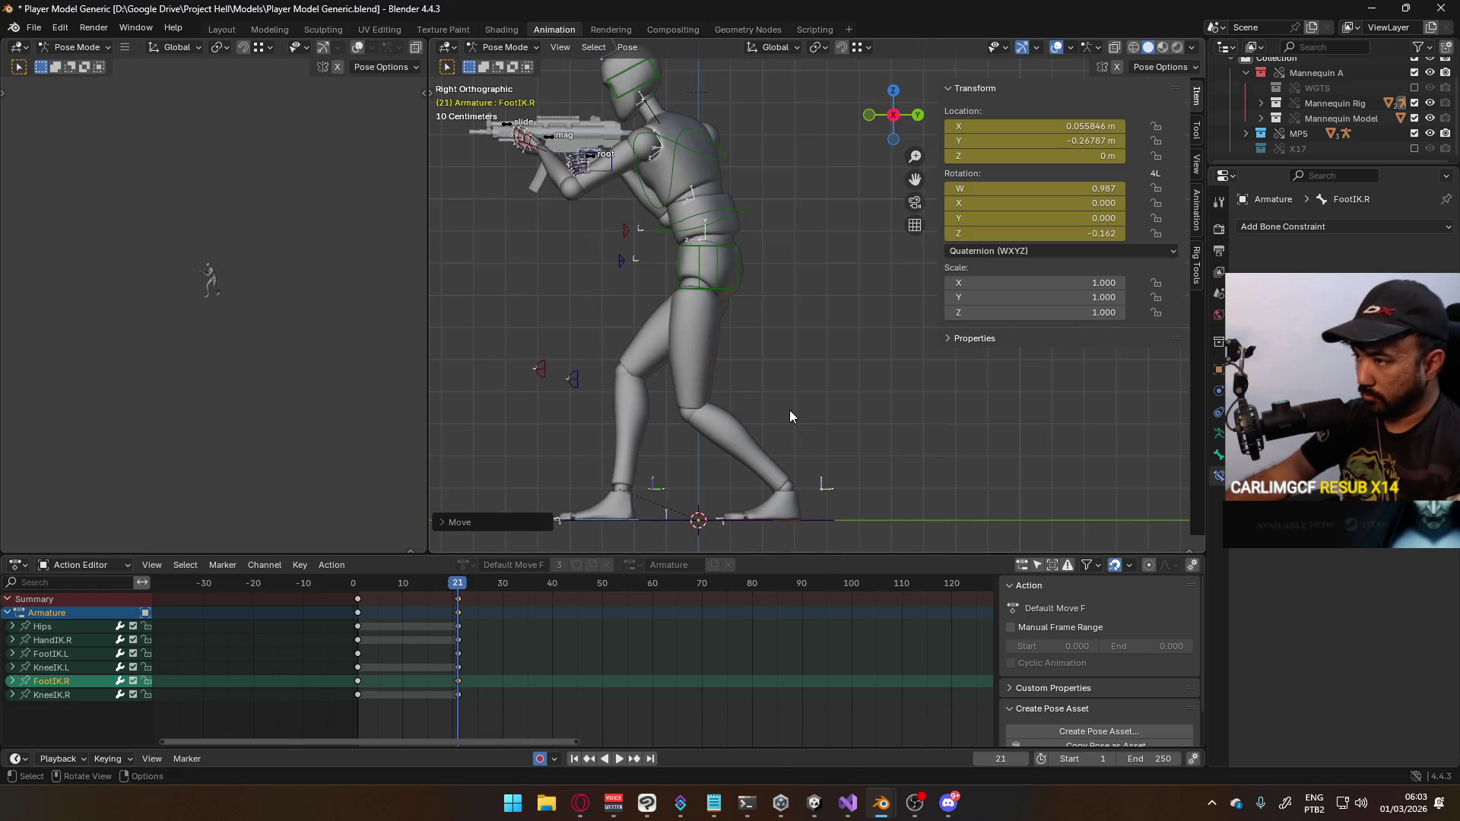
pyautogui.press('g')
pyautogui.click(760, 436)
# Tilt the left foot on the X axis and move it up and forward
pyautogui.moveTo(458, 584)
pyautogui.mouseDown()
pyautogui.moveTo(353, 580)
pyautogui.moveTo(457, 584)
pyautogui.mouseUp()
pyautogui.click(787, 512)
pyautogui.press('r')
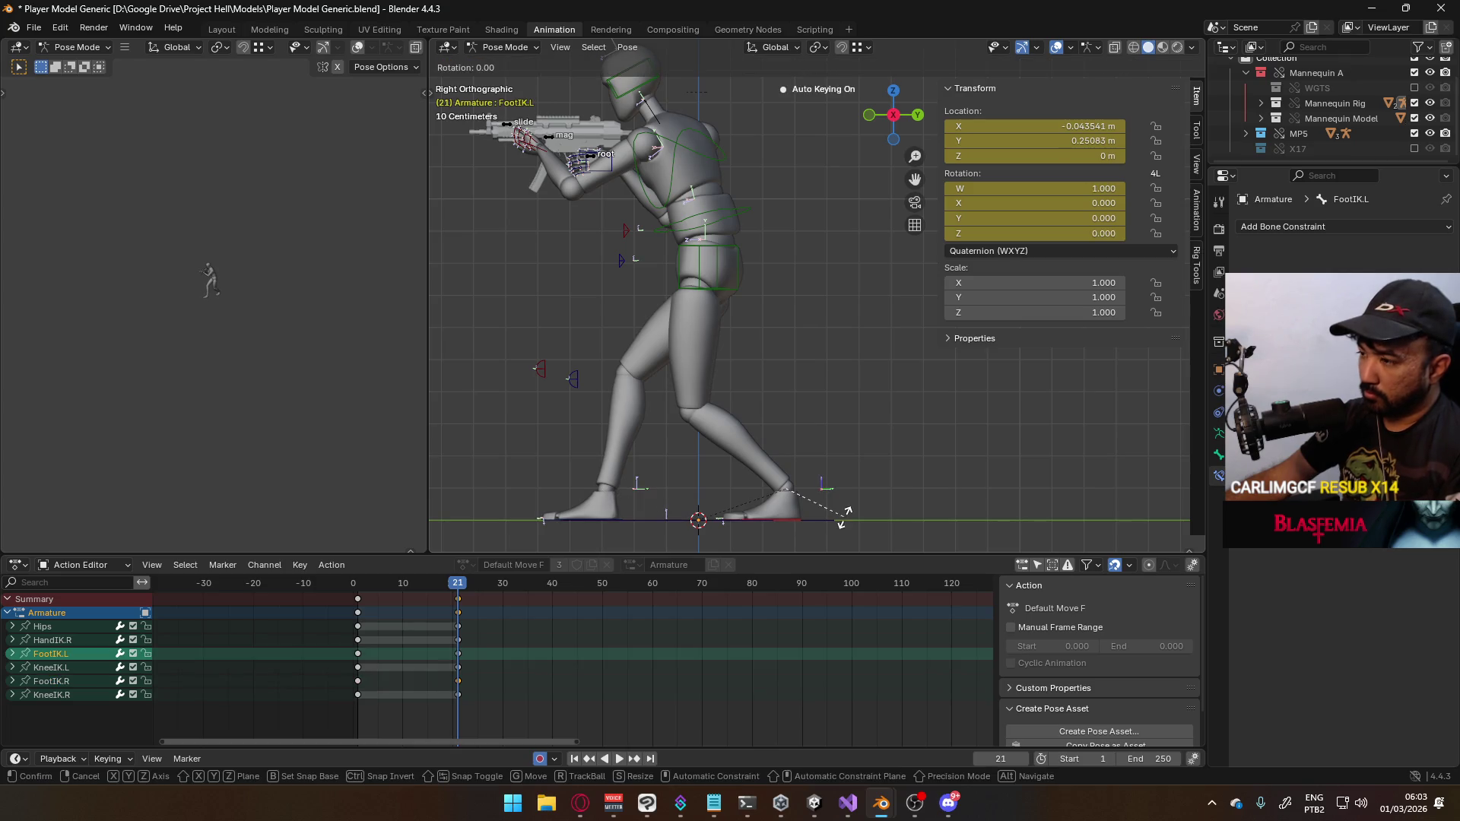
pyautogui.press('x')
pyautogui.click(850, 473)
pyautogui.press('g')
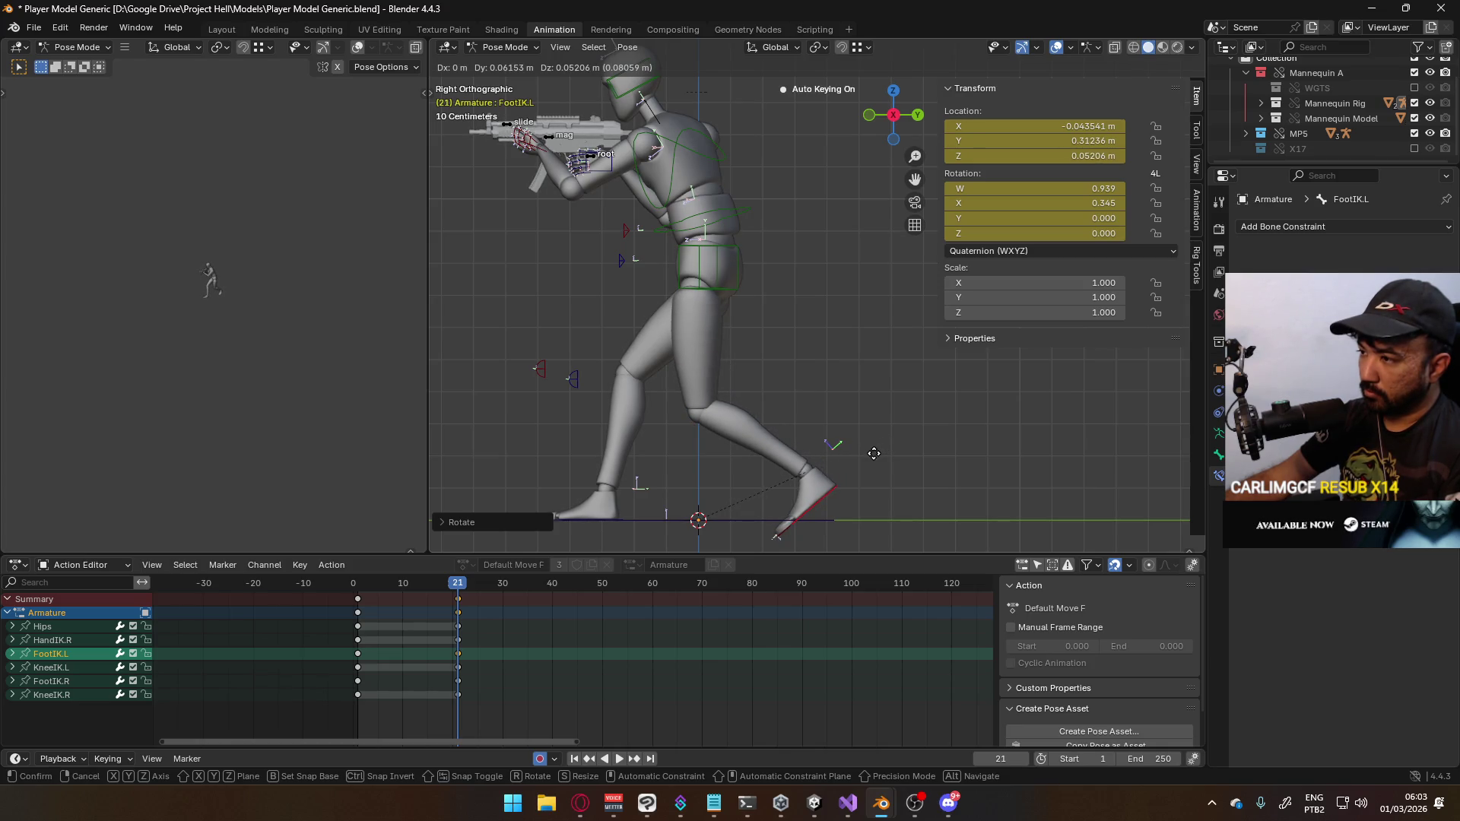
pyautogui.click(874, 453)
# At frame 21, rotate the right foot on its X axis to raise the heel
pyautogui.hotkey('shift', 'Left')
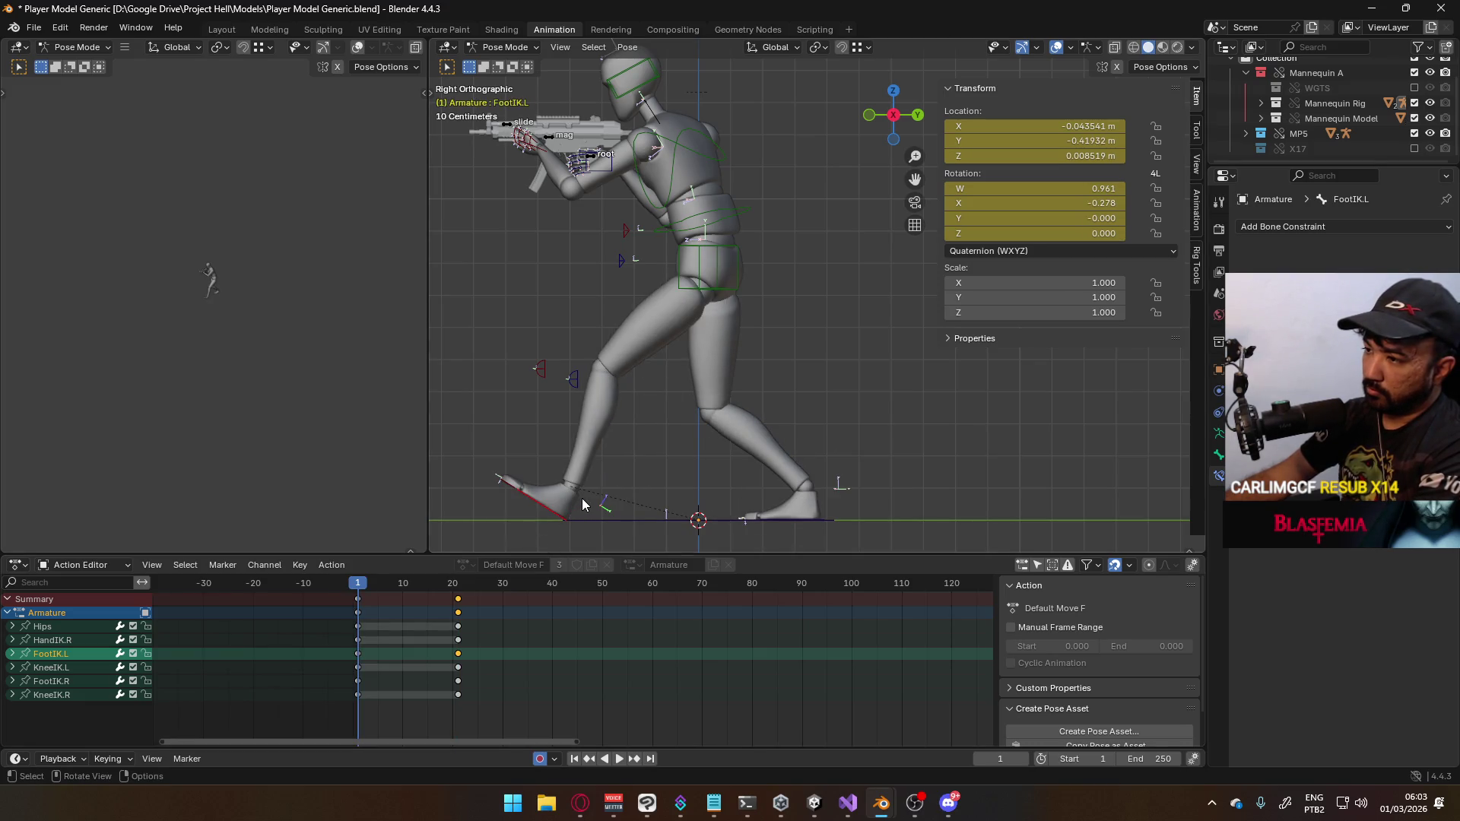
pyautogui.press('Up')
pyautogui.moveTo(659, 478); pyautogui.dragTo(647, 482, button='middle')
pyautogui.click(647, 482)
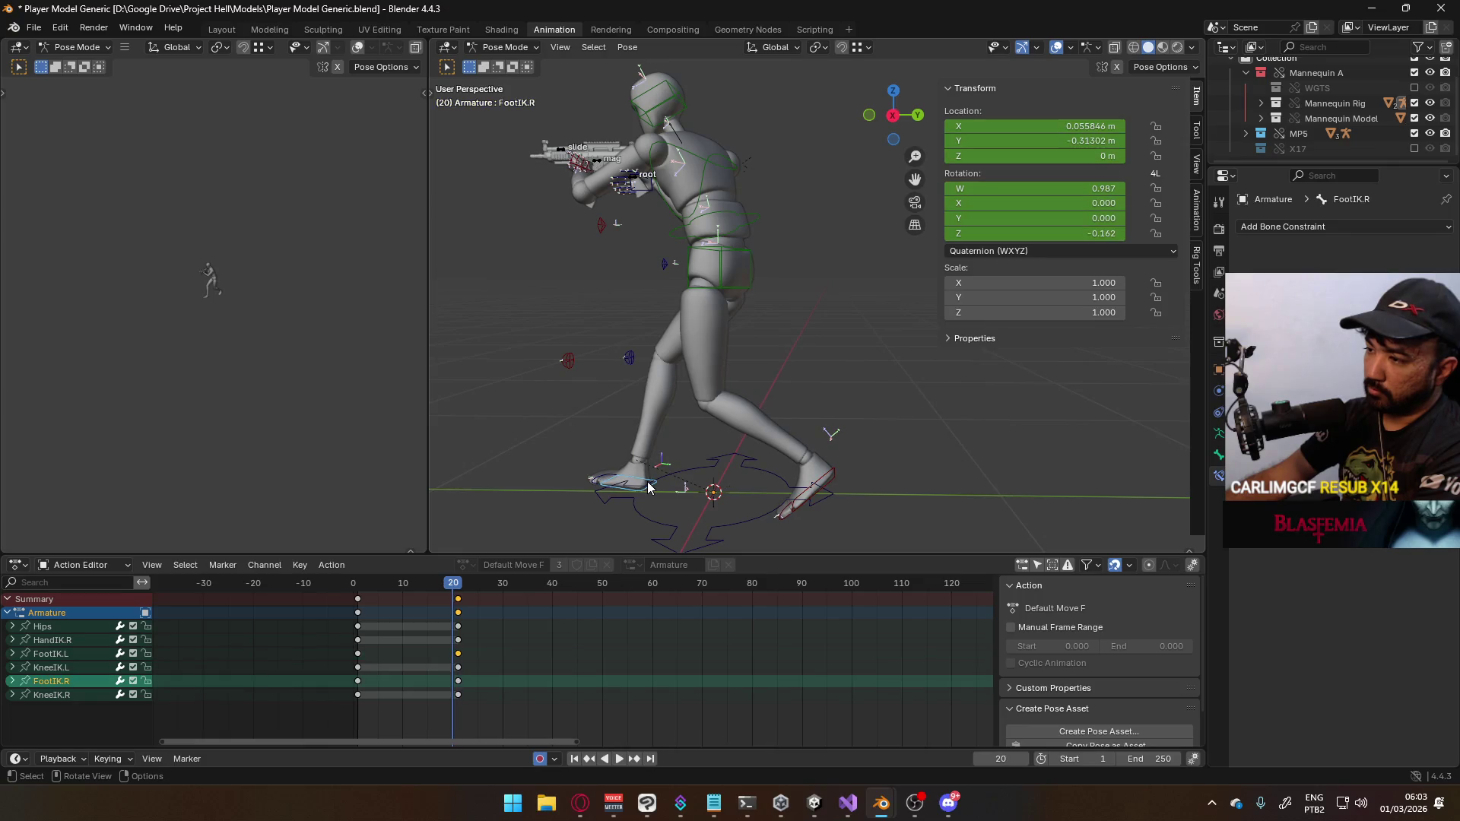
pyautogui.press('Right')
pyautogui.press('Left')
pyautogui.press('KP_3')
pyautogui.press('r')
pyautogui.press('x')
pyautogui.press('x')
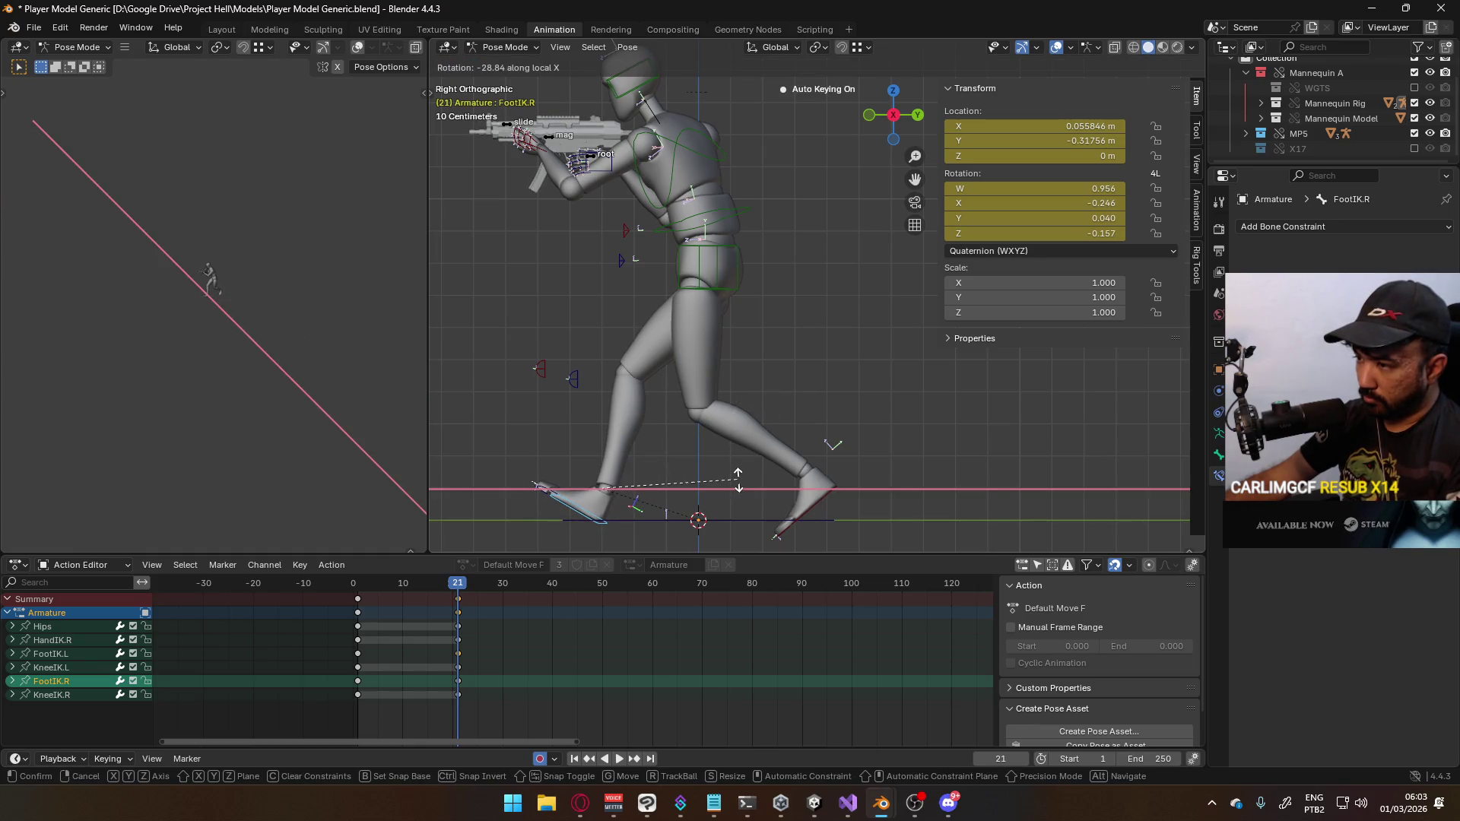
pyautogui.click(738, 479)
# Twist the right foot on its Y axis and reposition the right knee control
pyautogui.press('KP_1')
pyautogui.press('r')
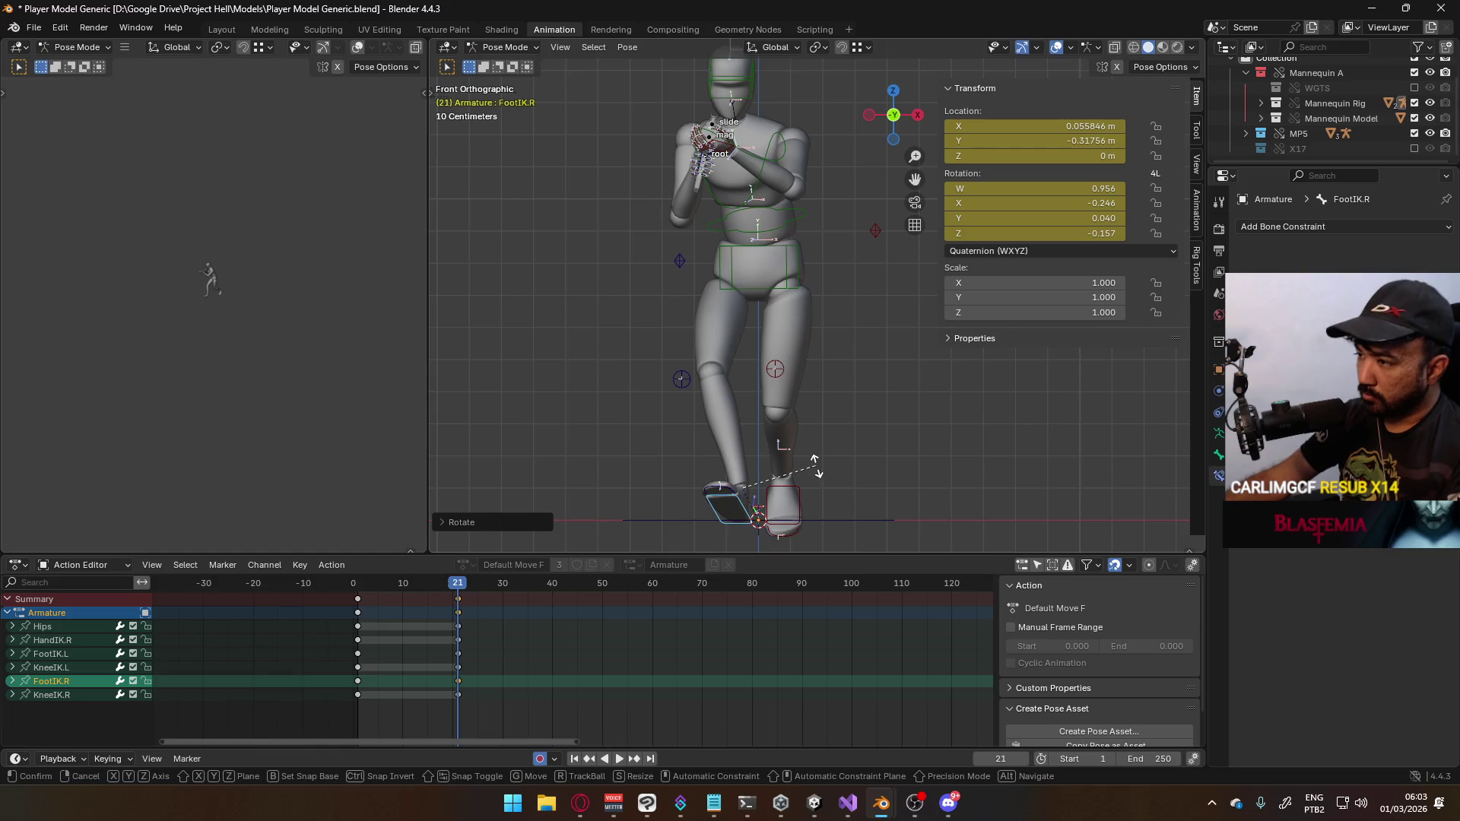
pyautogui.press('y')
pyautogui.press('y')
pyautogui.click(815, 440)
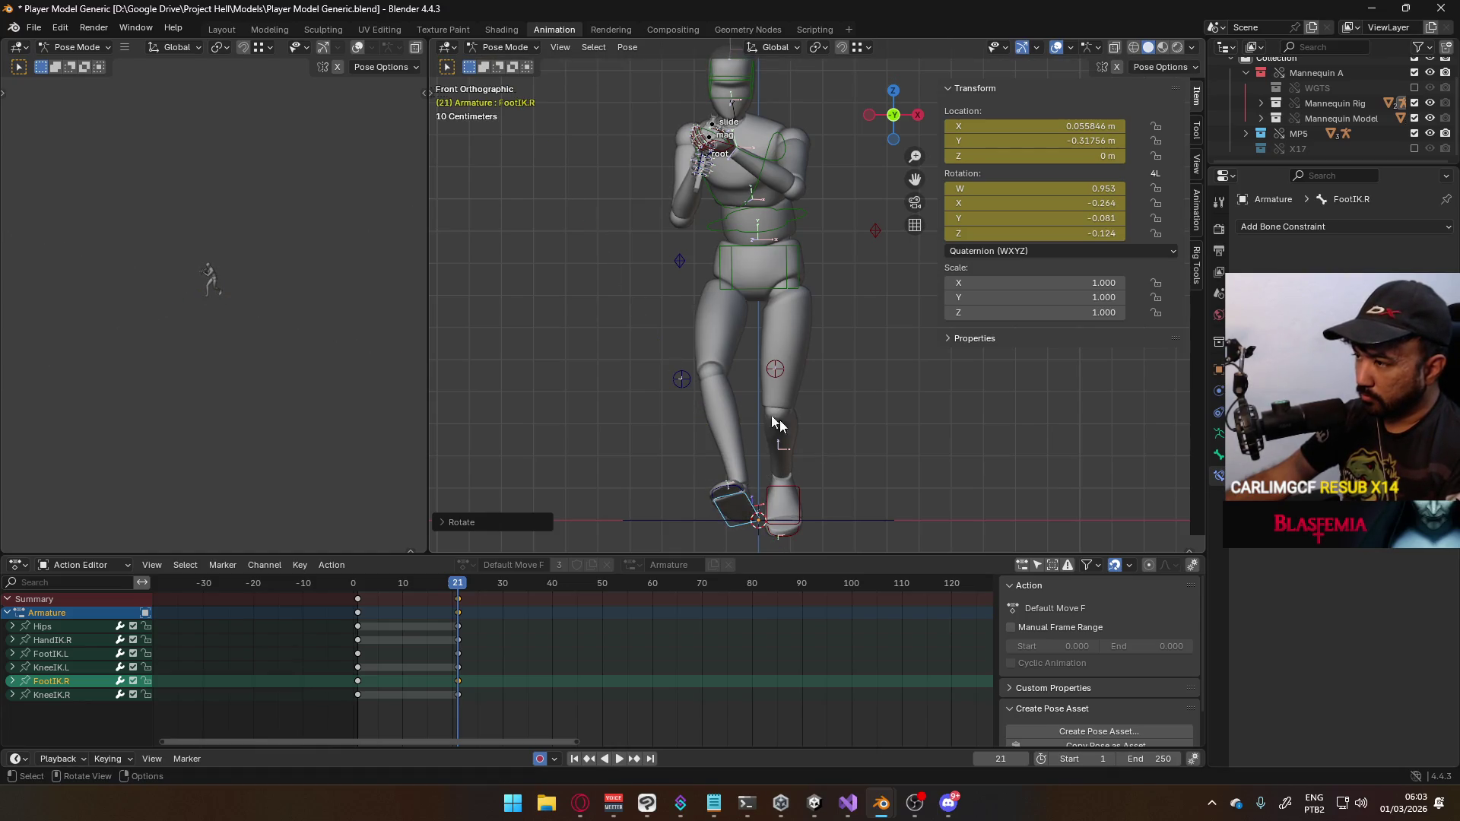
pyautogui.click(681, 380)
pyautogui.press('g')
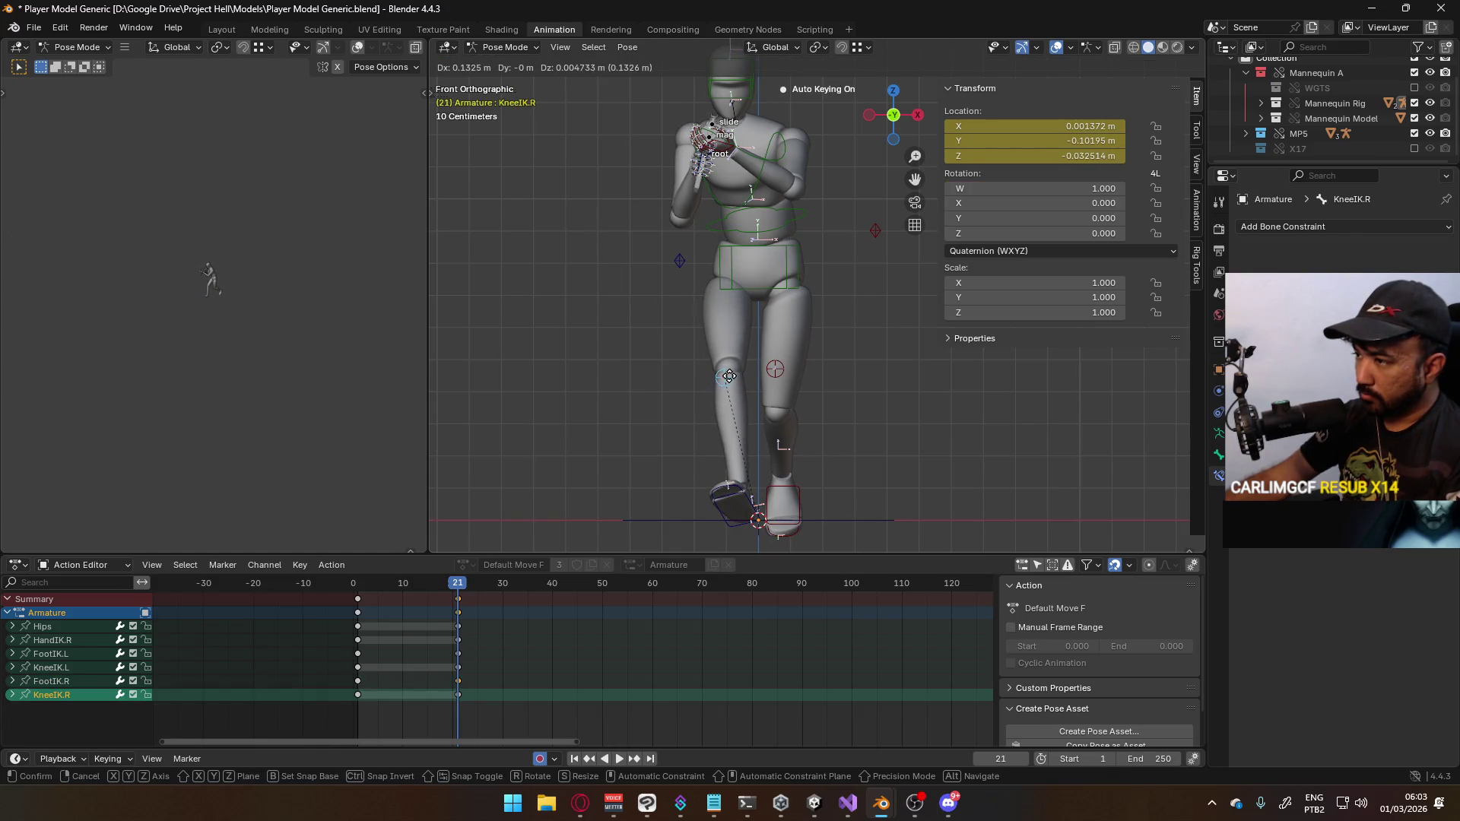
pyautogui.click(725, 372)
# Raise the right foot control slightly along Z
pyautogui.moveTo(726, 373)
pyautogui.mouseDown(button='middle')
pyautogui.moveTo(747, 409)
pyautogui.moveTo(689, 366)
pyautogui.moveTo(761, 375)
pyautogui.mouseUp(button='middle')
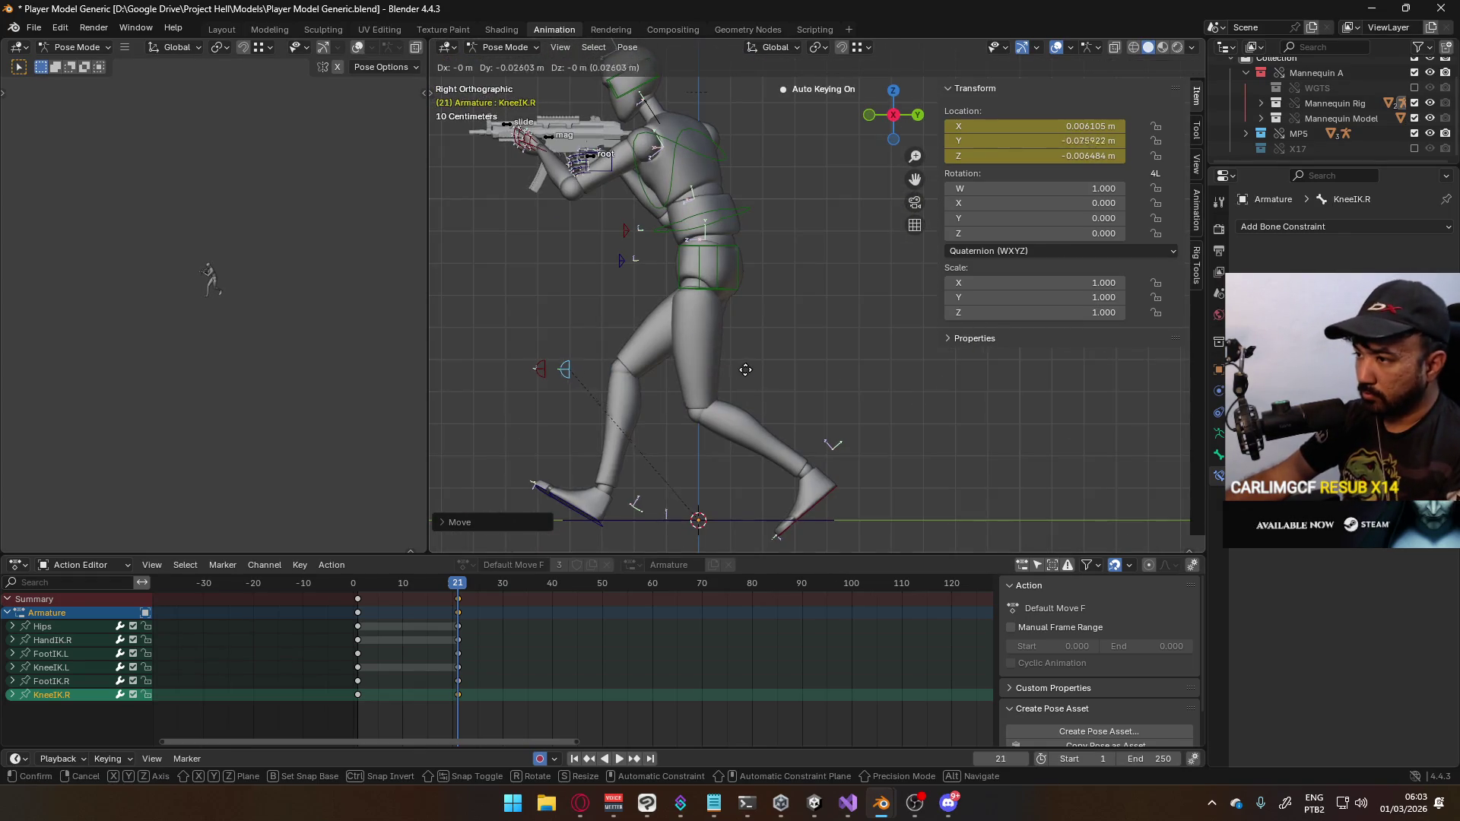
pyautogui.click(659, 492)
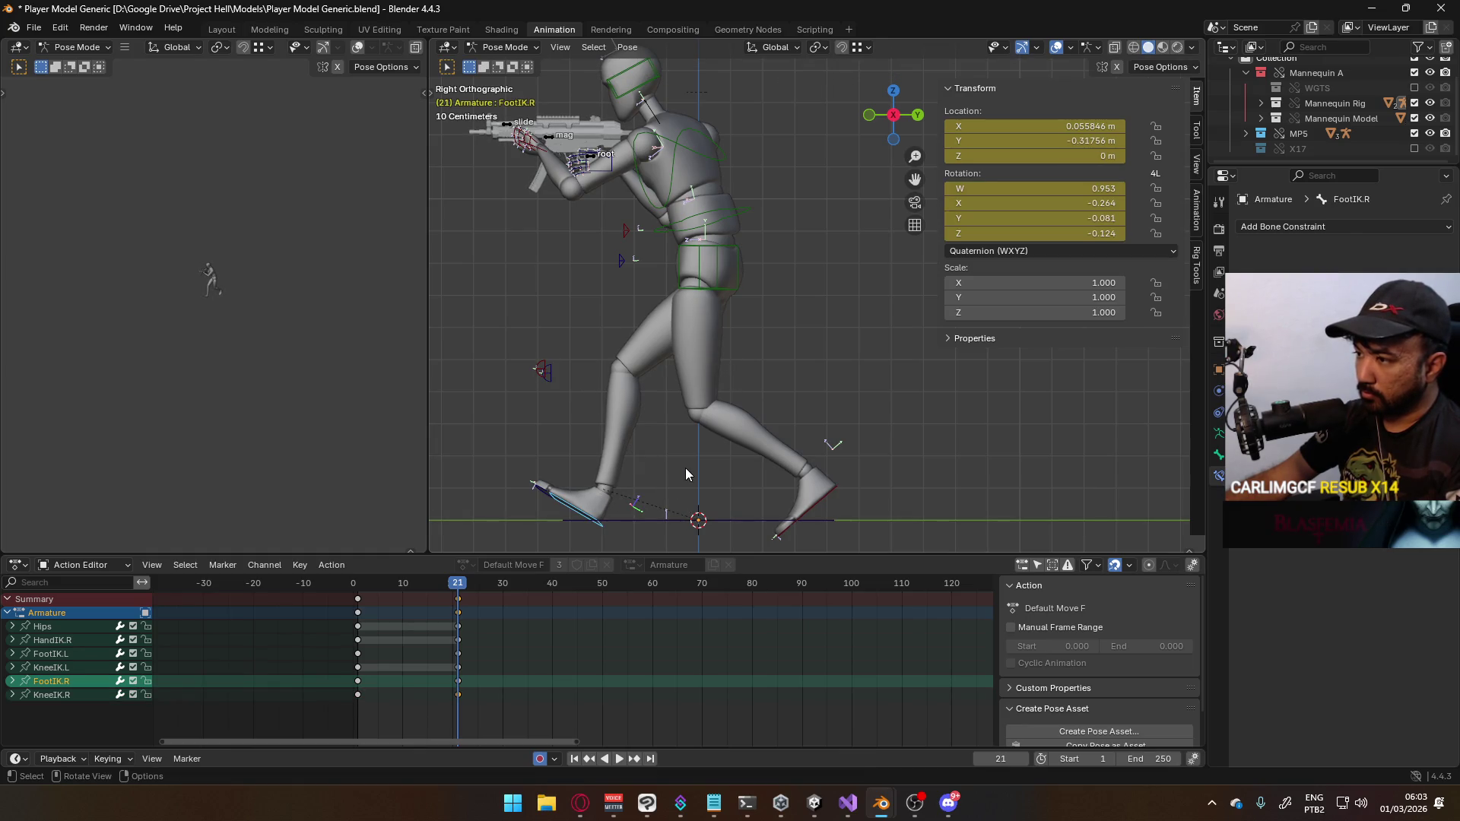
pyautogui.press('g')
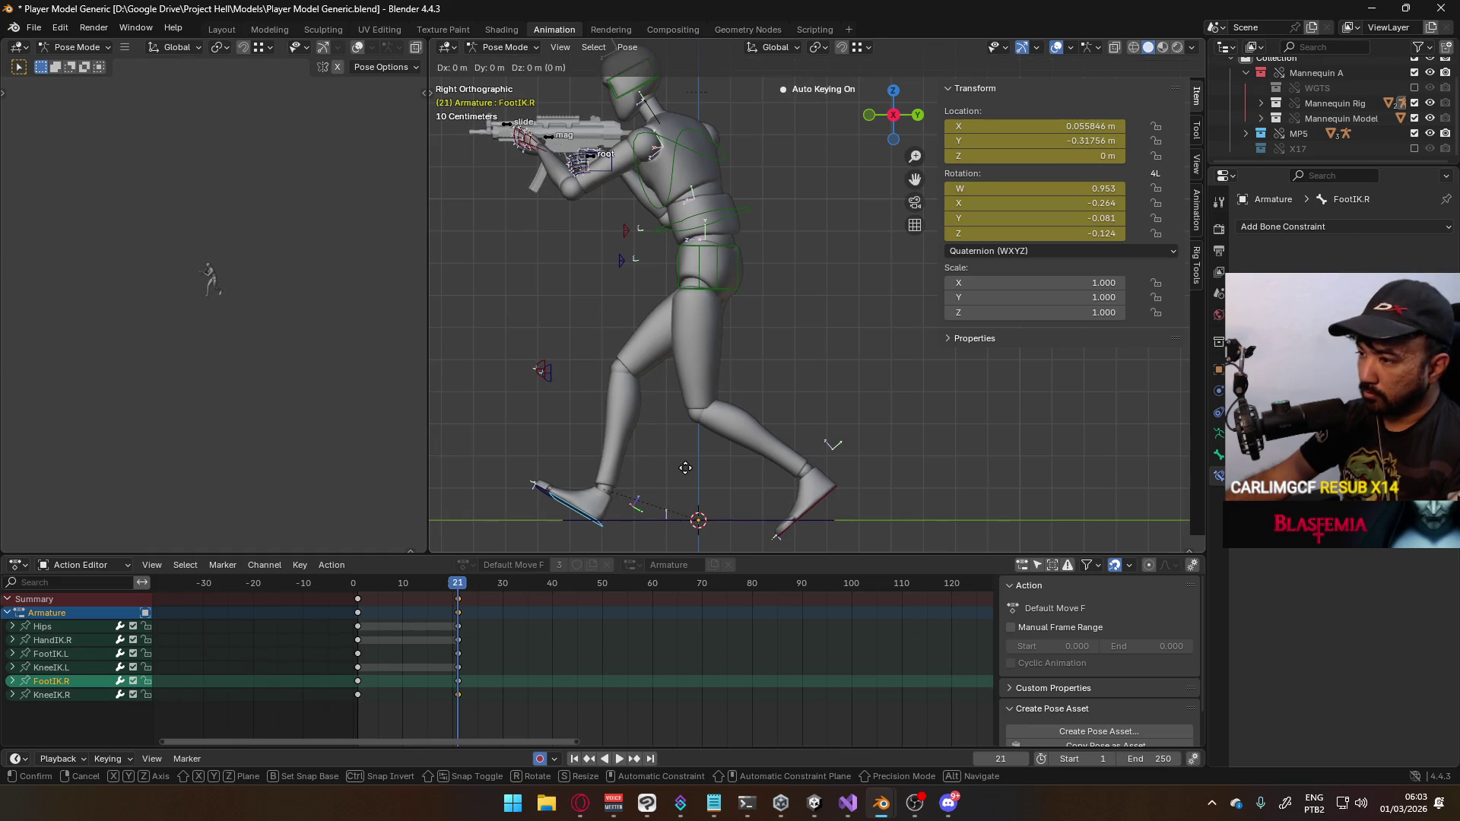
pyautogui.press('z')
pyautogui.click(687, 468)
# Play back the walk to preview it, then scrub to the early frames
pyautogui.press('space')
pyautogui.click(429, 590)
pyautogui.moveTo(429, 591)
pyautogui.mouseDown()
pyautogui.moveTo(361, 592)
pyautogui.moveTo(407, 599)
pyautogui.mouseUp()
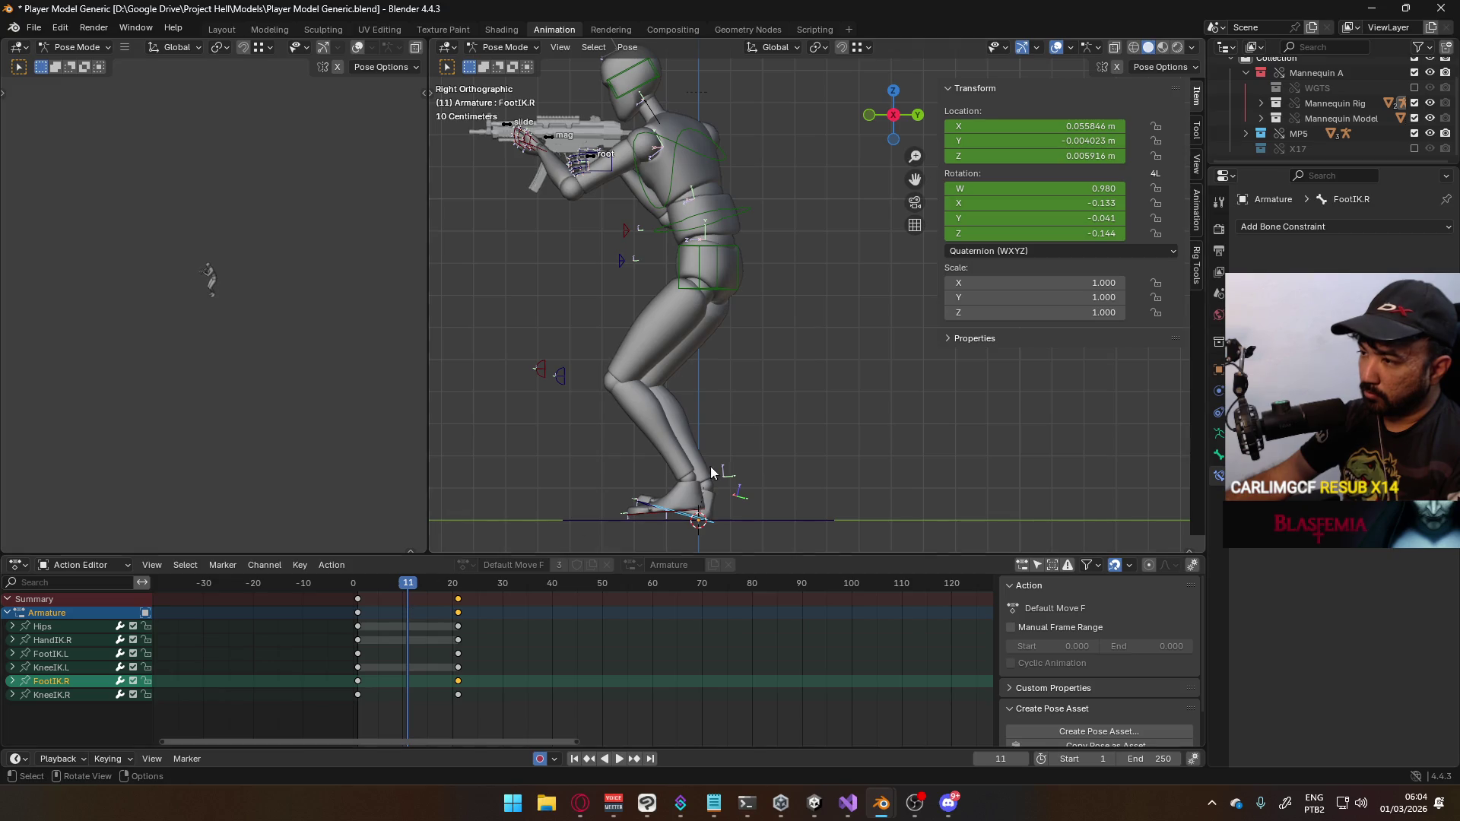
# Zero the left foot's X rotation and set its height to rest on the ground
pyautogui.click(669, 500)
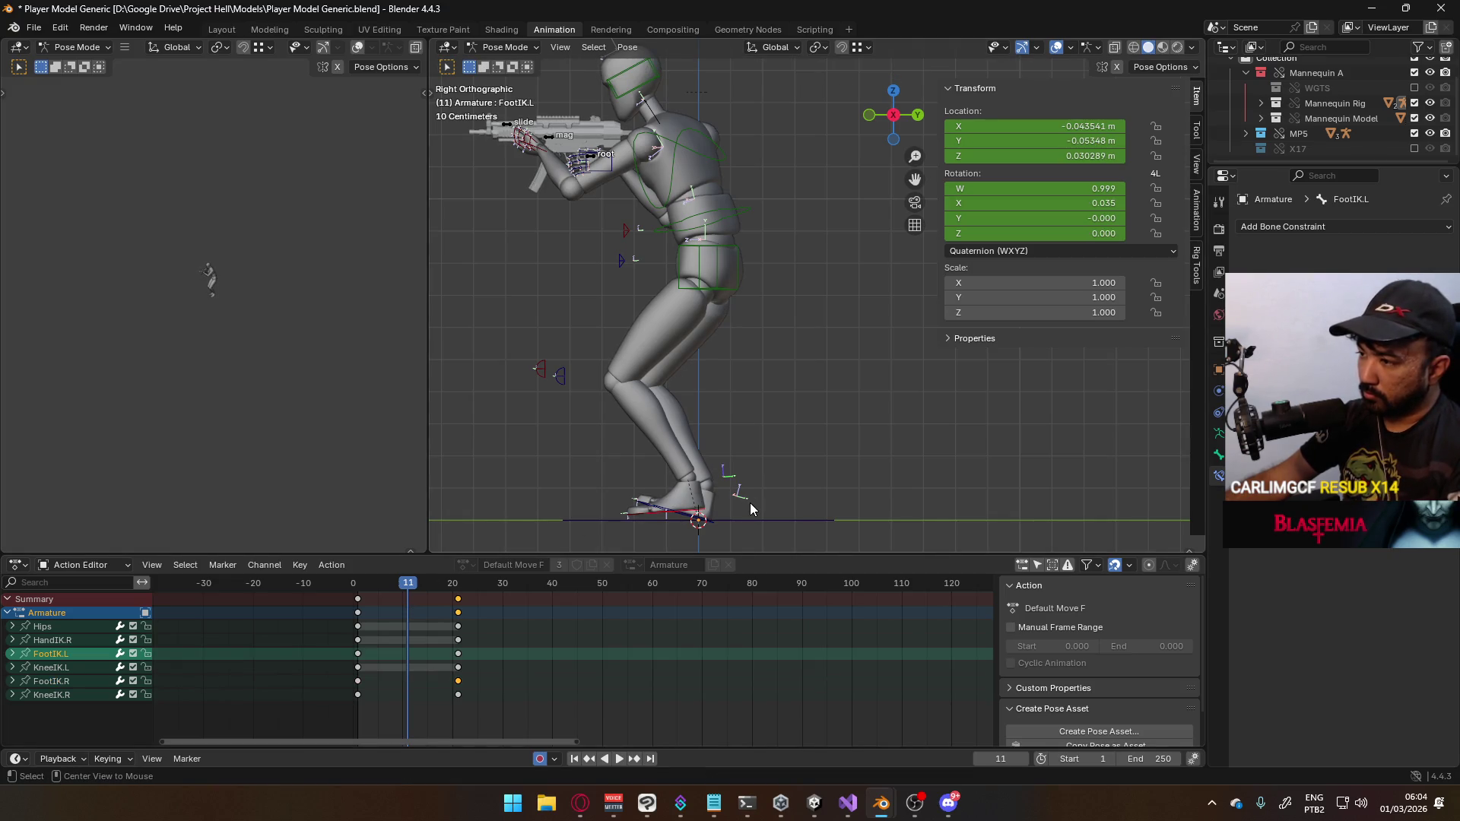
pyautogui.doubleClick(1080, 205)
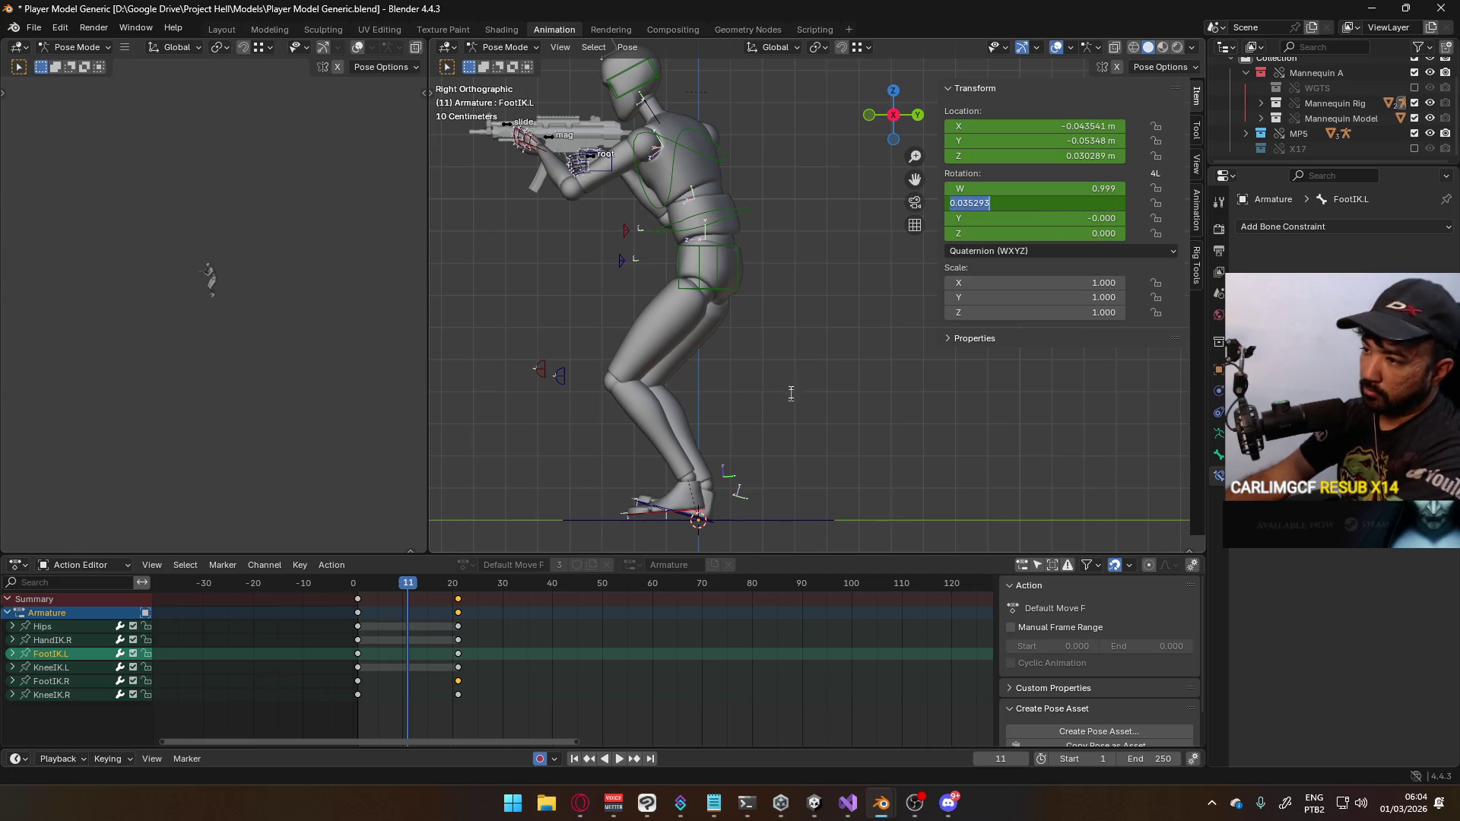
pyautogui.press('BackSpace')
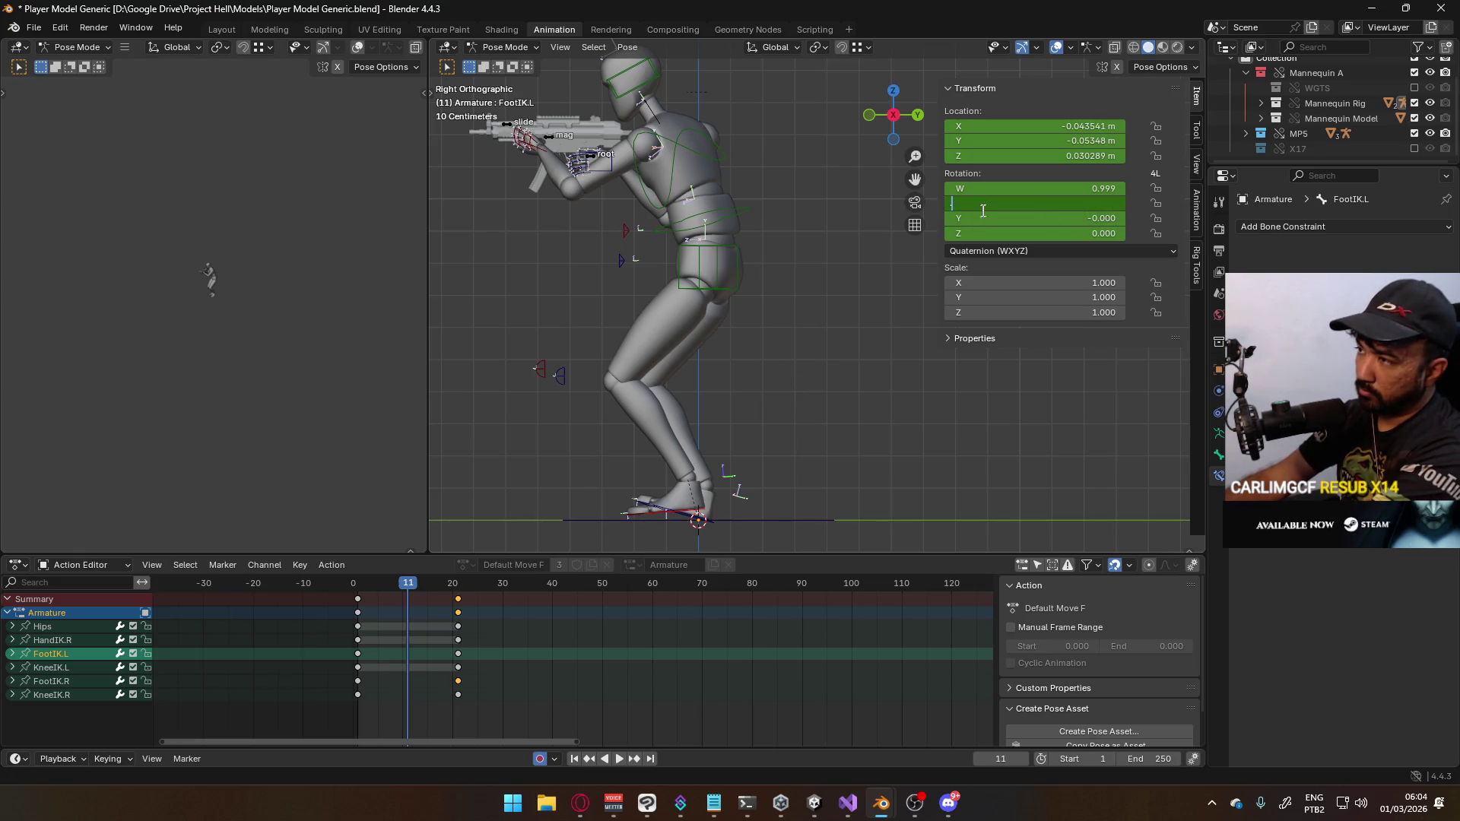
pyautogui.write('0')
pyautogui.press('Return')
pyautogui.press('g')
pyautogui.press('z')
pyautogui.click(763, 371)
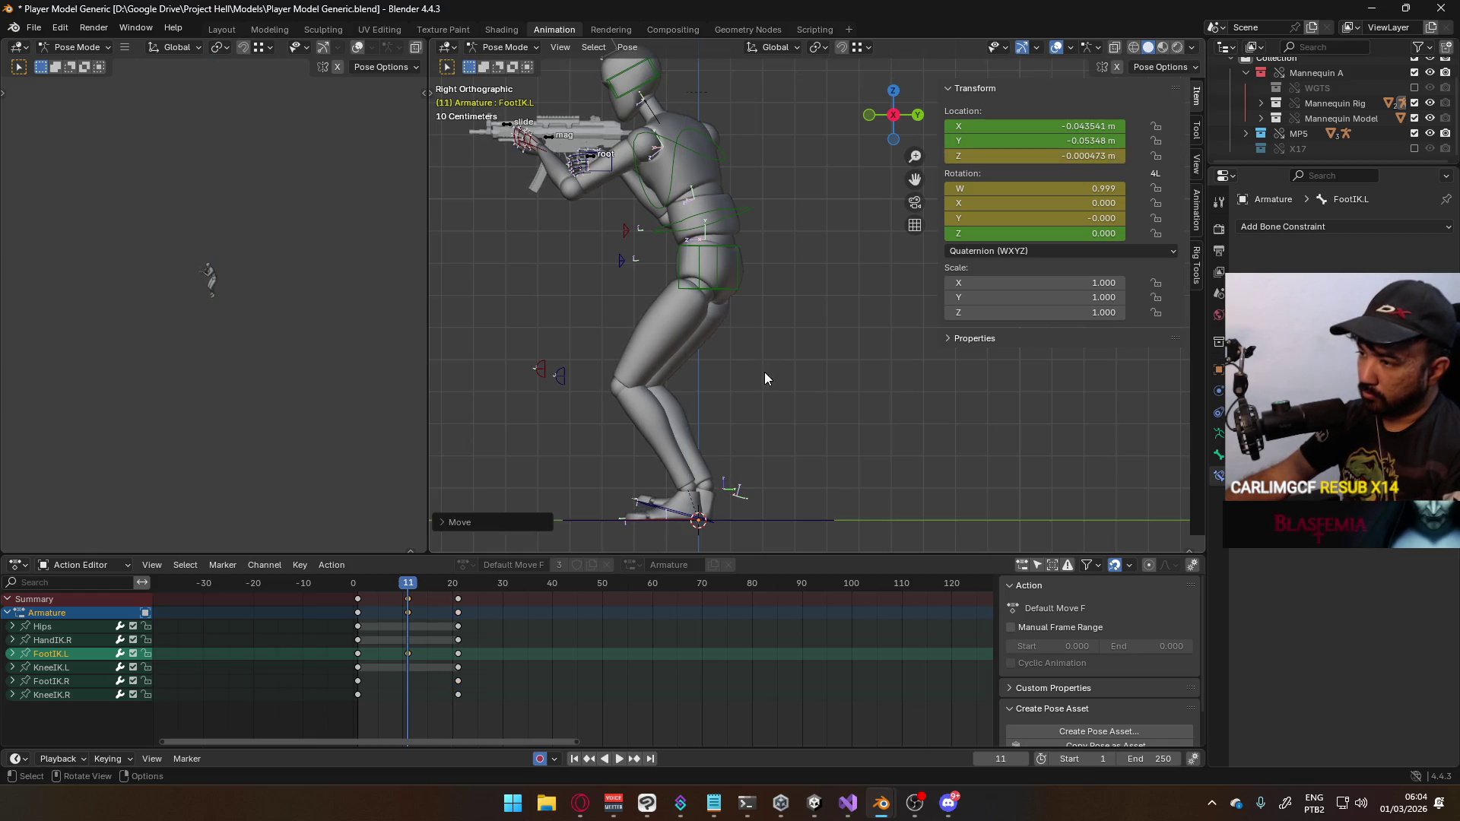
pyautogui.press('BackSpace')
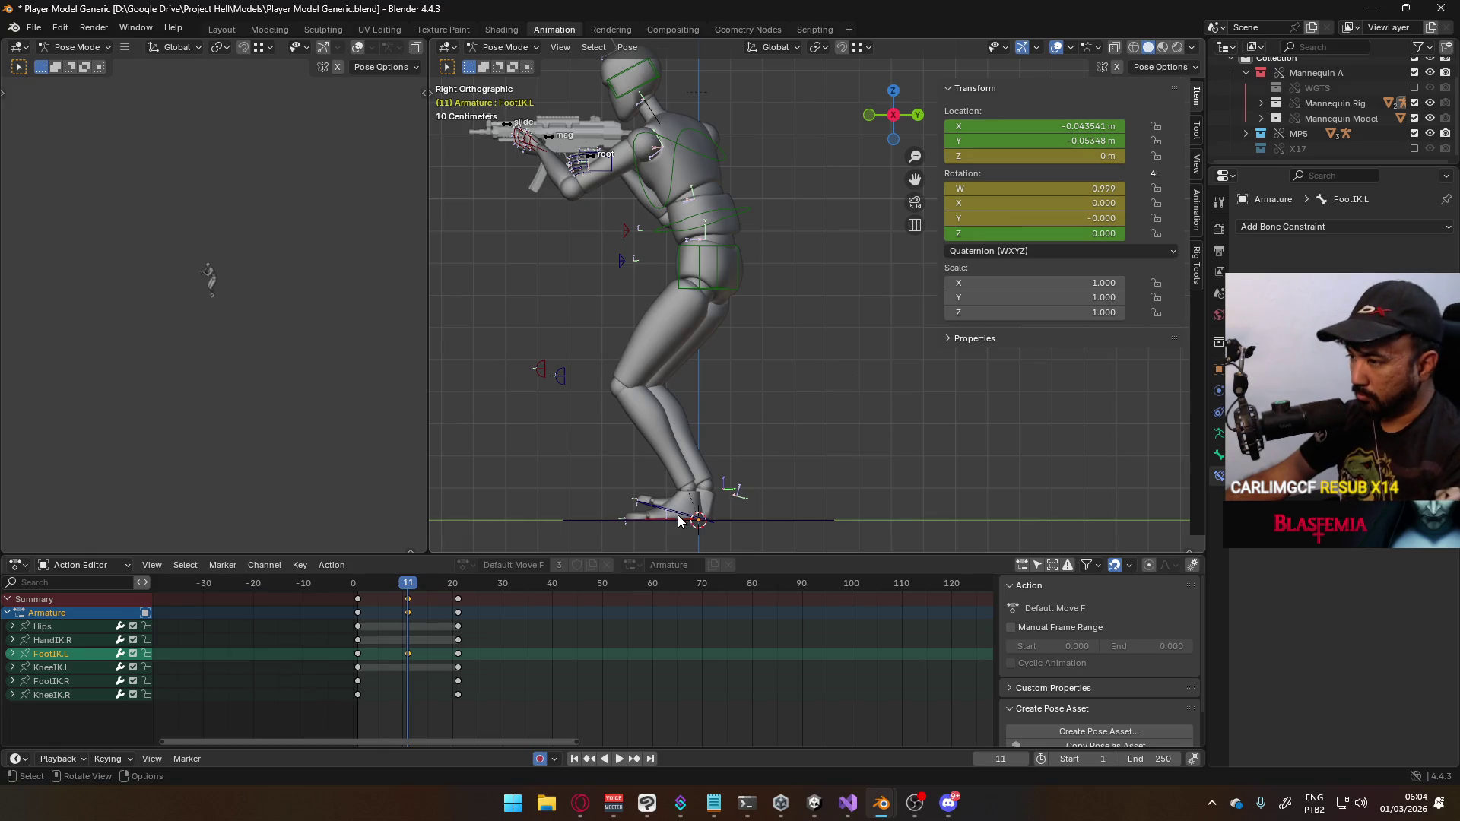
# At frame 11, zero the right foot's Y and Z rotation values
pyautogui.click(679, 521)
pyautogui.moveTo(381, 596); pyautogui.dragTo(410, 595)
pyautogui.press('r')
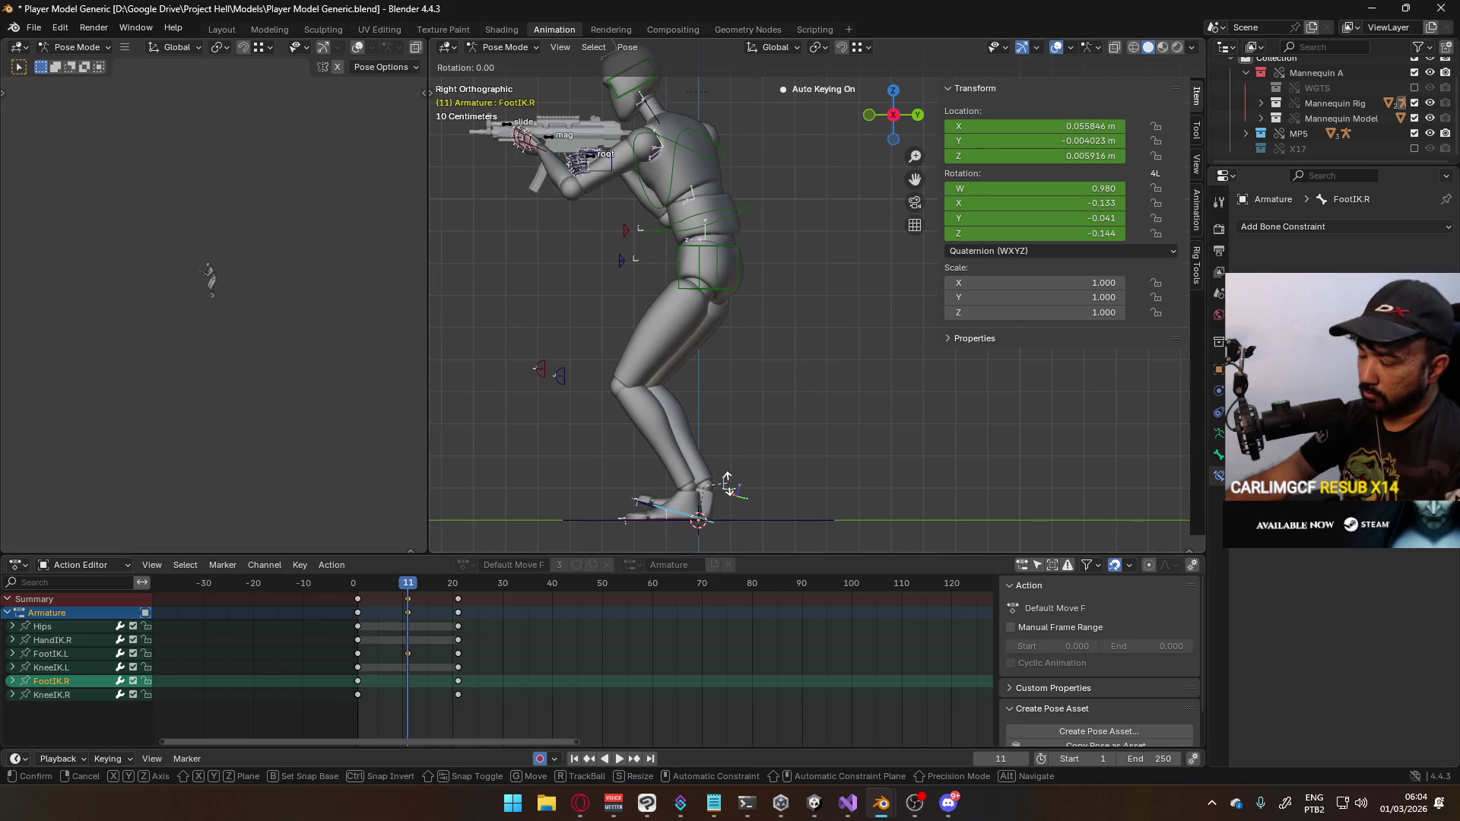
pyautogui.press('Escape')
pyautogui.press('KP_1')
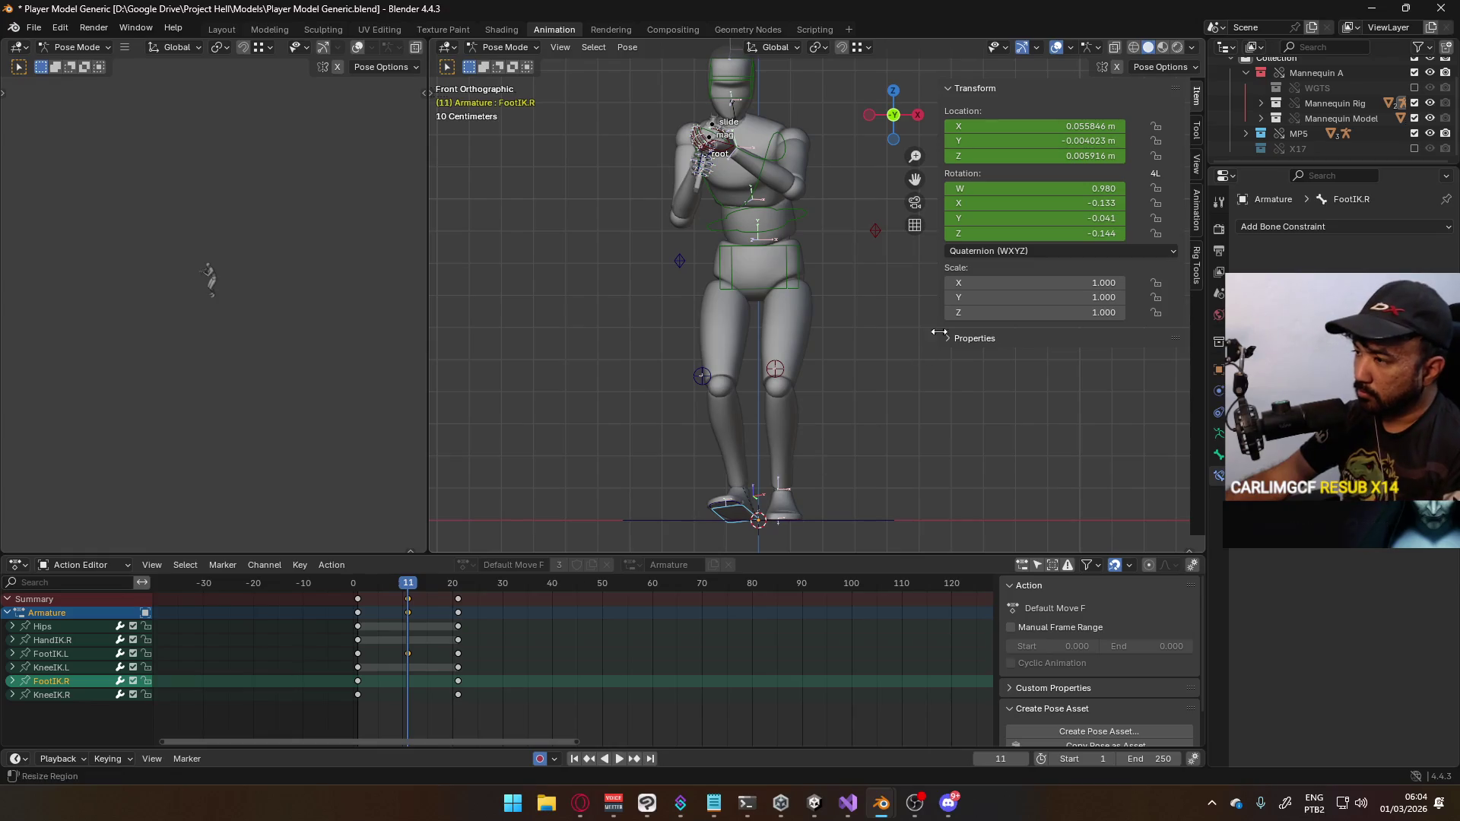
pyautogui.click(1050, 220)
pyautogui.write('0')
pyautogui.press('Return')
pyautogui.click(1053, 231)
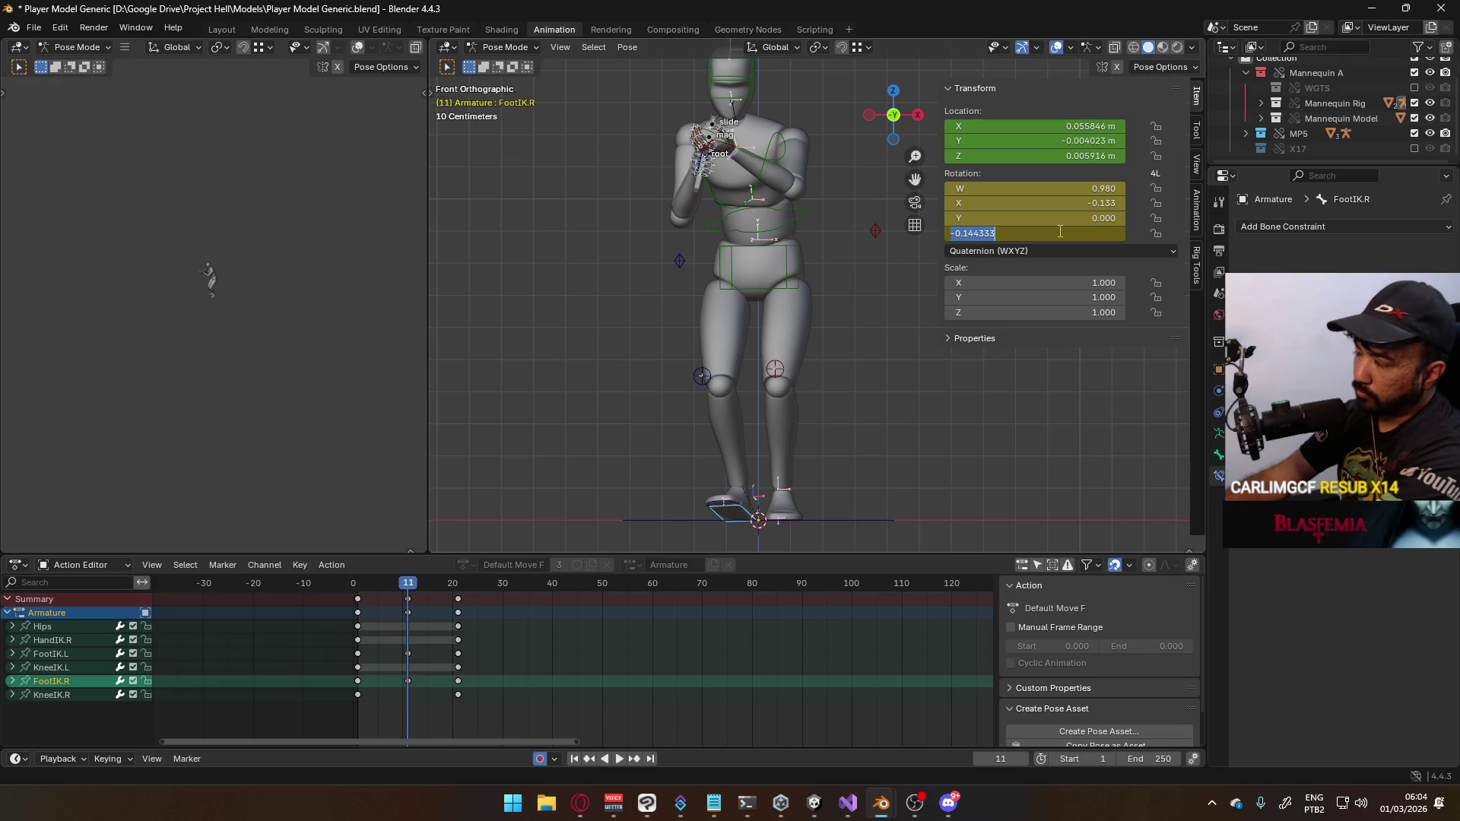
pyautogui.press('Return')
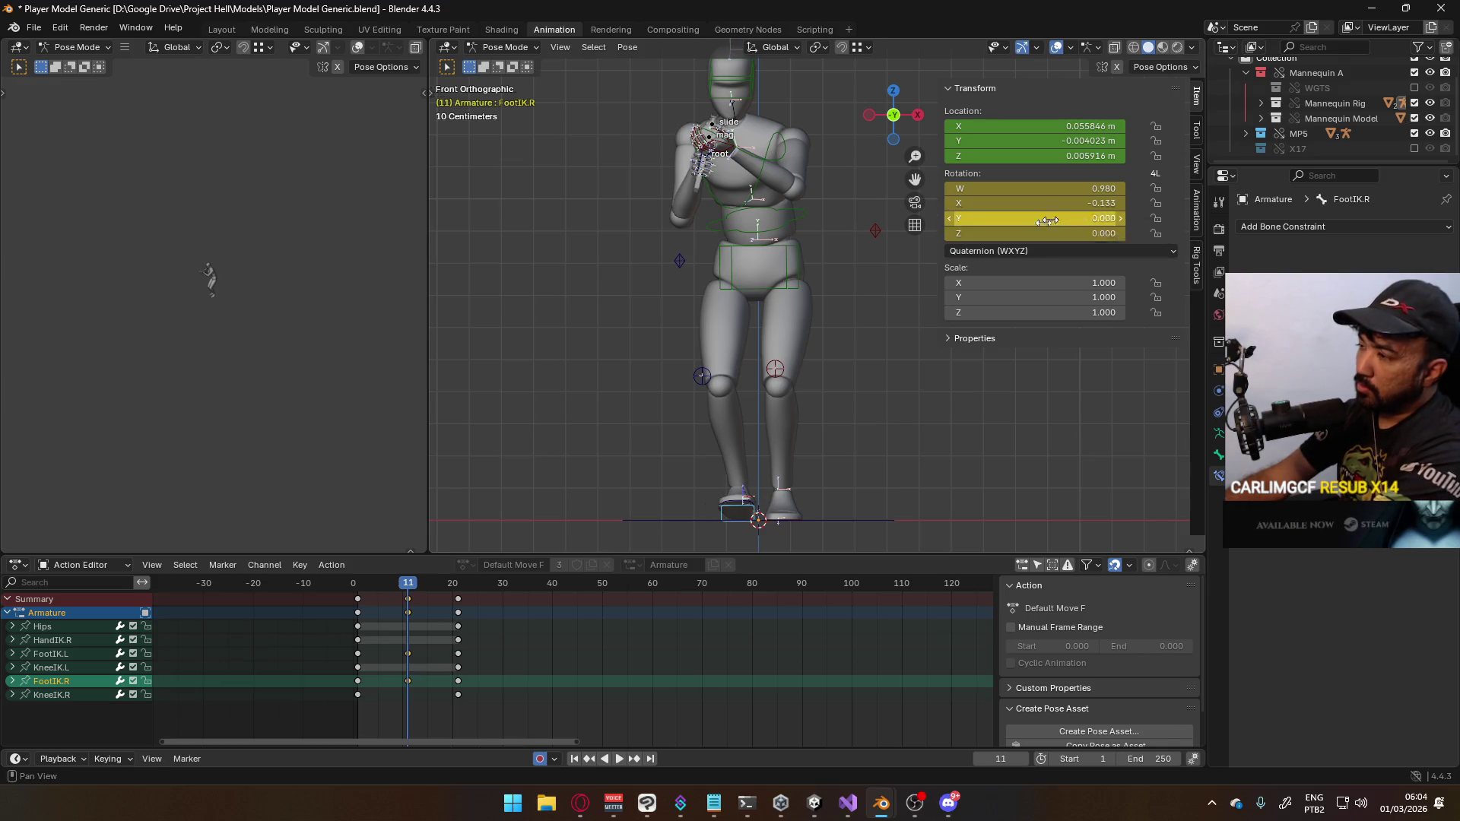
# Tilt the right foot toe-down and raise it at frame 11
pyautogui.press('KP_3')
pyautogui.press('r')
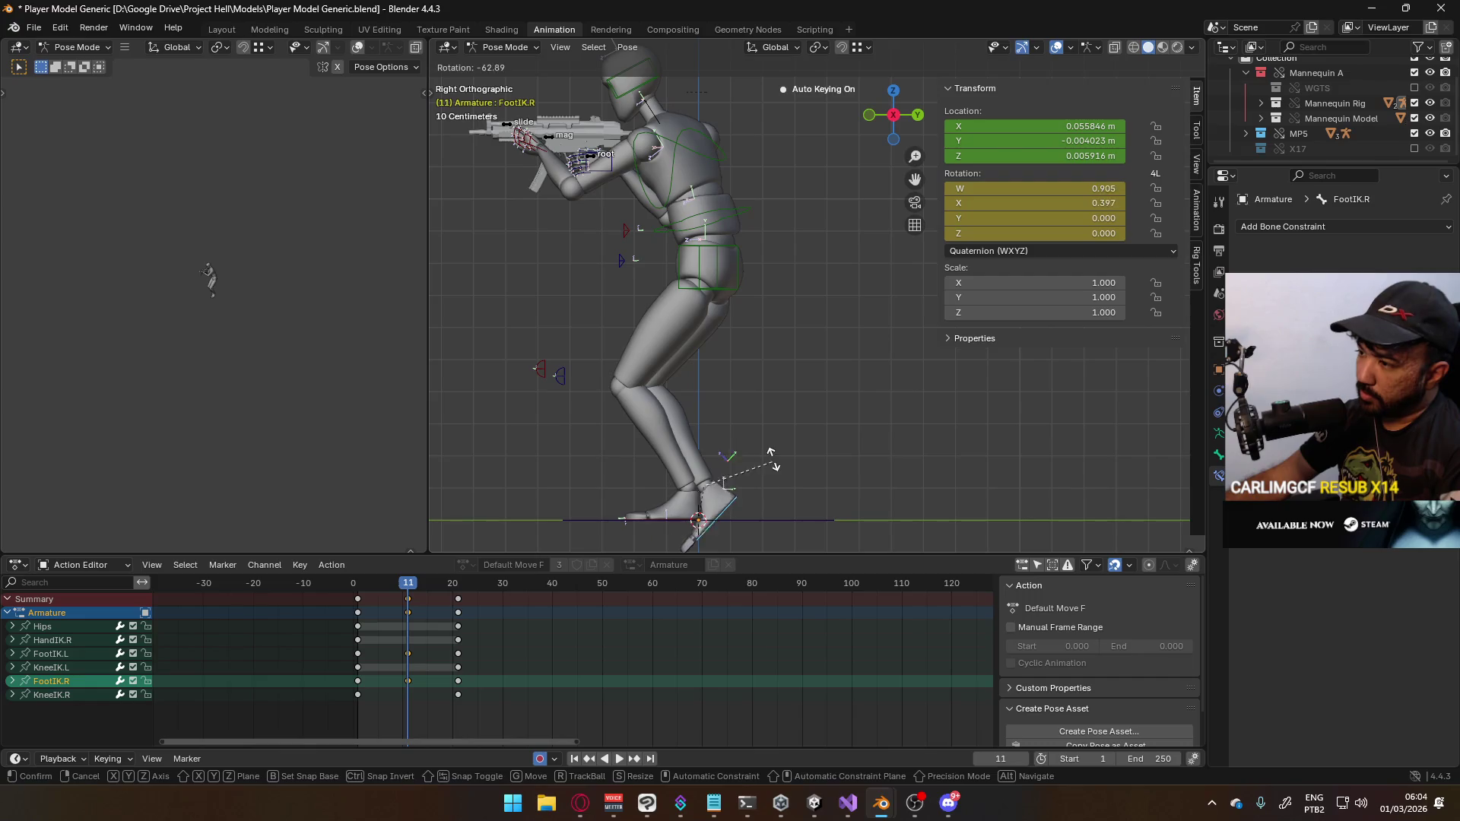
pyautogui.click(770, 459)
pyautogui.press('g')
pyautogui.click(772, 395)
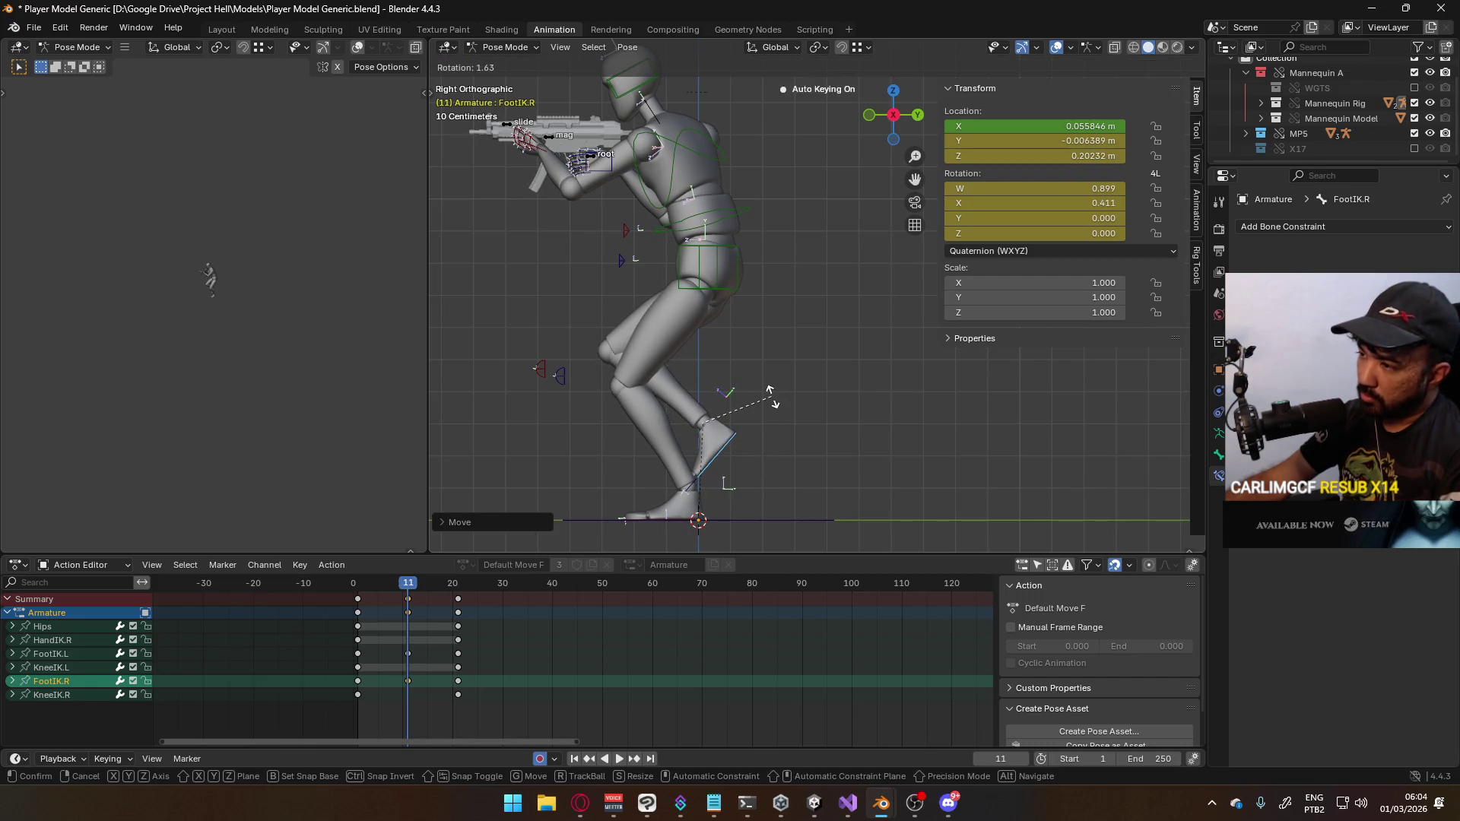
# Nudge the right foot control into place and lower the hips vertically
pyautogui.click(723, 286)
pyautogui.keyDown('shift'); pyautogui.moveTo(738, 331); pyautogui.dragTo(732, 373, button='middle'); pyautogui.keyUp('shift')
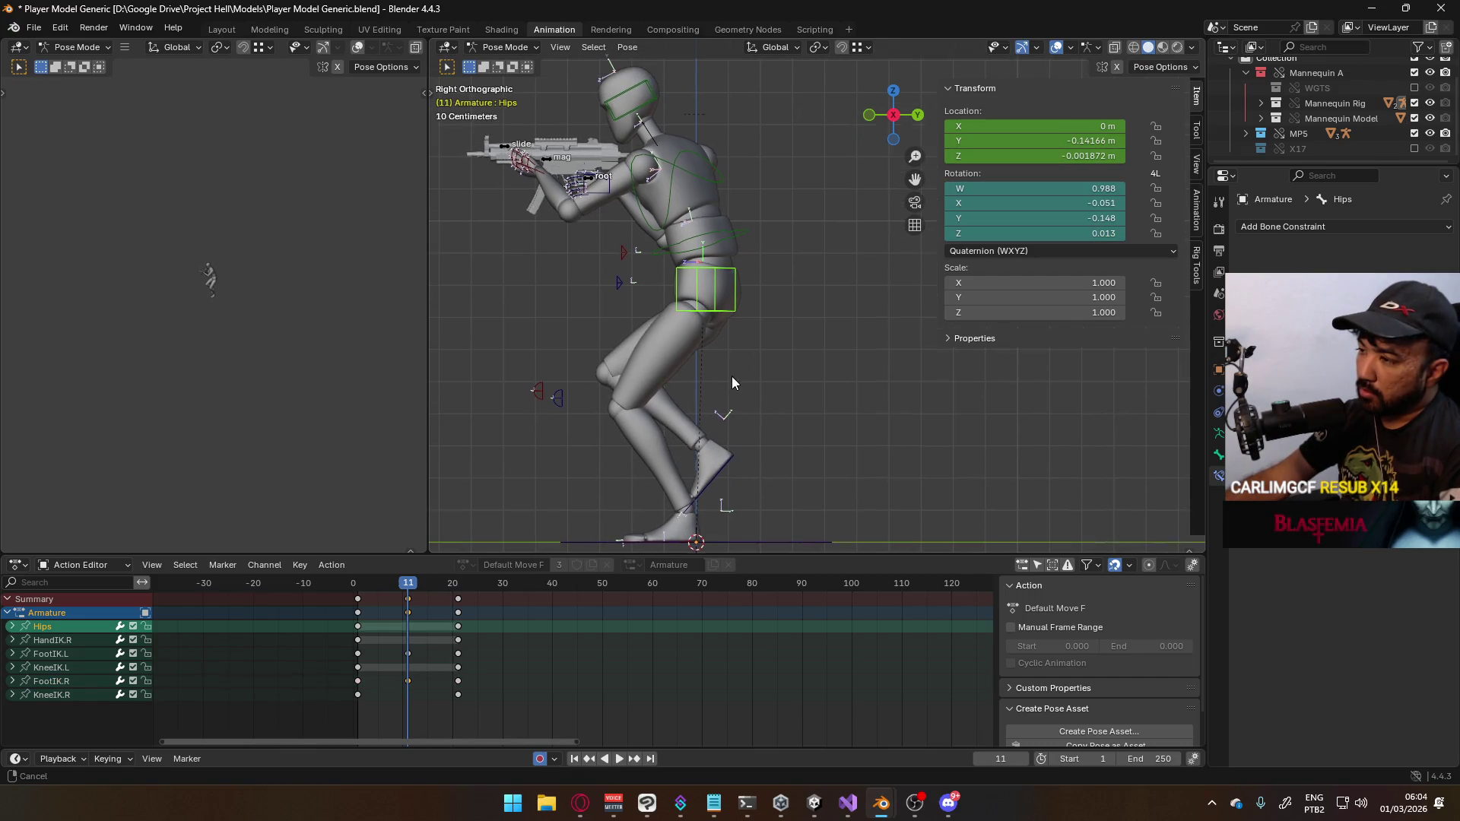
pyautogui.click(726, 480)
pyautogui.press('g')
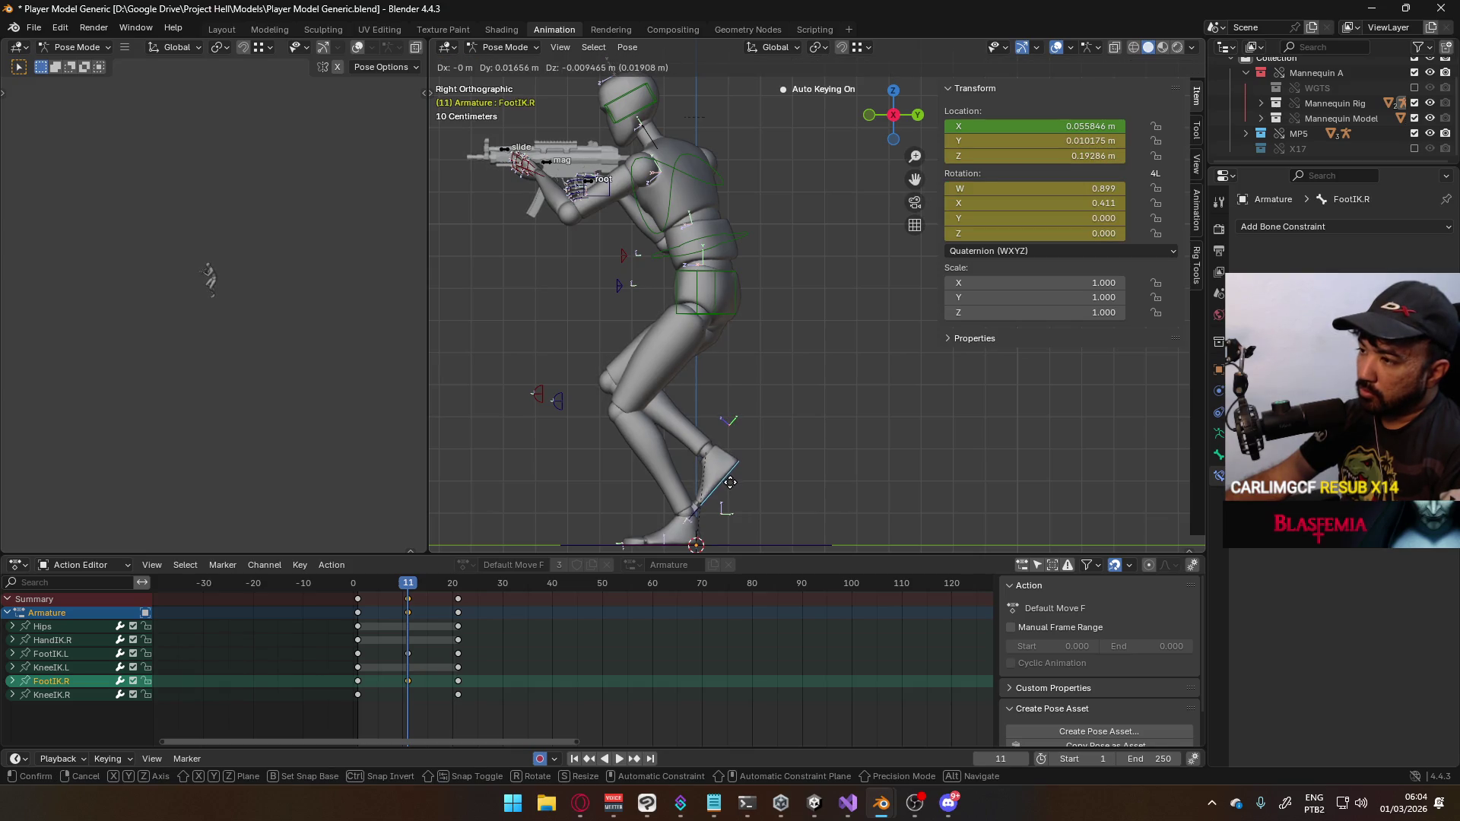
pyautogui.click(730, 478)
pyautogui.click(707, 330)
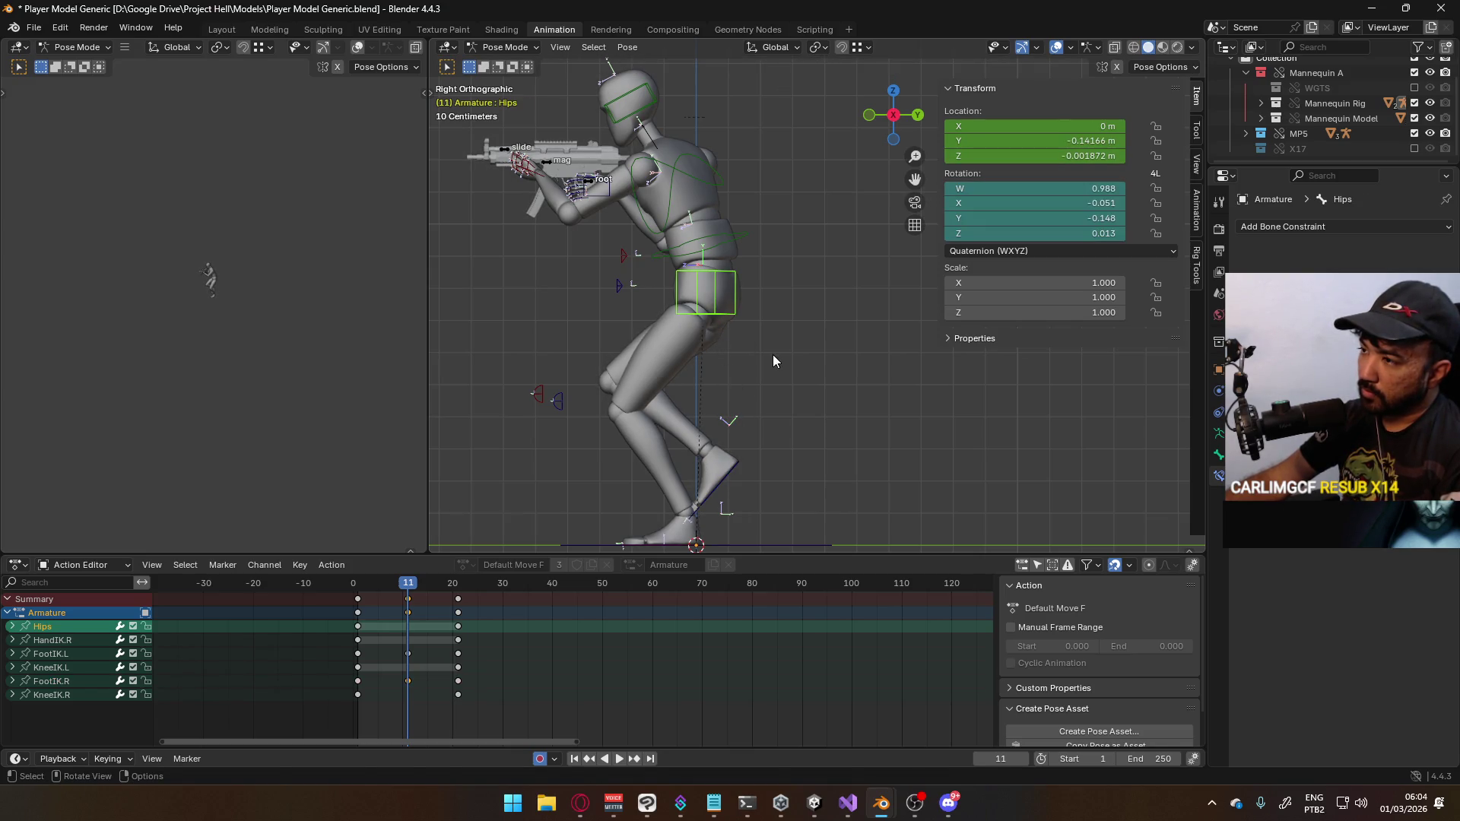
pyautogui.press('g')
pyautogui.press('z')
pyautogui.click(772, 355)
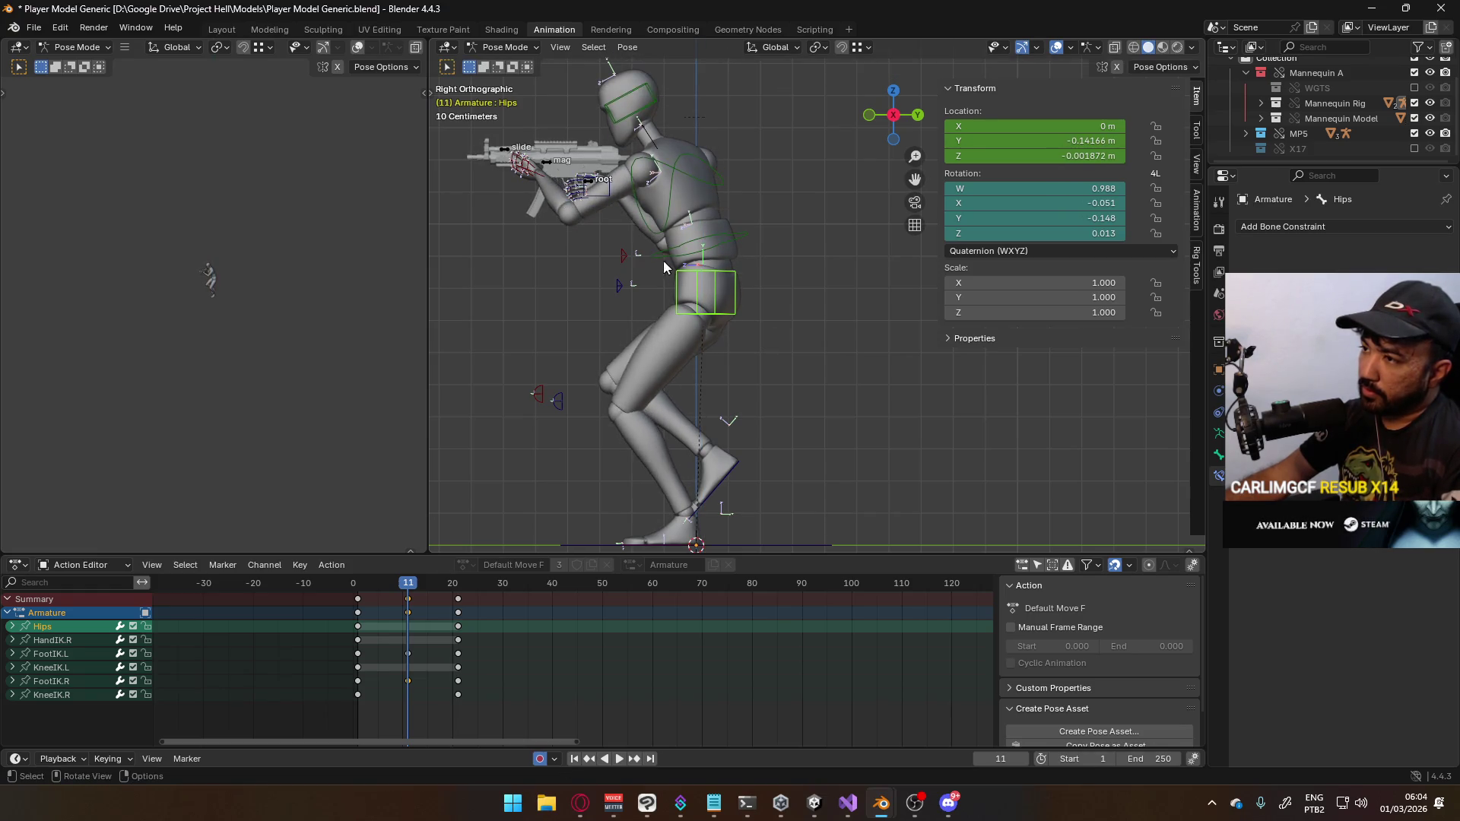
# Raise the hips and right hand together, then select all channels from Hips to KneeIK.R
pyautogui.keyDown('shift'); pyautogui.click(614, 201); pyautogui.keyUp('shift')
pyautogui.keyDown('shift'); pyautogui.click(705, 293); pyautogui.keyUp('shift')
pyautogui.press('g')
pyautogui.press('z')
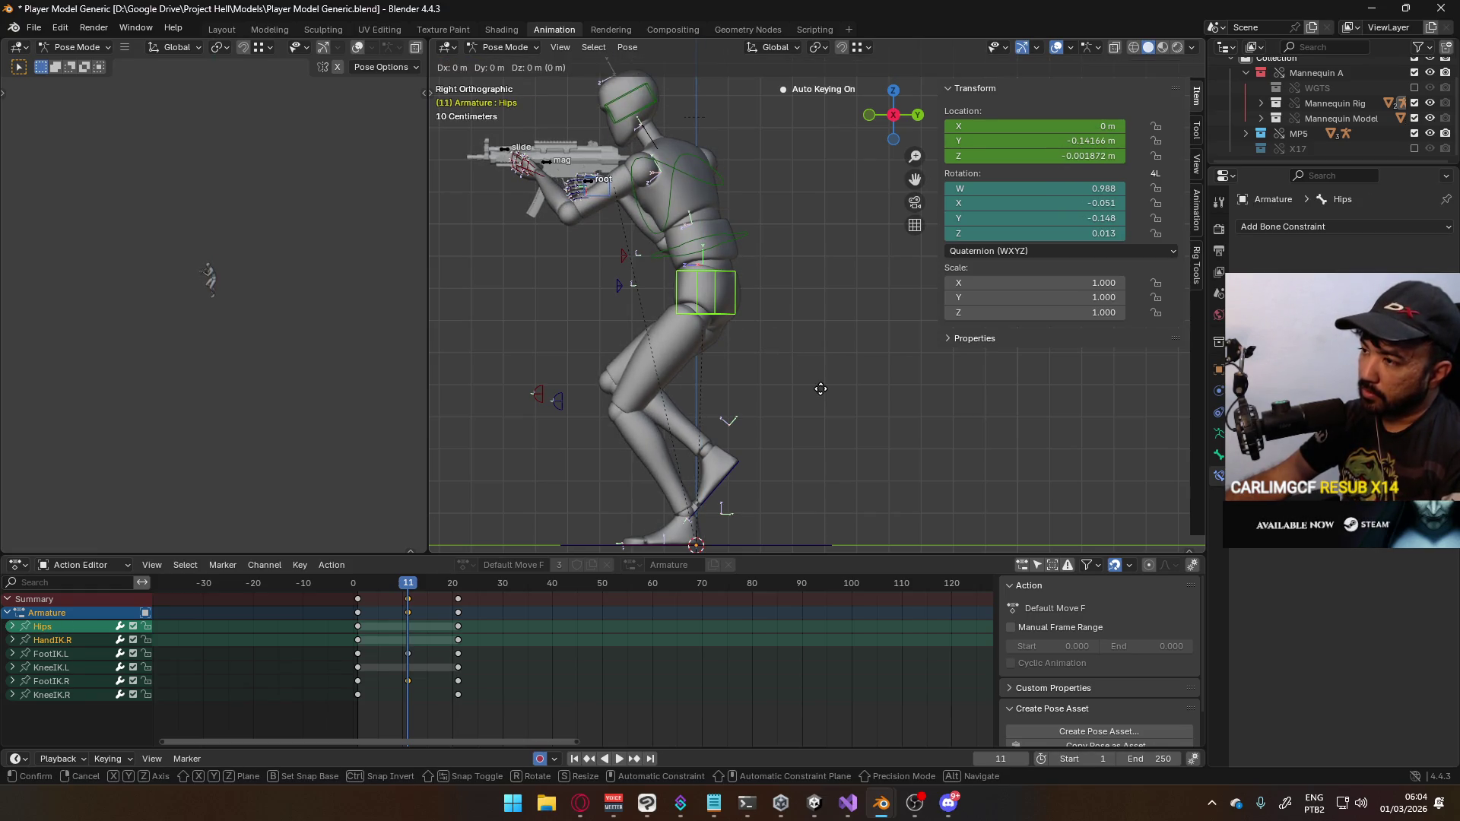
pyautogui.click(823, 380)
pyautogui.moveTo(409, 584)
pyautogui.mouseDown()
pyautogui.moveTo(359, 586)
pyautogui.moveTo(463, 579)
pyautogui.moveTo(353, 581)
pyautogui.moveTo(409, 588)
pyautogui.mouseUp()
pyautogui.click(67, 643)
pyautogui.click(66, 628)
pyautogui.keyDown('ctrl'); pyautogui.click(62, 691); pyautogui.keyUp('ctrl')
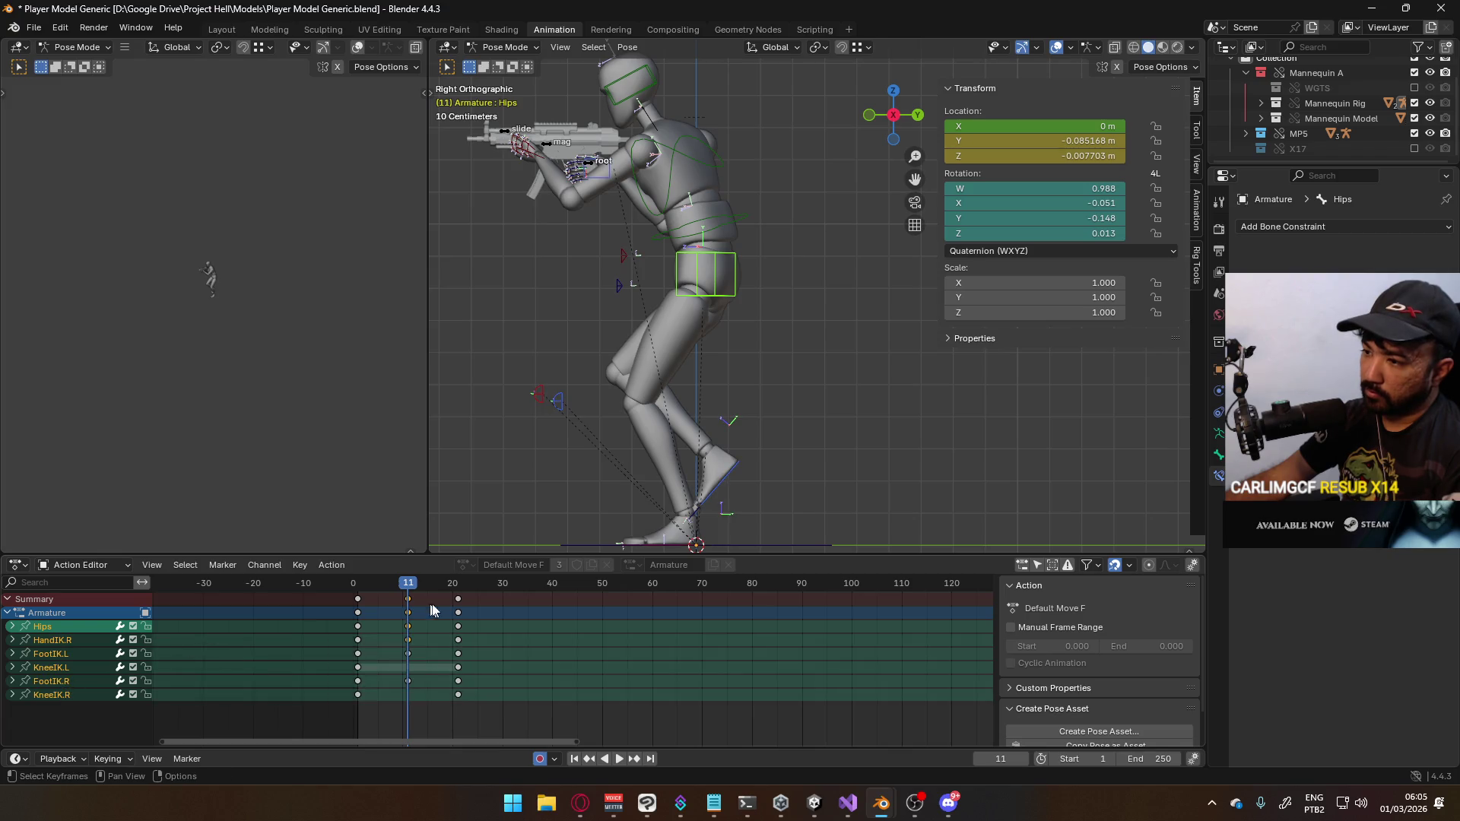
# Key location and rotation on all bones at frame 11, then tilt the left foot at frame 6
pyautogui.press('i')
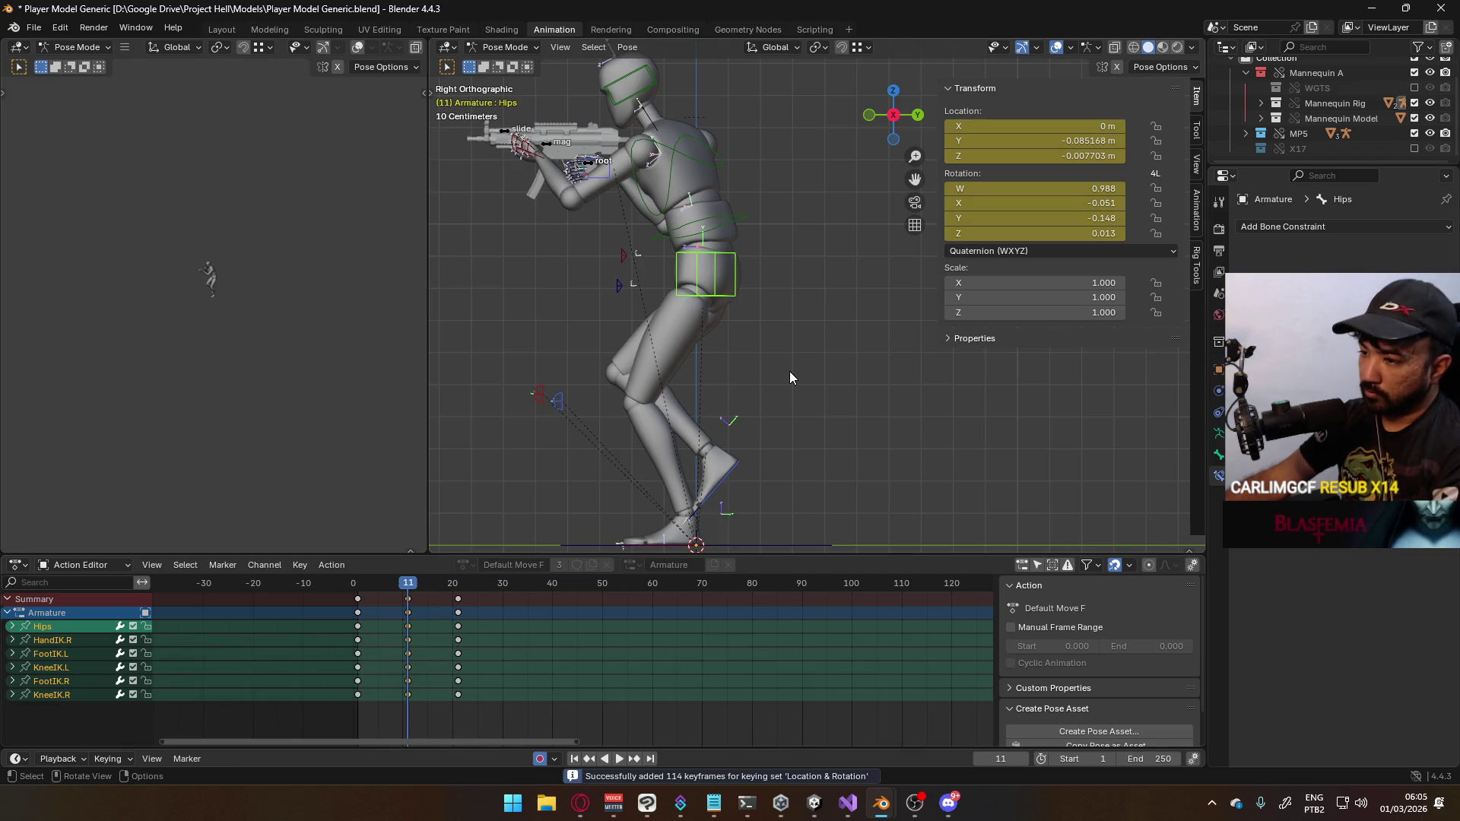
pyautogui.moveTo(410, 591)
pyautogui.mouseDown()
pyautogui.moveTo(372, 587)
pyautogui.moveTo(453, 586)
pyautogui.moveTo(357, 589)
pyautogui.moveTo(381, 597)
pyautogui.mouseUp()
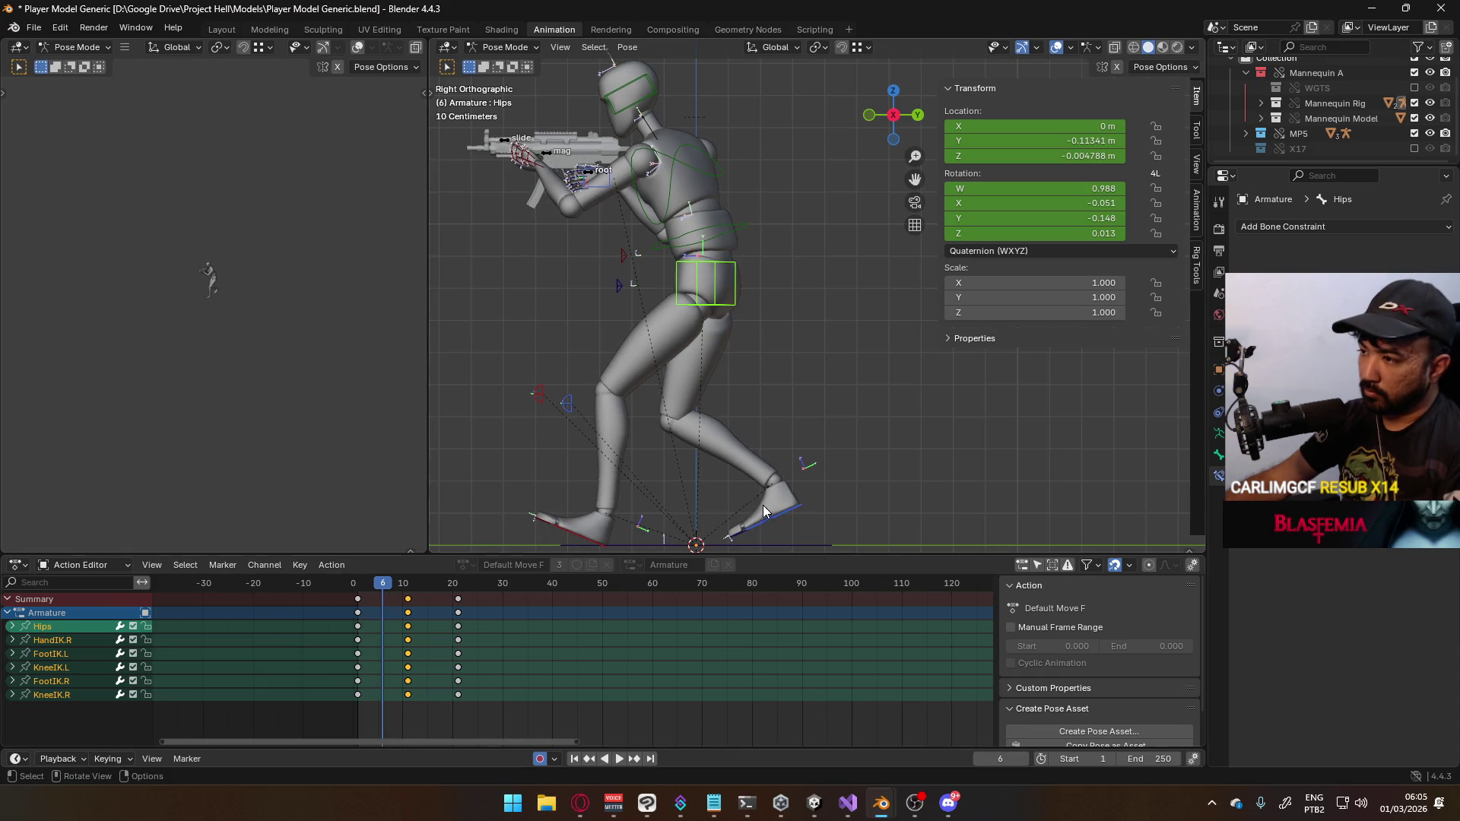
pyautogui.click(588, 533)
pyautogui.press('r')
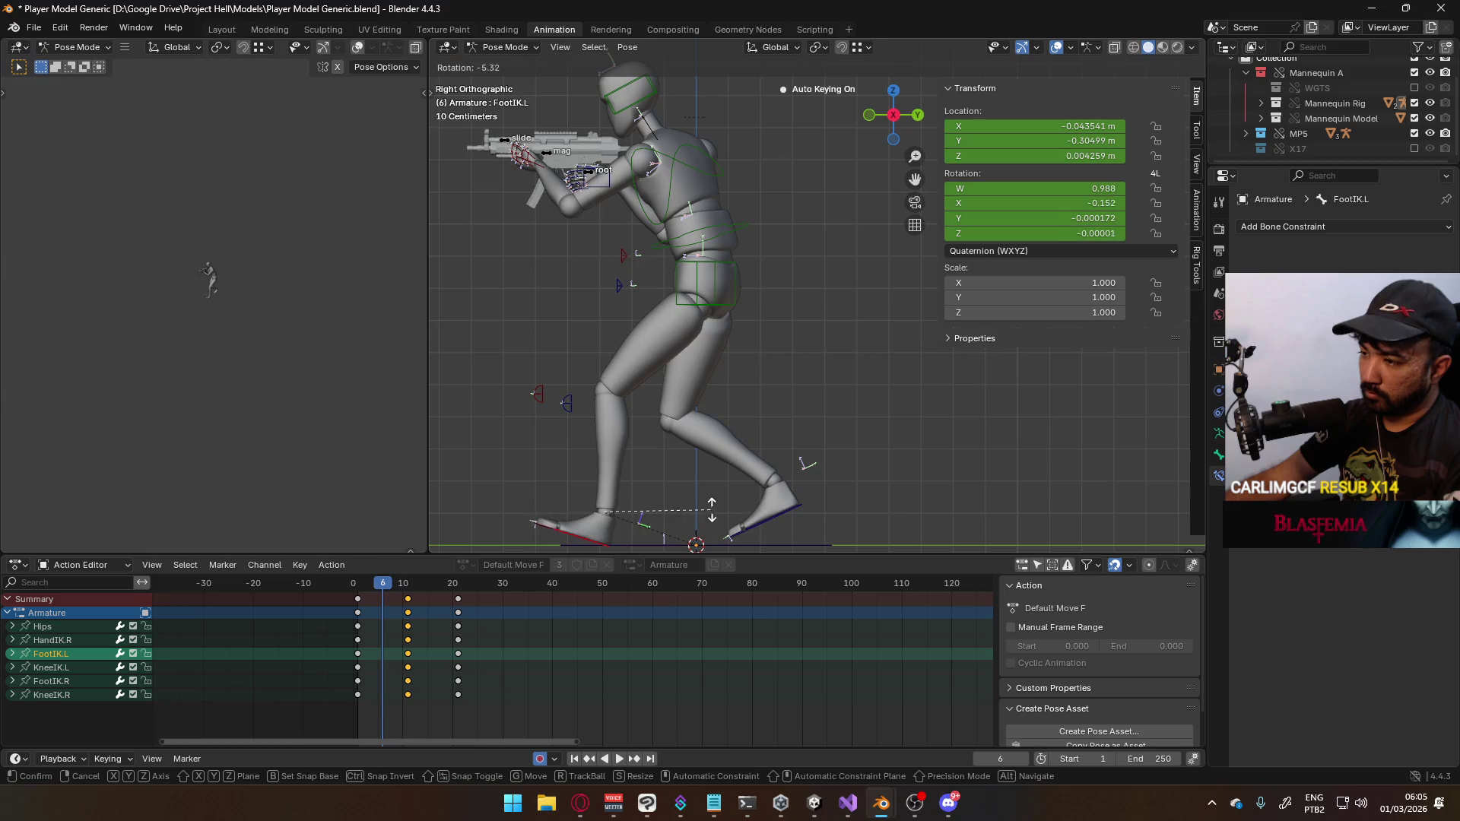
pyautogui.click(691, 484)
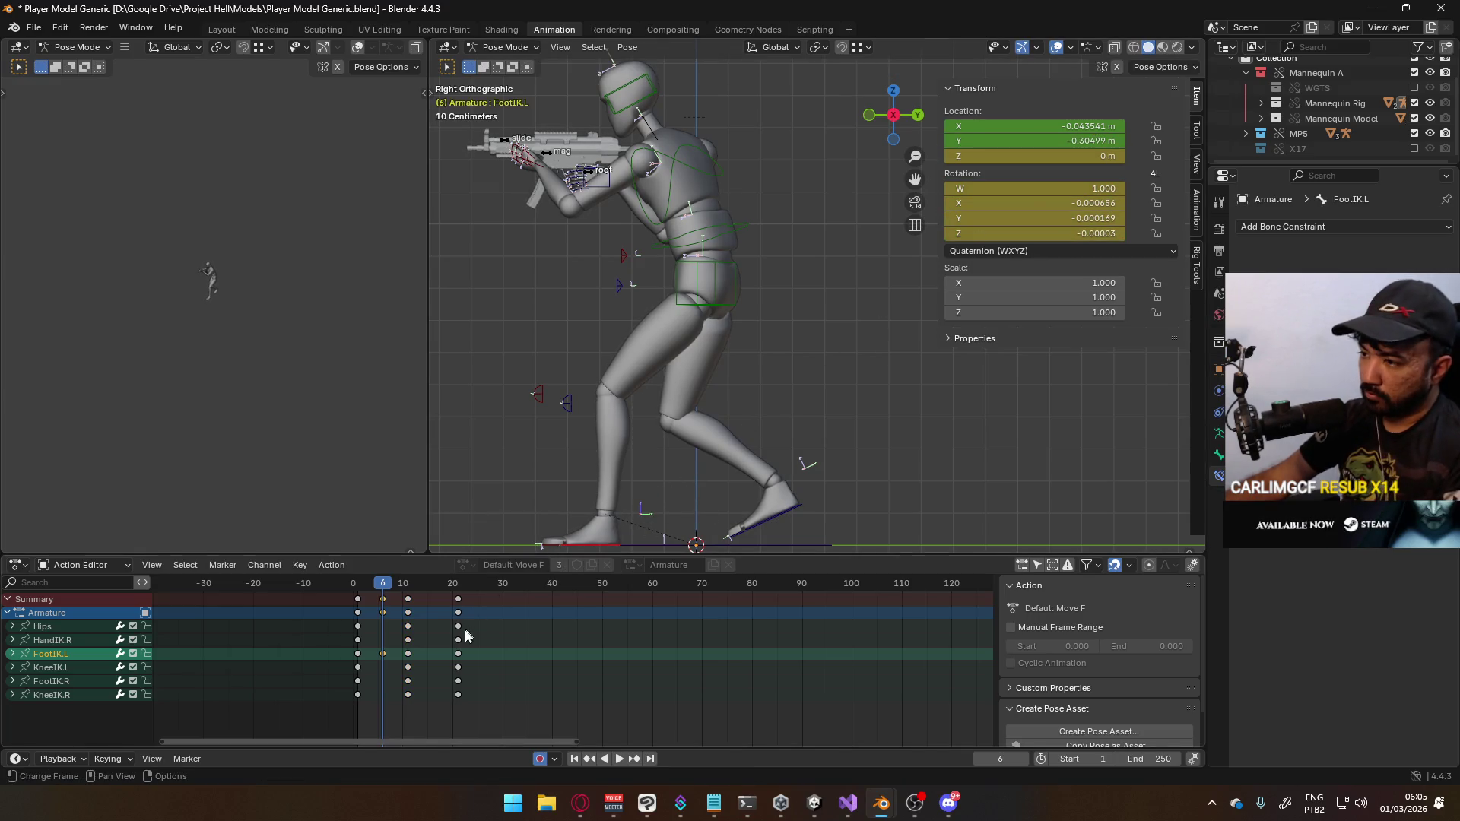
pyautogui.press('space')
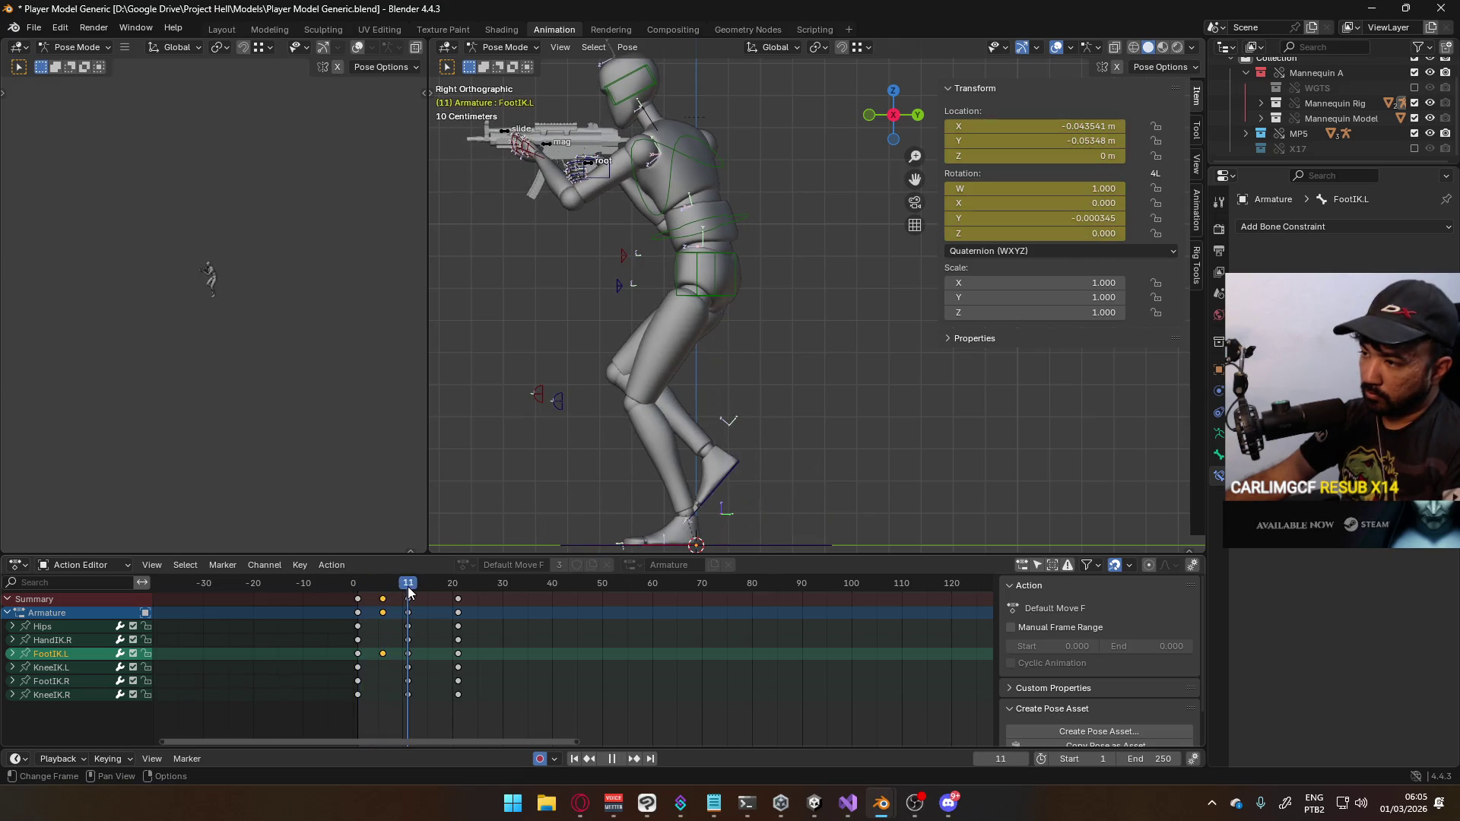
# Rotate the right foot at frame 6 and play the step back to check it
pyautogui.moveTo(408, 592); pyautogui.dragTo(383, 591)
pyautogui.press('space')
pyautogui.click(778, 505)
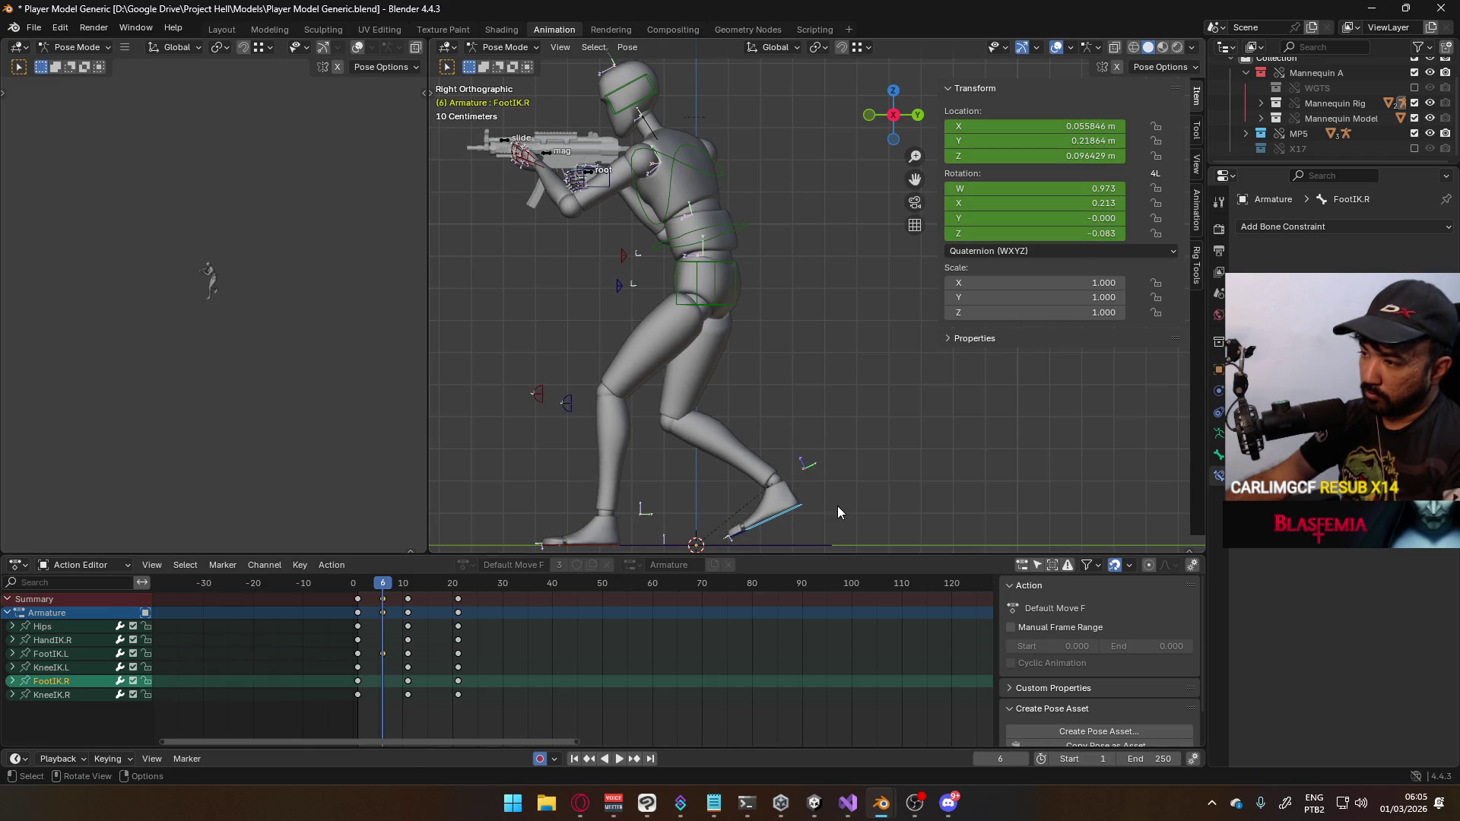
pyautogui.press('r')
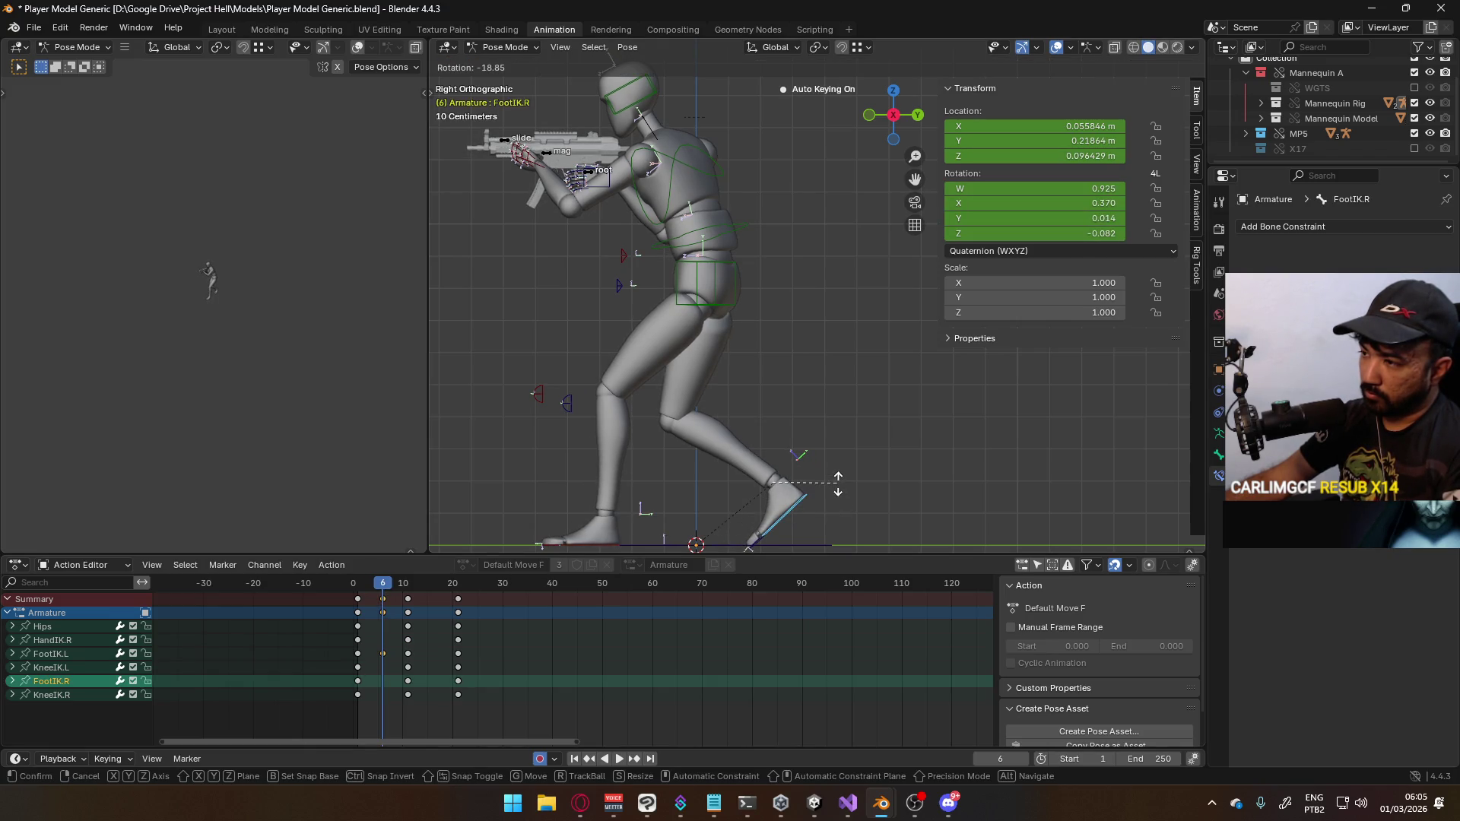
pyautogui.click(839, 451)
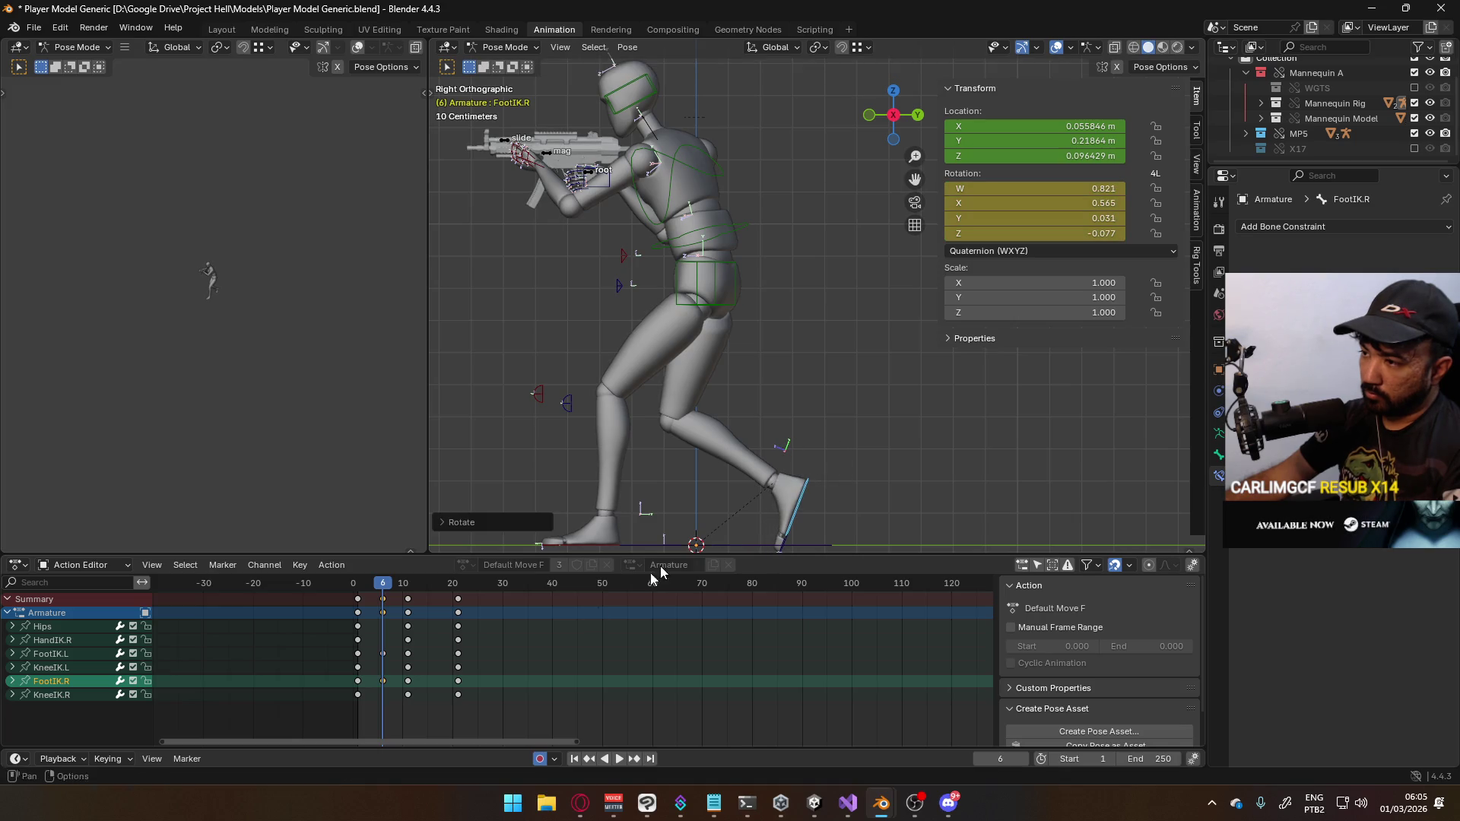
pyautogui.press('space')
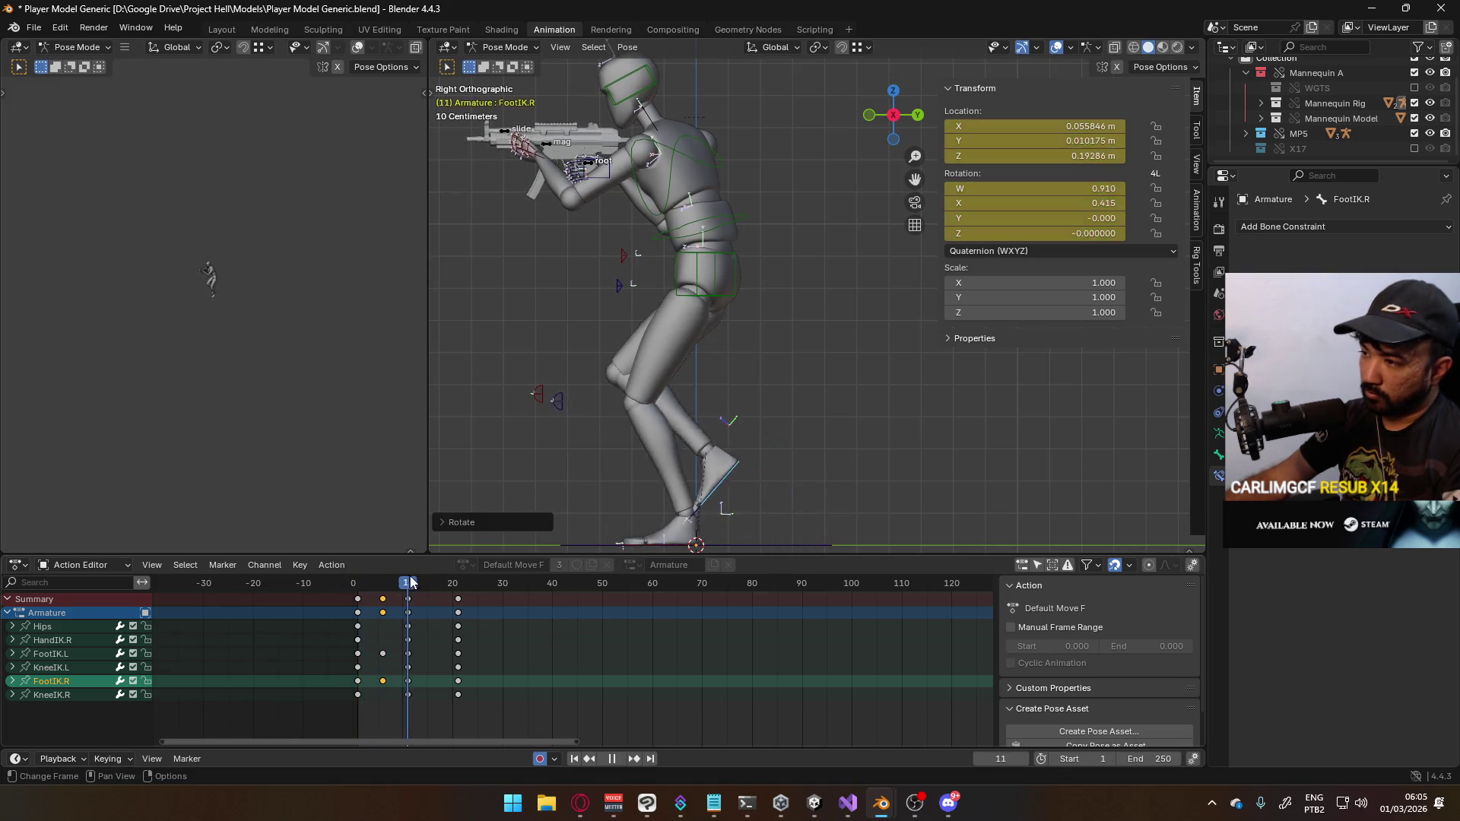
pyautogui.press('space')
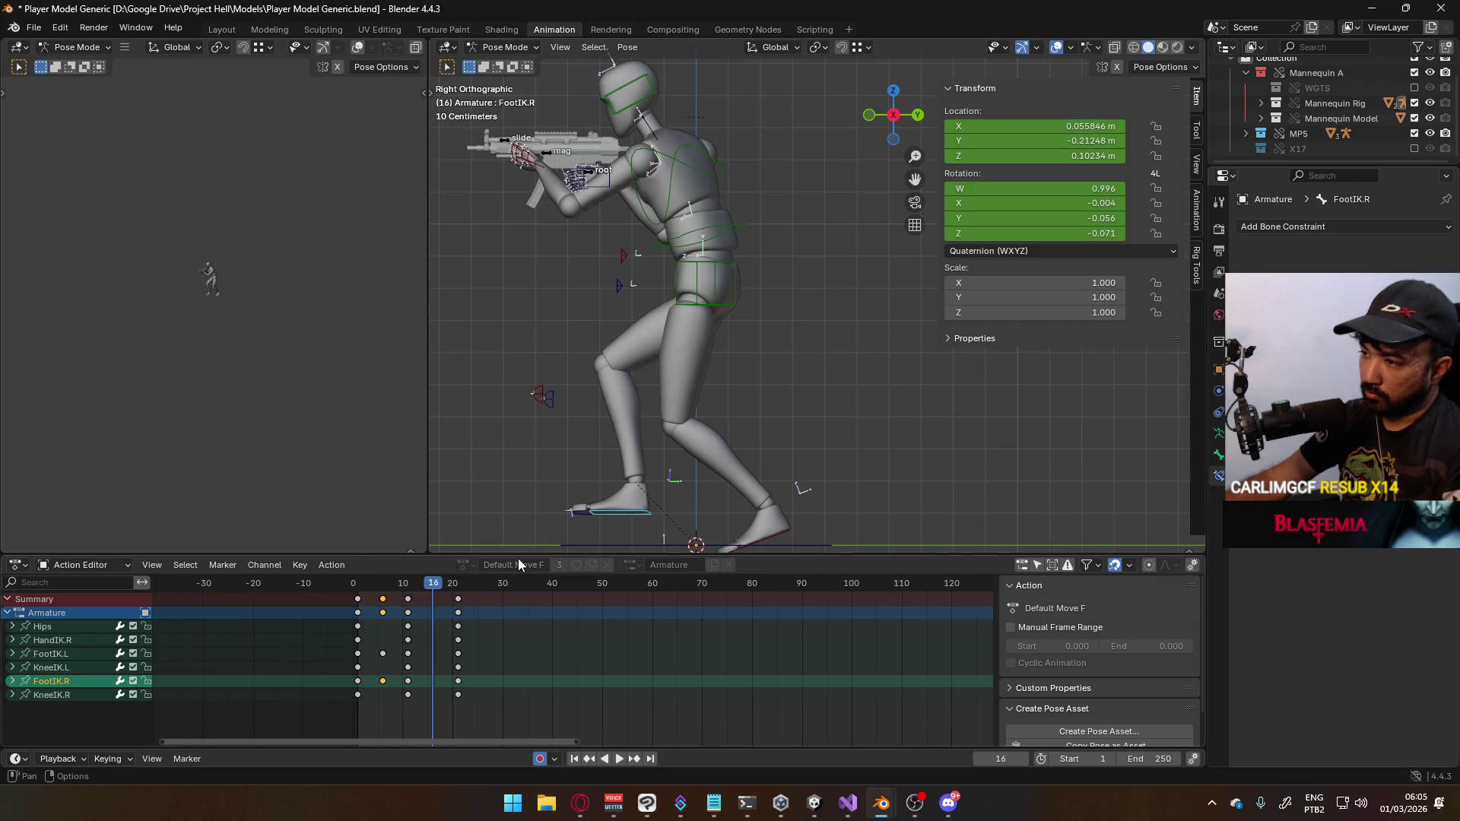
# Reset the left foot's X rotation and vertical location to 0 at ground height
pyautogui.click(771, 531)
pyautogui.press('r')
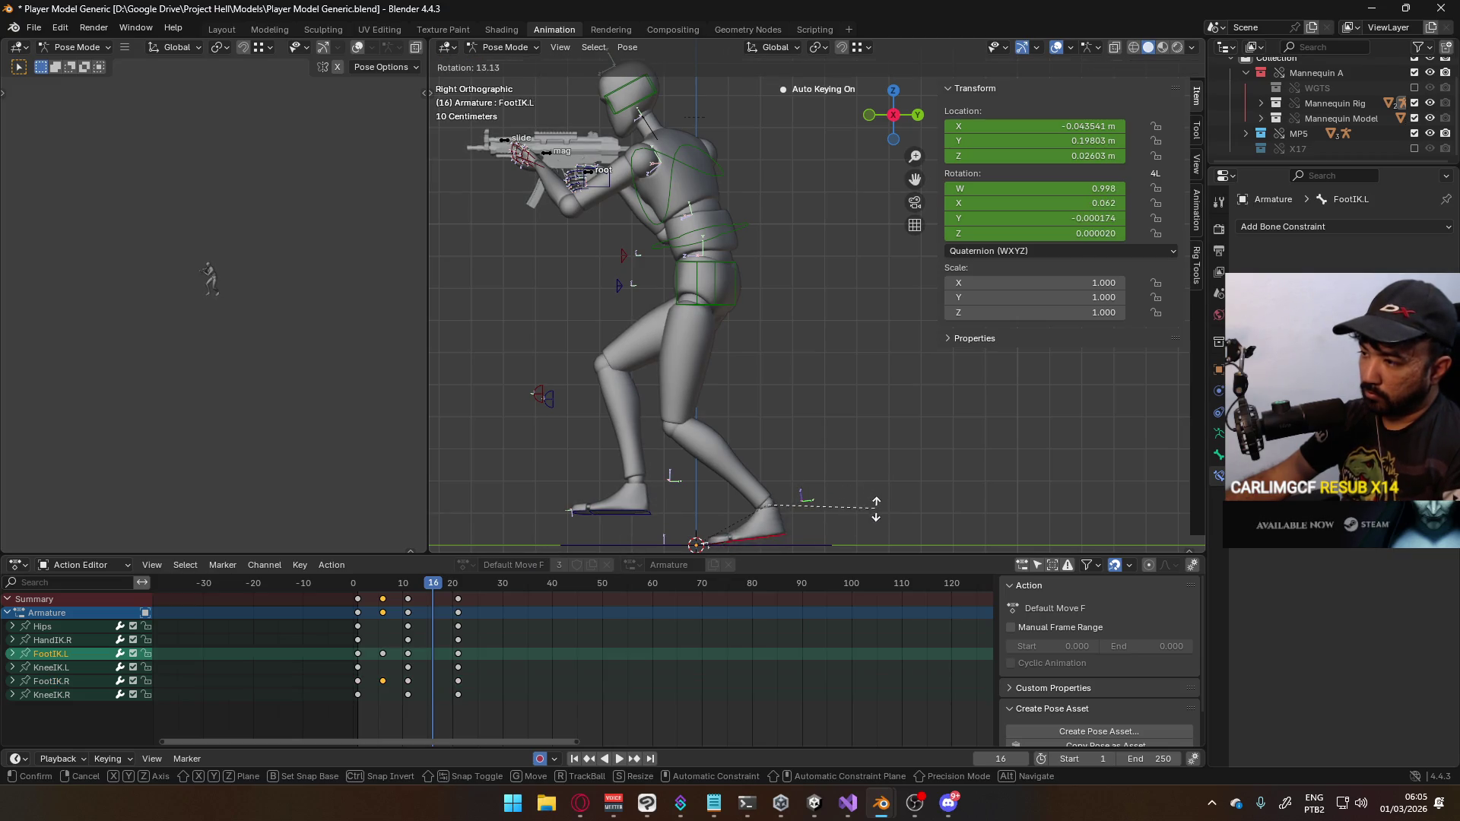
pyautogui.click(1093, 202)
pyautogui.doubleClick(1093, 201)
pyautogui.write('0')
pyautogui.press('Return')
pyautogui.doubleClick(1093, 156)
pyautogui.write('0')
pyautogui.press('Return')
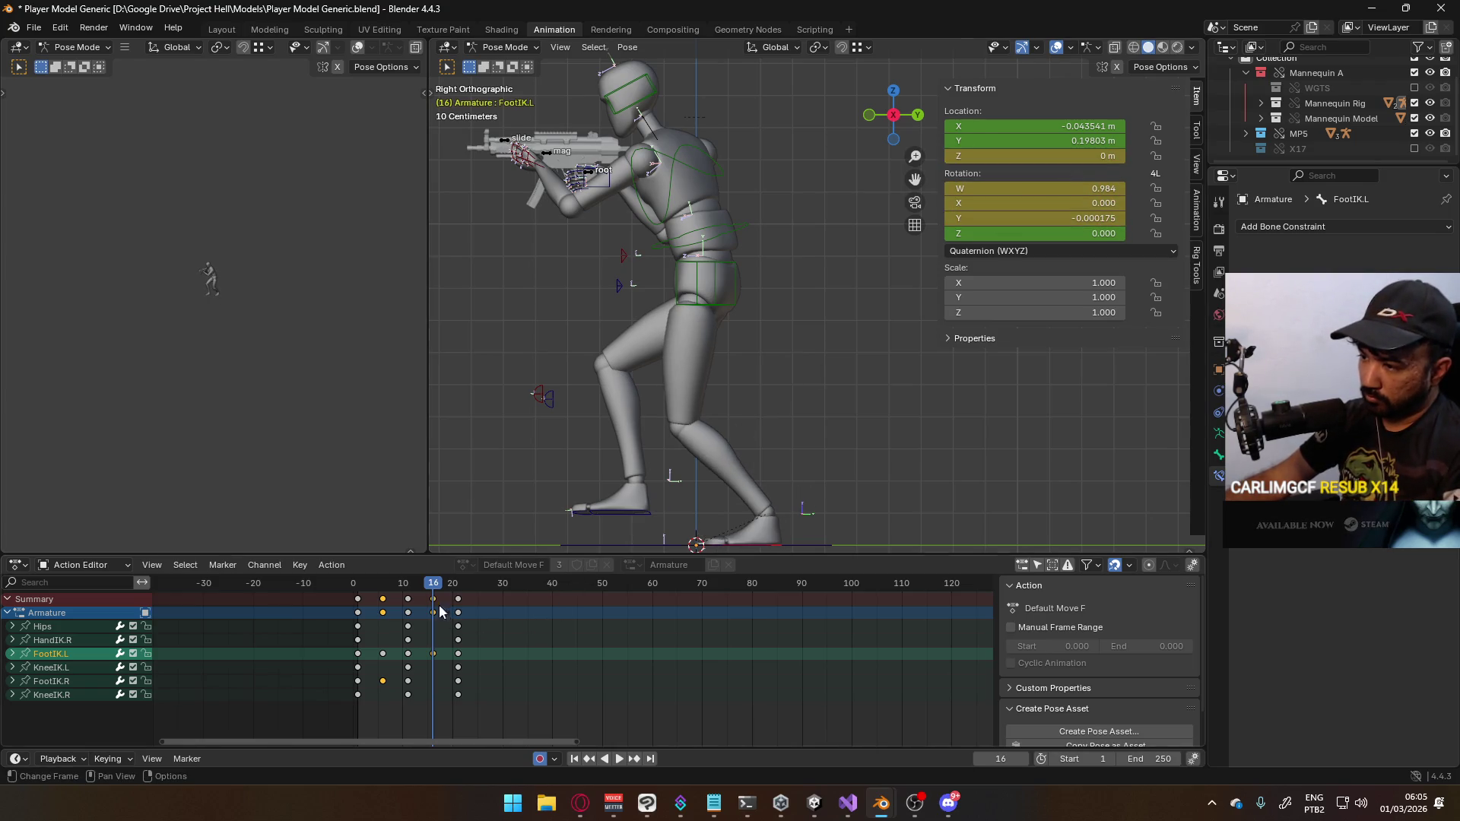
pyautogui.moveTo(430, 582)
pyautogui.mouseDown()
pyautogui.moveTo(409, 596)
pyautogui.moveTo(432, 590)
pyautogui.mouseUp()
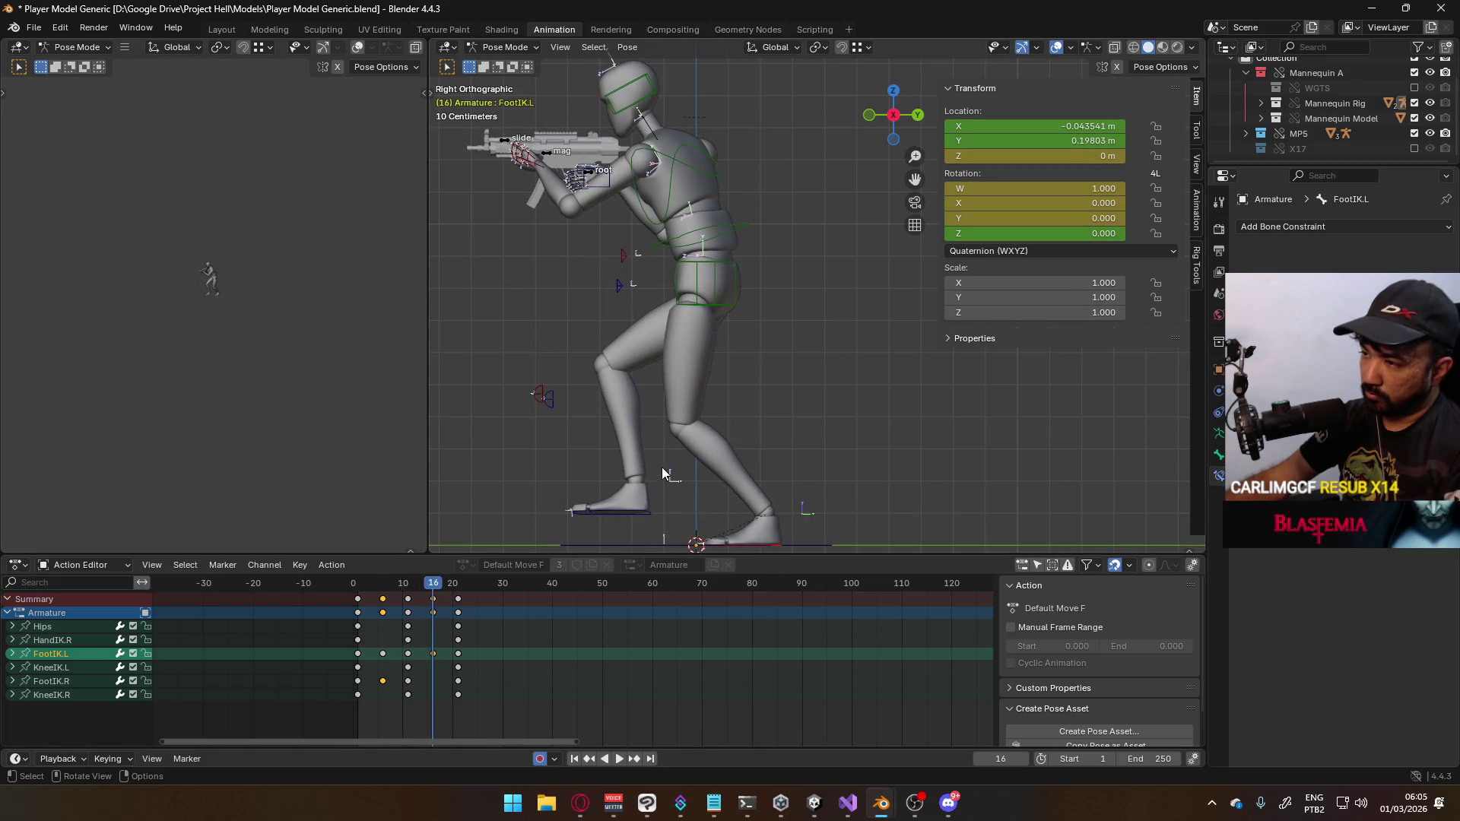
# Rotate the right foot on X, zero its Y rotation, and reposition the right knee target
pyautogui.click(645, 499)
pyautogui.press('r')
pyautogui.press('x')
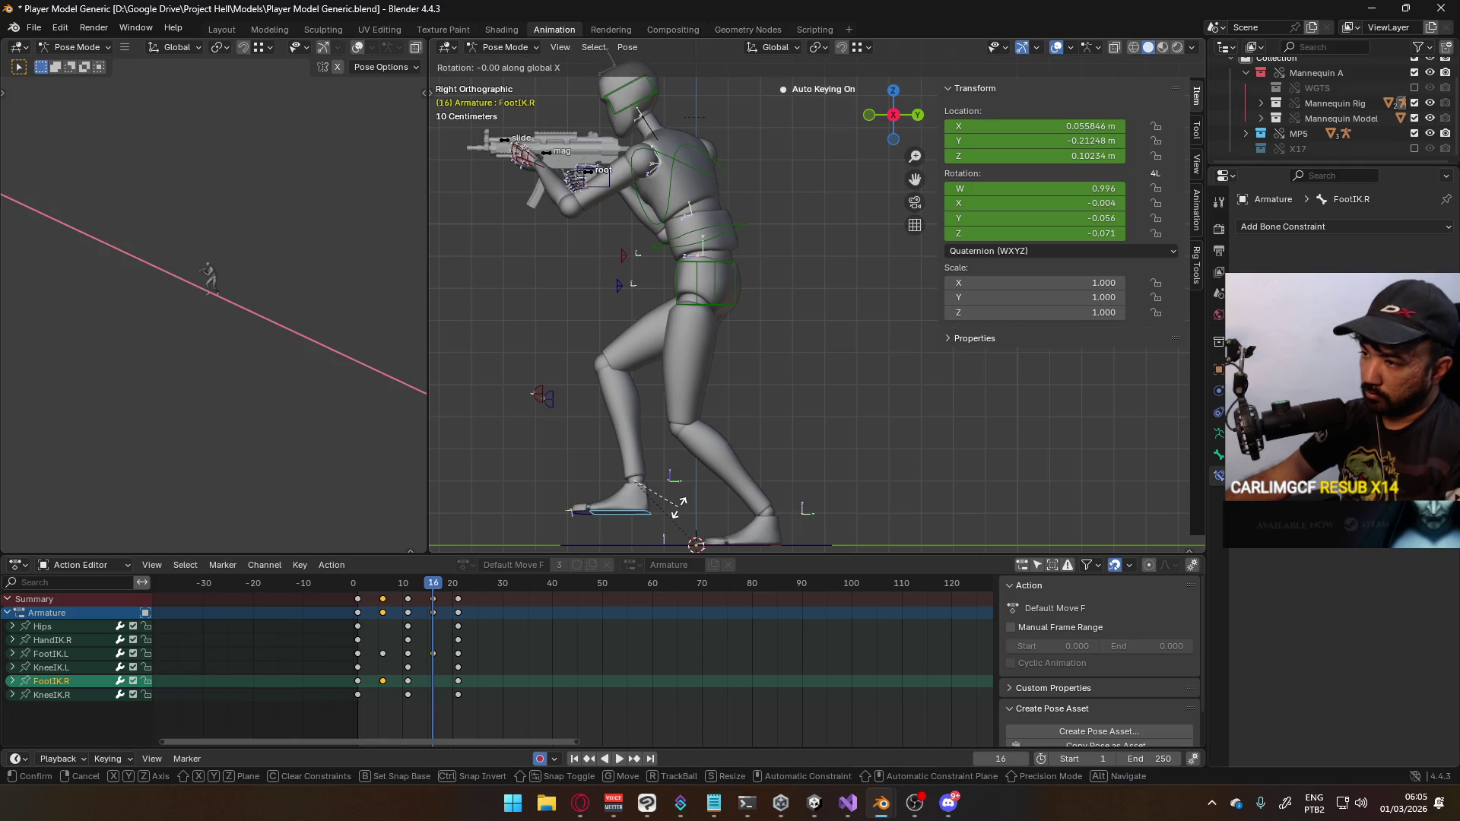
pyautogui.click(686, 489)
pyautogui.click(1067, 218)
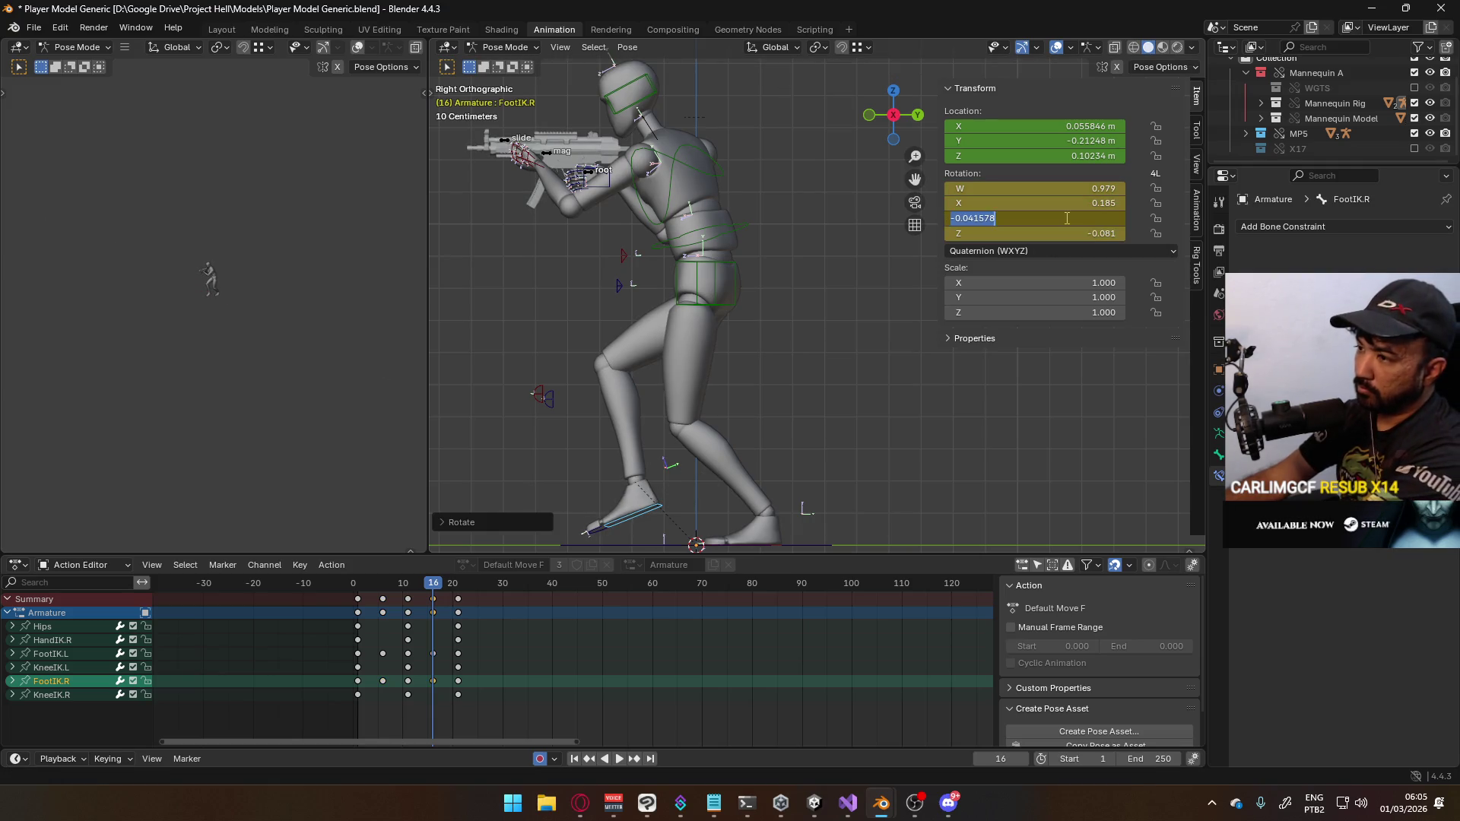
pyautogui.press('Tab')
pyautogui.write('0')
pyautogui.press('Return')
pyautogui.press('KP_1')
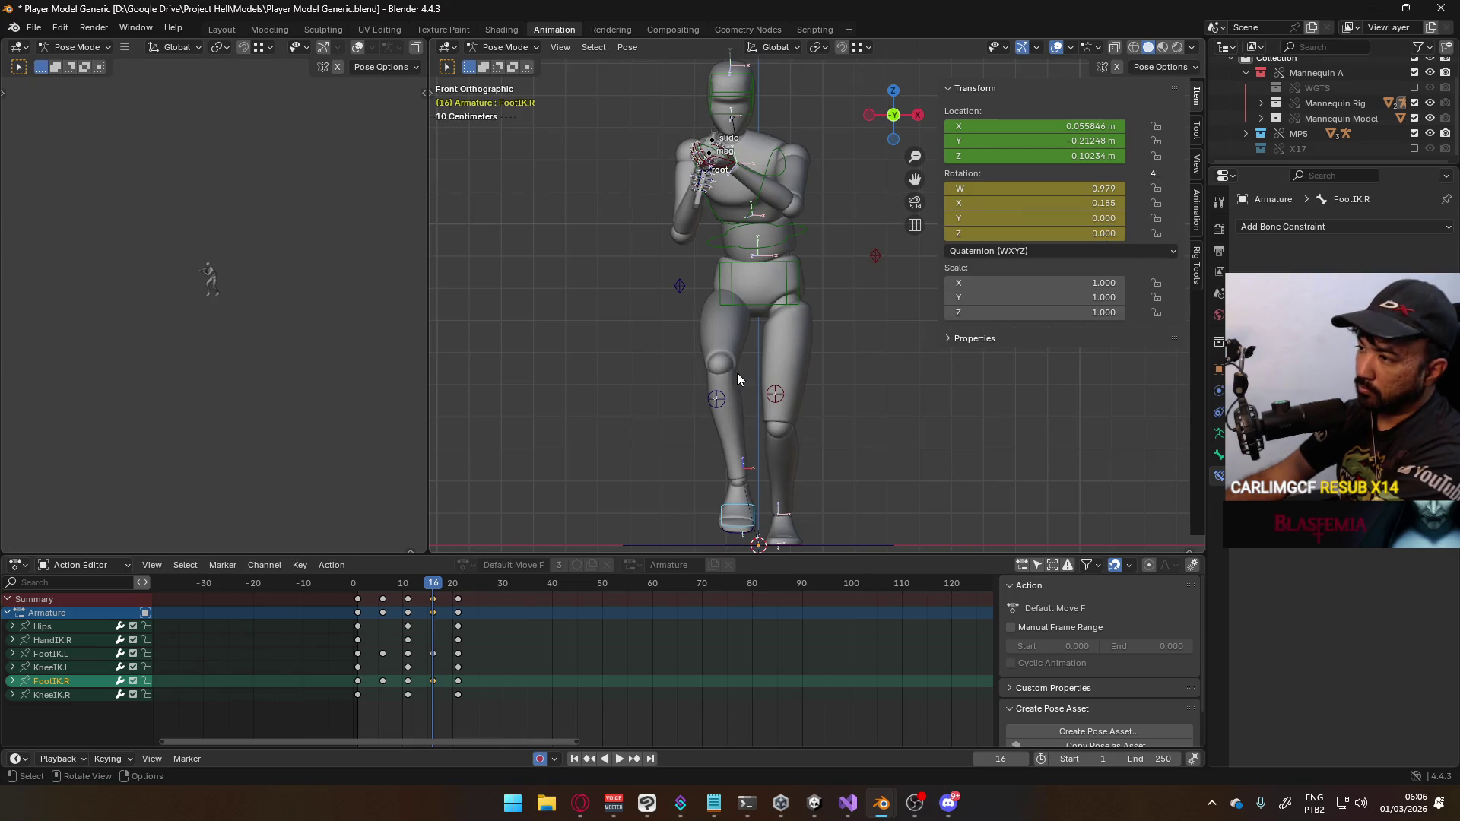
pyautogui.click(730, 400)
pyautogui.press('g')
pyautogui.click(742, 390)
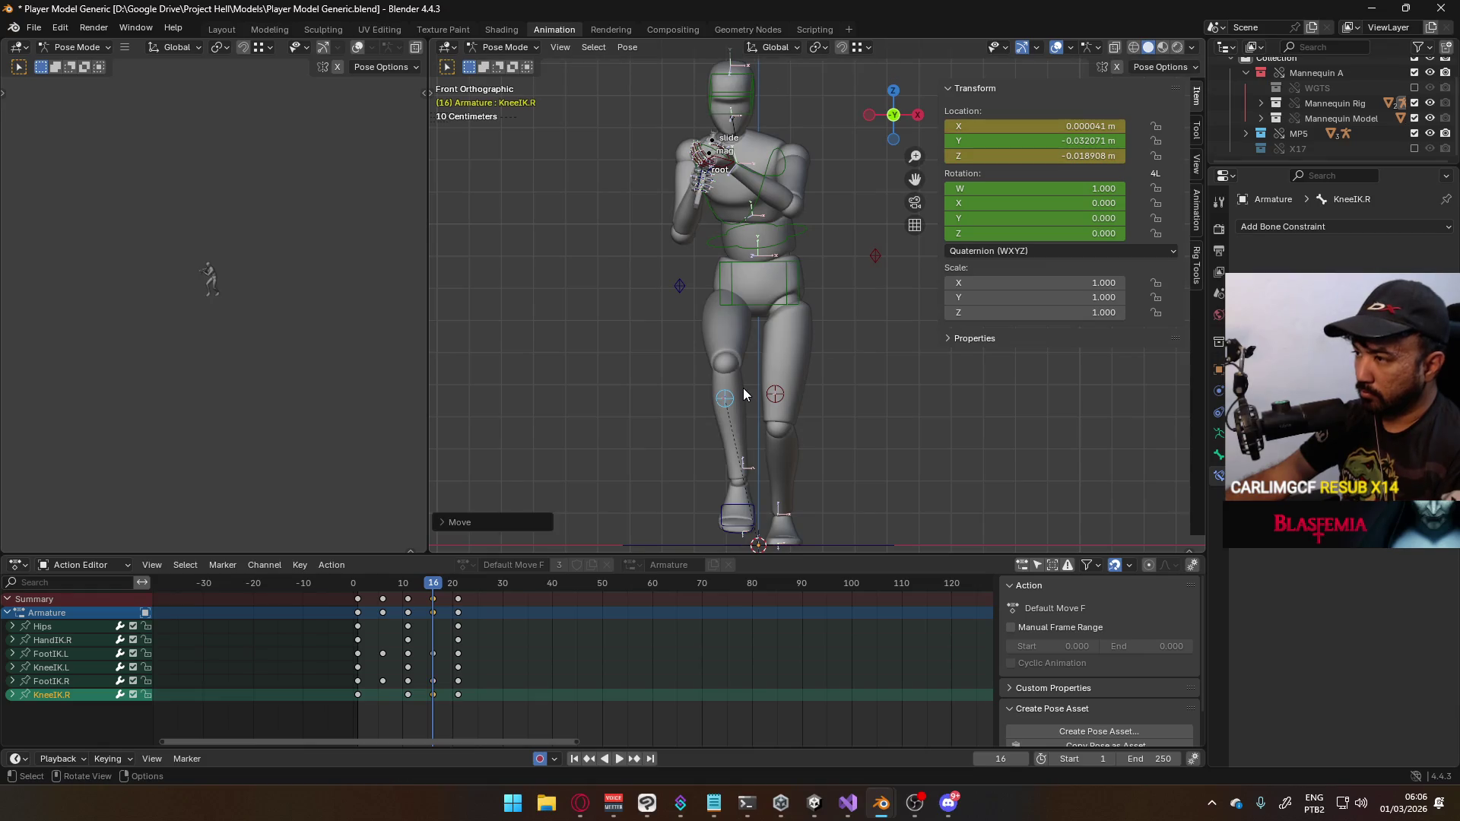
pyautogui.press('KP_3')
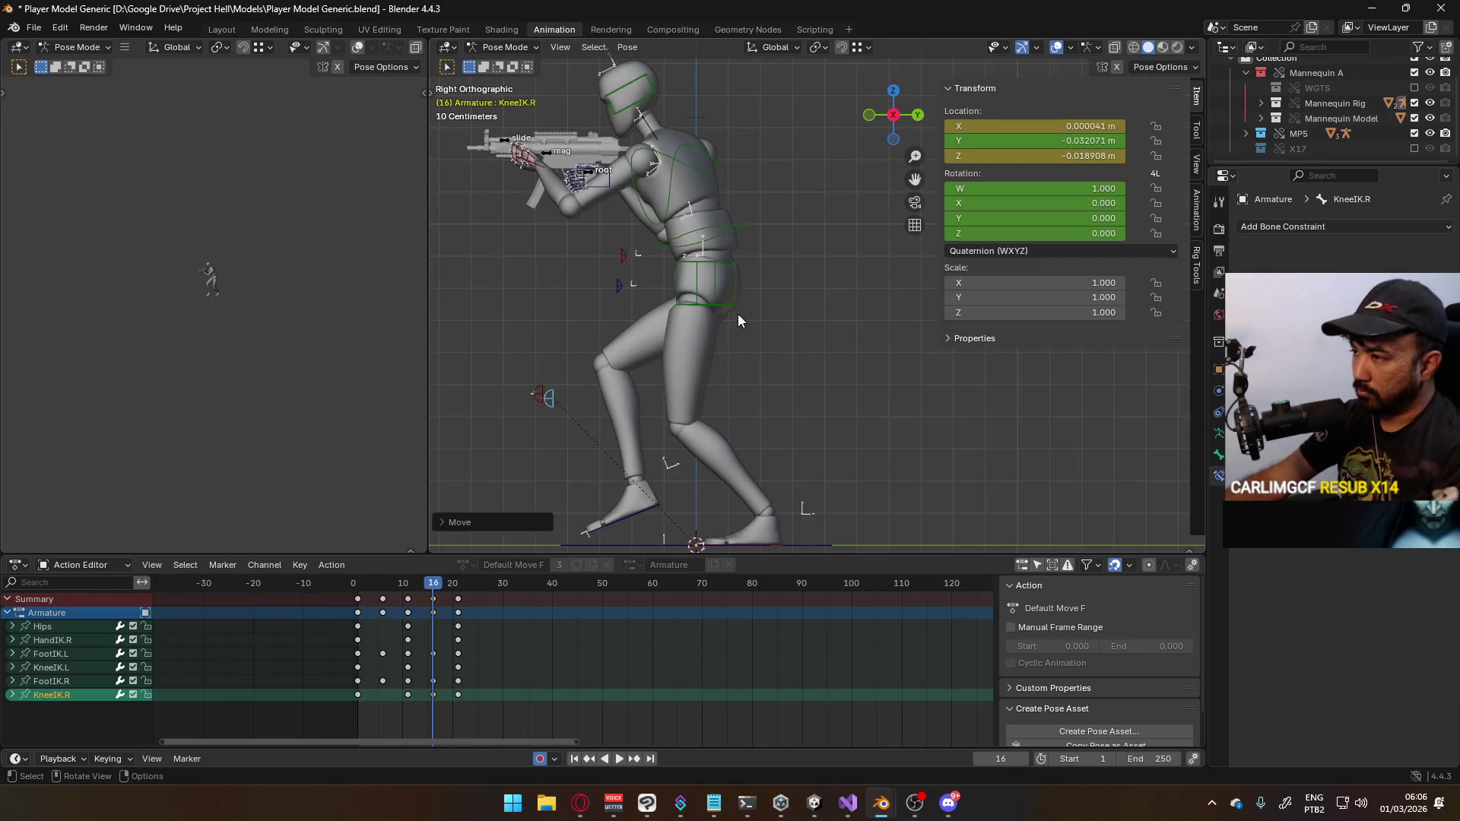
# Raise the hips, right foot and right hand together slightly along Z
pyautogui.click(728, 310)
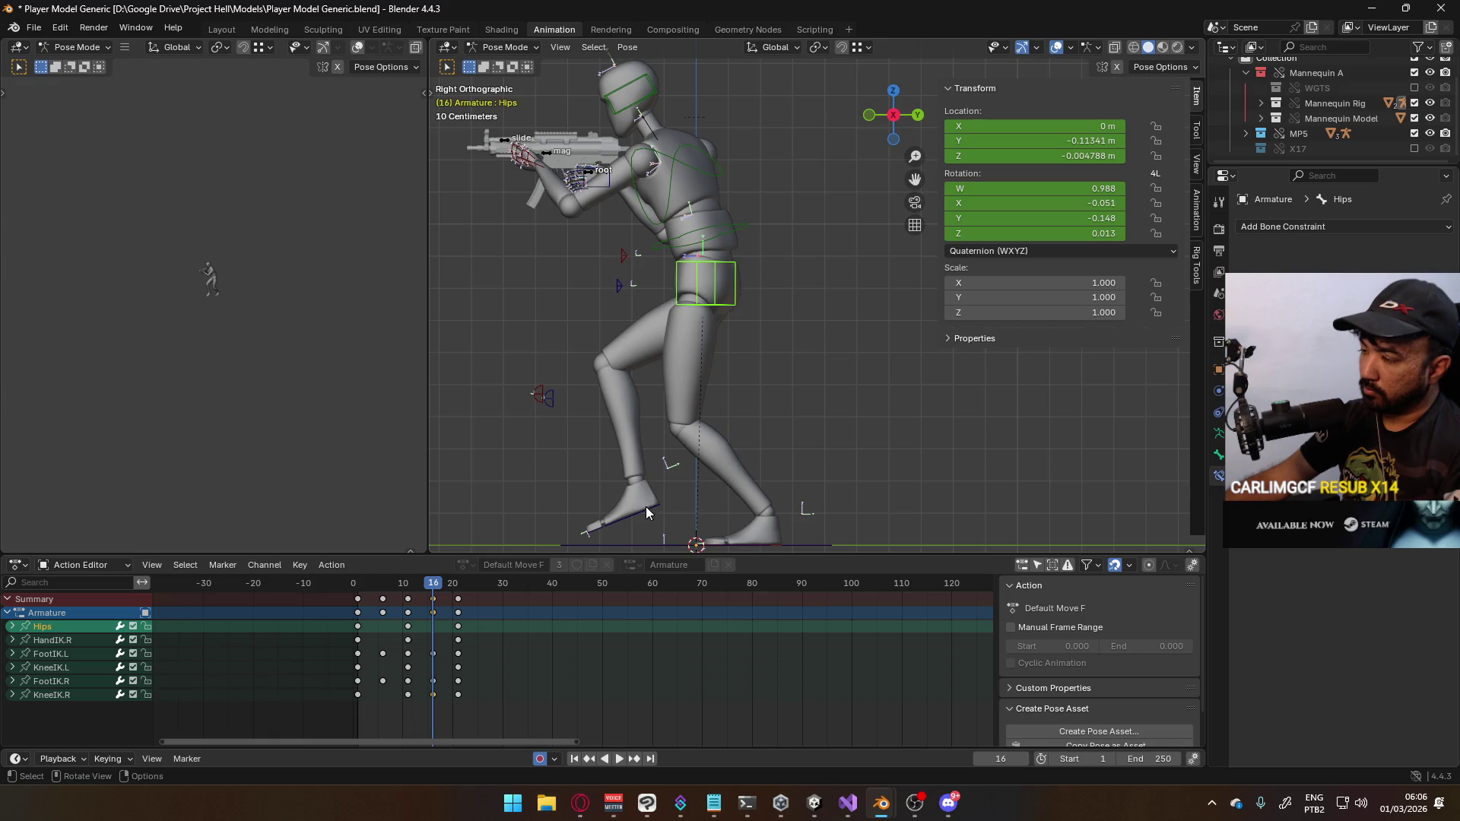
pyautogui.click(647, 507)
pyautogui.keyDown('shift'); pyautogui.click(723, 301); pyautogui.keyUp('shift')
pyautogui.keyDown('shift'); pyautogui.click(724, 277); pyautogui.keyUp('shift')
pyautogui.keyDown('shift'); pyautogui.click(724, 277); pyautogui.keyUp('shift')
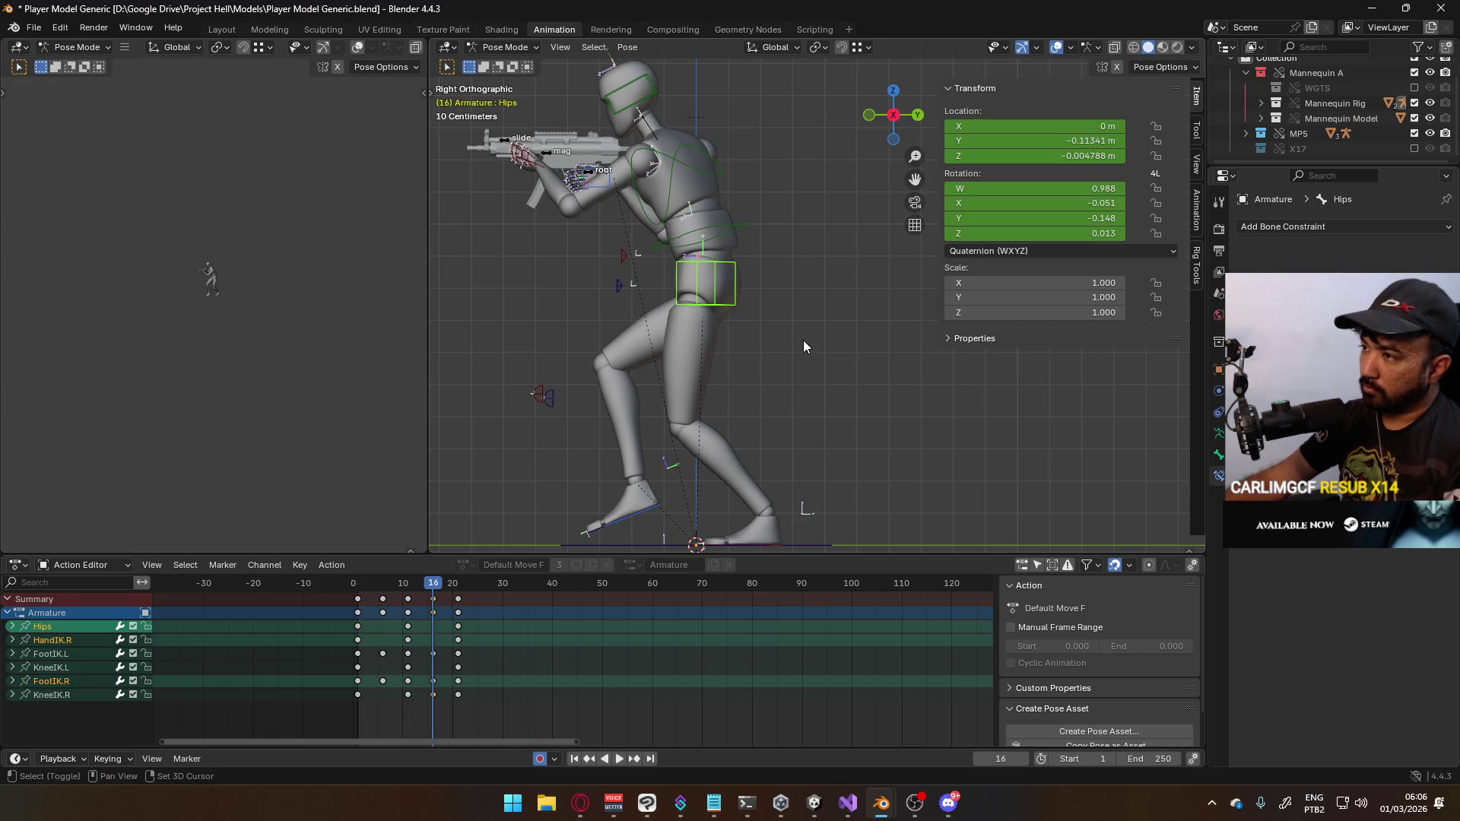
pyautogui.press('g')
pyautogui.press('z')
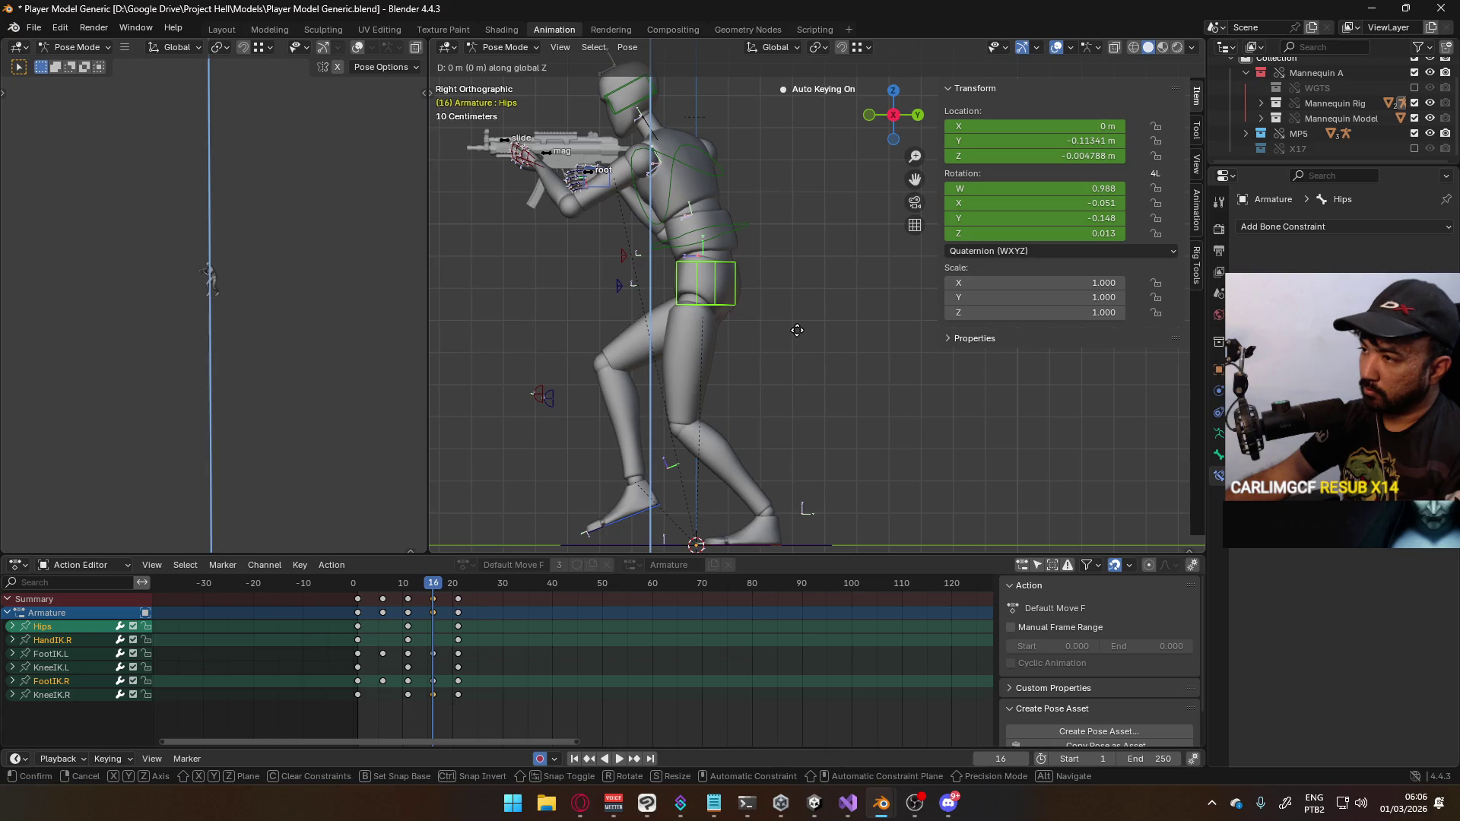
pyautogui.click(745, 522)
# Rotate the left foot on X and raise it vertically
pyautogui.click(770, 543)
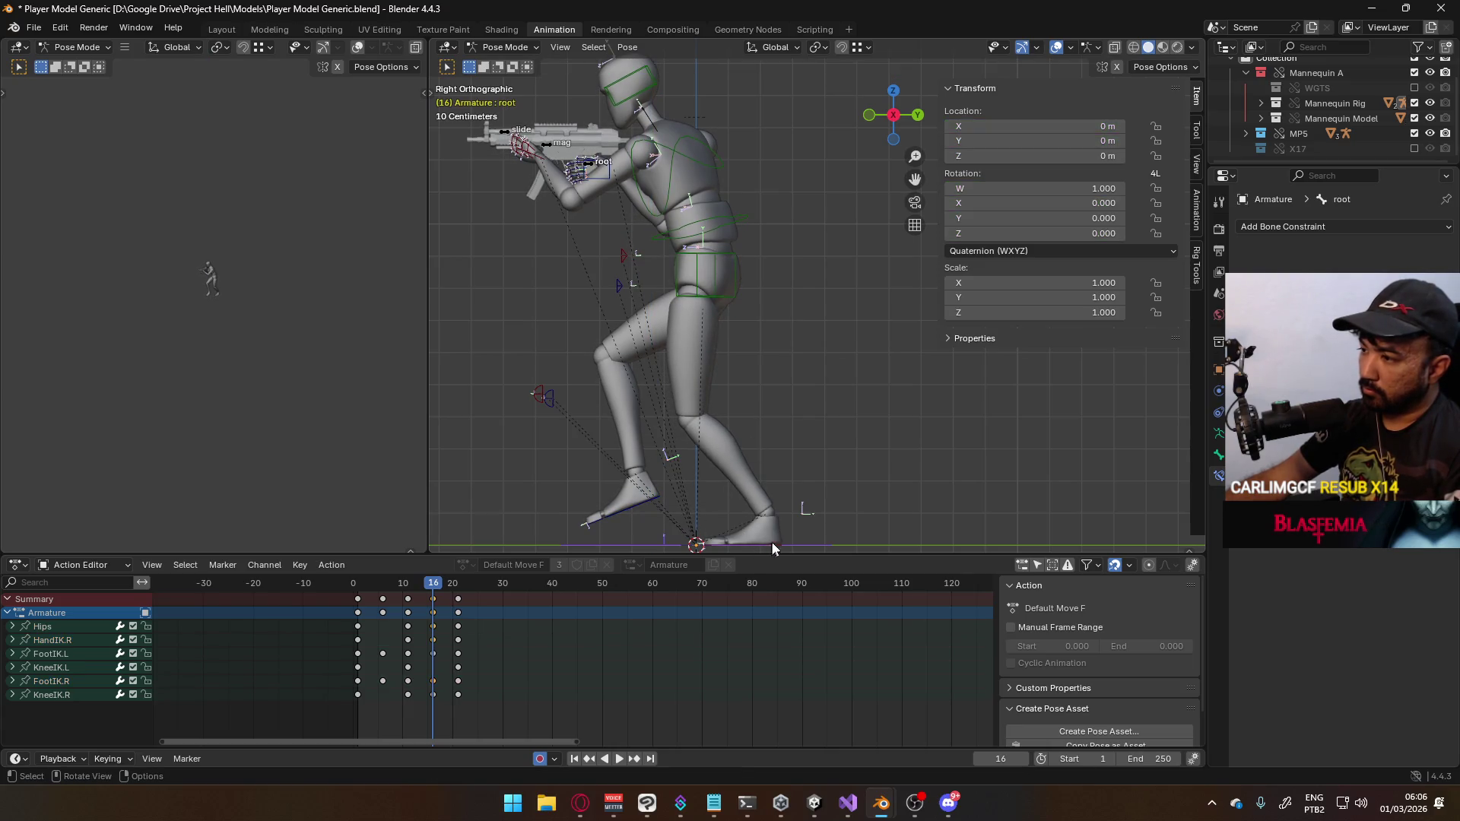
pyautogui.click(773, 542)
pyautogui.press('r')
pyautogui.press('x')
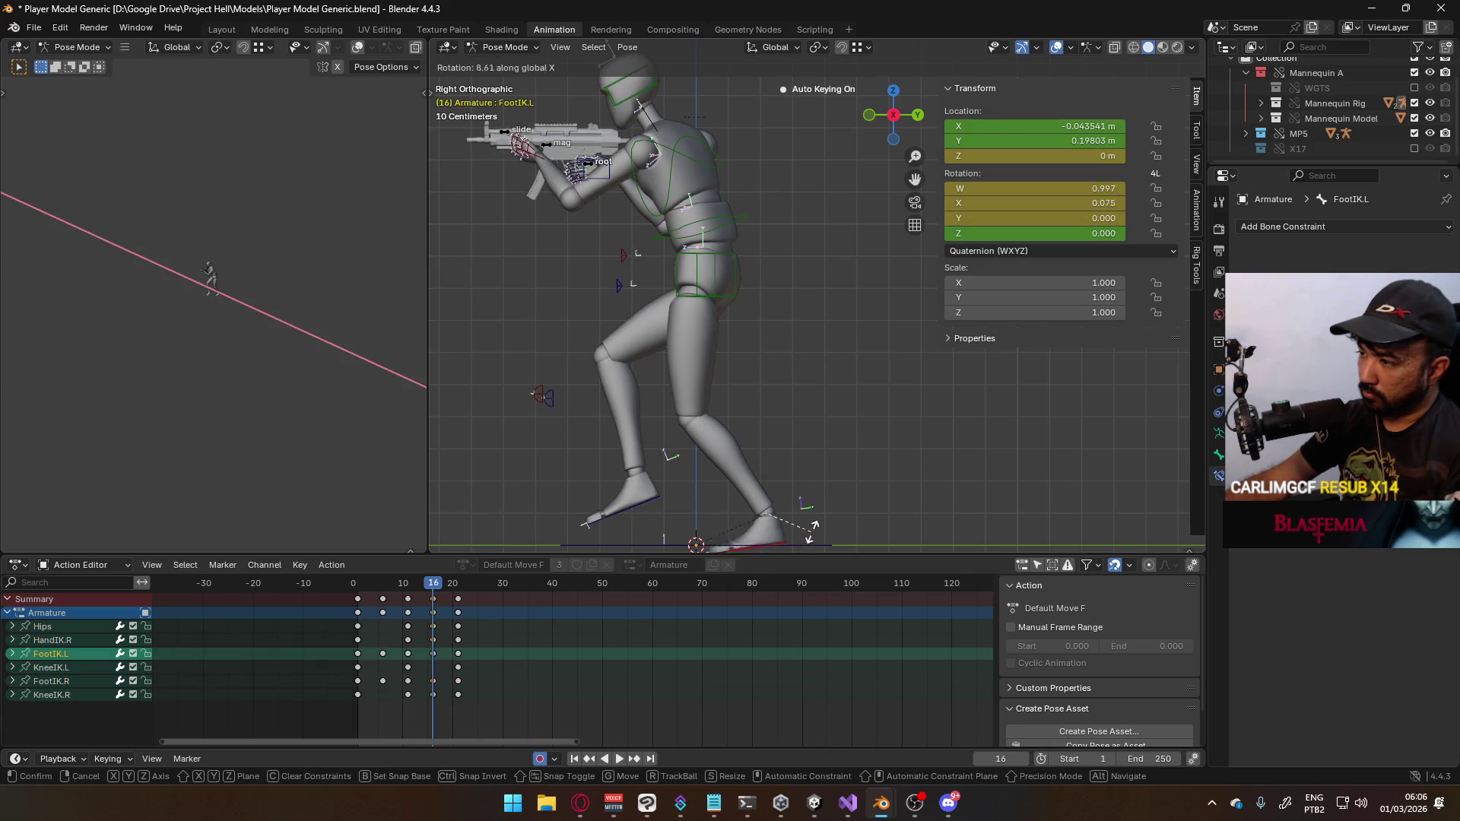
pyautogui.click(812, 518)
pyautogui.press('g')
pyautogui.press('z')
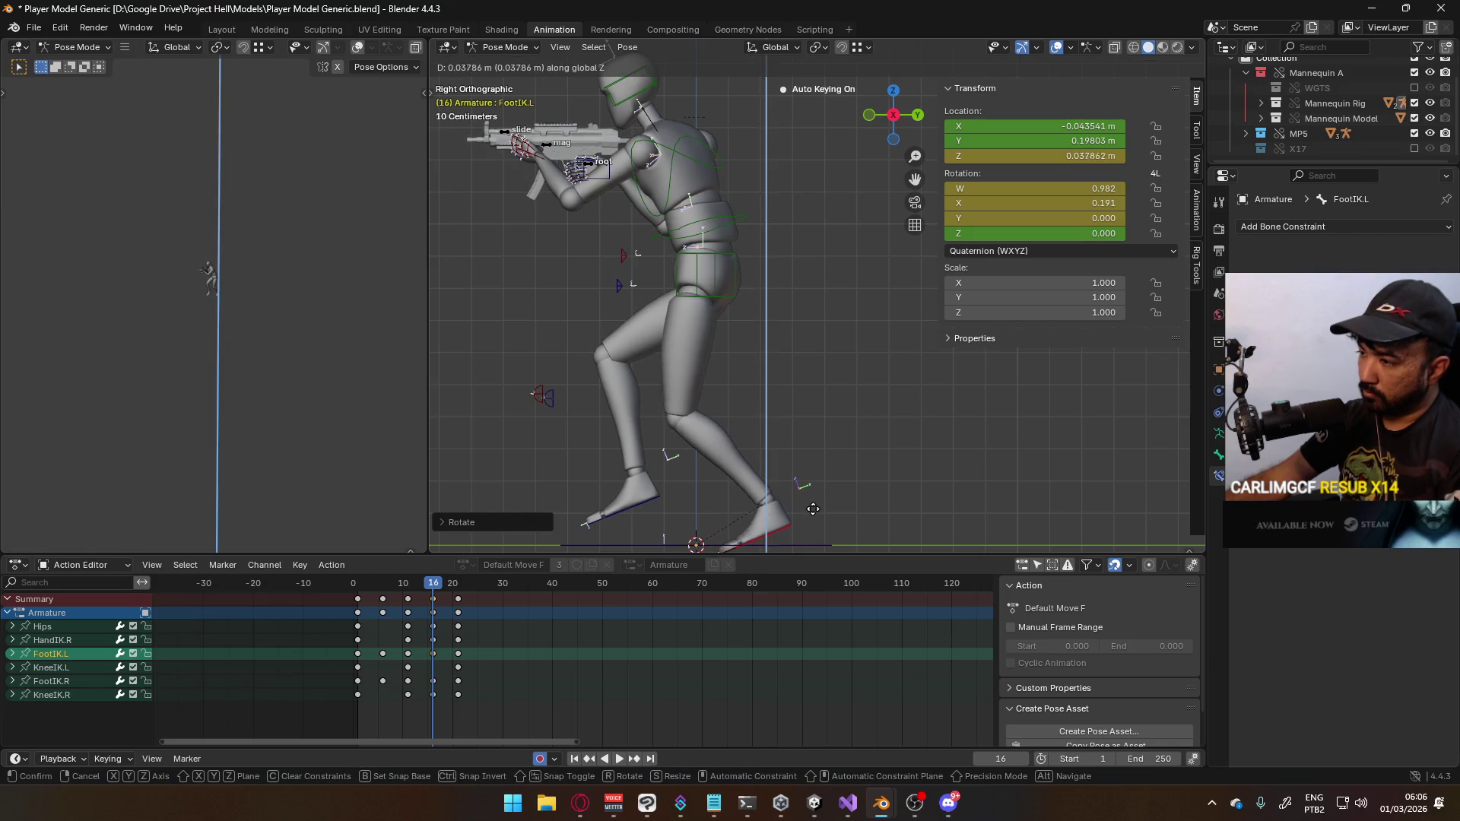
pyautogui.click(815, 514)
# Adjust the hips height along Z, checking it by scrubbing and playing the walk
pyautogui.click(723, 298)
pyautogui.keyDown('shift'); pyautogui.click(655, 475); pyautogui.keyUp('shift')
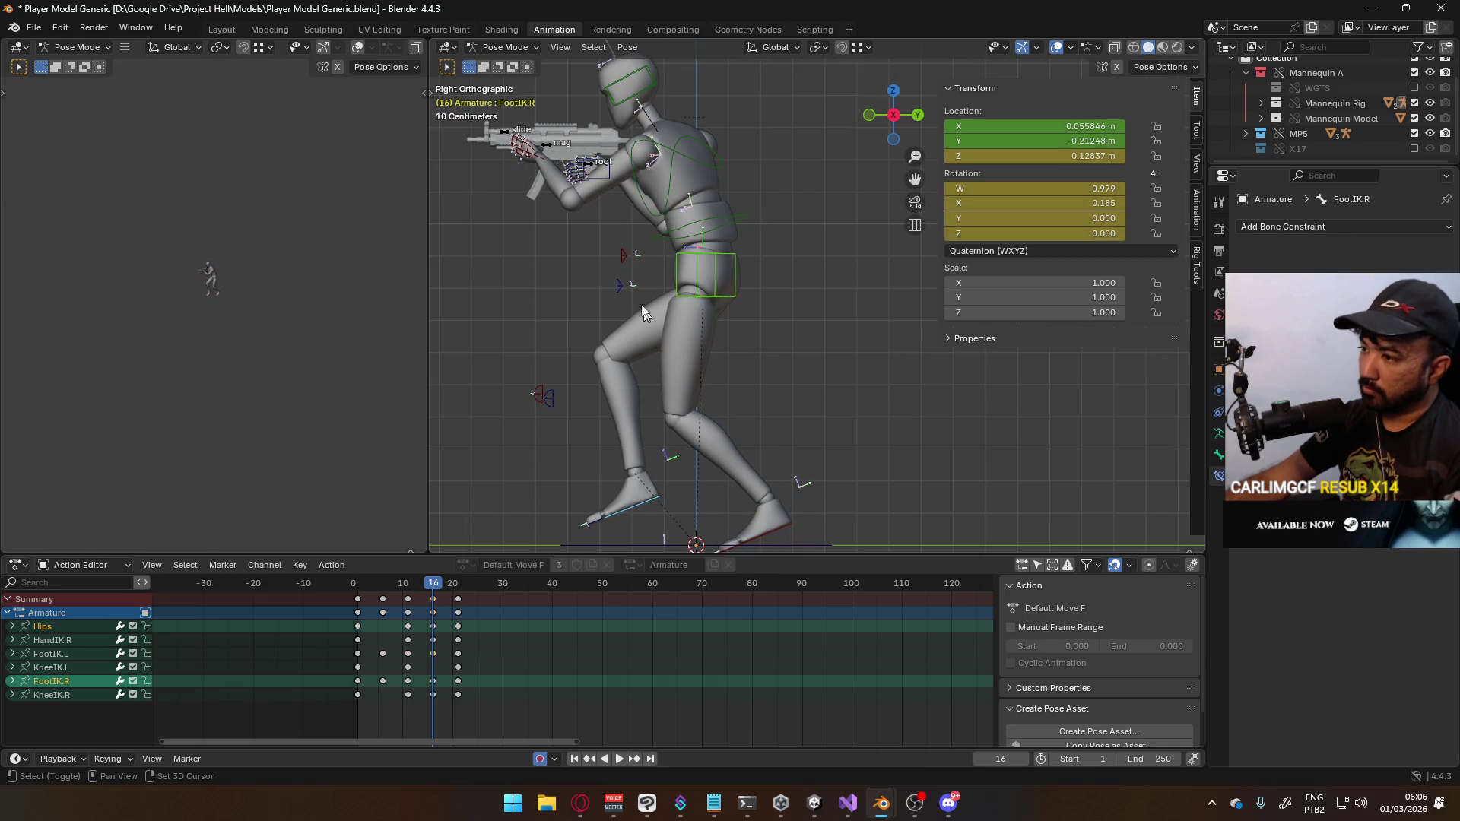
pyautogui.keyDown('shift'); pyautogui.click(609, 186); pyautogui.keyUp('shift')
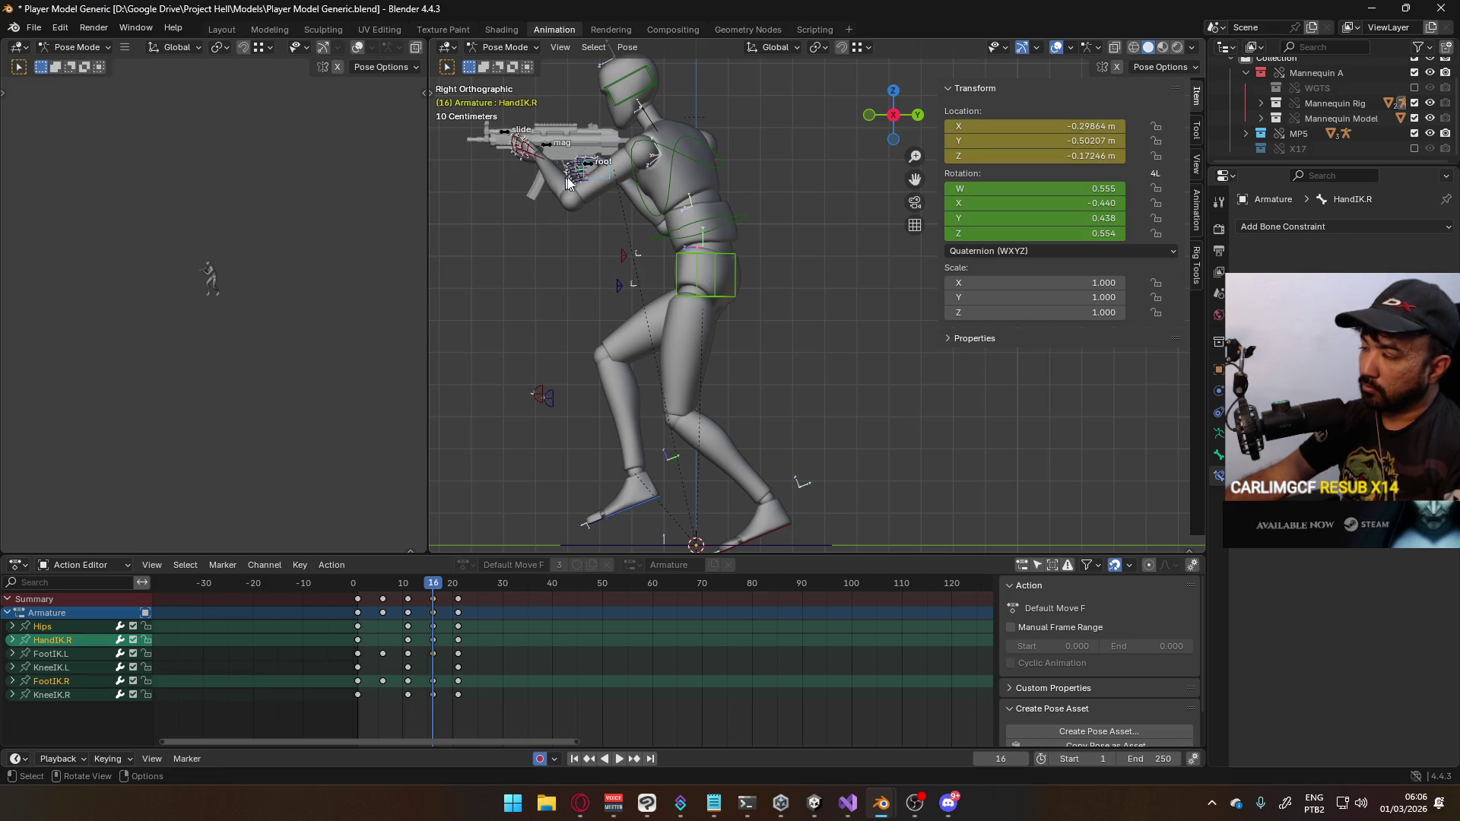
pyautogui.keyDown('shift'); pyautogui.click(724, 284); pyautogui.keyUp('shift')
pyautogui.press('g')
pyautogui.press('z')
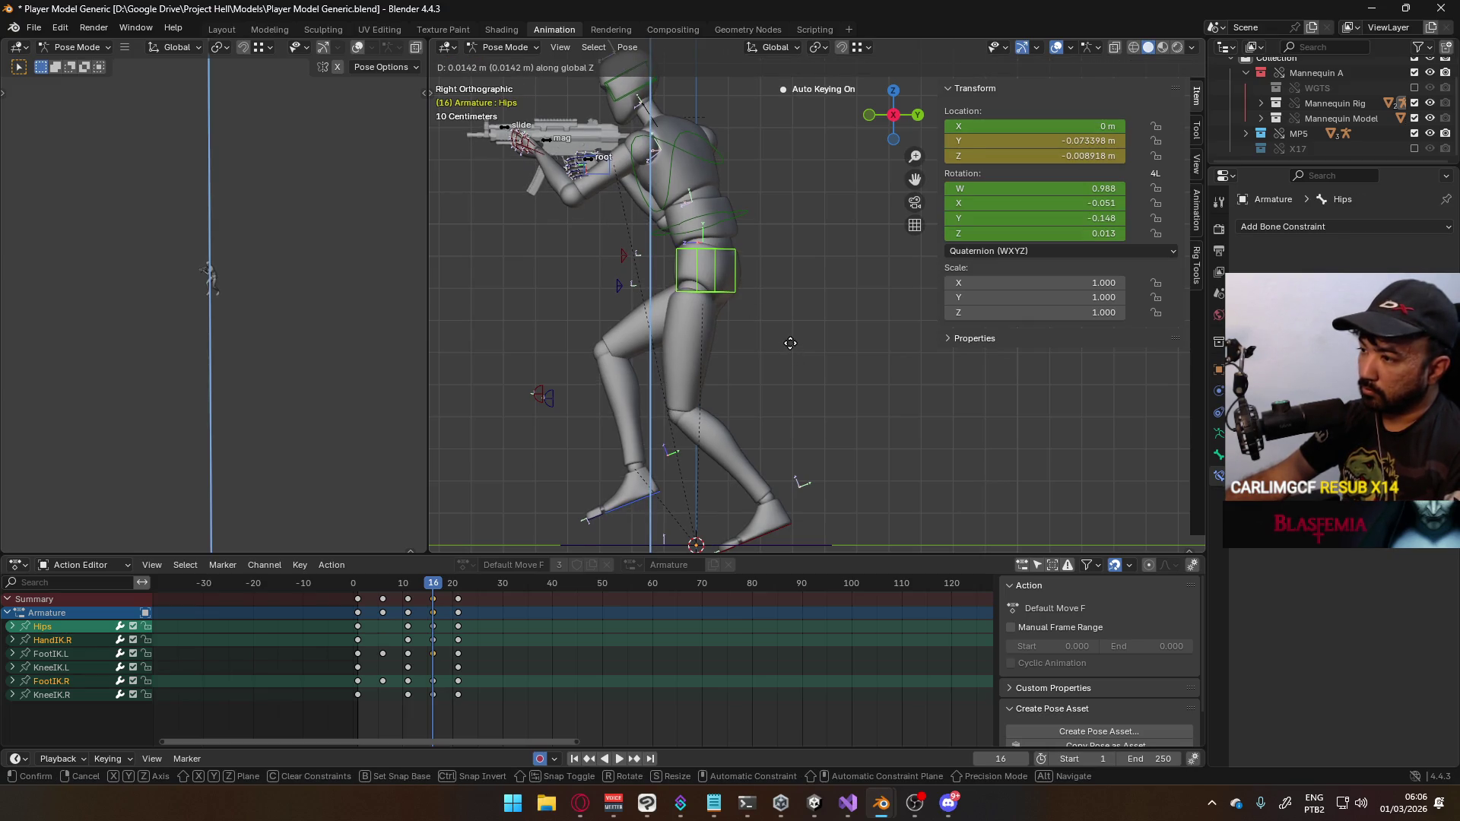
pyautogui.click(522, 614)
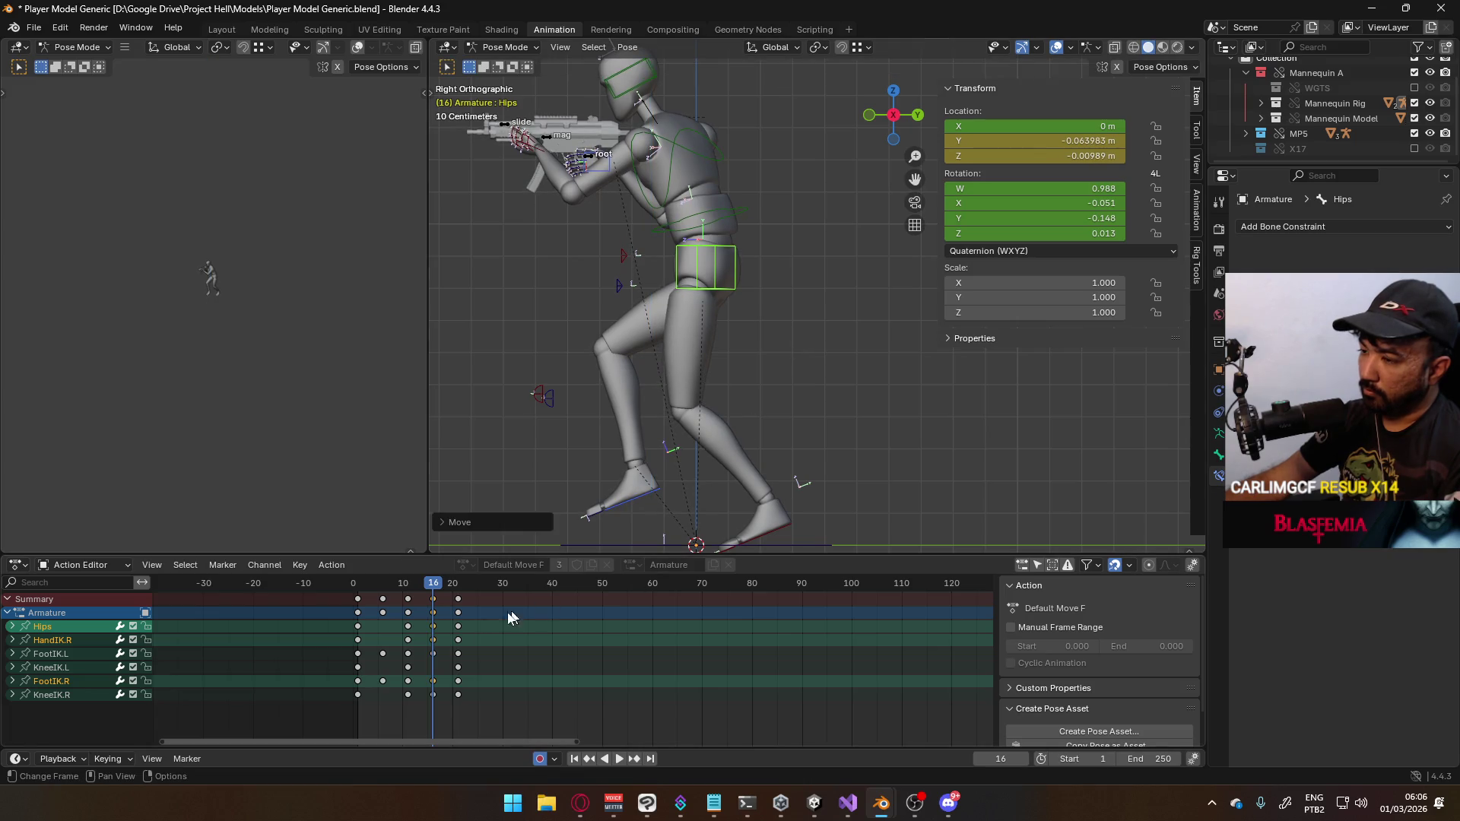
pyautogui.moveTo(425, 587)
pyautogui.mouseDown()
pyautogui.moveTo(357, 591)
pyautogui.moveTo(457, 594)
pyautogui.moveTo(434, 593)
pyautogui.mouseUp()
pyautogui.press('g')
pyautogui.press('z')
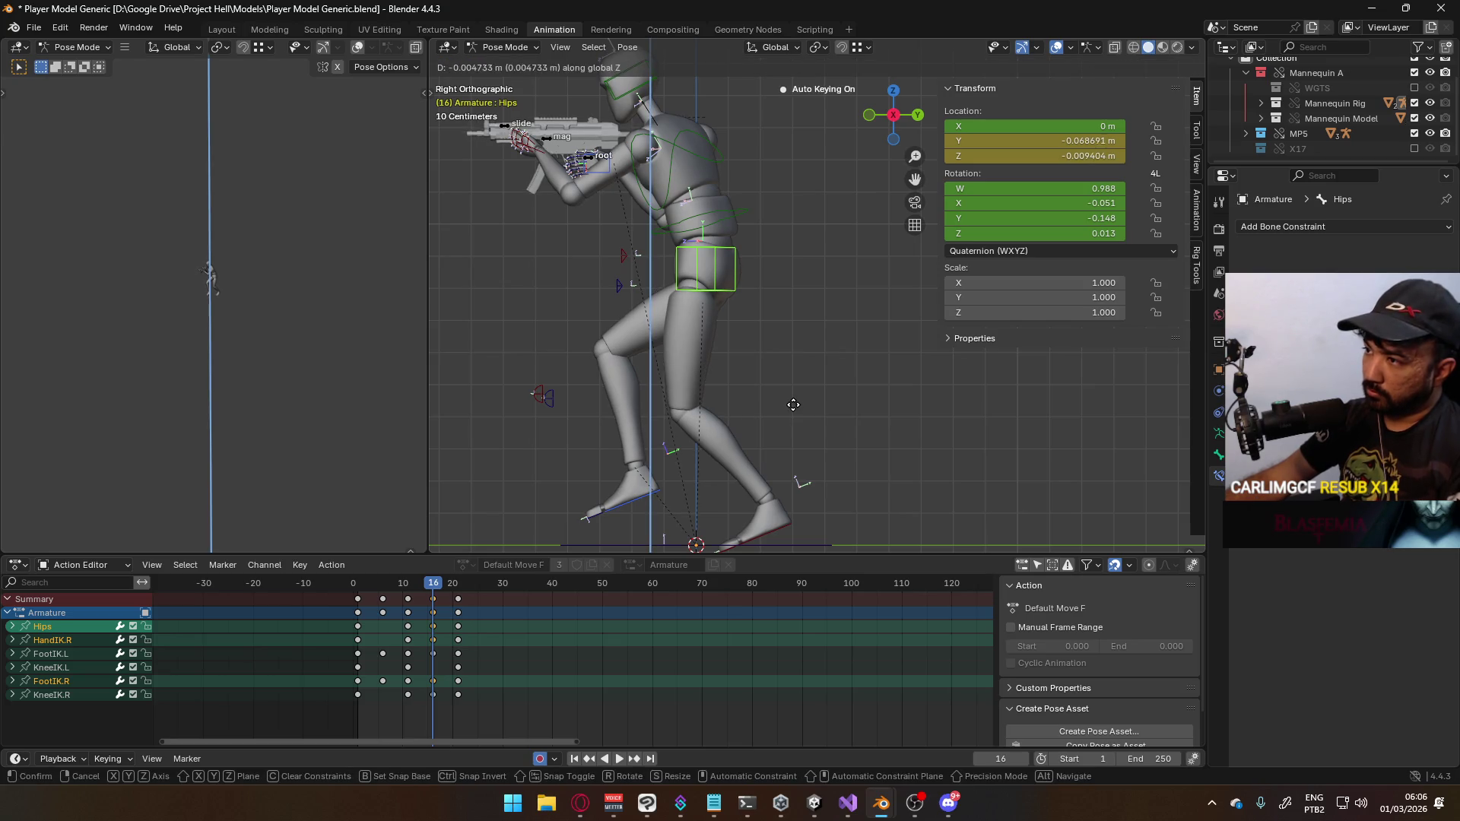
pyautogui.click(792, 412)
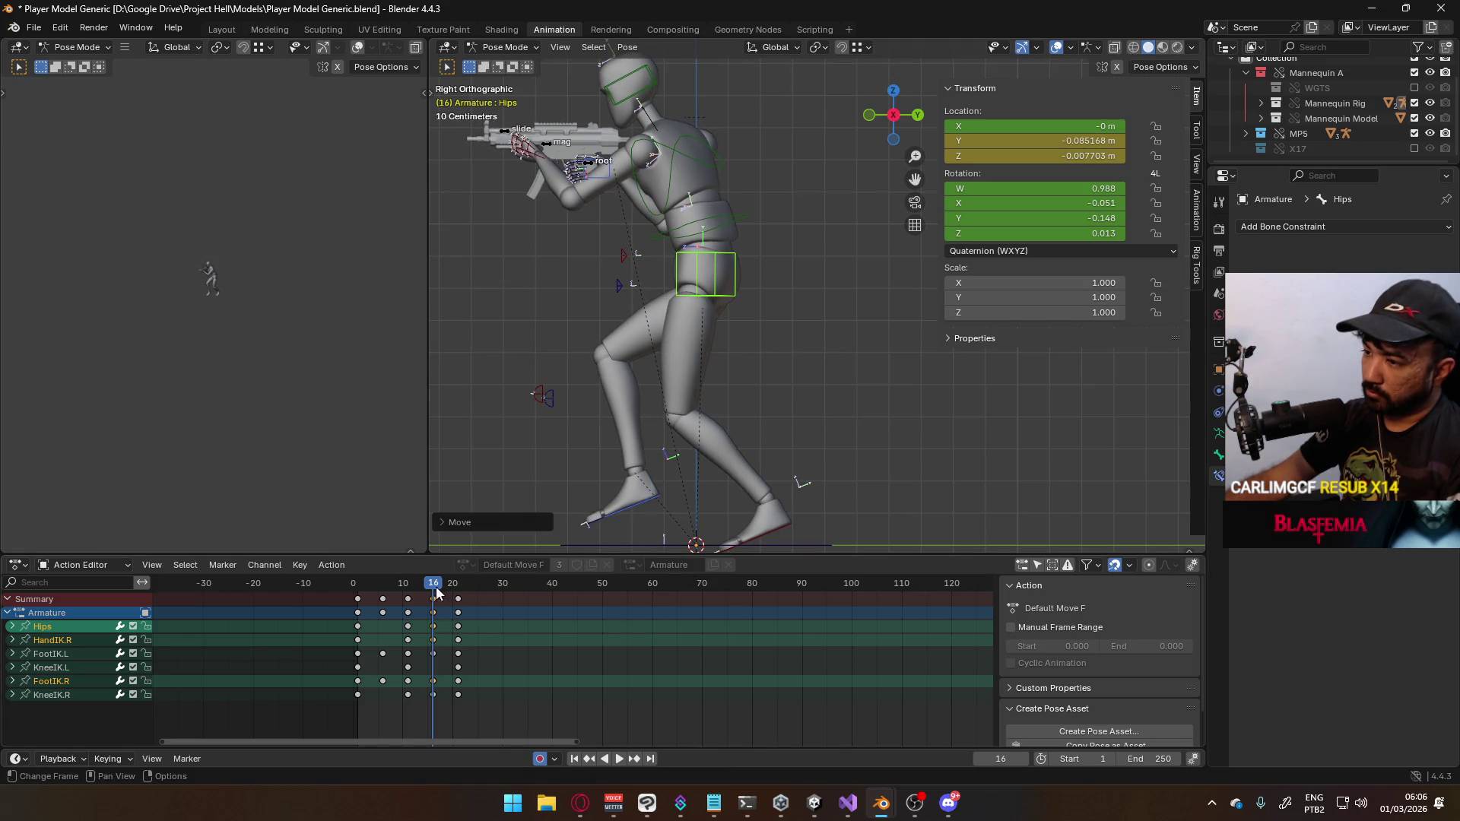
pyautogui.press('space')
pyautogui.press('space')
pyautogui.moveTo(417, 572); pyautogui.dragTo(409, 572)
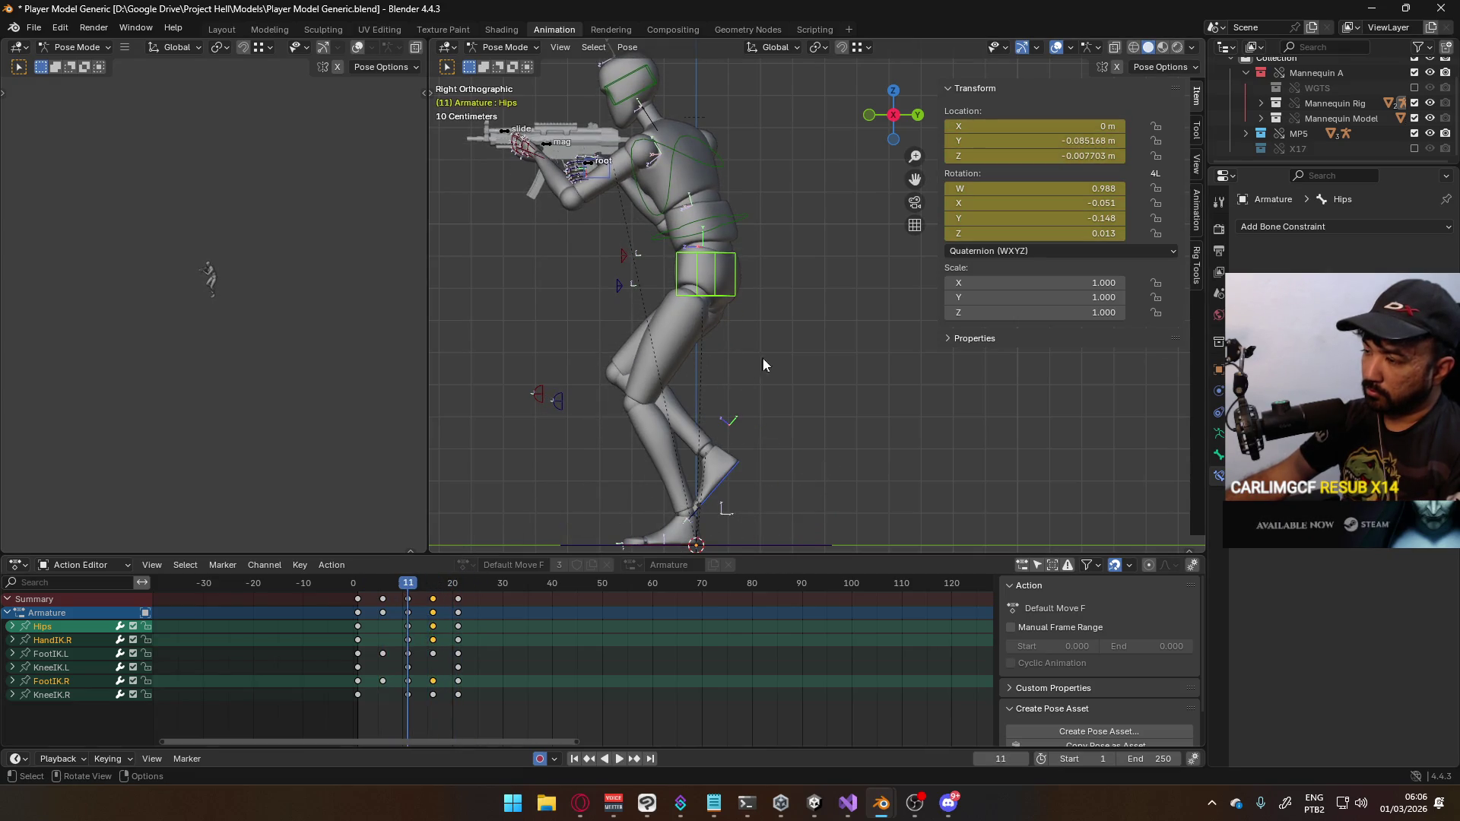
# Move the hips vertically at frame 11 and play back frames 1–18 to check
pyautogui.click(741, 309)
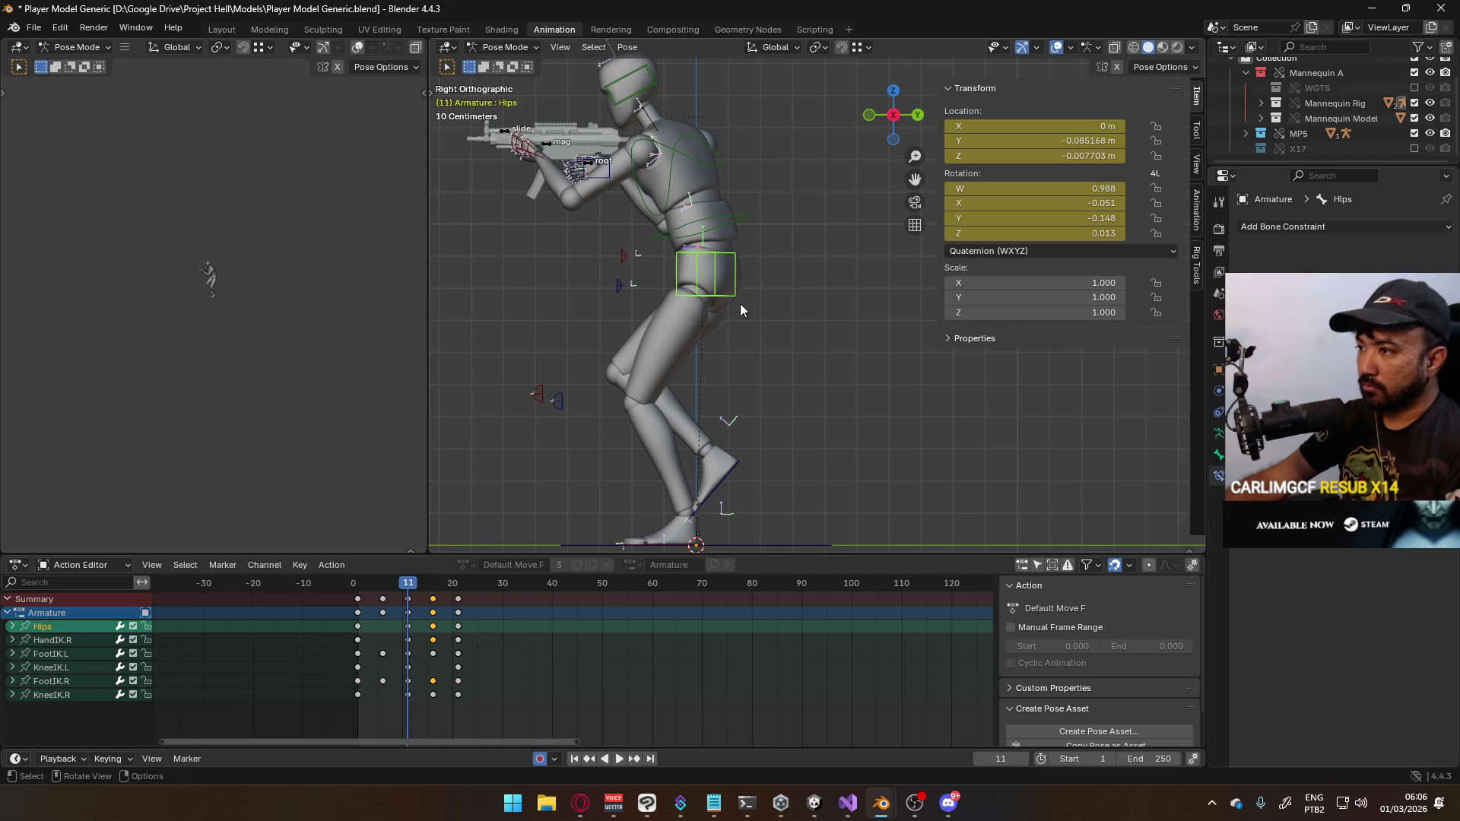
pyautogui.keyDown('shift'); pyautogui.click(613, 190); pyautogui.keyUp('shift')
pyautogui.press('g')
pyautogui.press('z')
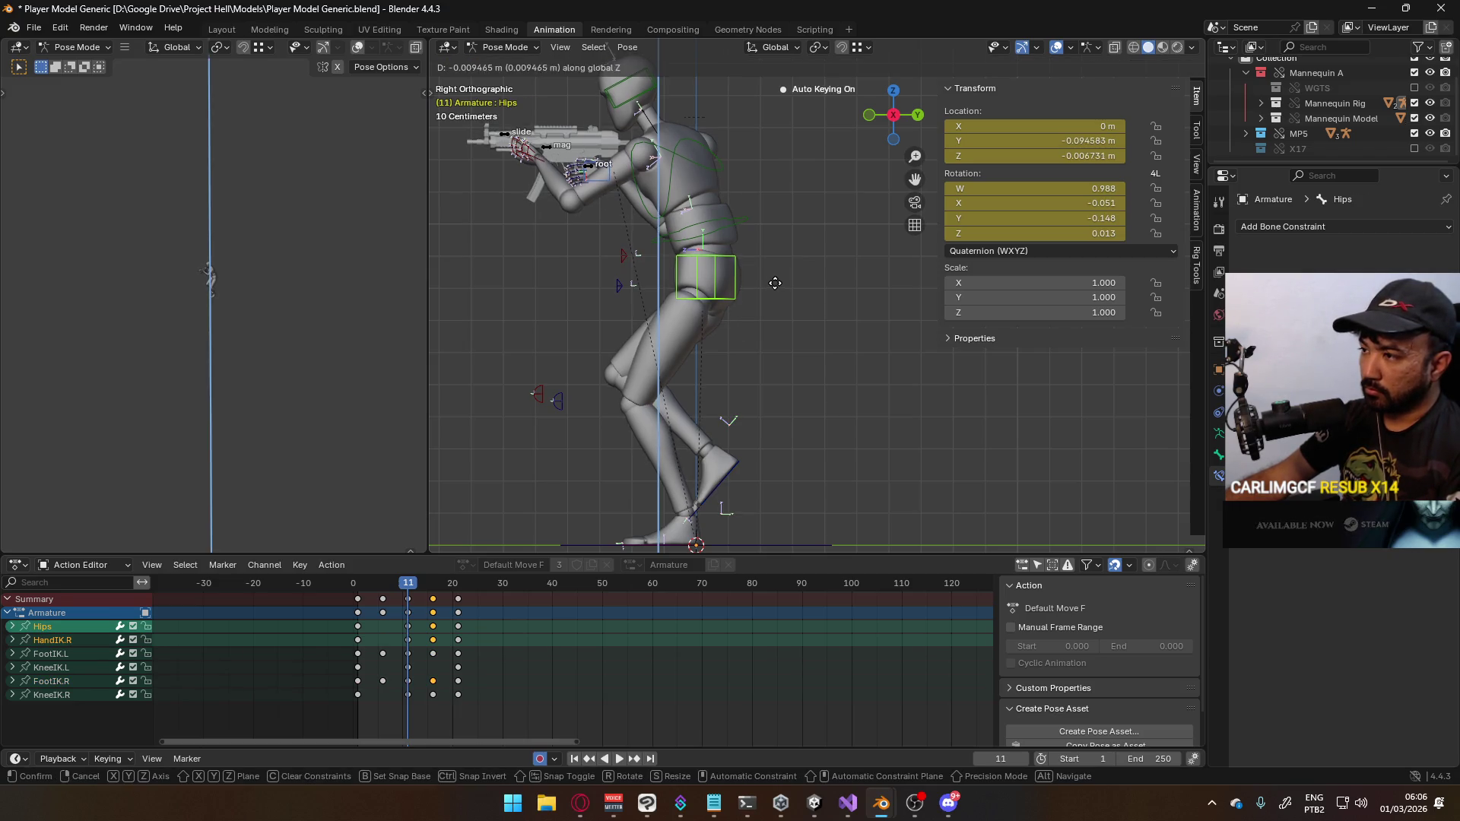
pyautogui.click(774, 288)
pyautogui.click(374, 582)
pyautogui.press('space')
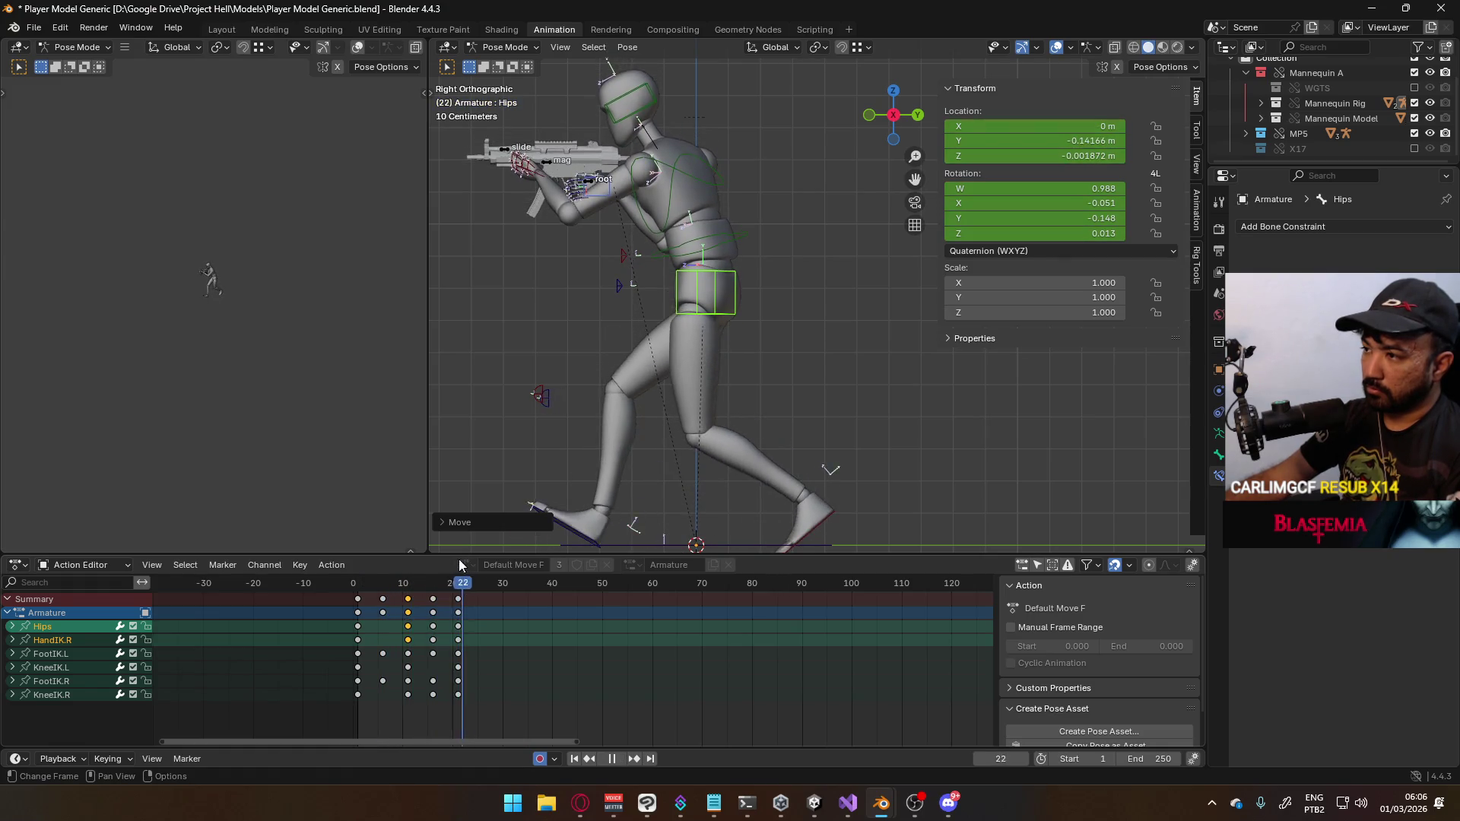
pyautogui.click(360, 584)
pyautogui.moveTo(360, 590)
pyautogui.mouseDown()
pyautogui.moveTo(456, 589)
pyautogui.moveTo(357, 600)
pyautogui.mouseUp()
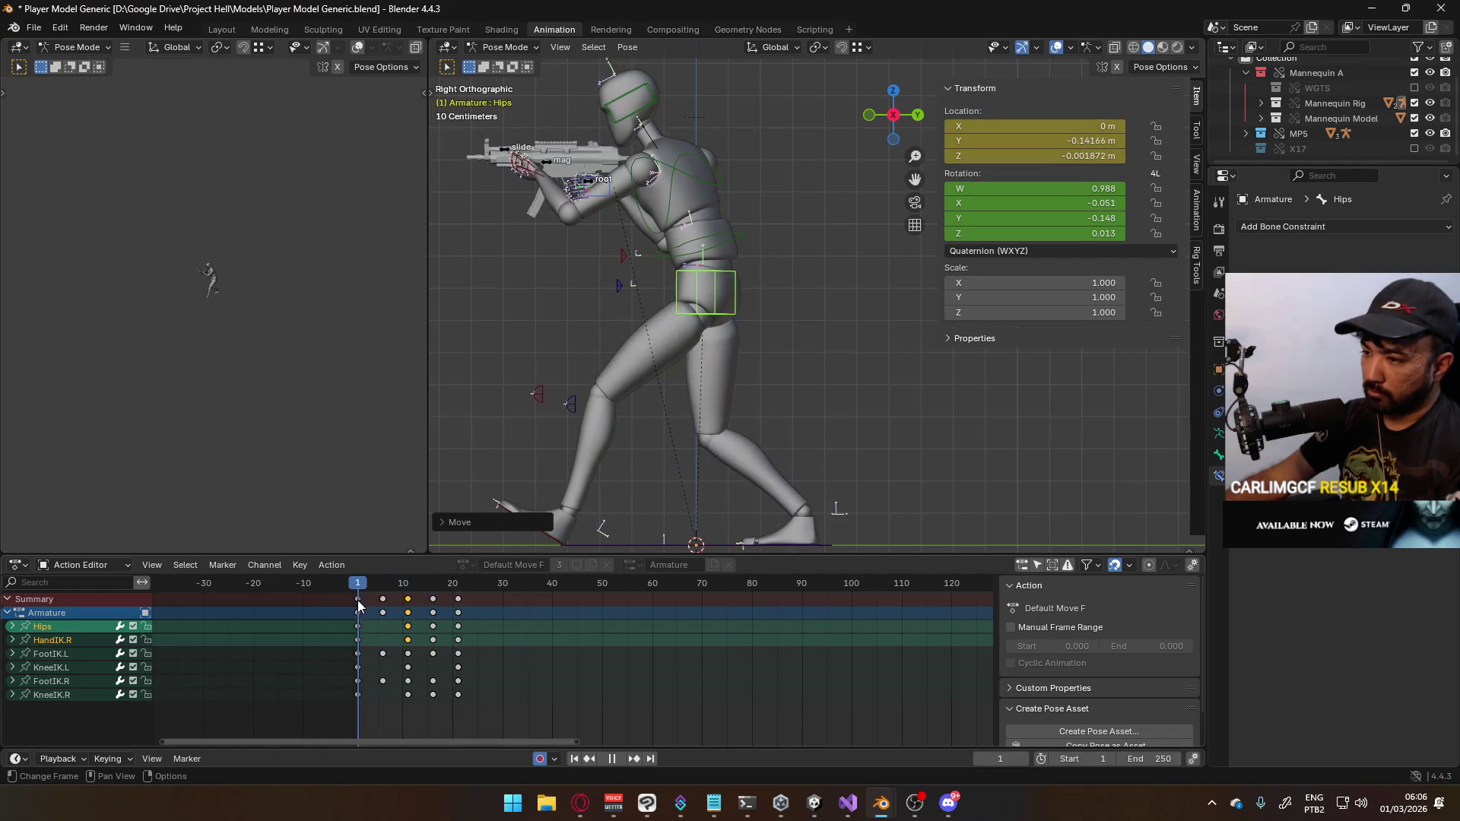
pyautogui.press('space')
# Select all Hips keyframes and calculate the Hips bone motion path
pyautogui.click(62, 625)
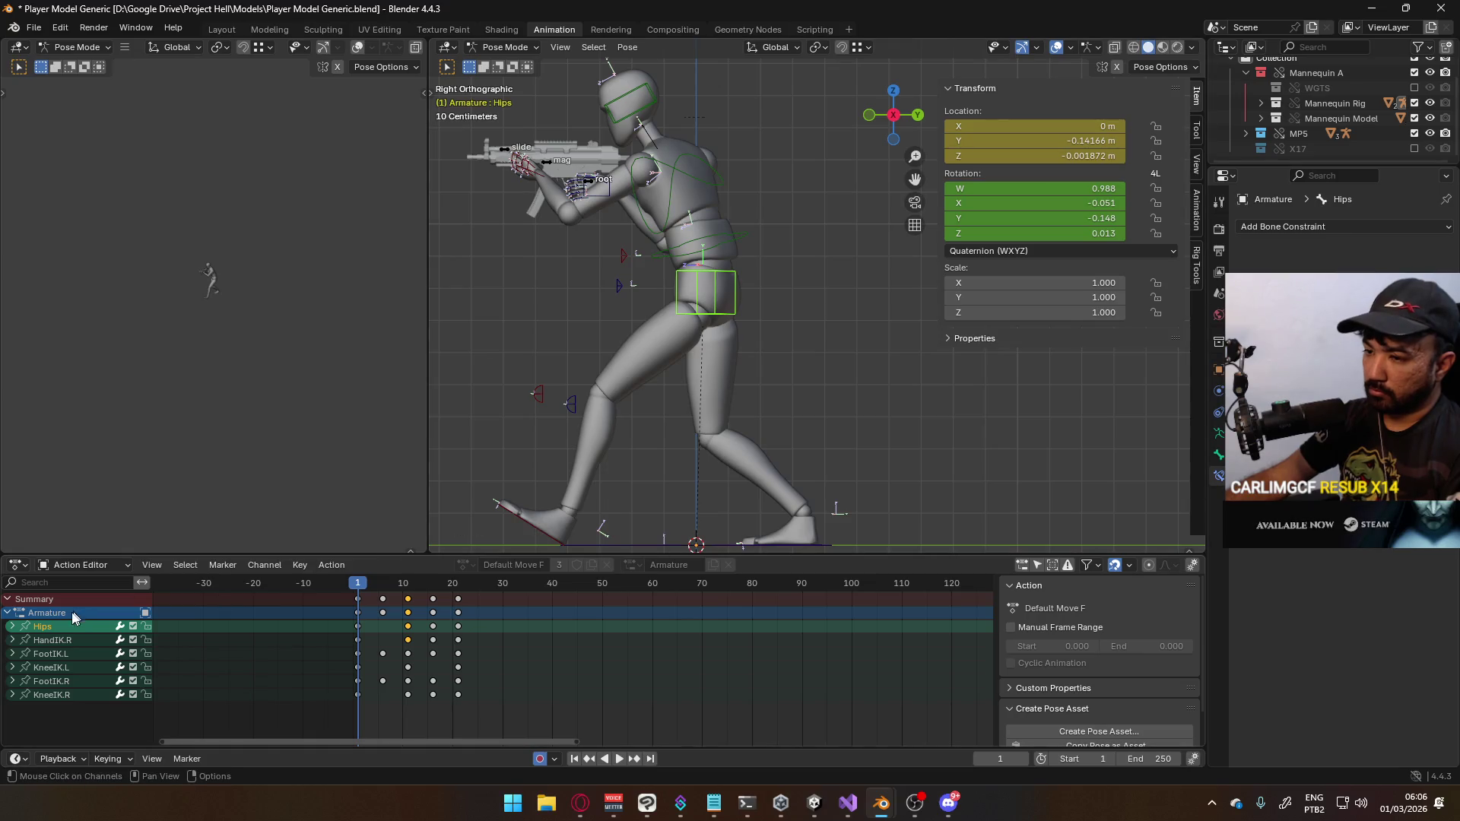
pyautogui.moveTo(492, 619); pyautogui.dragTo(337, 632)
pyautogui.press('q')
pyautogui.click(713, 292)
pyautogui.click(704, 348)
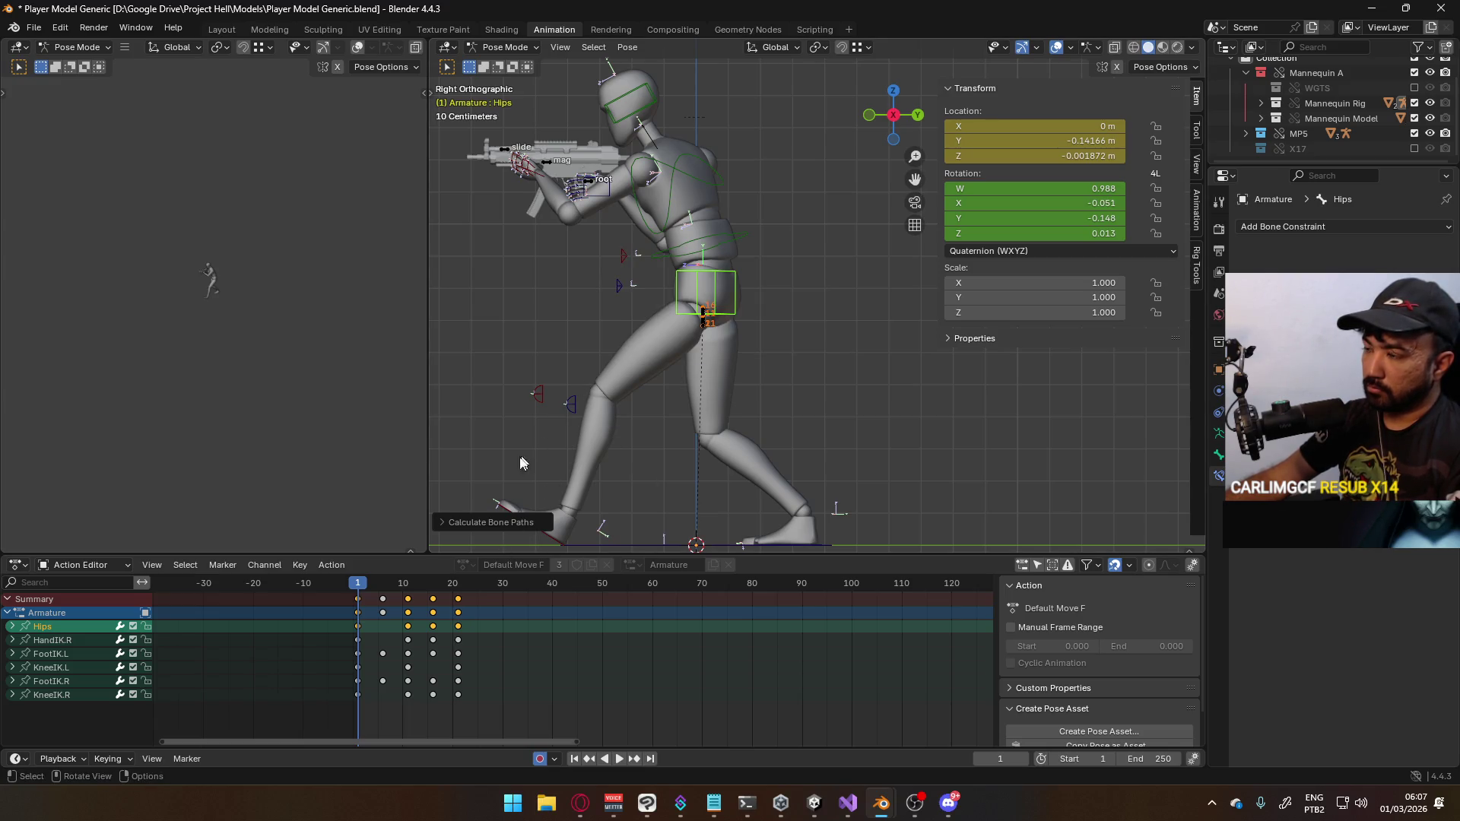
# Delete the Hips W Quaternion Rotation channel and shift the frame-10 rotation keys to frame 1
pyautogui.click(13, 627)
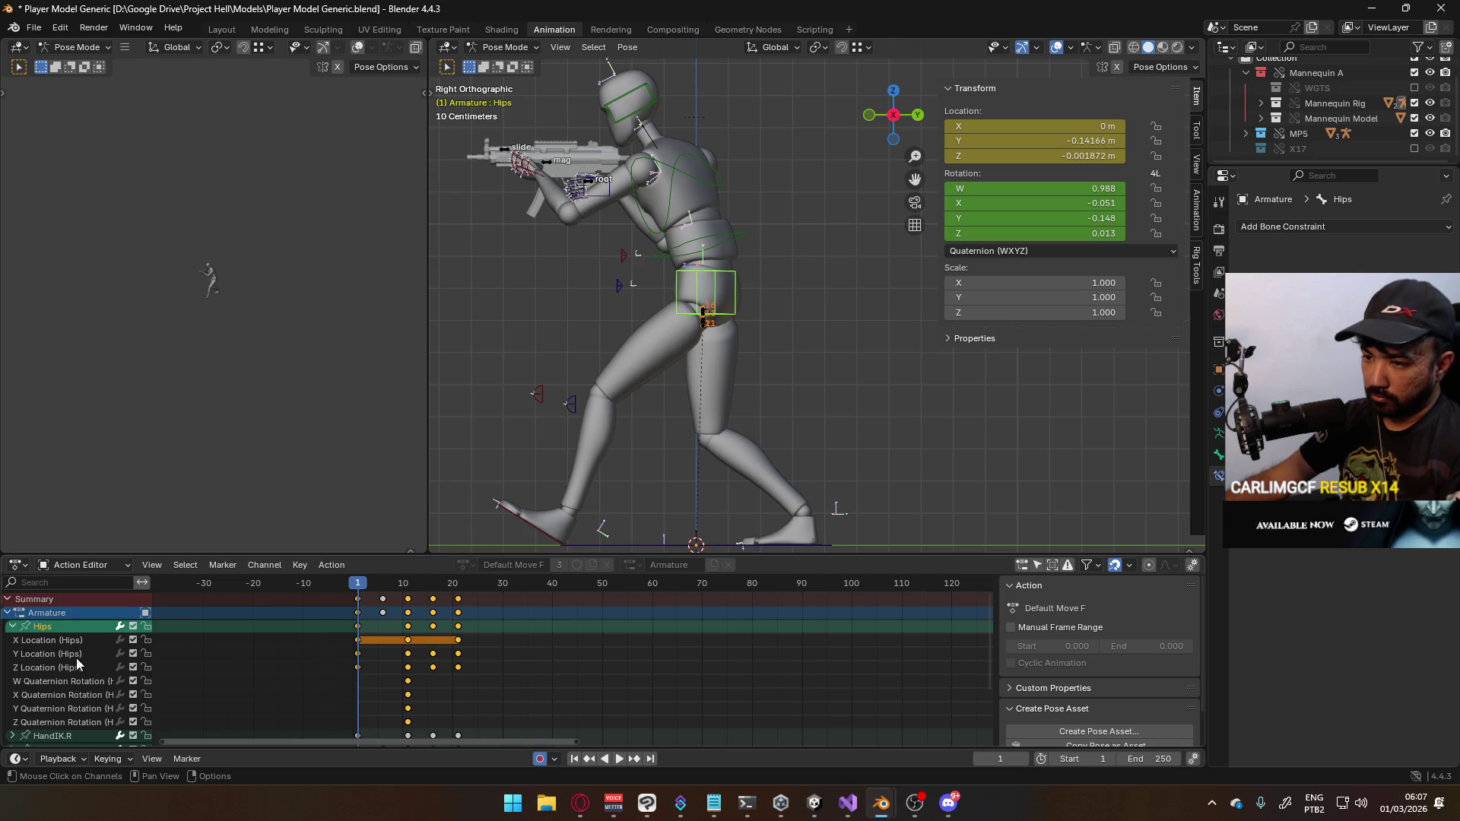
pyautogui.click(74, 679)
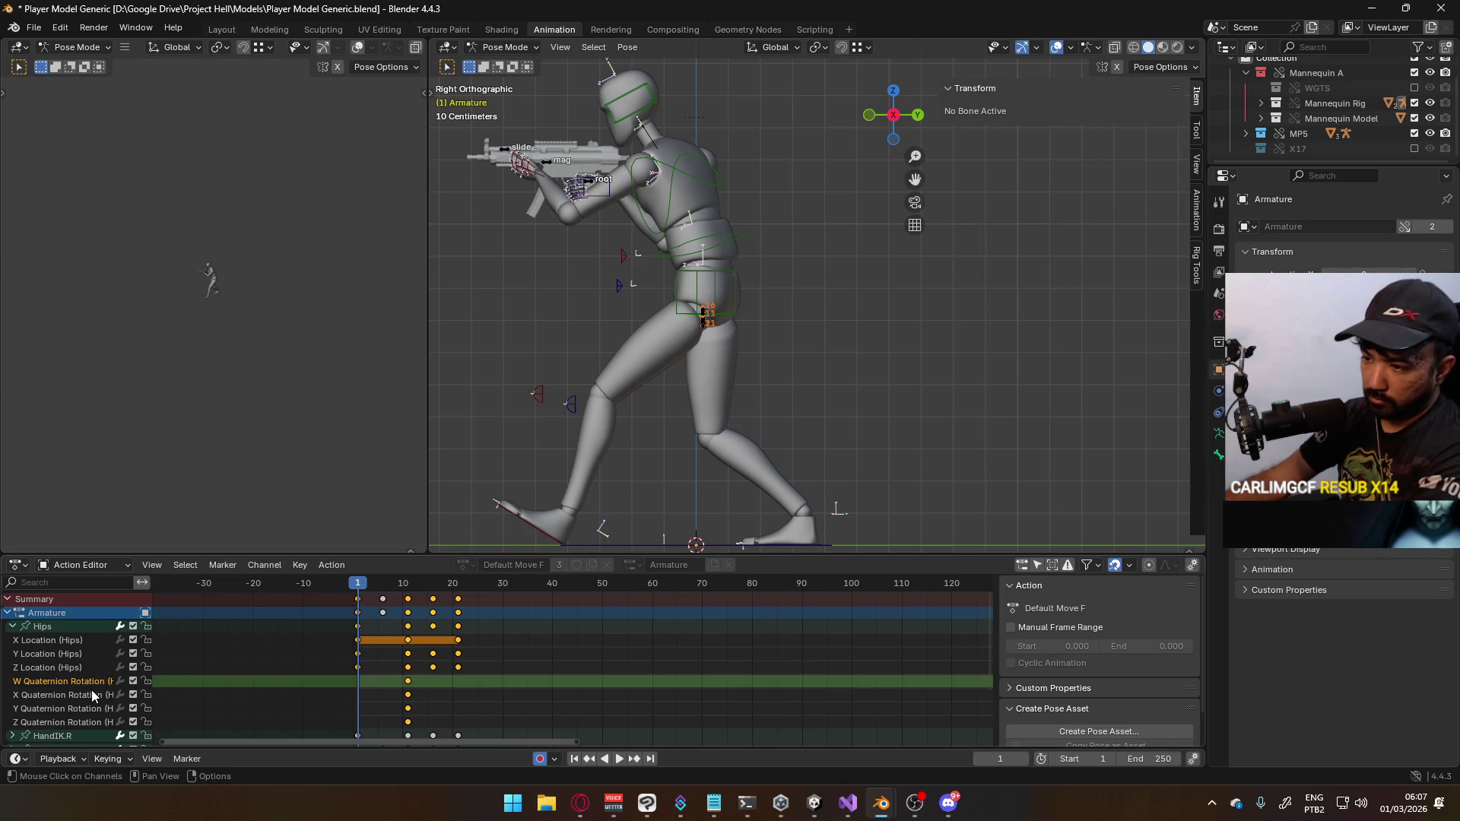
pyautogui.press('Delete')
pyautogui.moveTo(428, 680); pyautogui.dragTo(388, 714)
pyautogui.press('g')
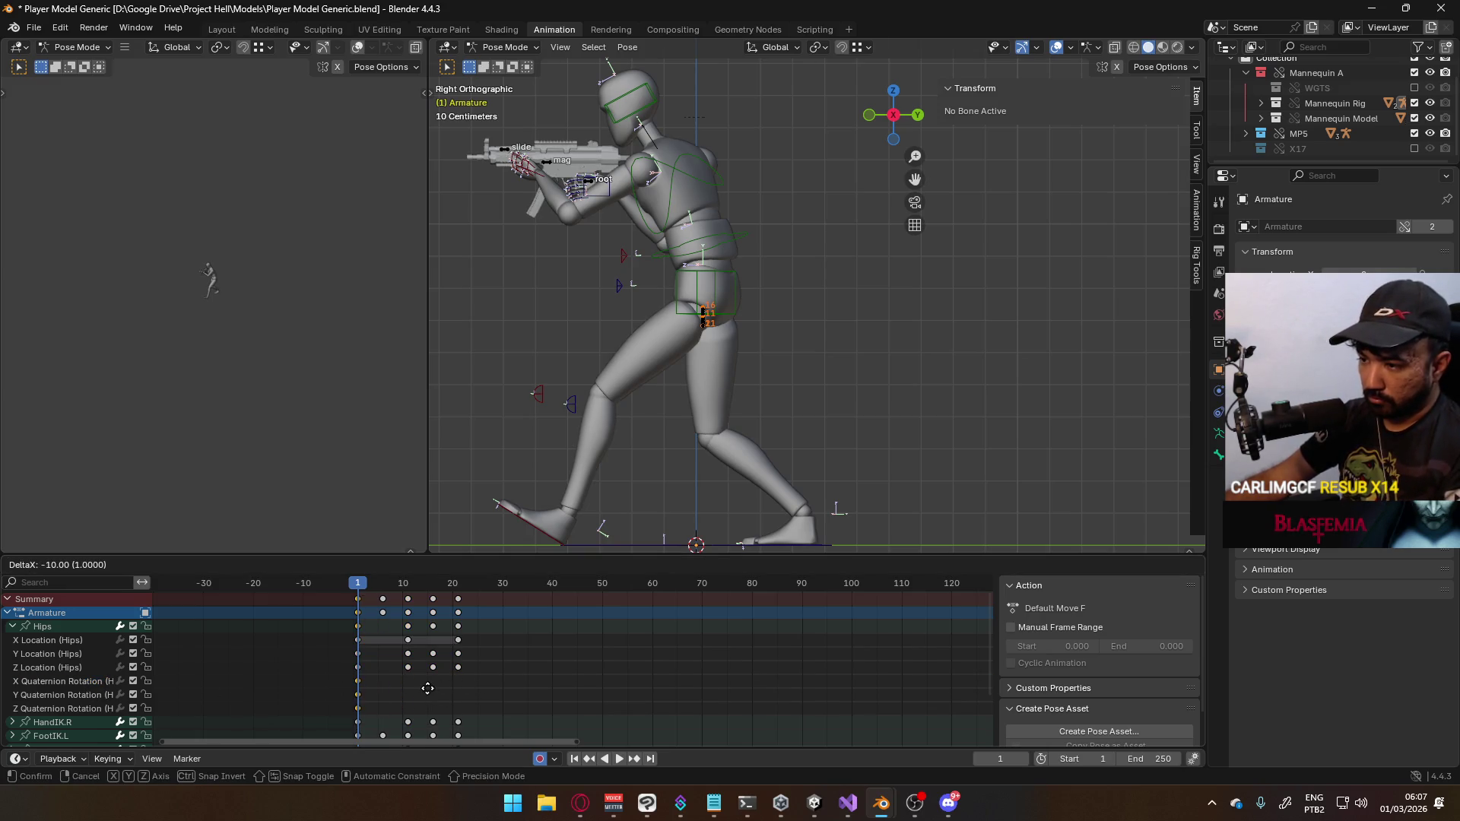
pyautogui.click(429, 687)
# Select the Hips Y Location channel and split the animation area into two panes
pyautogui.click(63, 666)
pyautogui.click(66, 654)
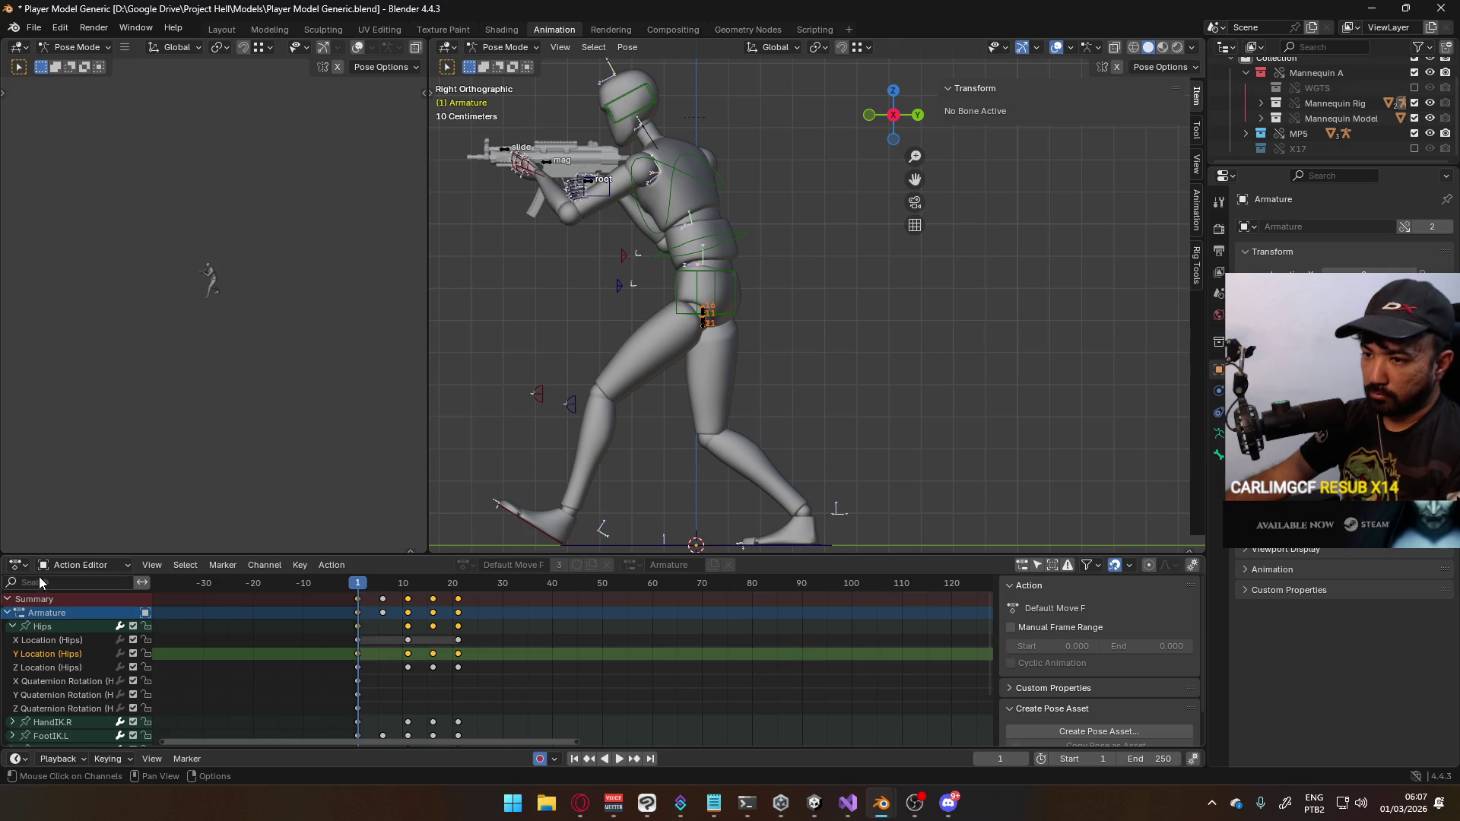
pyautogui.moveTo(4, 559)
pyautogui.mouseDown()
pyautogui.moveTo(453, 583)
pyautogui.moveTo(431, 583)
pyautogui.mouseUp()
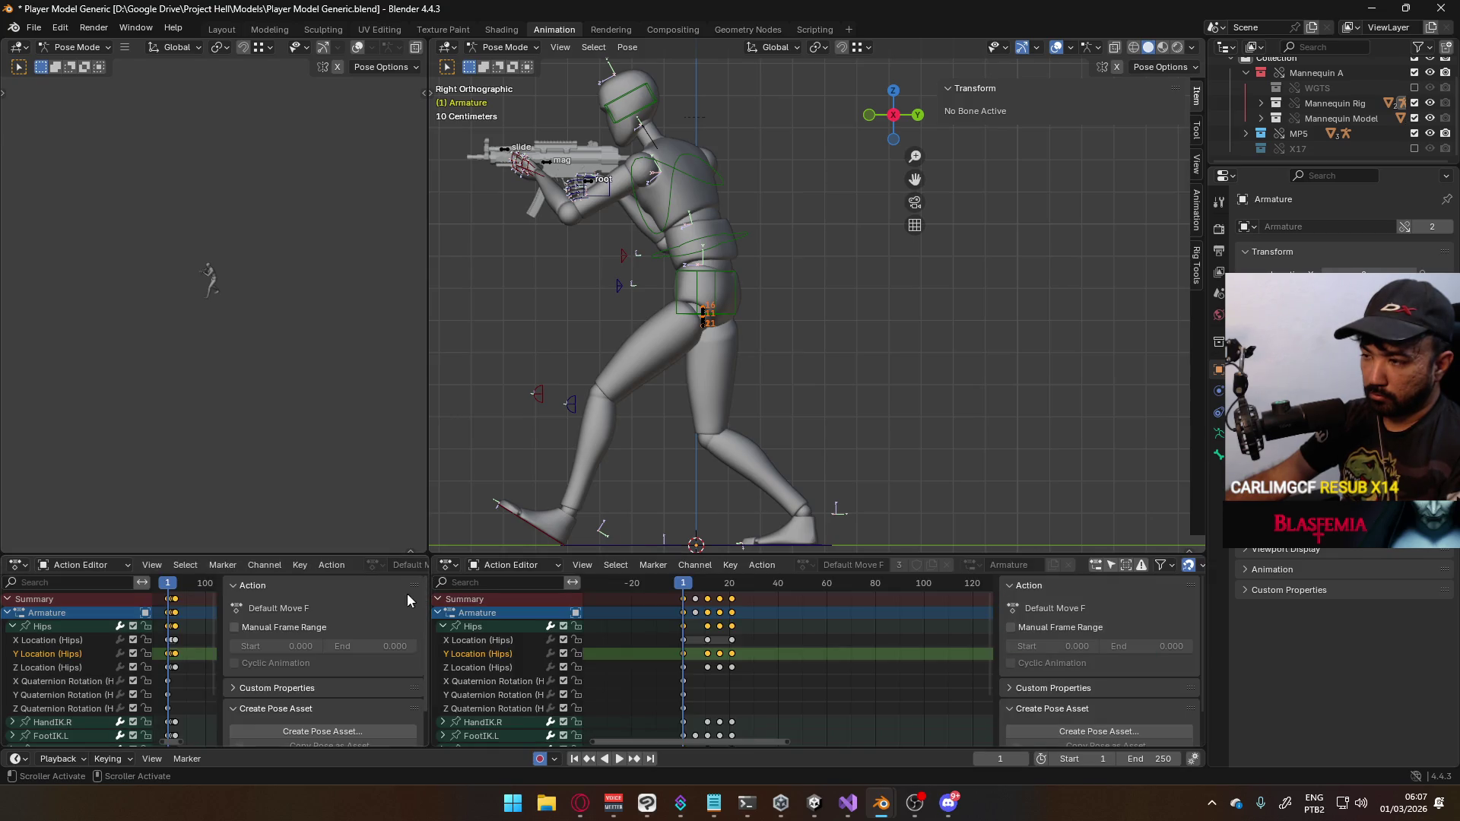
# Make the pane a Graph Editor without its sidebar and frame the Hips Y Location curve
pyautogui.click(18, 565)
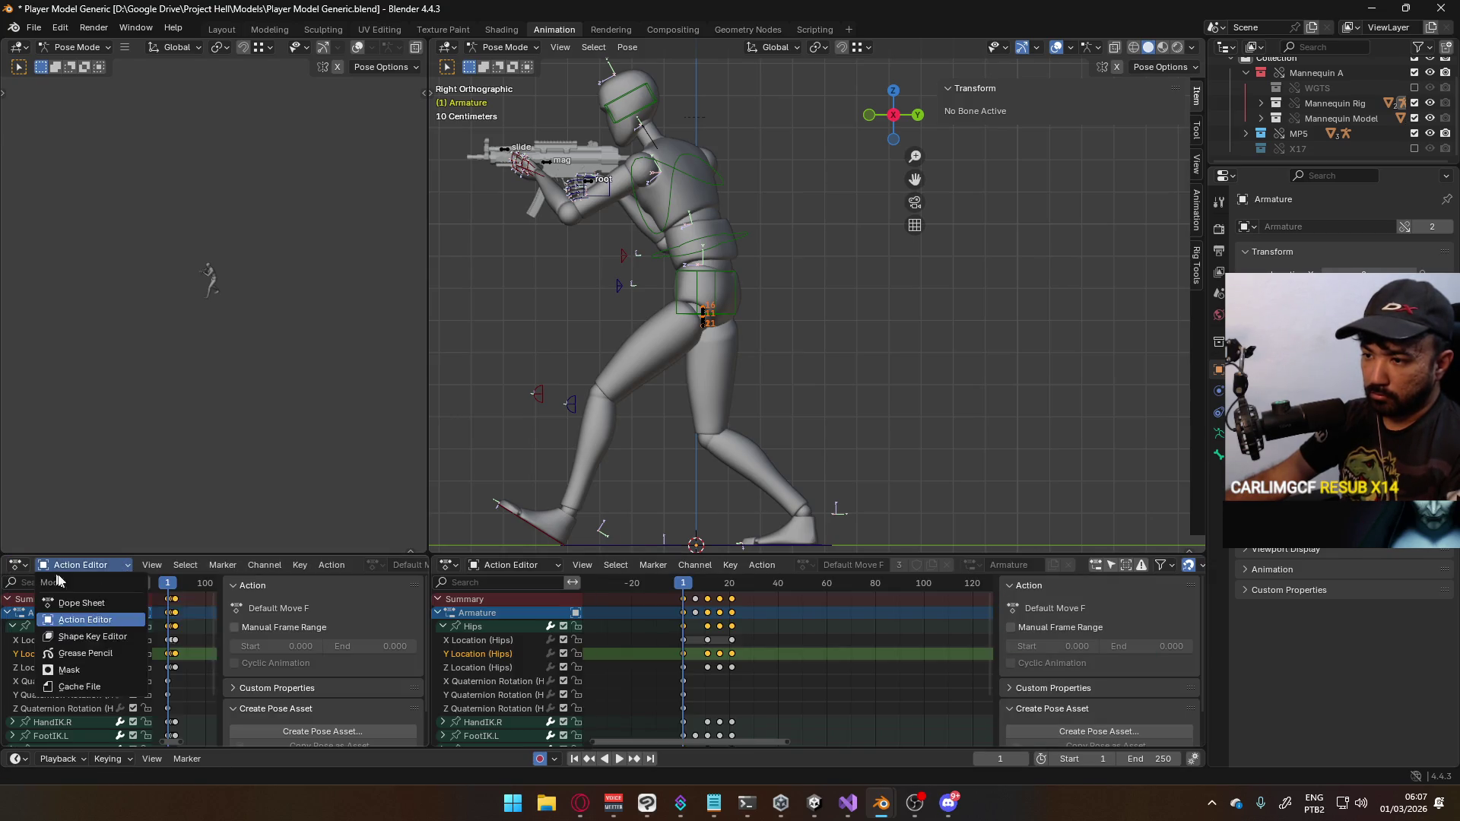
pyautogui.click(17, 566)
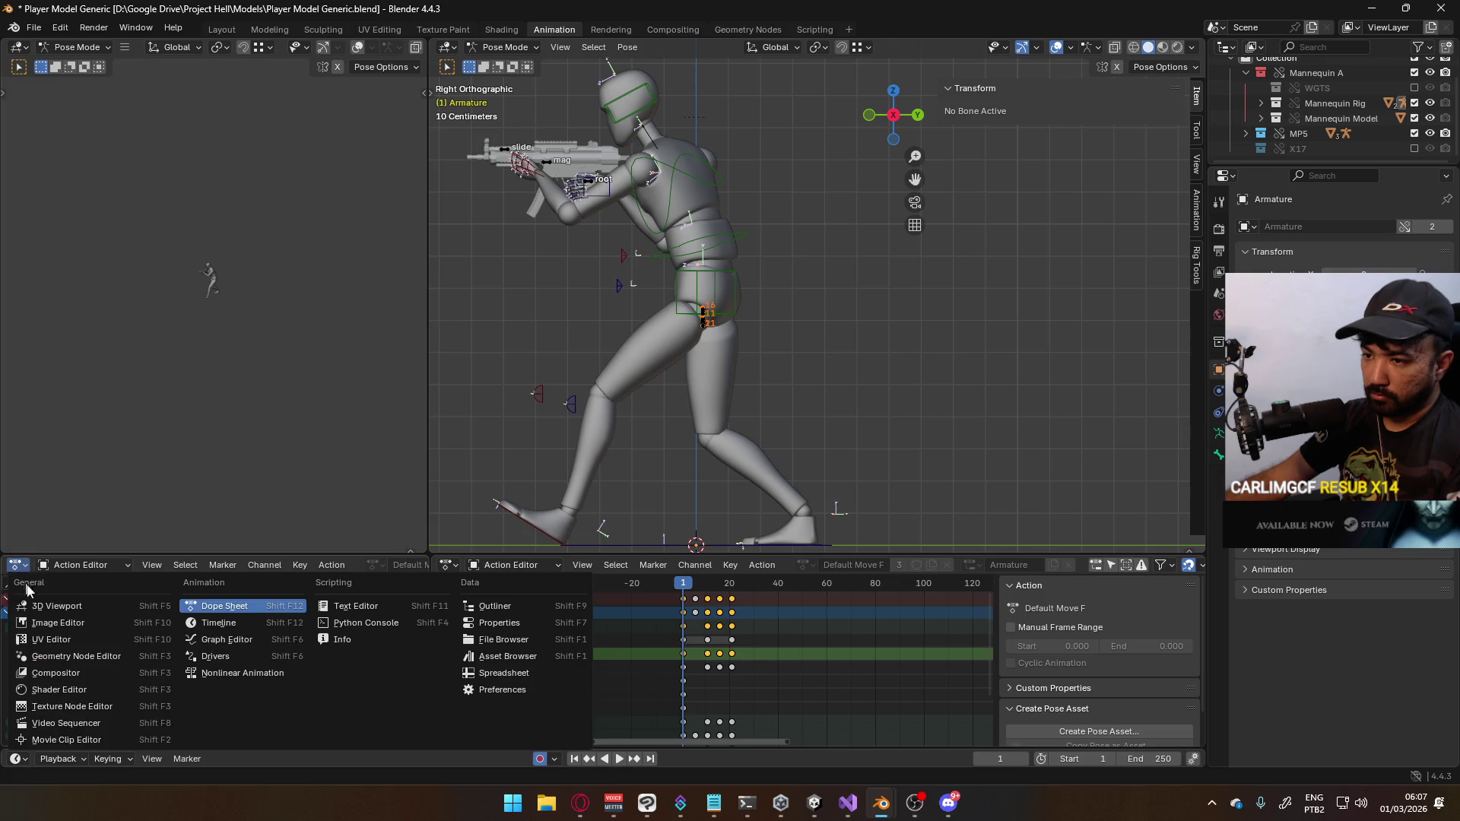
pyautogui.click(279, 639)
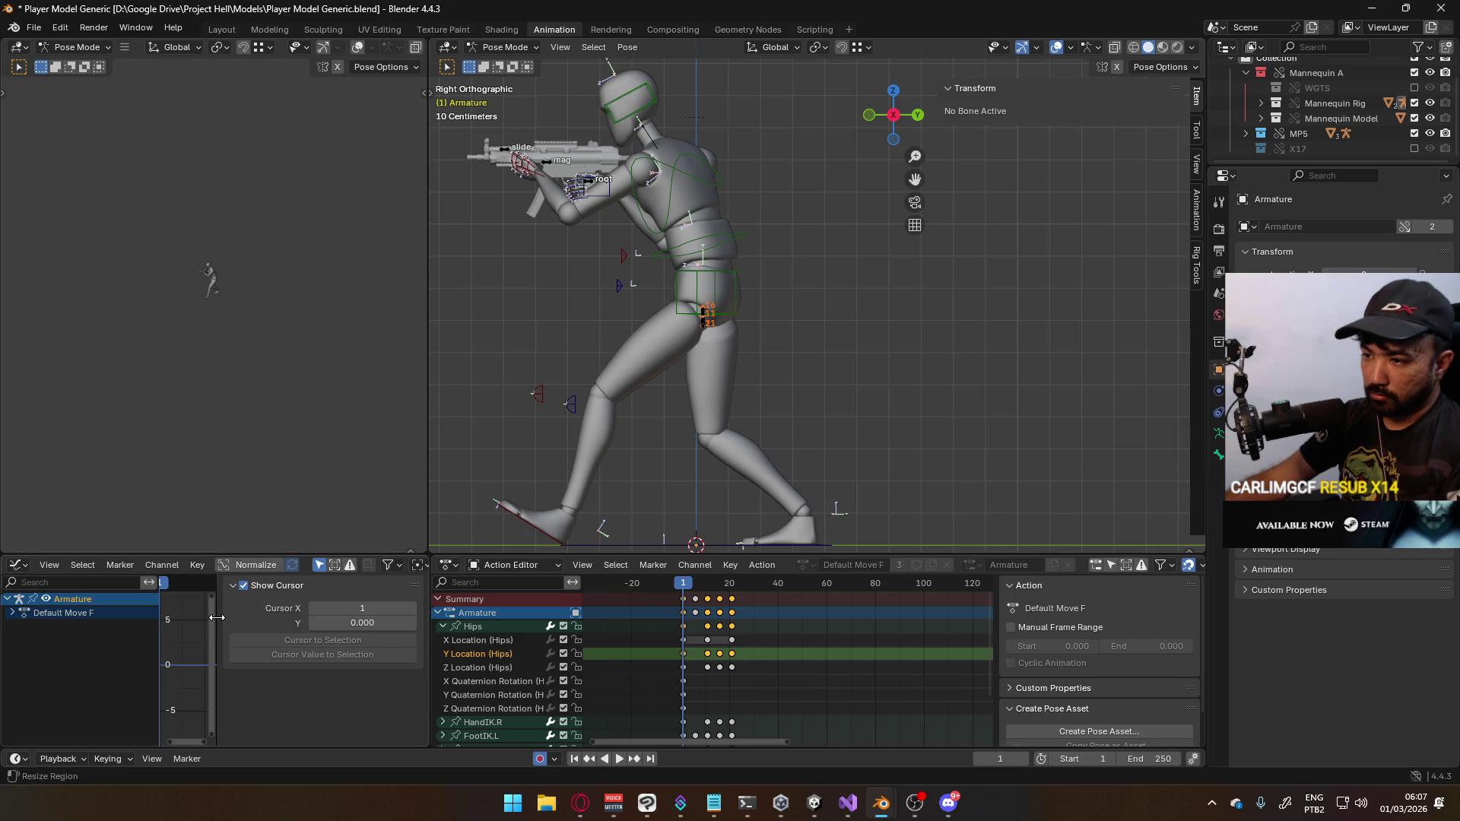
pyautogui.moveTo(217, 618); pyautogui.dragTo(254, 623)
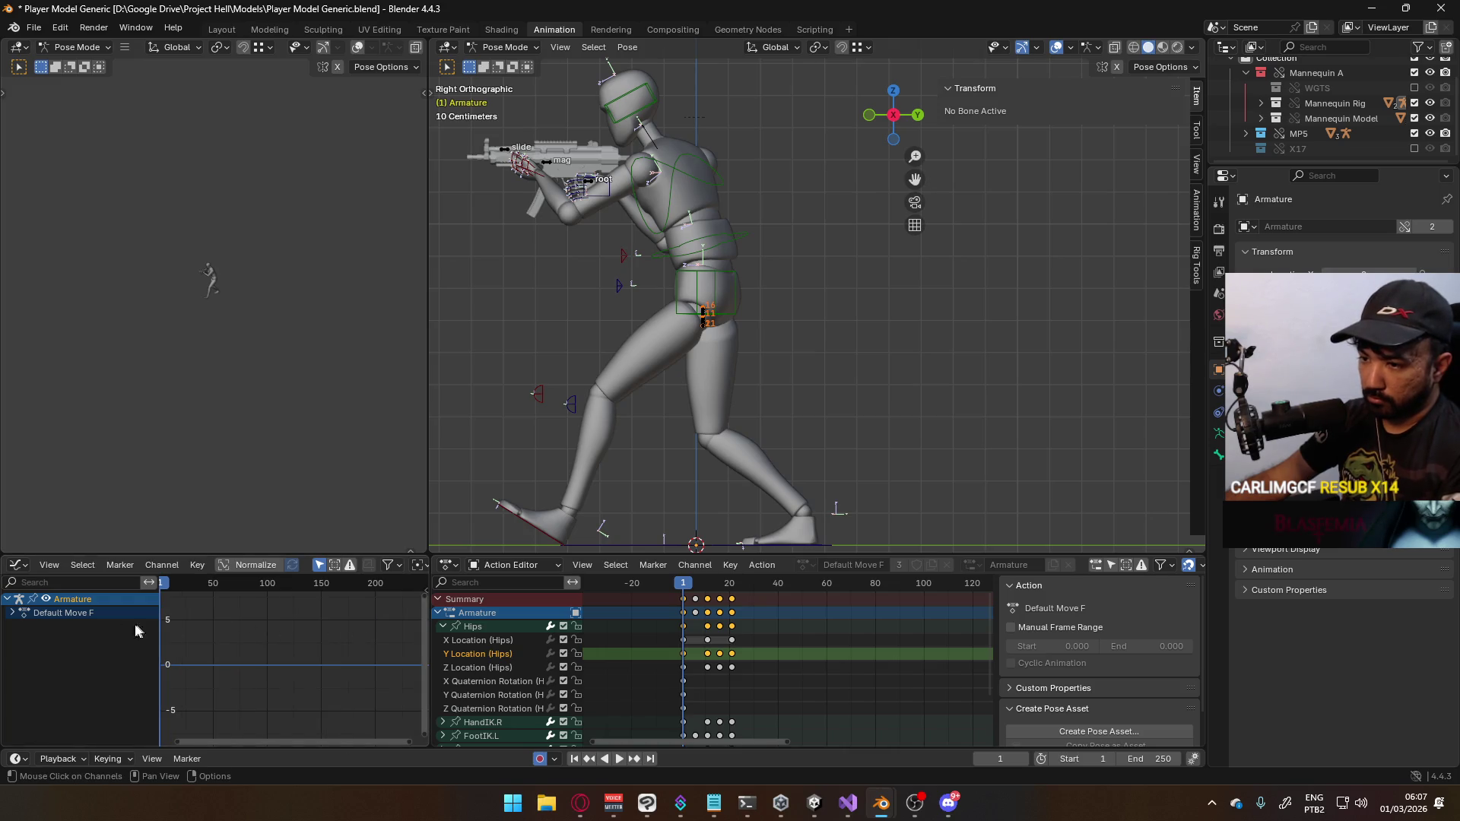
pyautogui.click(15, 614)
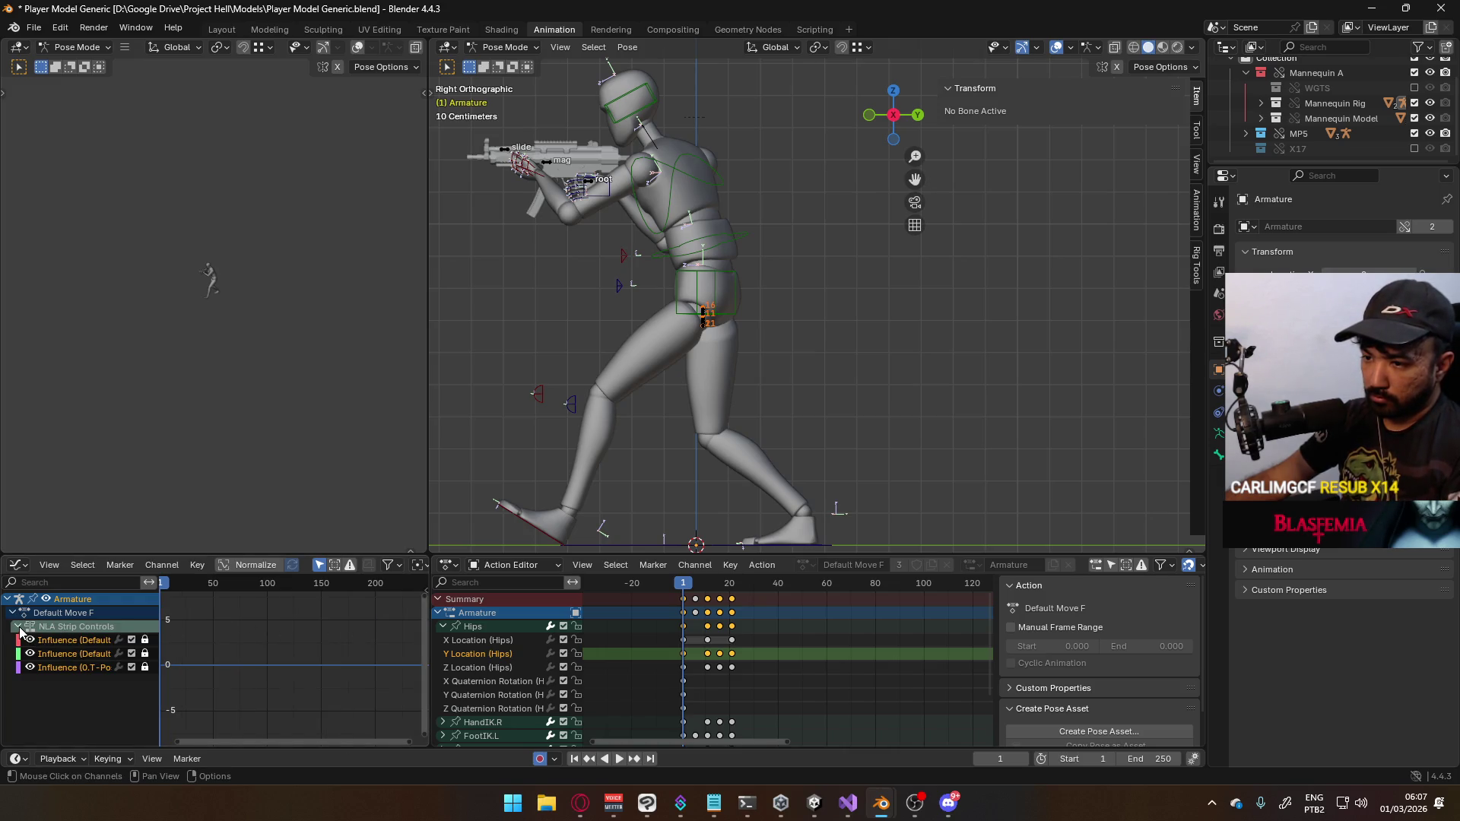
pyautogui.click(481, 628)
pyautogui.click(18, 682)
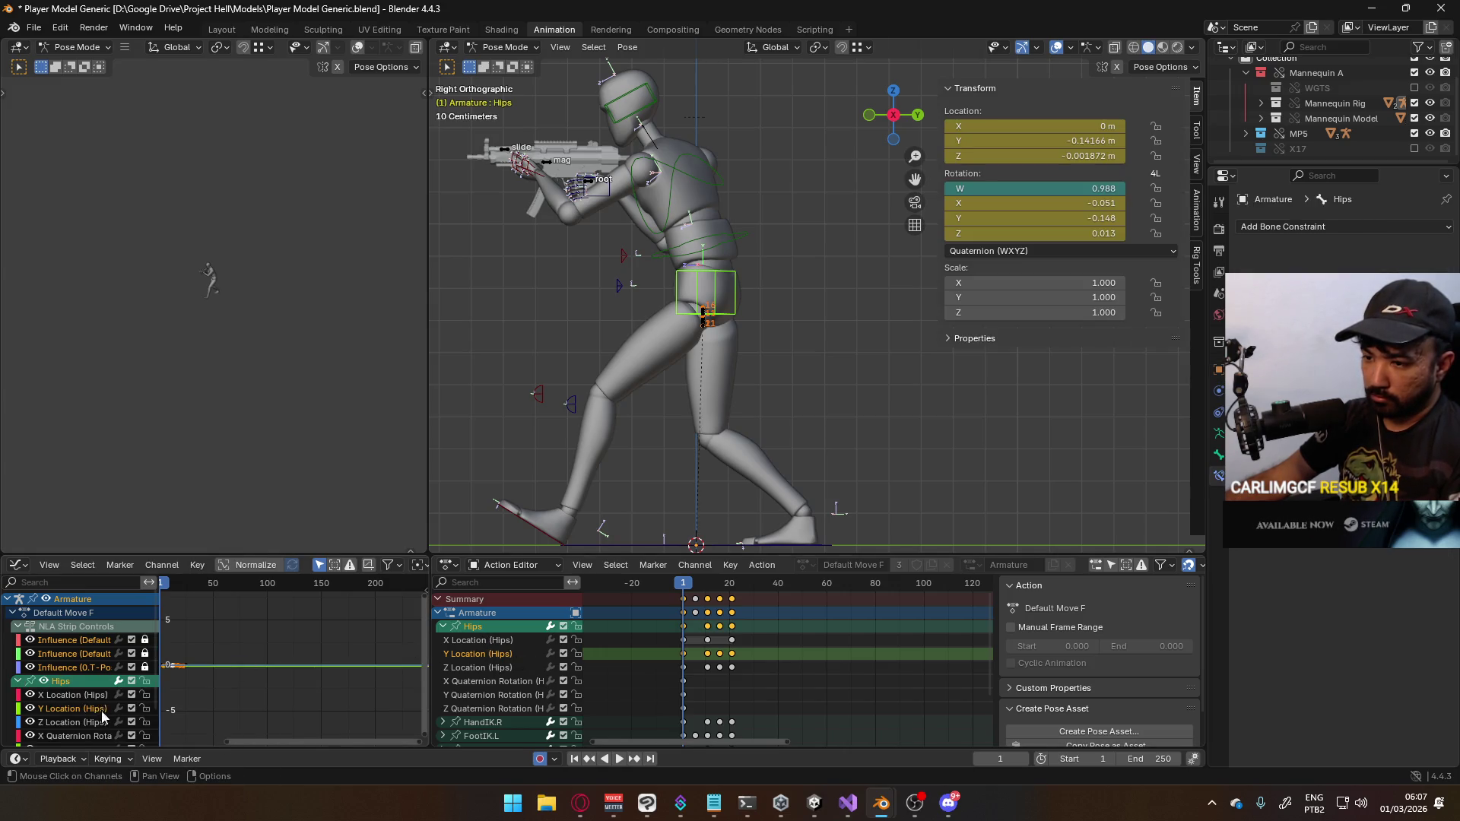
pyautogui.click(89, 711)
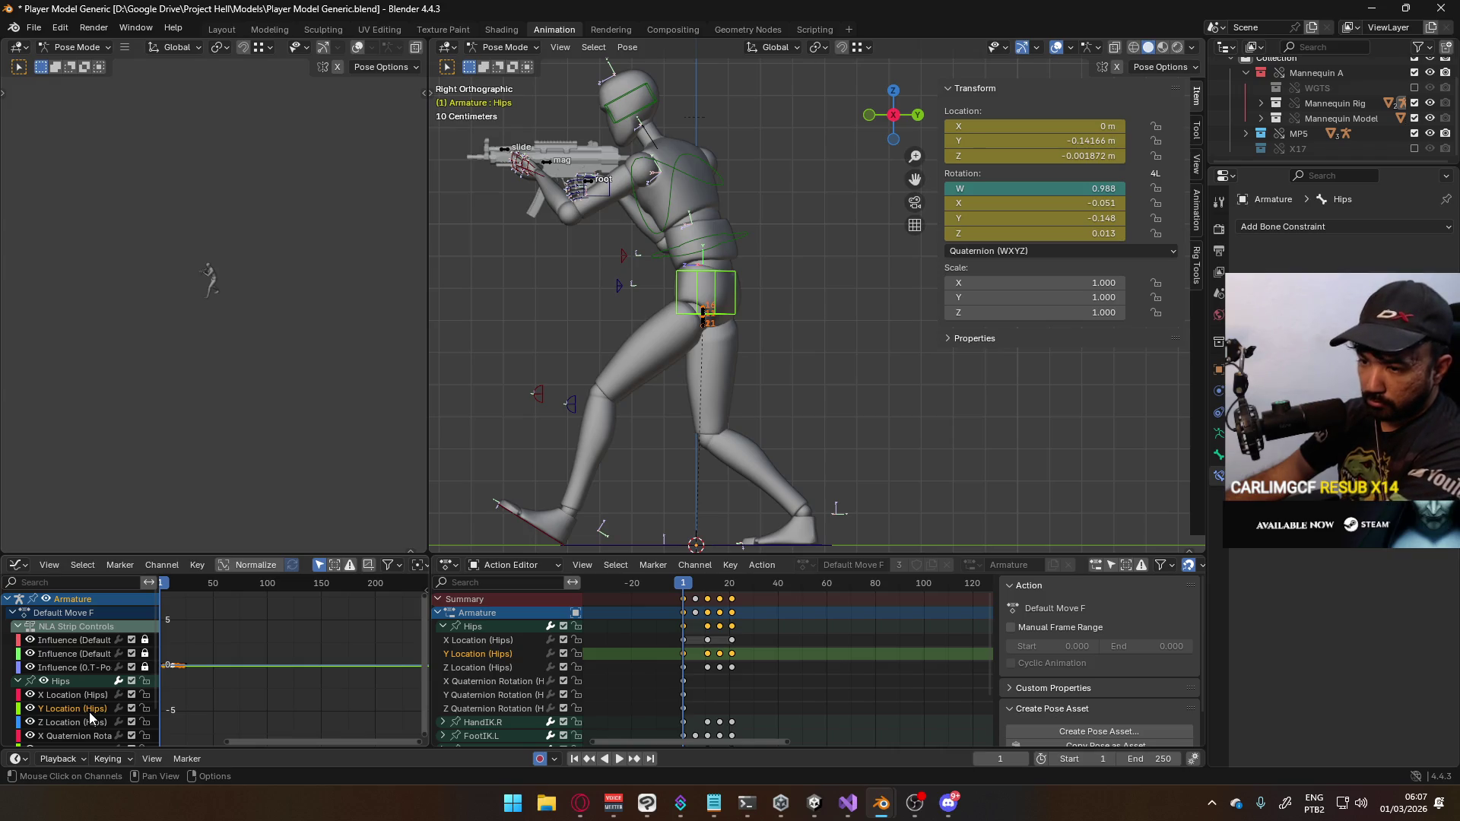
pyautogui.press('Home')
pyautogui.scroll(-1, 295, 662)
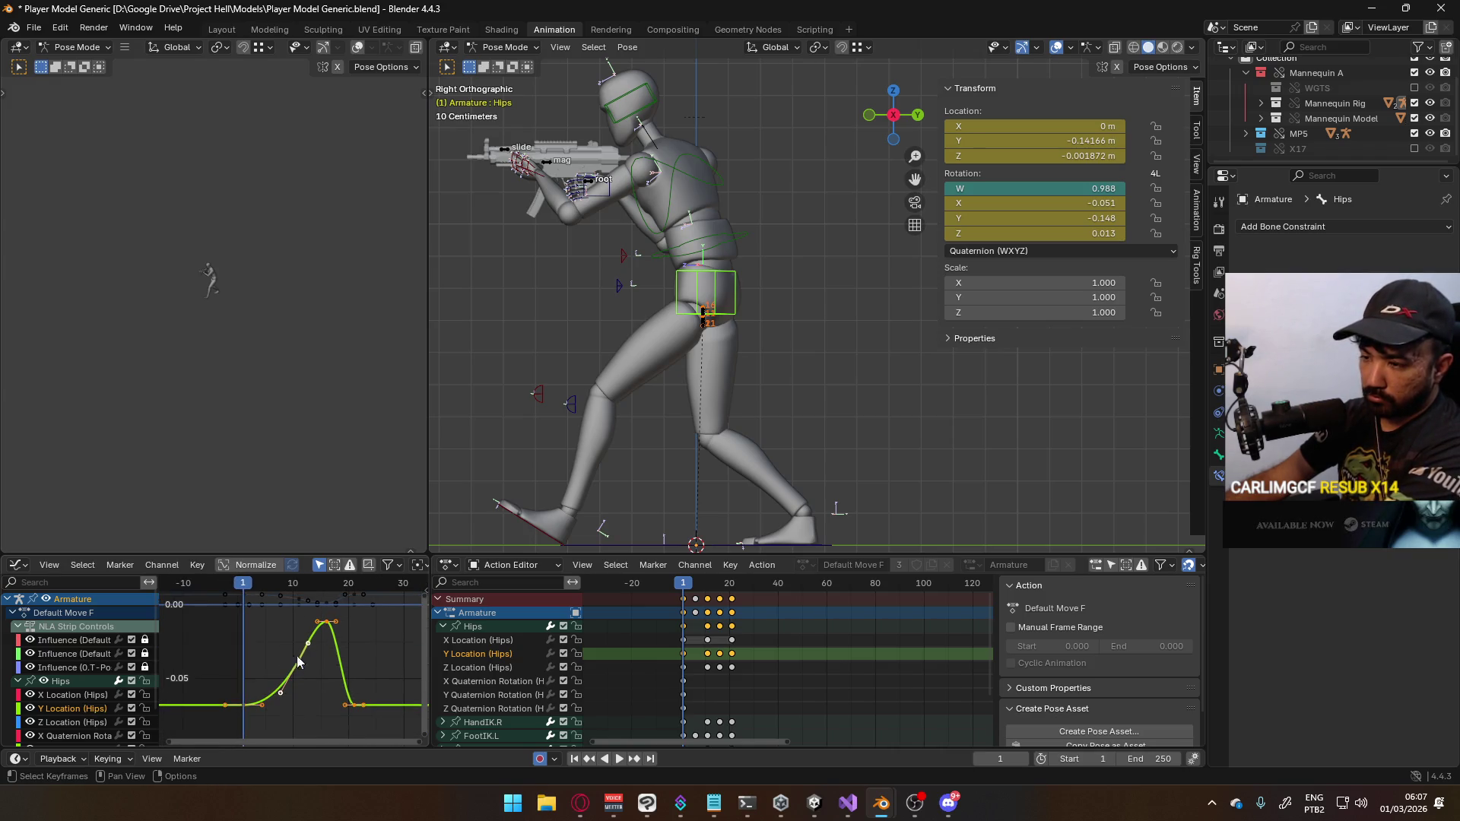
pyautogui.hotkey('shift', 'e')
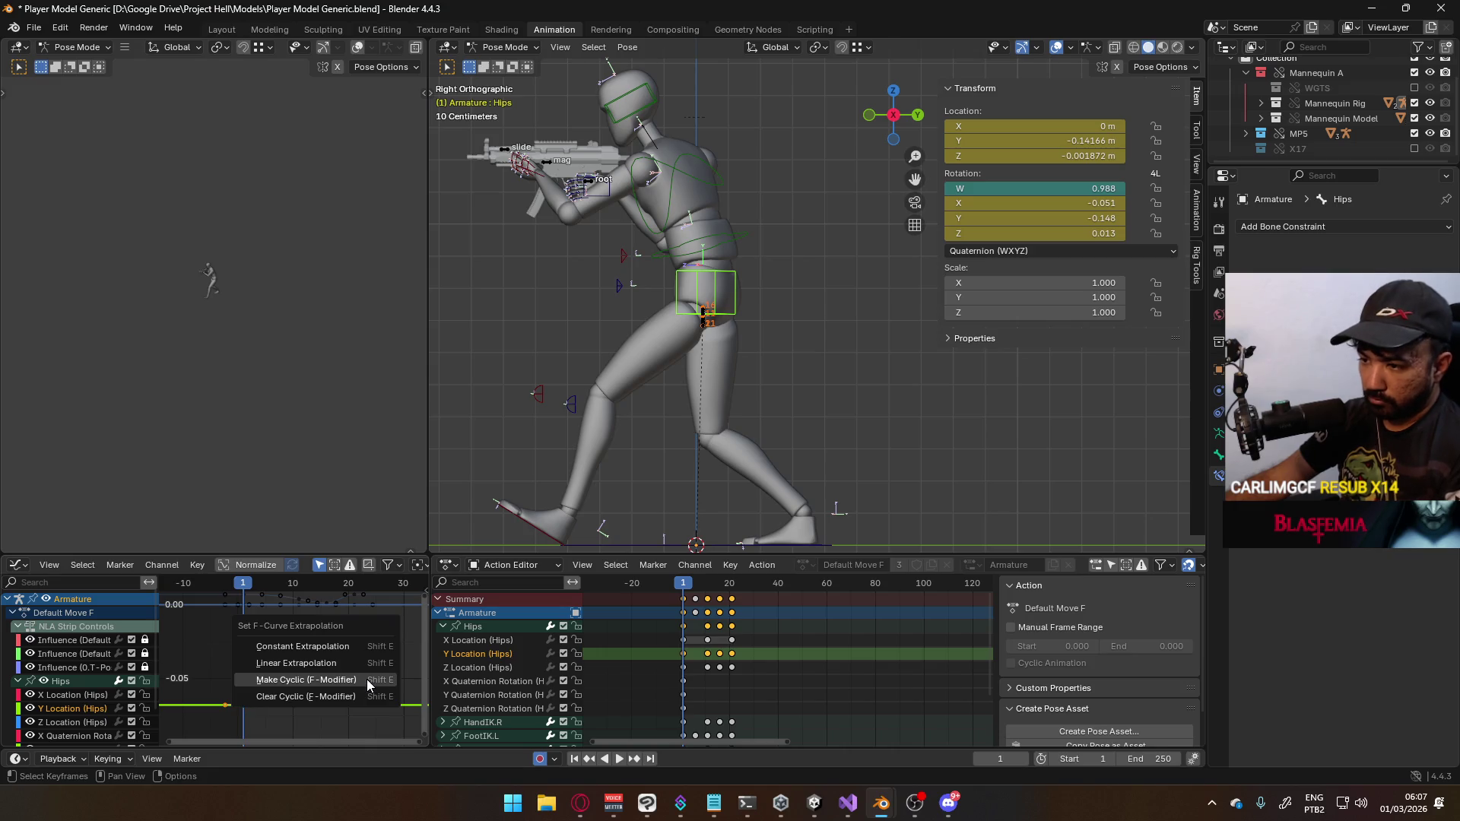
pyautogui.click(366, 679)
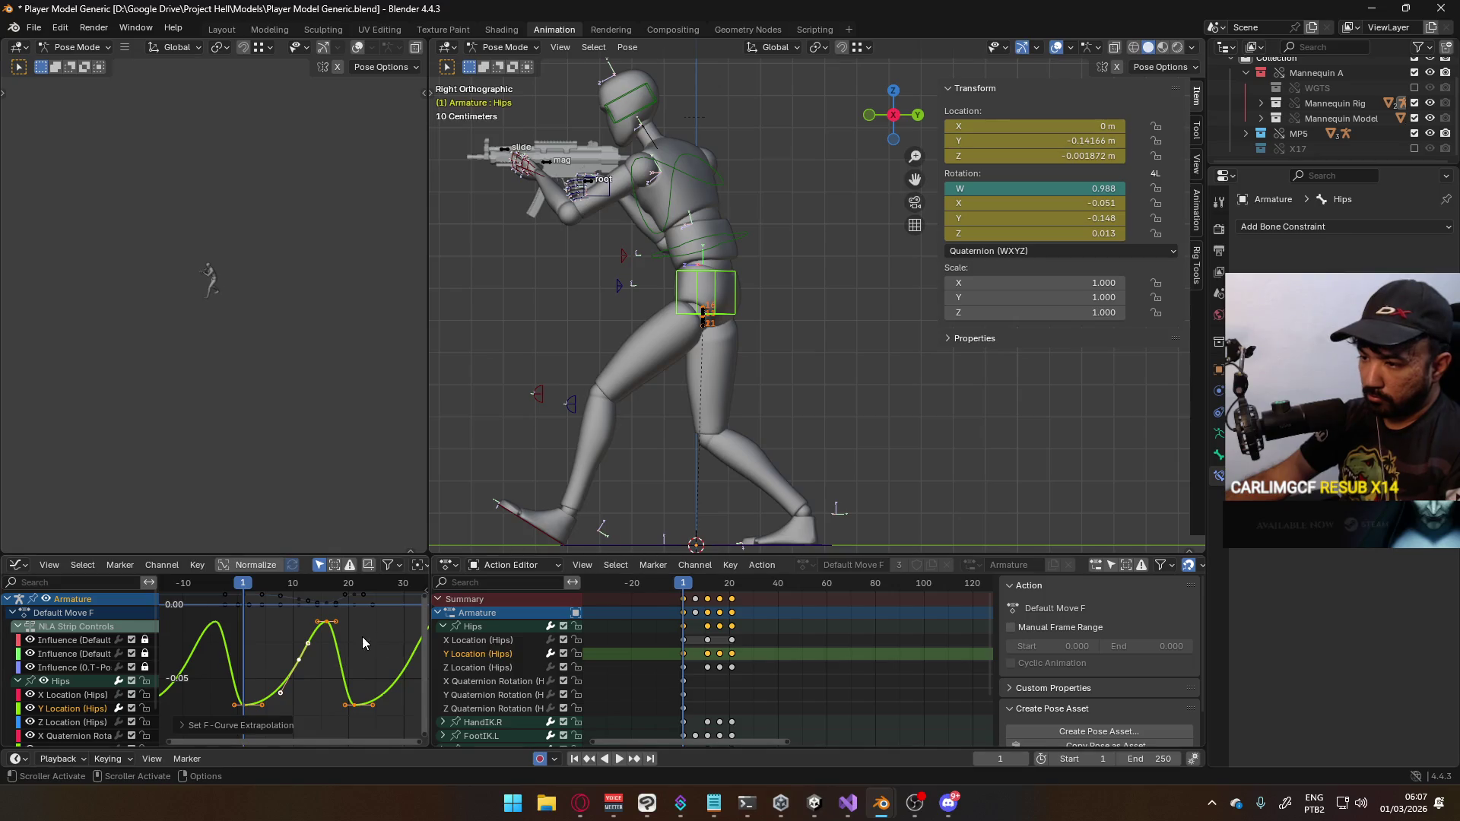
pyautogui.press('space')
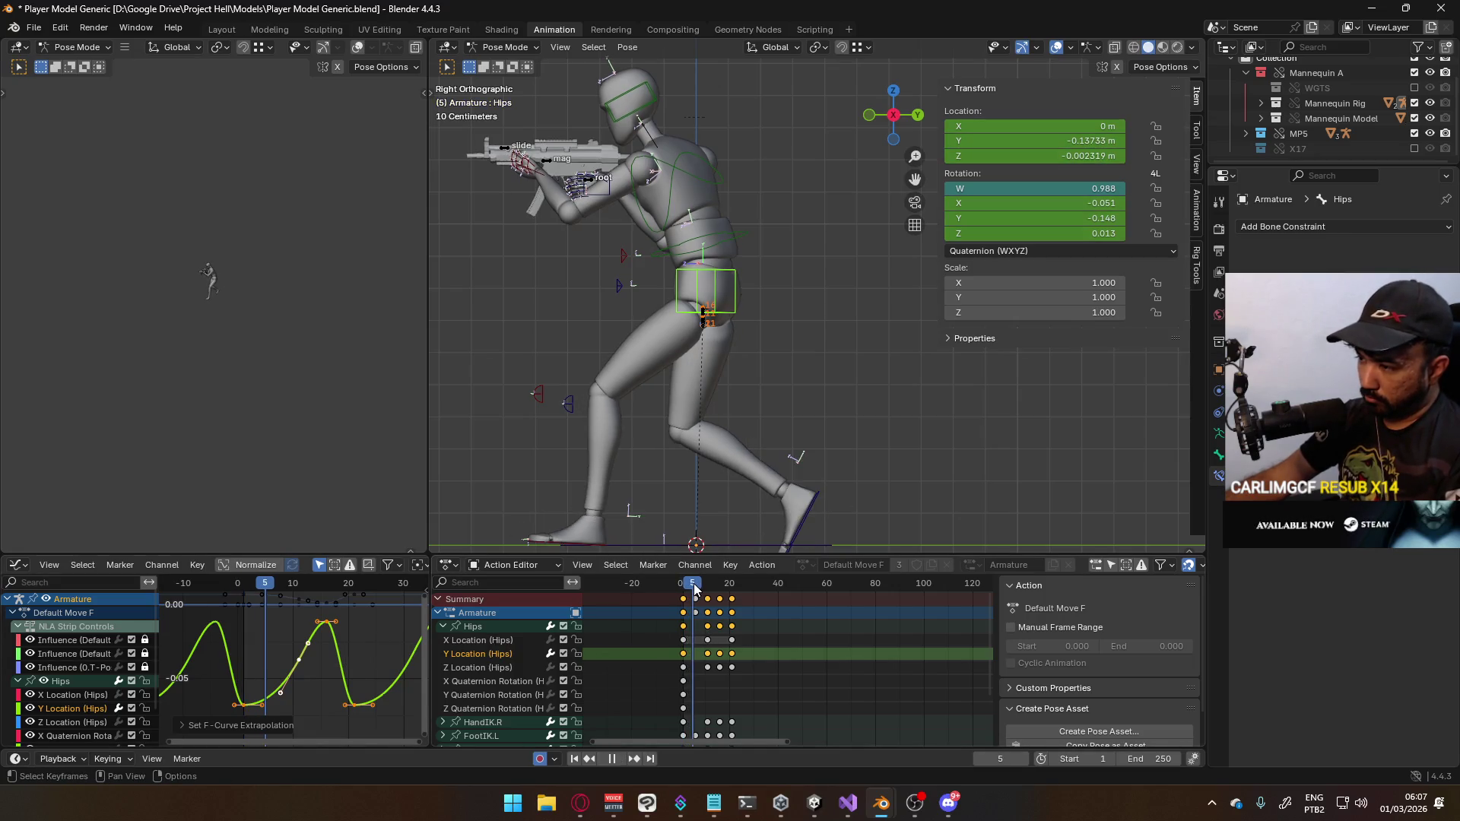
pyautogui.press('space')
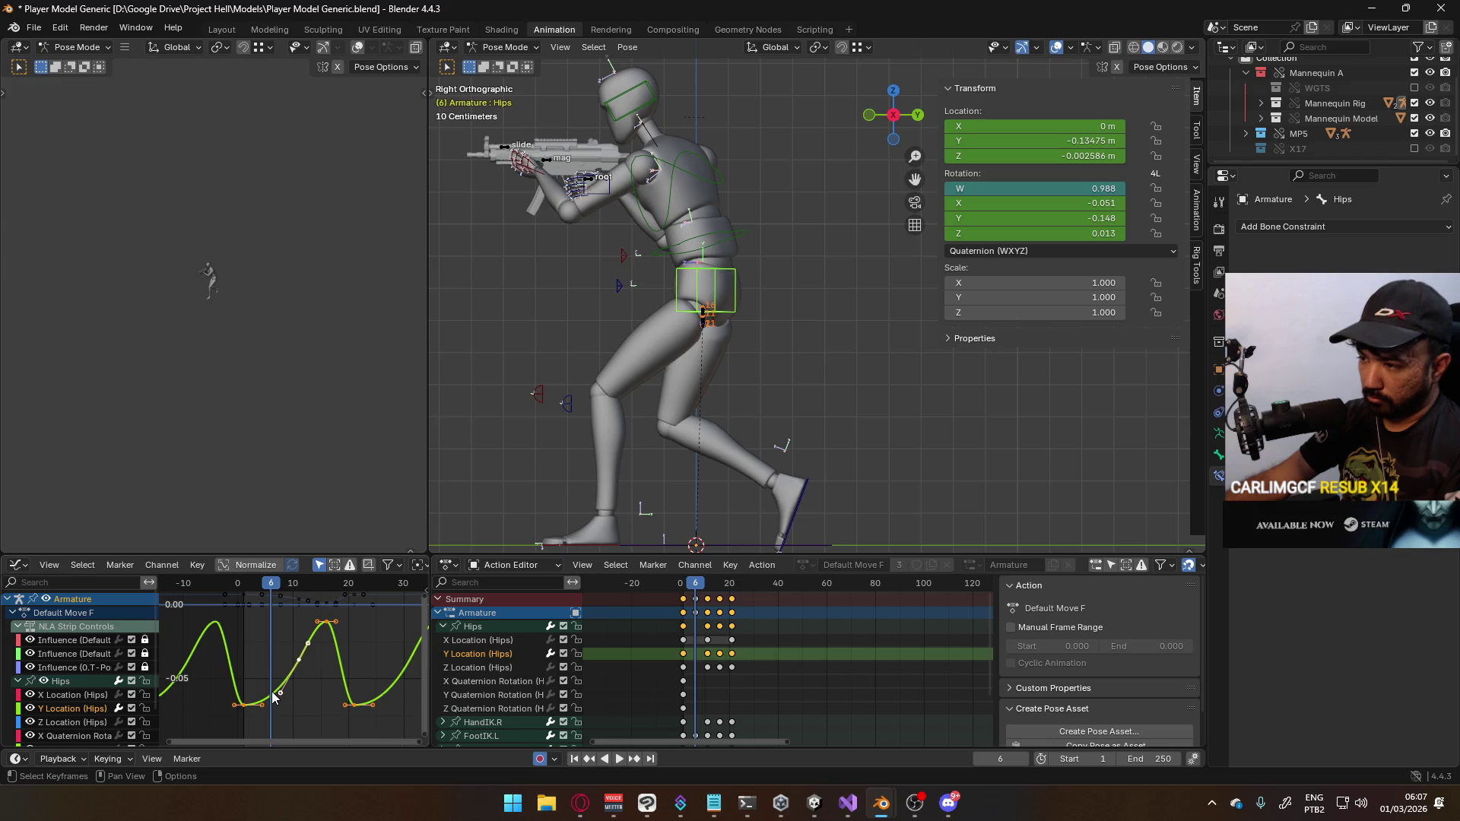
pyautogui.rightClick(273, 693)
pyautogui.click(271, 692)
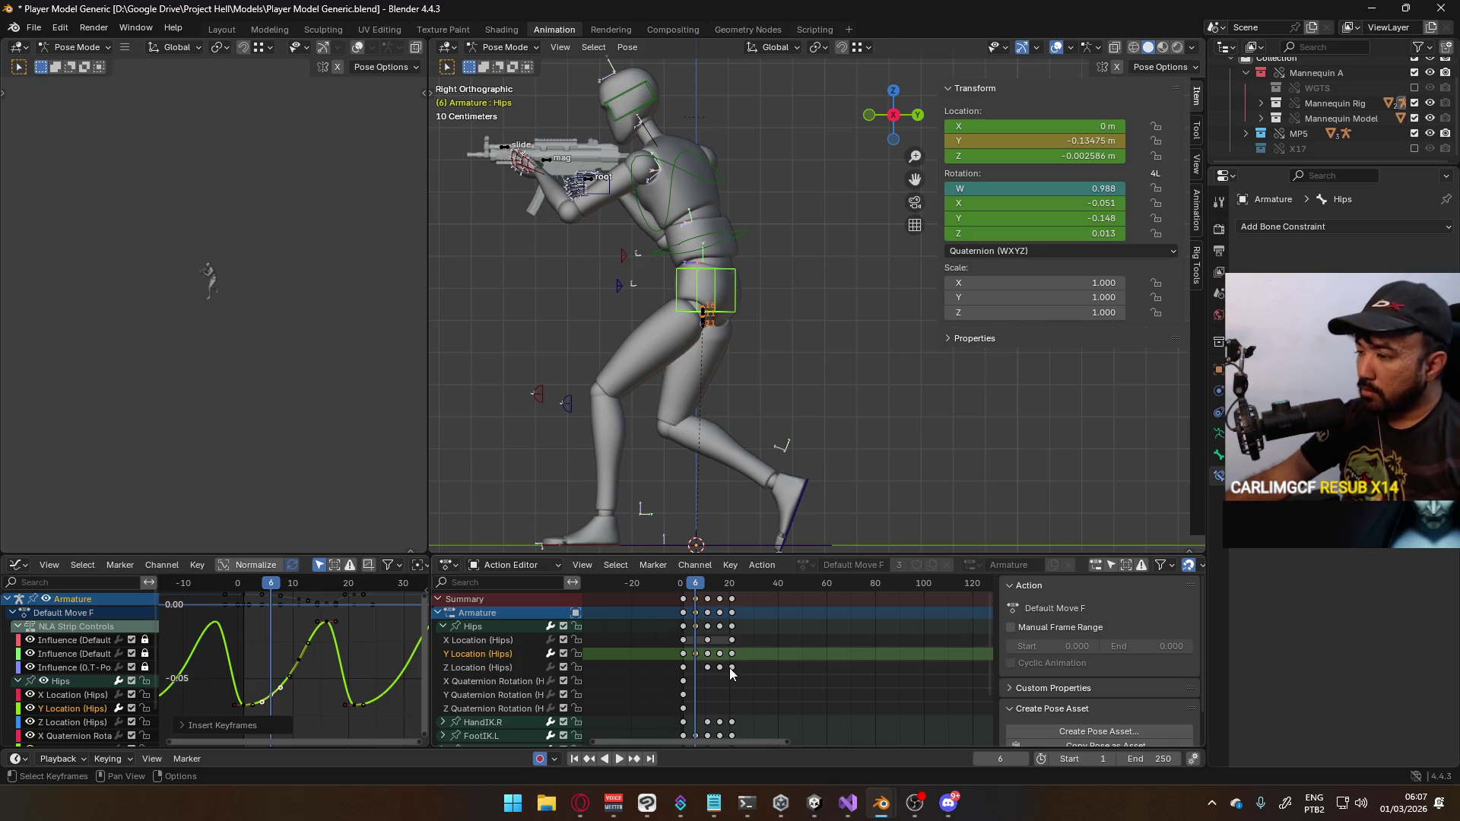
pyautogui.hotkey('ctrl', 's')
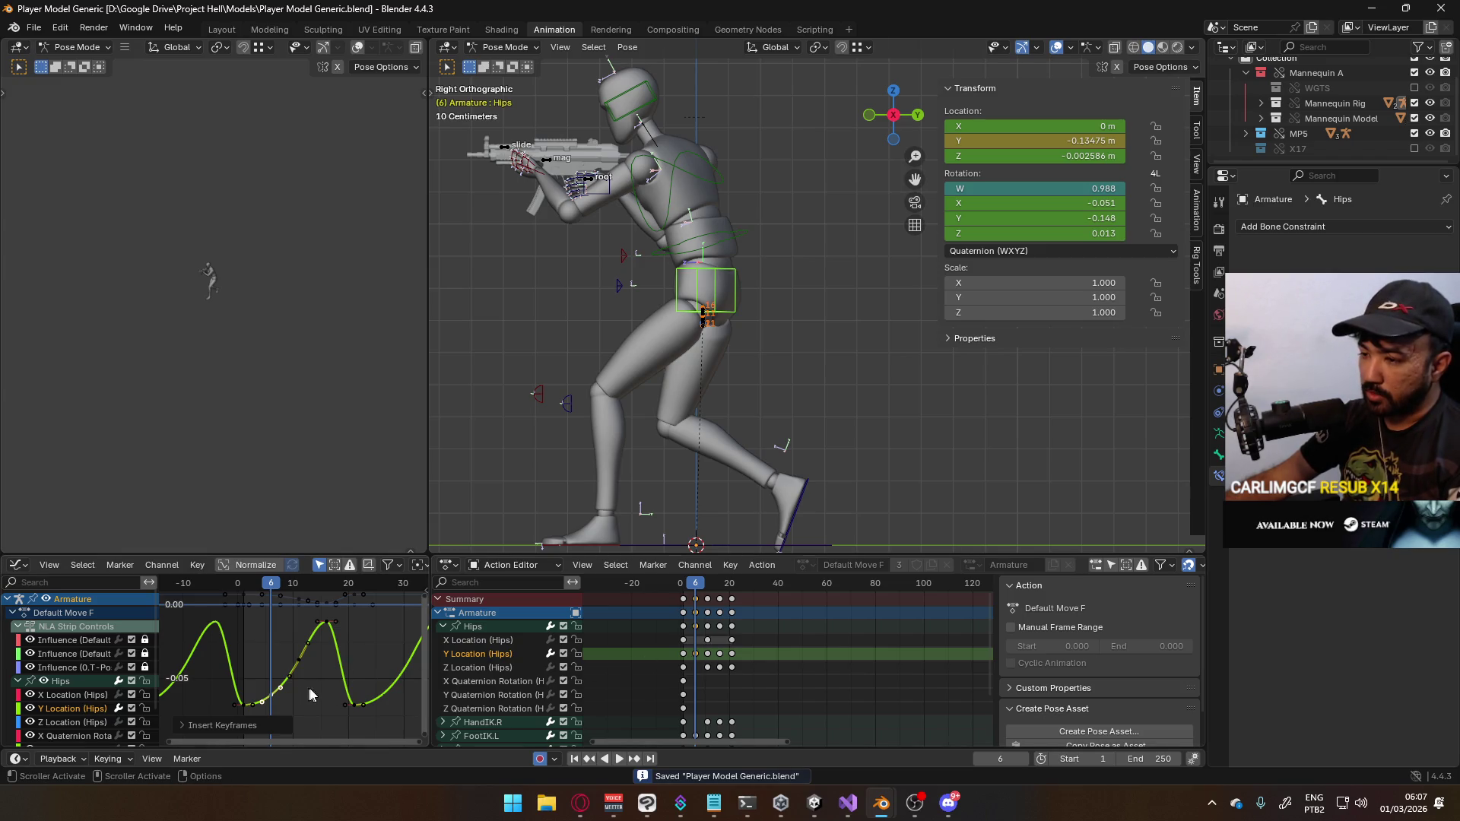
pyautogui.press('space')
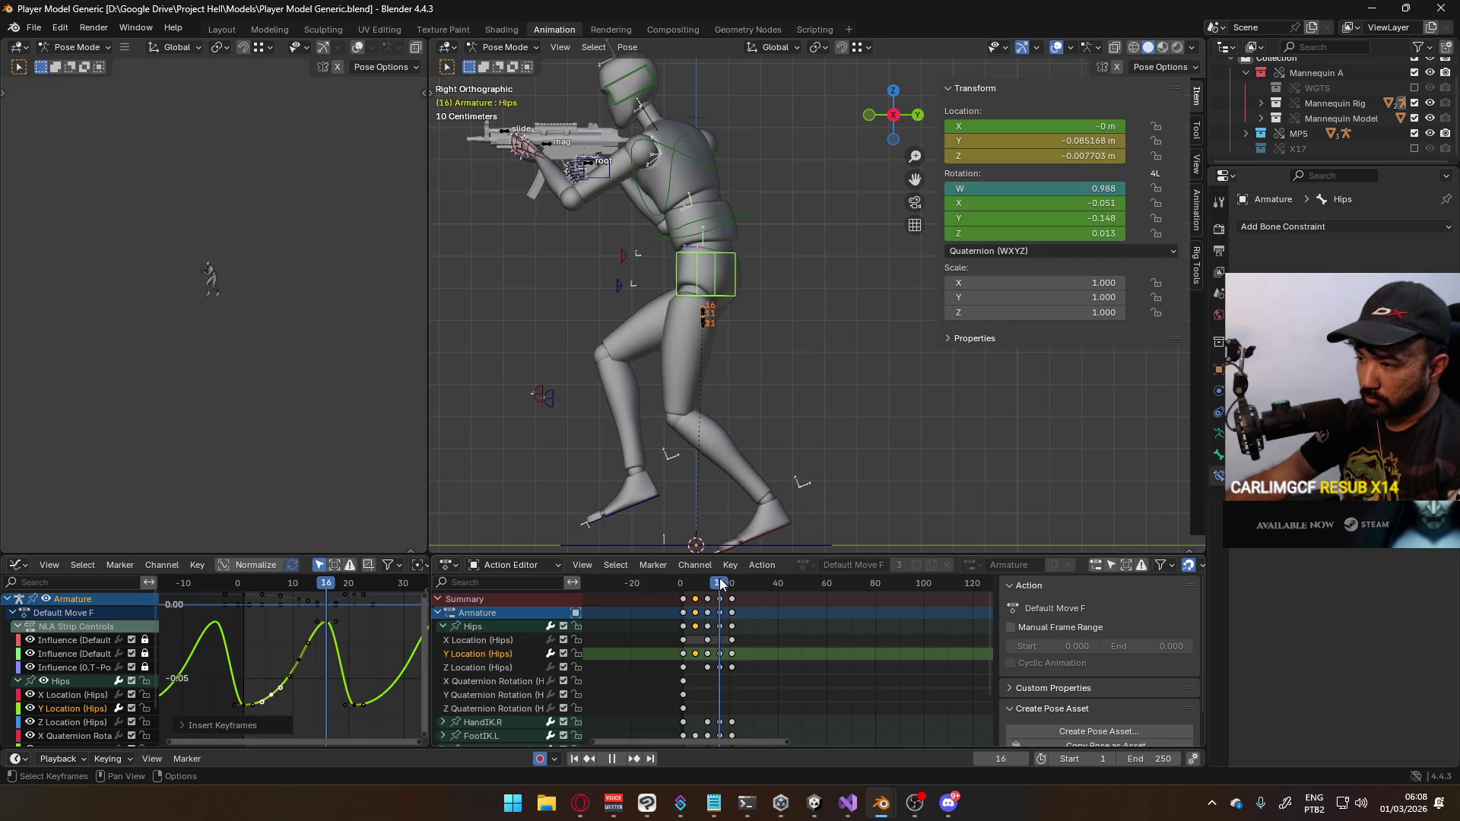
pyautogui.moveTo(721, 584)
pyautogui.mouseDown()
pyautogui.moveTo(733, 583)
pyautogui.moveTo(685, 585)
pyautogui.mouseUp()
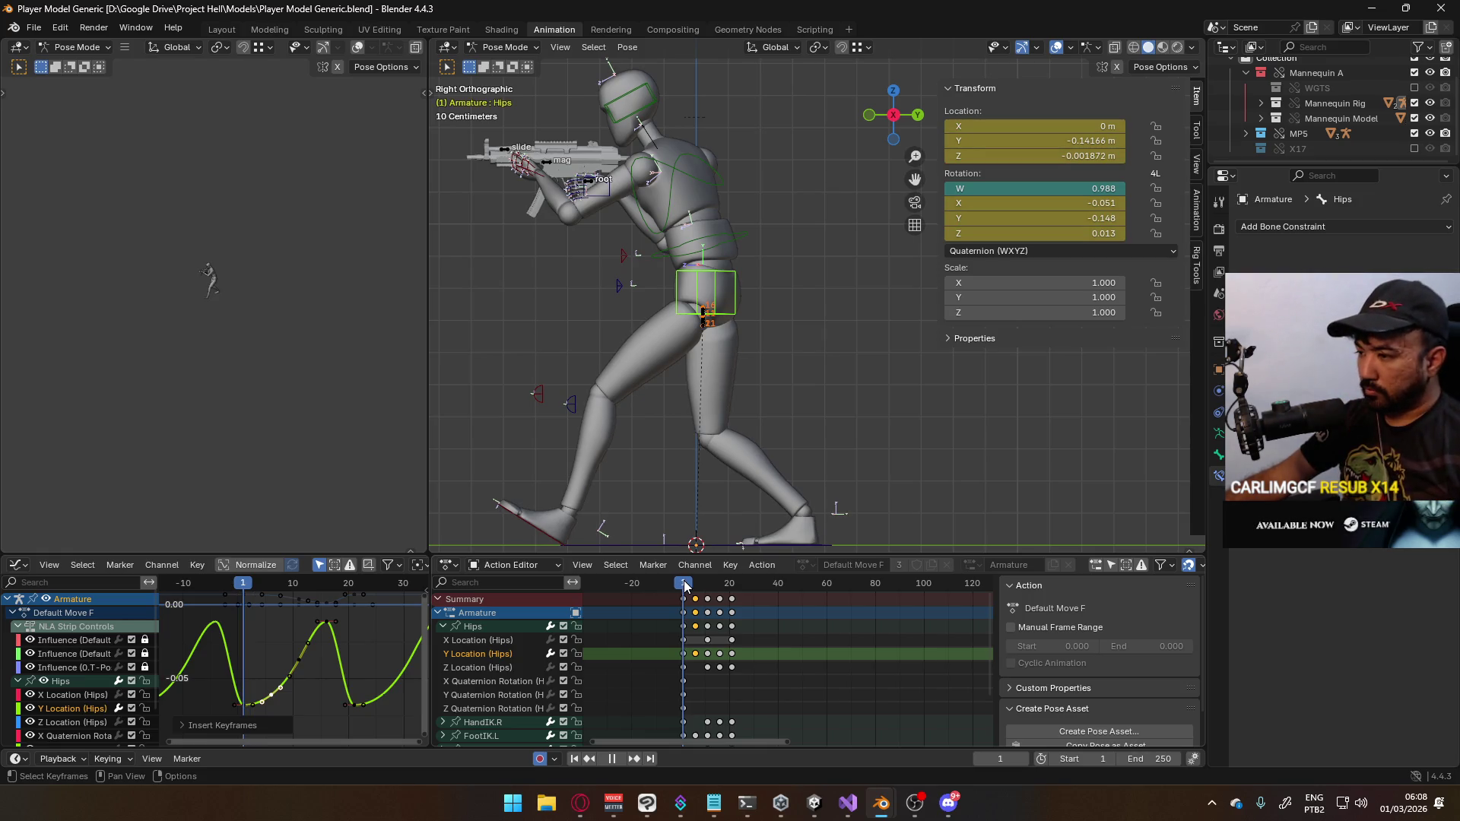
pyautogui.moveTo(683, 581); pyautogui.dragTo(720, 578)
# Show Google Images results for 'walk cycle reference' in a new Opera tab, then go back to Blender
pyautogui.click(580, 803)
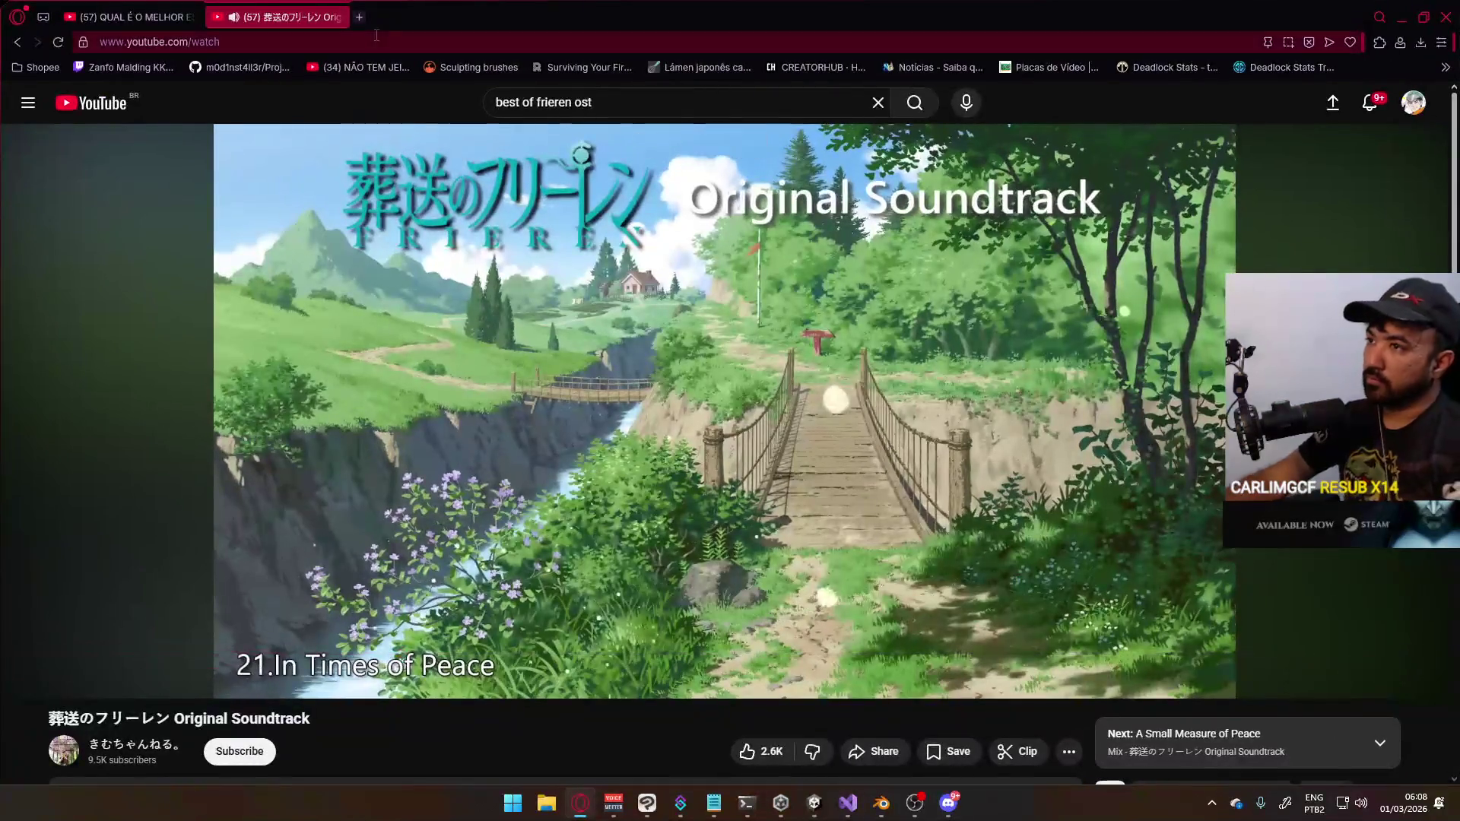
pyautogui.click(358, 19)
pyautogui.write('wa')
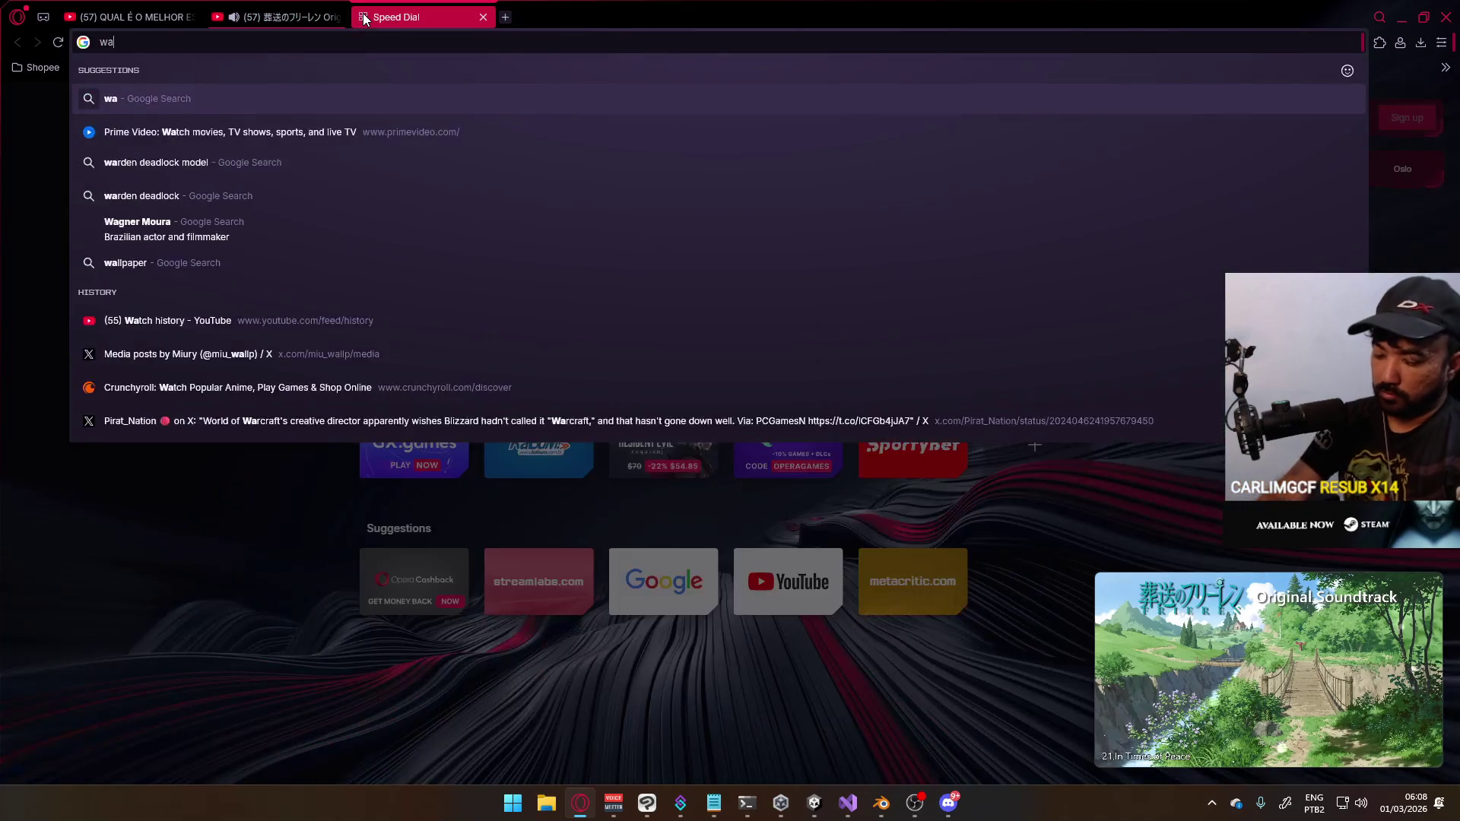
pyautogui.write('lk cycle]')
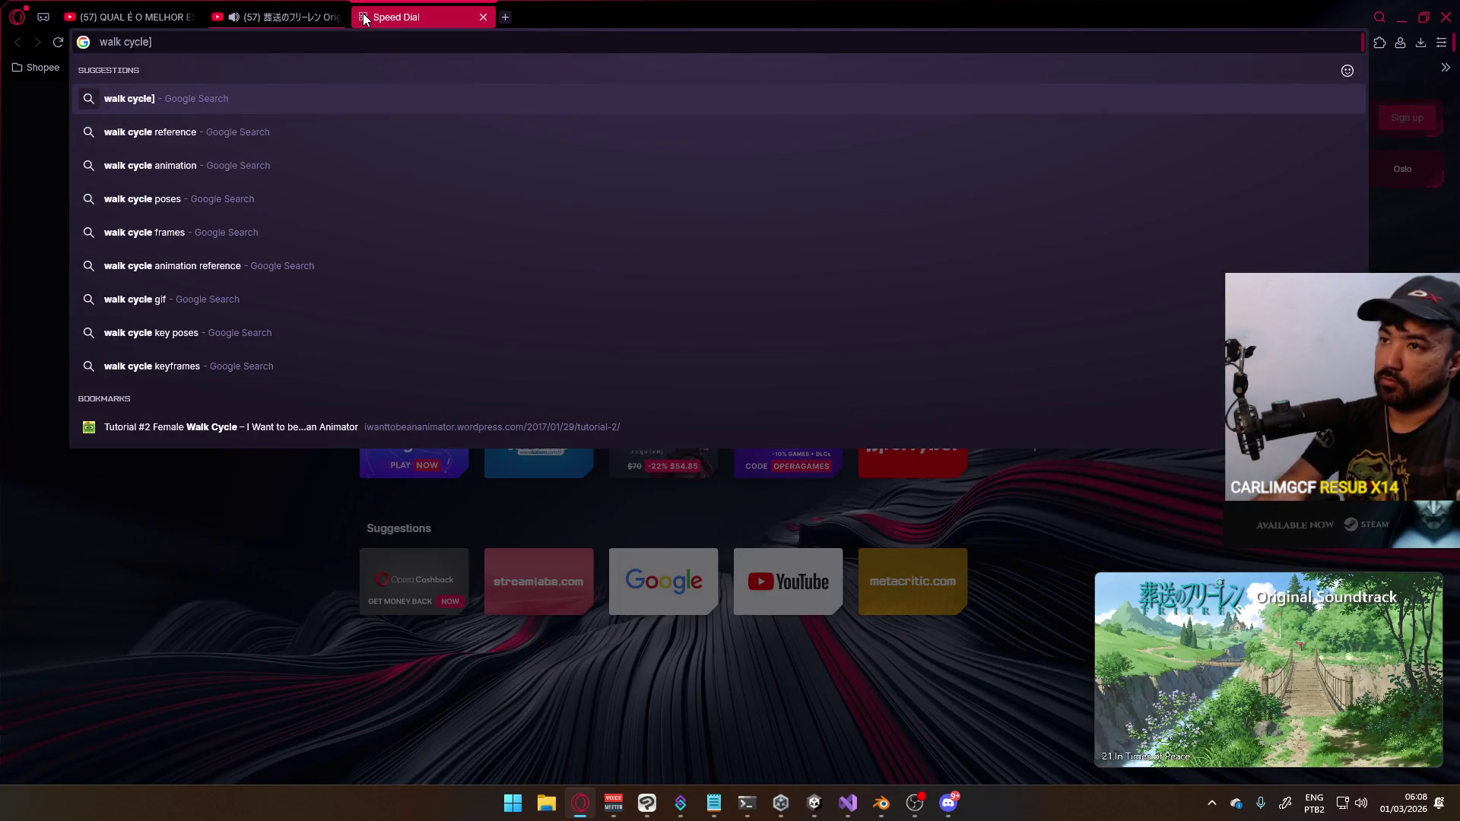
pyautogui.press('Down')
pyautogui.press('Return')
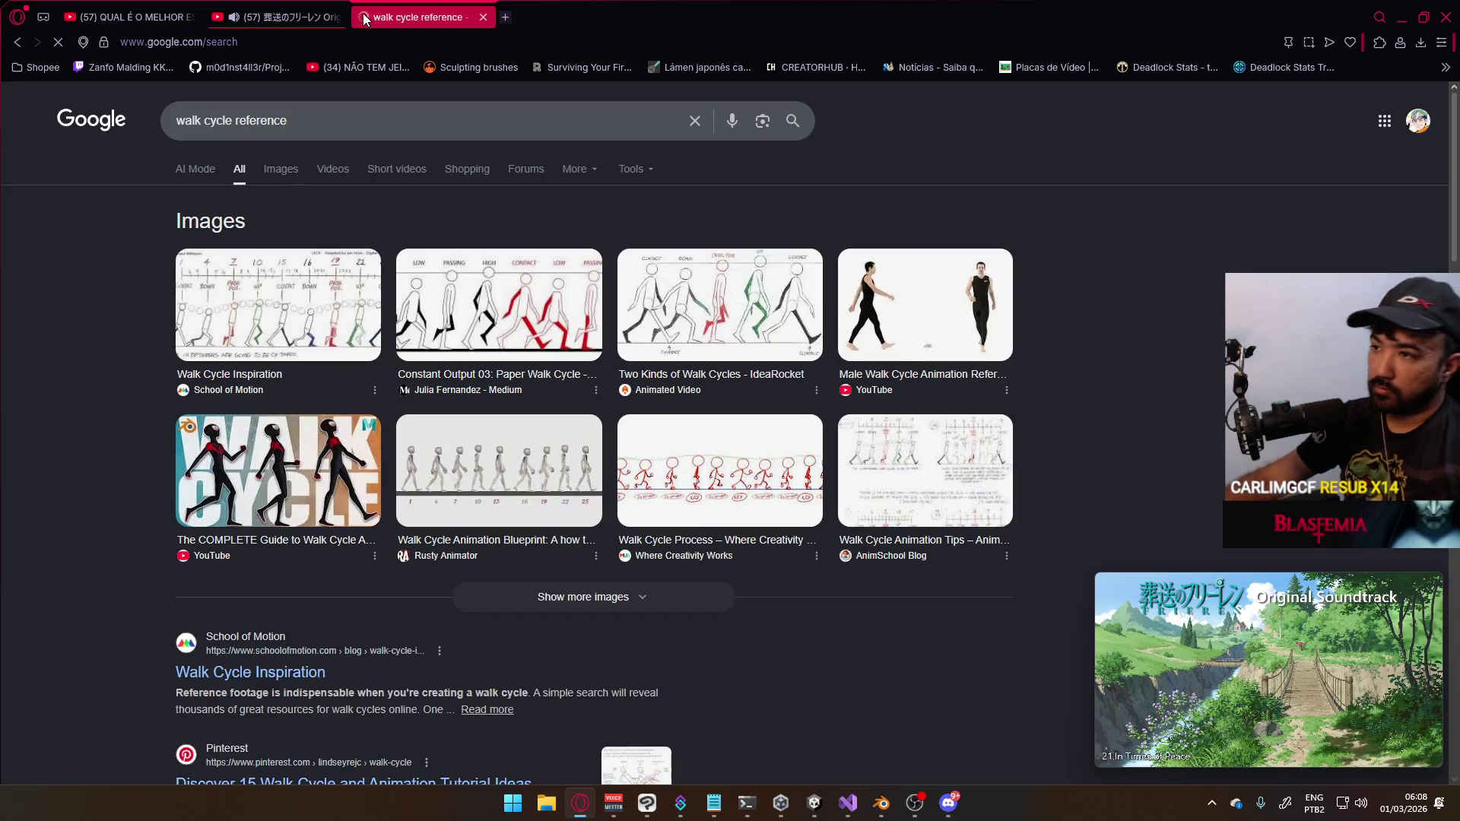
pyautogui.click(289, 177)
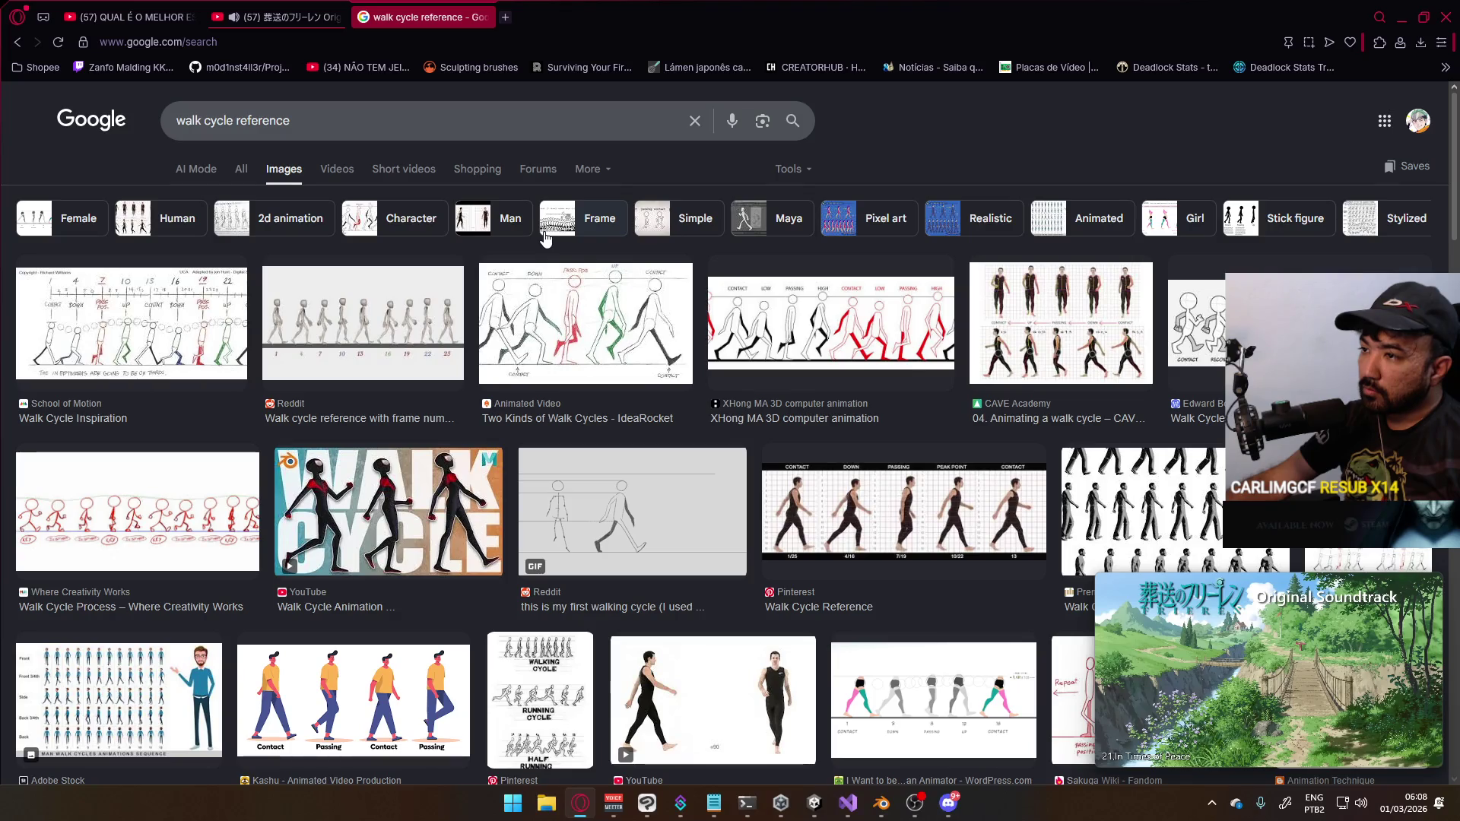
pyautogui.hotkey('alt', 'Tab')
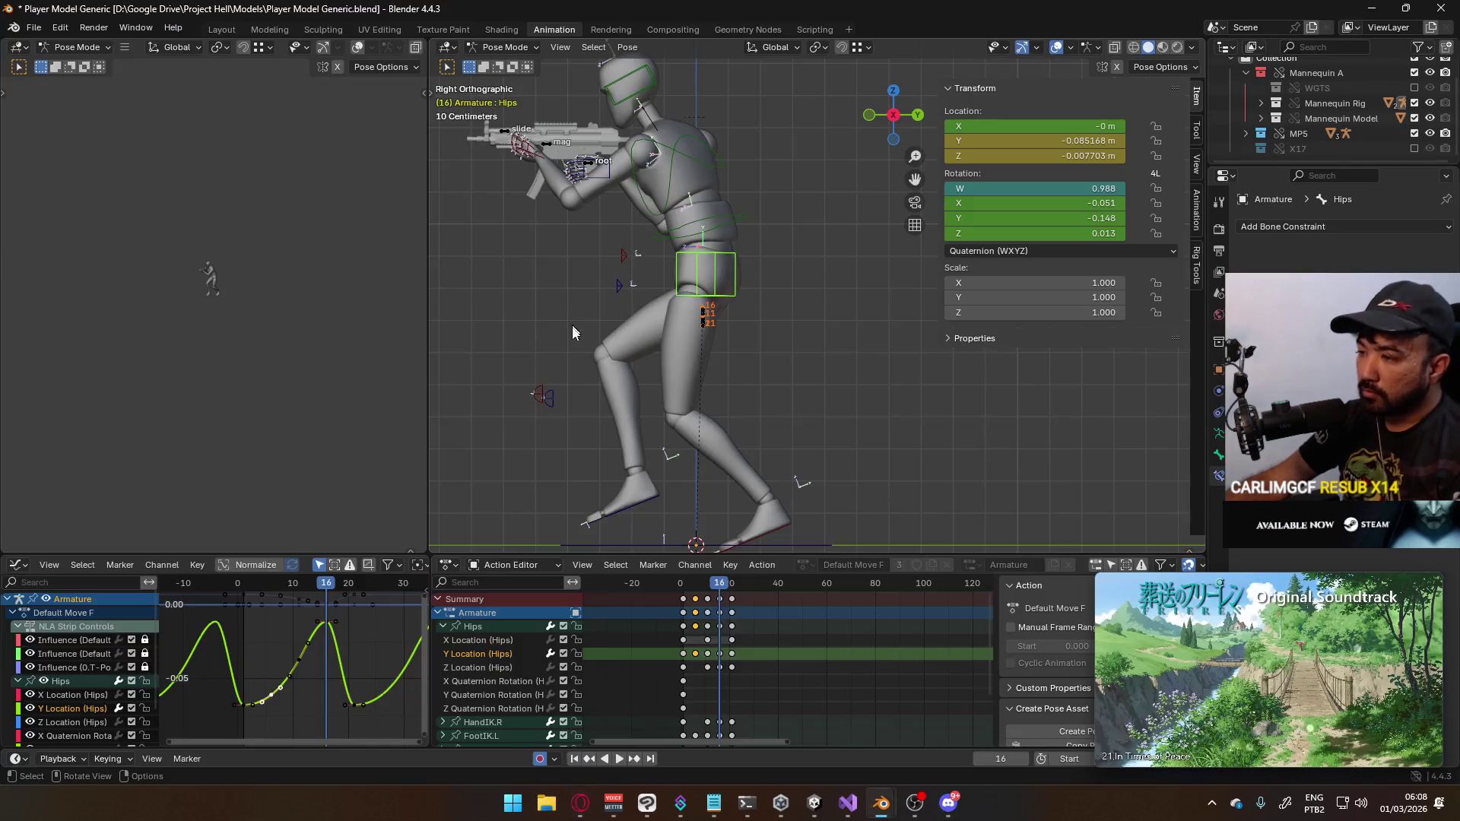
# Change the handle type on all Hips Y Location keys and replay the walk to check
pyautogui.press('space')
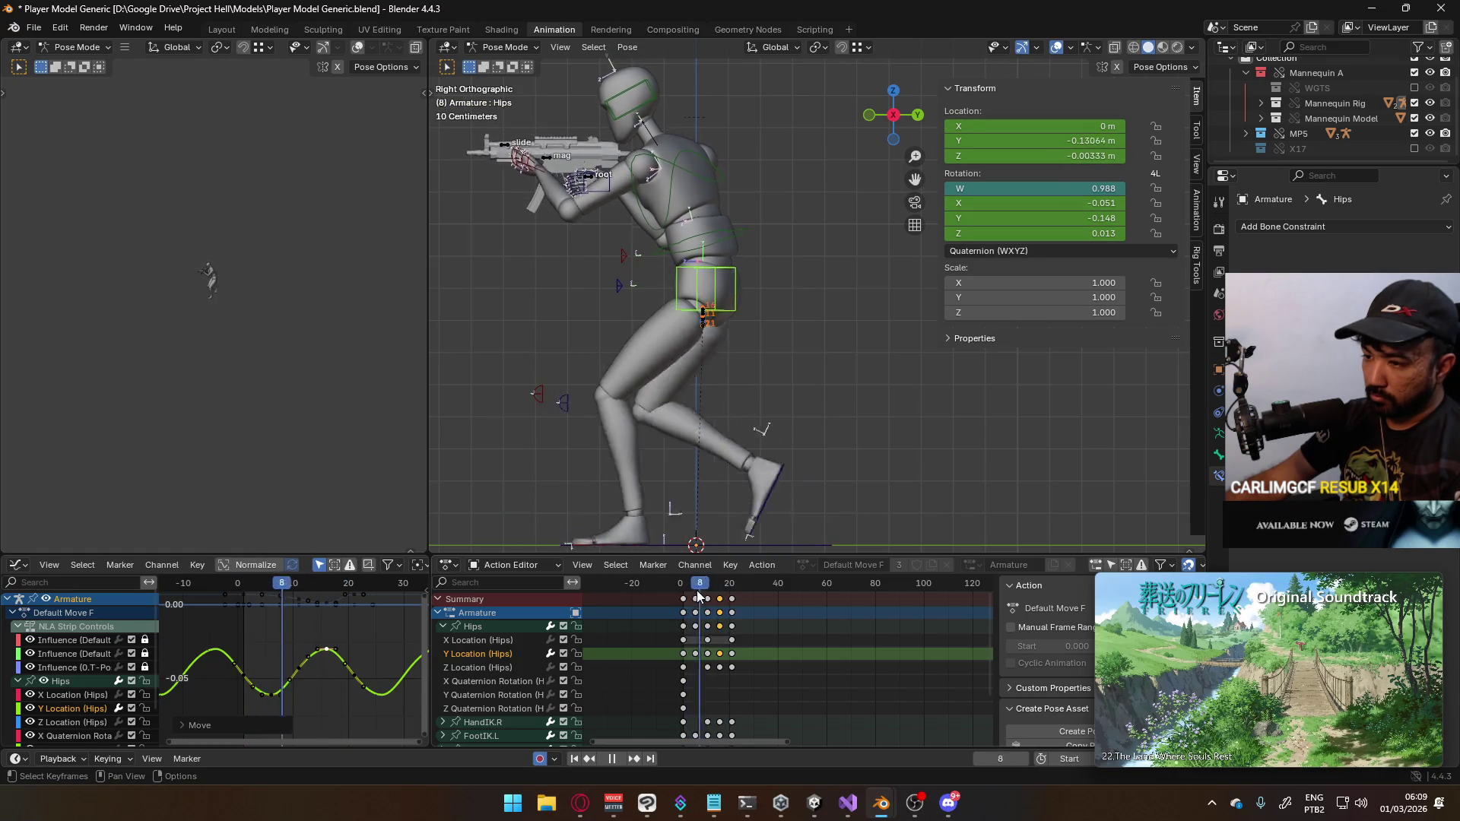
pyautogui.press('space')
pyautogui.moveTo(196, 641)
pyautogui.mouseDown()
pyautogui.moveTo(239, 642)
pyautogui.moveTo(376, 705)
pyautogui.mouseUp()
pyautogui.press('v')
pyautogui.click(380, 696)
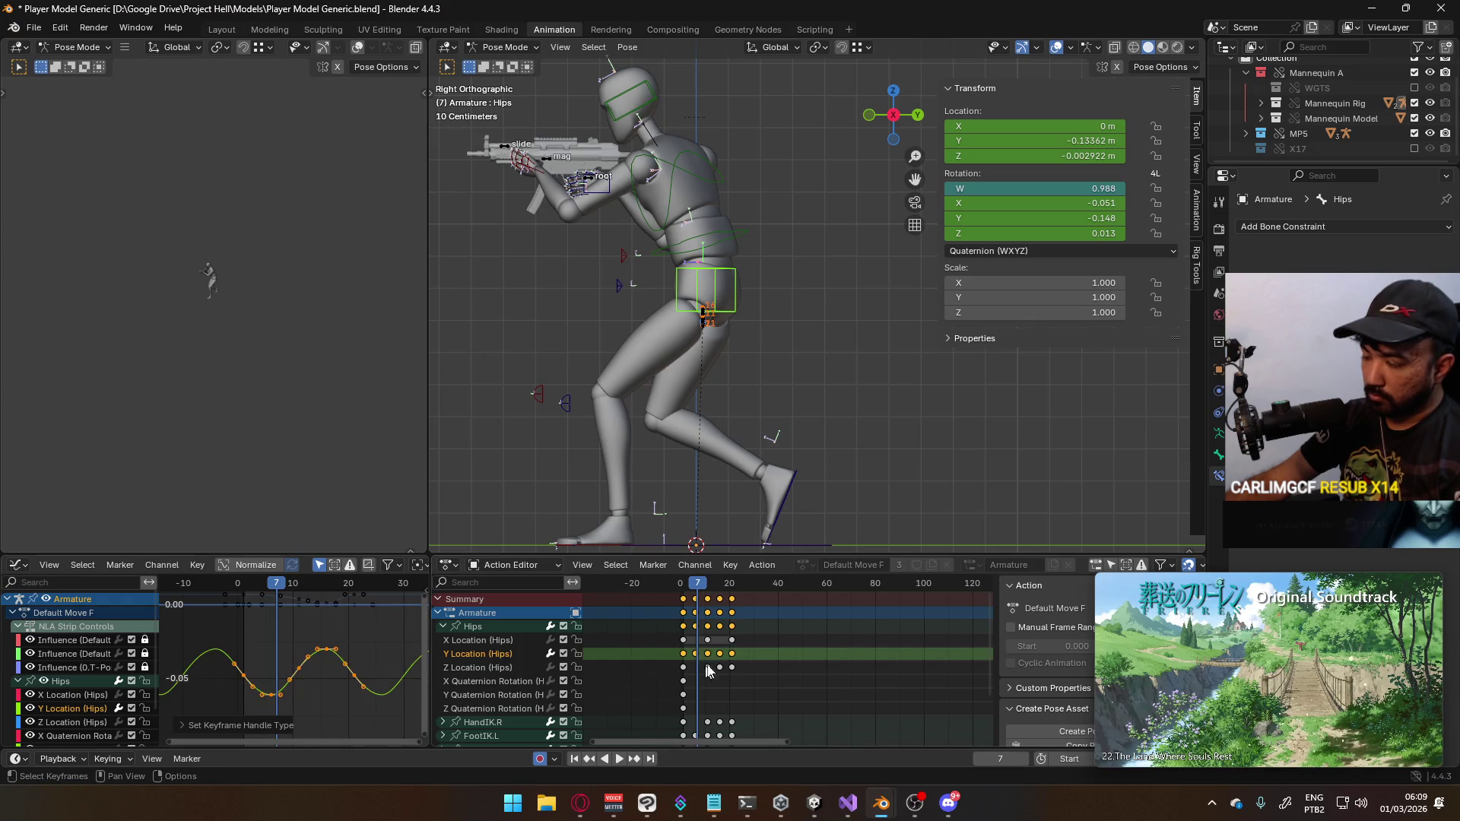
pyautogui.press('space')
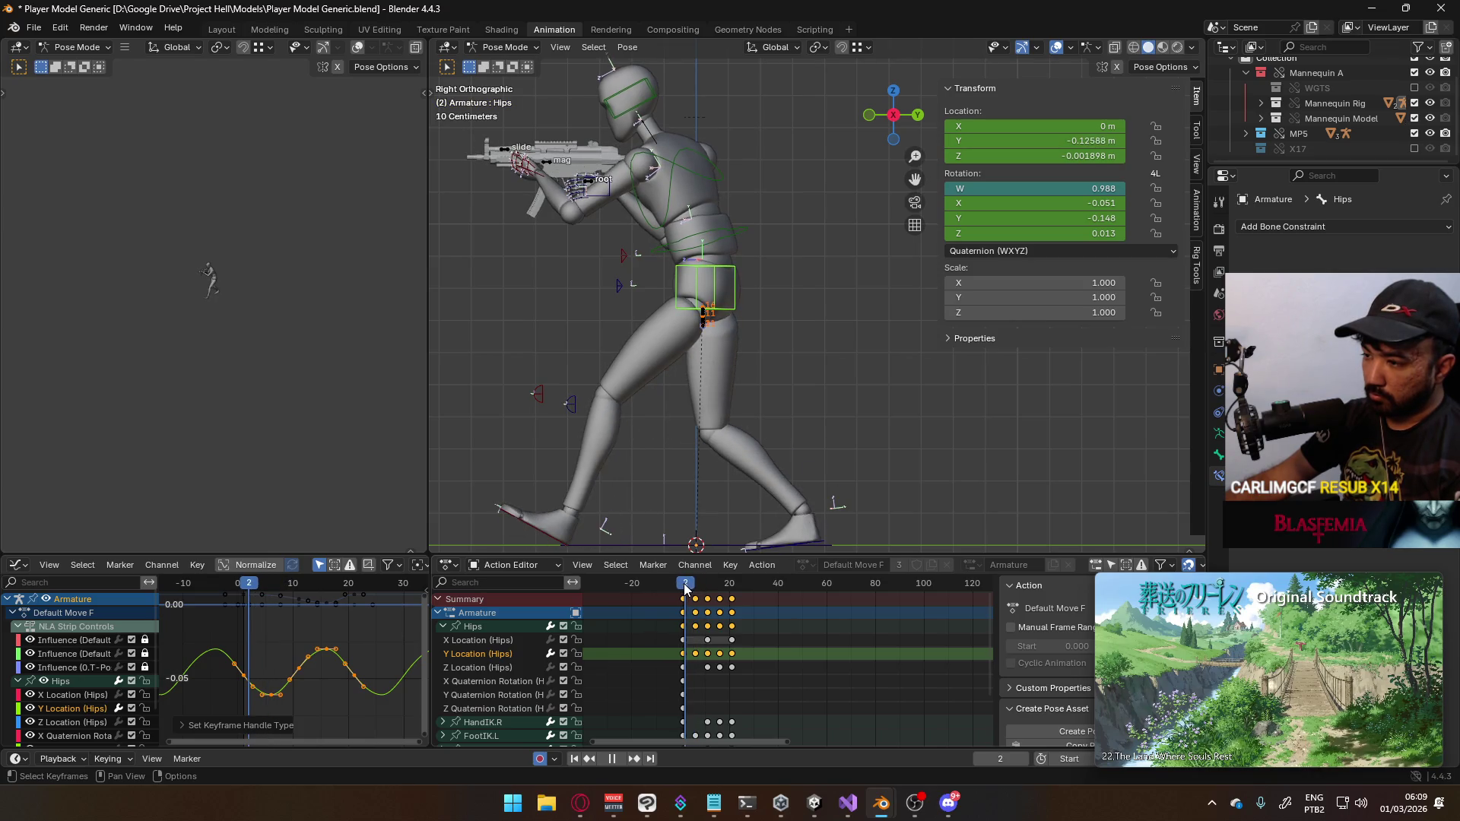
pyautogui.press('Escape')
# Delete the Hips Z Location keys at frames 21 and 31, then review the hip motion
pyautogui.click(477, 672)
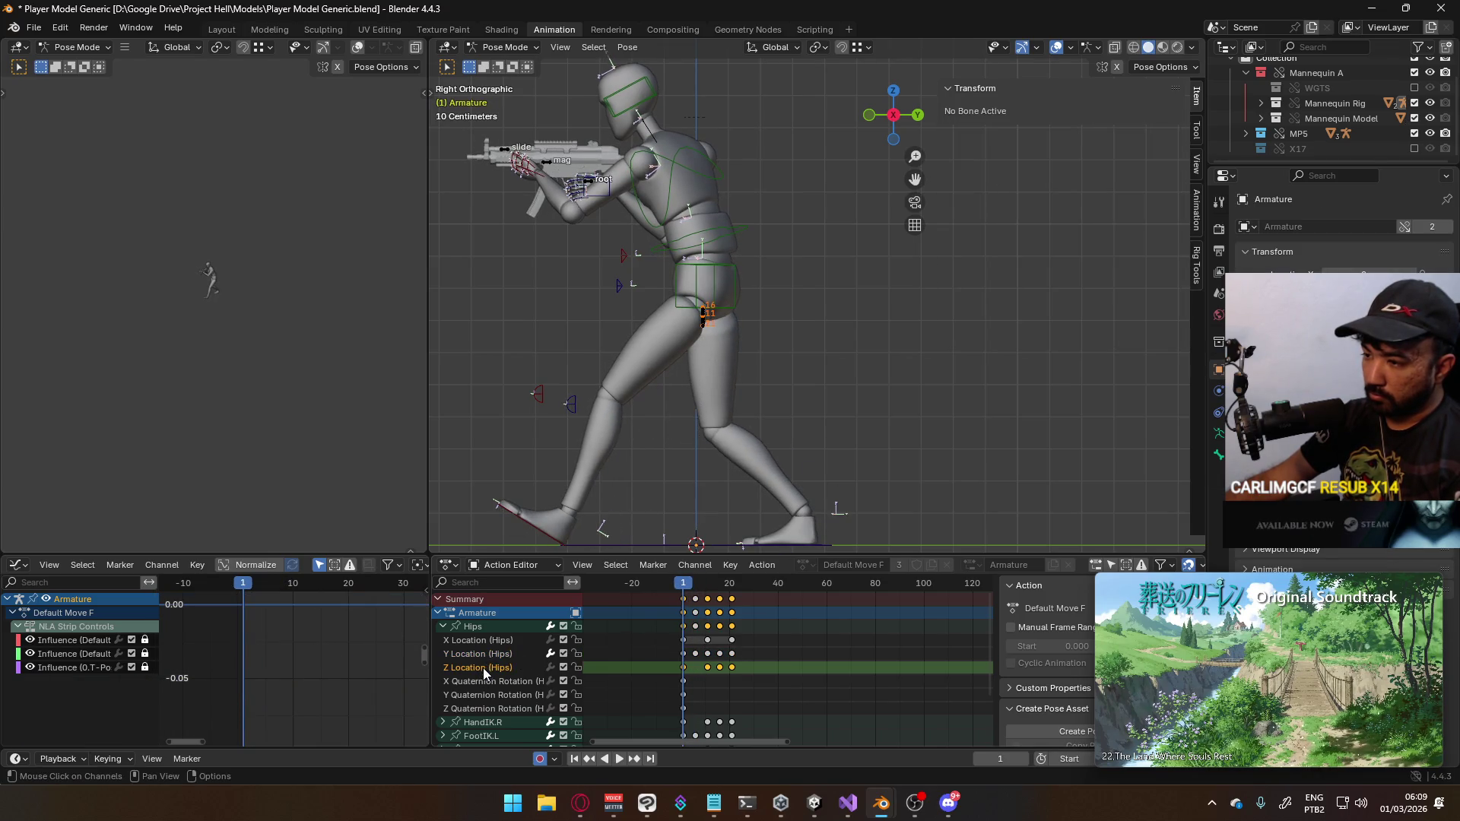
pyautogui.click(481, 624)
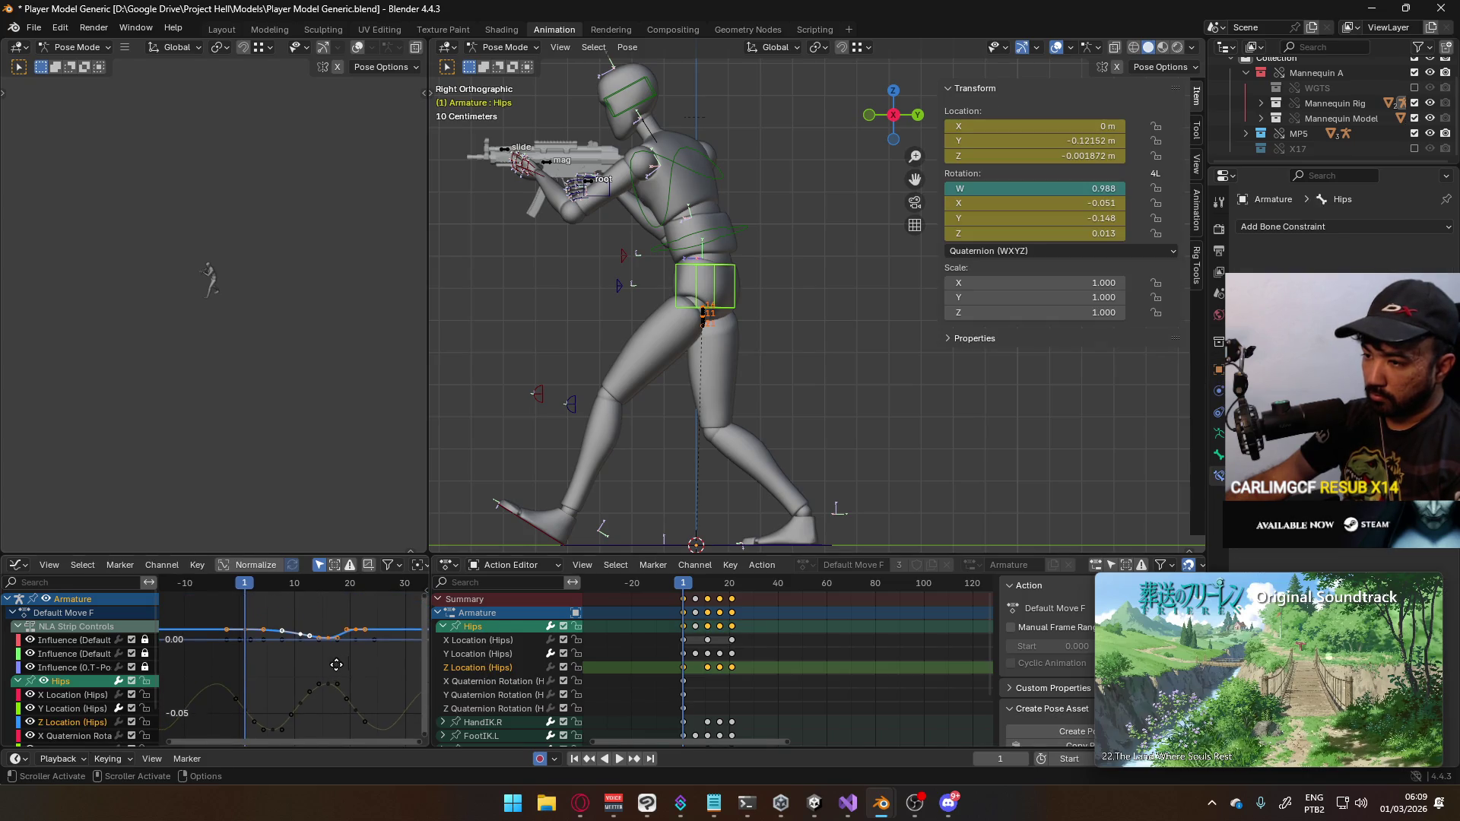
pyautogui.press('space')
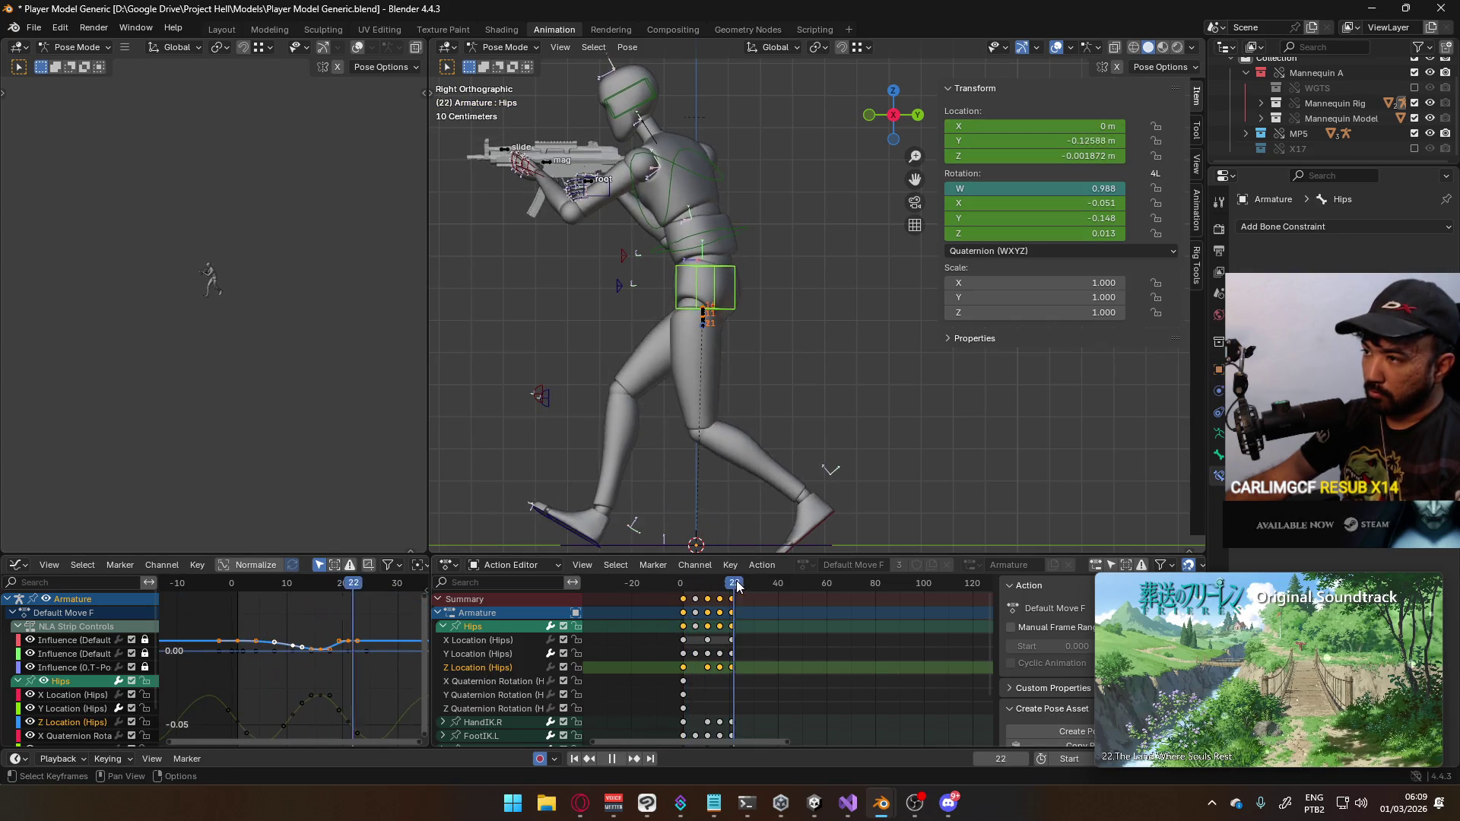
pyautogui.press('Escape')
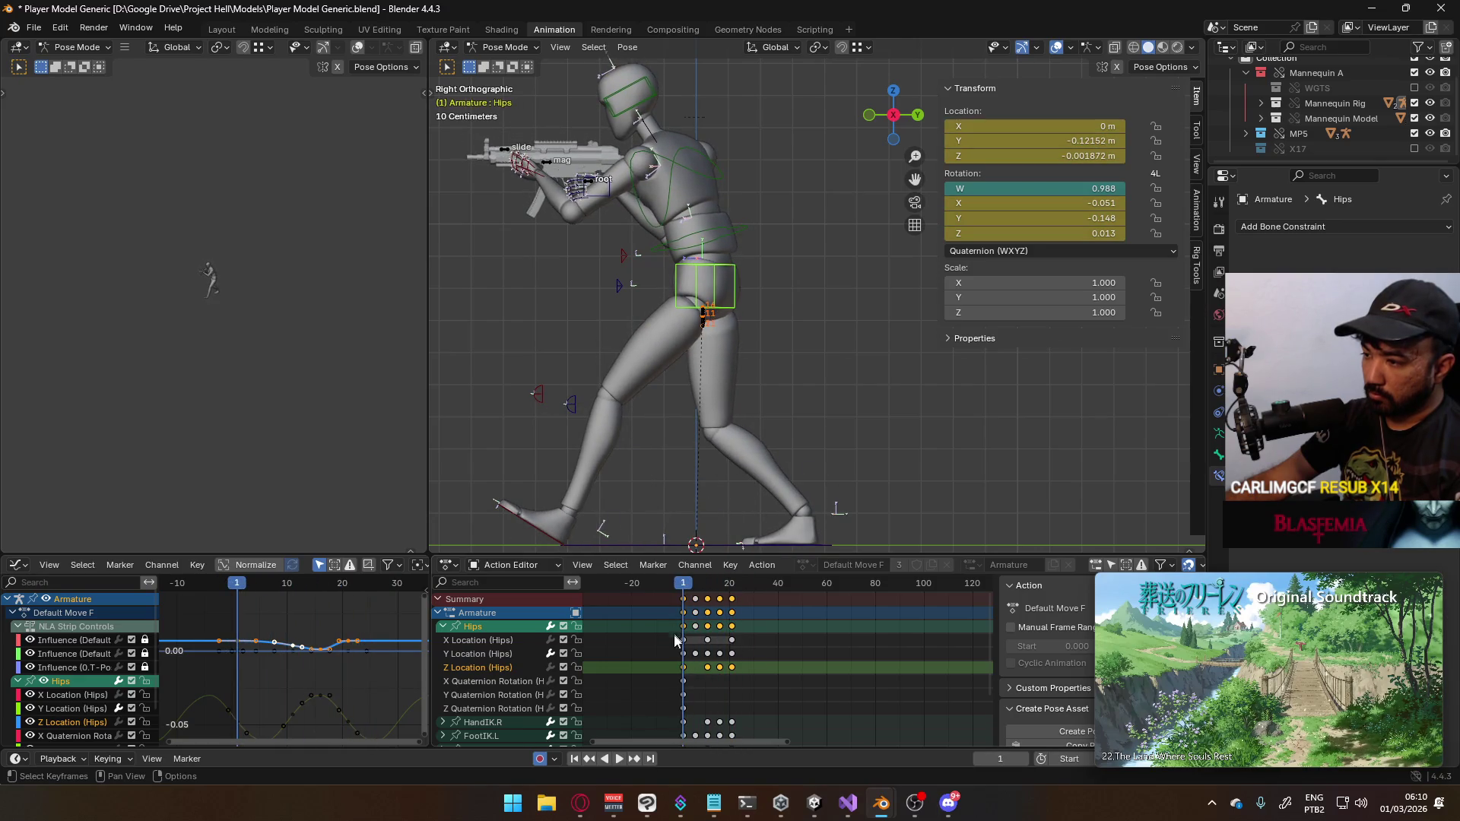
pyautogui.click(683, 669)
pyautogui.moveTo(683, 587); pyautogui.dragTo(734, 597)
pyautogui.moveTo(701, 668); pyautogui.dragTo(725, 671)
pyautogui.press('Delete')
pyautogui.press('space')
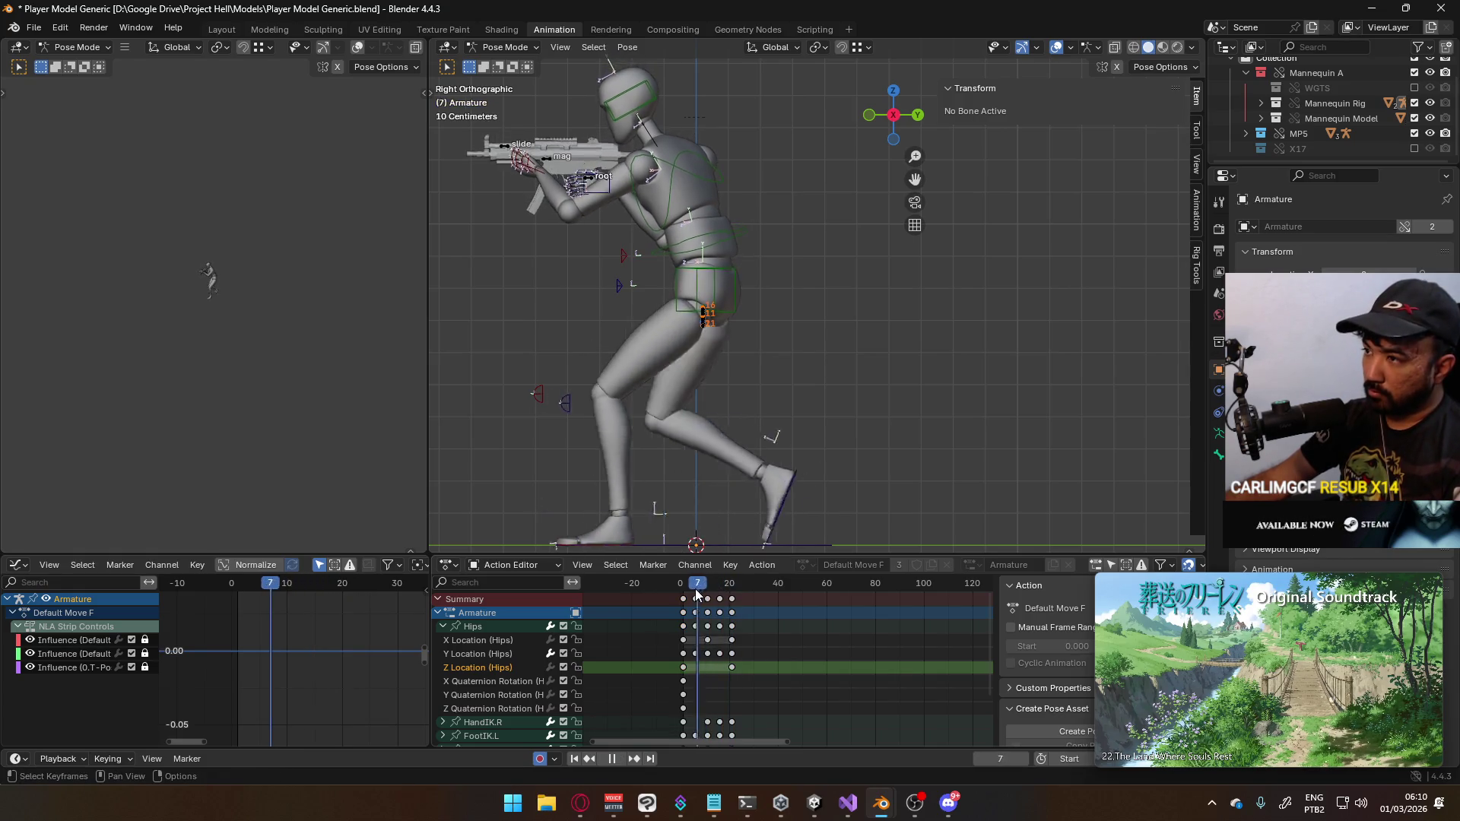
pyautogui.moveTo(660, 590)
pyautogui.mouseDown()
pyautogui.moveTo(730, 596)
pyautogui.moveTo(692, 600)
pyautogui.mouseUp()
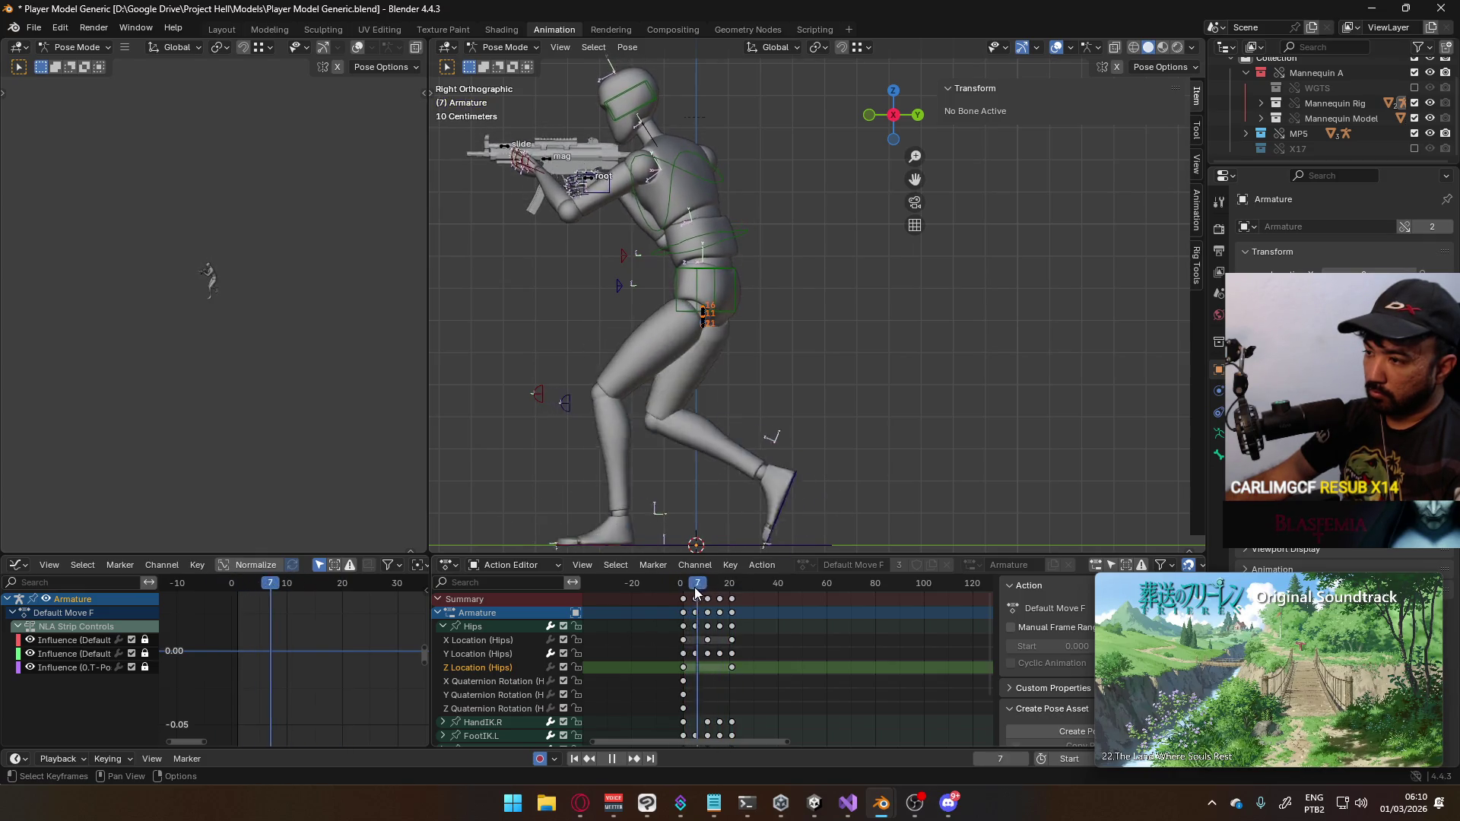
pyautogui.press('space')
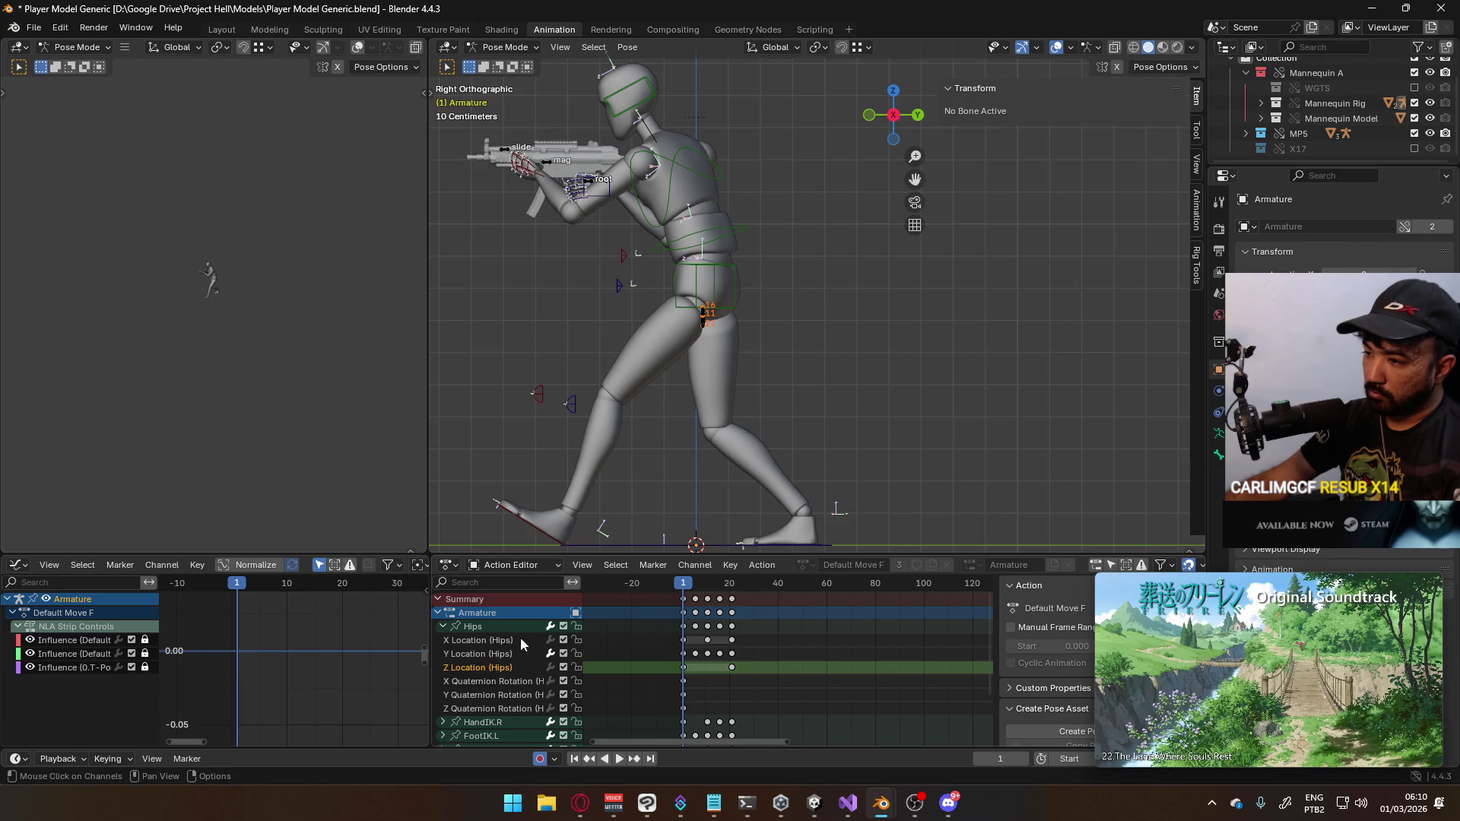
pyautogui.click(442, 626)
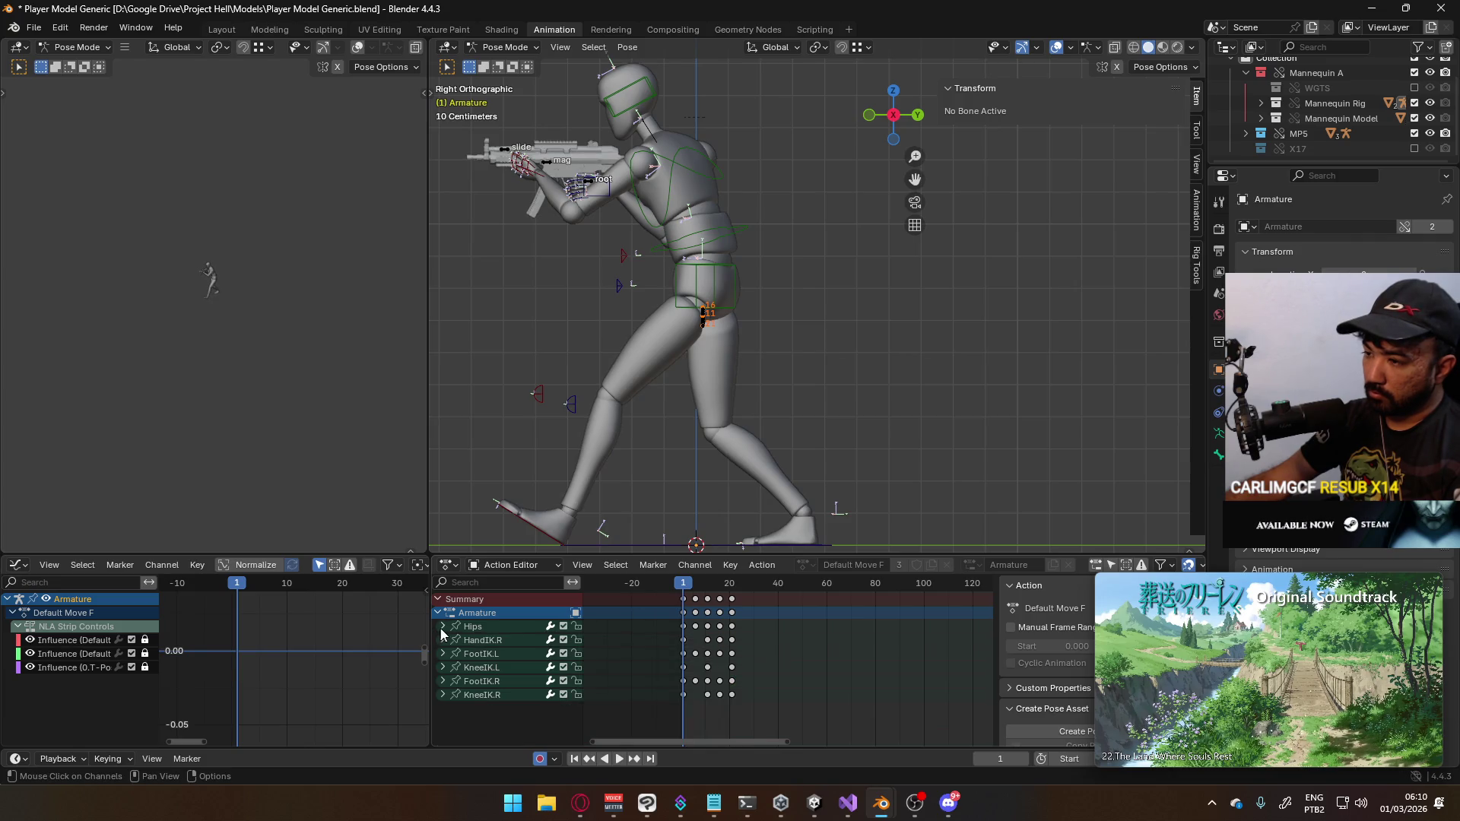
# Move HandIK.R's frame-10 quaternion rotation keys back to frame 0
pyautogui.click(709, 583)
pyautogui.moveTo(710, 582)
pyautogui.mouseDown()
pyautogui.moveTo(684, 584)
pyautogui.moveTo(732, 587)
pyautogui.mouseUp()
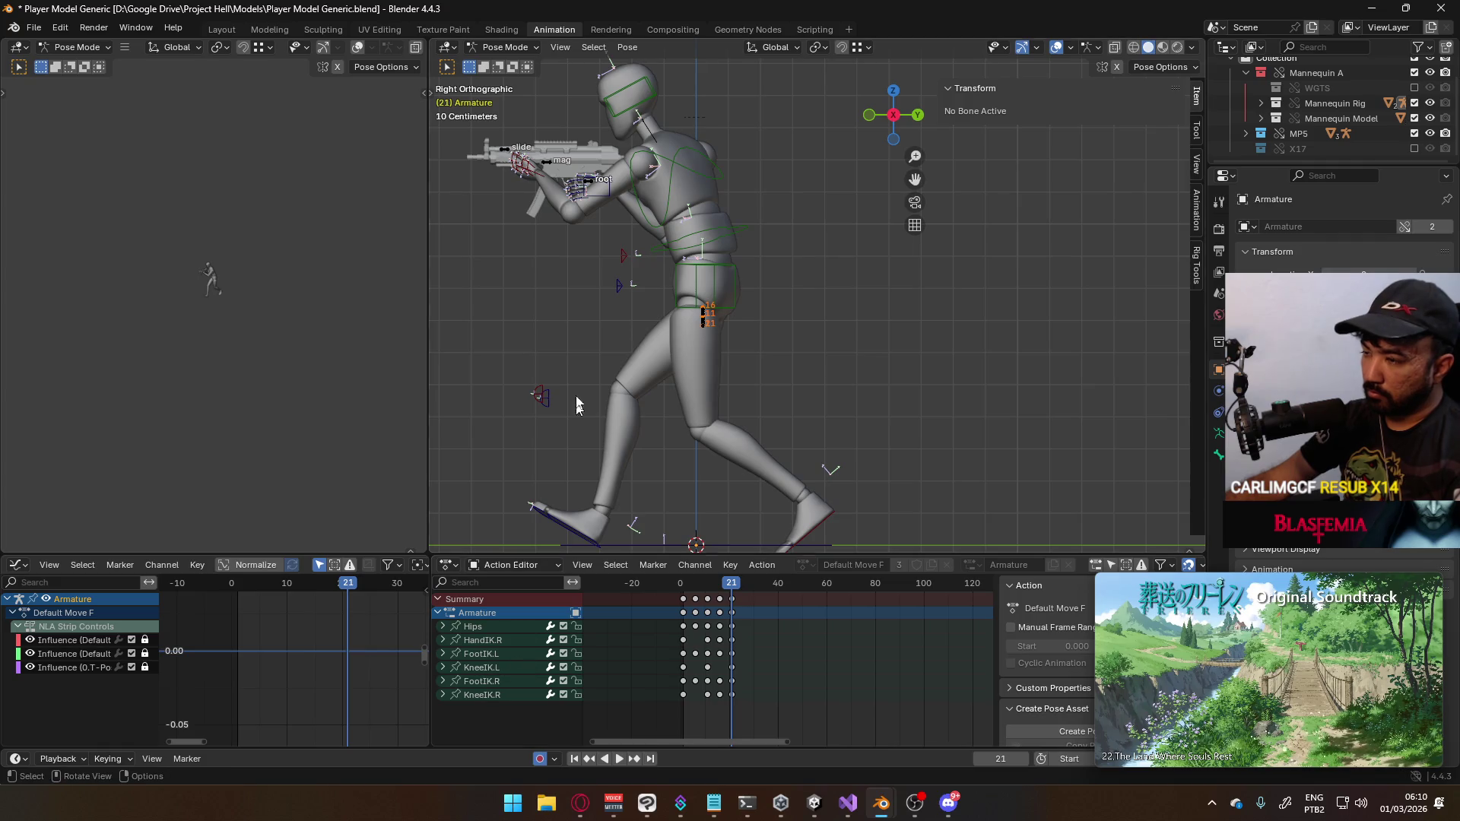
pyautogui.click(608, 196)
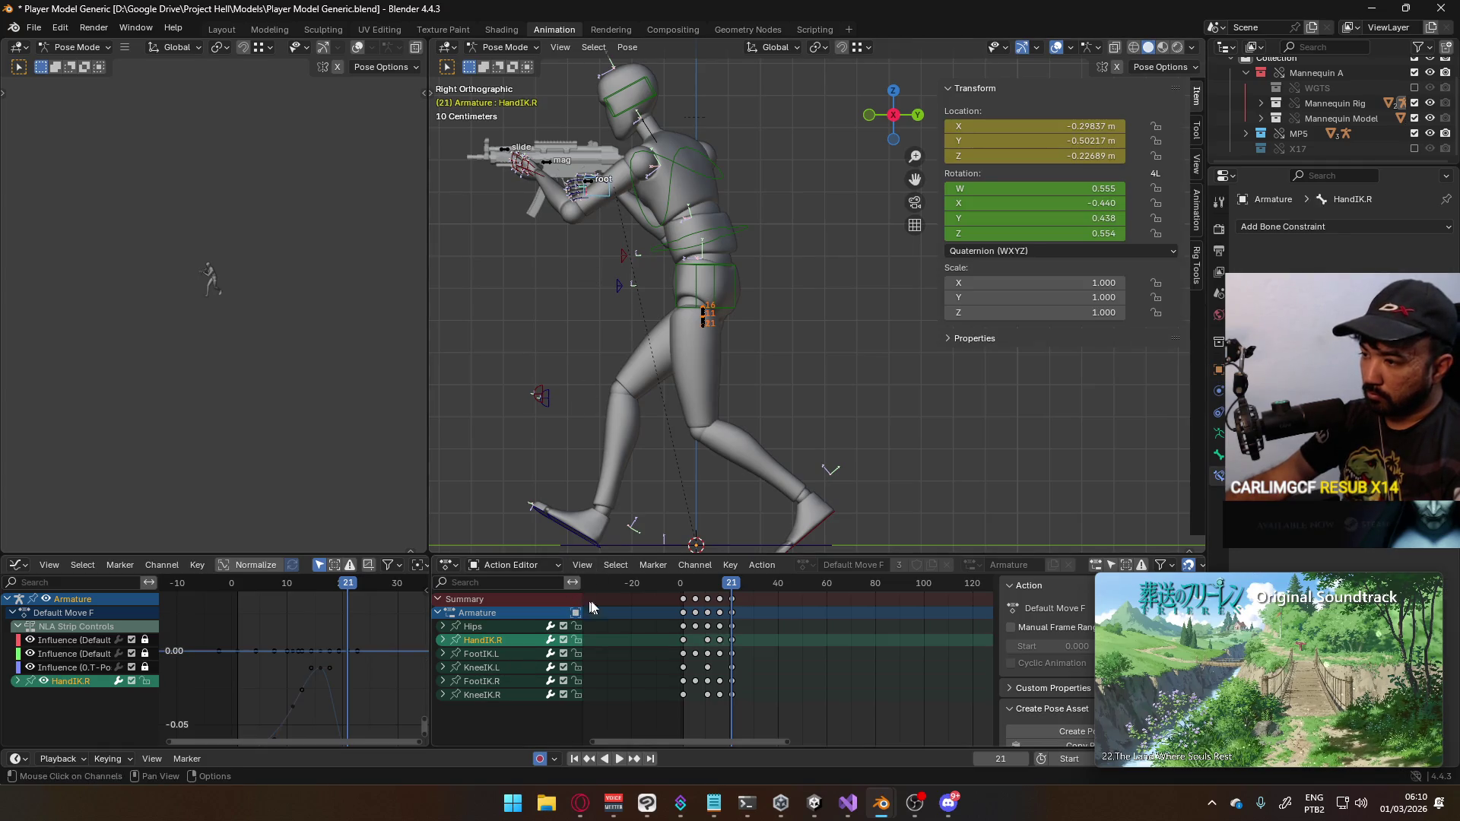
pyautogui.click(444, 641)
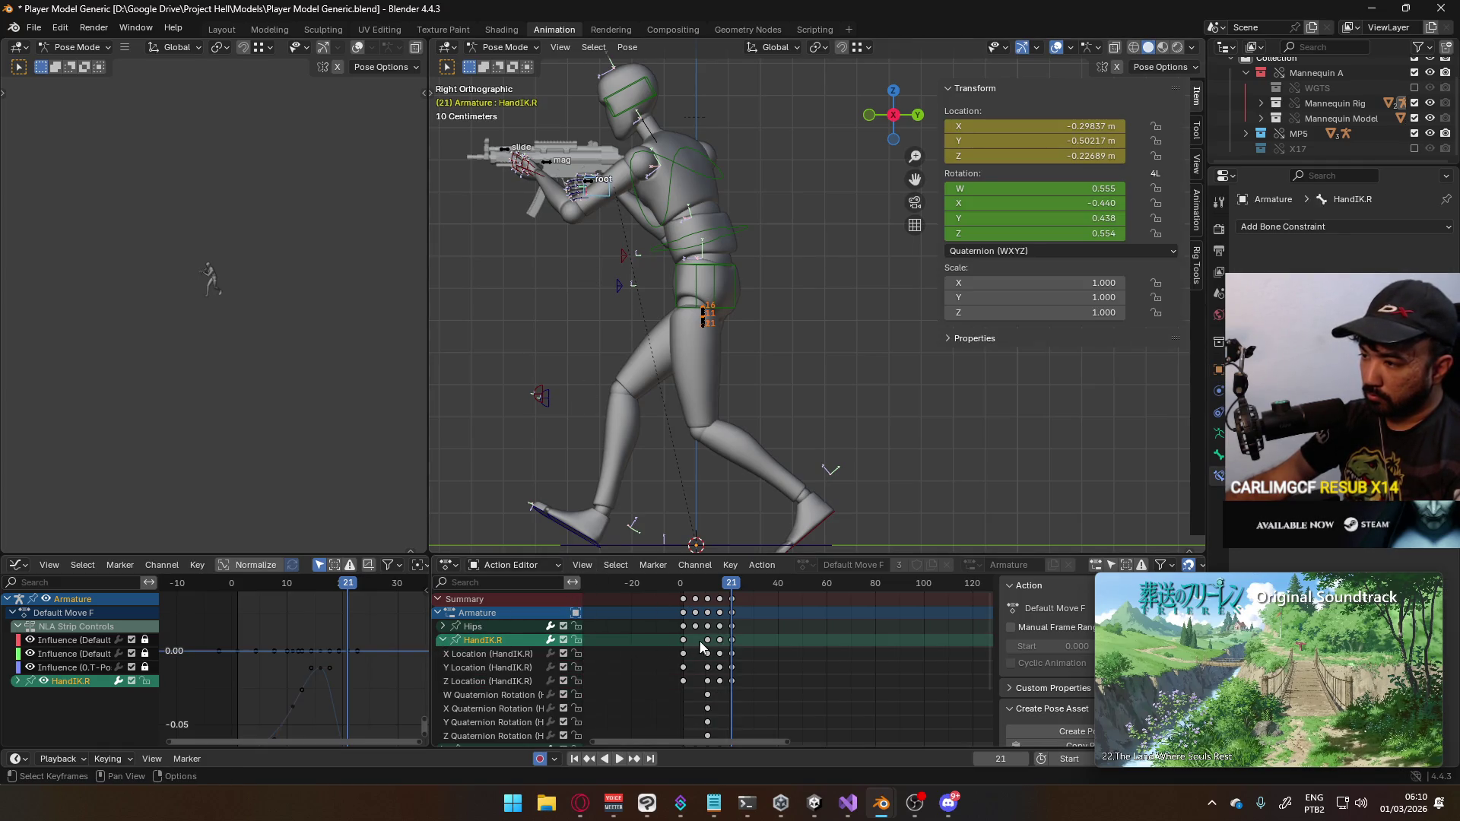
pyautogui.click(719, 680)
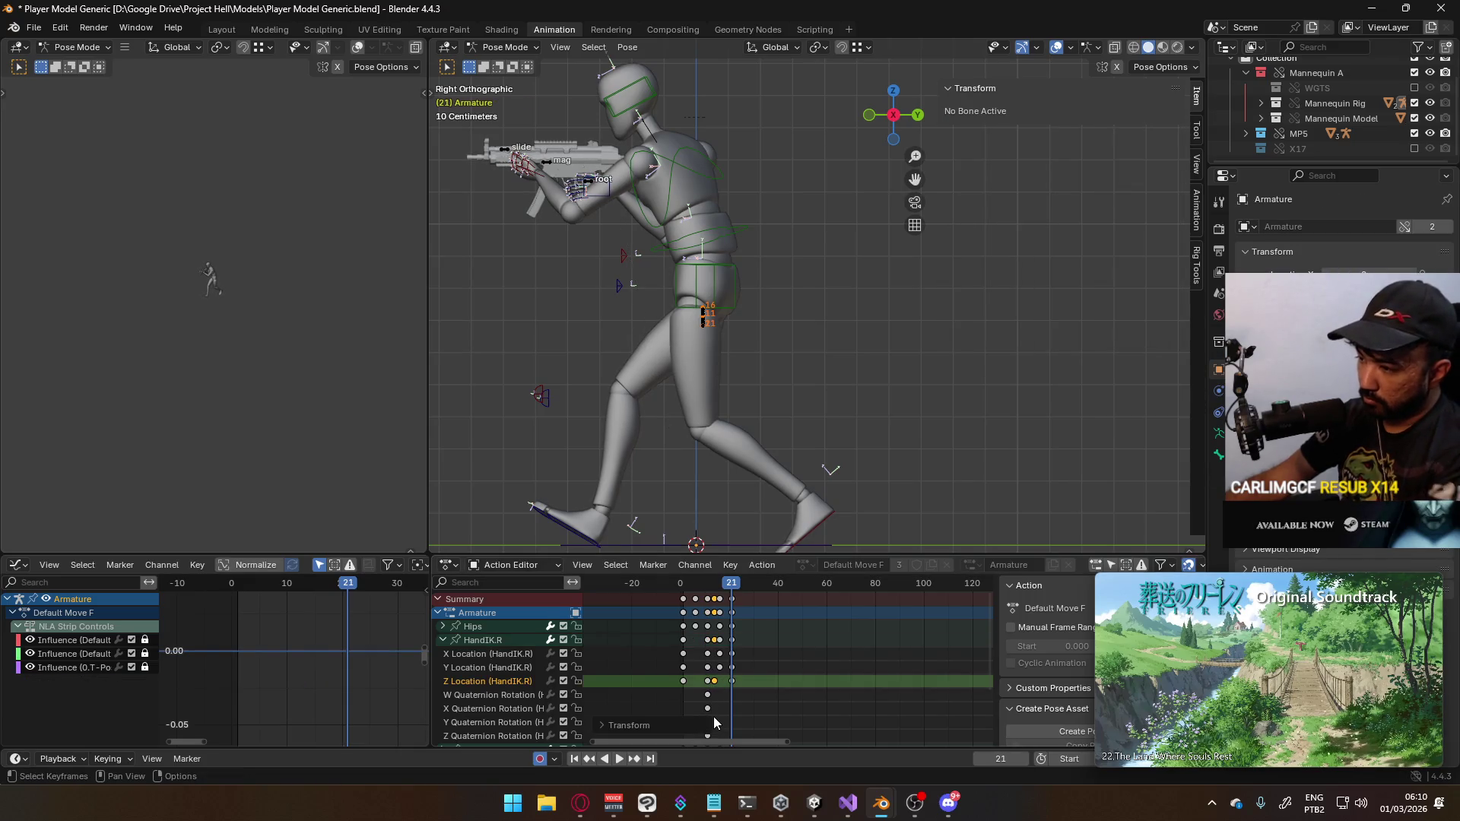
pyautogui.moveTo(701, 744); pyautogui.dragTo(711, 692)
pyautogui.moveTo(711, 692); pyautogui.dragTo(715, 669, button='middle')
pyautogui.press('g')
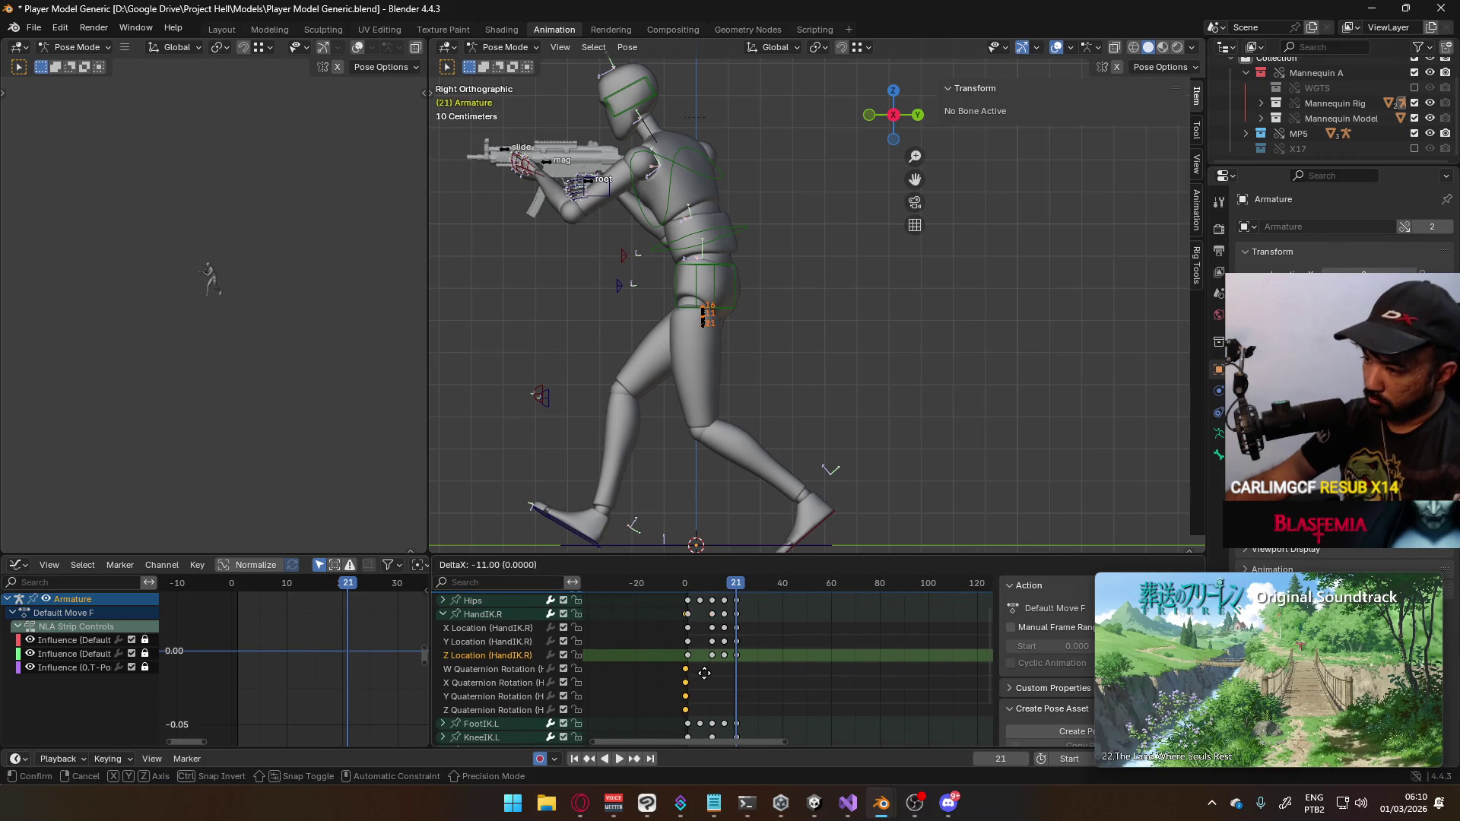
pyautogui.click(708, 680)
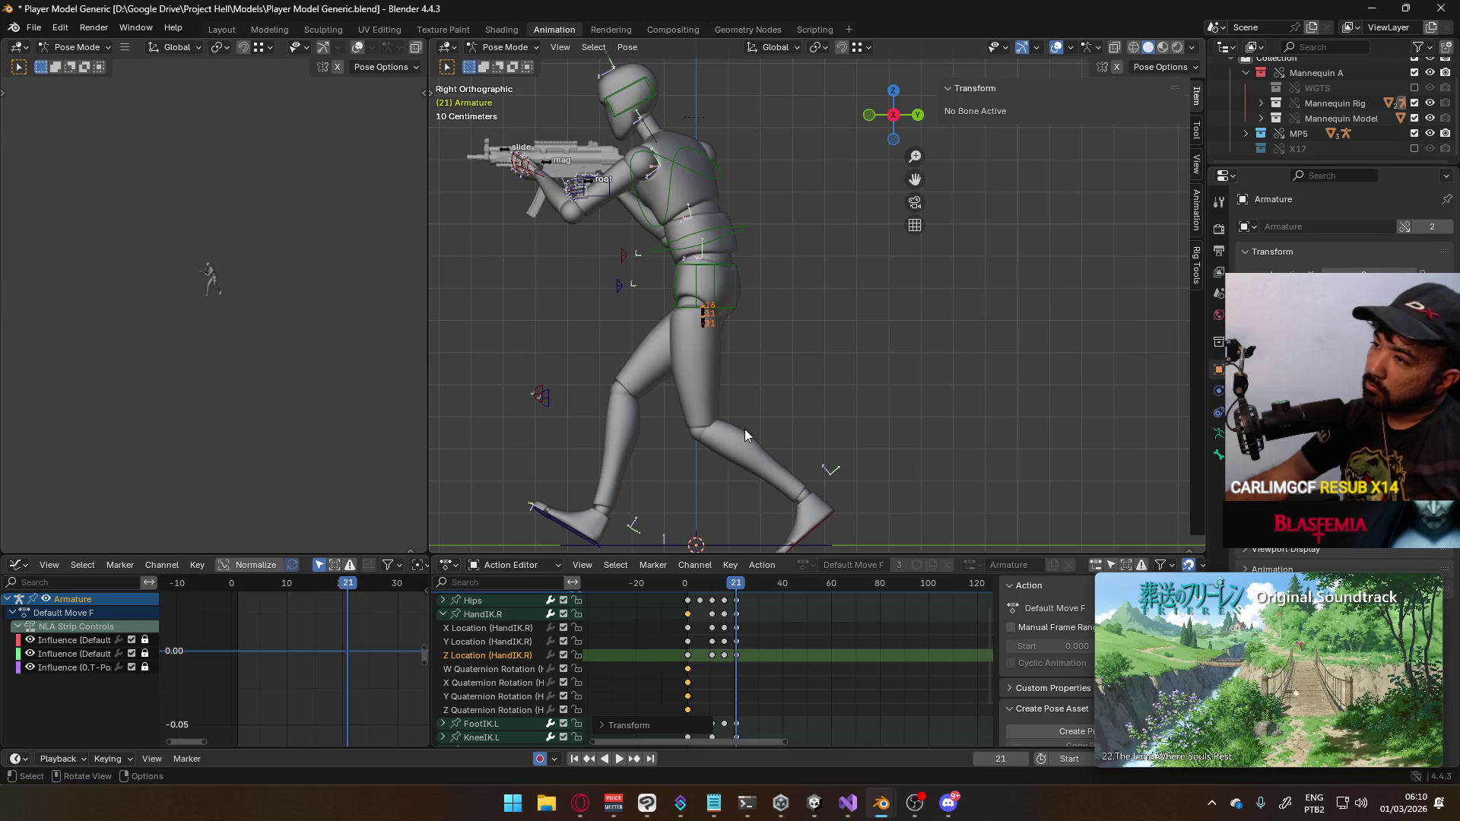
pyautogui.click(609, 206)
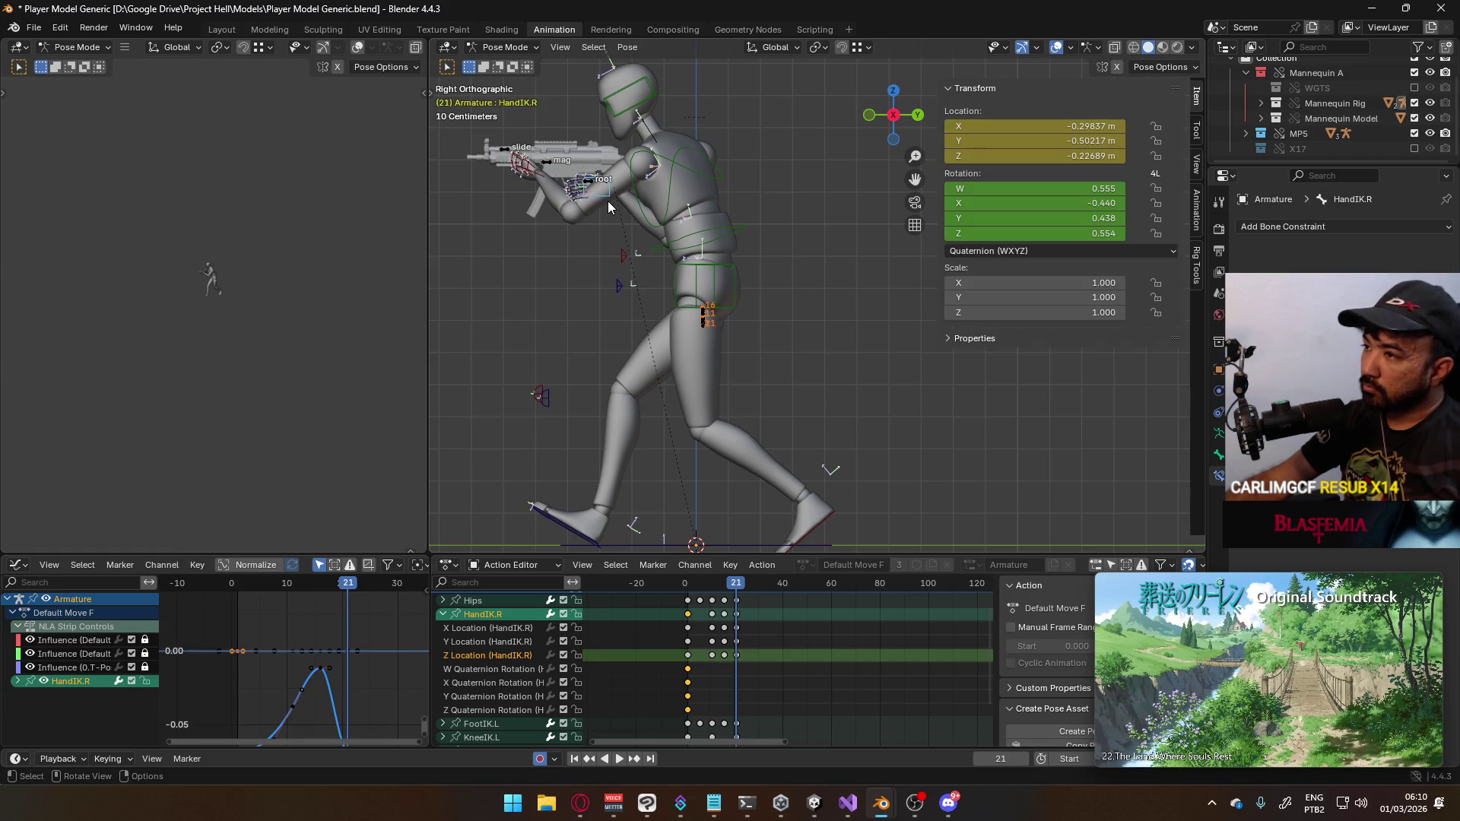
# Try a Copy Location constraint on HandIK.R targeting the rig's Hip bone, then remove it
pyautogui.click(1287, 228)
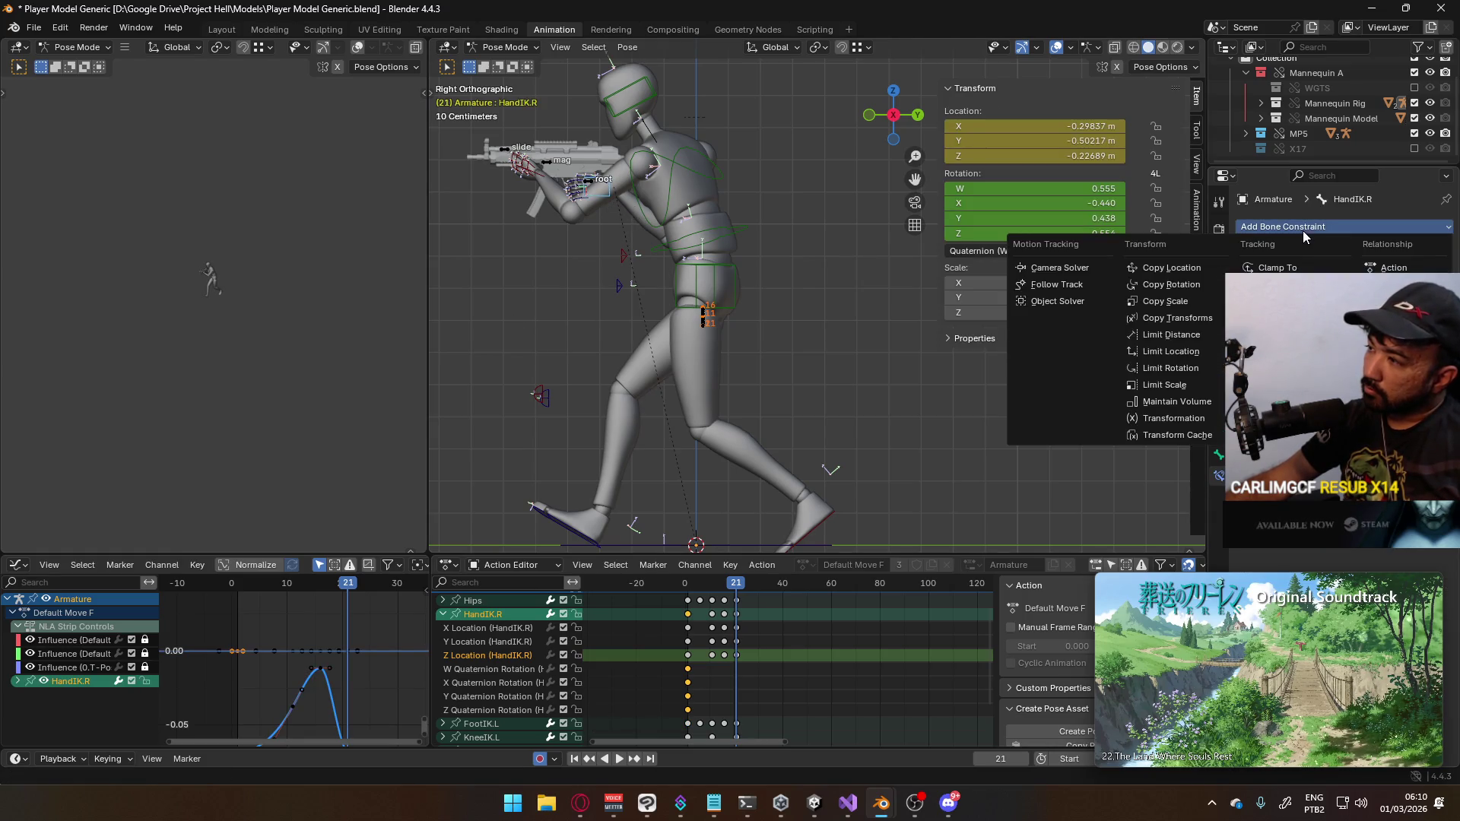
pyautogui.click(1195, 273)
pyautogui.click(1355, 272)
pyautogui.click(1217, 298)
pyautogui.click(1354, 289)
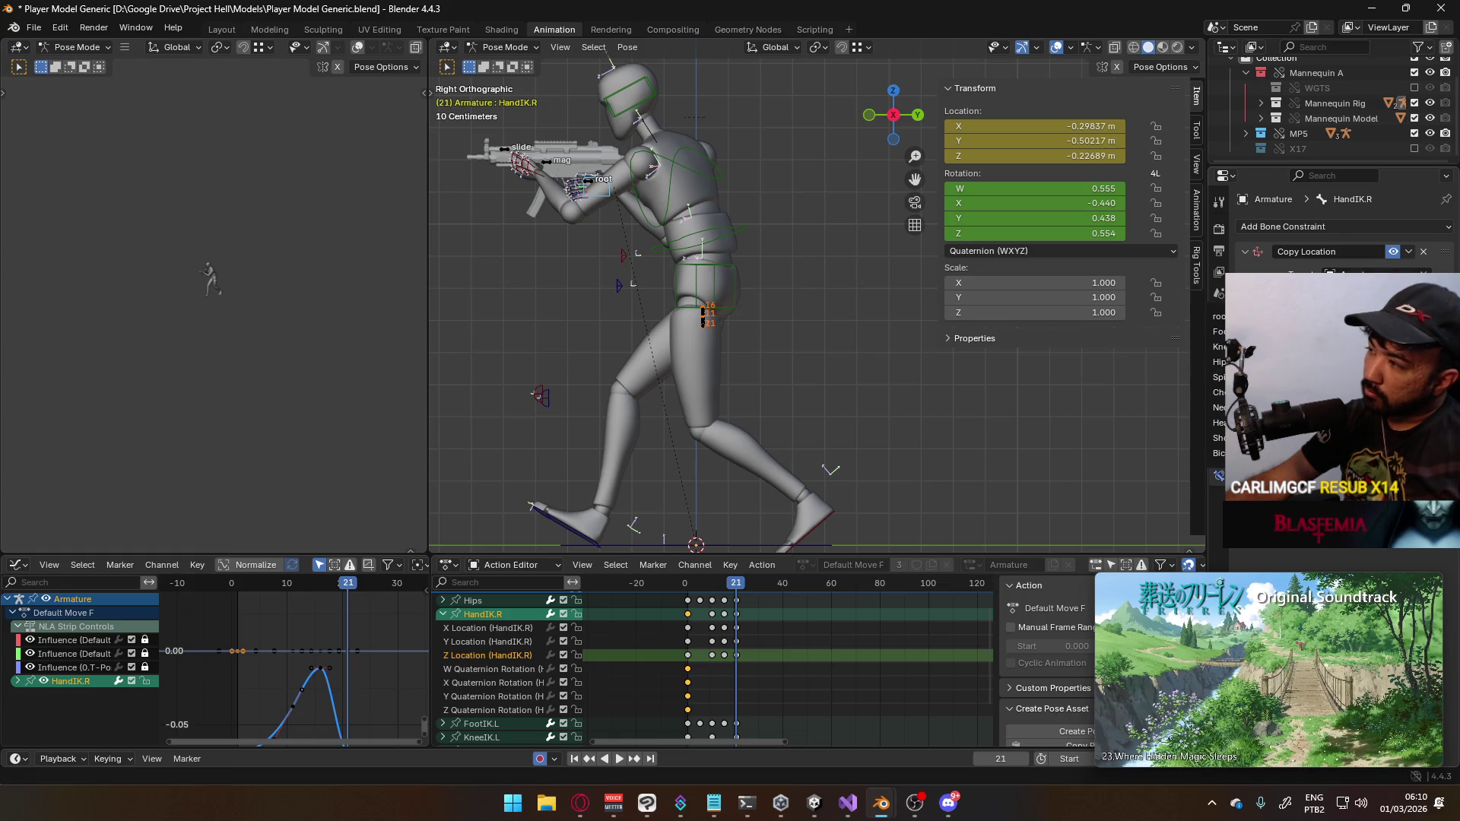
pyautogui.write('hip')
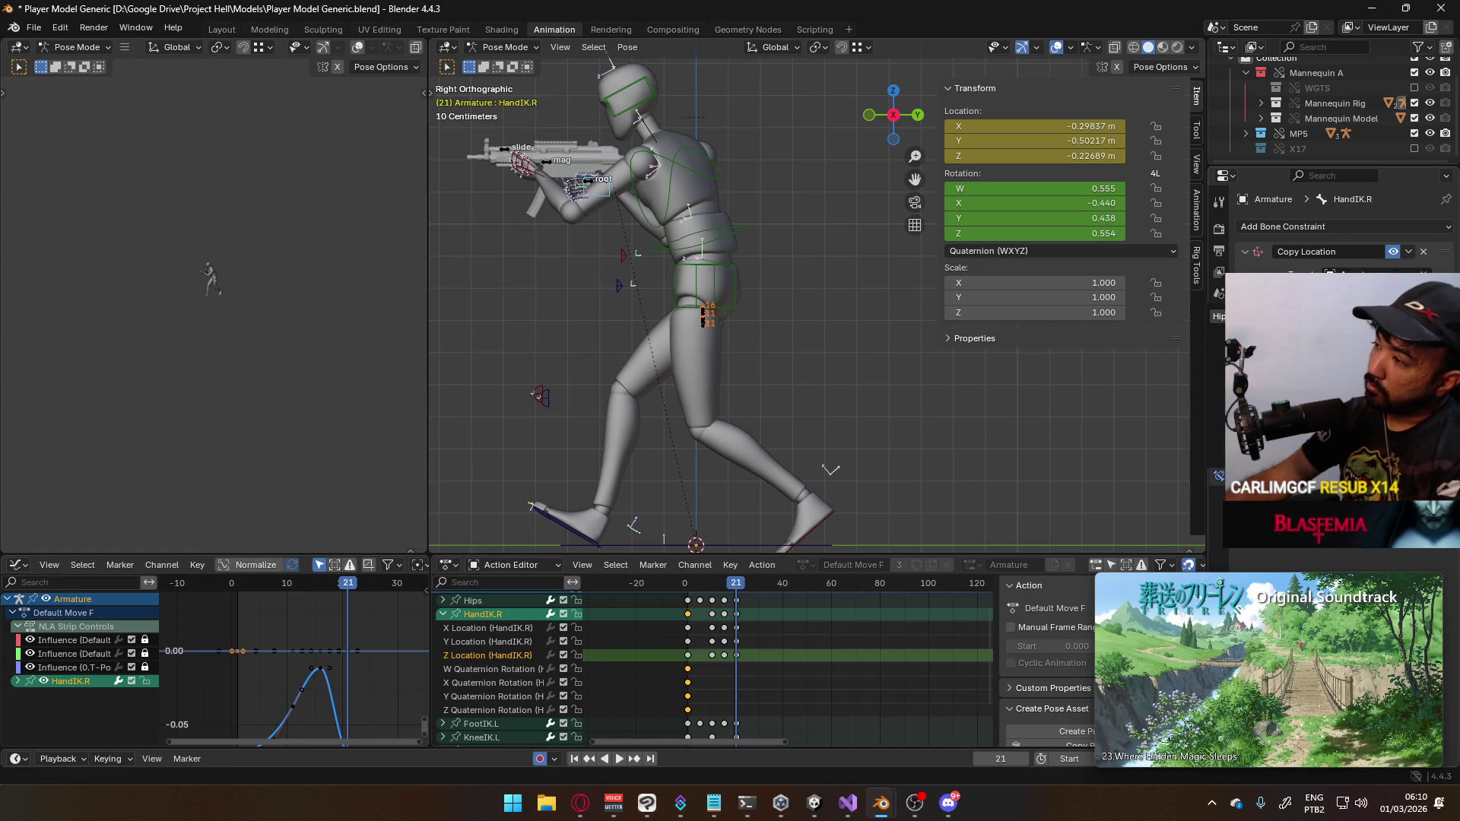
pyautogui.press('Return')
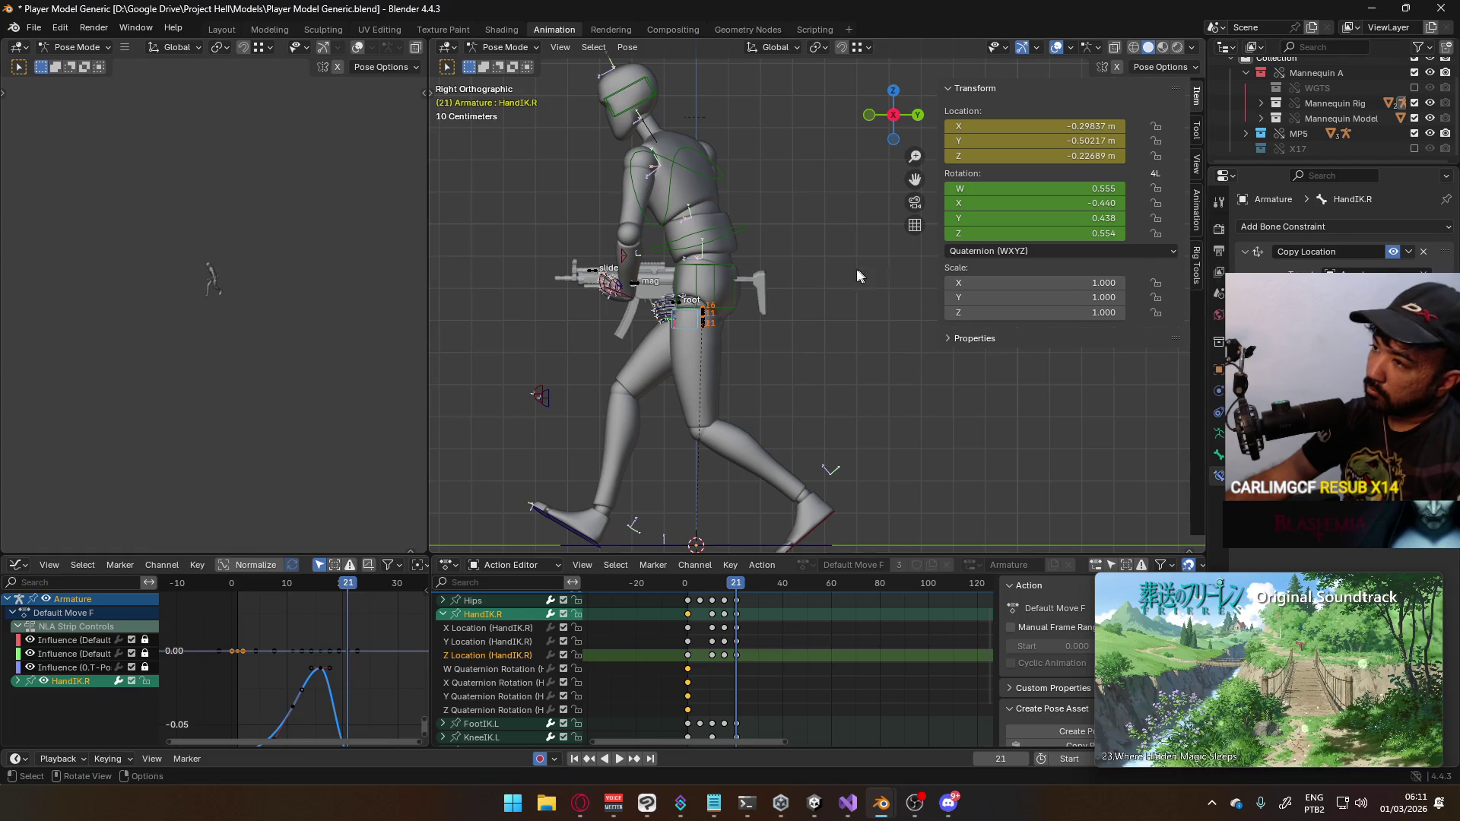
pyautogui.click(1393, 251)
pyautogui.click(1423, 252)
# Add a Child Of constraint to HandIK.R and select the Hips bone
pyautogui.click(1276, 228)
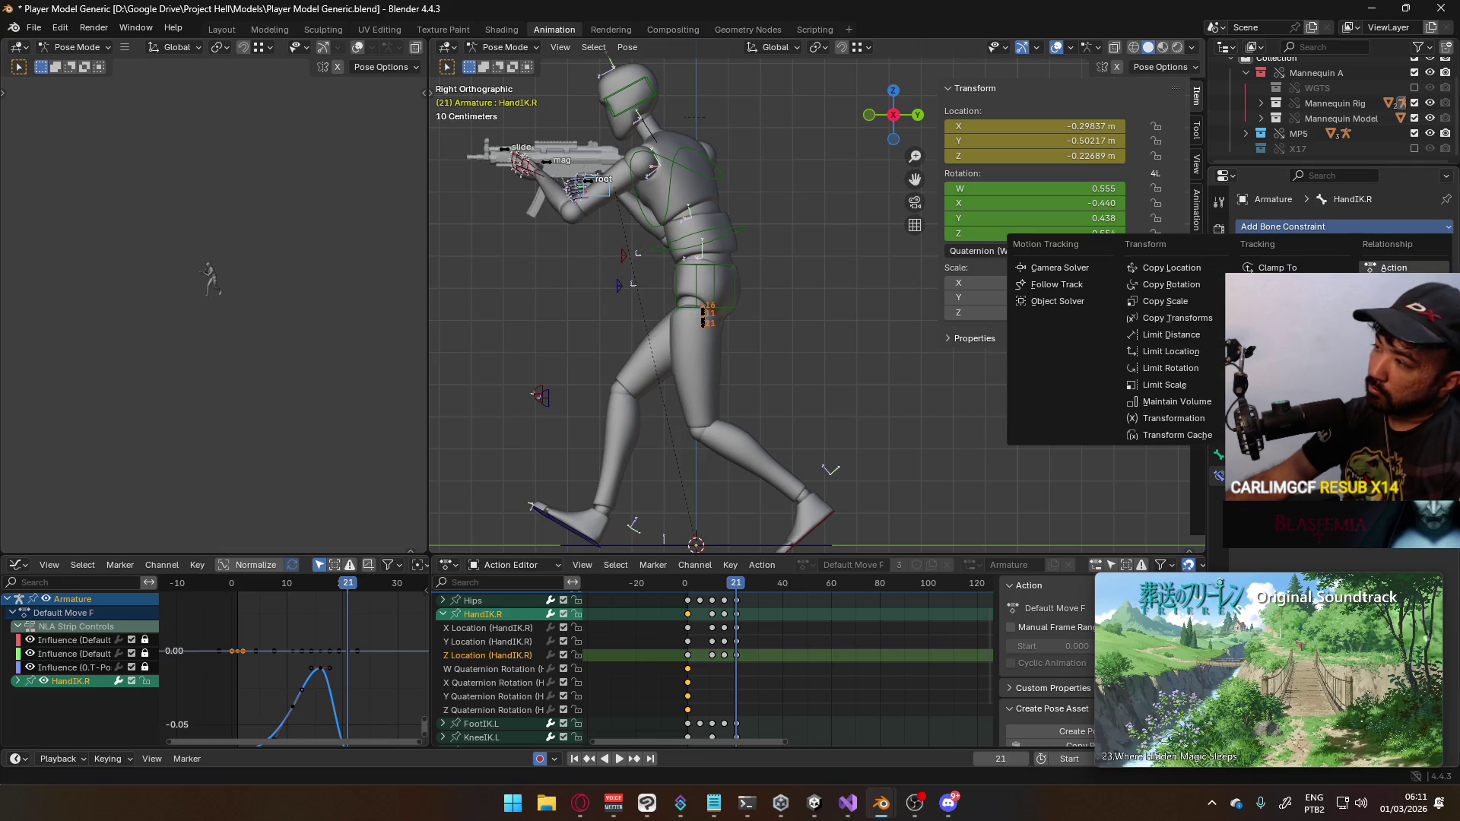
pyautogui.click(1392, 302)
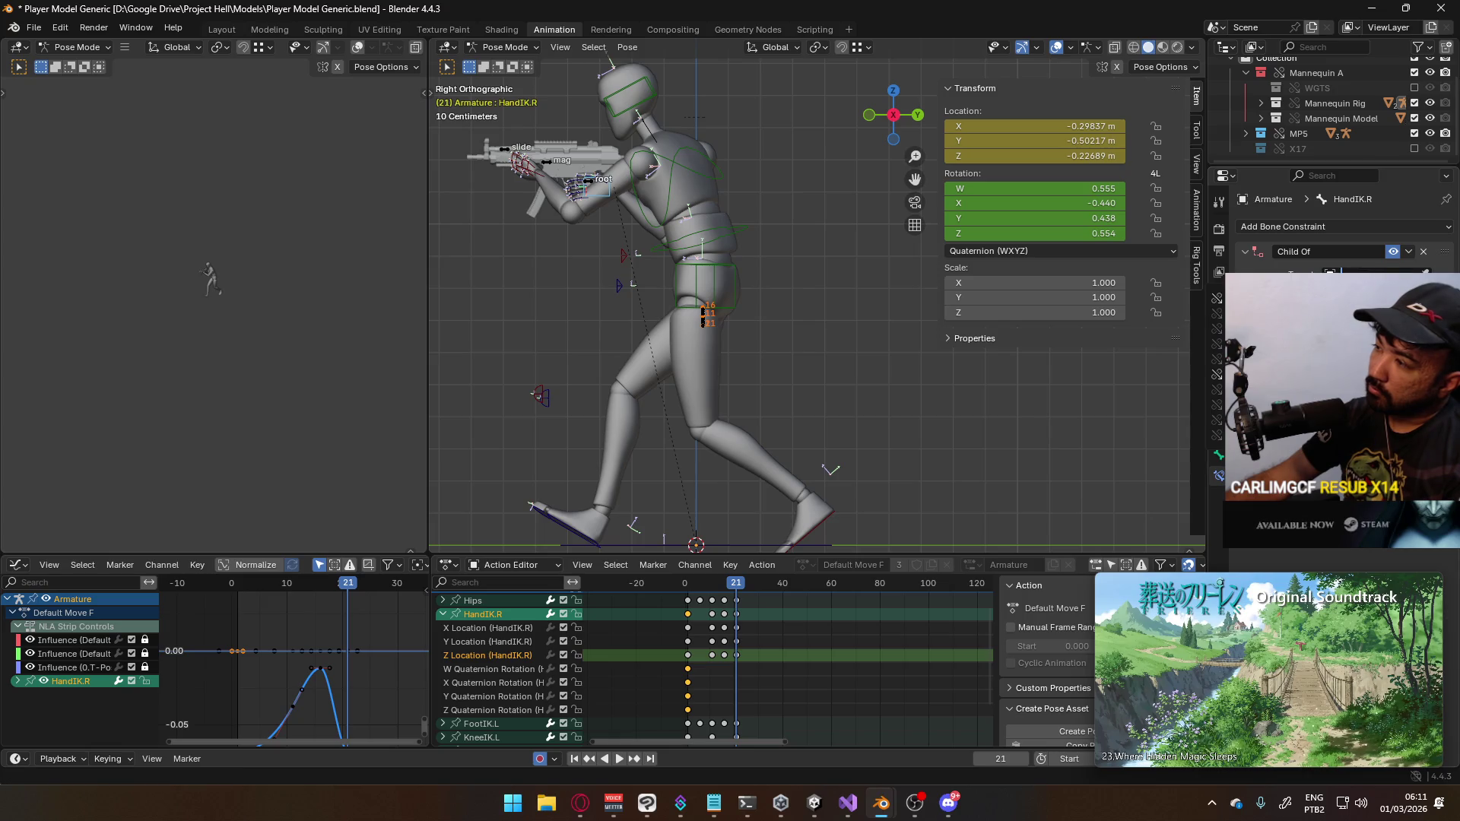
pyautogui.click(1369, 287)
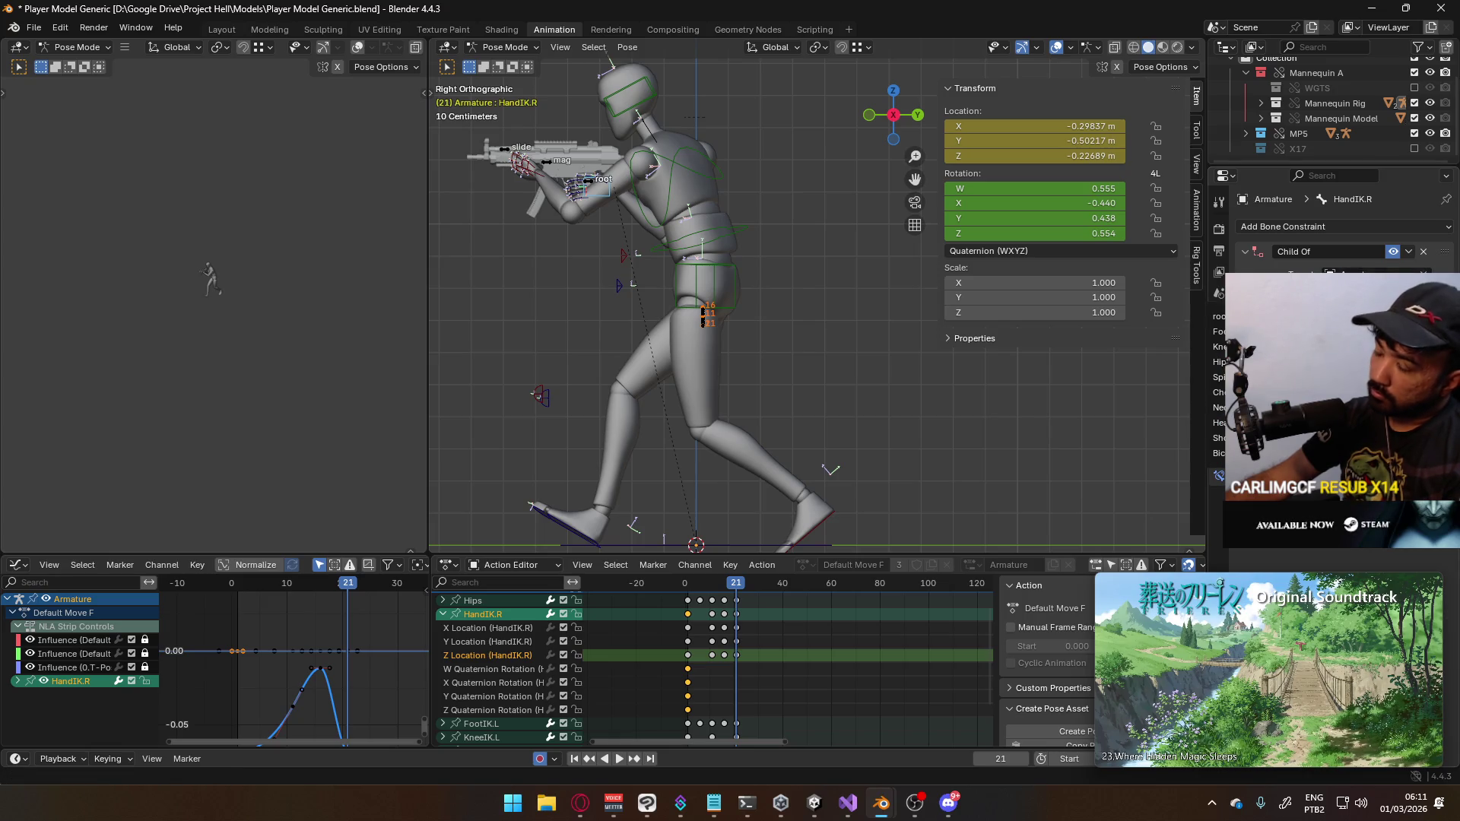
pyautogui.press('Escape')
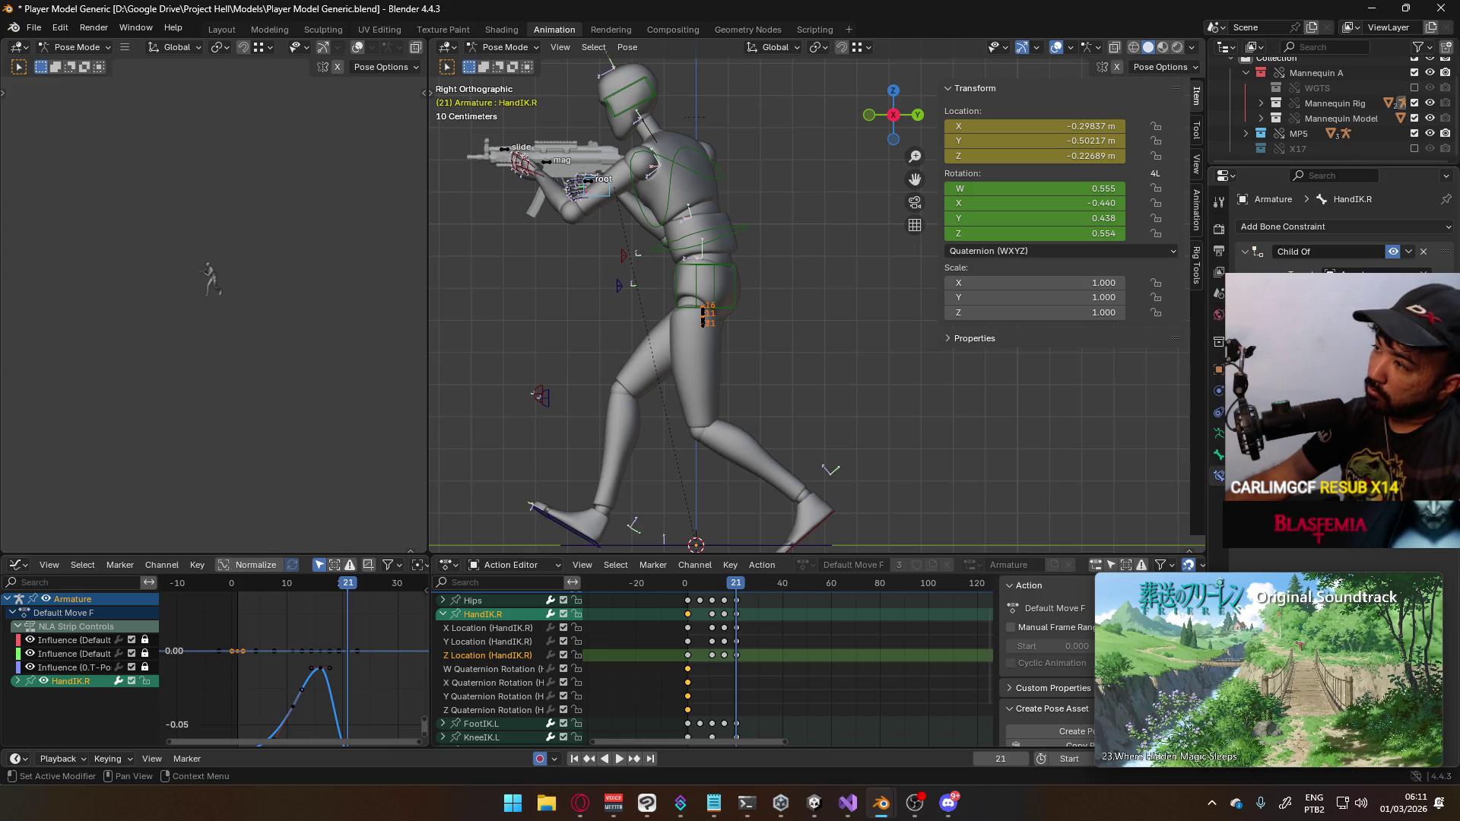
pyautogui.click(721, 286)
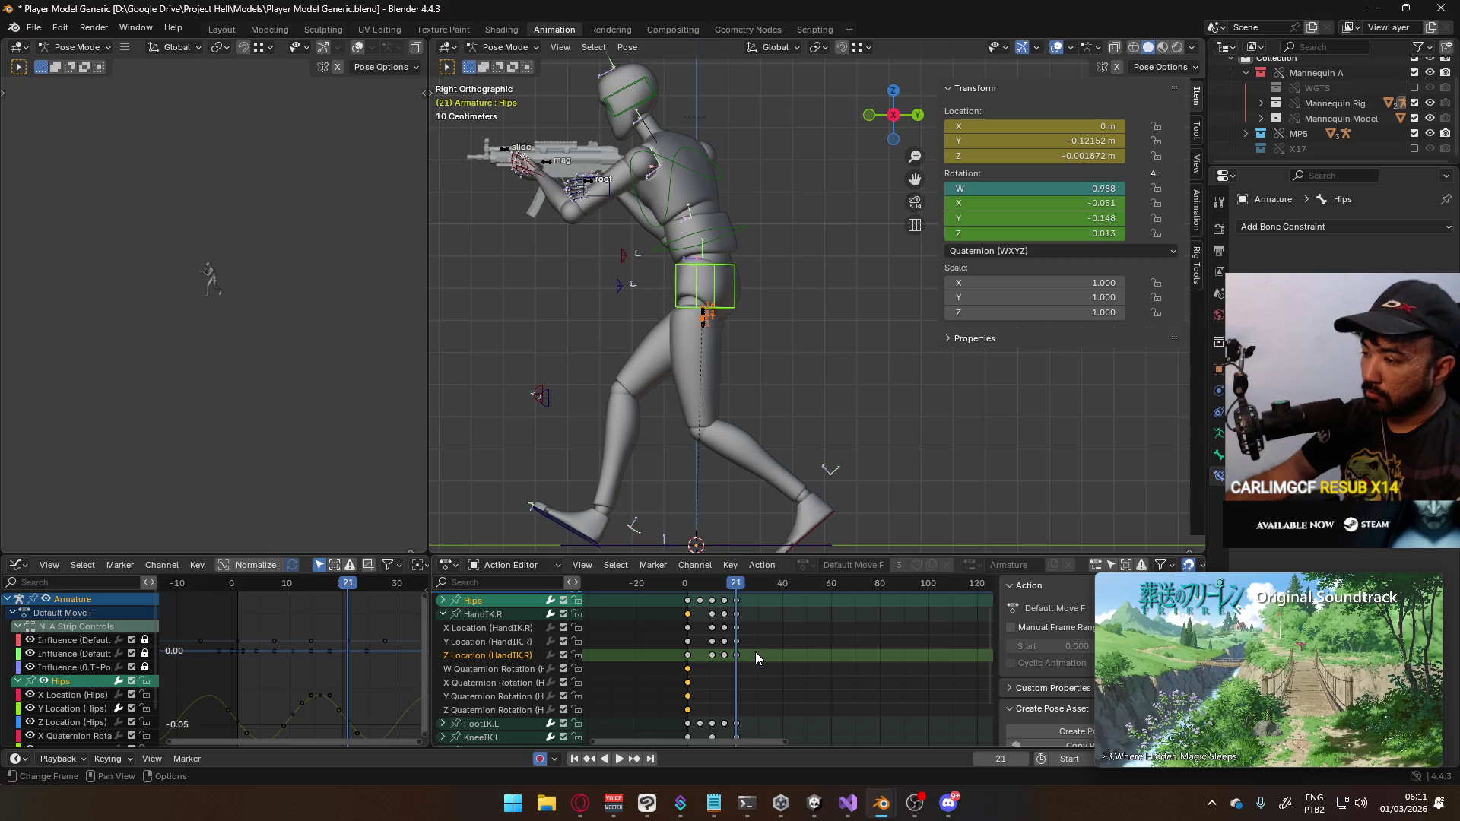
# Delete the right-hand IK keyframes around frames 10–15 and preview the walk
pyautogui.moveTo(731, 661); pyautogui.dragTo(705, 609)
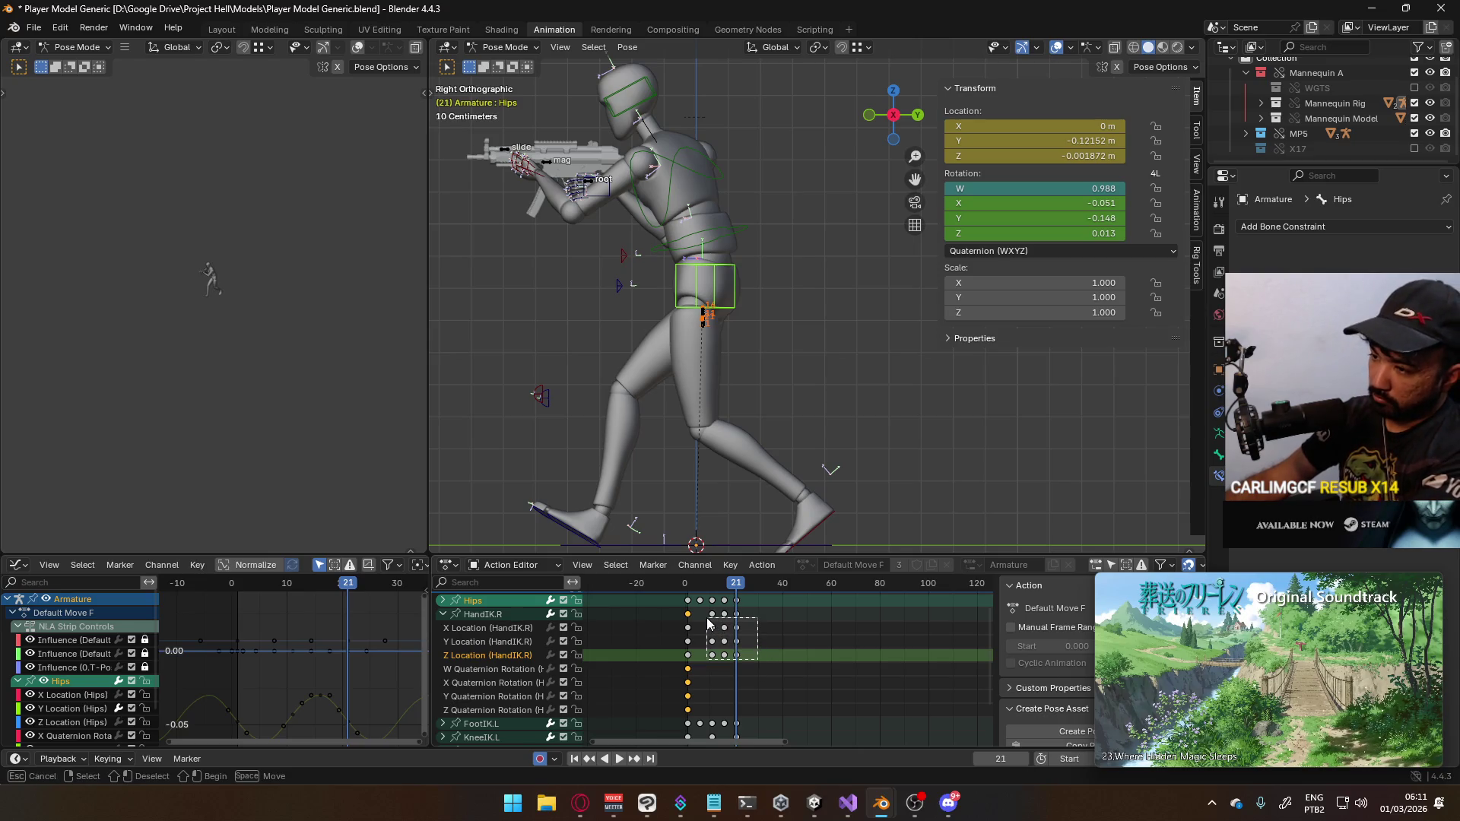
pyautogui.press('Delete')
pyautogui.press('space')
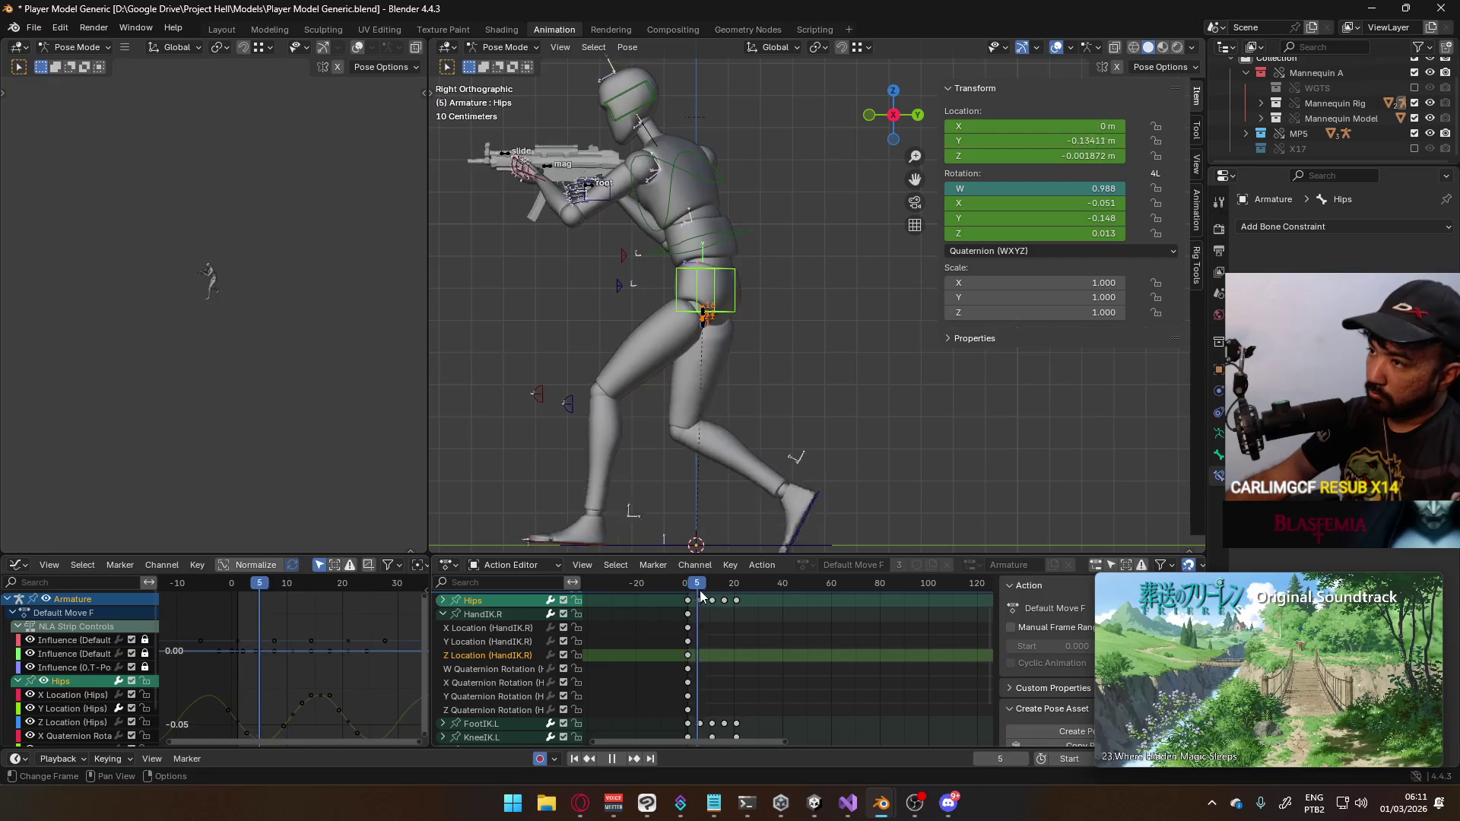
pyautogui.click(648, 584)
pyautogui.press('space')
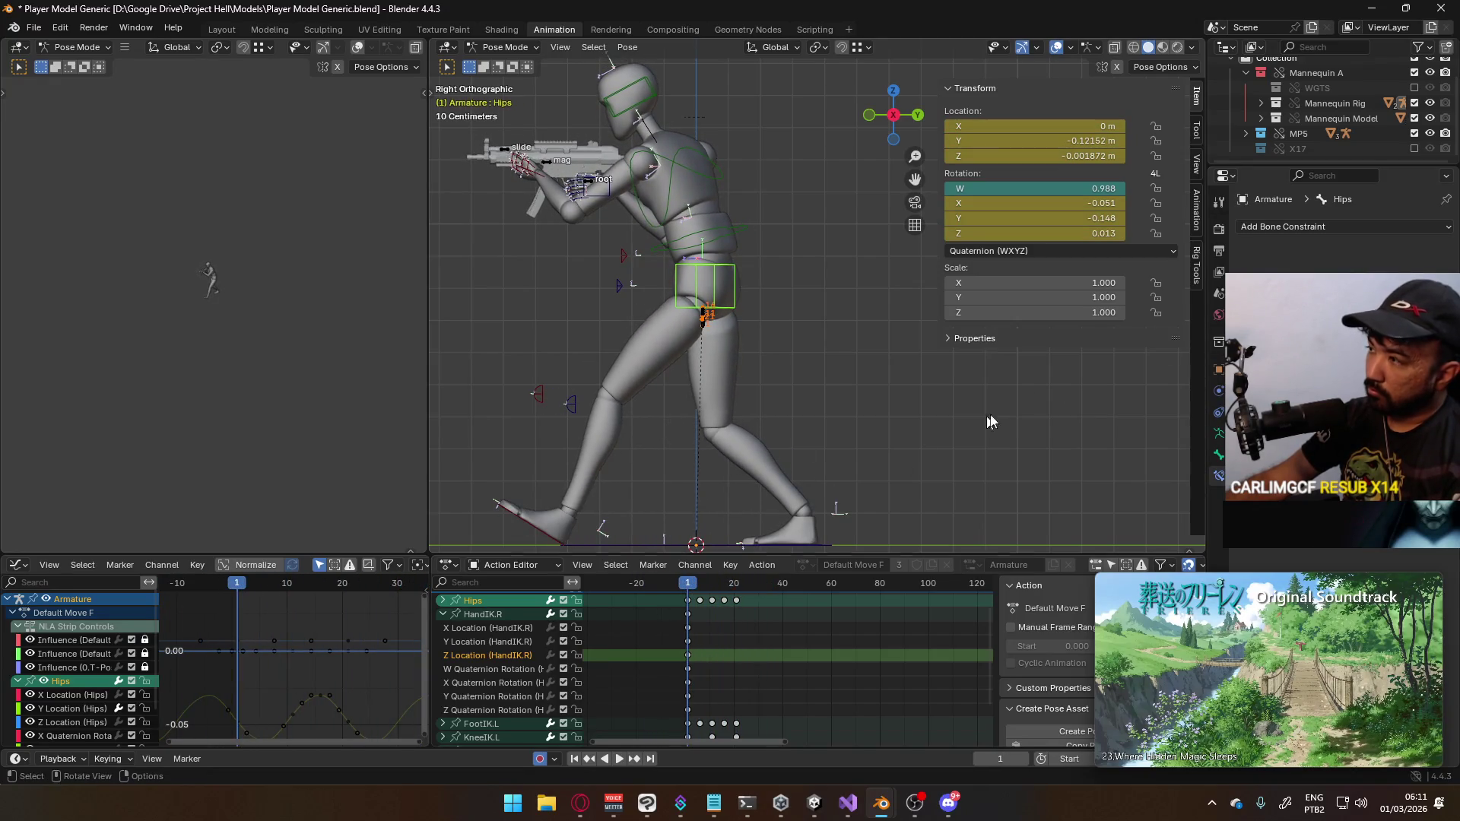
# Keyframe the Child Of constraint's enabled state at frame 1 and scrub to check the pose
pyautogui.hotkey('ctrl', 'z')
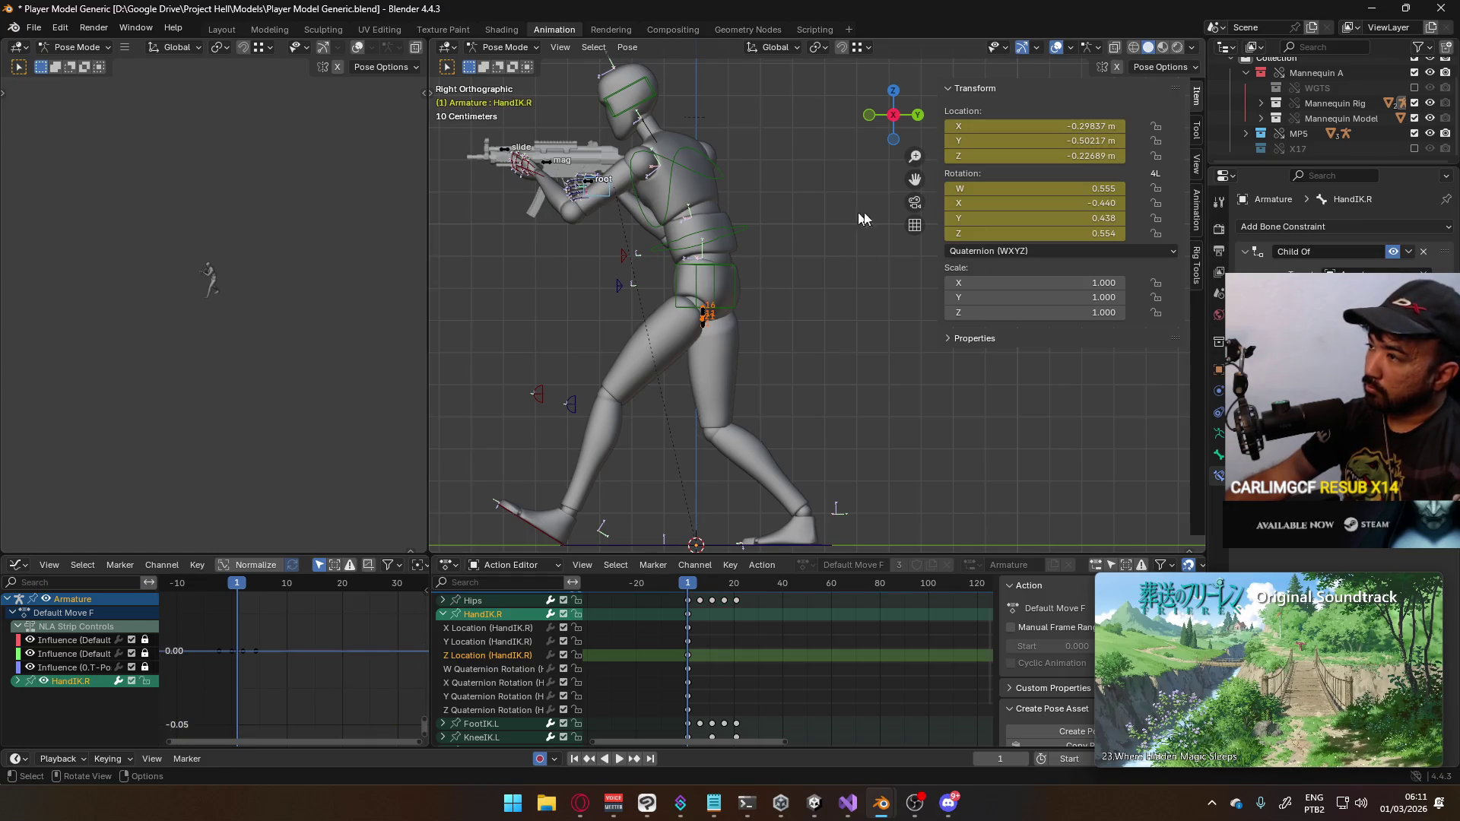
pyautogui.press('i')
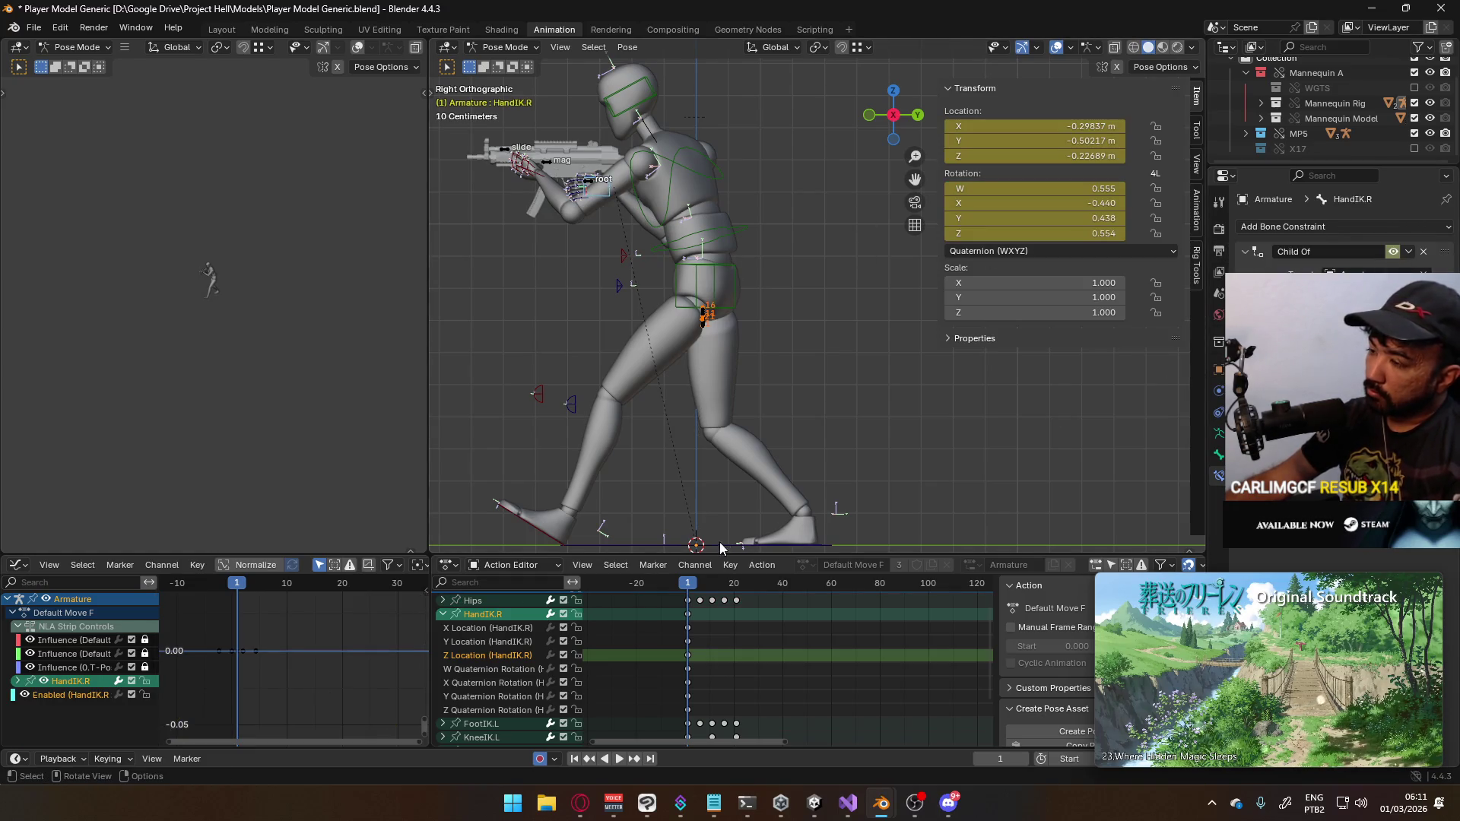
pyautogui.press('space')
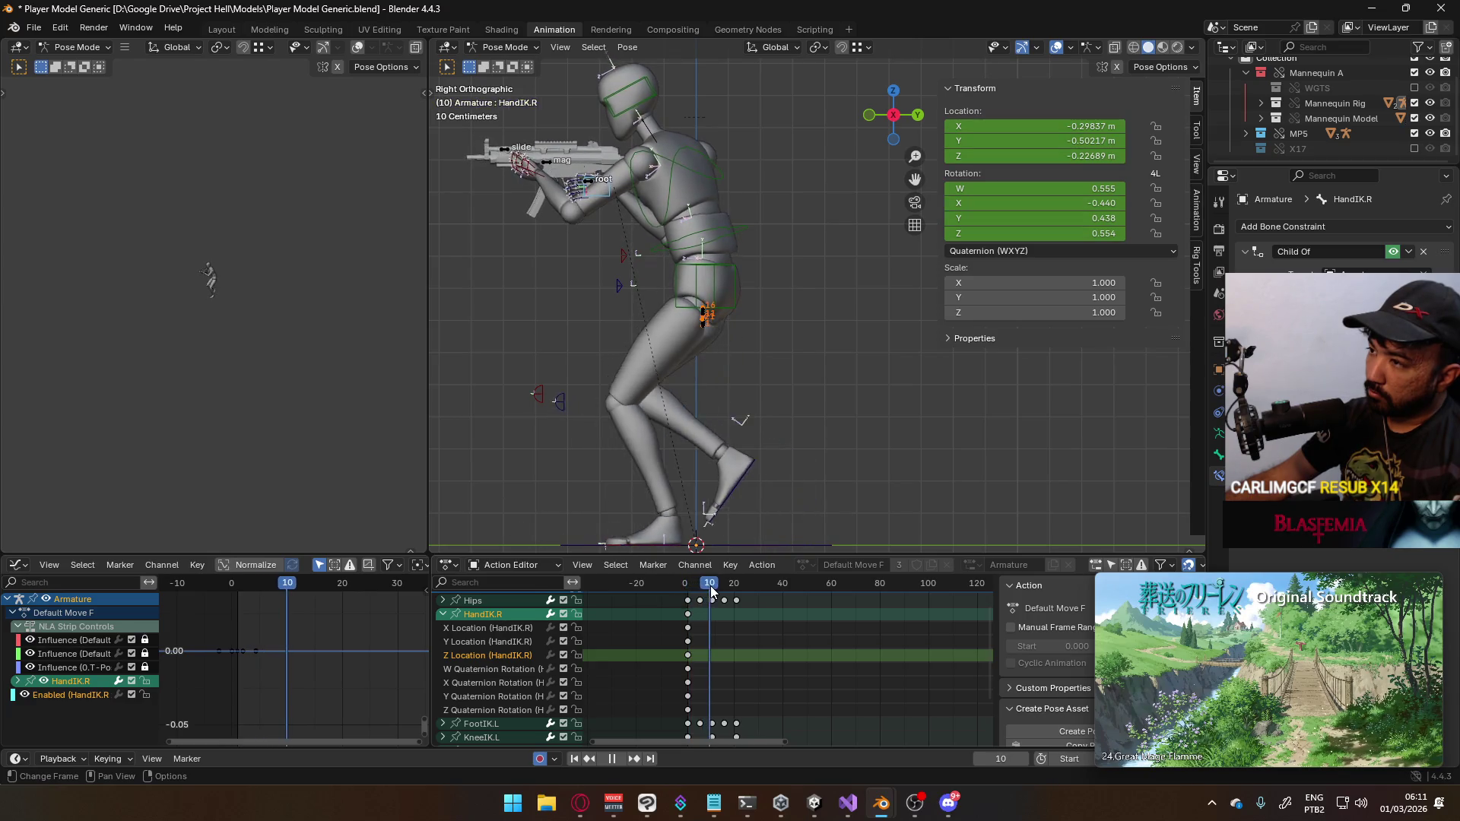
pyautogui.moveTo(700, 592); pyautogui.dragTo(737, 591)
pyautogui.click(442, 613)
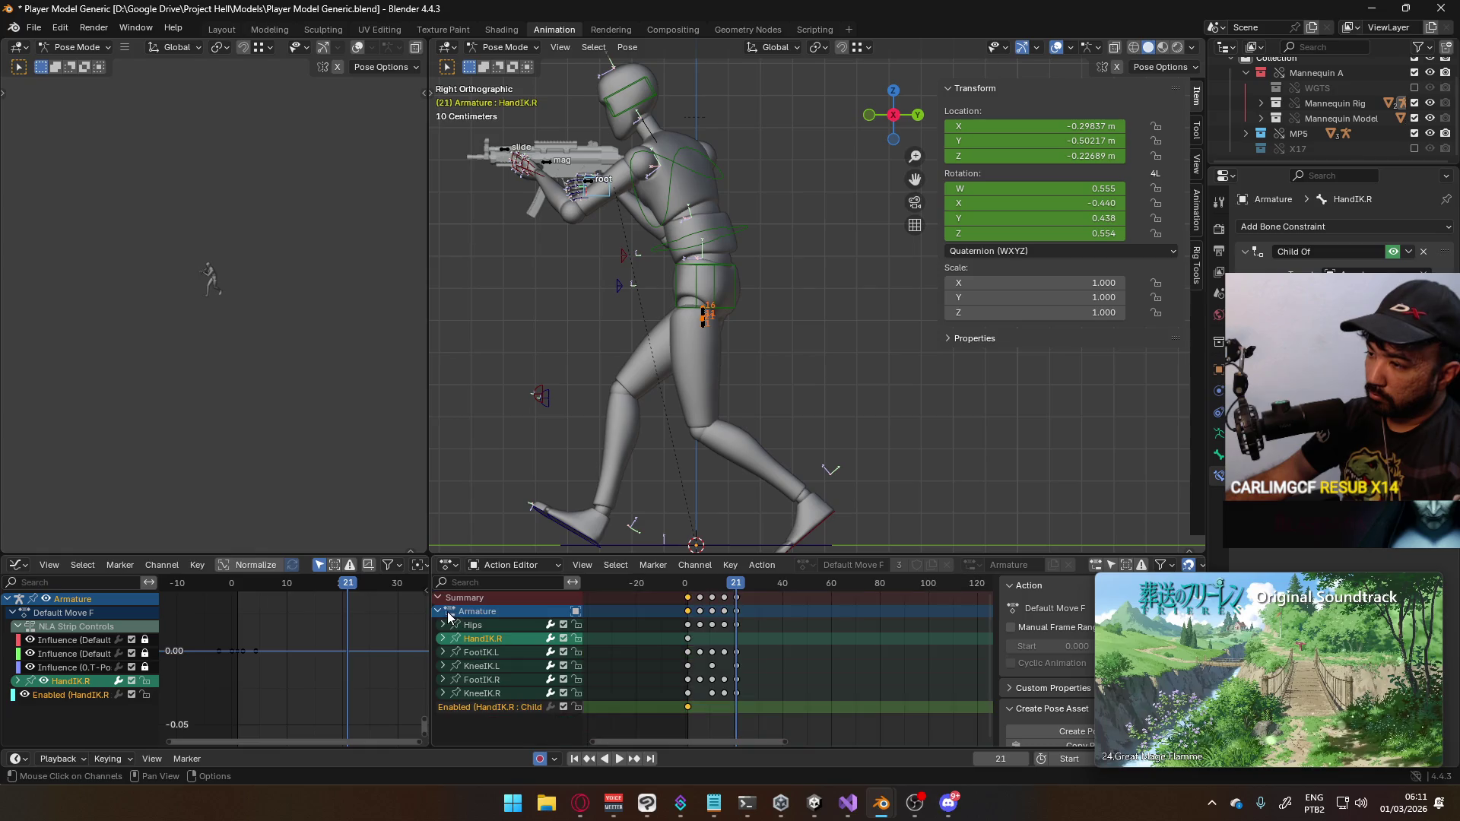
pyautogui.click(499, 623)
pyautogui.moveTo(743, 590); pyautogui.dragTo(687, 596)
pyautogui.click(522, 653)
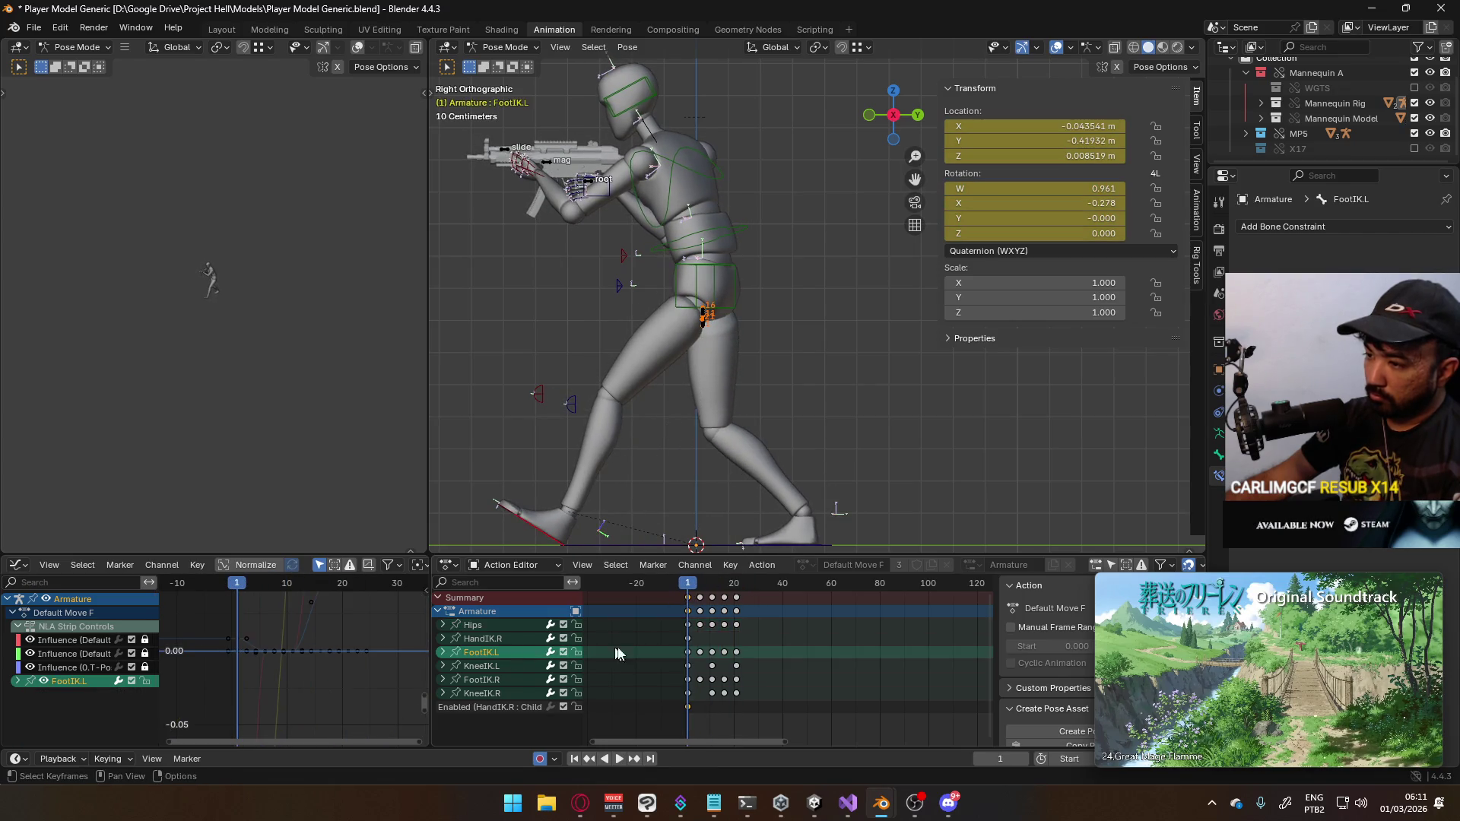
# Make the left foot IK keys and other selected keys cyclic, then play to check the loop
pyautogui.moveTo(662, 658); pyautogui.dragTo(769, 662)
pyautogui.hotkey('shift', 'e')
pyautogui.click(770, 662)
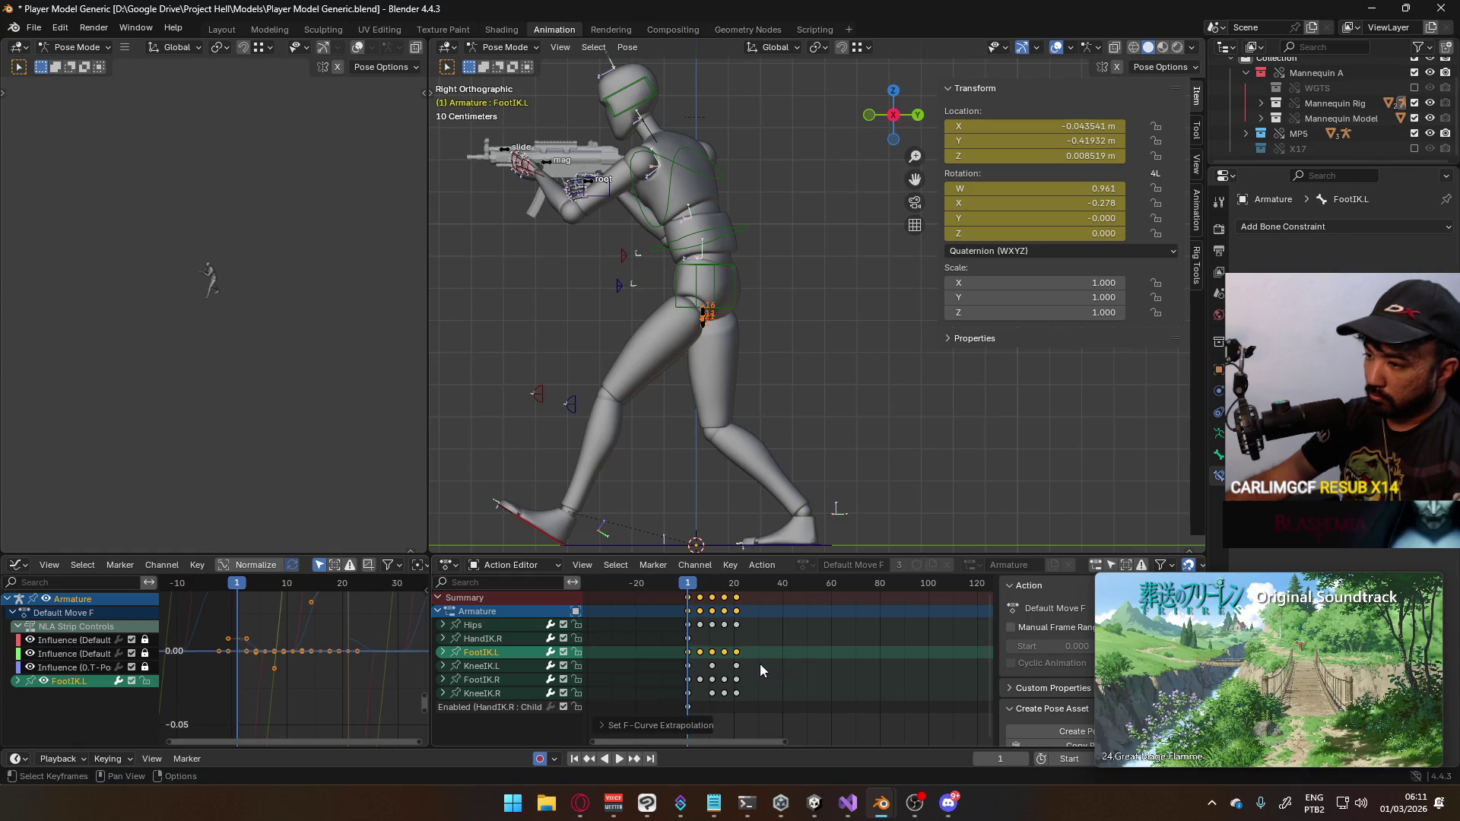
pyautogui.moveTo(765, 658); pyautogui.dragTo(690, 704)
pyautogui.hotkey('shift', 'e')
pyautogui.click(741, 671)
pyautogui.press('space')
pyautogui.moveTo(768, 585)
pyautogui.mouseDown()
pyautogui.moveTo(807, 586)
pyautogui.moveTo(741, 589)
pyautogui.mouseUp()
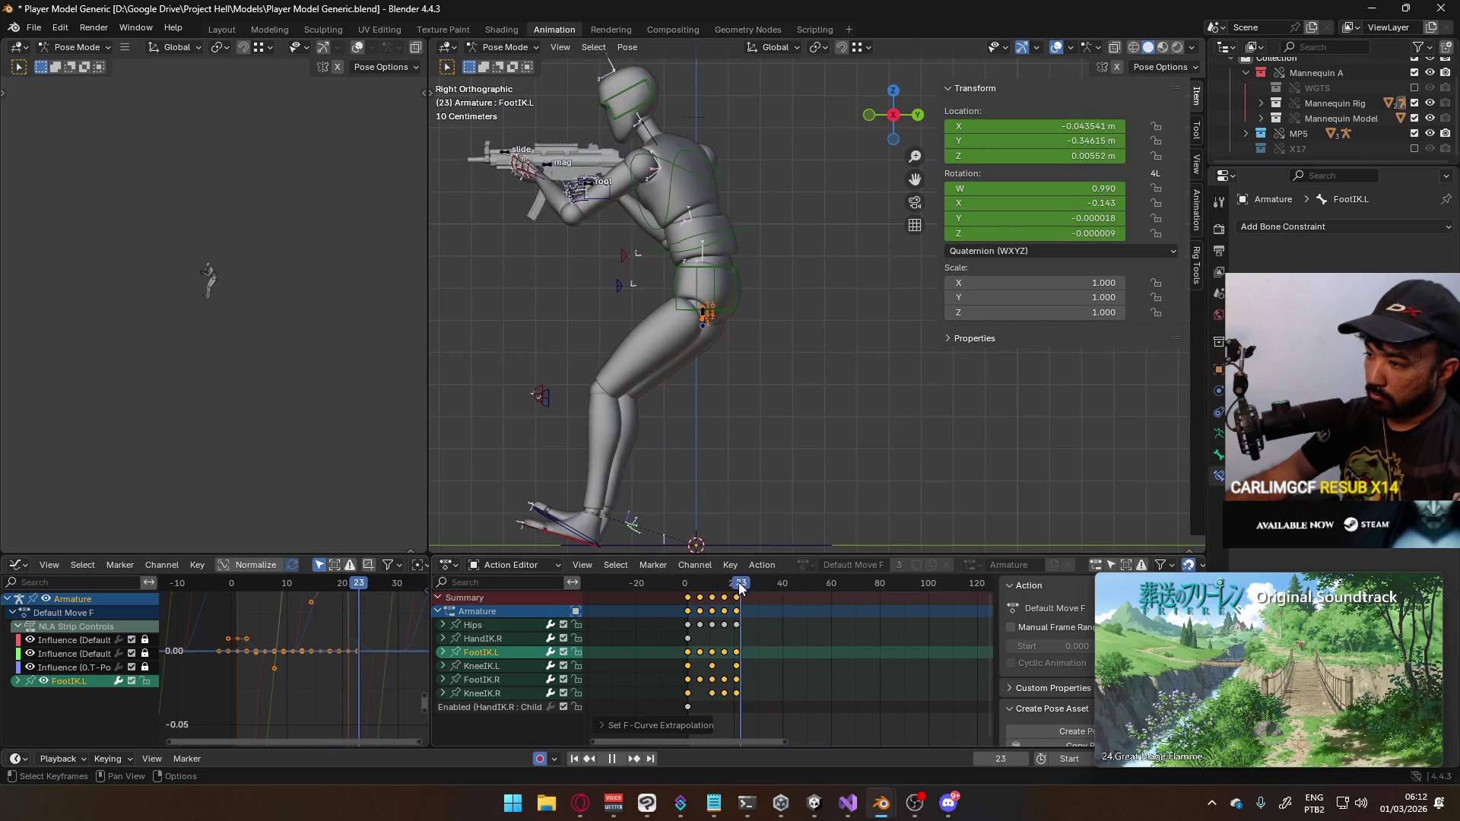
pyautogui.press('space')
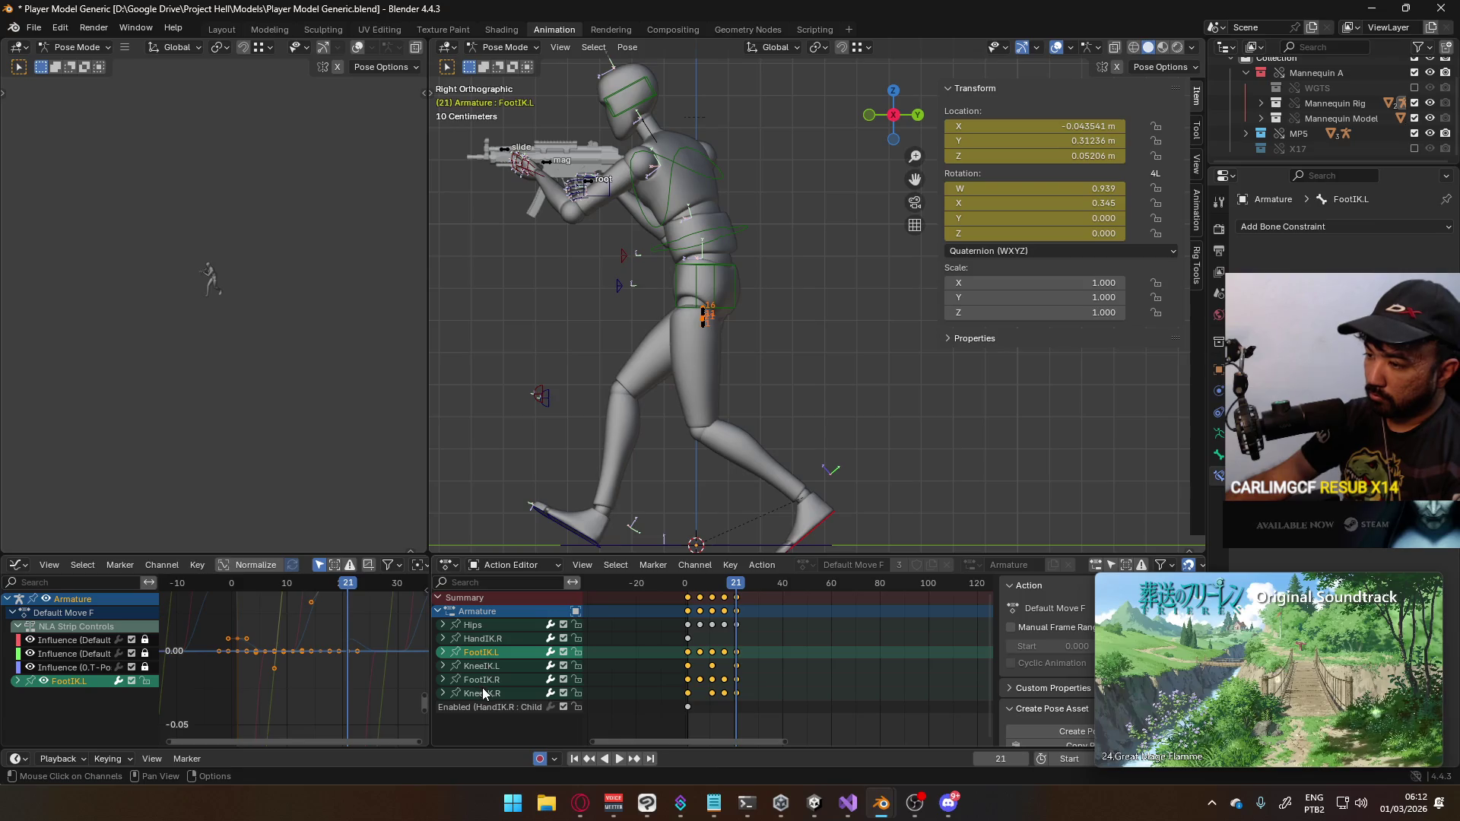
# Apply Make Cyclic to the KneeIK.R, FootIK.R and KneeIK.L keys and check playback
pyautogui.click(482, 689)
pyautogui.hotkey('shift', 'e')
pyautogui.click(766, 639)
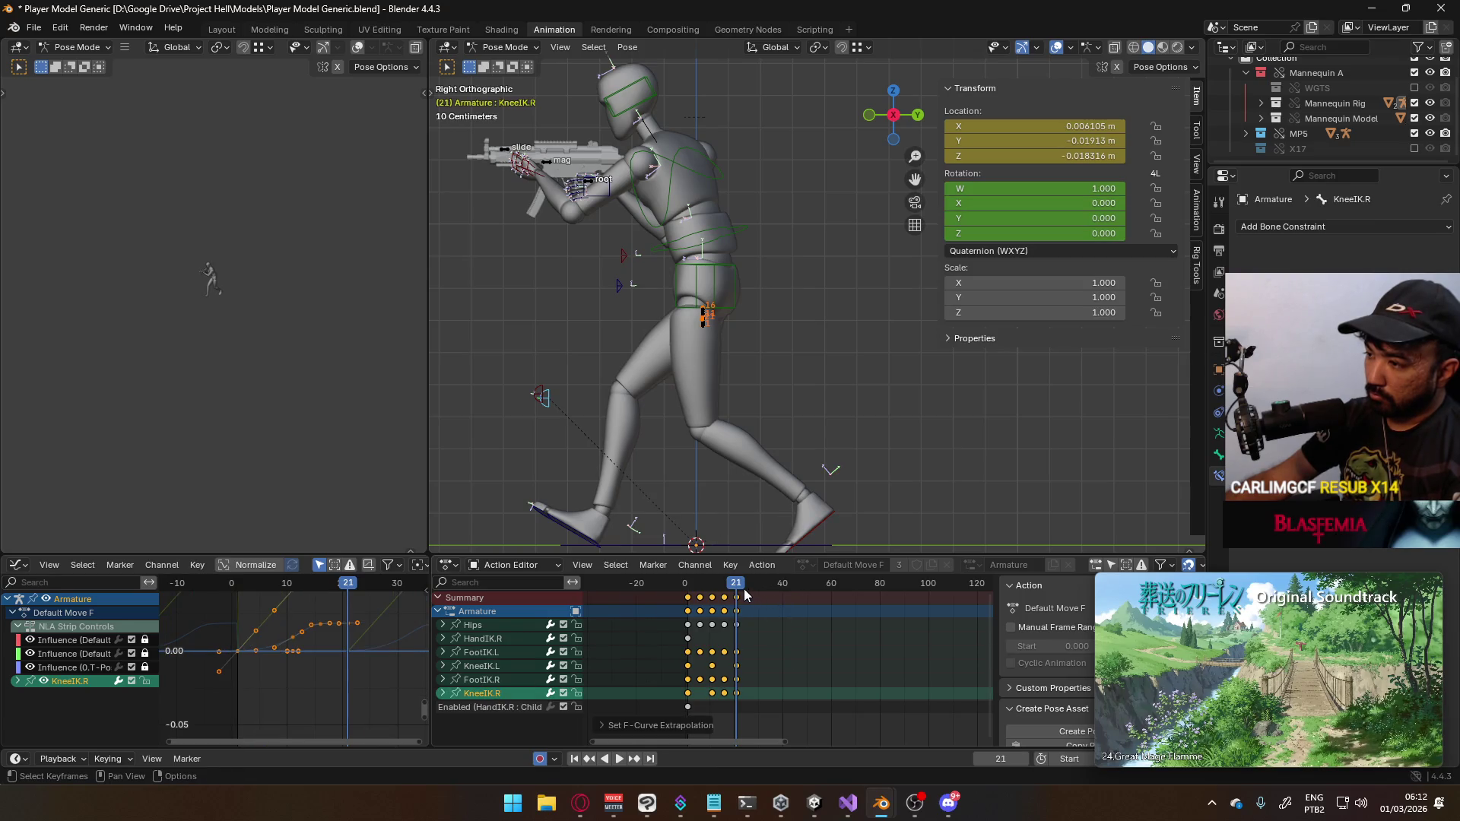
pyautogui.press('space')
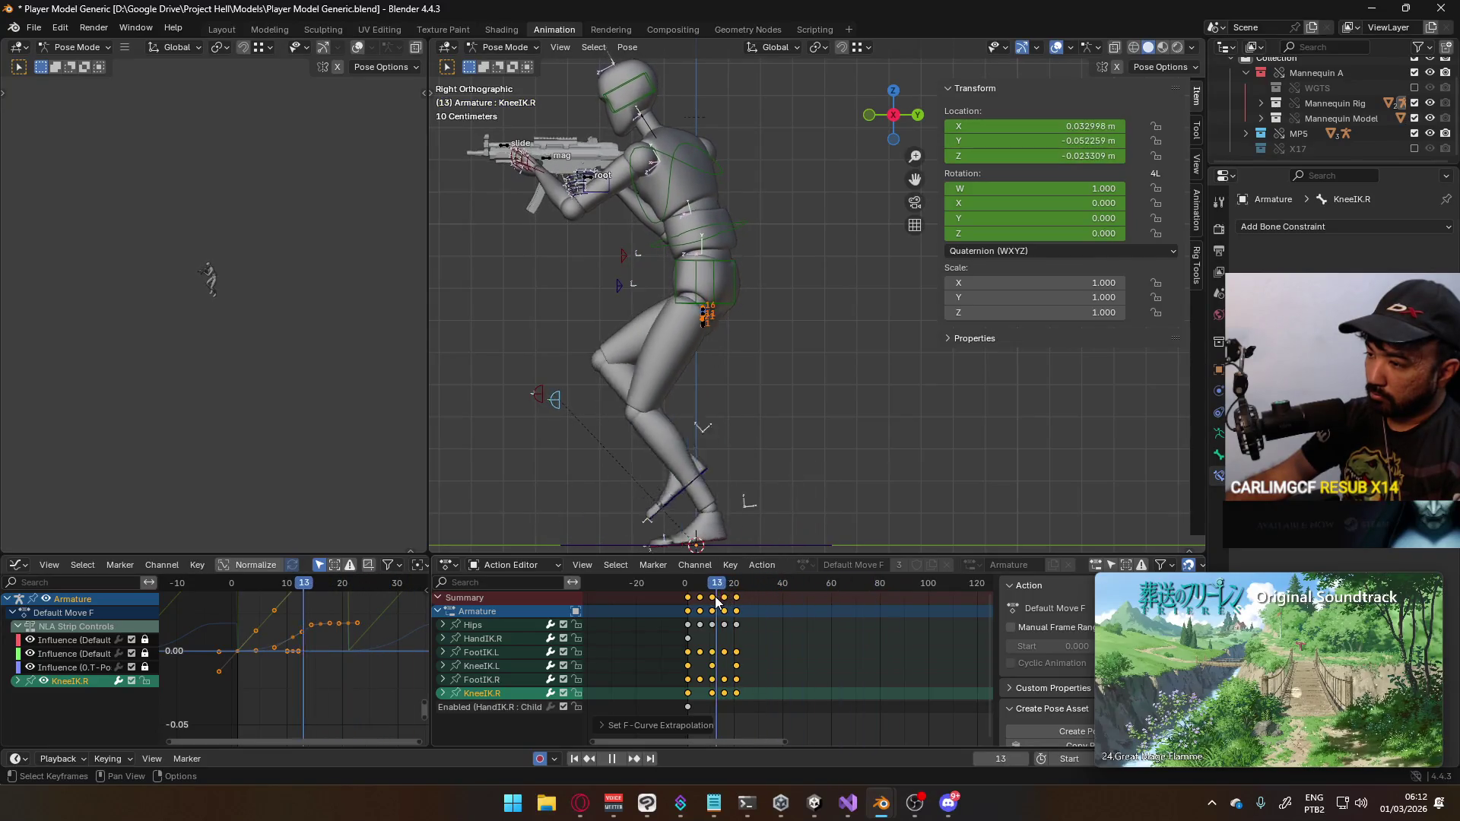
pyautogui.moveTo(703, 606)
pyautogui.mouseDown()
pyautogui.moveTo(736, 606)
pyautogui.moveTo(684, 606)
pyautogui.moveTo(712, 606)
pyautogui.mouseUp()
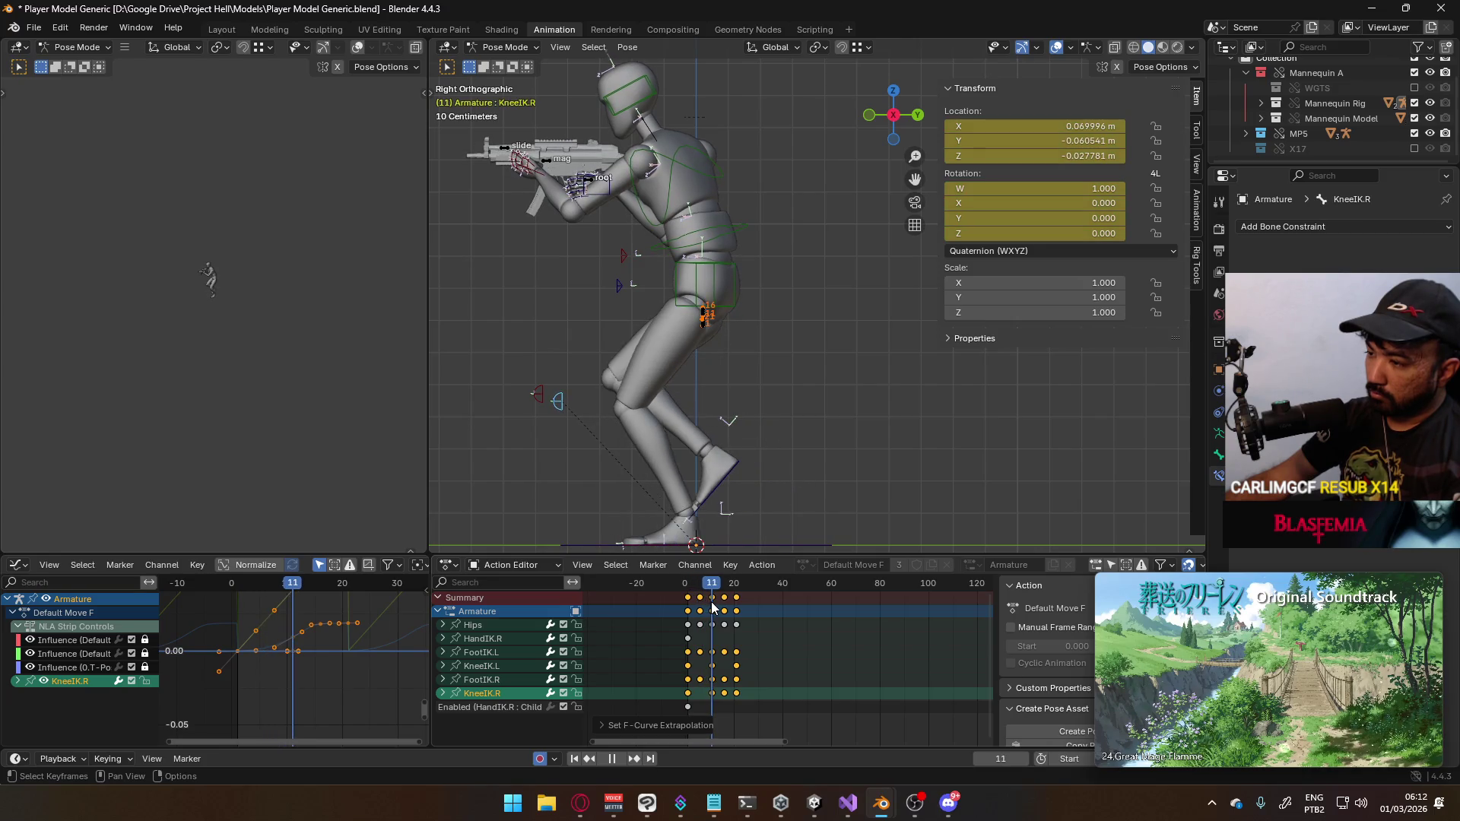
pyautogui.click(737, 679)
pyautogui.hotkey('shift', 'e')
pyautogui.click(751, 651)
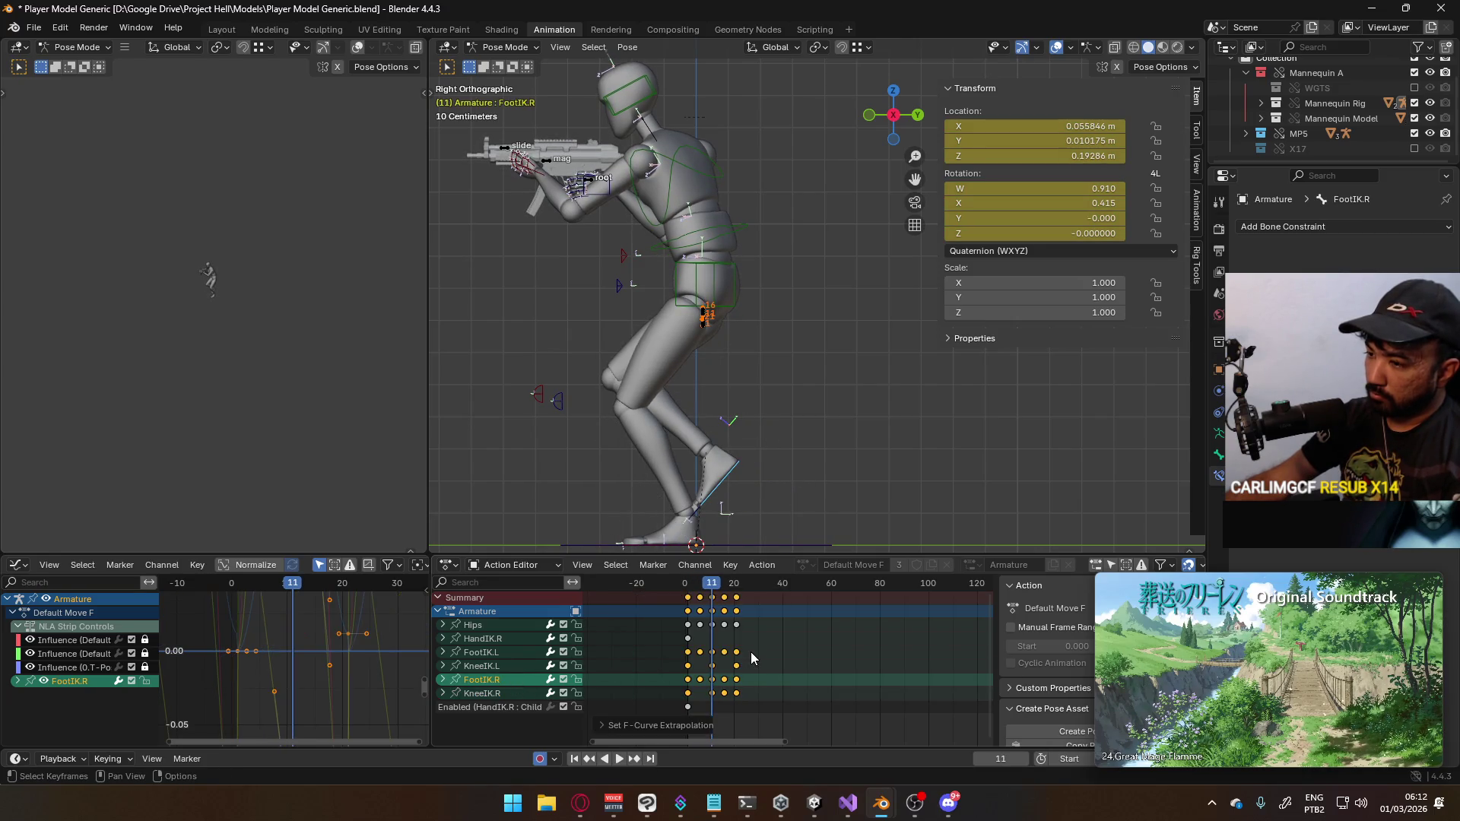
pyautogui.click(526, 666)
pyautogui.hotkey('shift', 'e')
pyautogui.click(780, 664)
pyautogui.press('space')
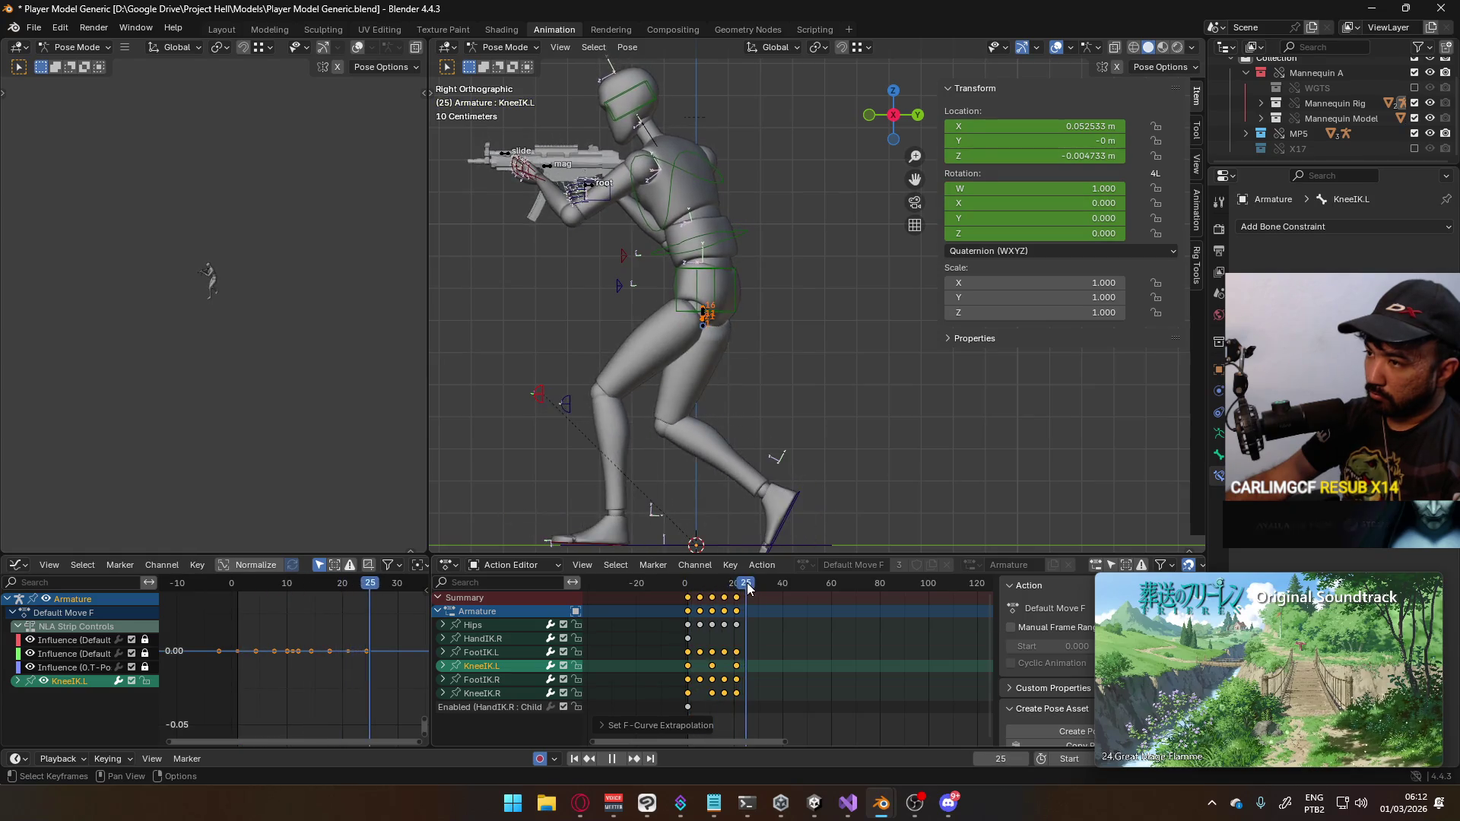
pyautogui.moveTo(690, 593)
pyautogui.mouseDown()
pyautogui.moveTo(737, 594)
pyautogui.moveTo(677, 625)
pyautogui.mouseUp()
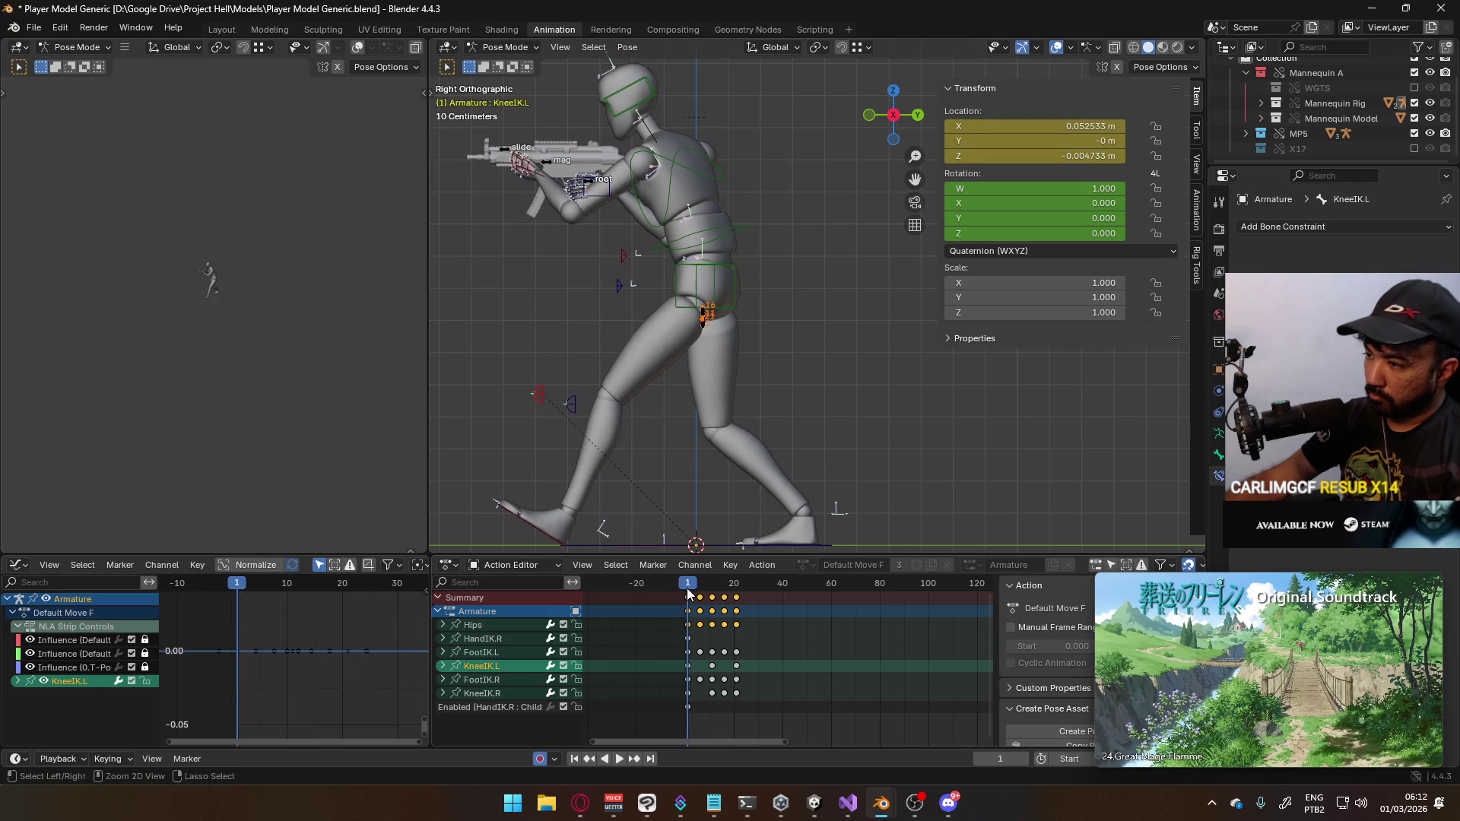
# Paste the copied keyframes and shift them to frame 0
pyautogui.press('space')
pyautogui.hotkey('ctrl', 'v')
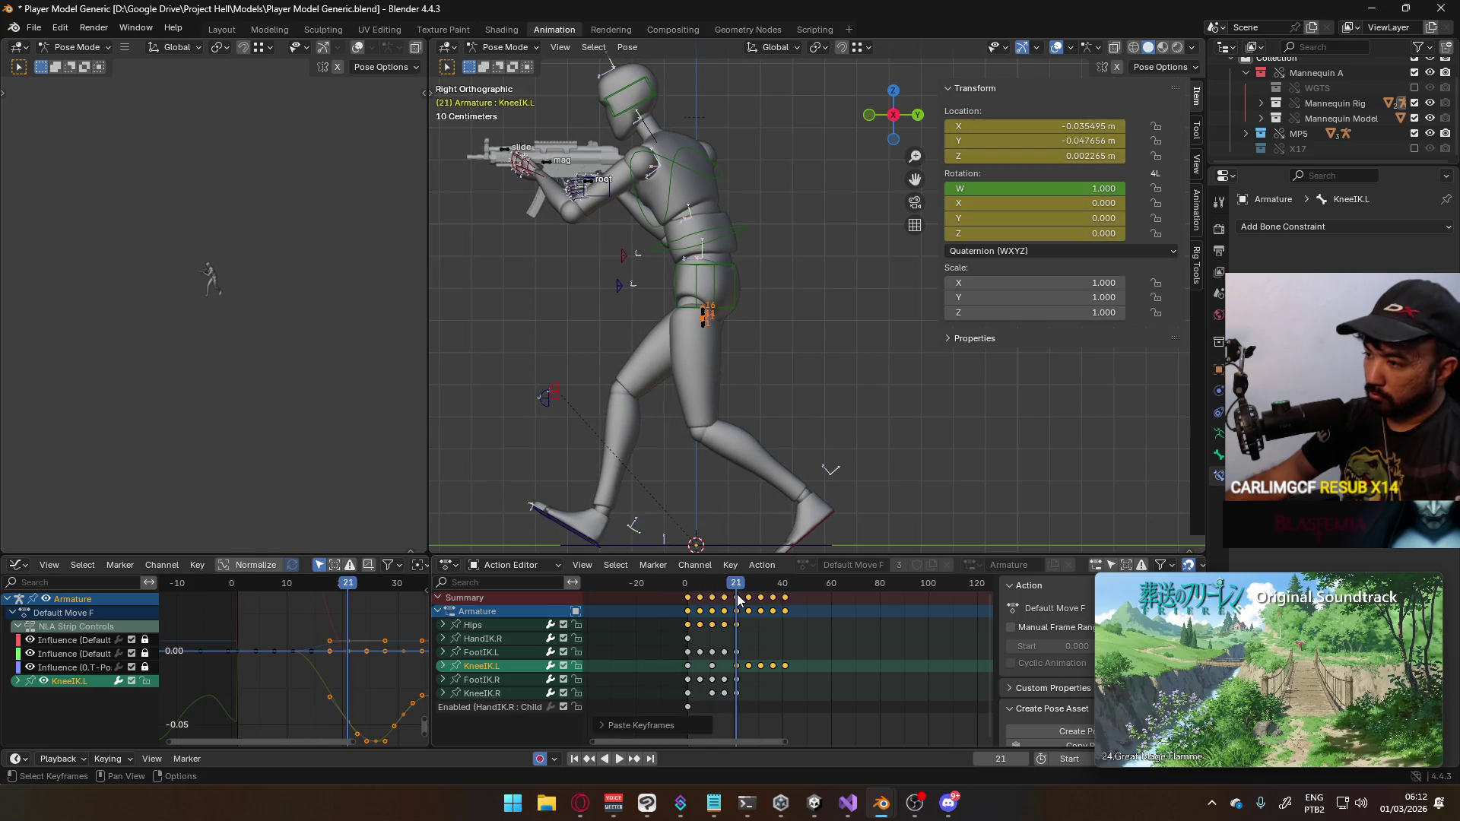
pyautogui.press('g')
pyautogui.click(689, 600)
pyautogui.press('space')
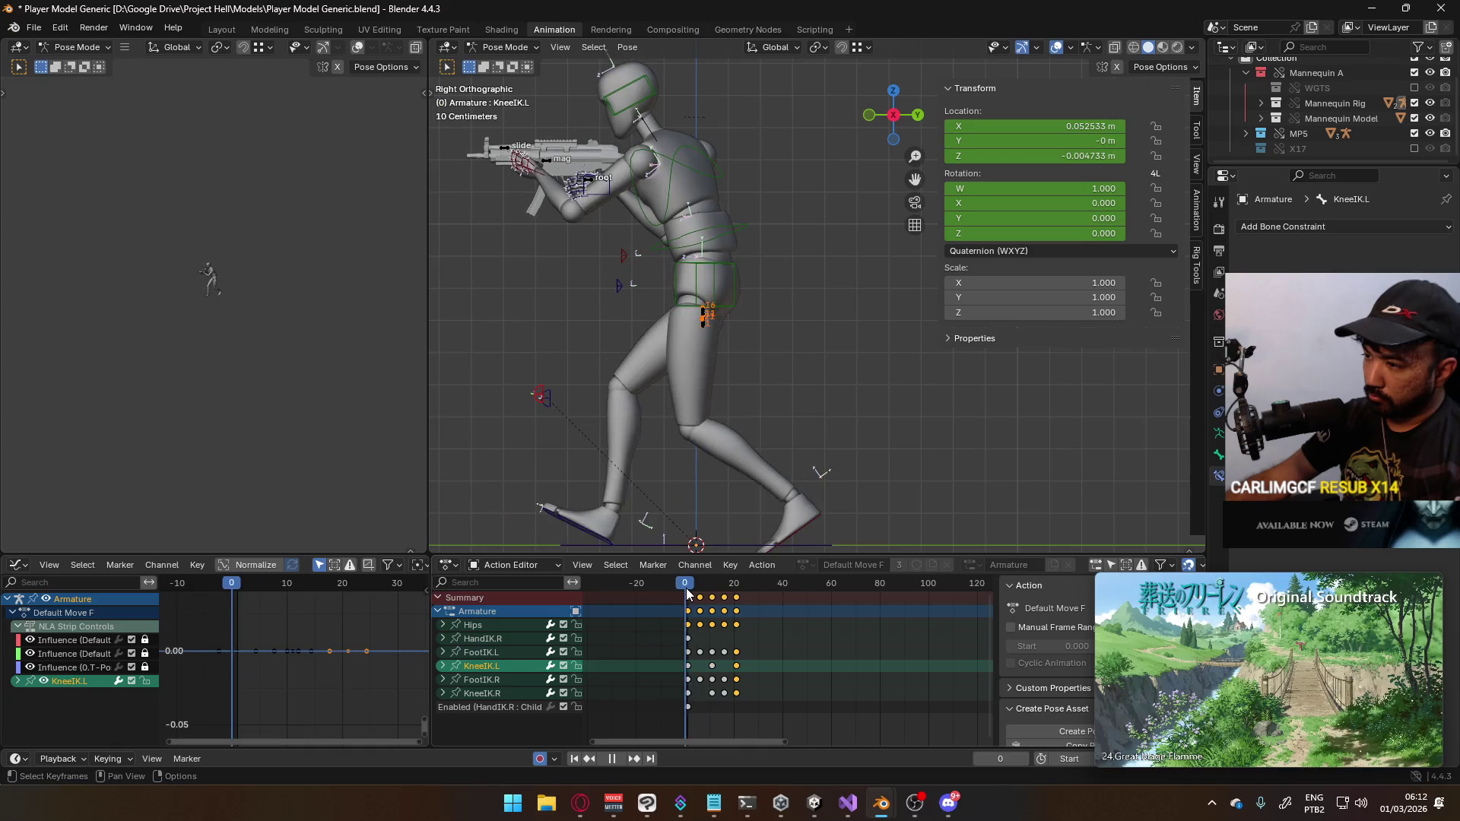
pyautogui.press('space')
# Paste the copied keys onto the Hips at frame 21 and again at frame 41
pyautogui.click(485, 625)
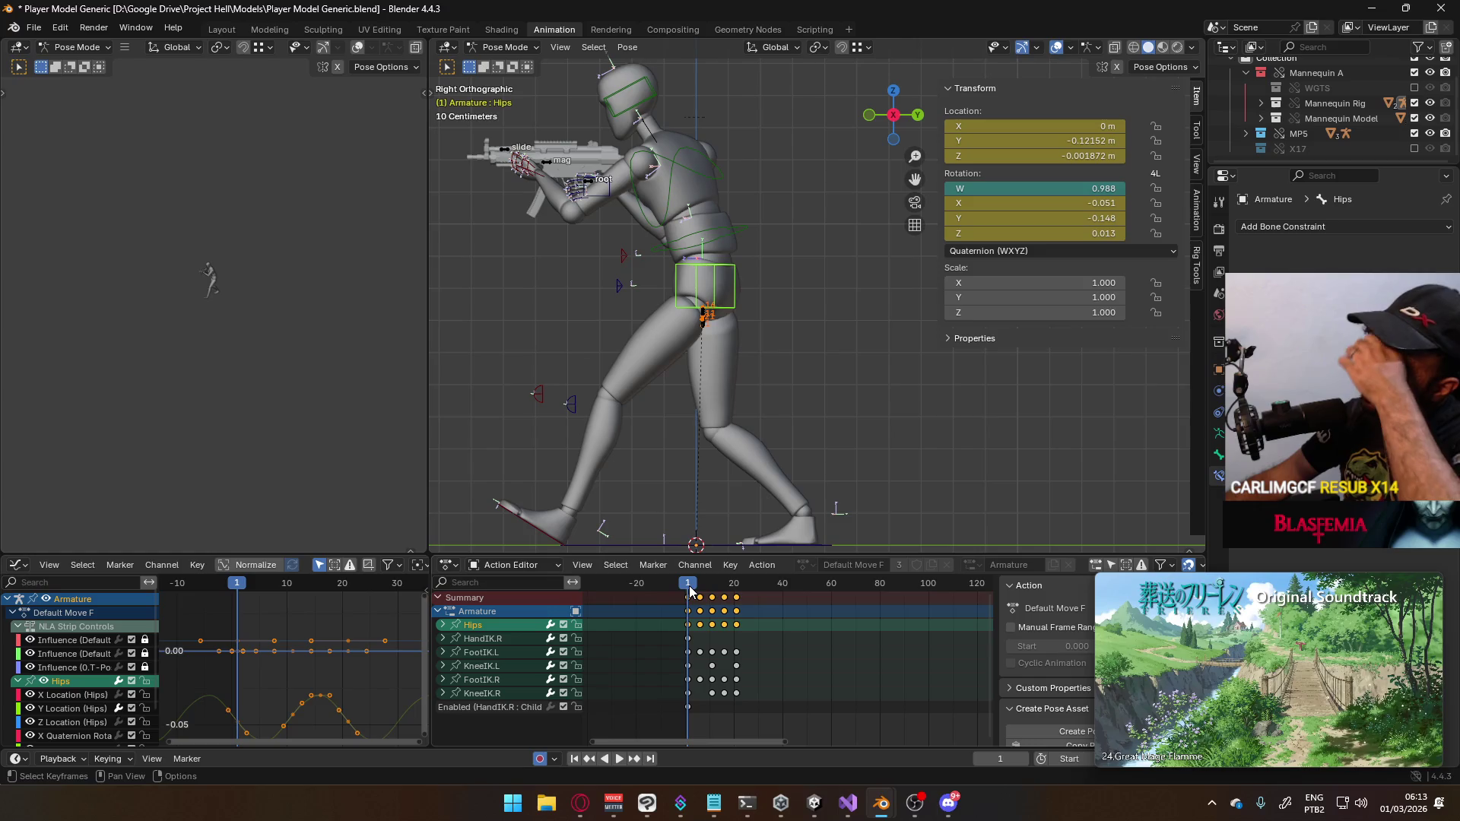
pyautogui.moveTo(700, 586); pyautogui.dragTo(736, 591)
pyautogui.press('Right')
pyautogui.hotkey('ctrl', 'v')
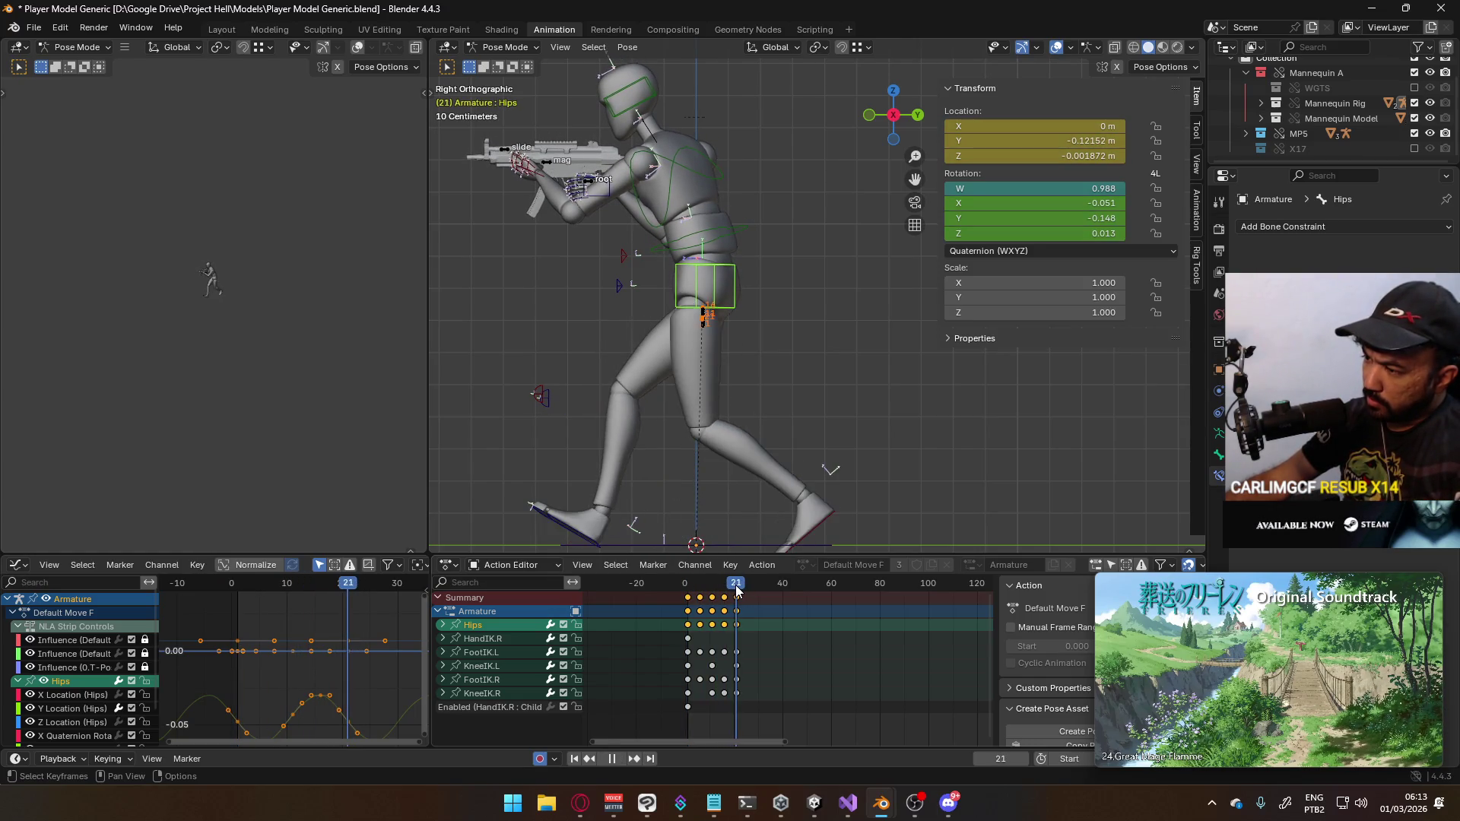
pyautogui.press('space')
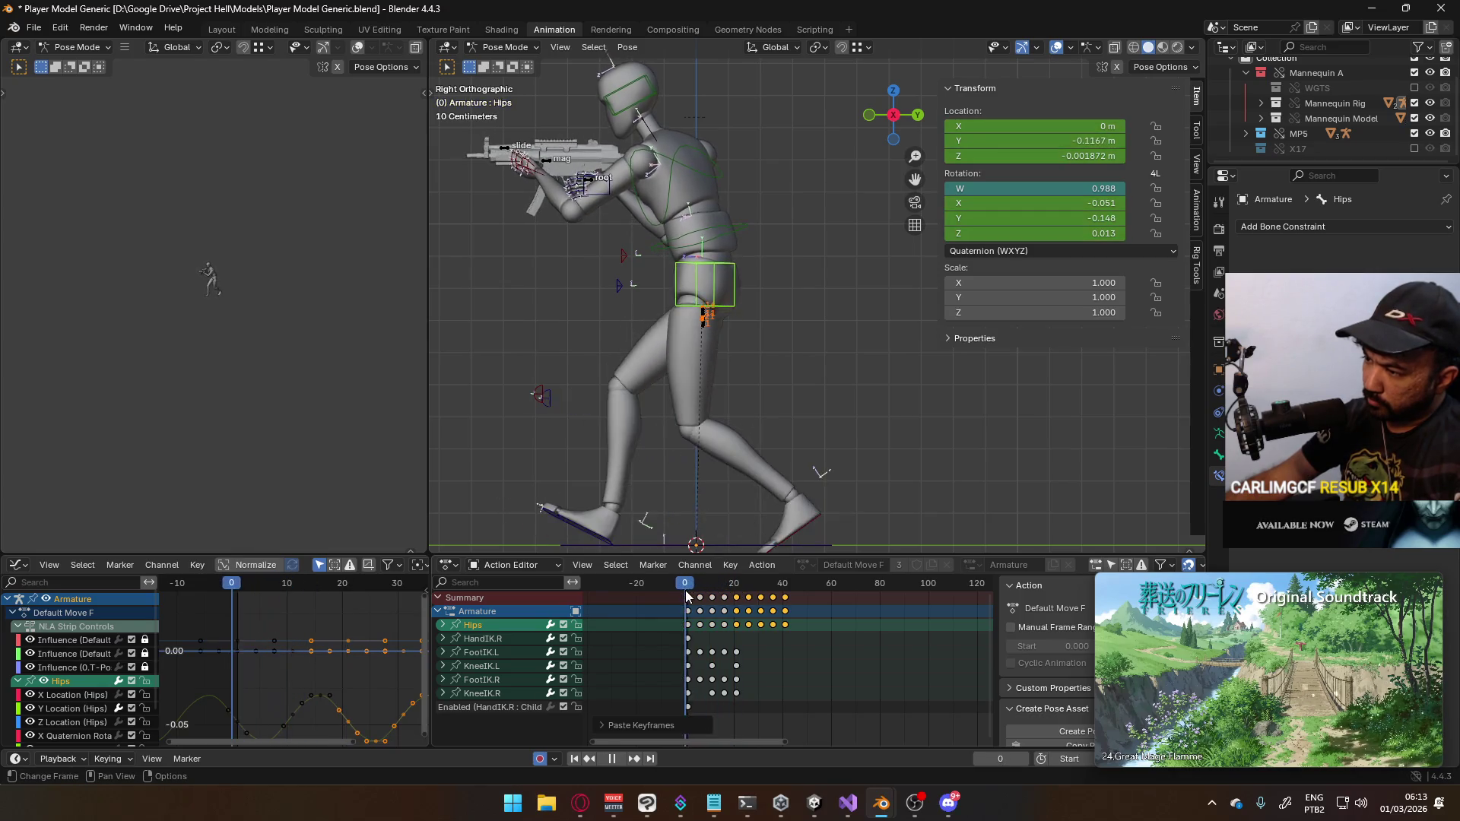
pyautogui.moveTo(724, 598)
pyautogui.mouseDown()
pyautogui.moveTo(788, 589)
pyautogui.moveTo(687, 601)
pyautogui.mouseUp()
pyautogui.hotkey('alt', 'a')
pyautogui.press('space')
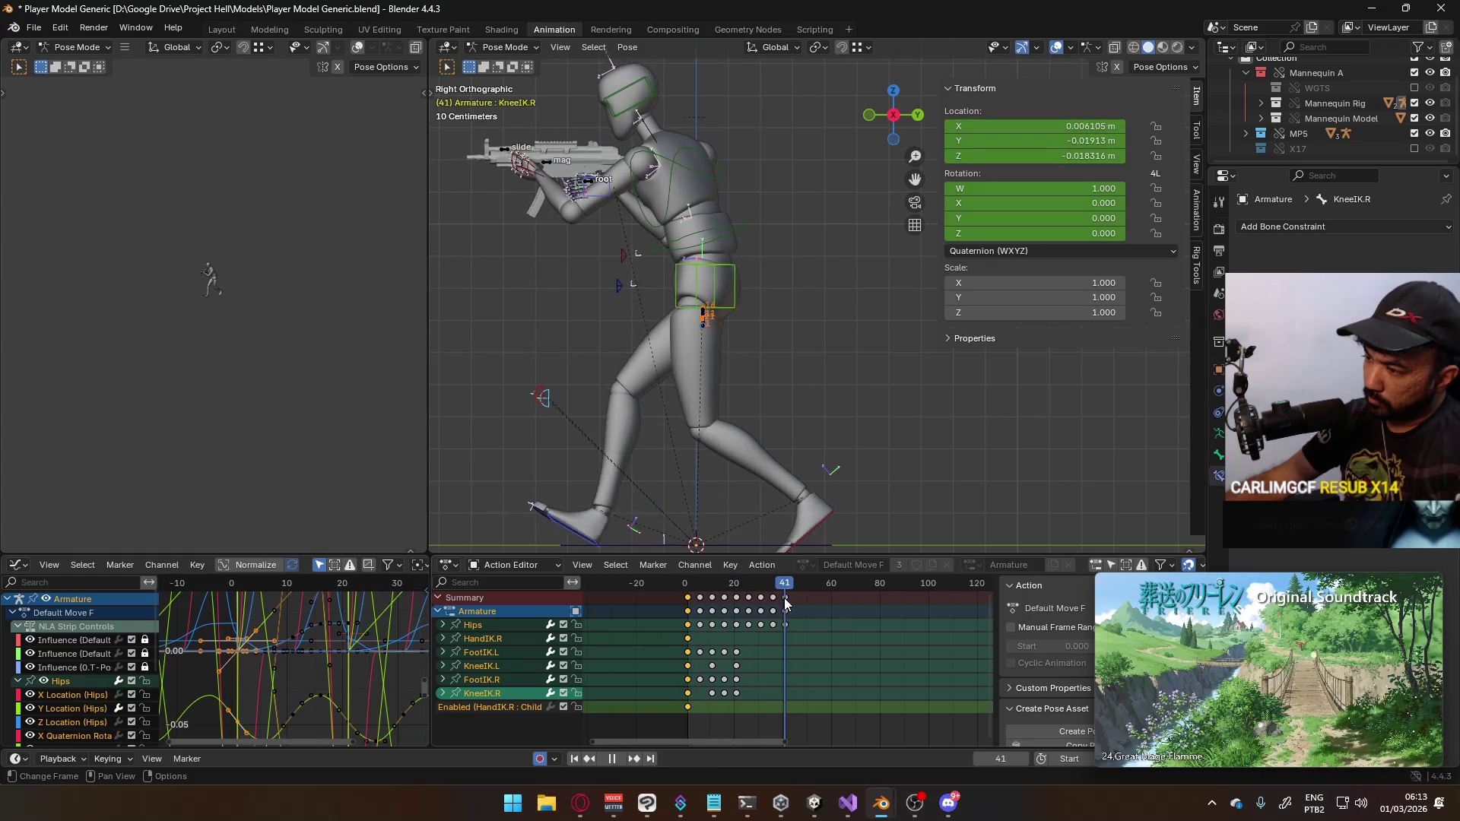
pyautogui.hotkey('ctrl', 'v')
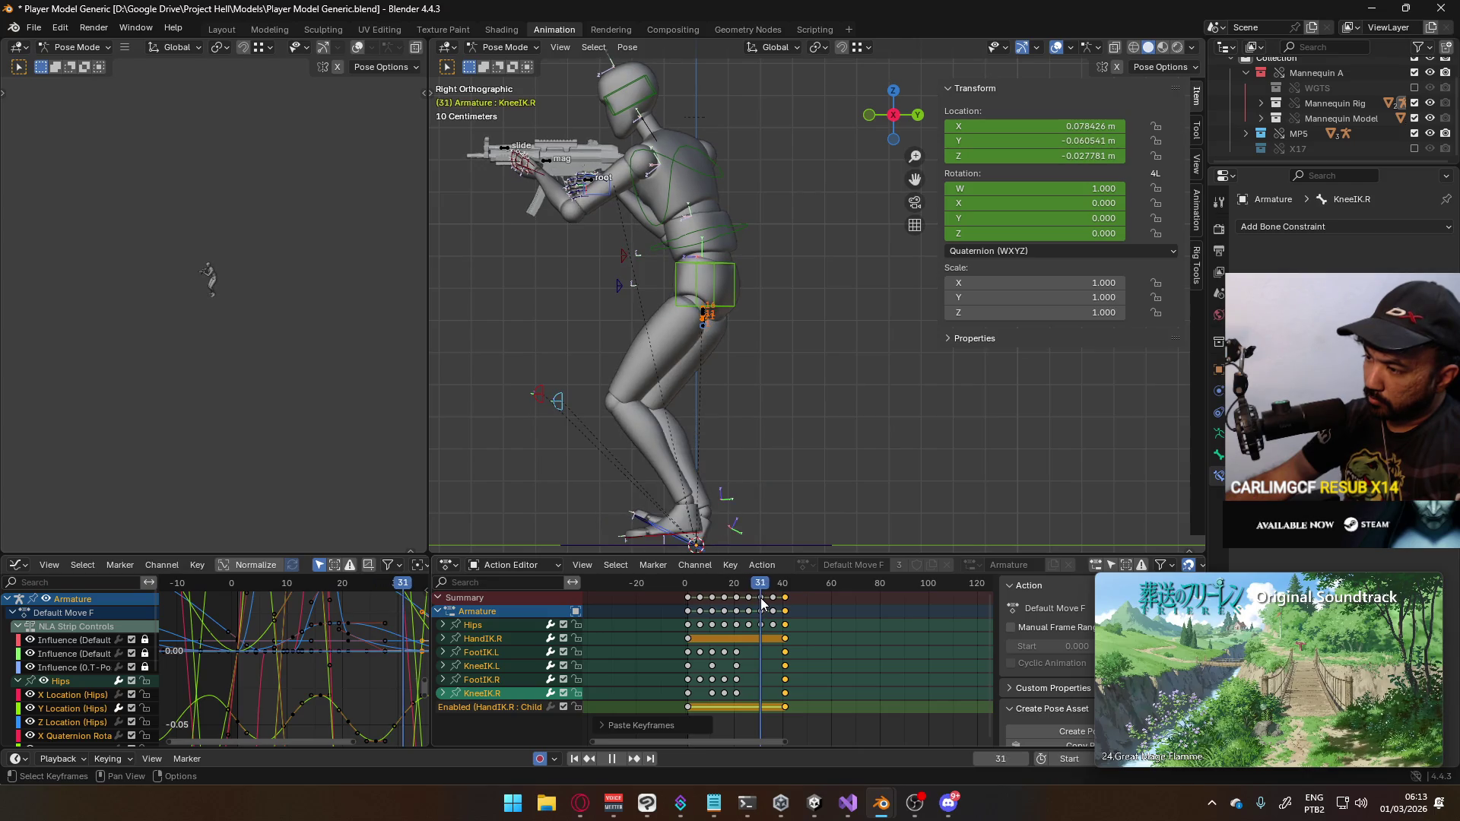
pyautogui.press('space')
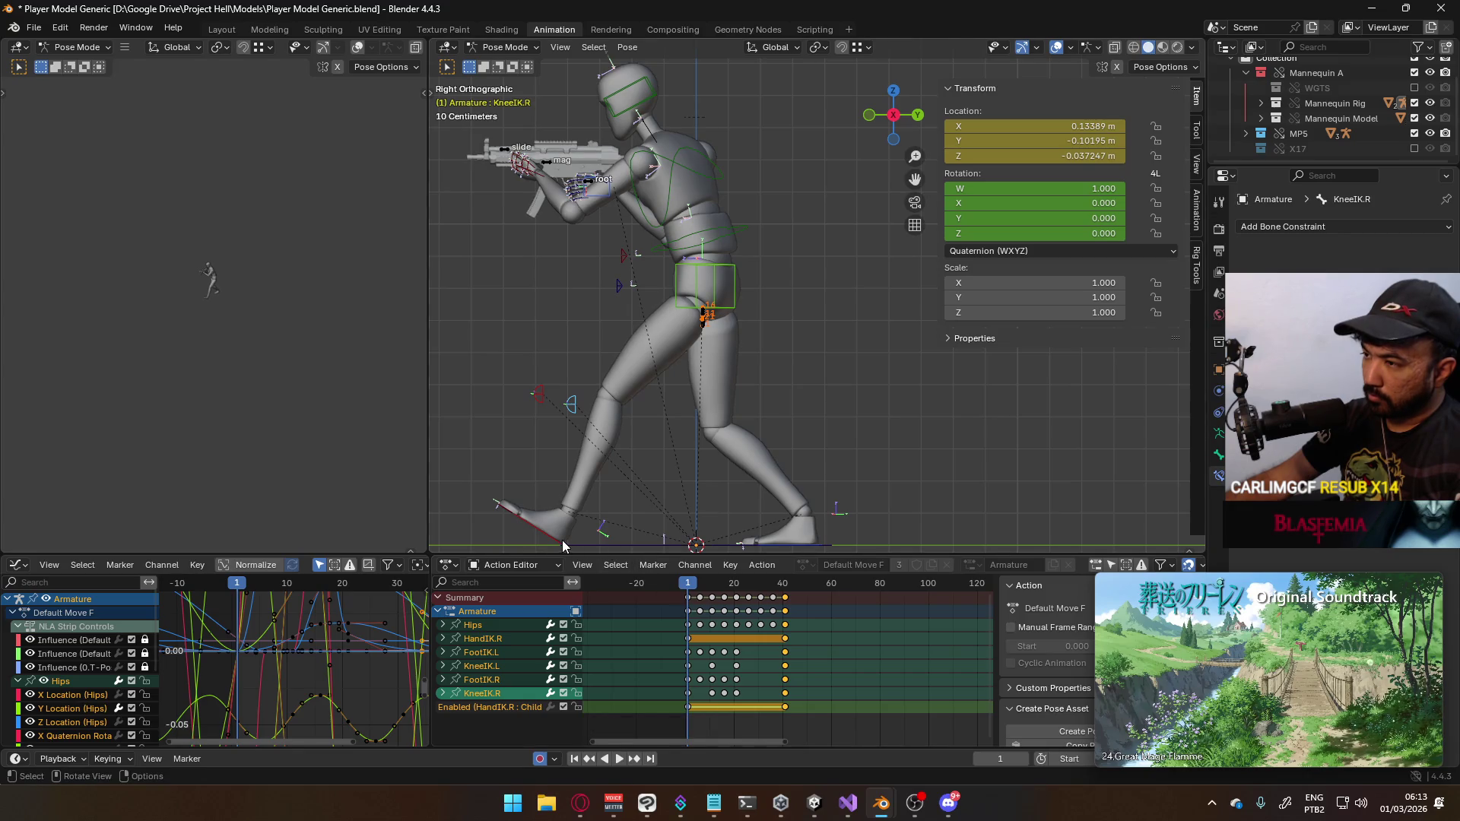
# Move the left foot IK along Y and rotate it at frame 1
pyautogui.click(562, 542)
pyautogui.press('g')
pyautogui.press('y')
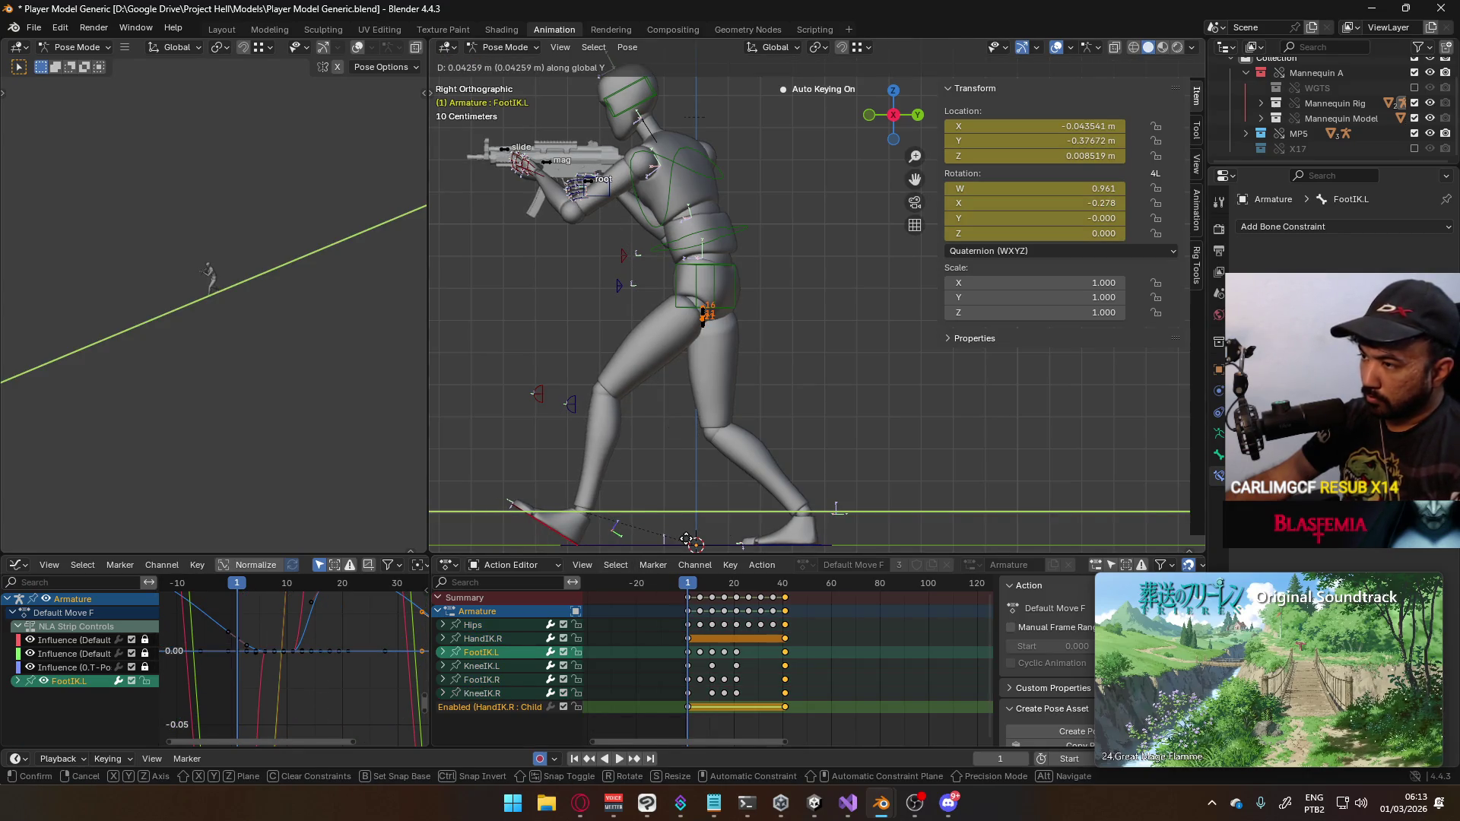
pyautogui.click(684, 542)
pyautogui.press('r')
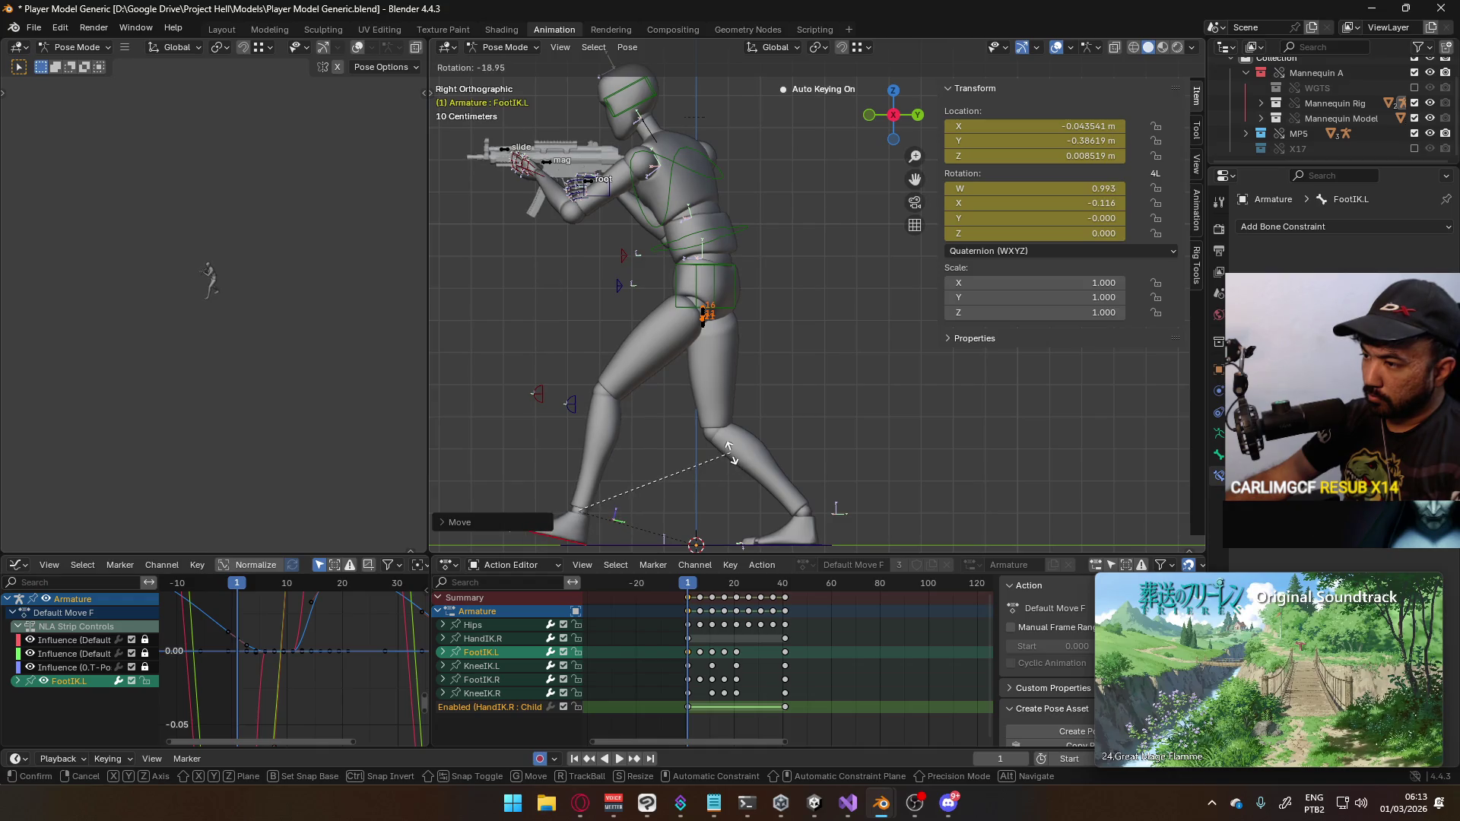
pyautogui.click(730, 453)
pyautogui.press('space')
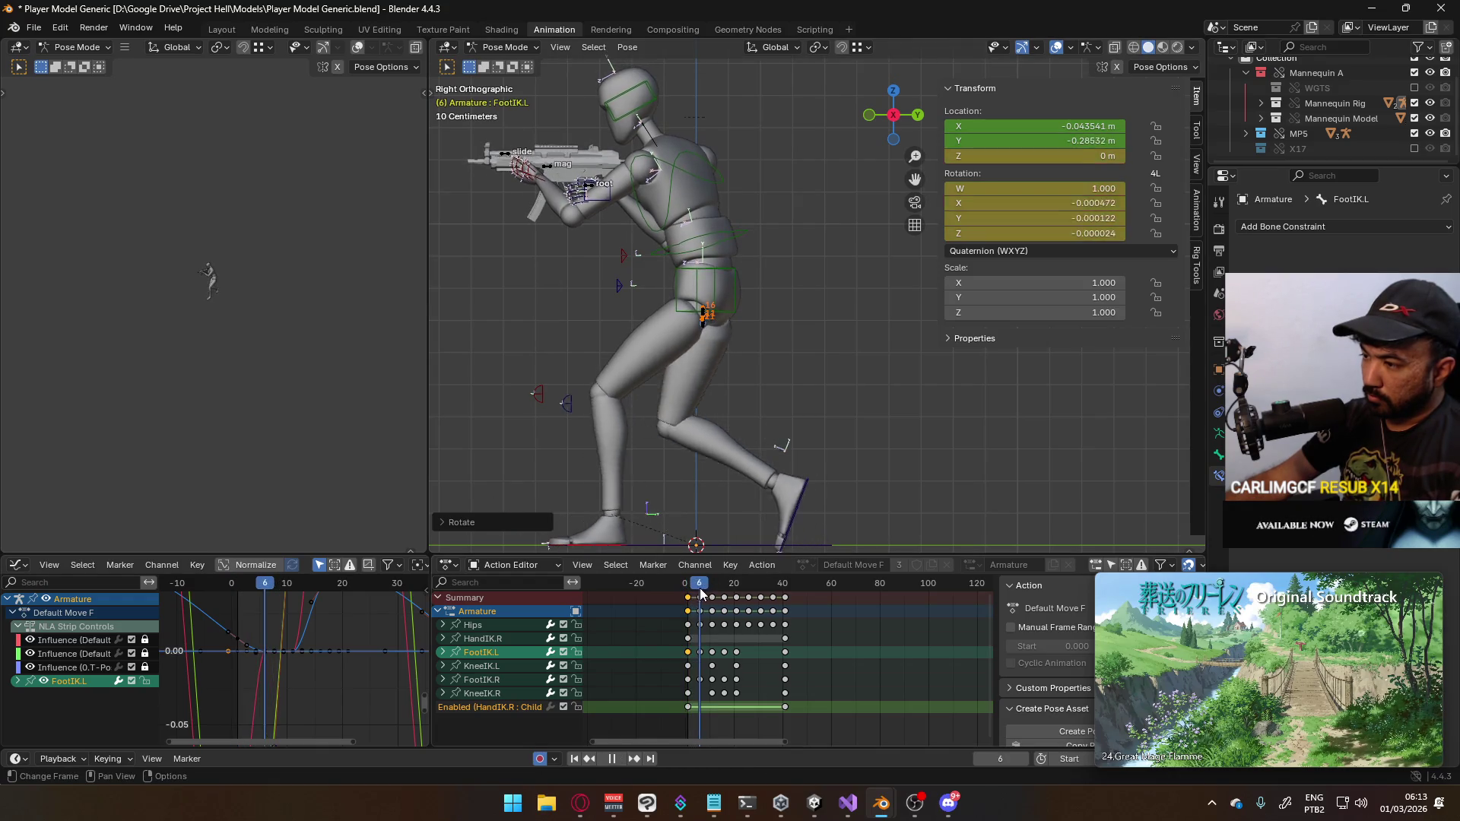
pyautogui.press('Escape')
pyautogui.click(687, 597)
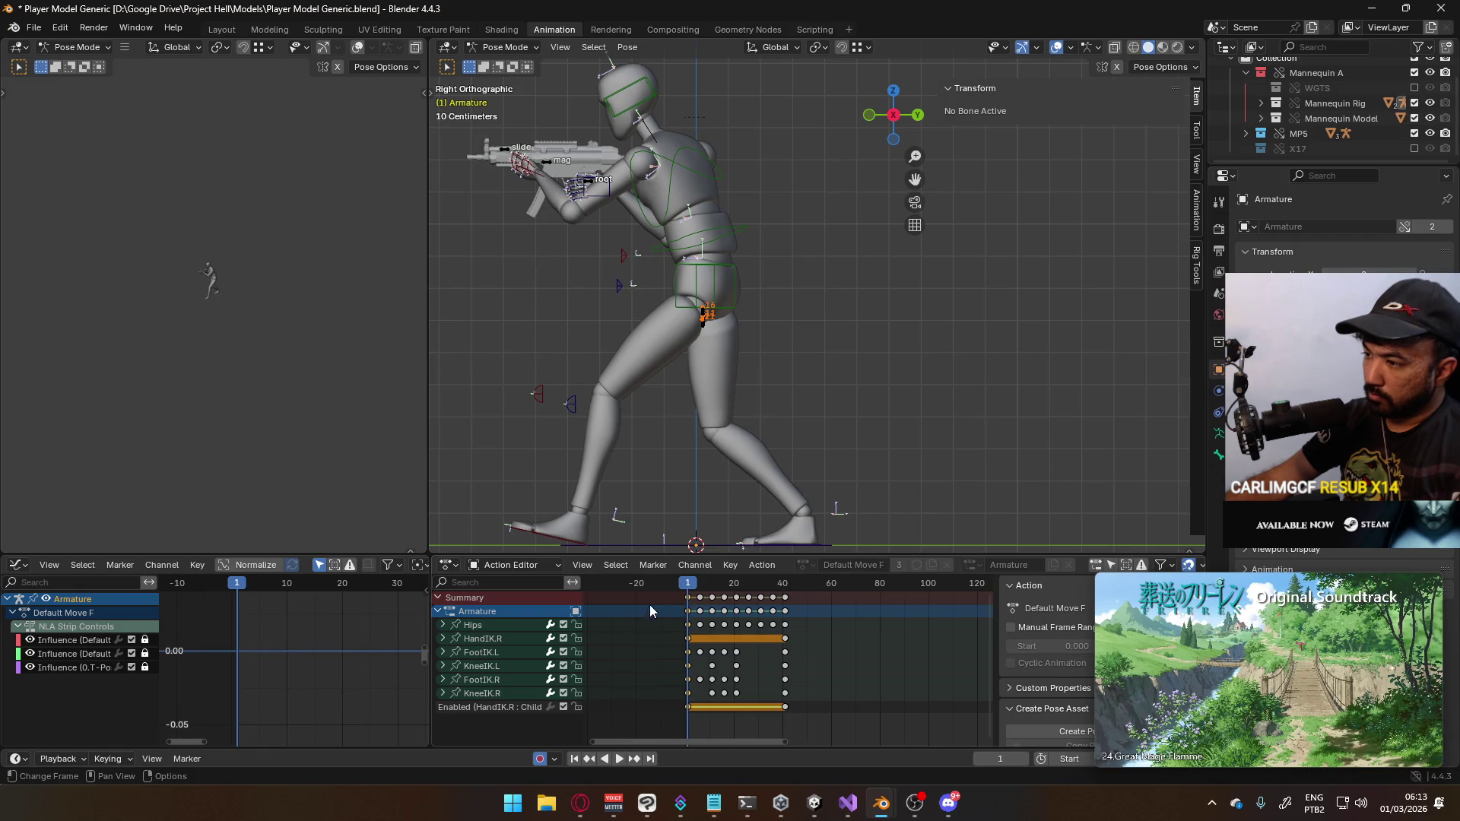
# Paste KneeIK.R's starting keys at frame 41 to close the cycle
pyautogui.click(766, 413)
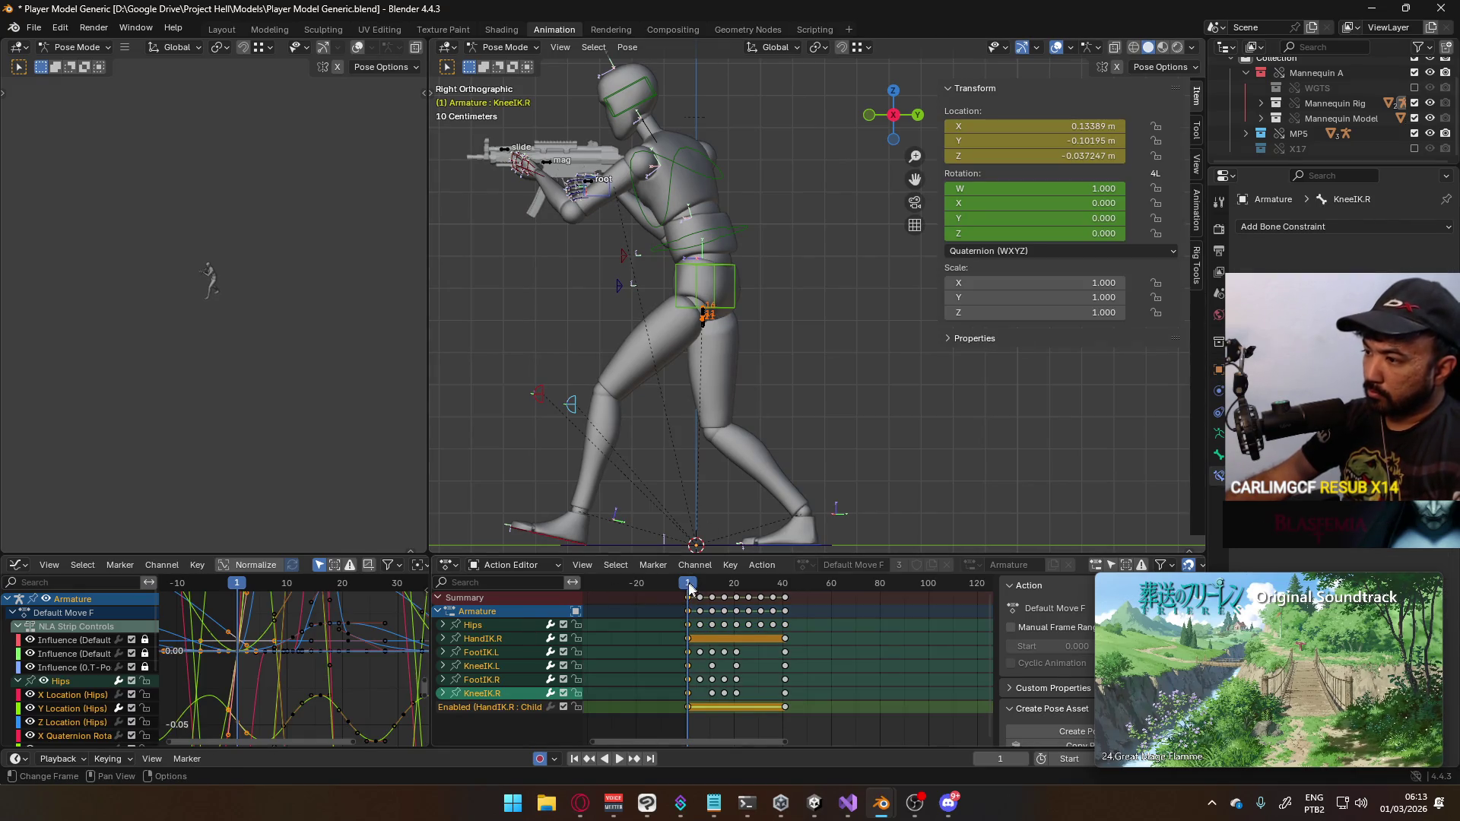
pyautogui.press('space')
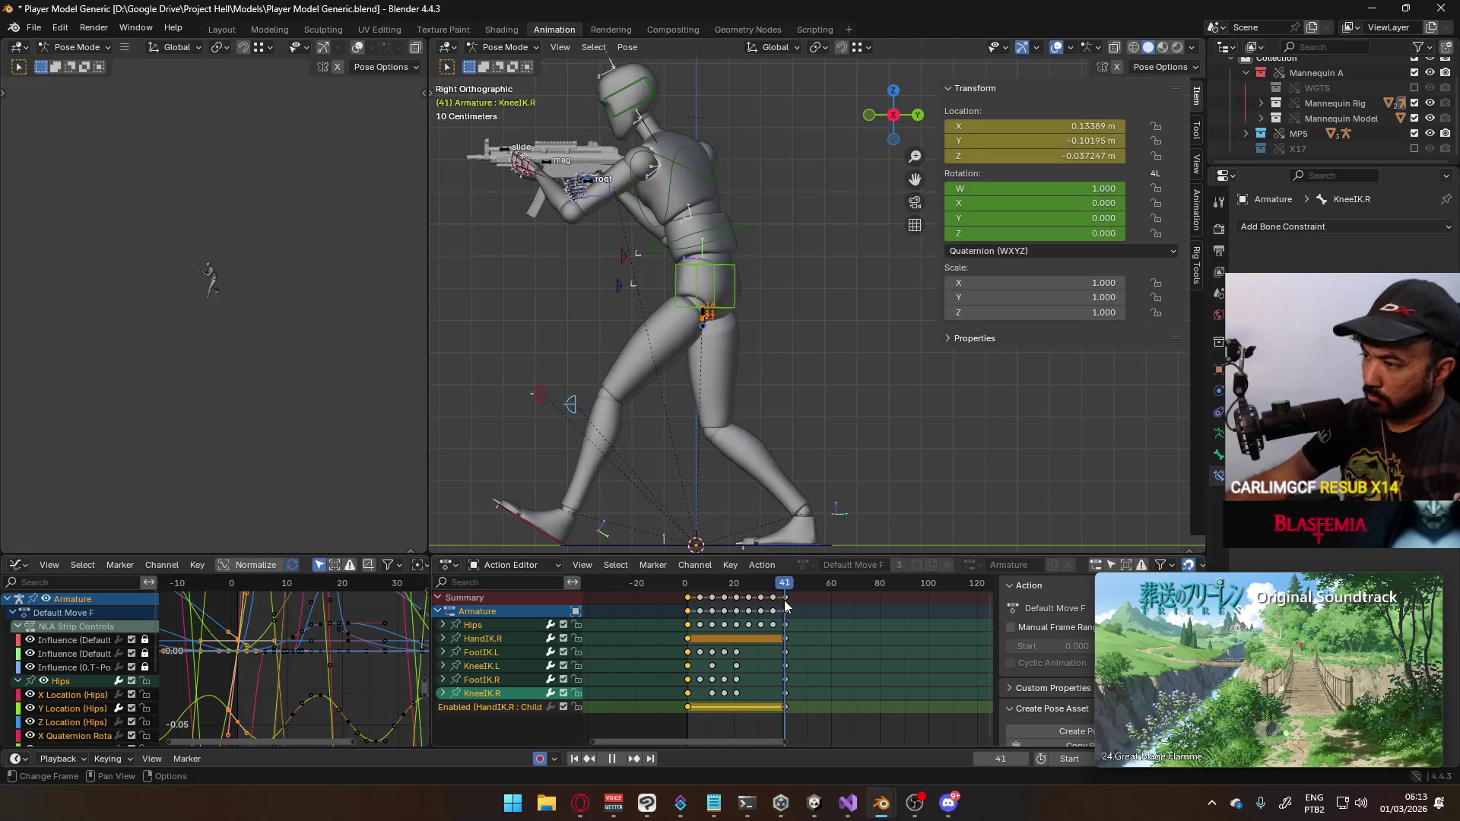
pyautogui.hotkey('ctrl', 'v')
pyautogui.moveTo(777, 592); pyautogui.dragTo(736, 591)
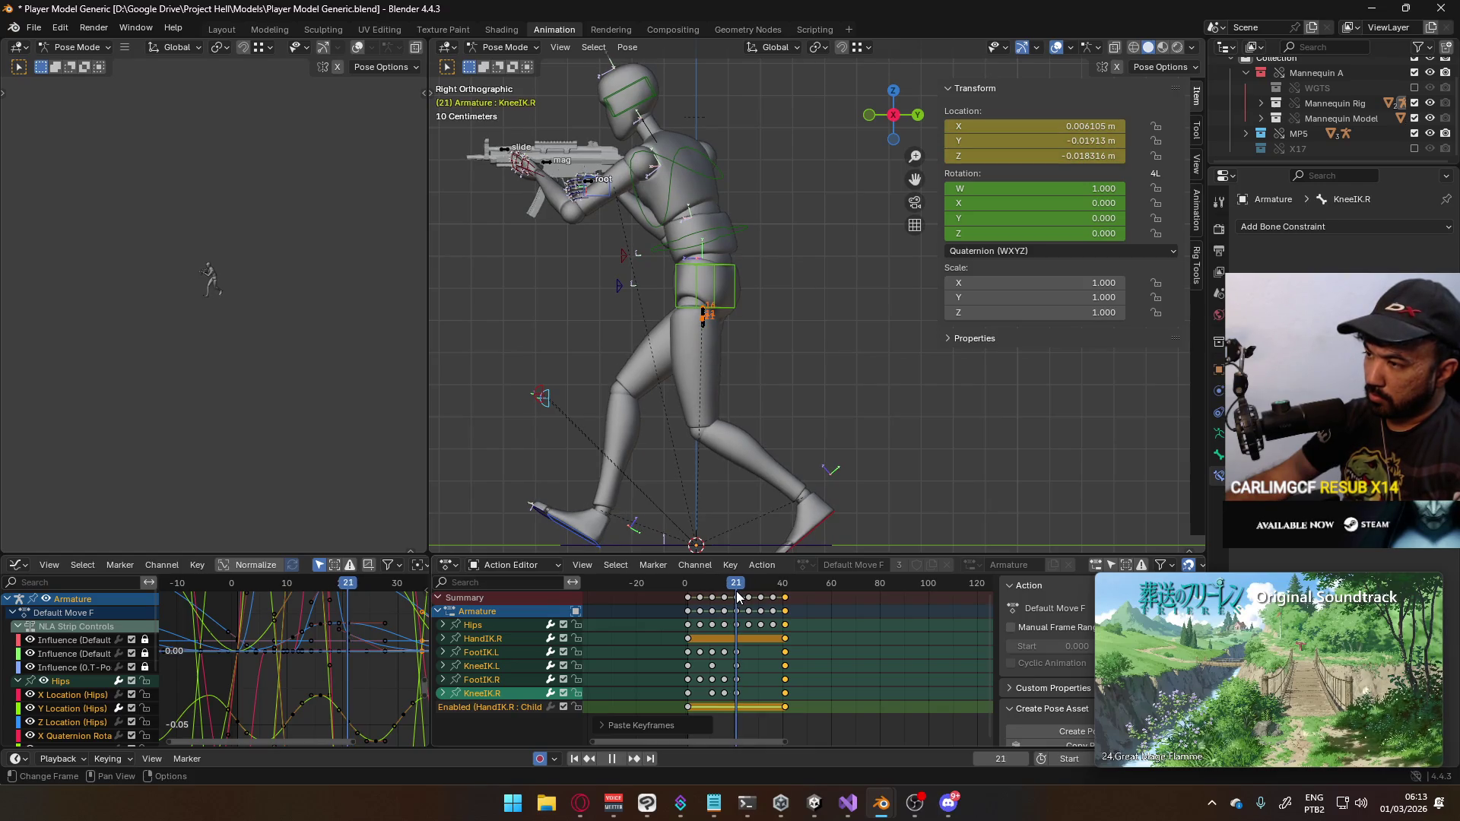
pyautogui.press('Escape')
pyautogui.hotkey('alt', 'a')
pyautogui.press('space')
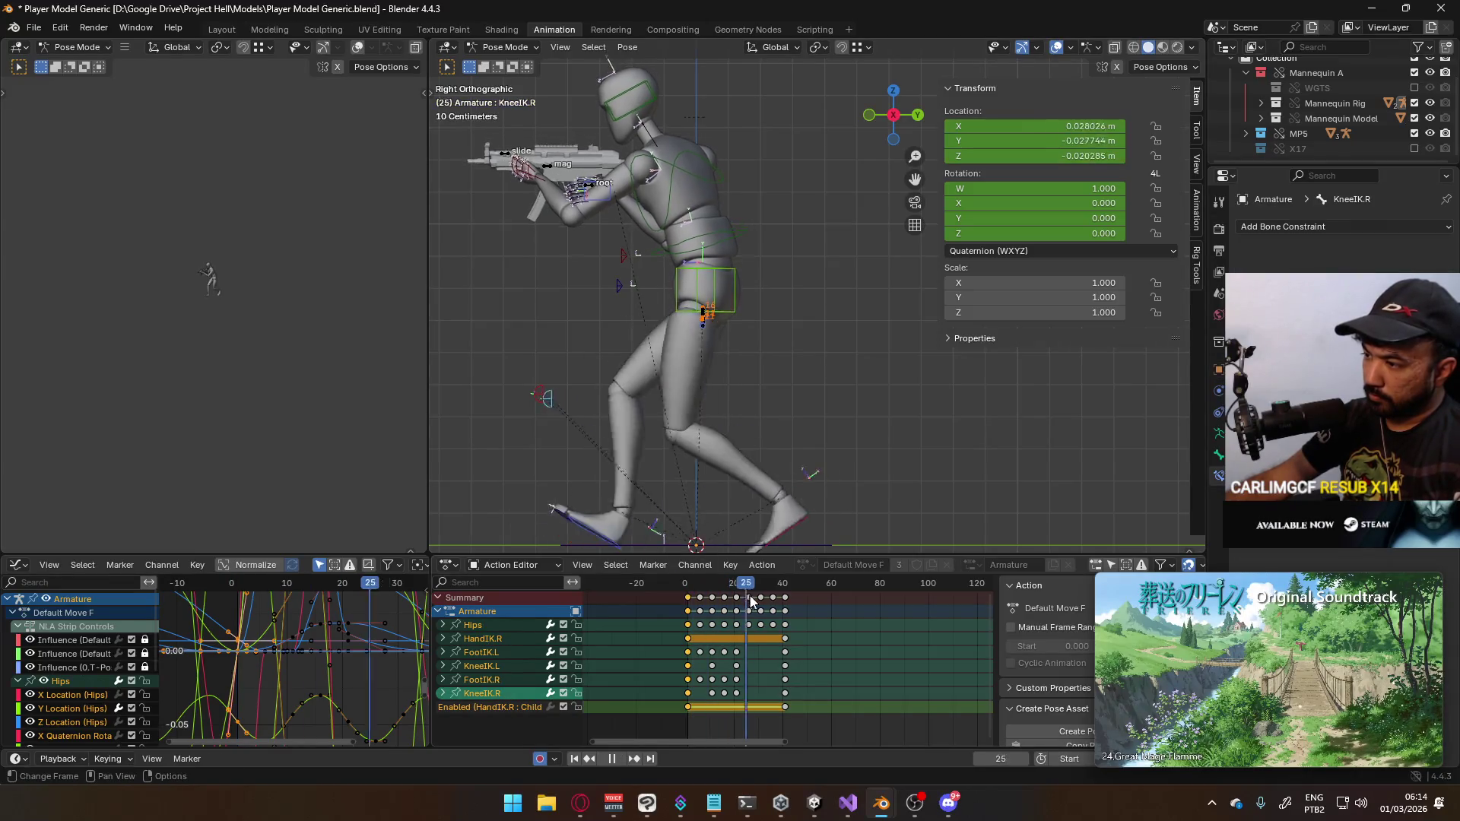
pyautogui.press('space')
pyautogui.click(787, 594)
pyautogui.hotkey('ctrl', 'v')
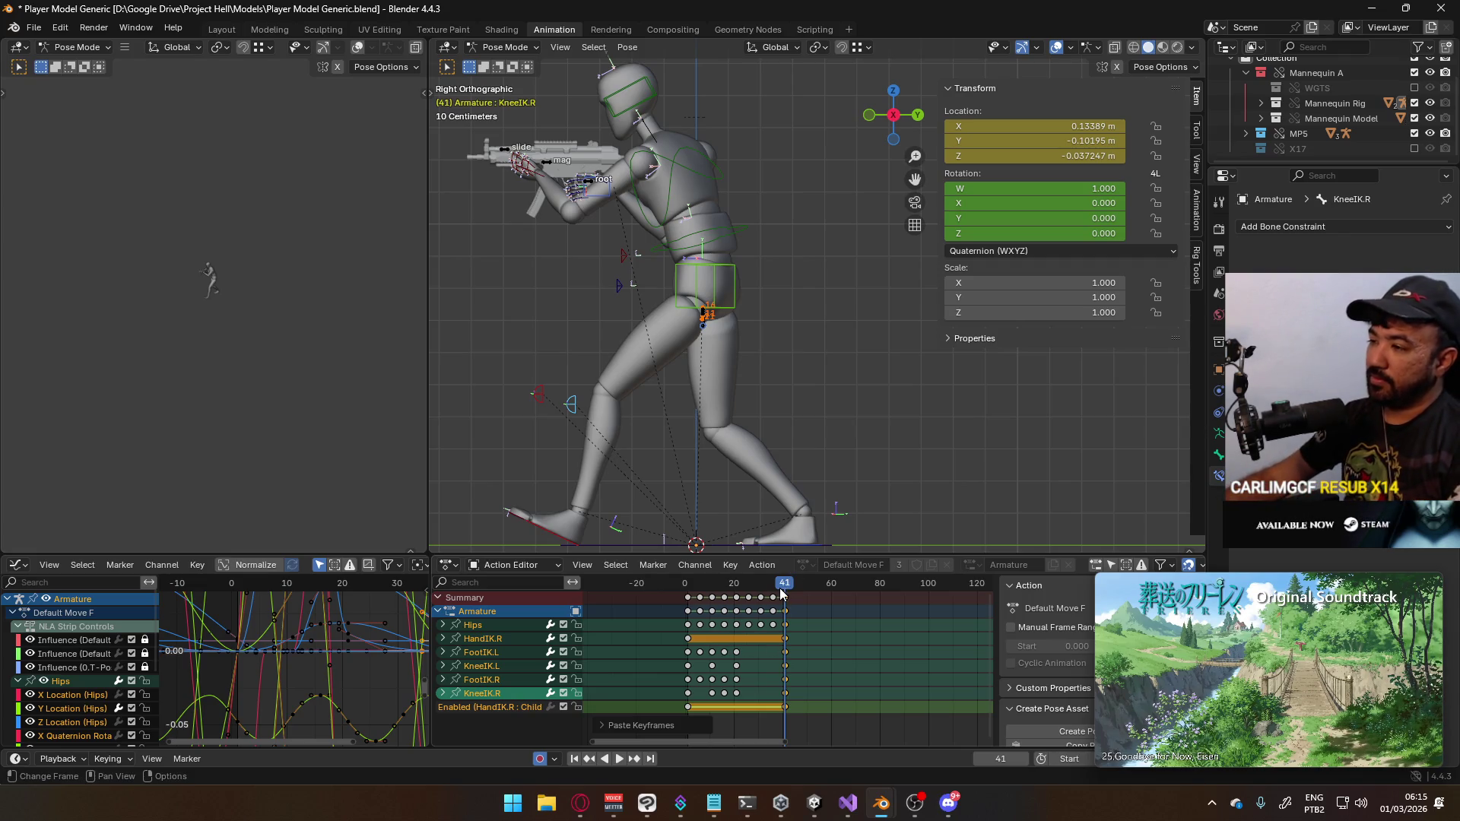
pyautogui.press('space')
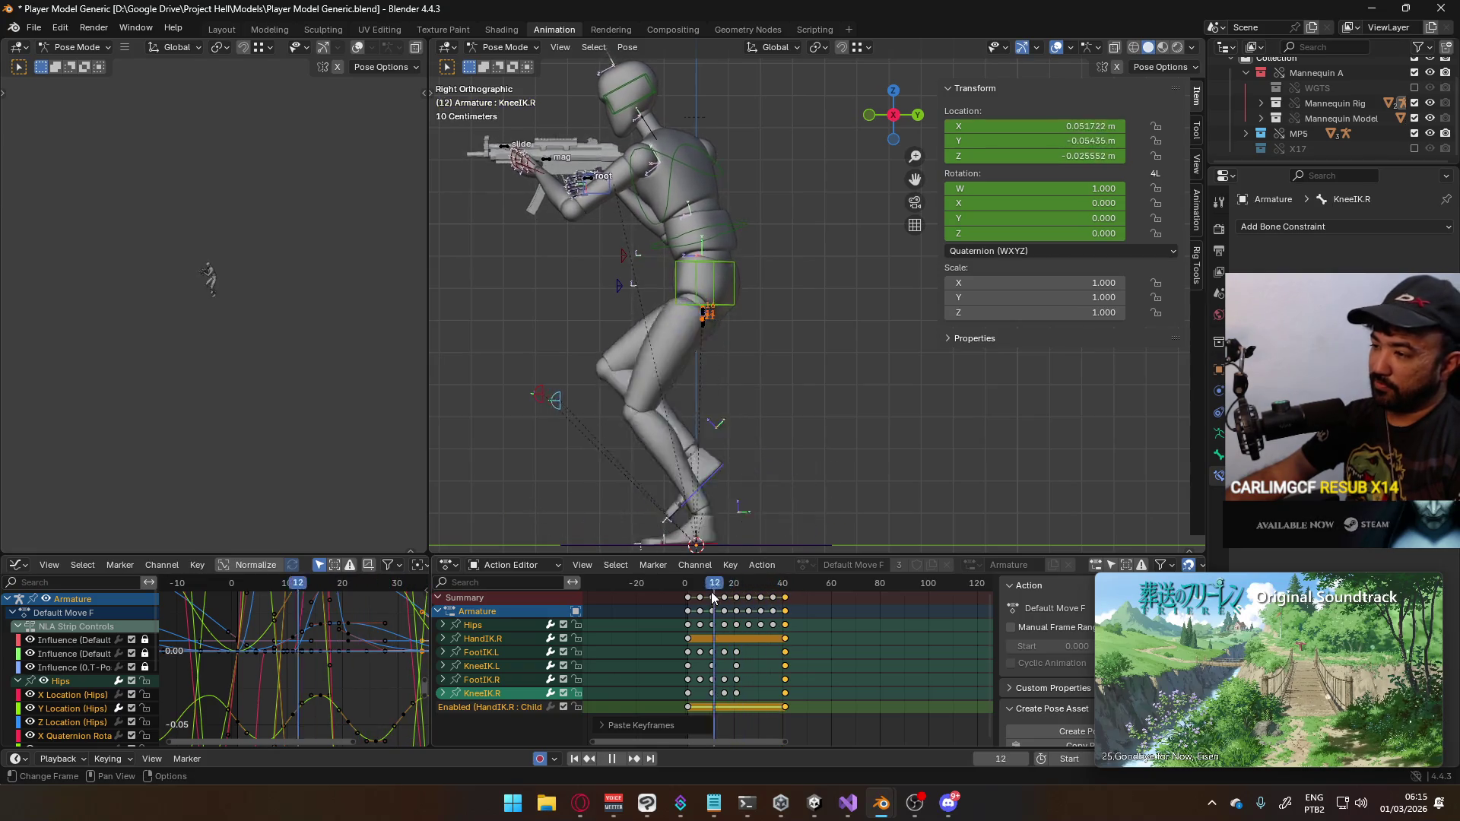
# Delete FootIK.L's W Quaternion Rotation channel
pyautogui.moveTo(691, 596); pyautogui.dragTo(688, 596)
pyautogui.moveTo(700, 601); pyautogui.dragTo(699, 602)
pyautogui.click(612, 548)
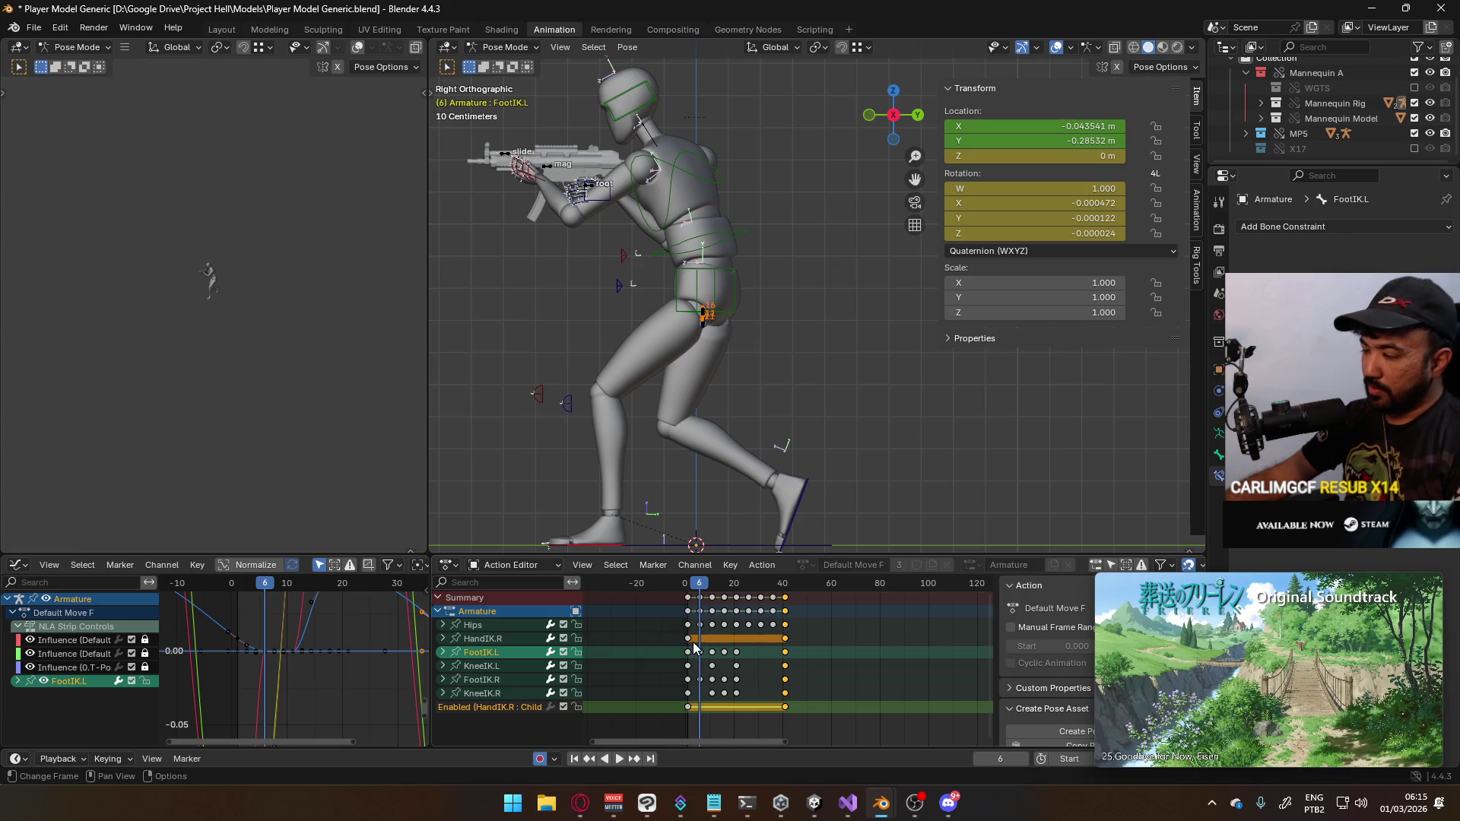
pyautogui.click(443, 652)
pyautogui.scroll(-3, 693, 646)
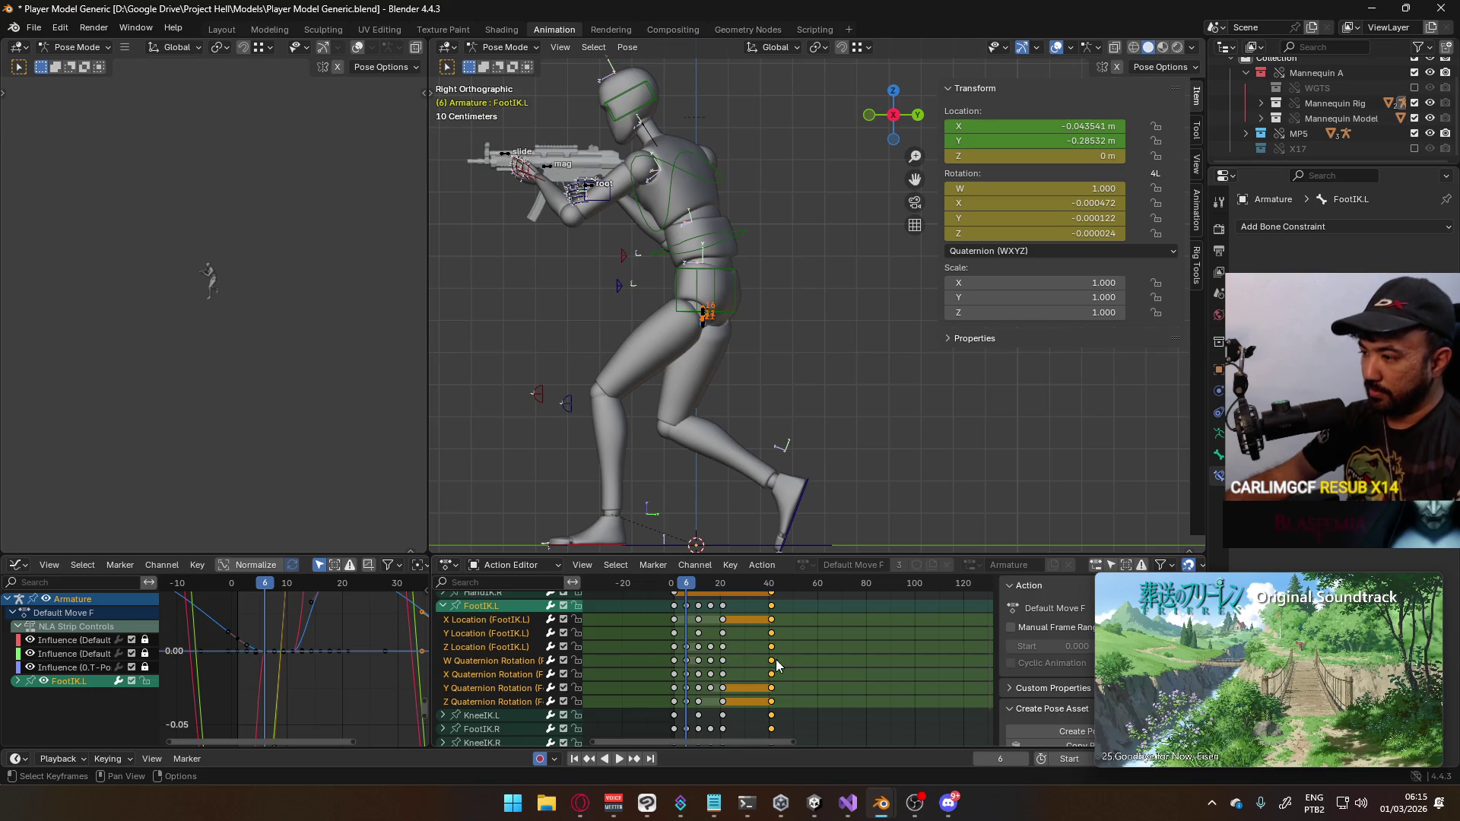
pyautogui.moveTo(788, 667); pyautogui.dragTo(642, 659)
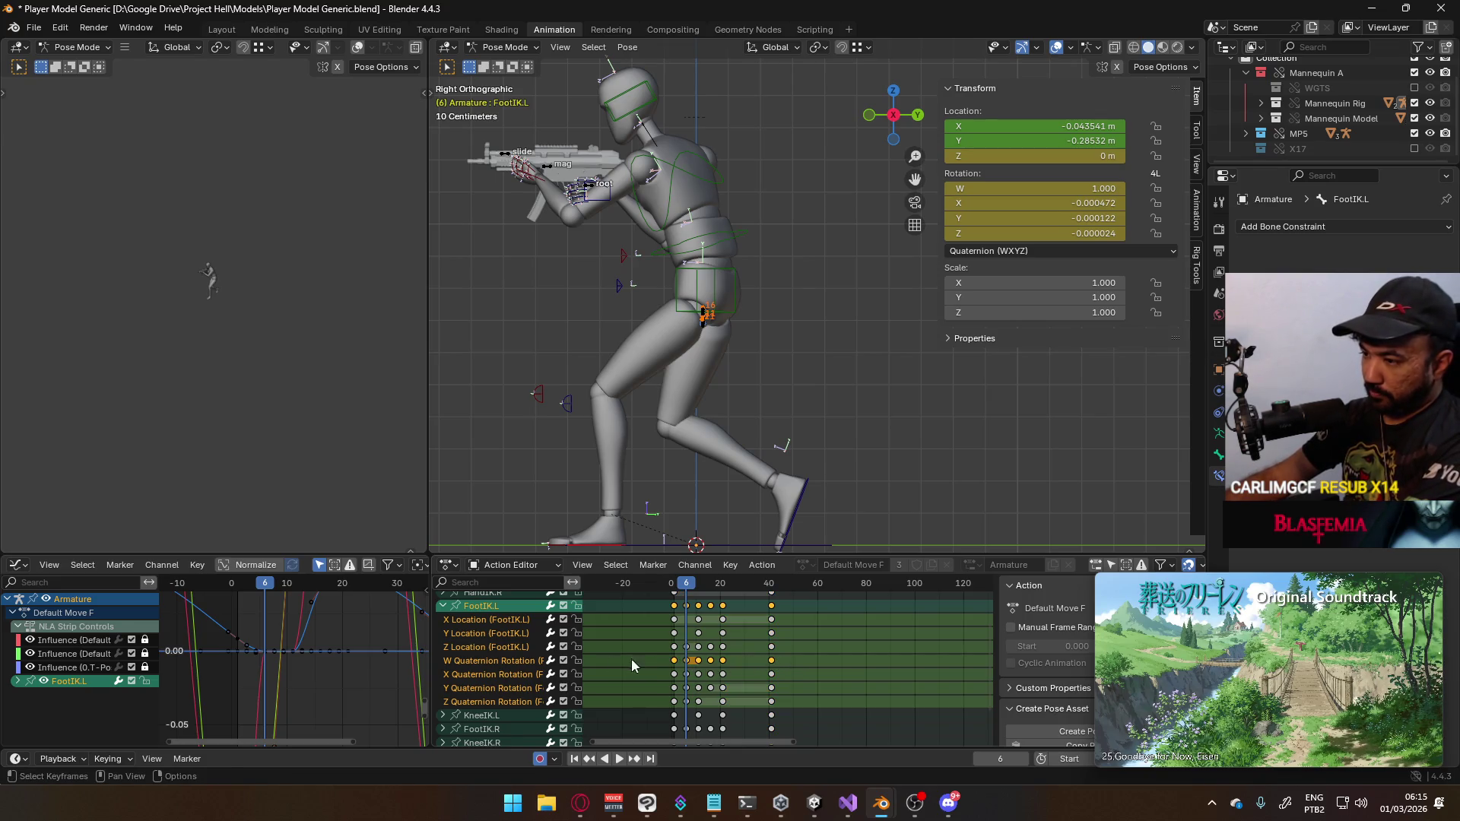
pyautogui.click(532, 664)
pyautogui.press('Delete')
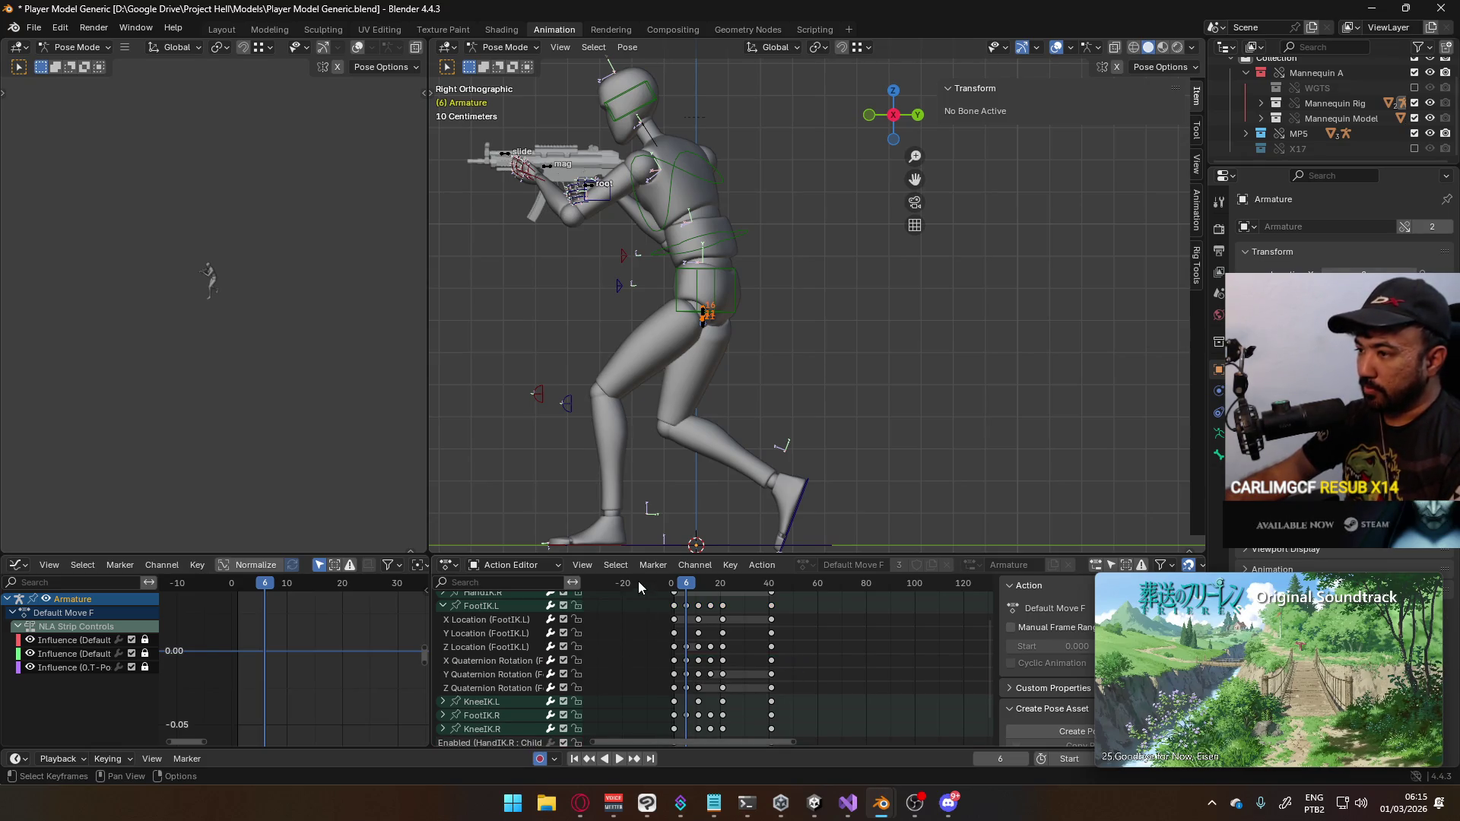
# Select FootIK.L's X, Y and Z Quaternion Rotation channels and play the walk to review
pyautogui.click(689, 664)
pyautogui.moveTo(689, 667); pyautogui.dragTo(704, 654)
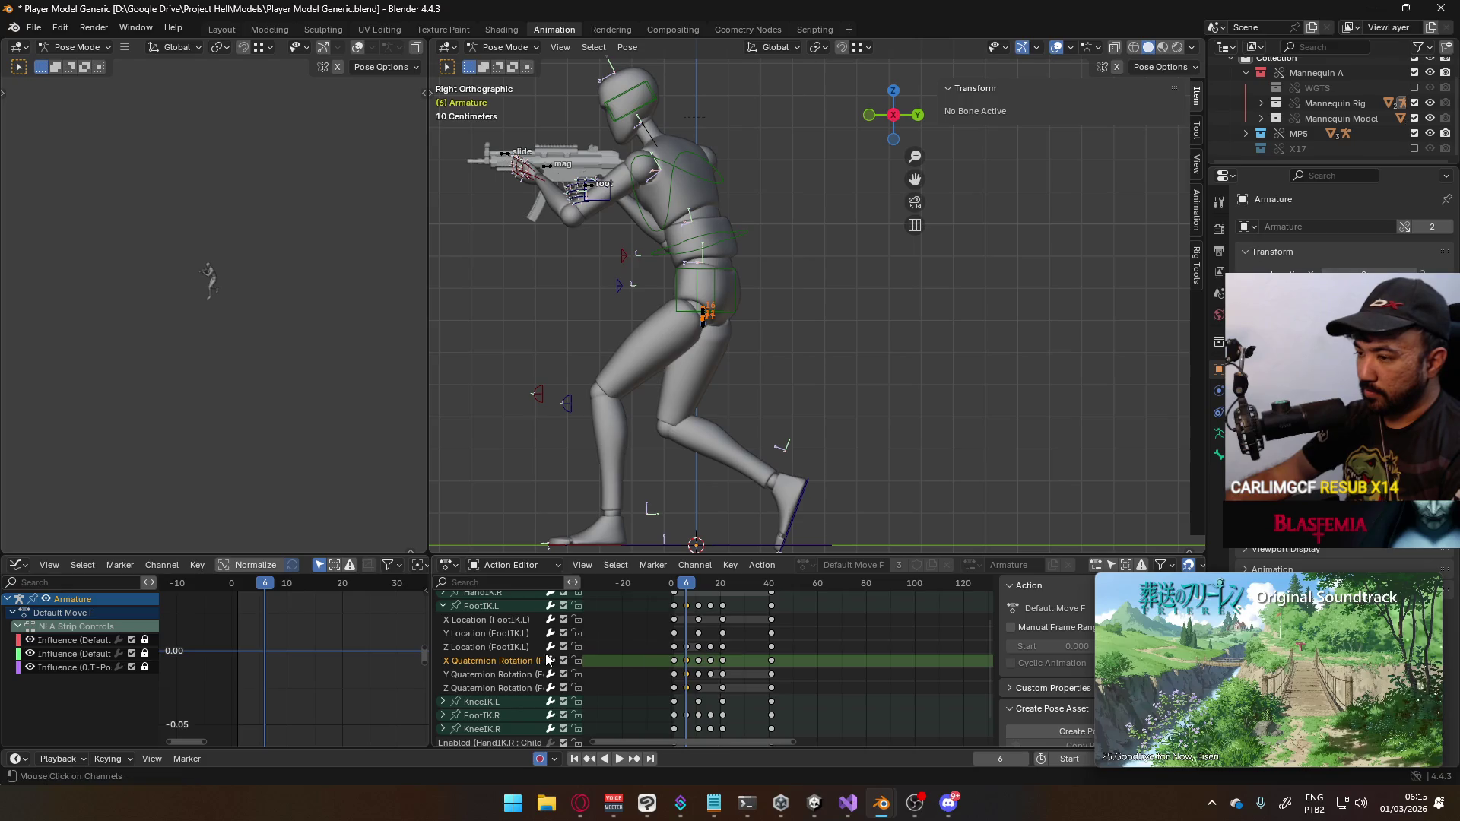
pyautogui.keyDown('ctrl'); pyautogui.moveTo(501, 676); pyautogui.dragTo(506, 690); pyautogui.keyUp('ctrl')
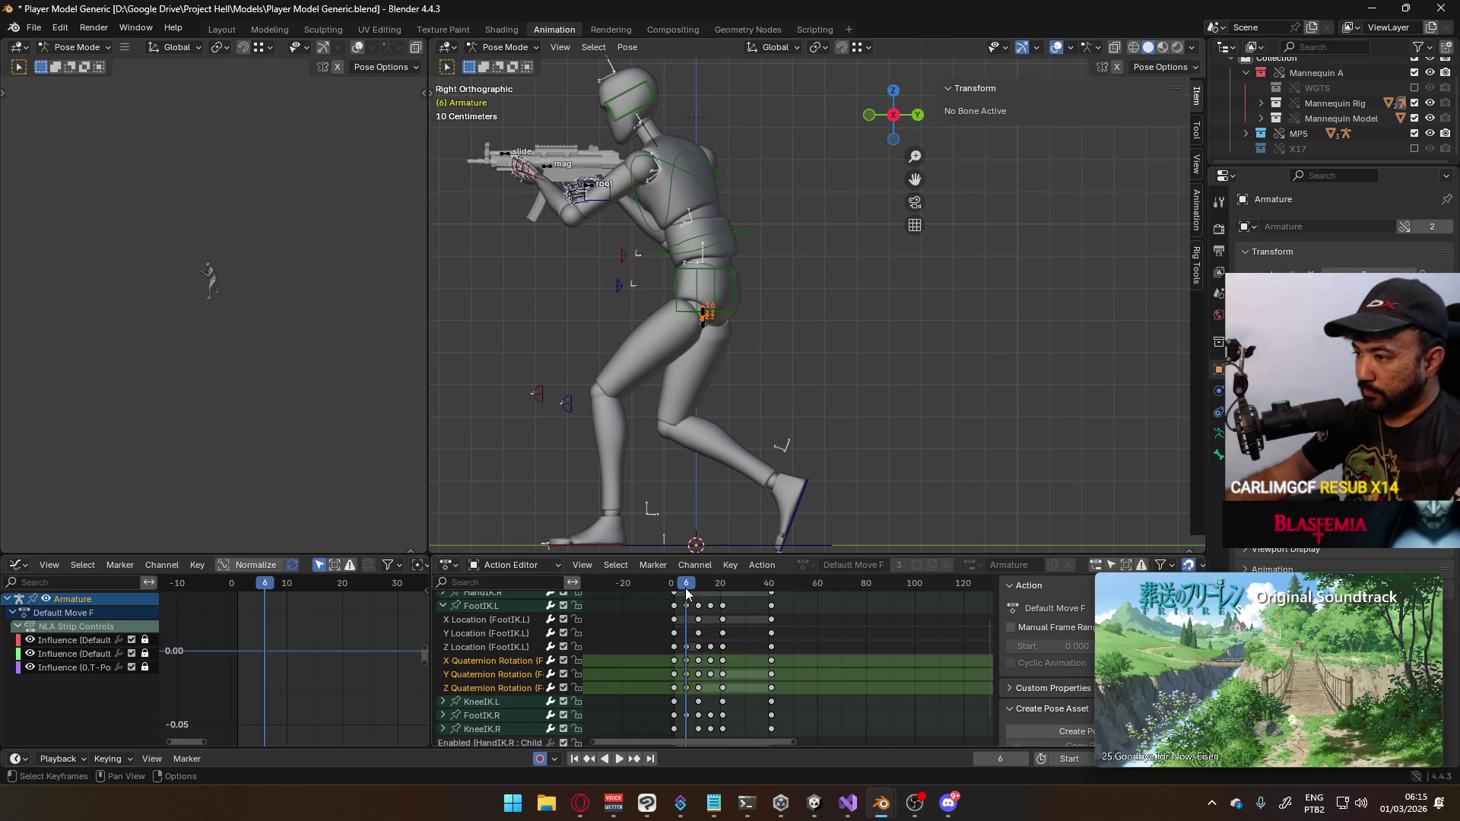
pyautogui.press('space')
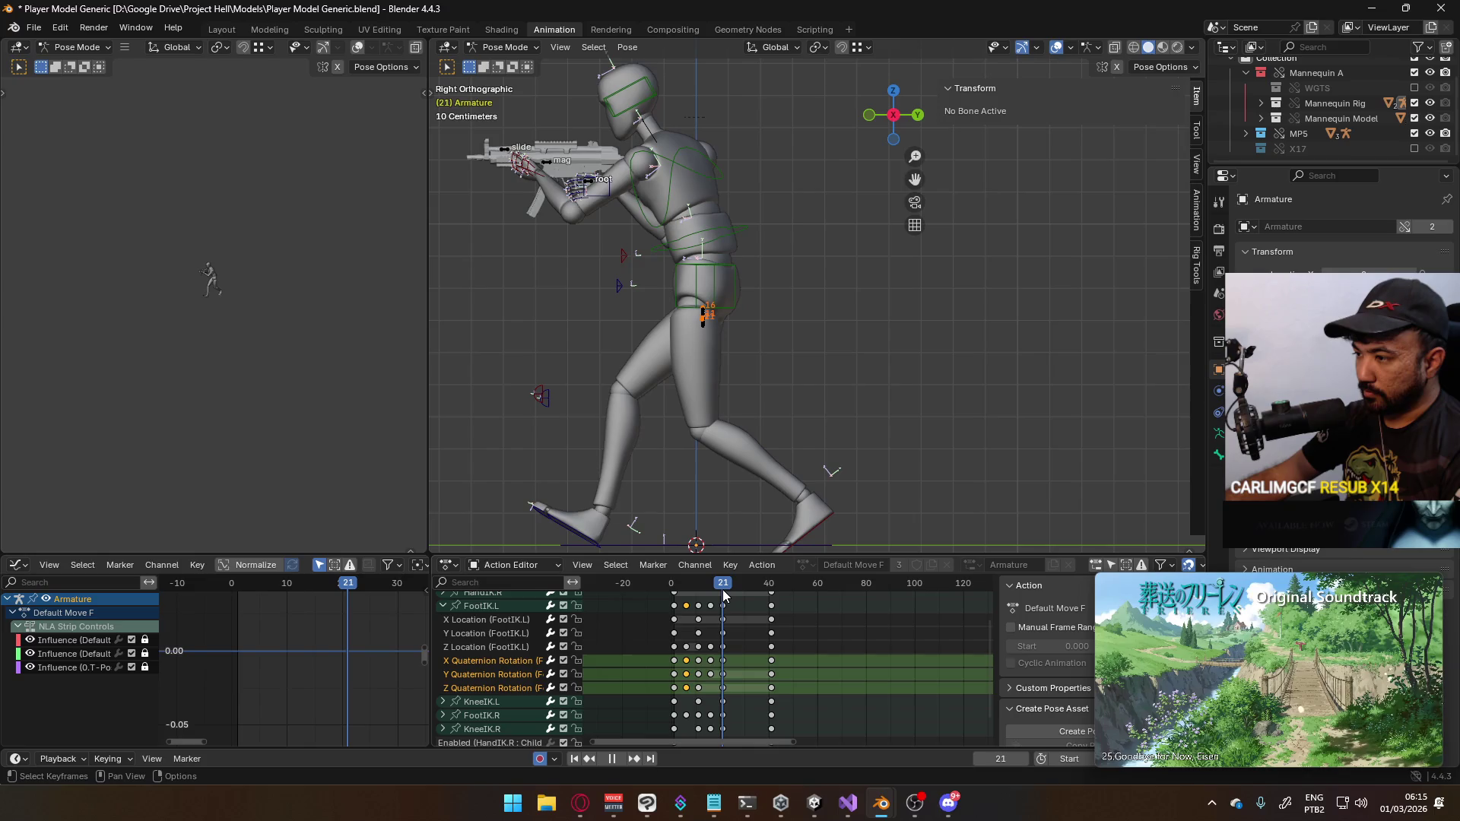
pyautogui.moveTo(723, 590); pyautogui.dragTo(735, 591)
pyautogui.scroll(4, 741, 631)
pyautogui.scroll(1, 706, 645)
pyautogui.scroll(1, 703, 639)
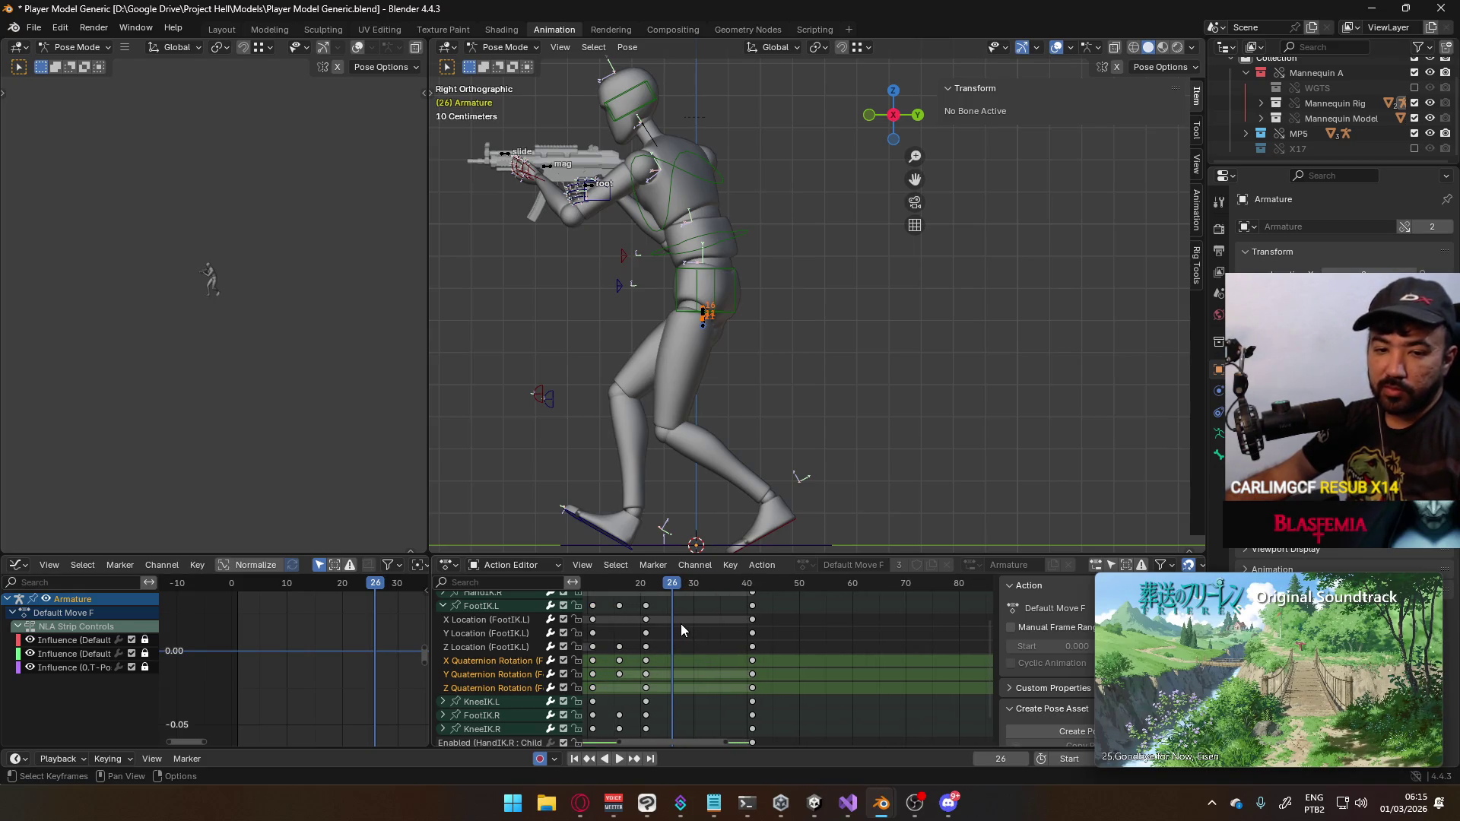
# Paste the copied rotation keys on the left foot at frame 26, review the pose, then undo
pyautogui.rightClick(681, 623)
pyautogui.click(674, 606)
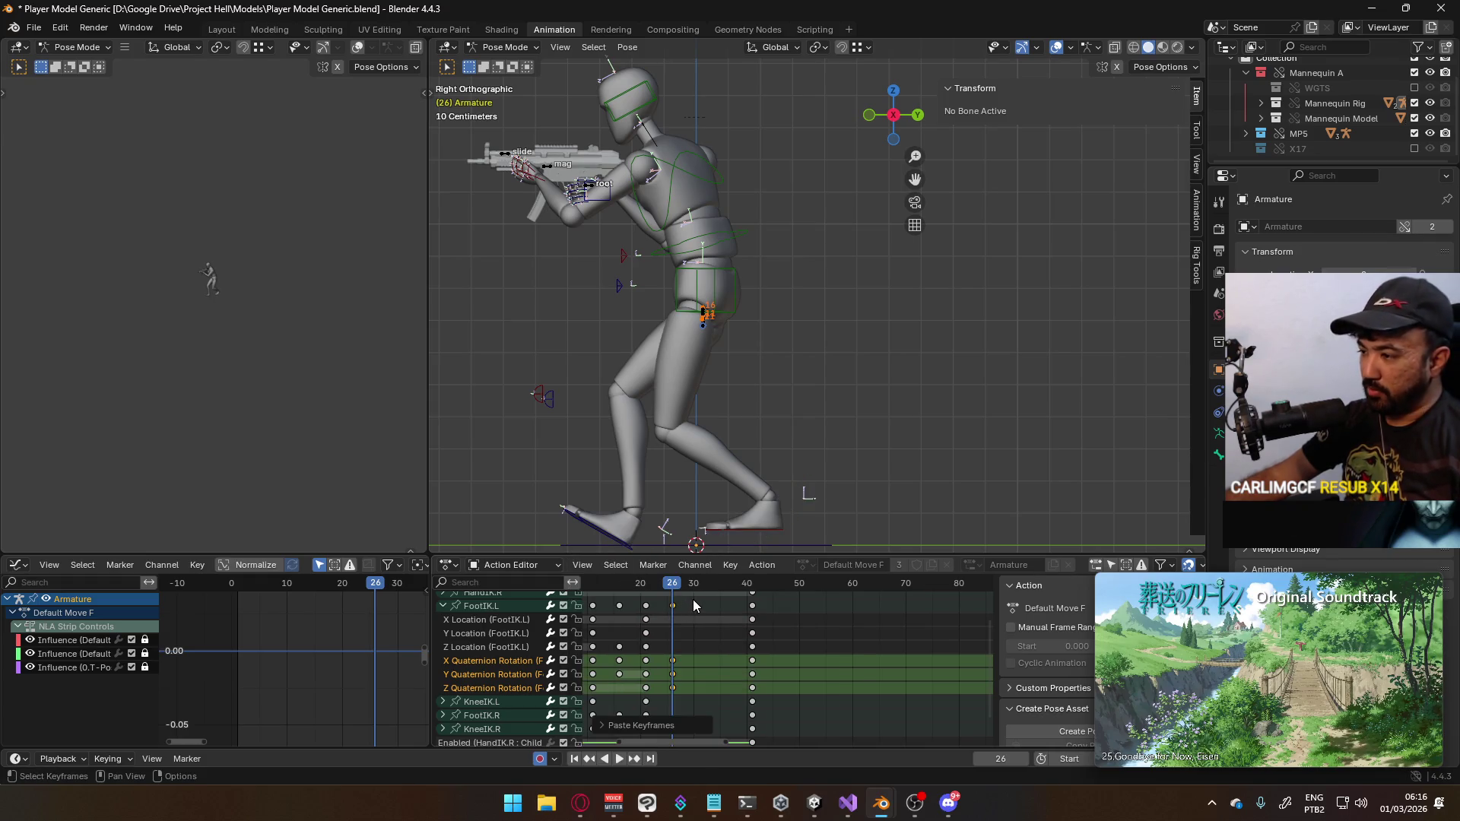
pyautogui.press('space')
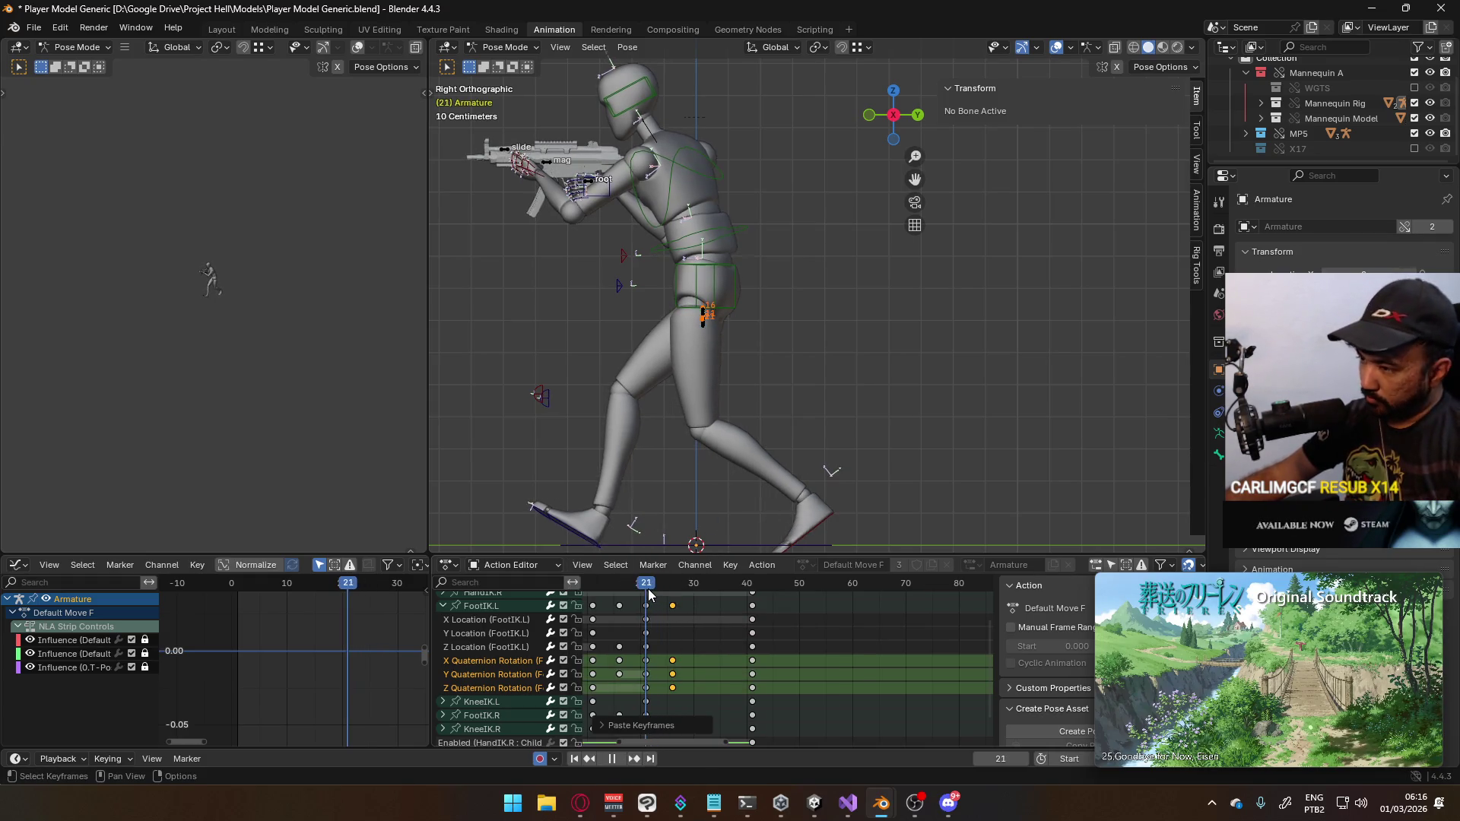
pyautogui.moveTo(669, 594); pyautogui.dragTo(673, 595)
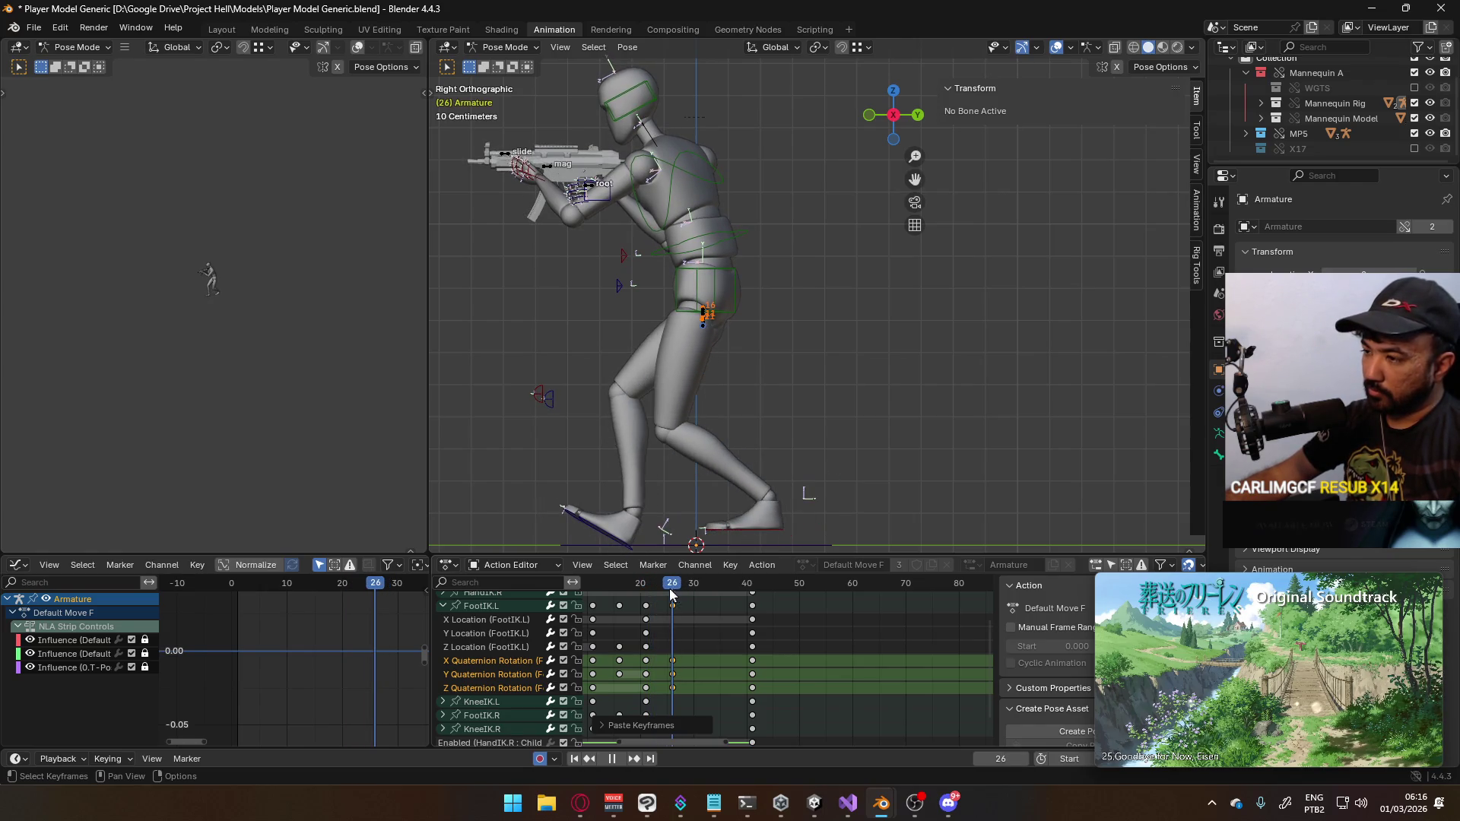
pyautogui.press('Escape')
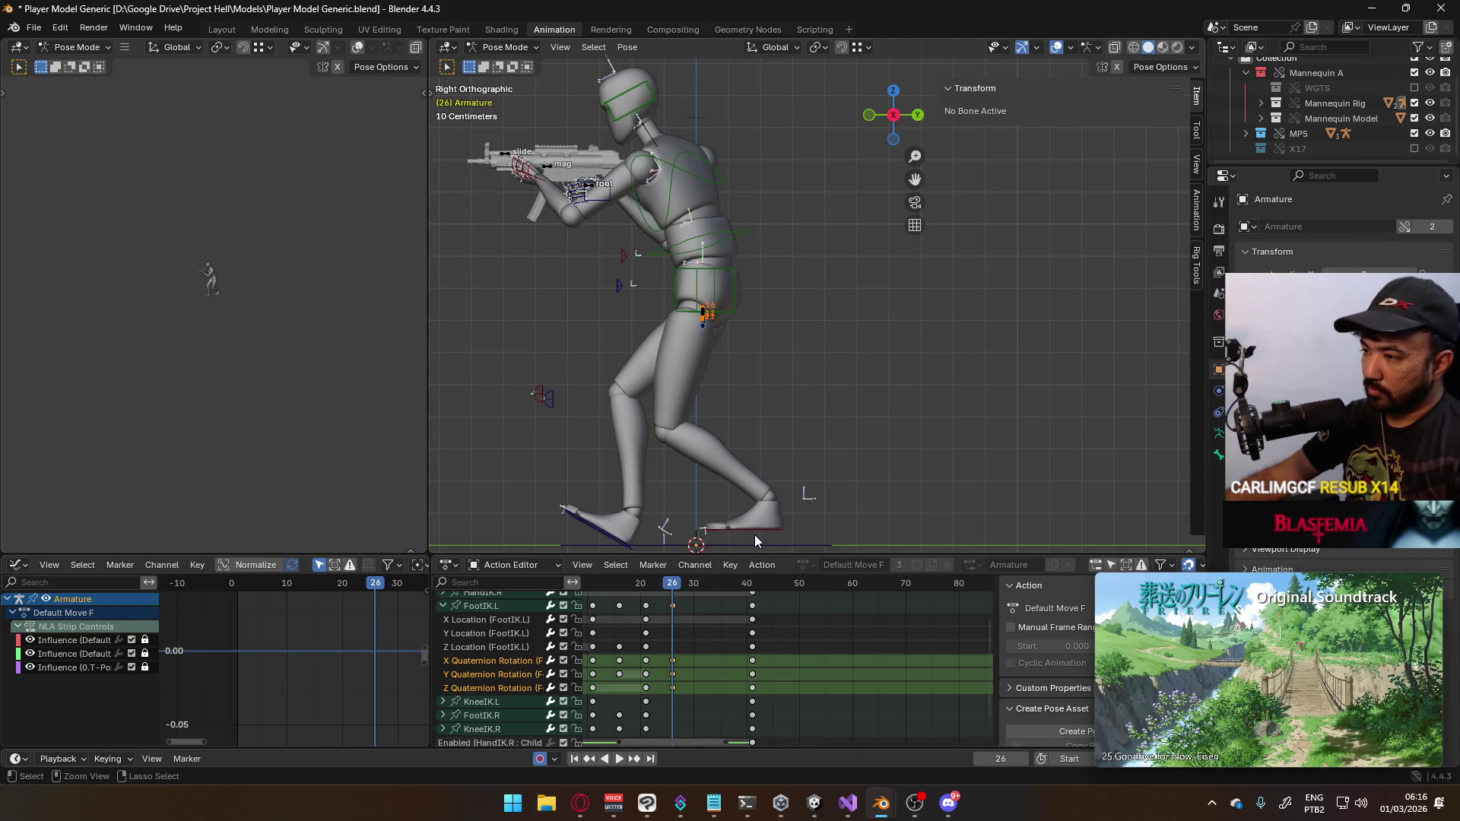
pyautogui.hotkey('ctrl', 'z')
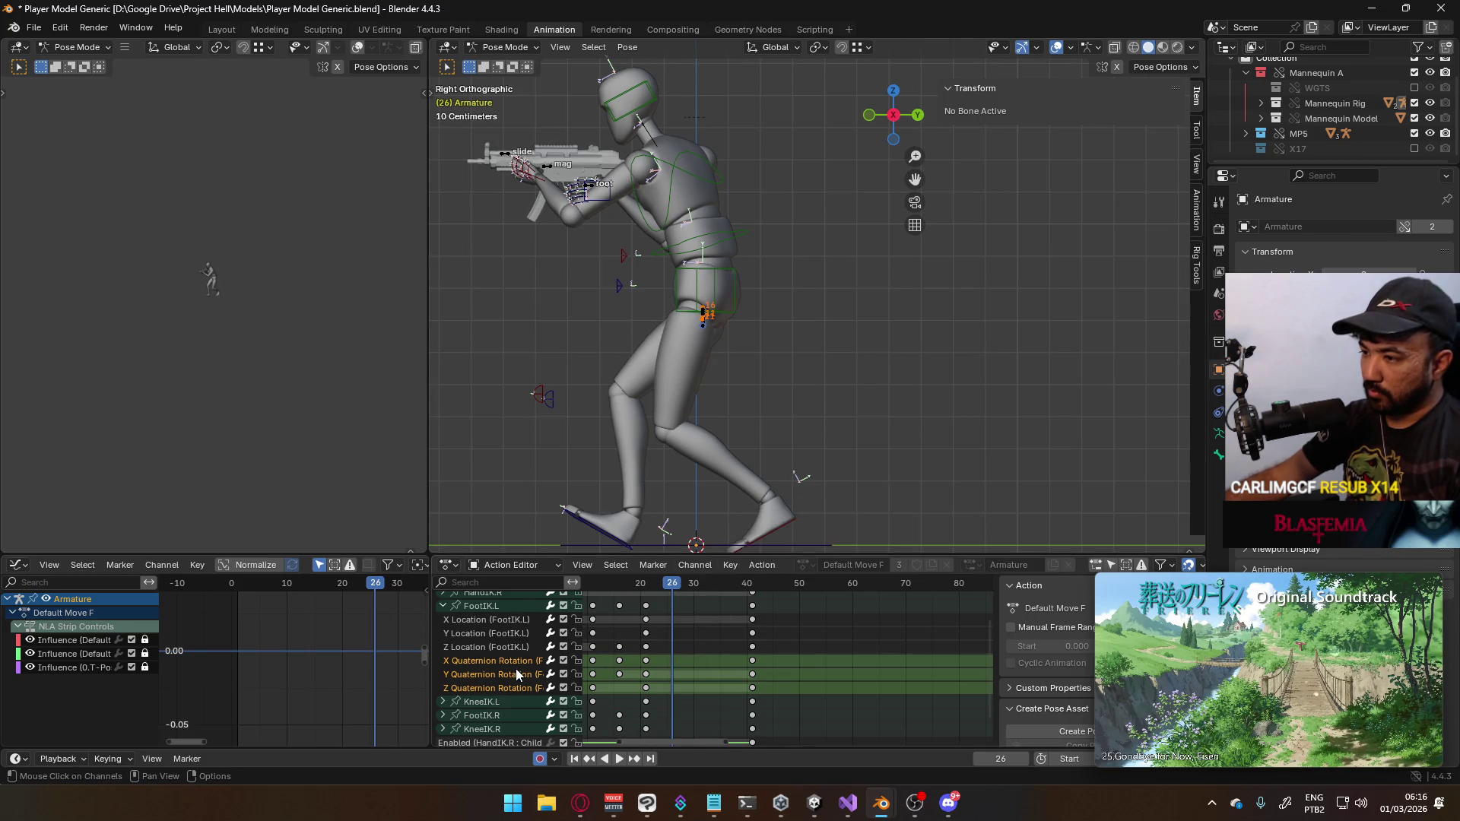
# Insert keyframes on the selected left-foot rotation channels
pyautogui.rightClick(515, 669)
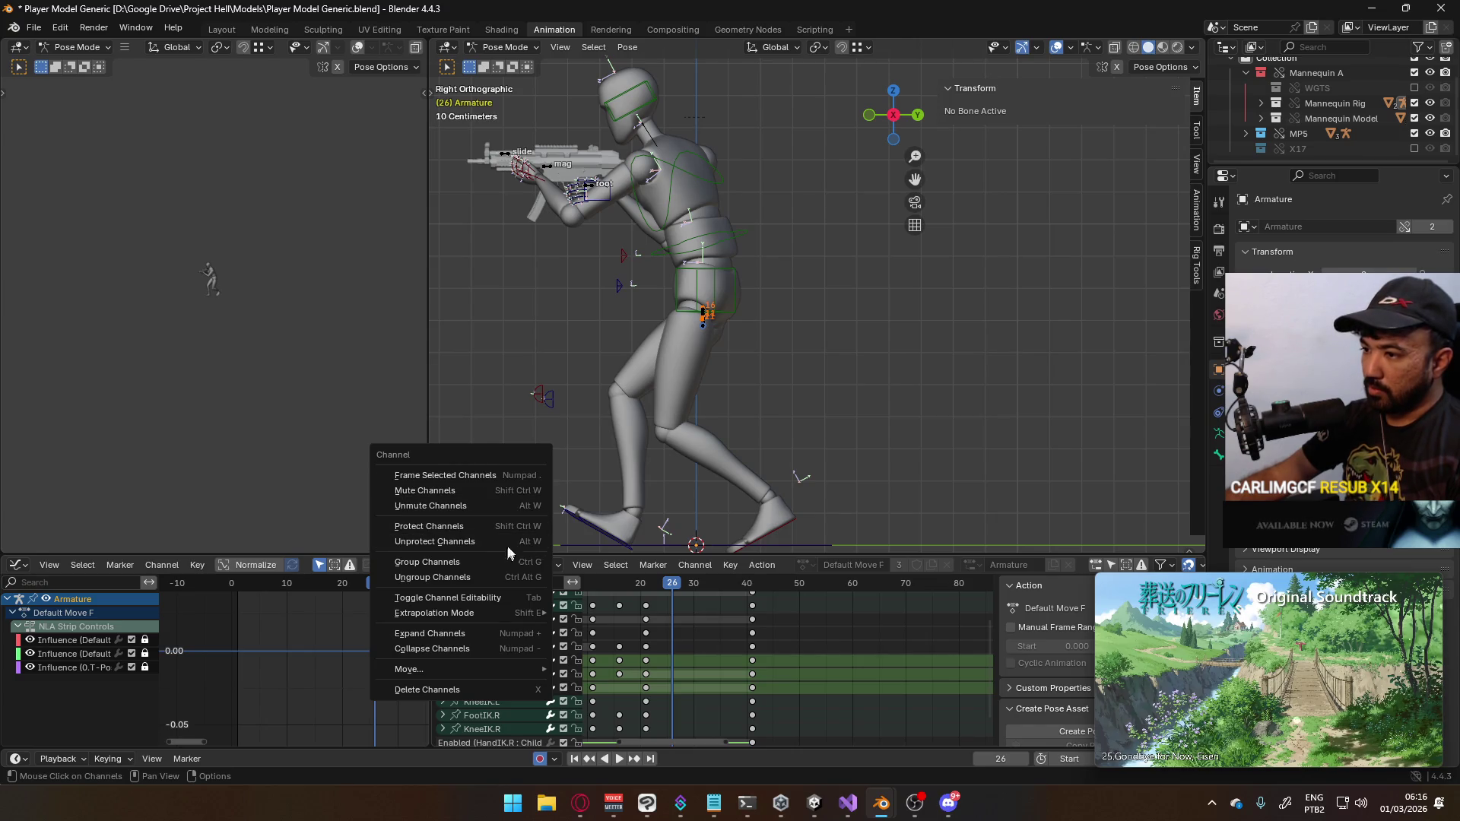
pyautogui.click(608, 662)
pyautogui.rightClick(635, 700)
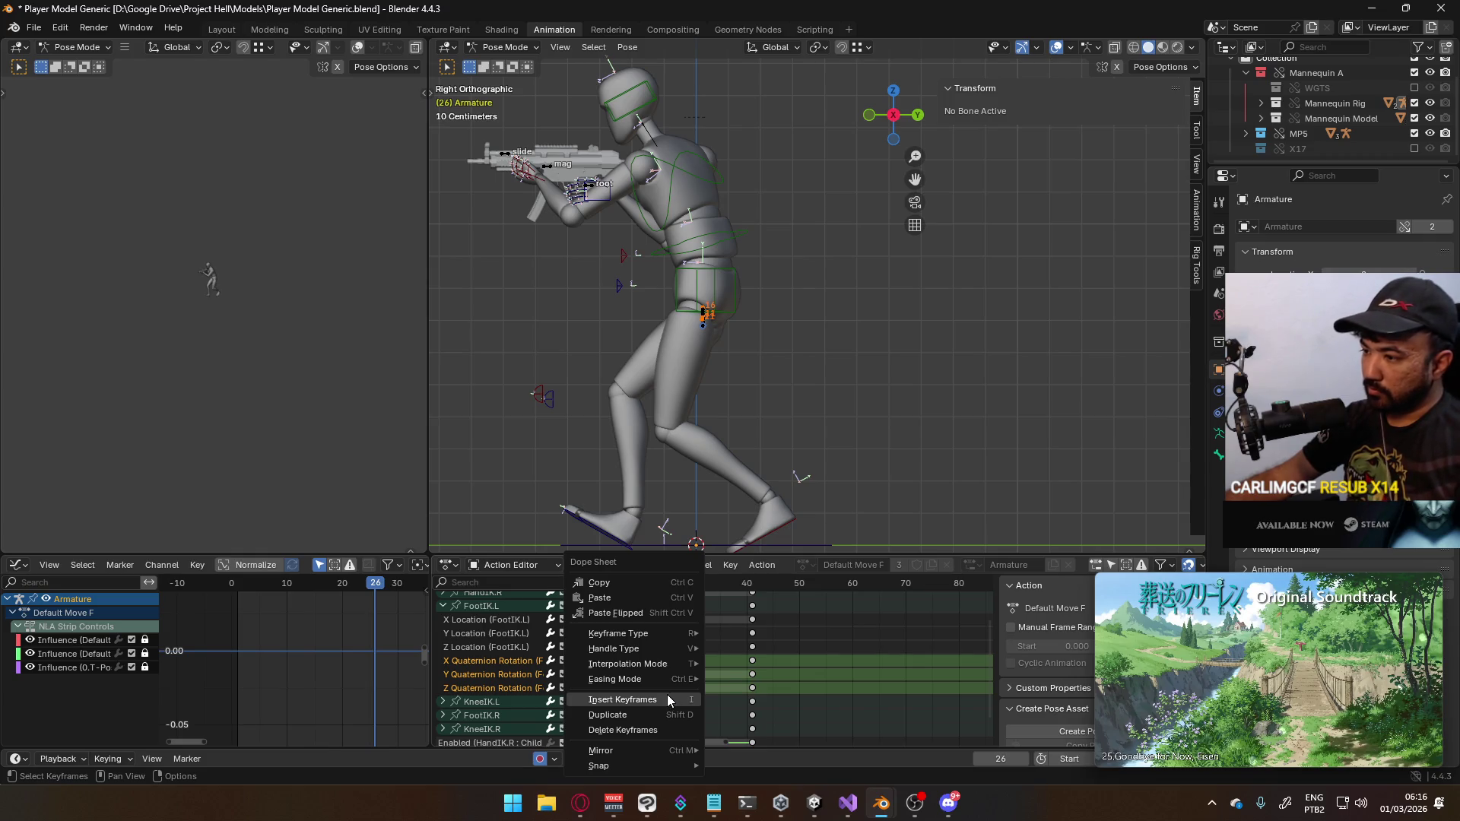
pyautogui.click(668, 698)
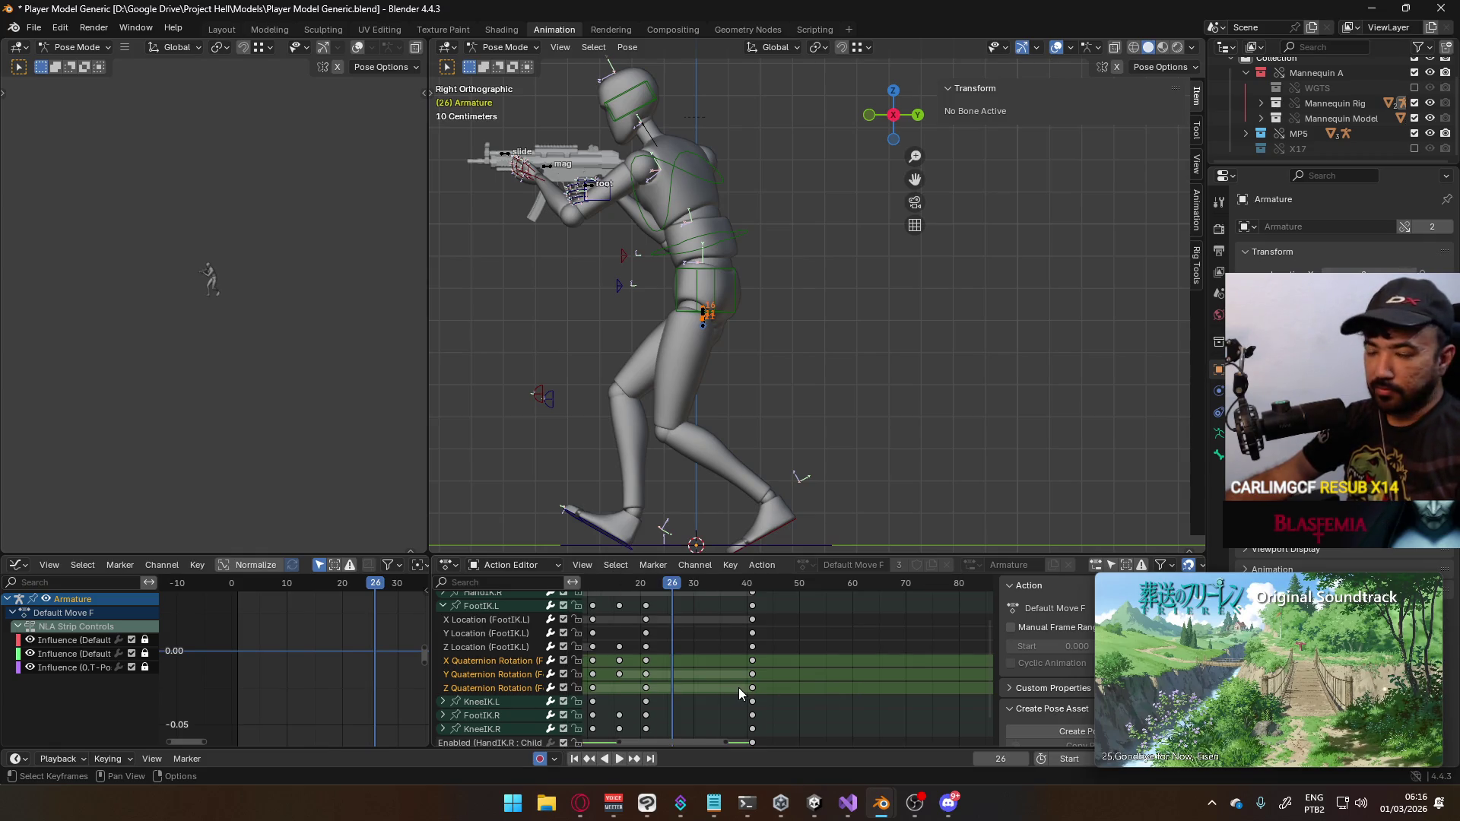
# Try Paste and Paste Flipped at frame 26, undo, and collapse the FootIK.L group
pyautogui.rightClick(685, 654)
pyautogui.click(677, 601)
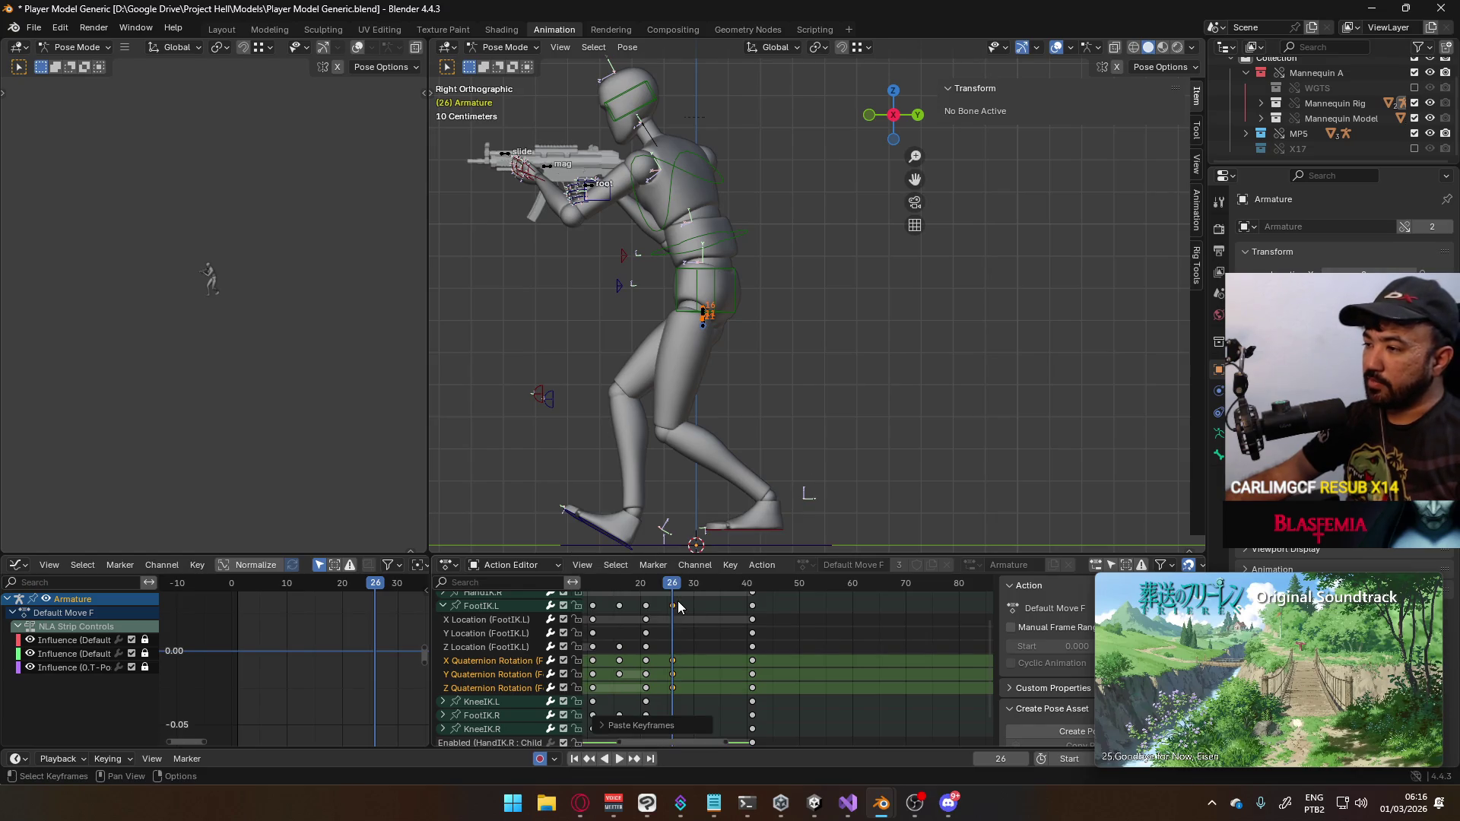
pyautogui.rightClick(681, 642)
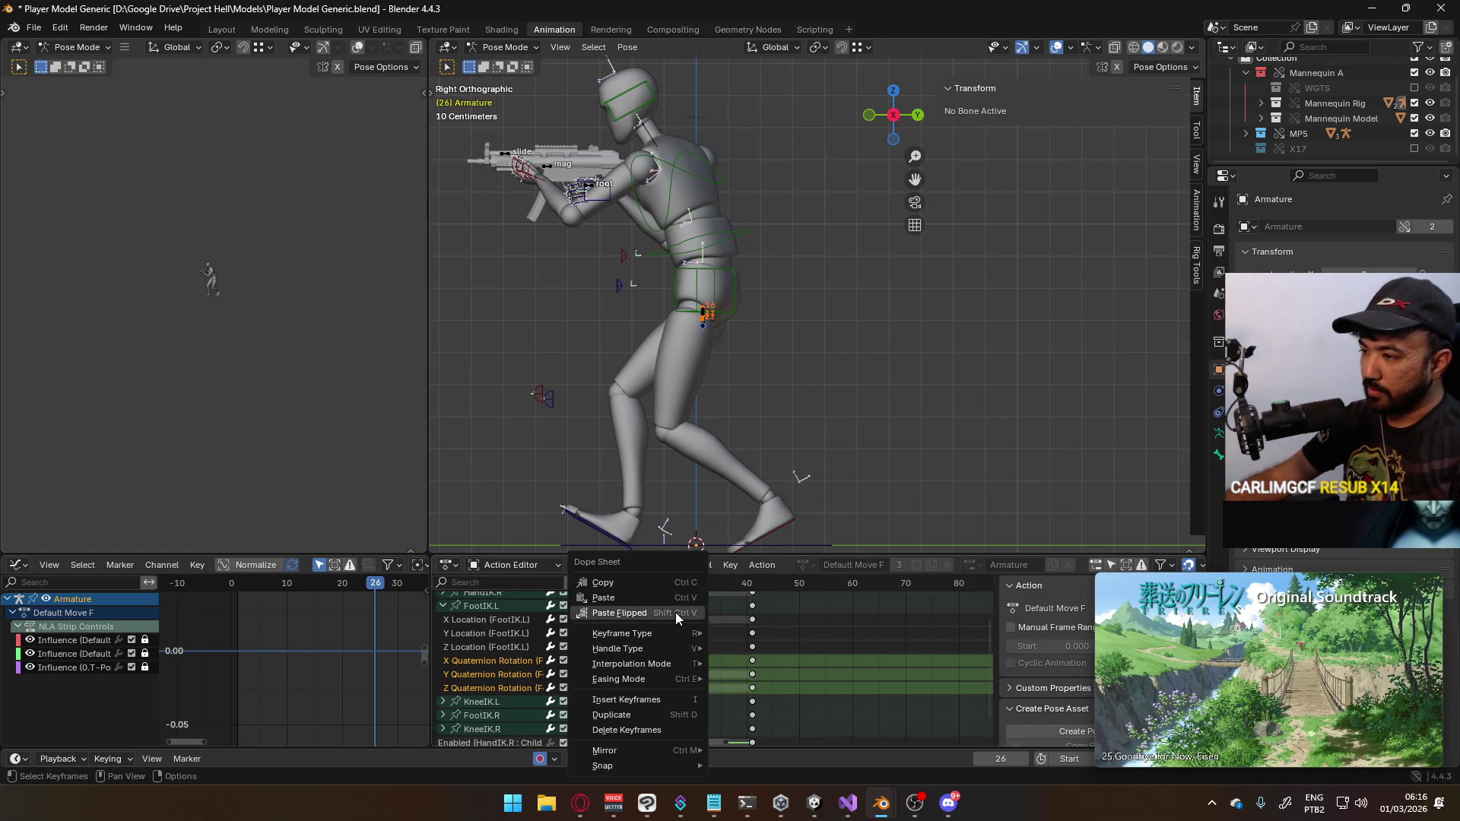
pyautogui.click(676, 614)
pyautogui.hotkey('ctrl', 'z')
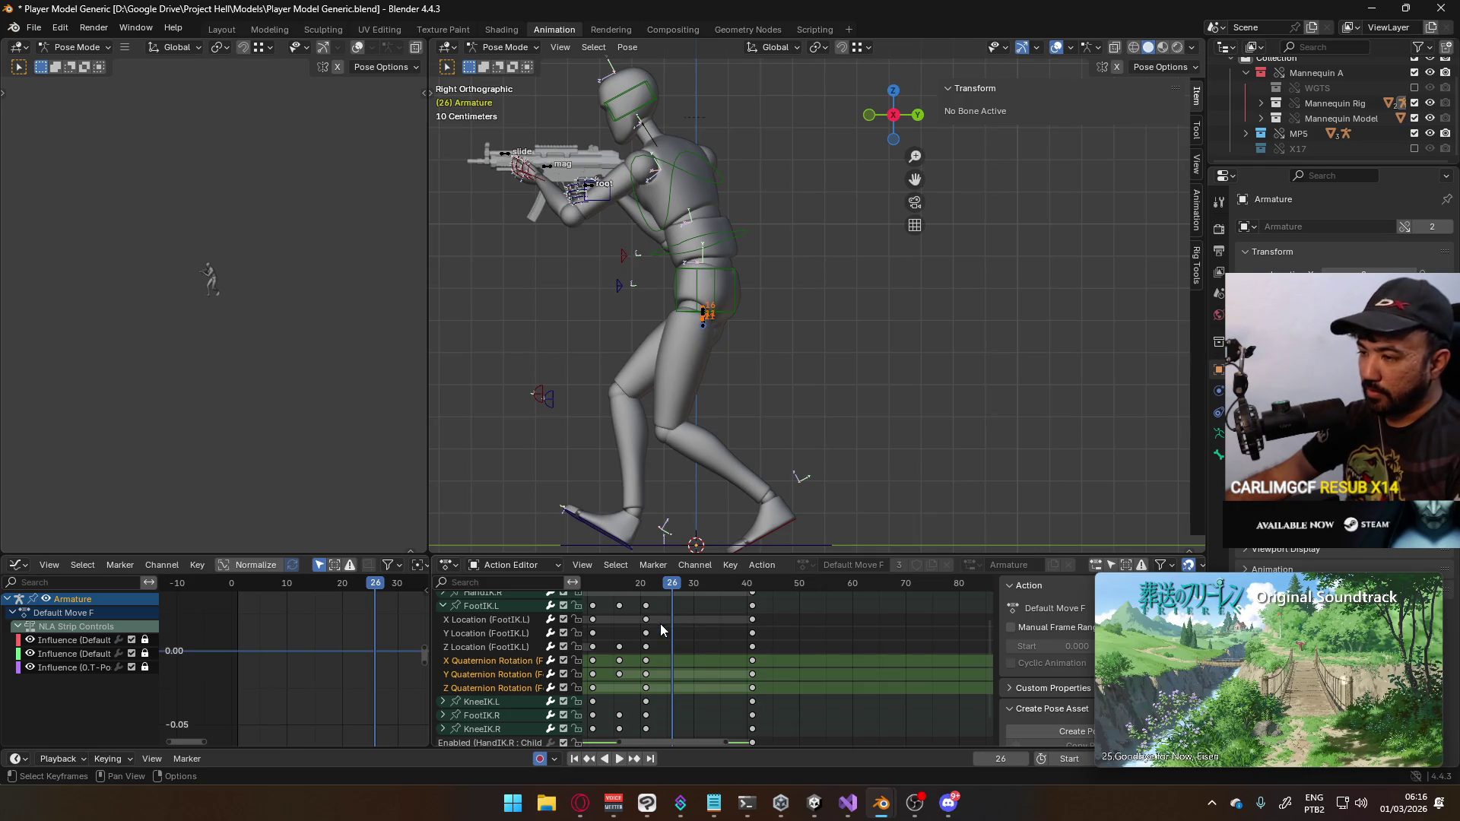
pyautogui.click(445, 609)
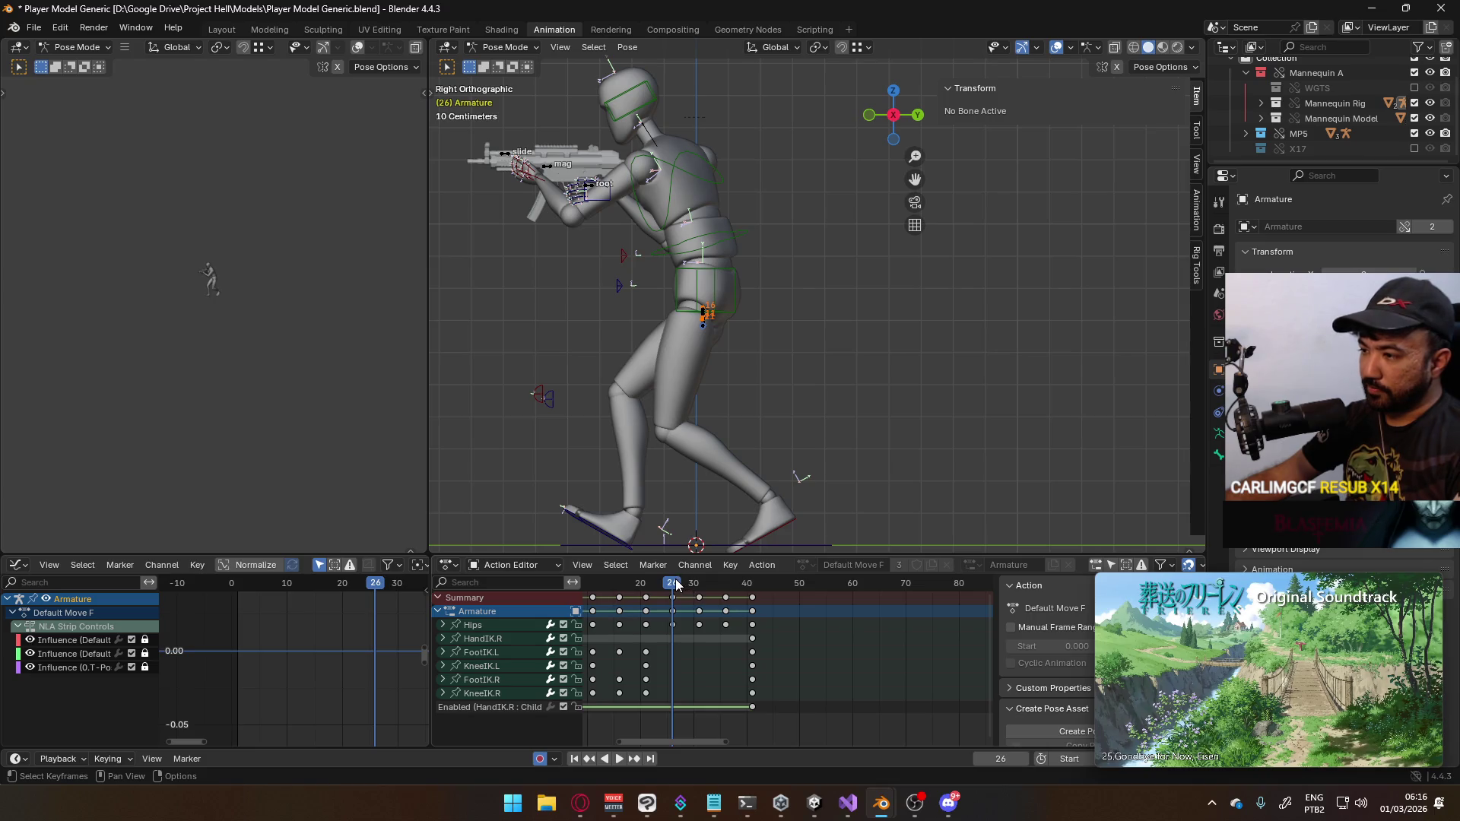
# Select FootIK.R and set its X, Z and Y rotation values to 0 at frame 26
pyautogui.press('space')
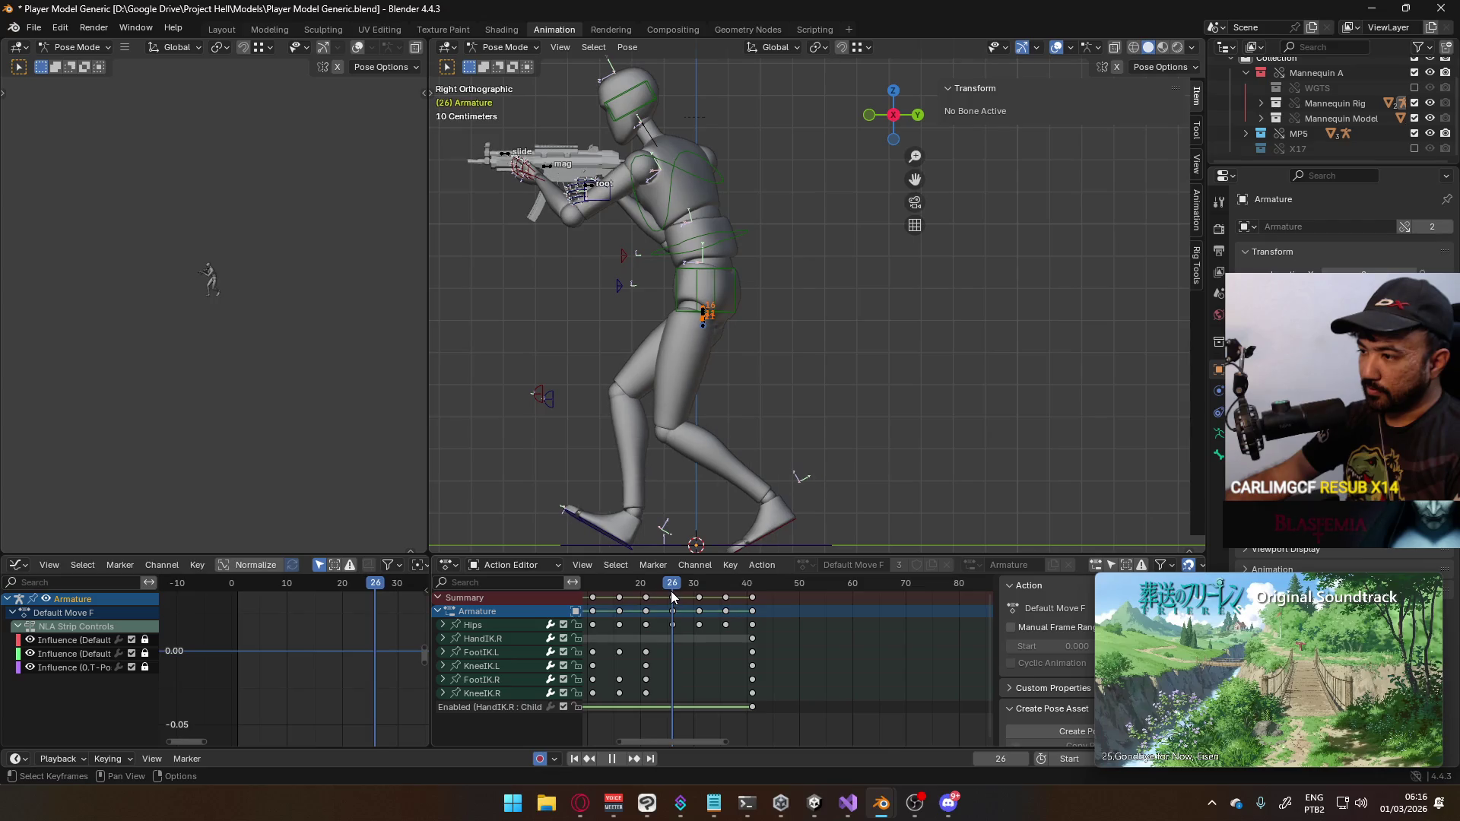
pyautogui.click(613, 549)
pyautogui.keyDown('shift'); pyautogui.moveTo(875, 381); pyautogui.dragTo(916, 313, button='middle'); pyautogui.keyUp('shift')
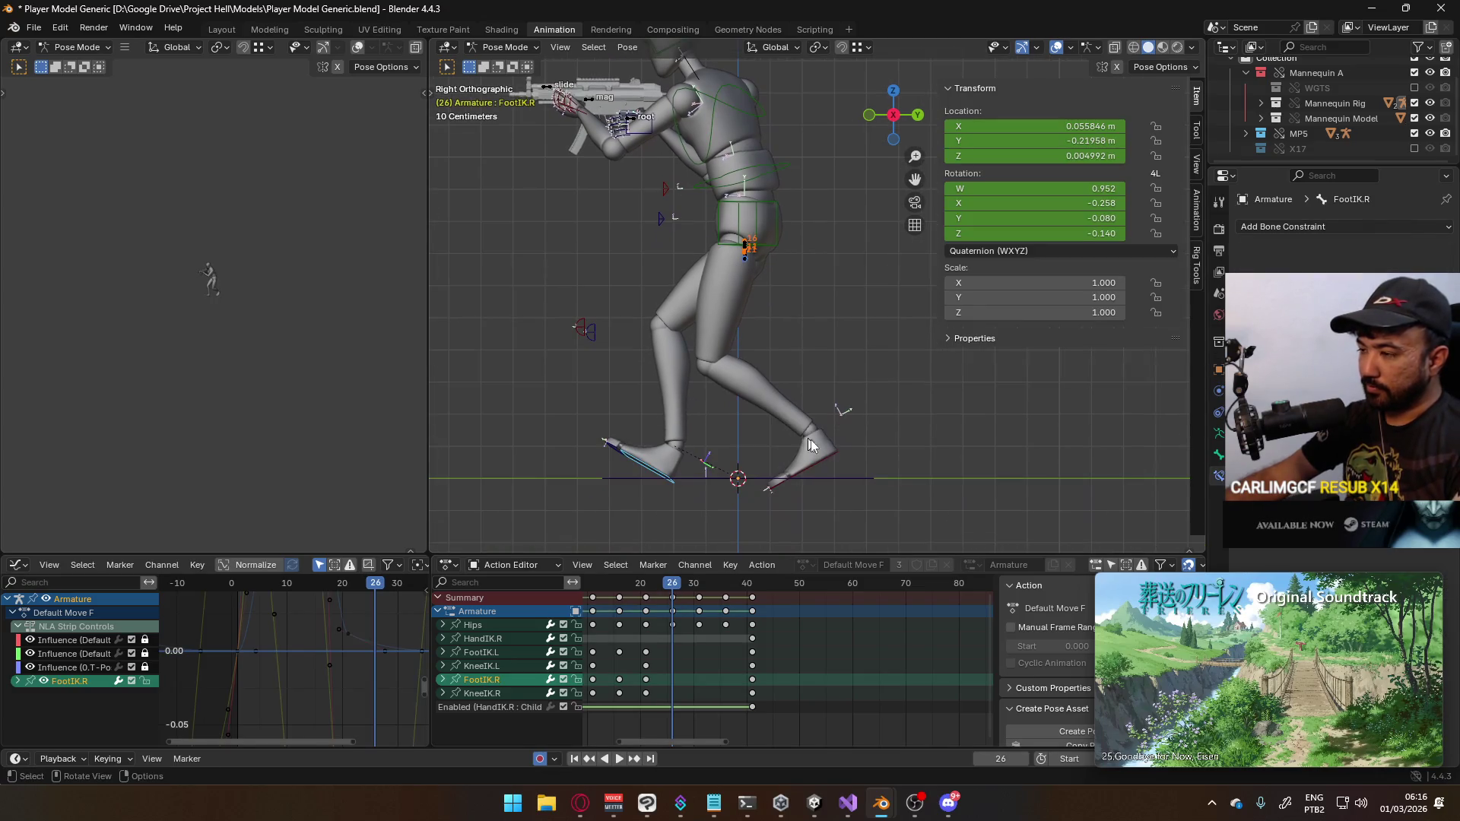
pyautogui.click(1050, 203)
pyautogui.write('0')
pyautogui.press('Return')
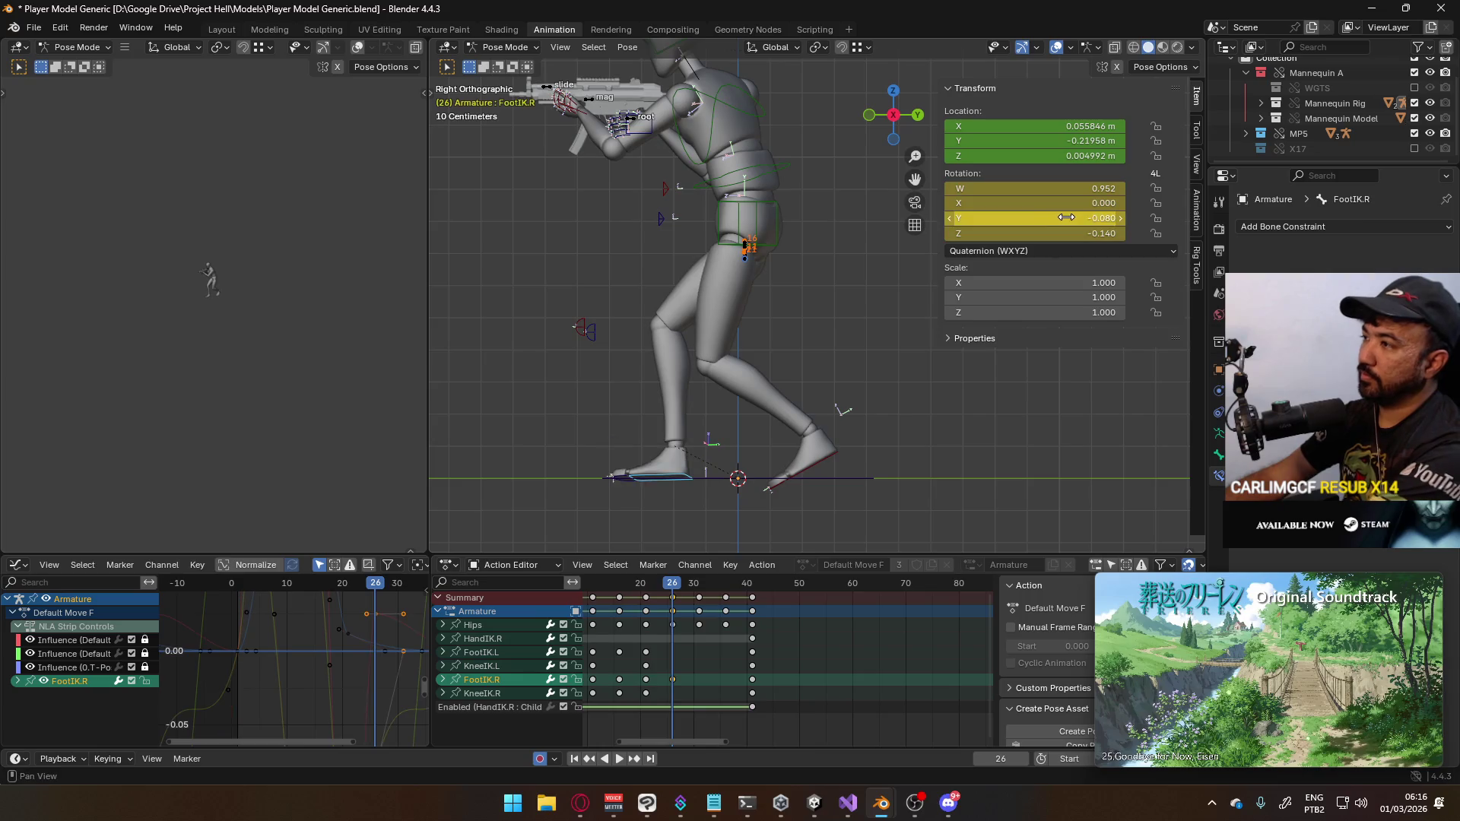
pyautogui.click(1059, 232)
pyautogui.write('0')
pyautogui.press('Return')
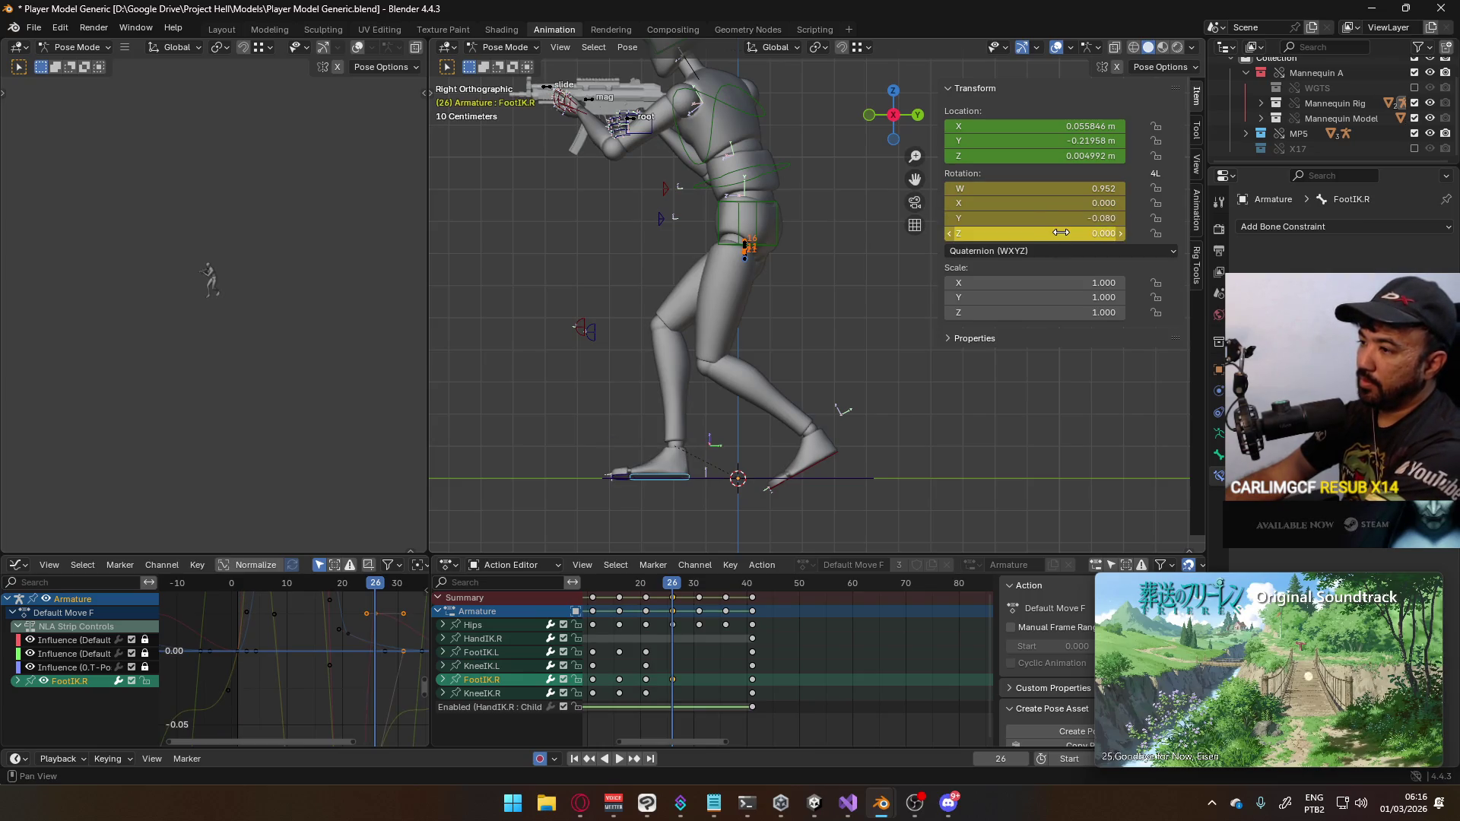
pyautogui.click(1053, 223)
pyautogui.write('0')
pyautogui.press('Return')
# Check the walk from front and side views, stop on frame 26, and select FootIK.L
pyautogui.press('KP_1')
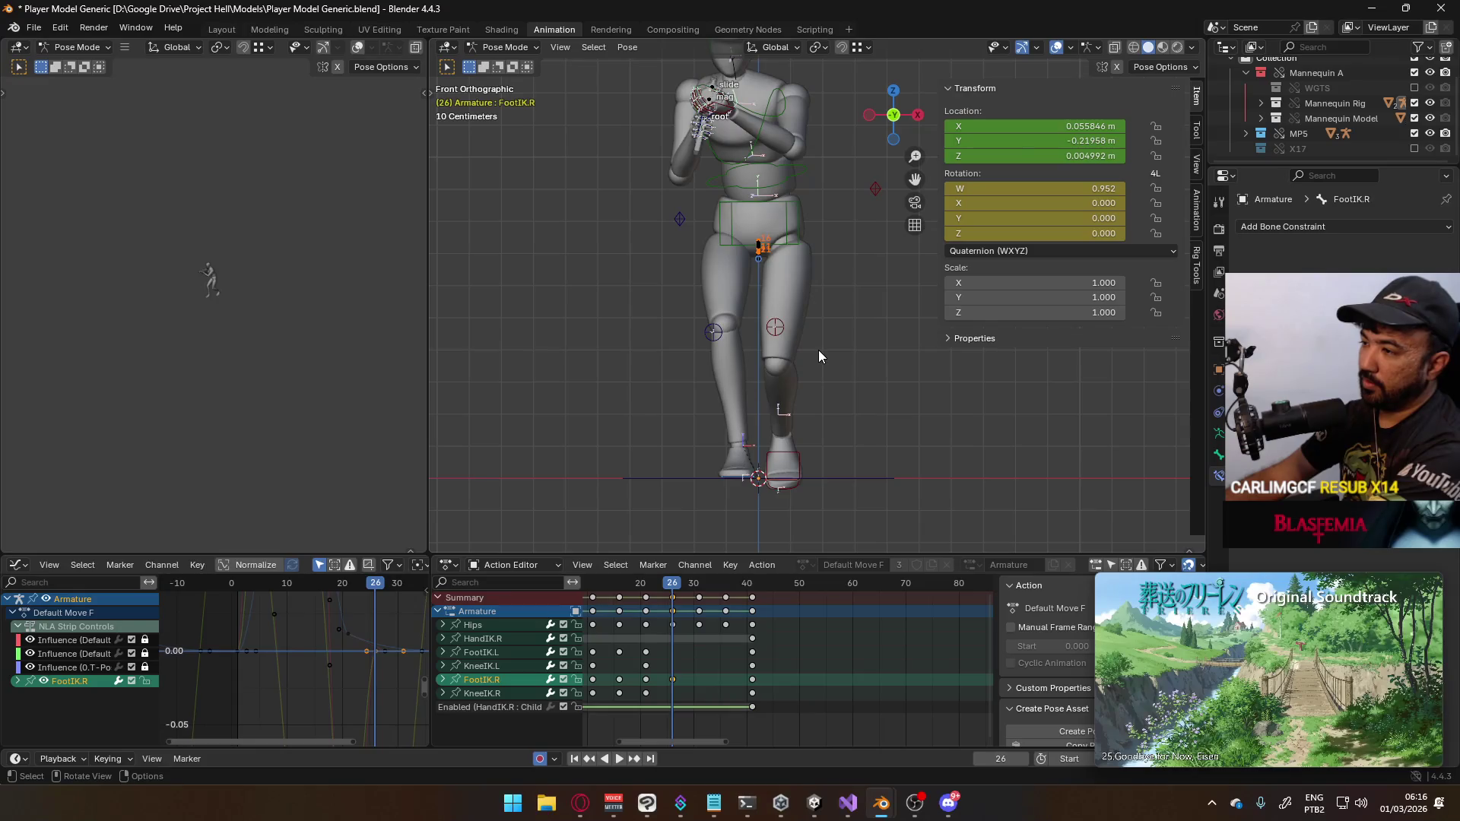
pyautogui.press('KP_3')
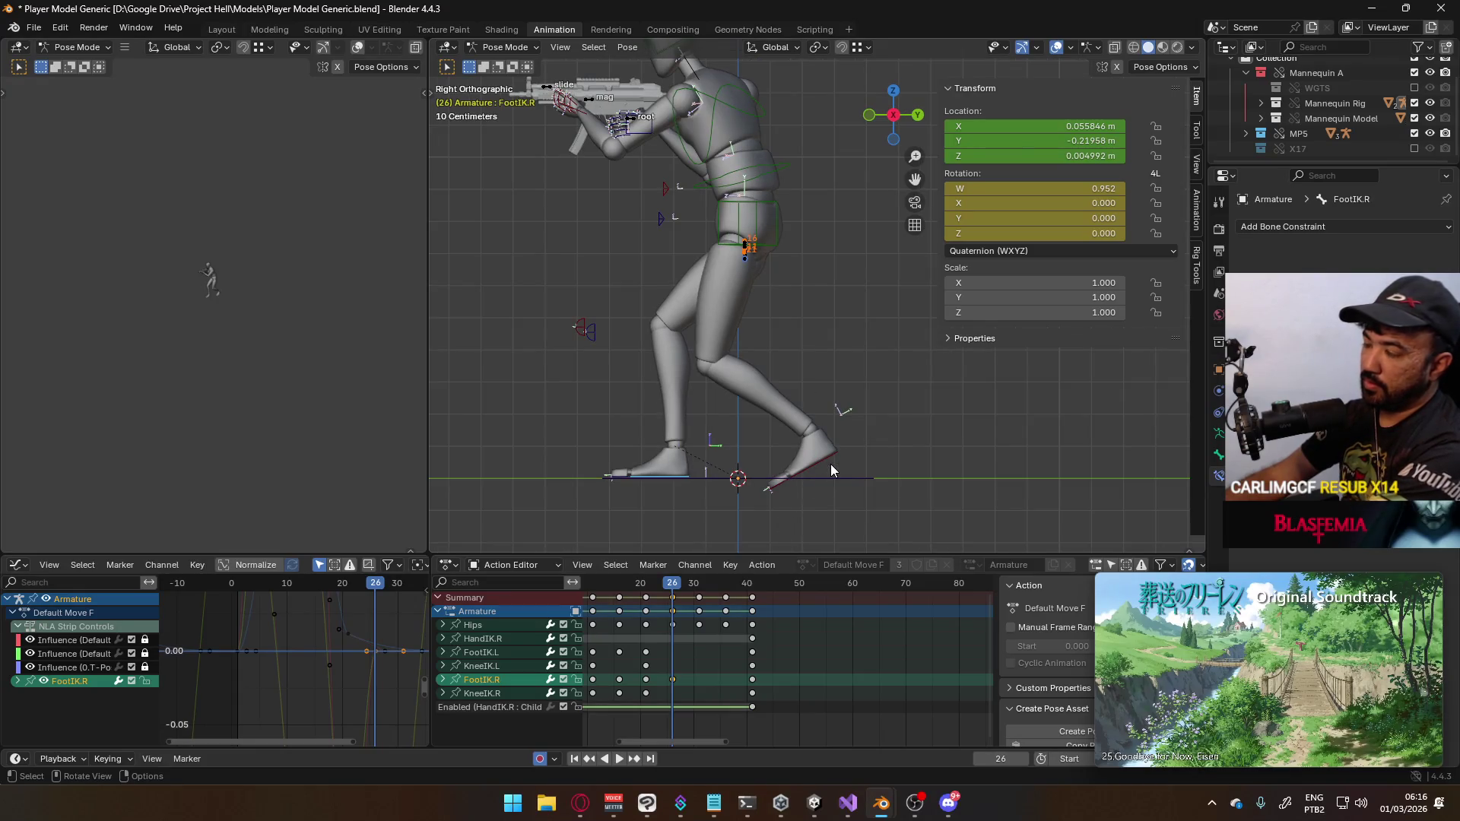
pyautogui.press('space')
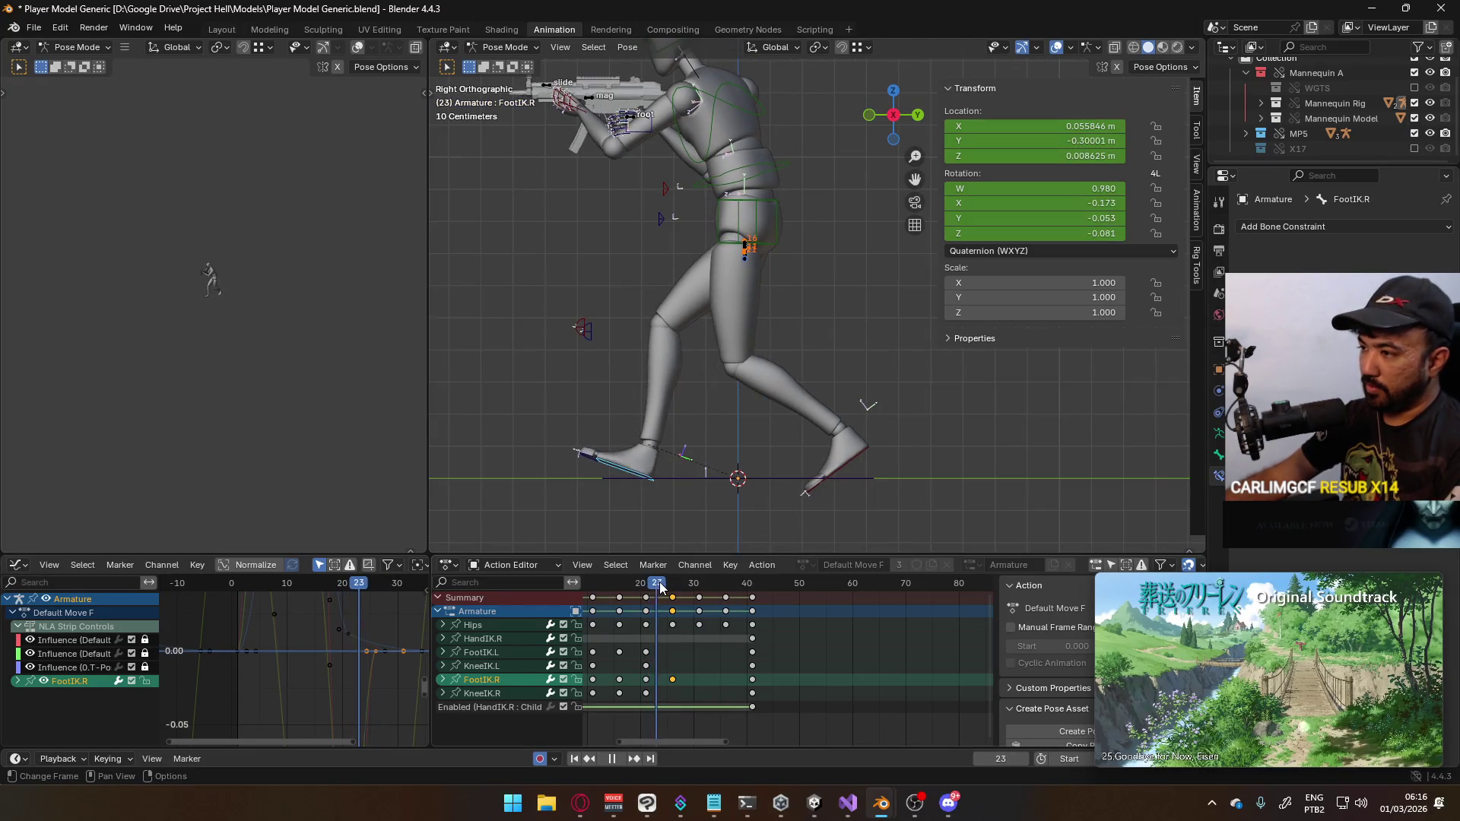
pyautogui.press('Escape')
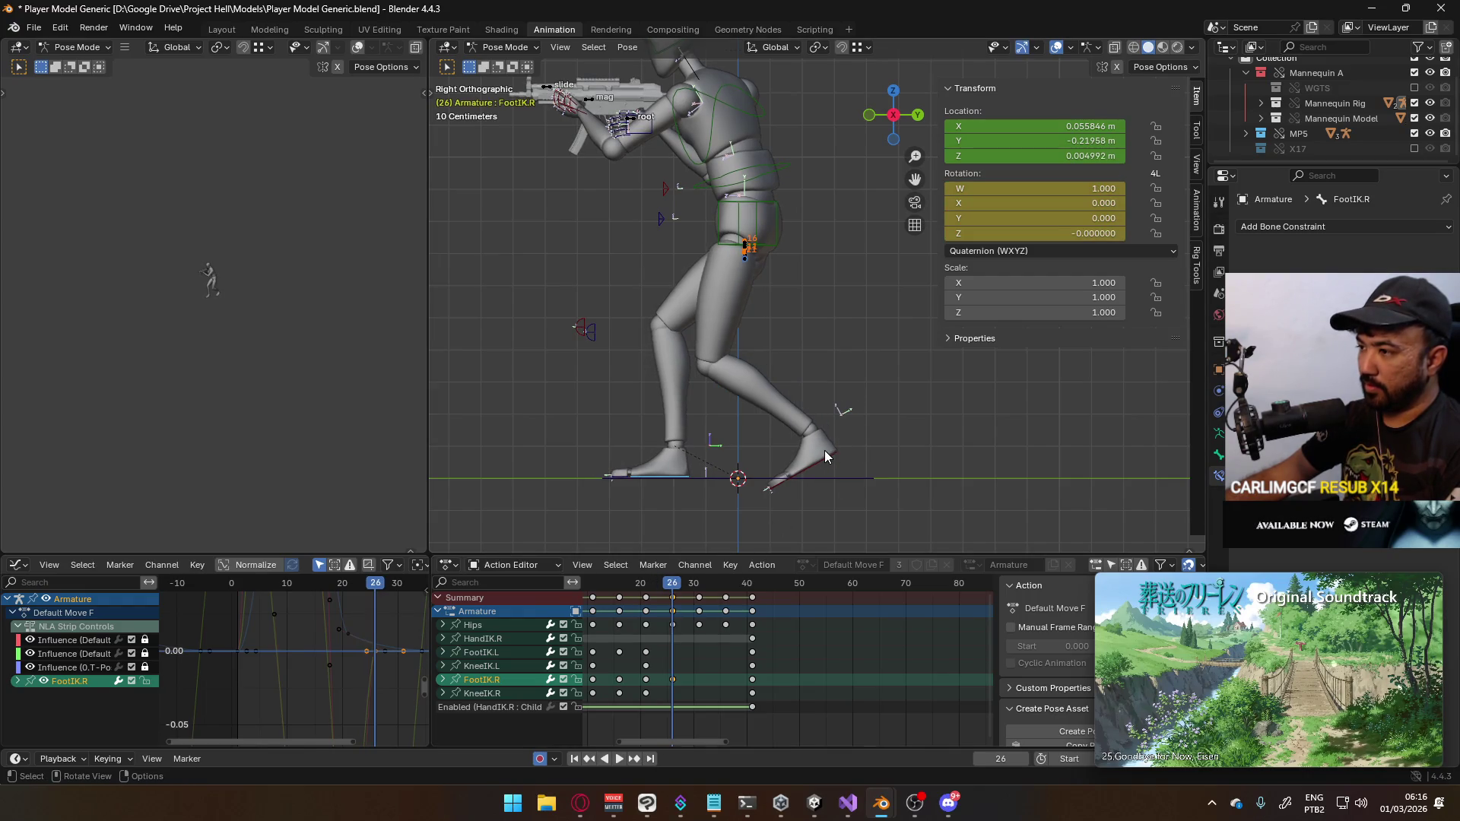
pyautogui.click(798, 489)
# Raise the left foot vertically and tilt it at frame 26
pyautogui.scroll(-3, 688, 635)
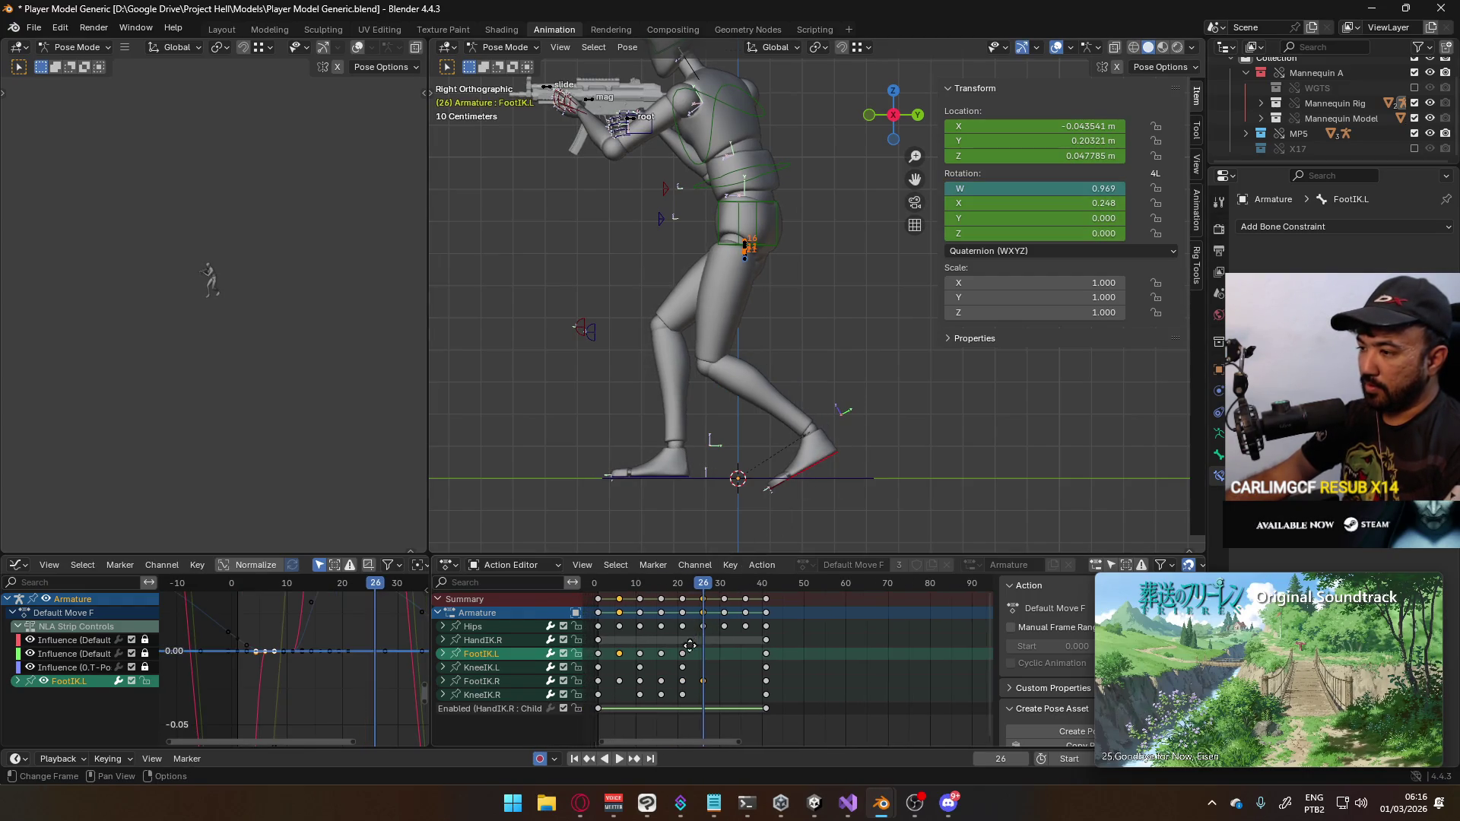
pyautogui.click(636, 584)
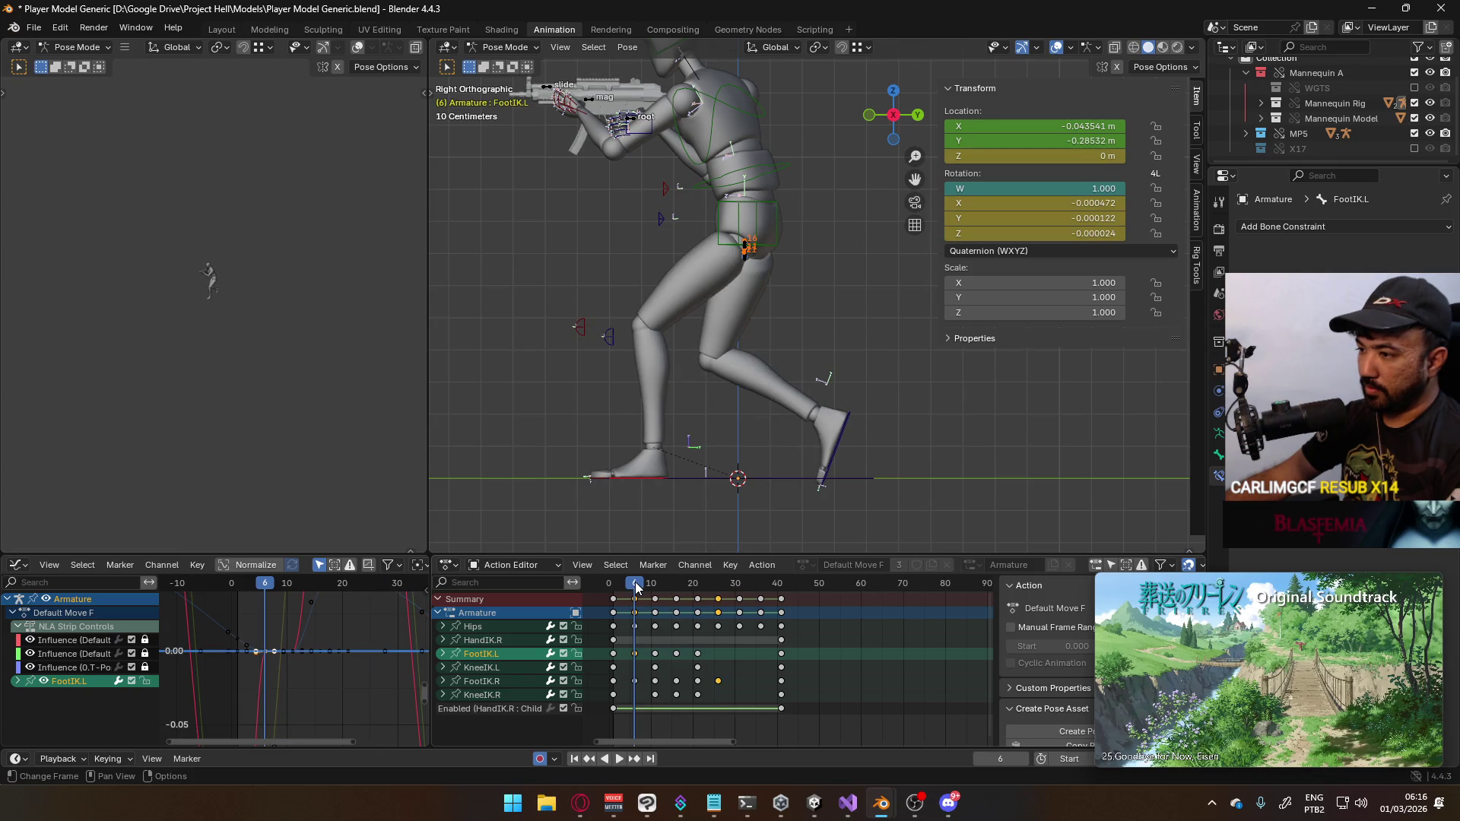
pyautogui.press('space')
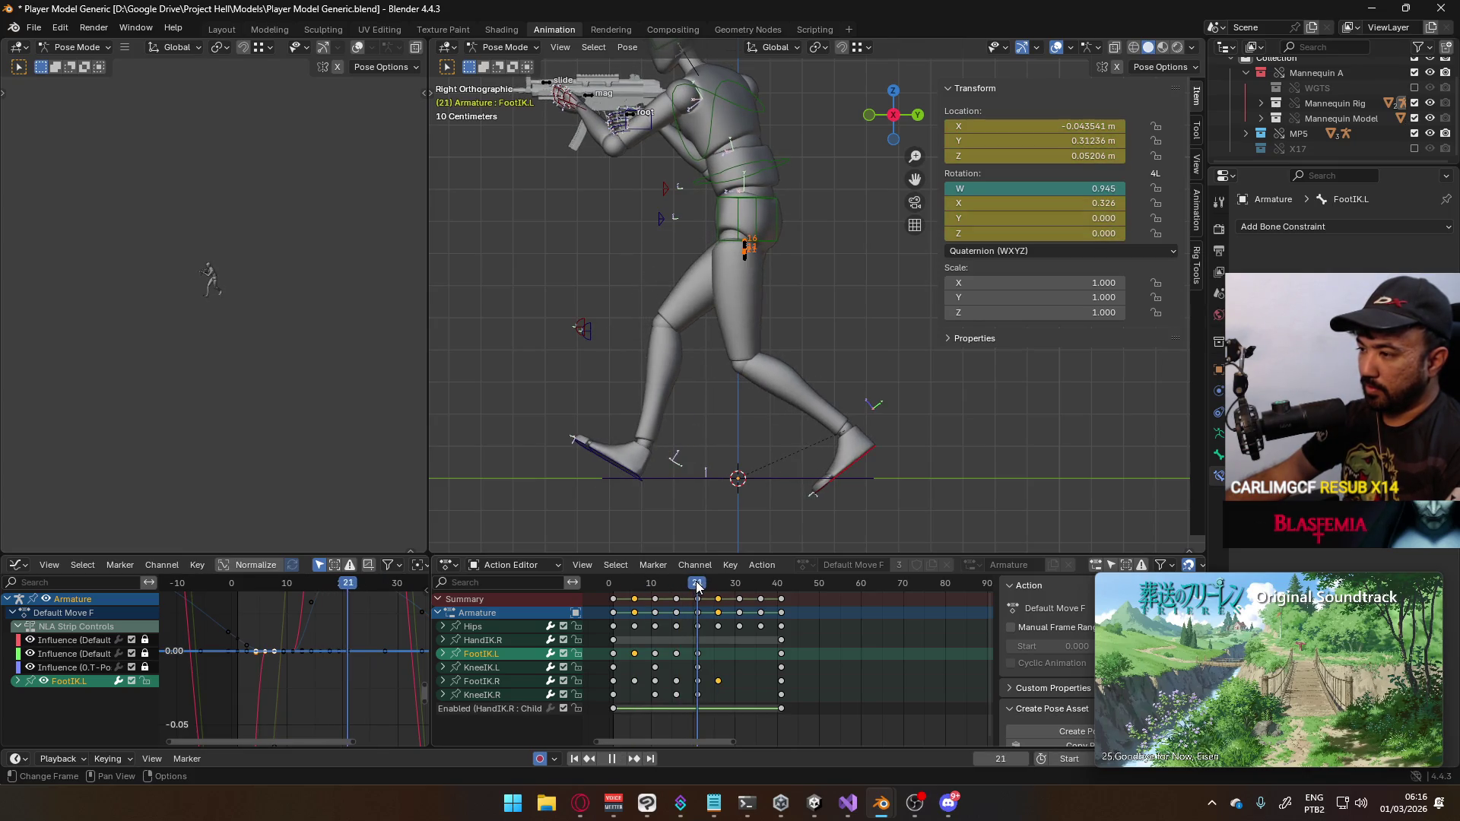
pyautogui.press('space')
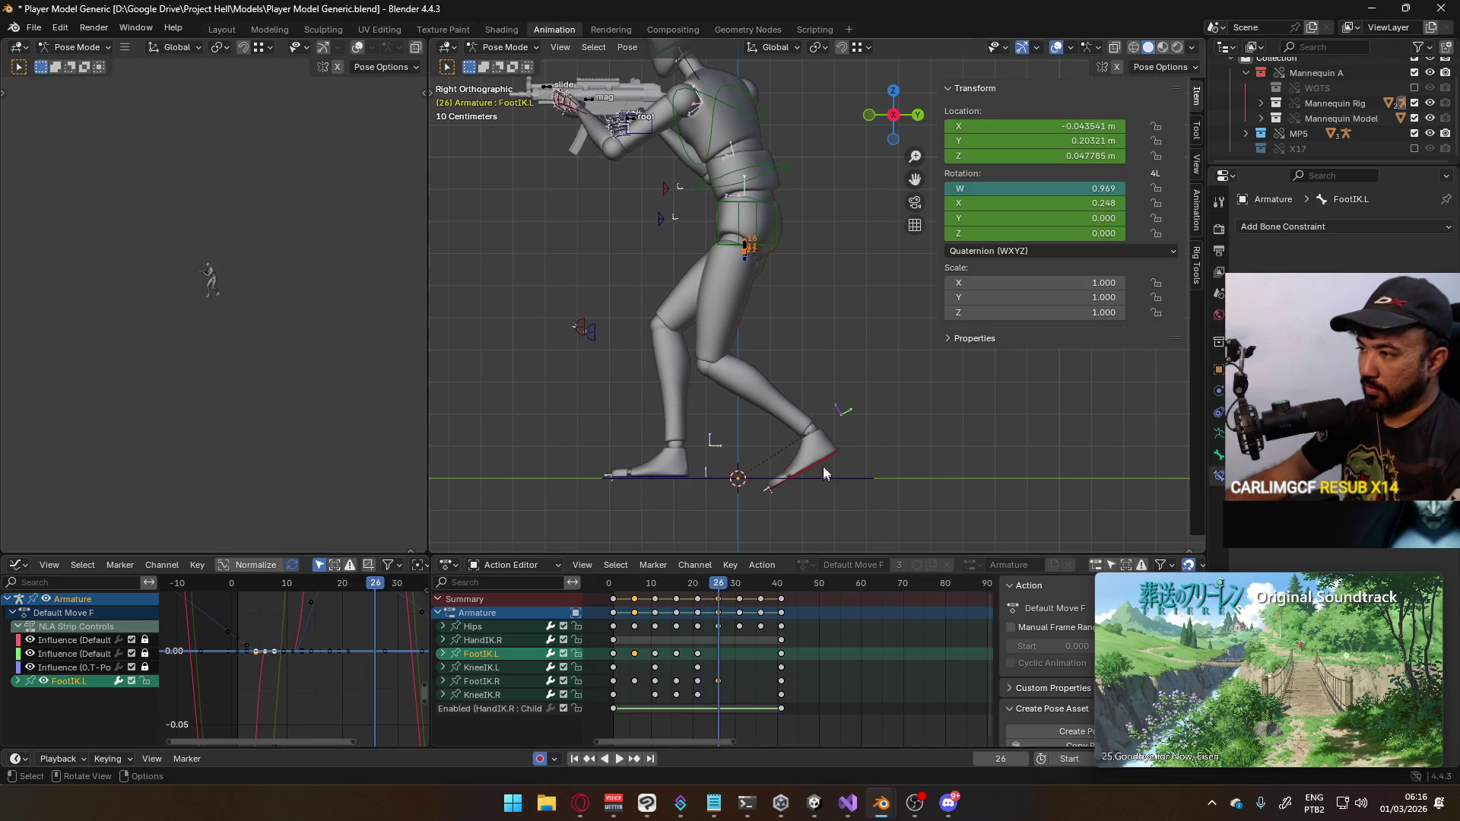
pyautogui.press('g')
pyautogui.press('z')
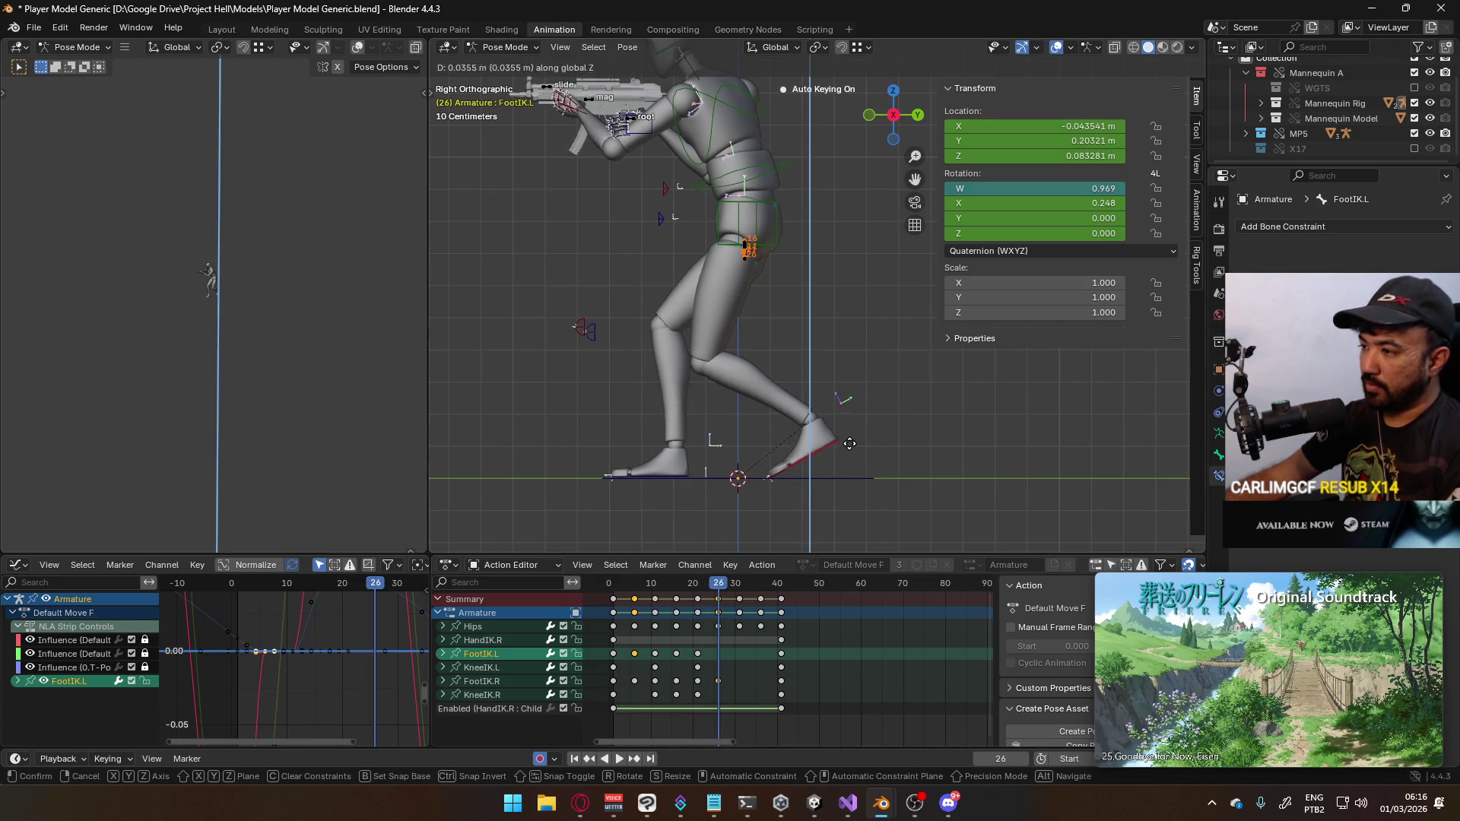
pyautogui.click(850, 438)
pyautogui.press('r')
pyautogui.click(844, 401)
pyautogui.click(843, 406)
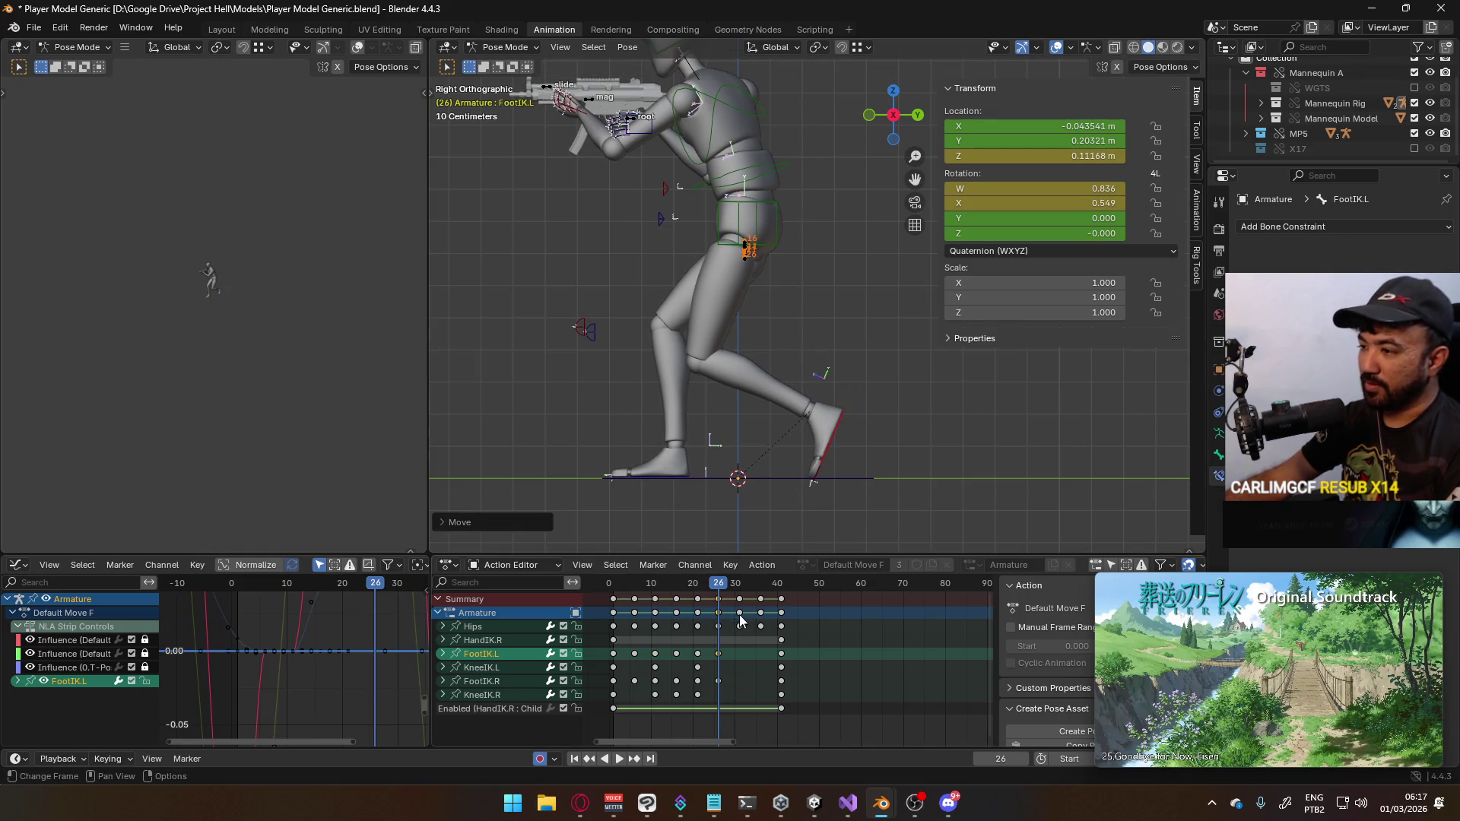
pyautogui.moveTo(720, 584)
pyautogui.mouseDown()
pyautogui.moveTo(692, 584)
pyautogui.moveTo(738, 580)
pyautogui.mouseUp()
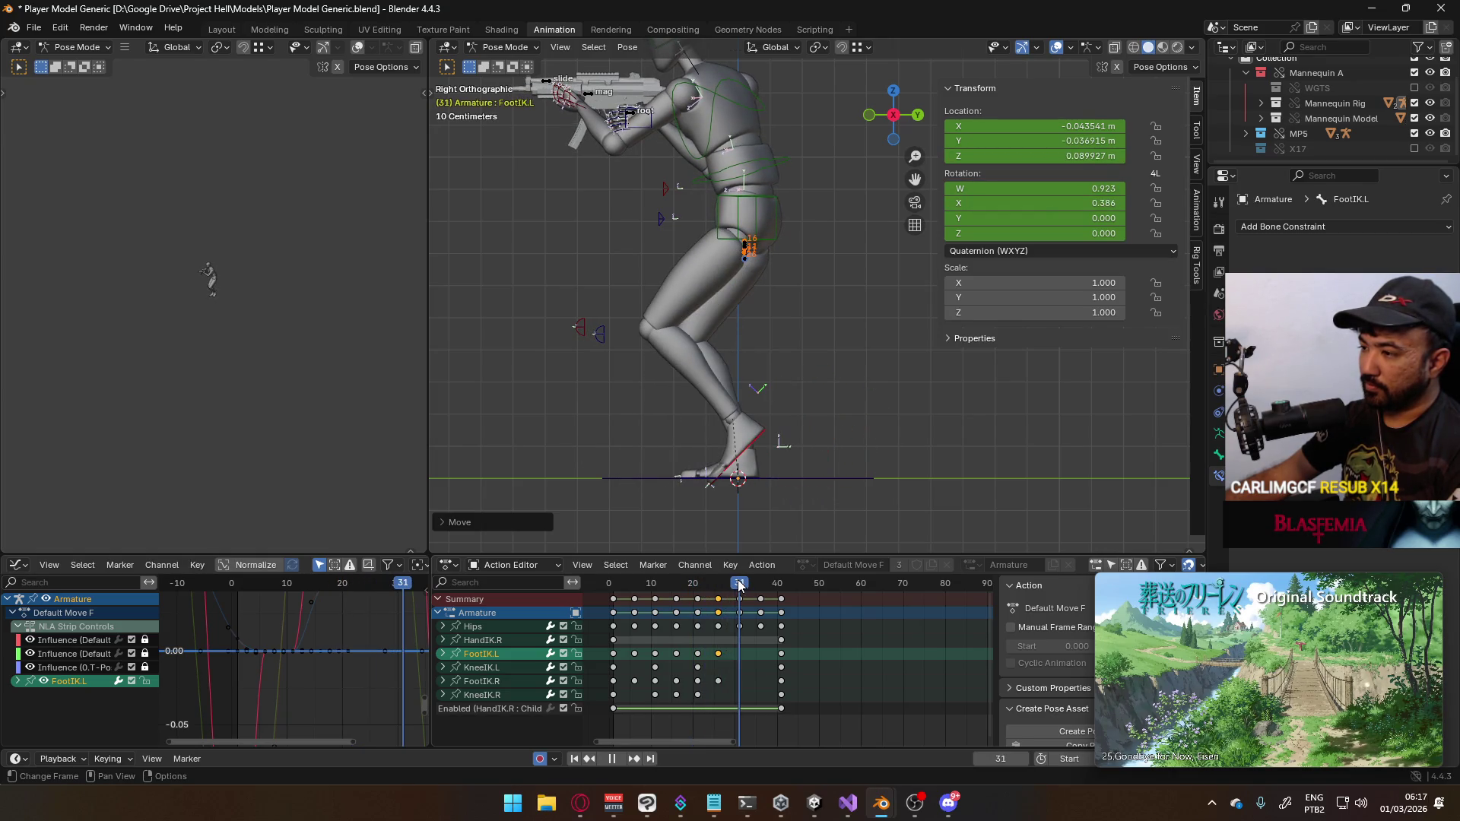
# Raise the left foot higher at frame 31, comparing it against frame 11
pyautogui.press('g')
pyautogui.press('z')
pyautogui.press('Return')
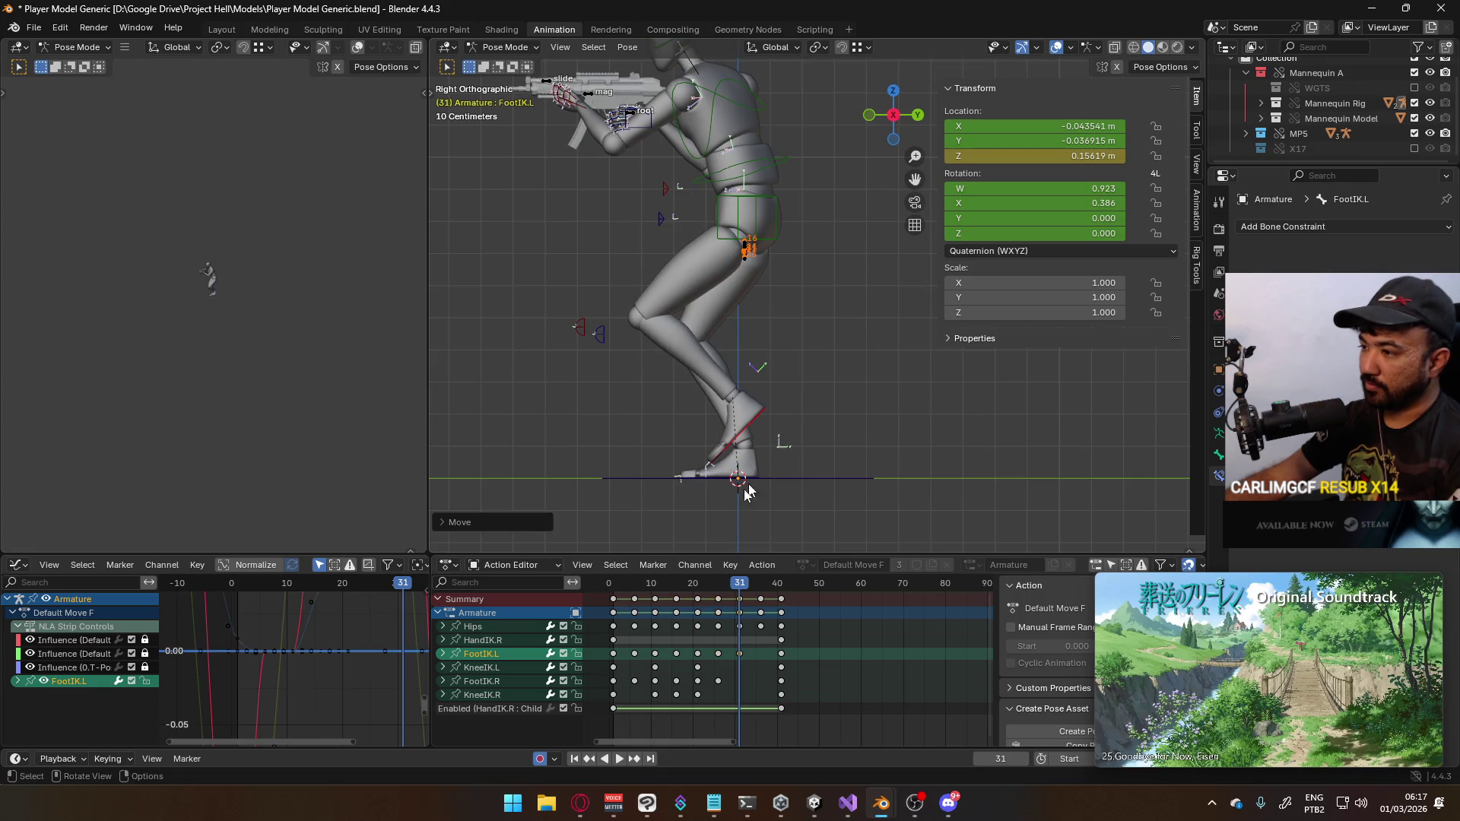
pyautogui.click(656, 587)
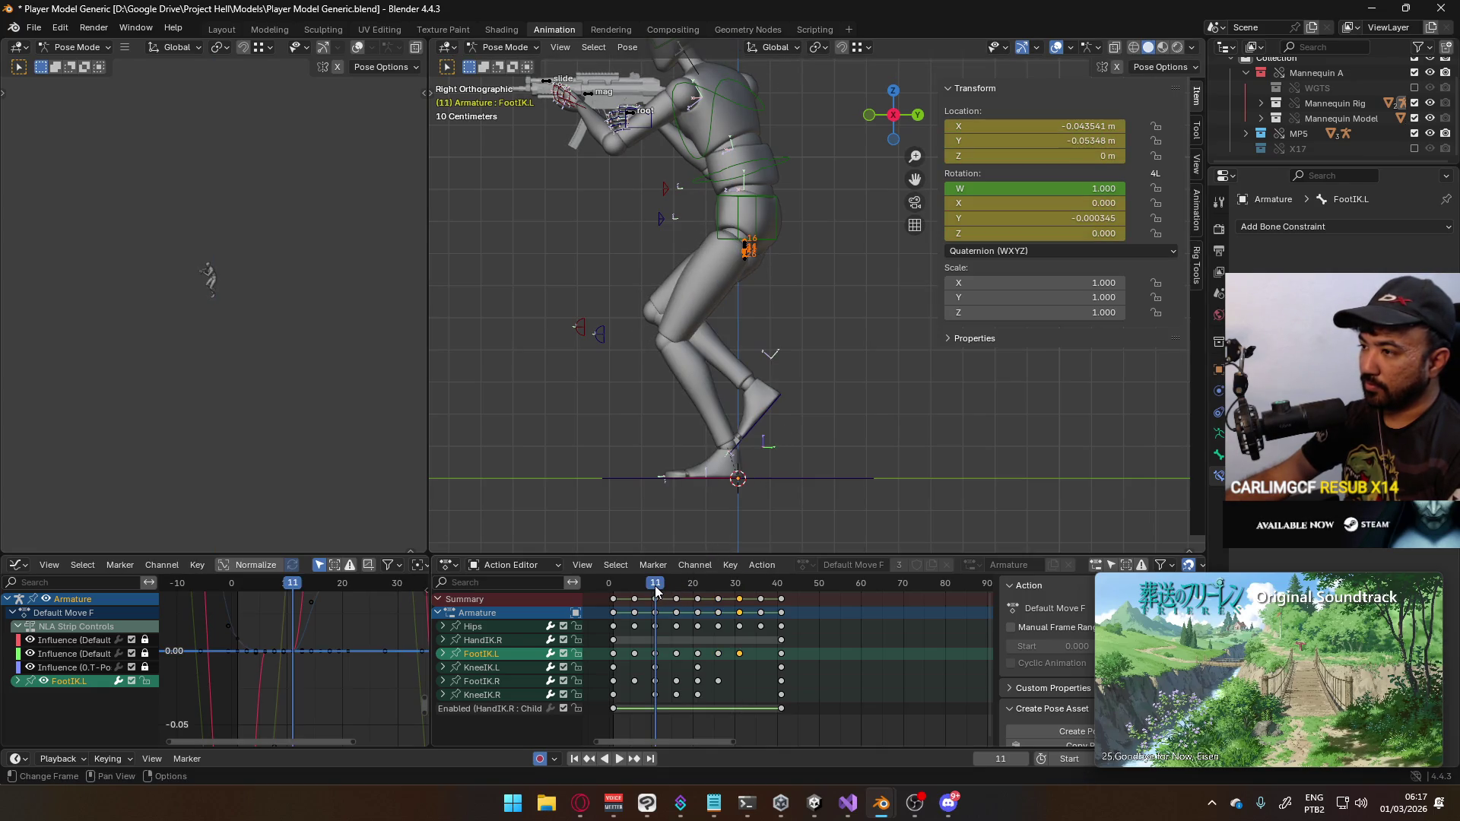
pyautogui.click(737, 585)
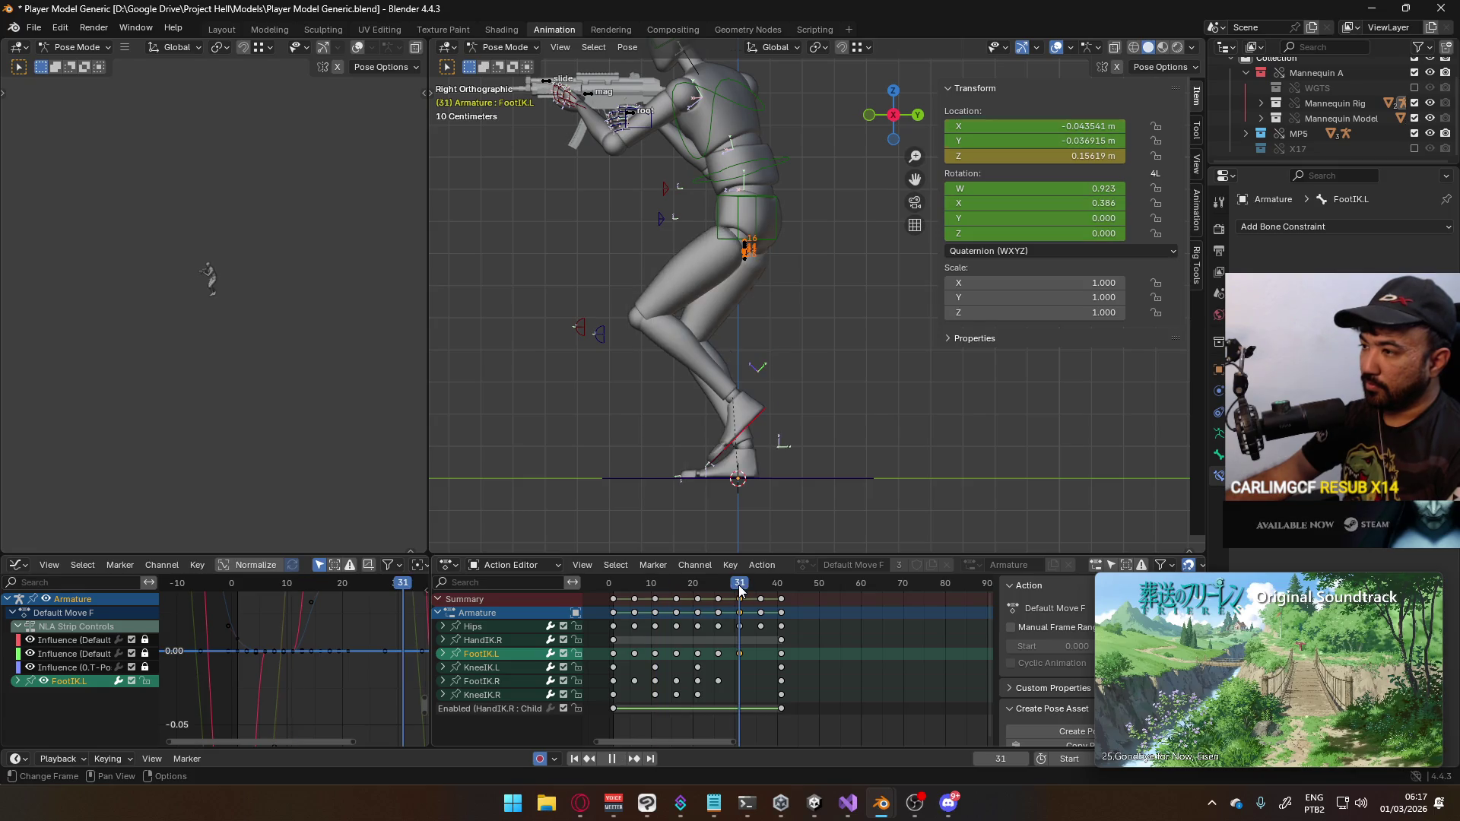
pyautogui.press('g')
pyautogui.press('z')
pyautogui.press('Return')
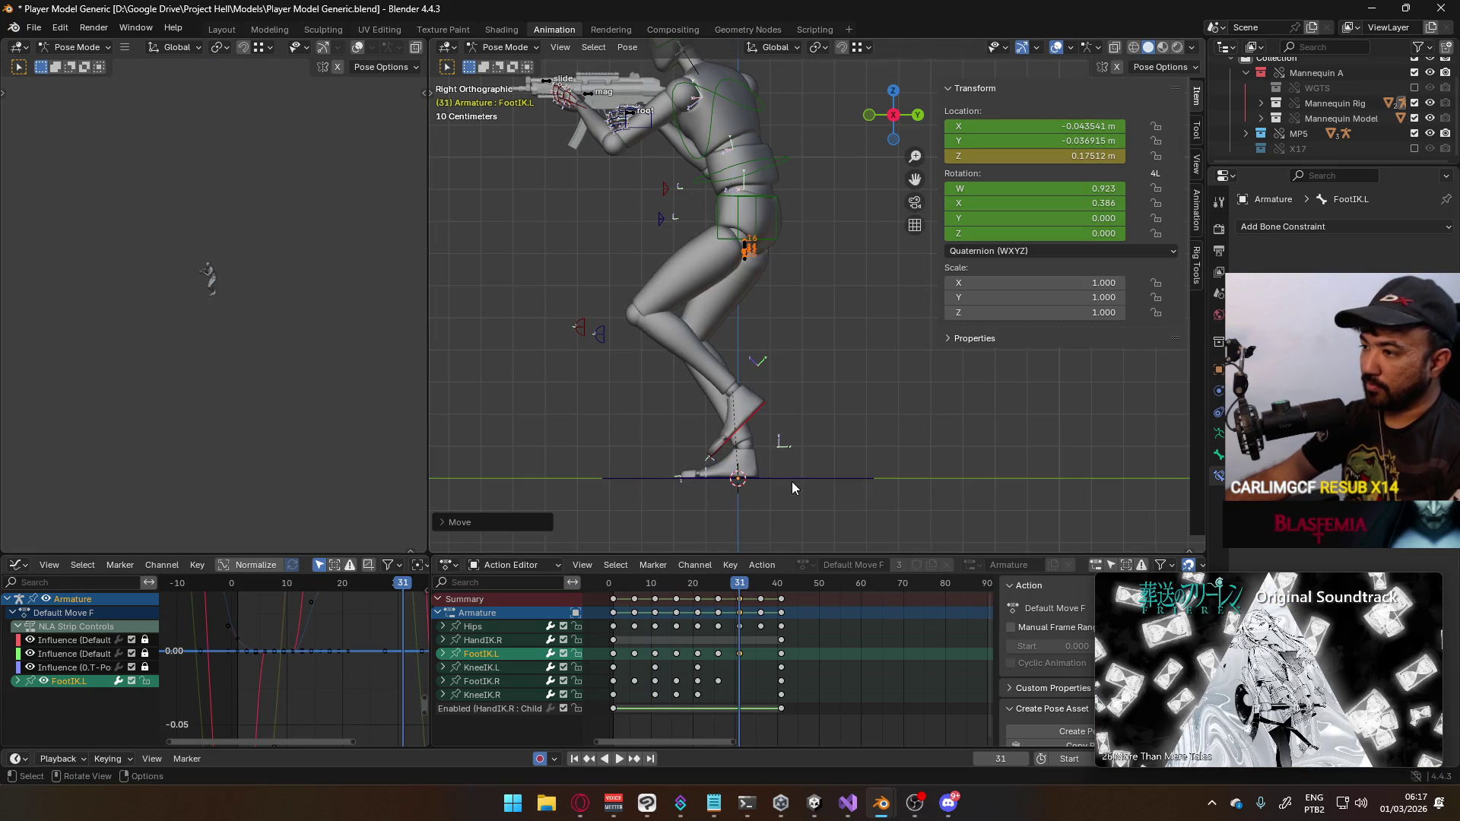
pyautogui.moveTo(738, 587)
pyautogui.mouseDown()
pyautogui.moveTo(710, 587)
pyautogui.moveTo(760, 594)
pyautogui.mouseUp()
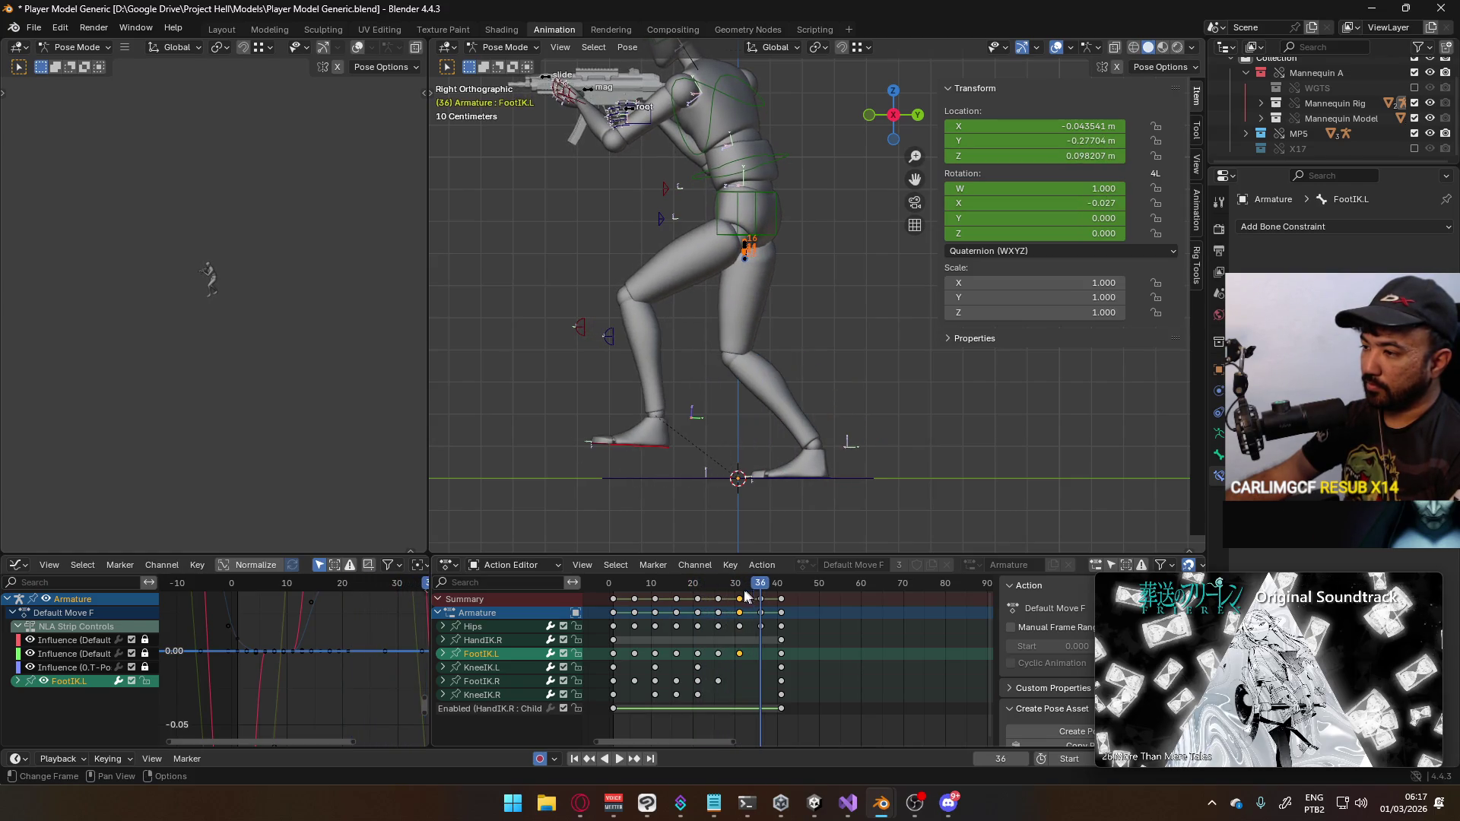
# At frame 36, tilt, raise and shift the left foot forward along Y, then key it
pyautogui.click(676, 587)
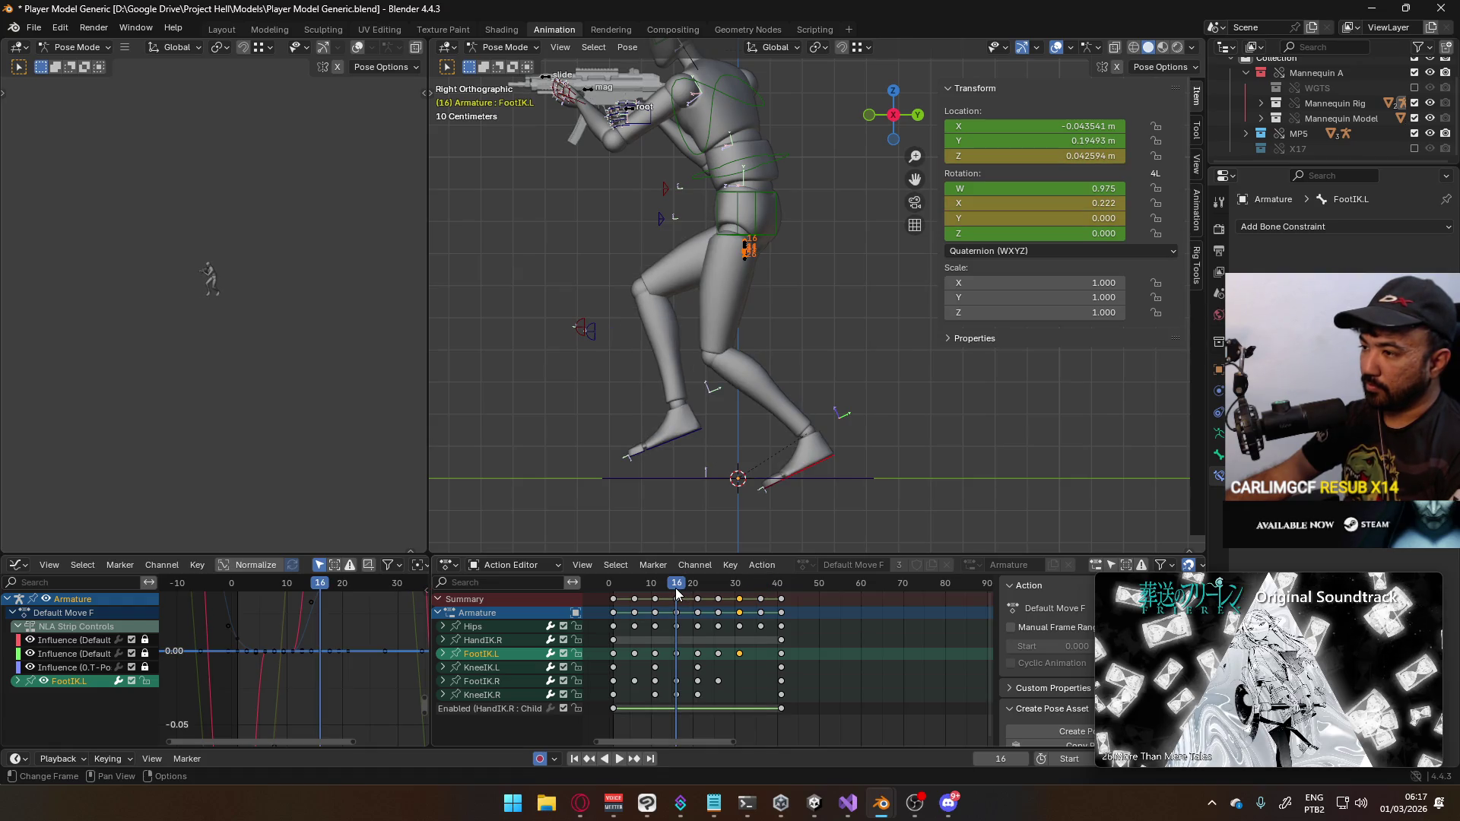
pyautogui.click(761, 590)
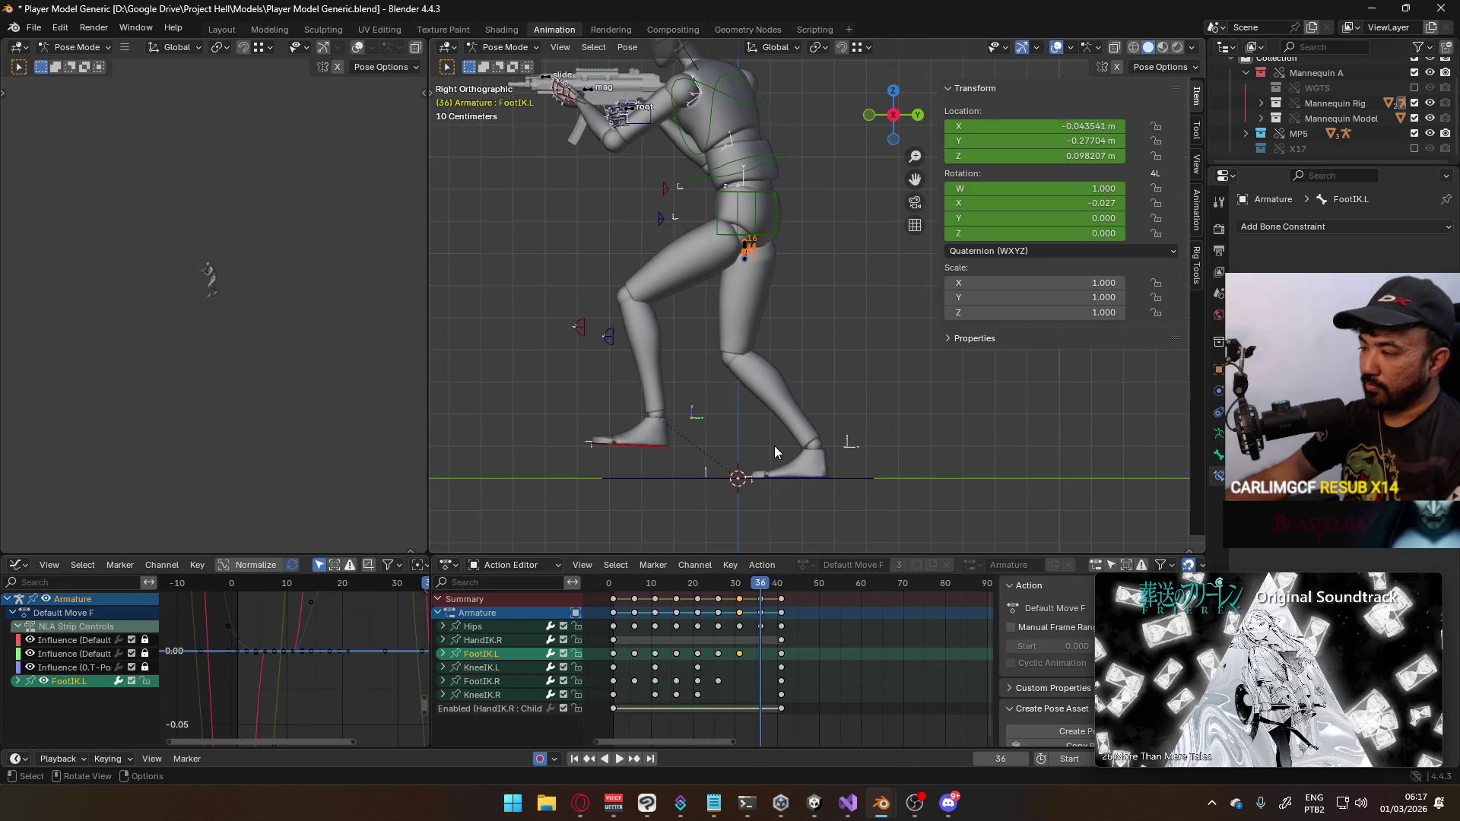
pyautogui.press('r')
pyautogui.click(776, 396)
pyautogui.press('g')
pyautogui.press('z')
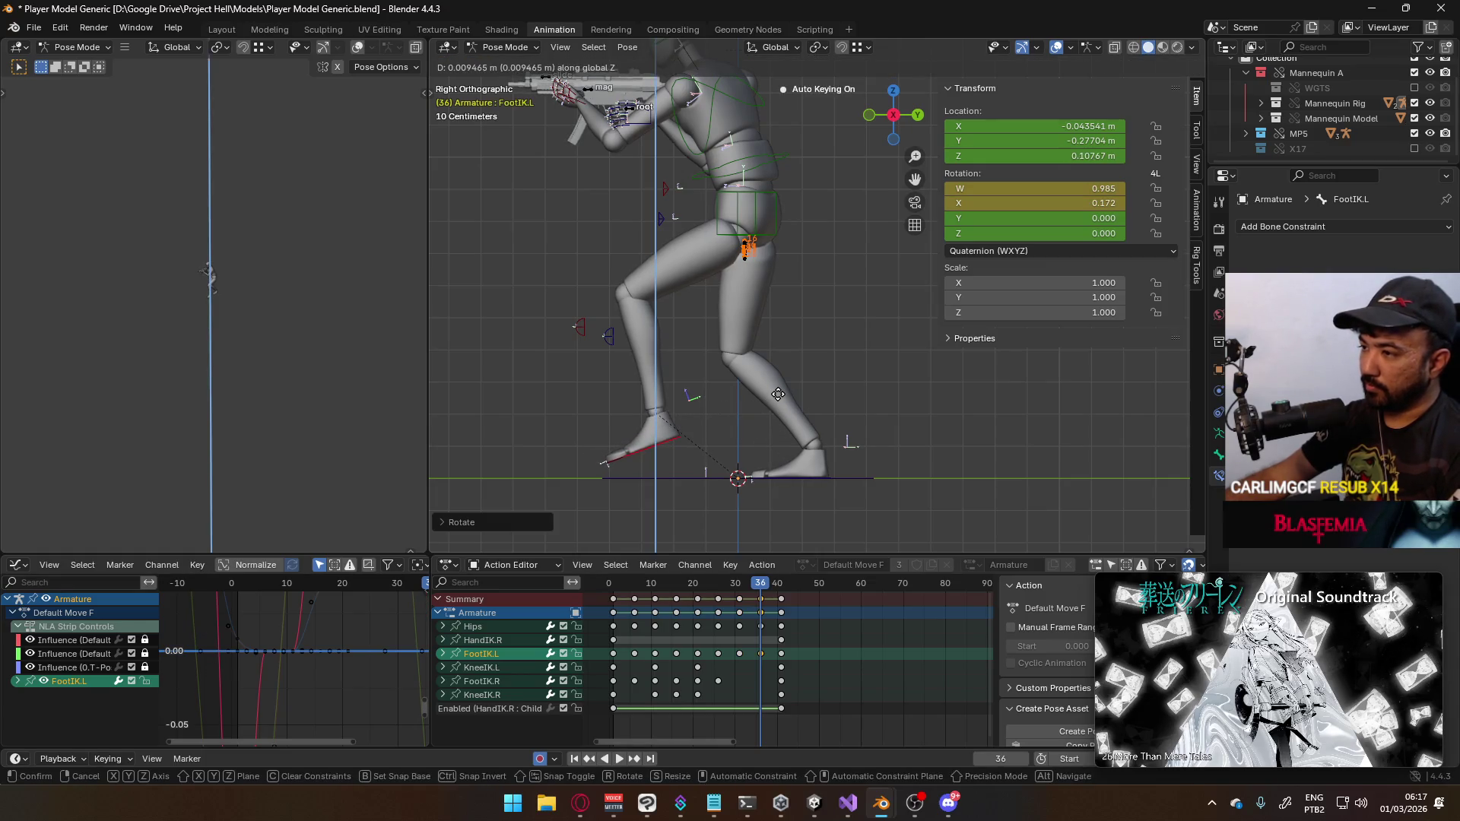
pyautogui.click(779, 389)
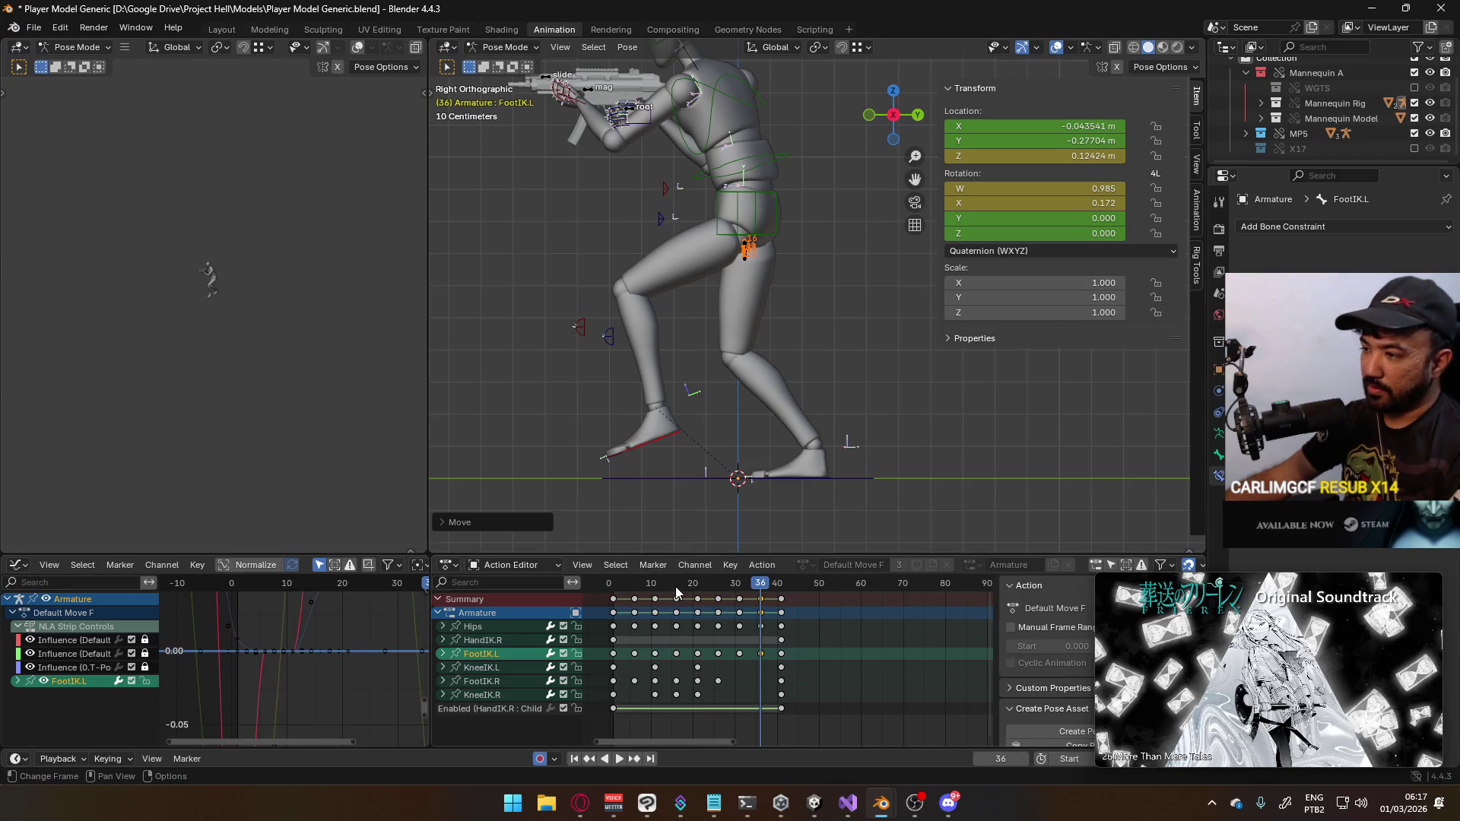
pyautogui.click(676, 588)
pyautogui.click(761, 588)
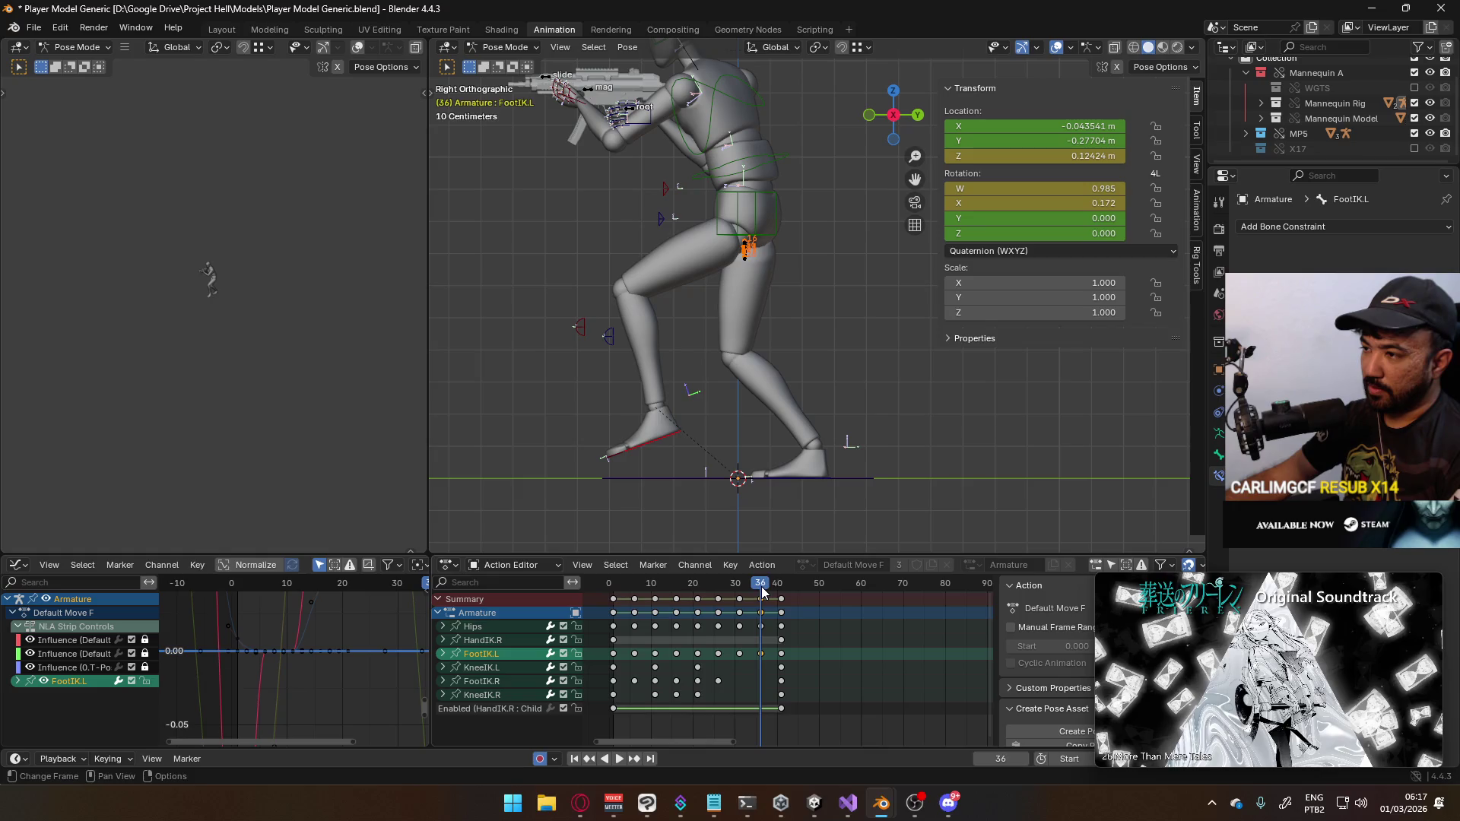
pyautogui.press('g')
pyautogui.press('y')
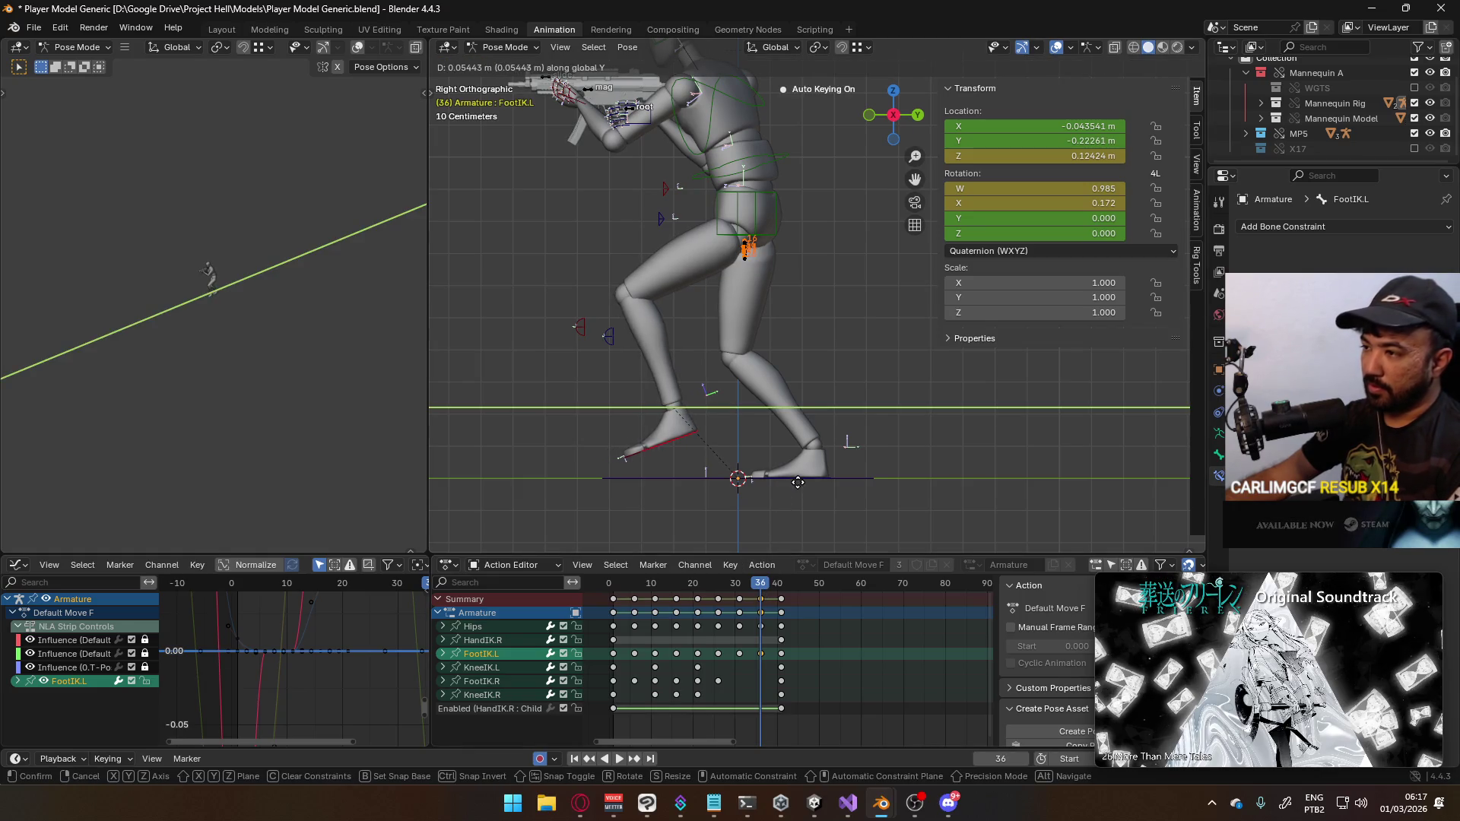
pyautogui.click(764, 526)
pyautogui.press('i')
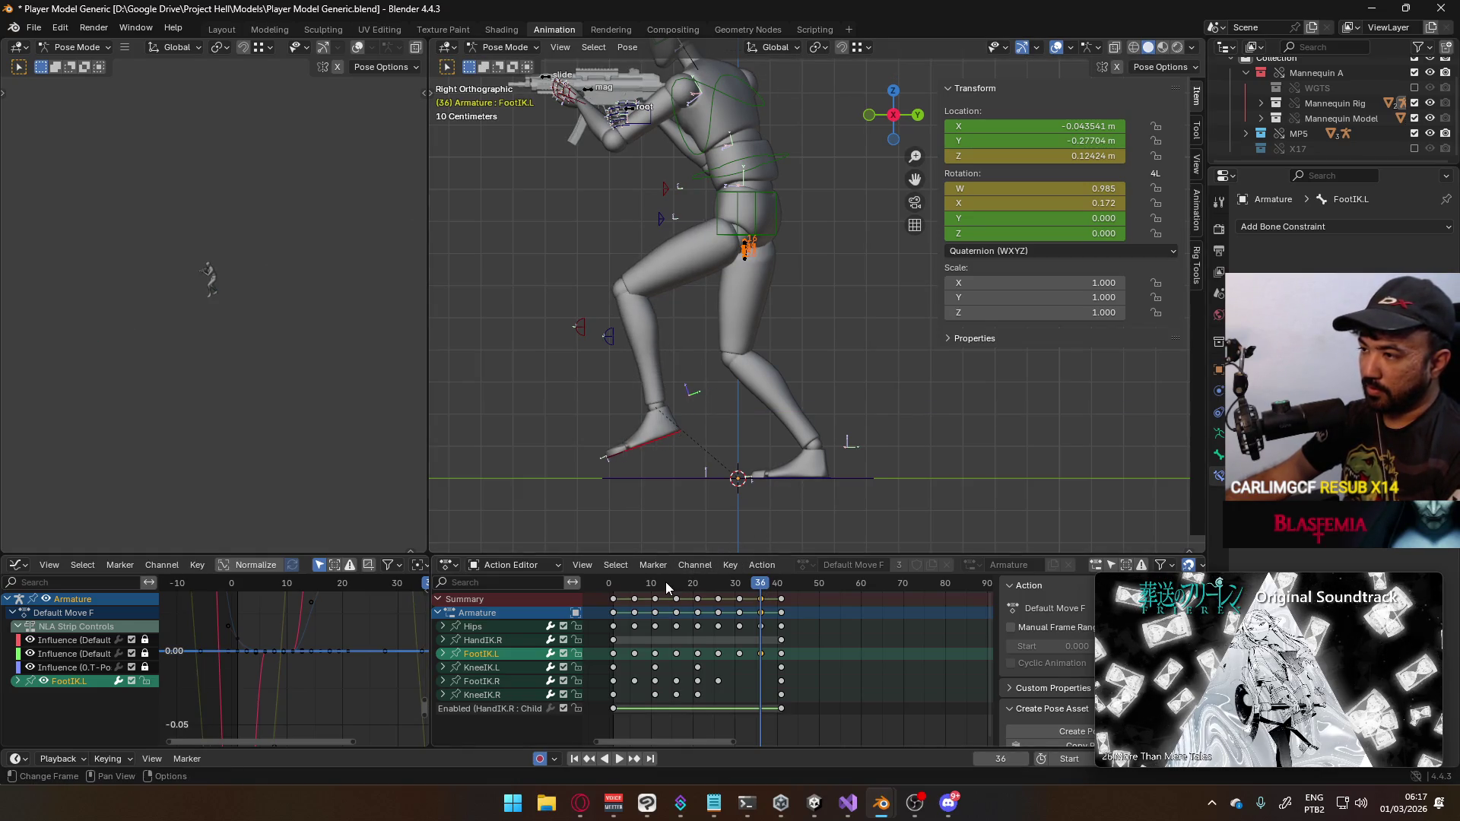
# Play the walk from frame 16 to review the left foot's swing
pyautogui.click(676, 581)
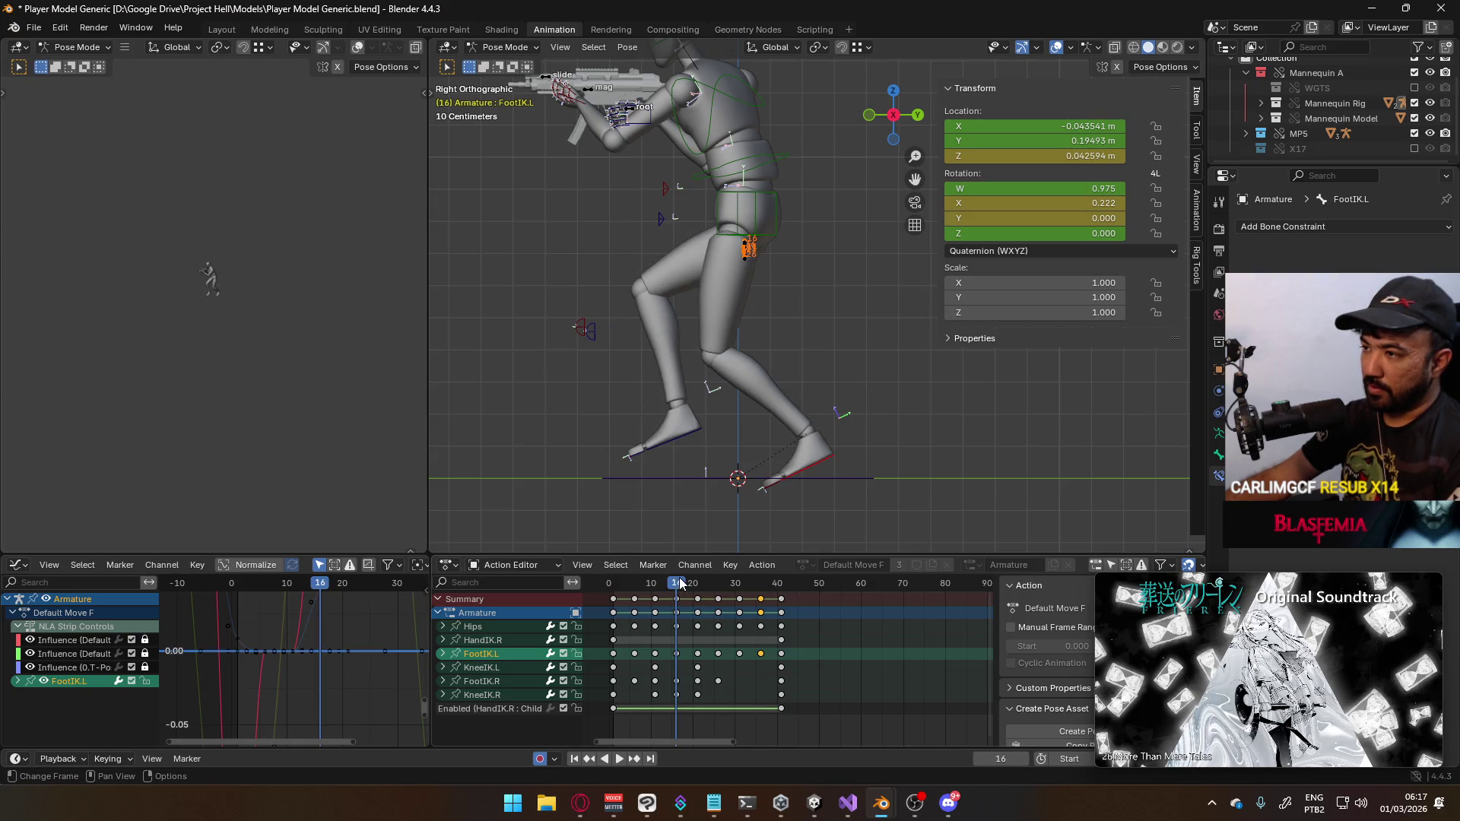
pyautogui.press('space')
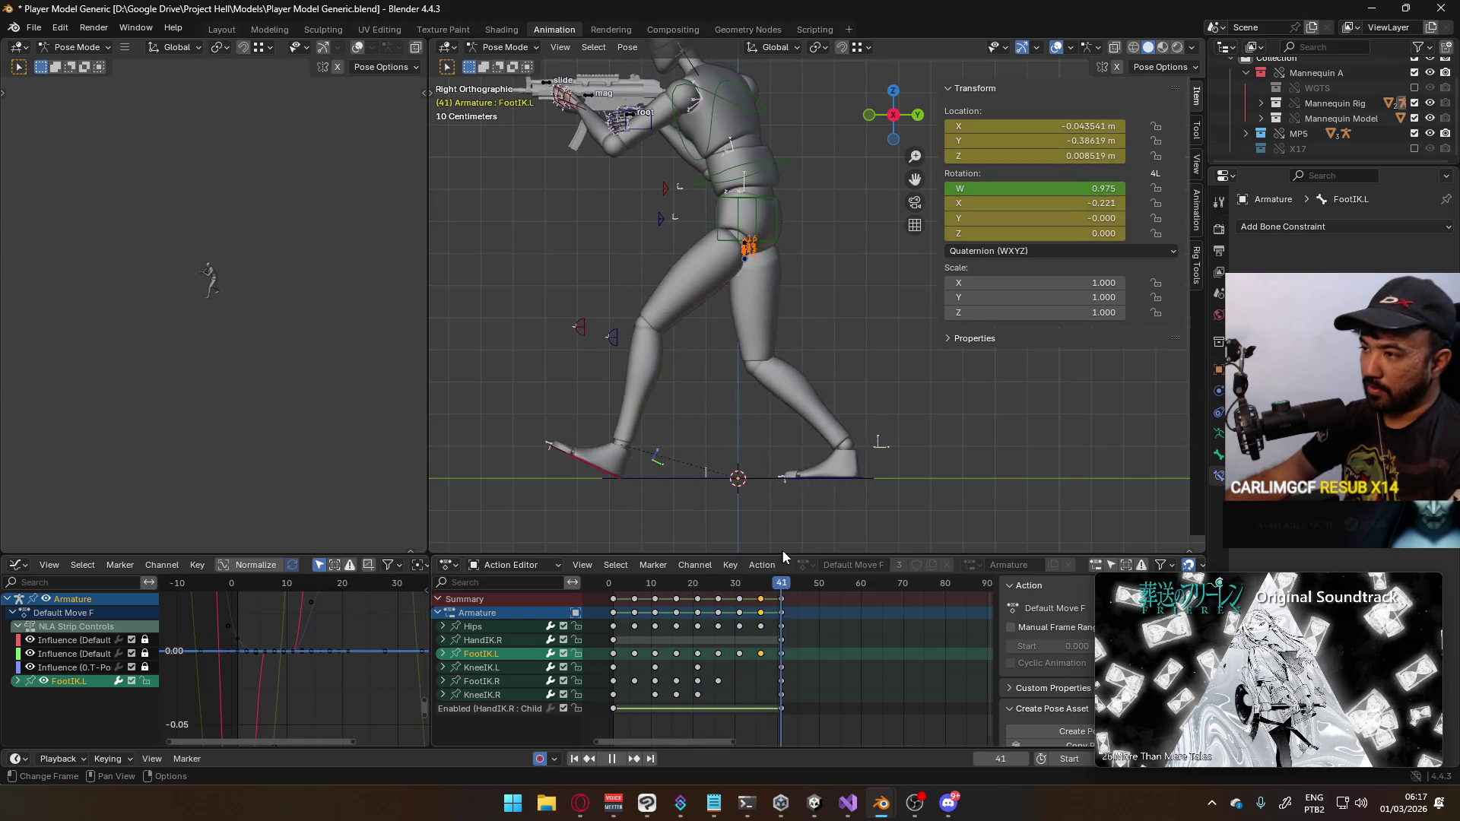
pyautogui.press('space')
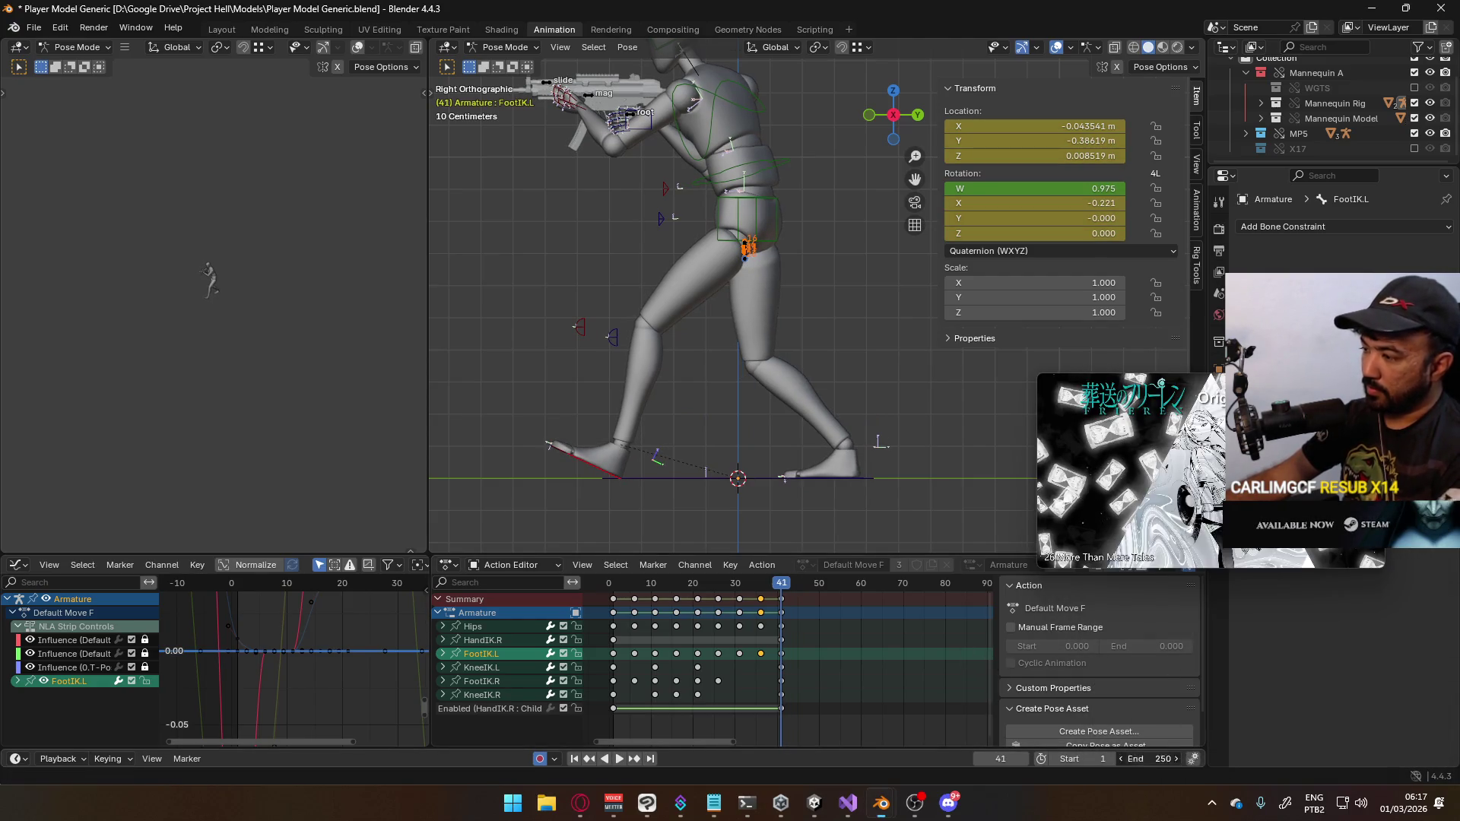
# Set the end frame to 40 and watch the looping walk in perspective and front-on
pyautogui.write('40')
pyautogui.press('Return')
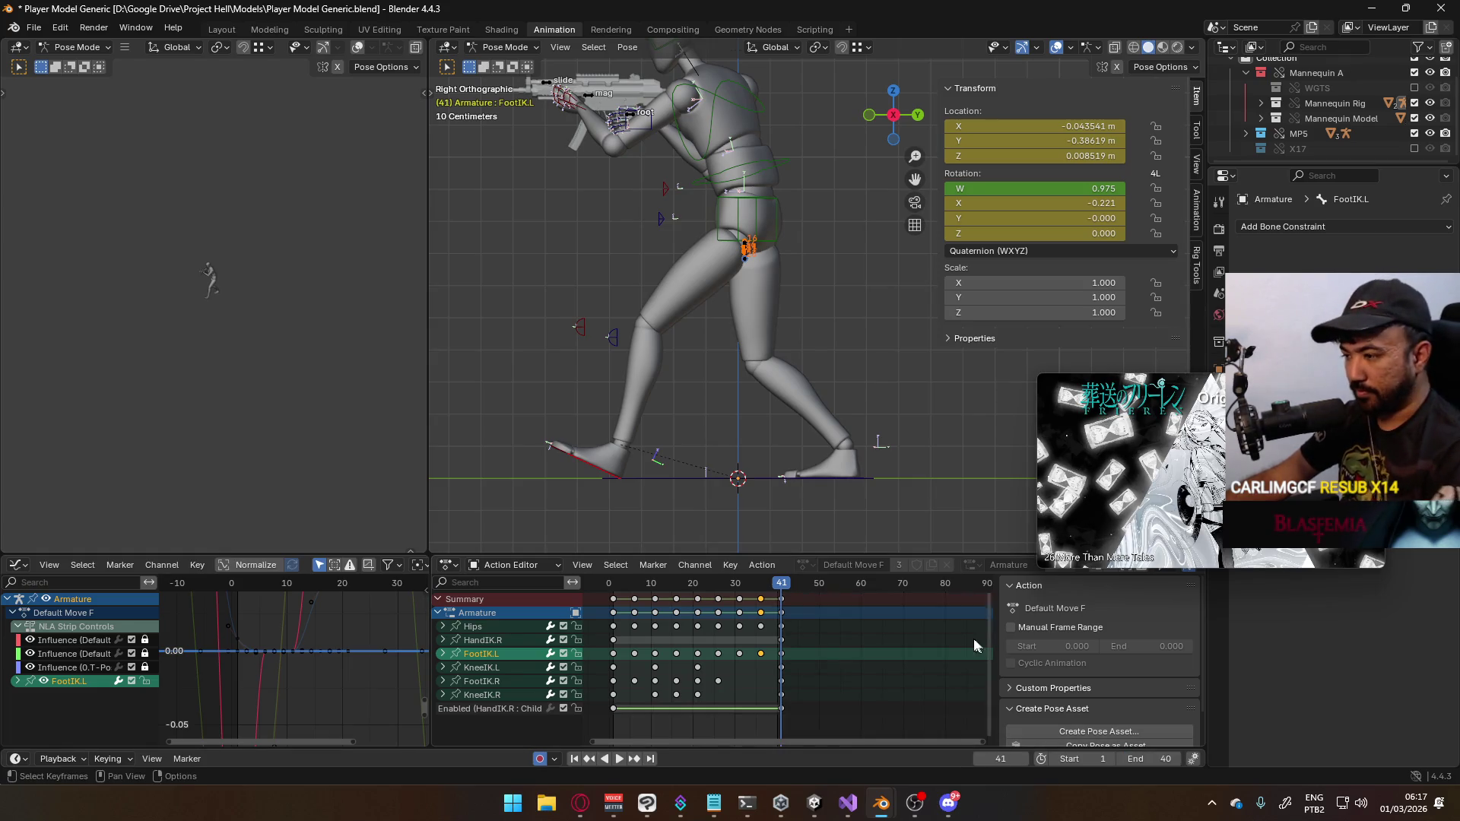
pyautogui.press('space')
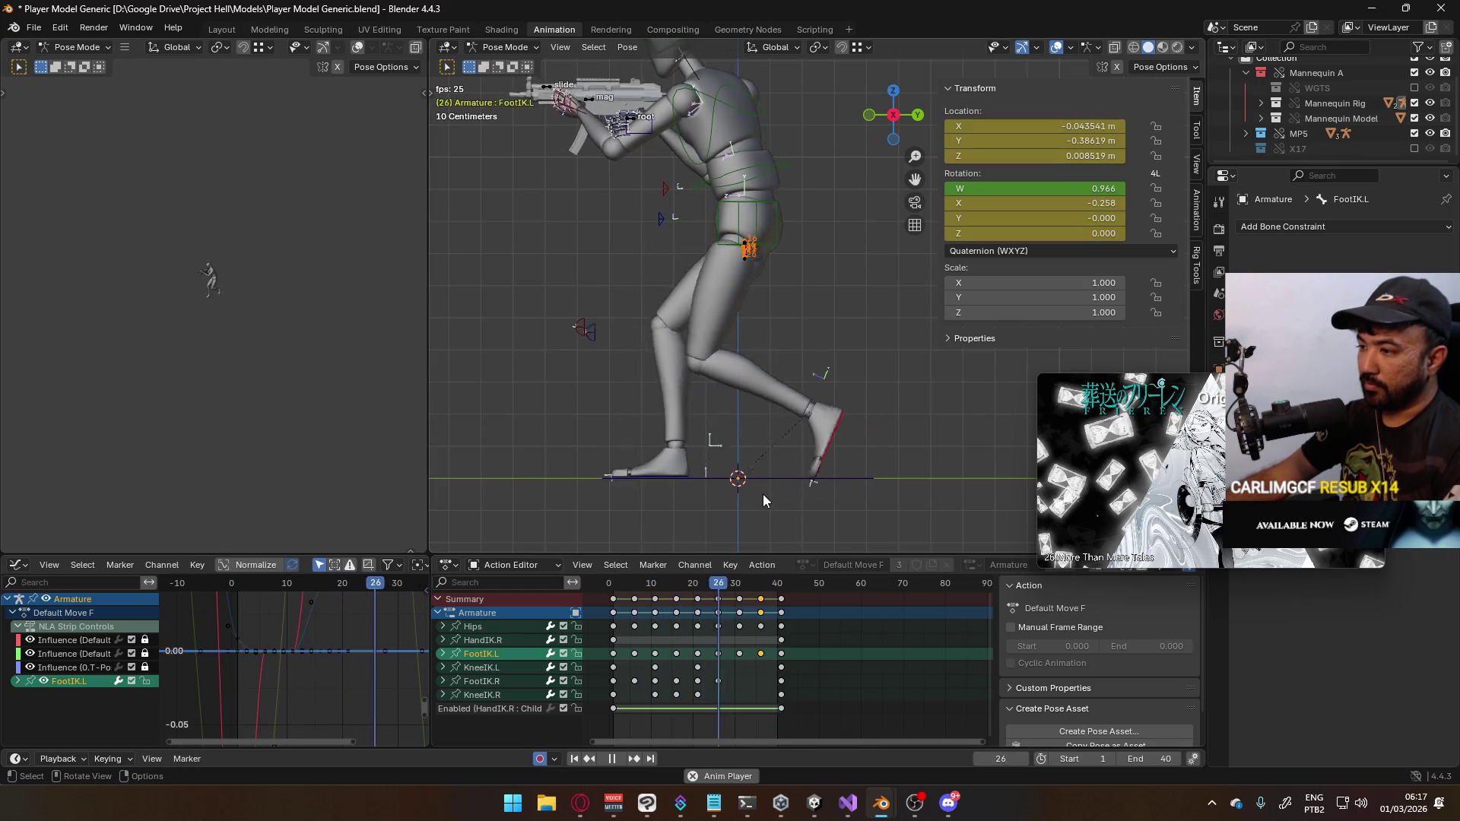
pyautogui.scroll(-3, 721, 467)
pyautogui.moveTo(722, 463)
pyautogui.mouseDown(button='middle')
pyautogui.moveTo(760, 447)
pyautogui.moveTo(843, 453)
pyautogui.mouseUp(button='middle')
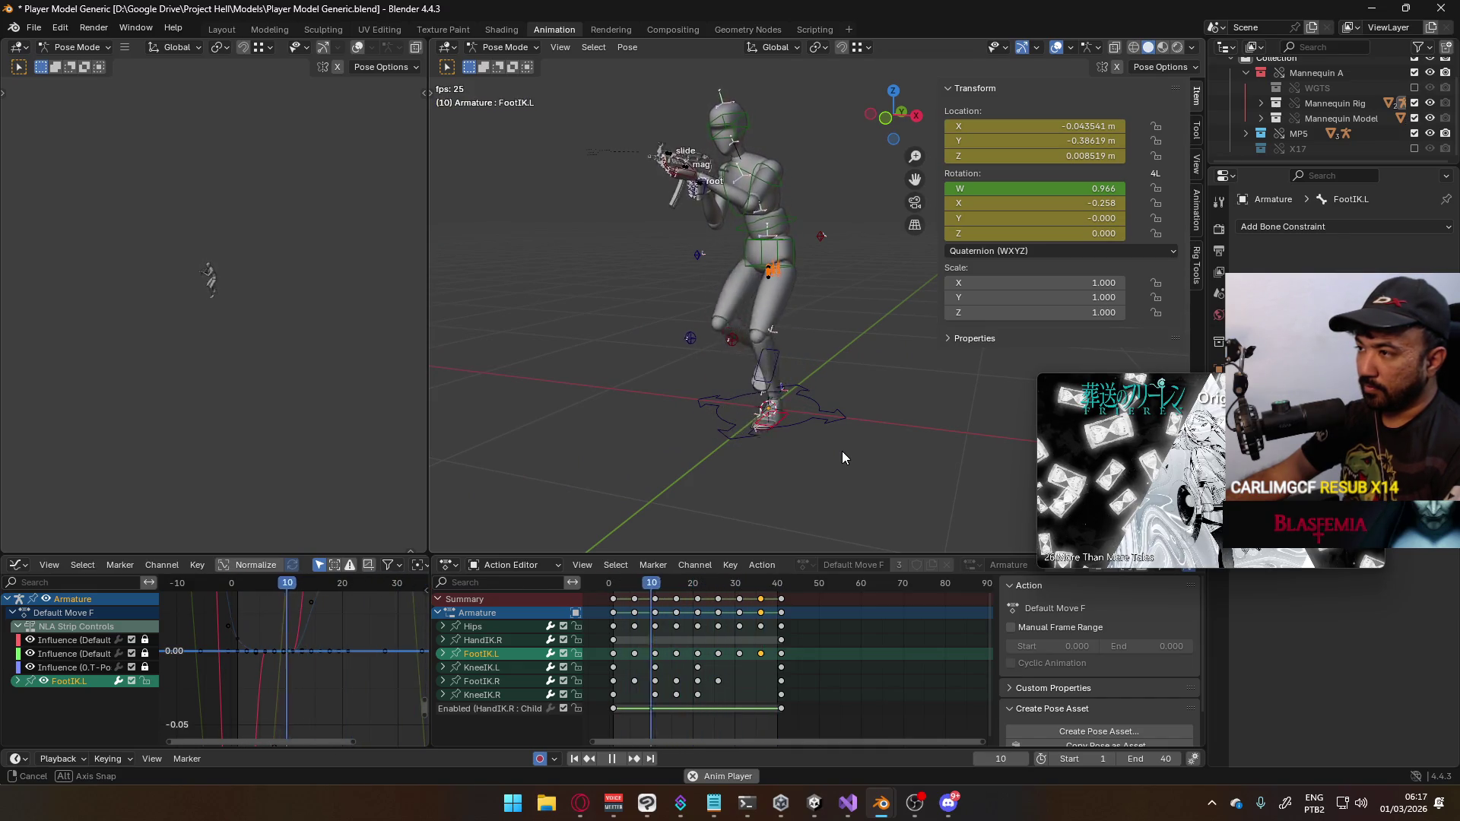
pyautogui.moveTo(842, 451); pyautogui.dragTo(841, 459, button='middle')
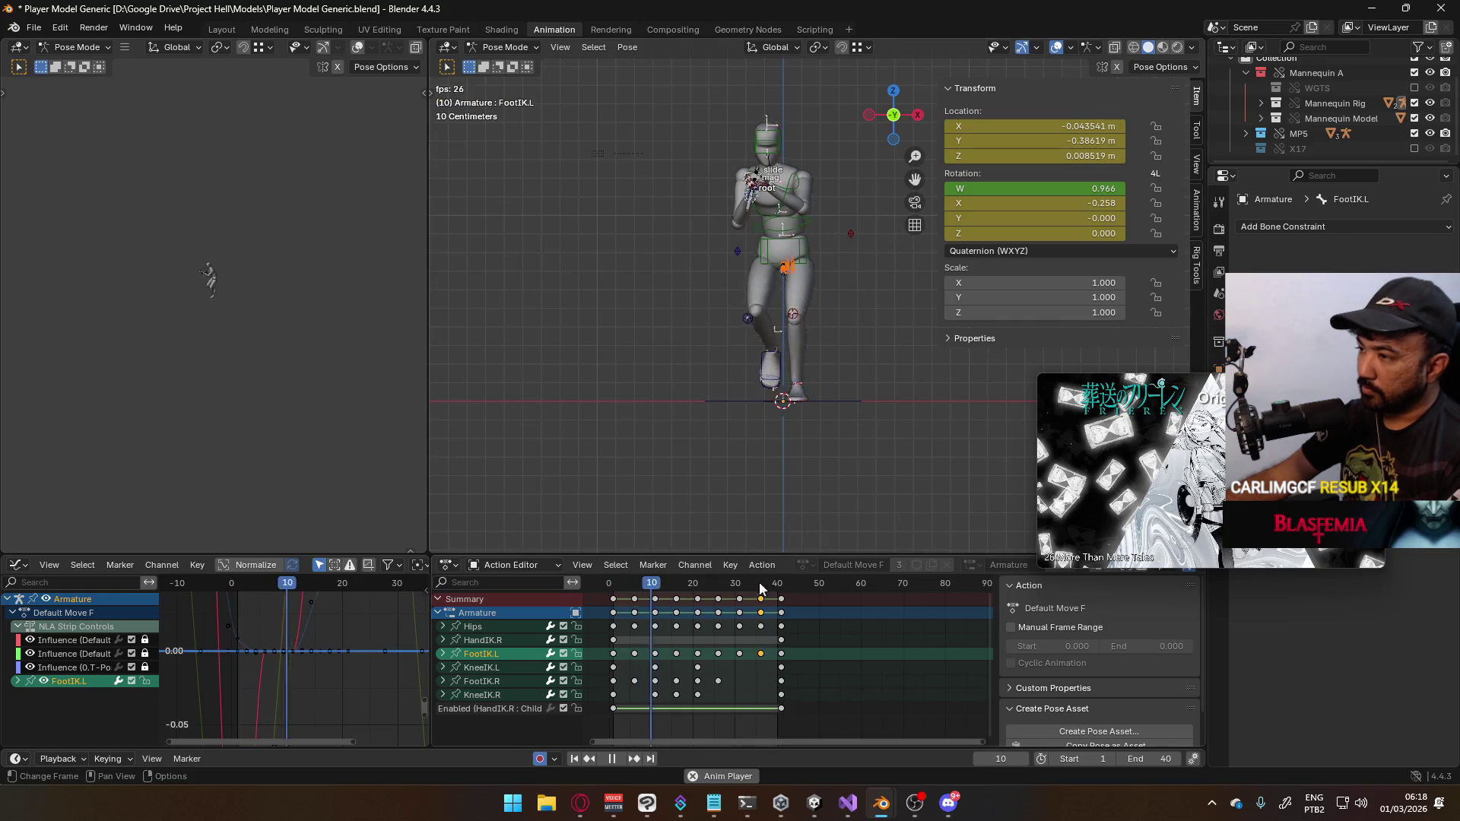
# Set the right foot IK control's Z rotation to 0
pyautogui.press('space')
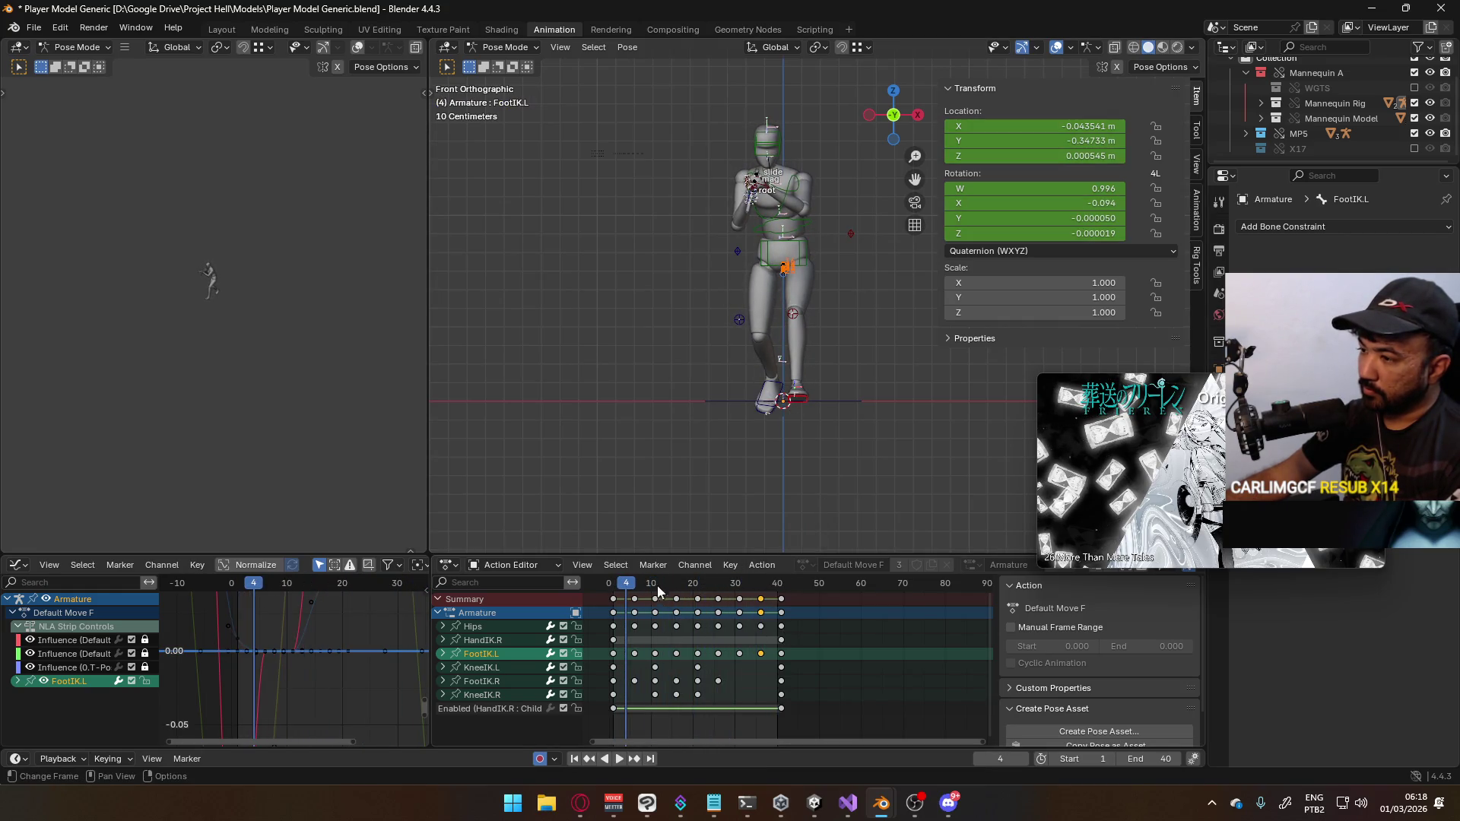
pyautogui.moveTo(626, 584); pyautogui.dragTo(610, 584)
pyautogui.press('space')
pyautogui.press('space')
pyautogui.moveTo(768, 414); pyautogui.dragTo(788, 421, button='middle')
pyautogui.click(780, 393)
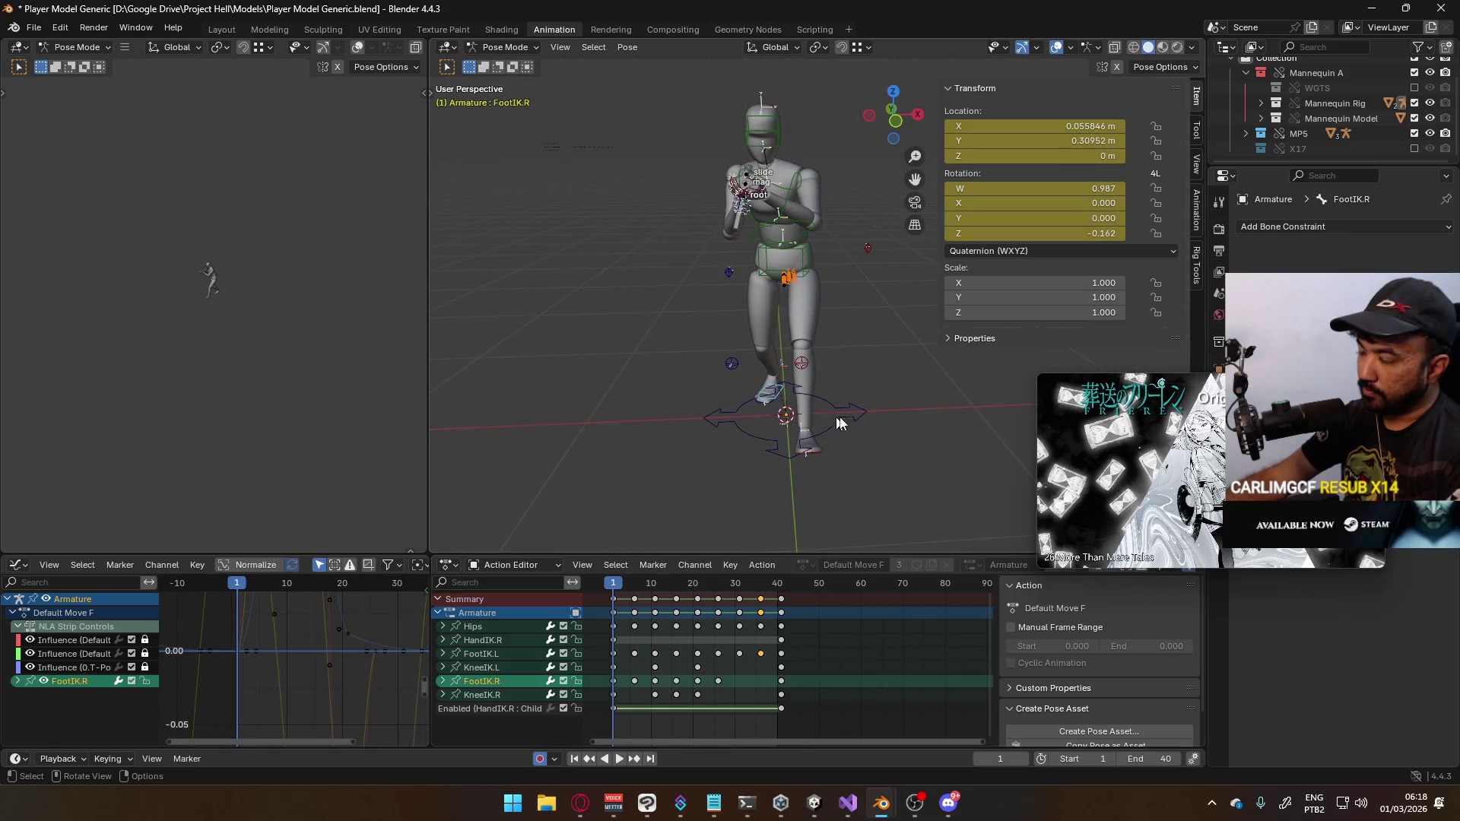
pyautogui.click(1096, 234)
pyautogui.write('0')
pyautogui.press('Return')
# Move the right knee IK target to a new position at frame 1
pyautogui.press('KP_1')
pyautogui.click(738, 320)
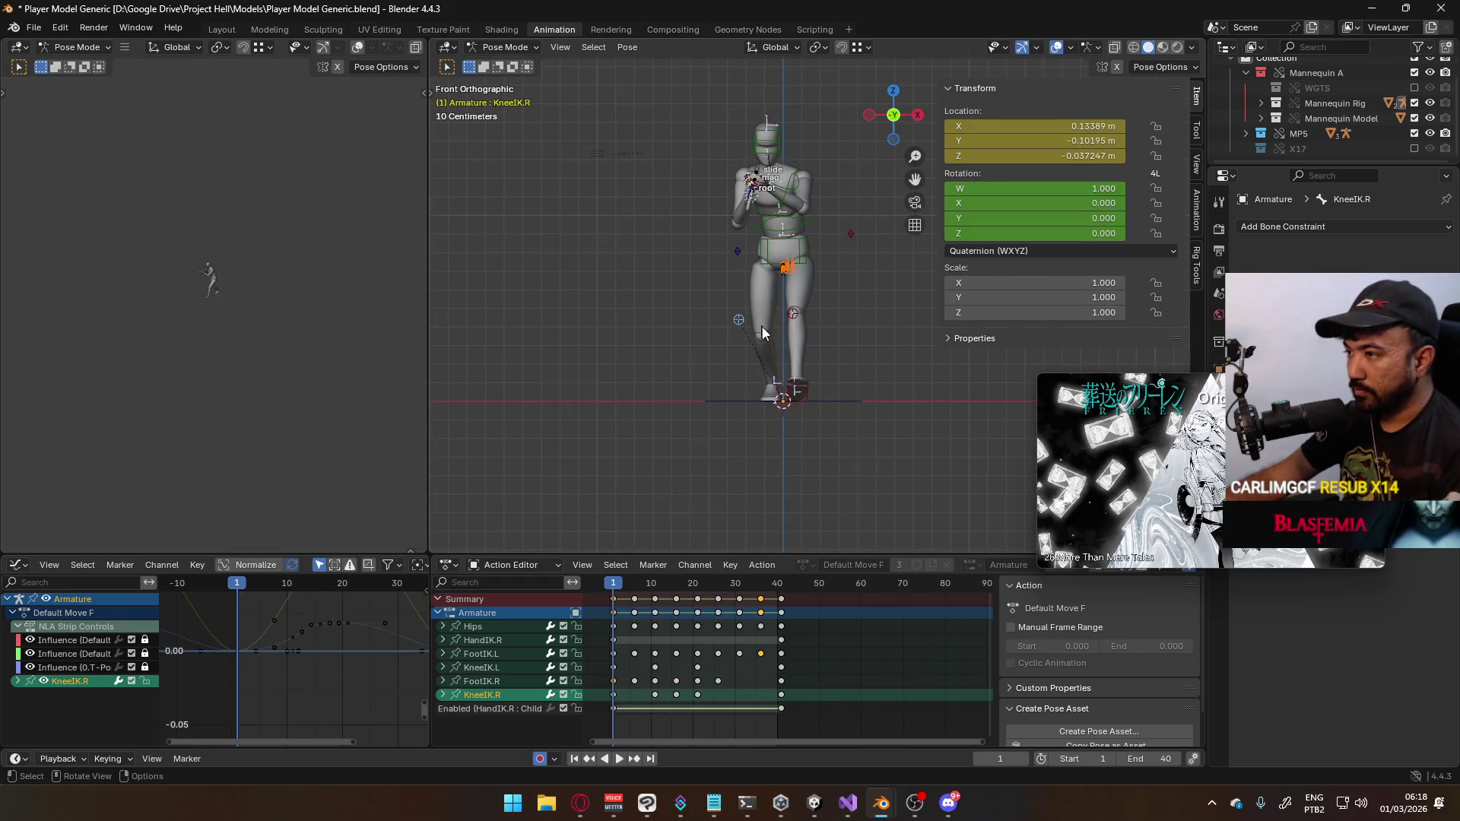
pyautogui.scroll(2, 739, 320)
pyautogui.press('g')
pyautogui.click(801, 331)
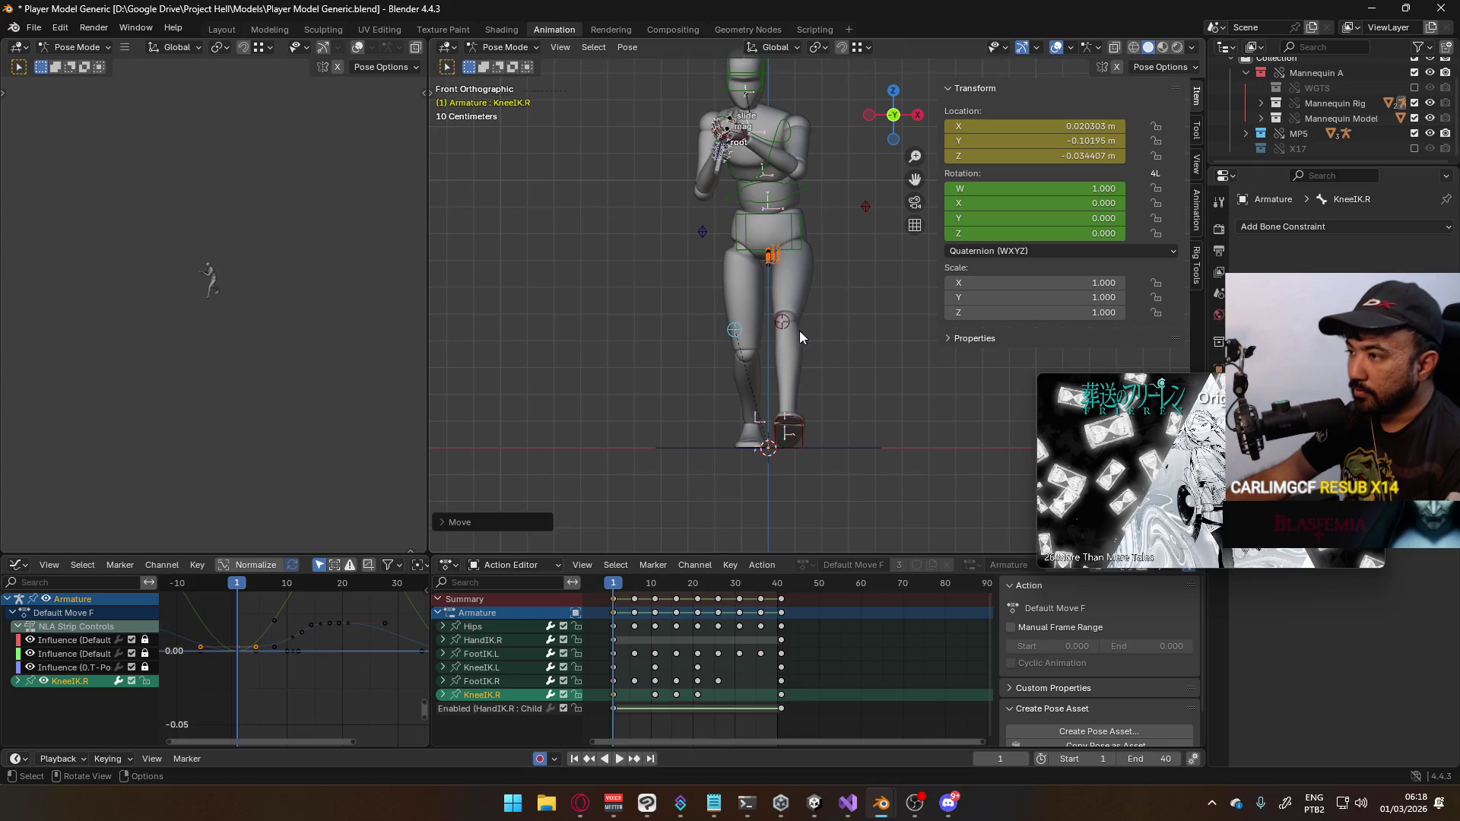
# Copy the right foot and knee pose from frame 1 and paste it at frame 41
pyautogui.moveTo(765, 338)
pyautogui.mouseDown(button='middle')
pyautogui.moveTo(791, 359)
pyautogui.moveTo(767, 458)
pyautogui.mouseUp(button='middle')
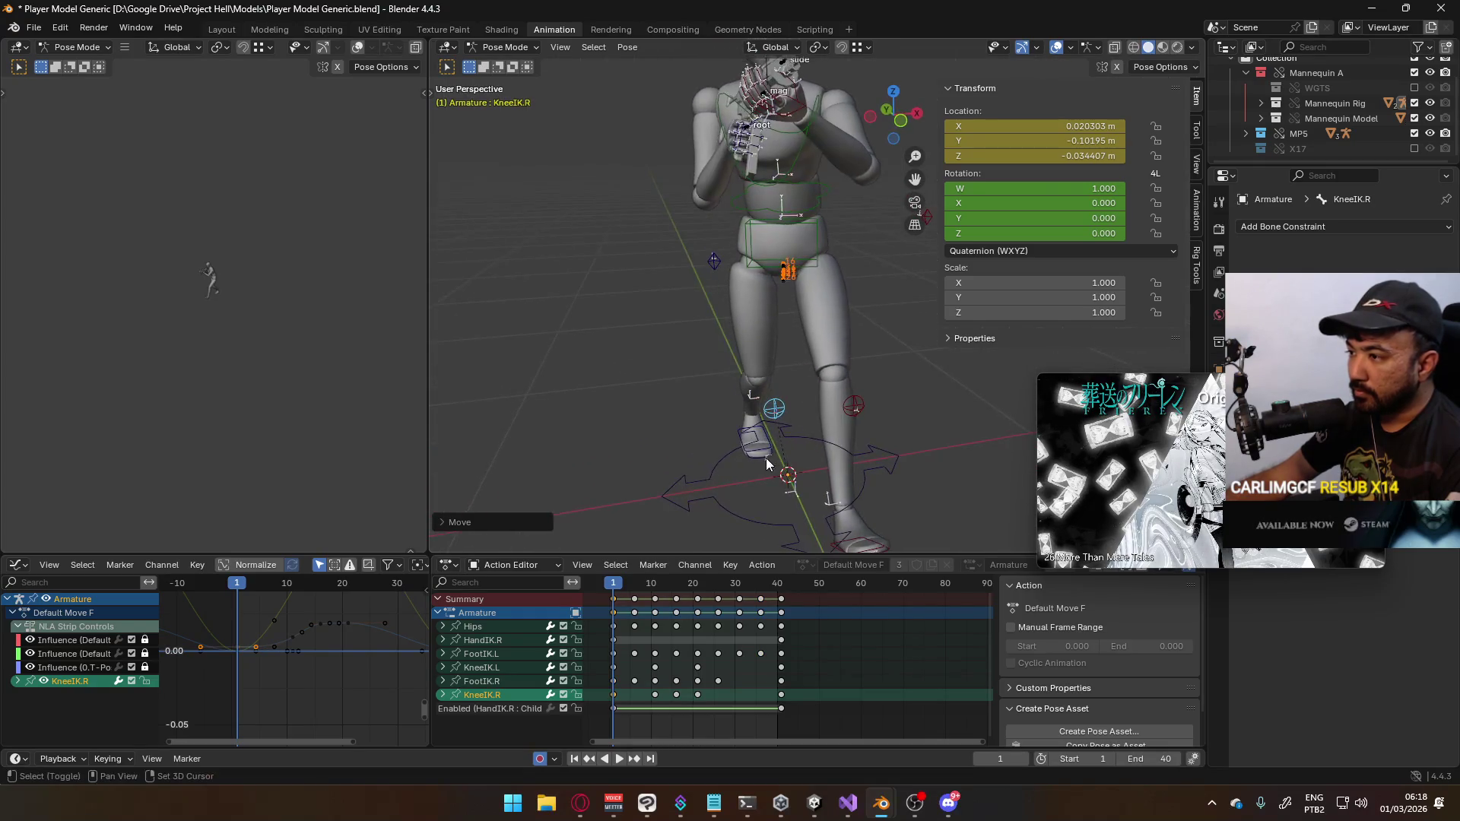
pyautogui.keyDown('shift'); pyautogui.click(765, 457); pyautogui.keyUp('shift')
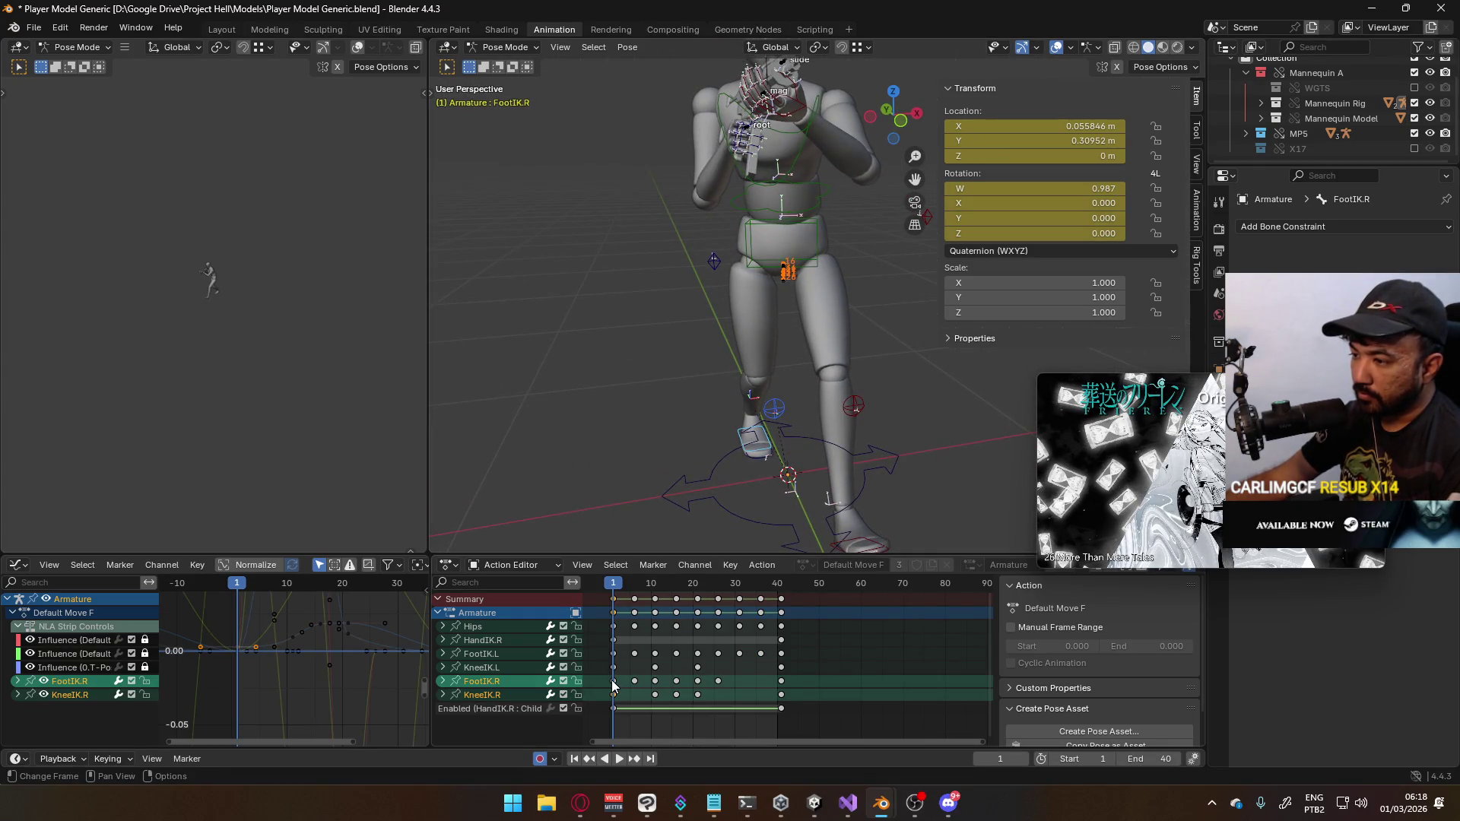
pyautogui.rightClick(748, 420)
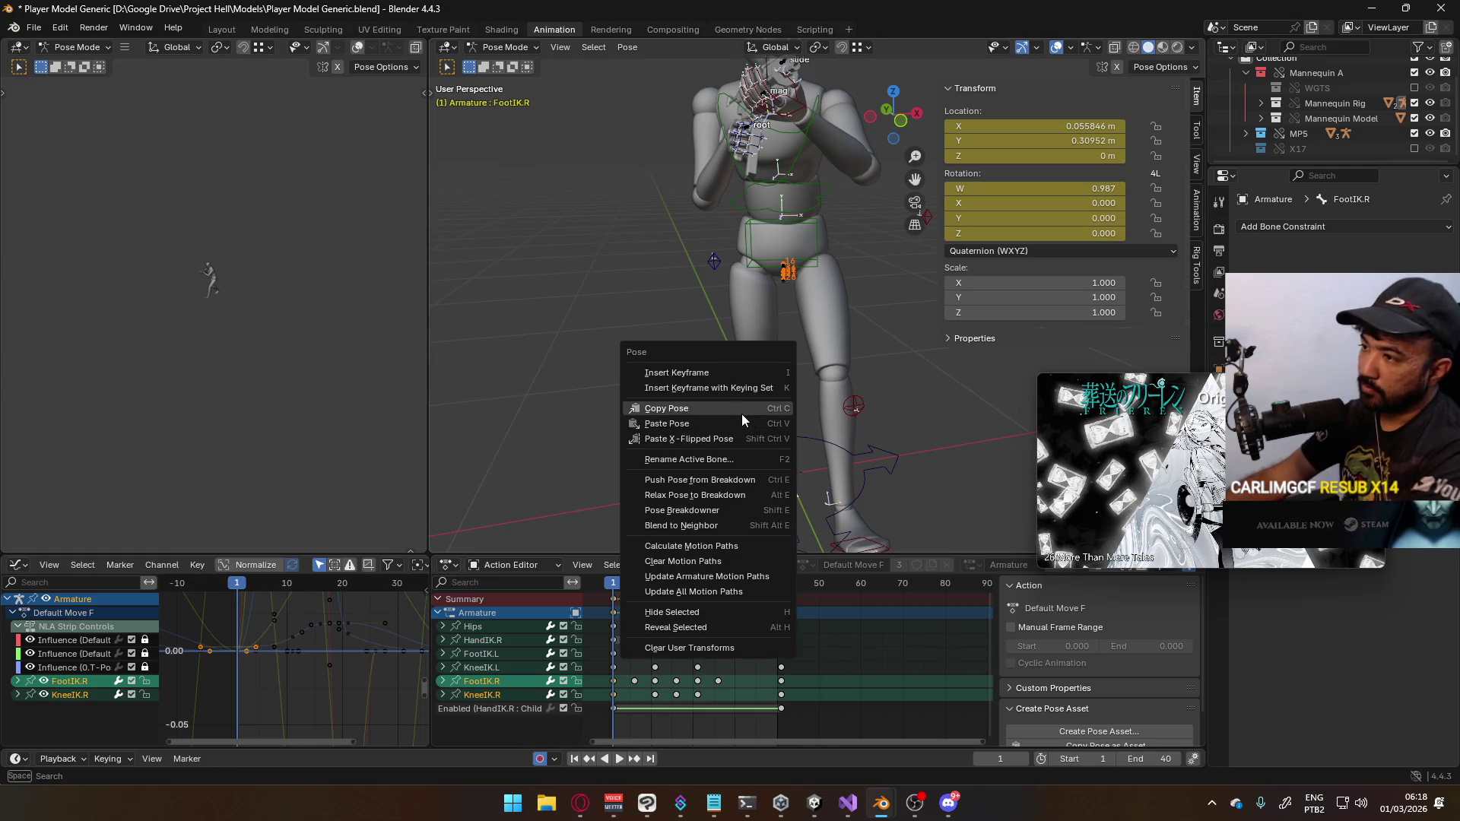
pyautogui.click(741, 414)
pyautogui.click(782, 584)
pyautogui.rightClick(762, 448)
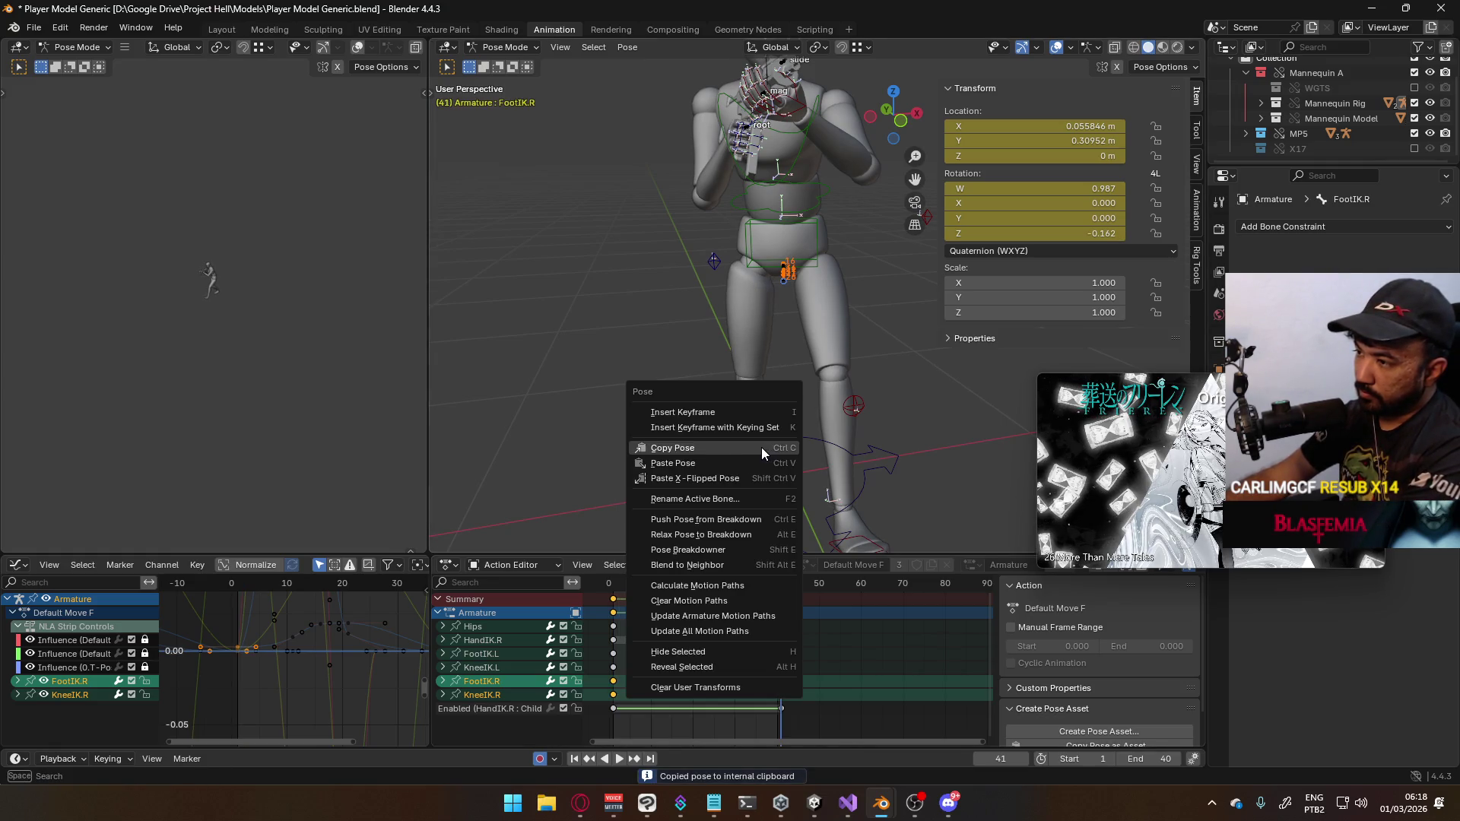
pyautogui.click(750, 460)
# Reposition the right knee IK target at frames 11 and 16
pyautogui.press('KP_1')
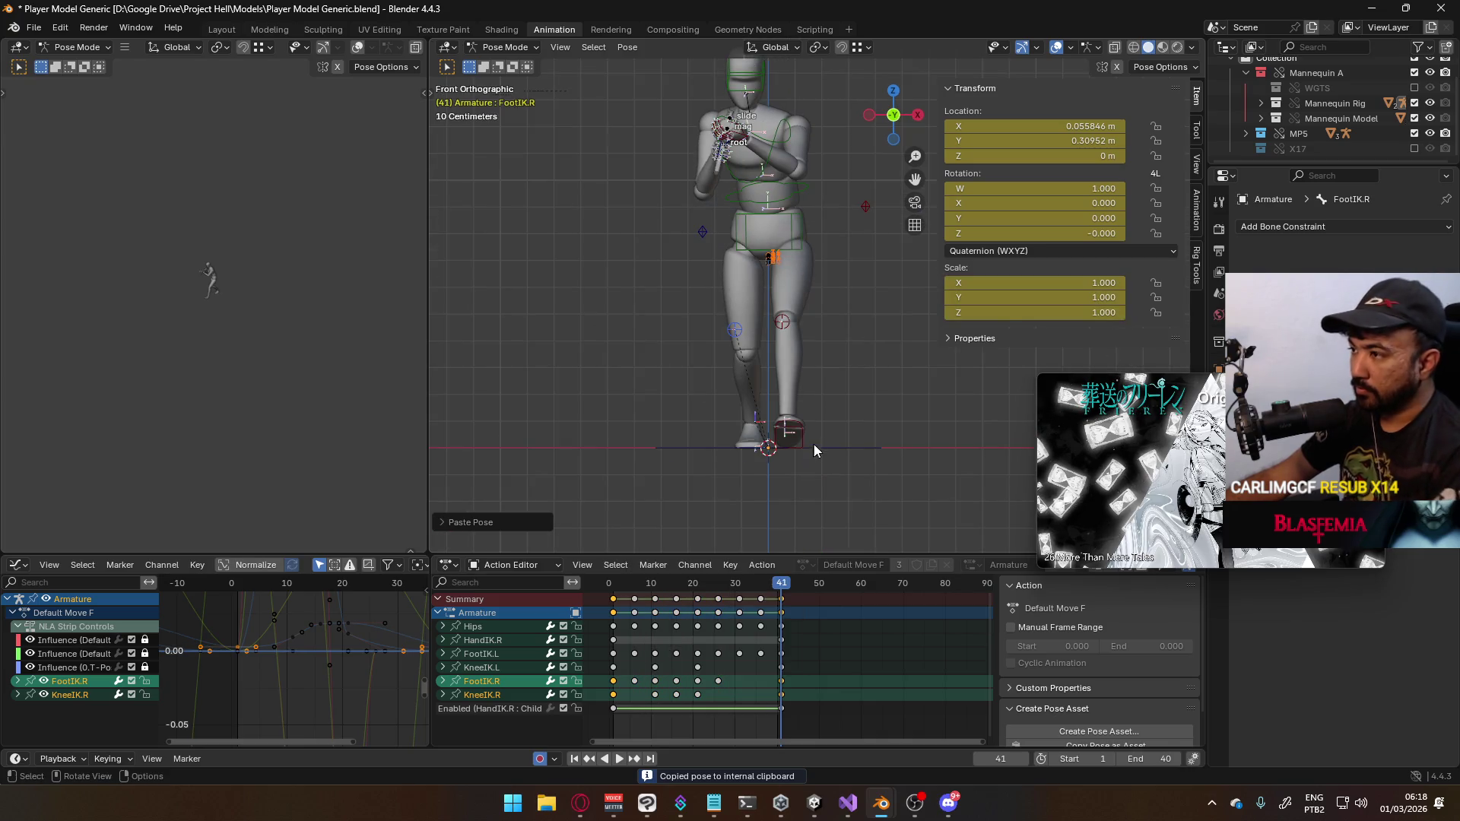
pyautogui.press('space')
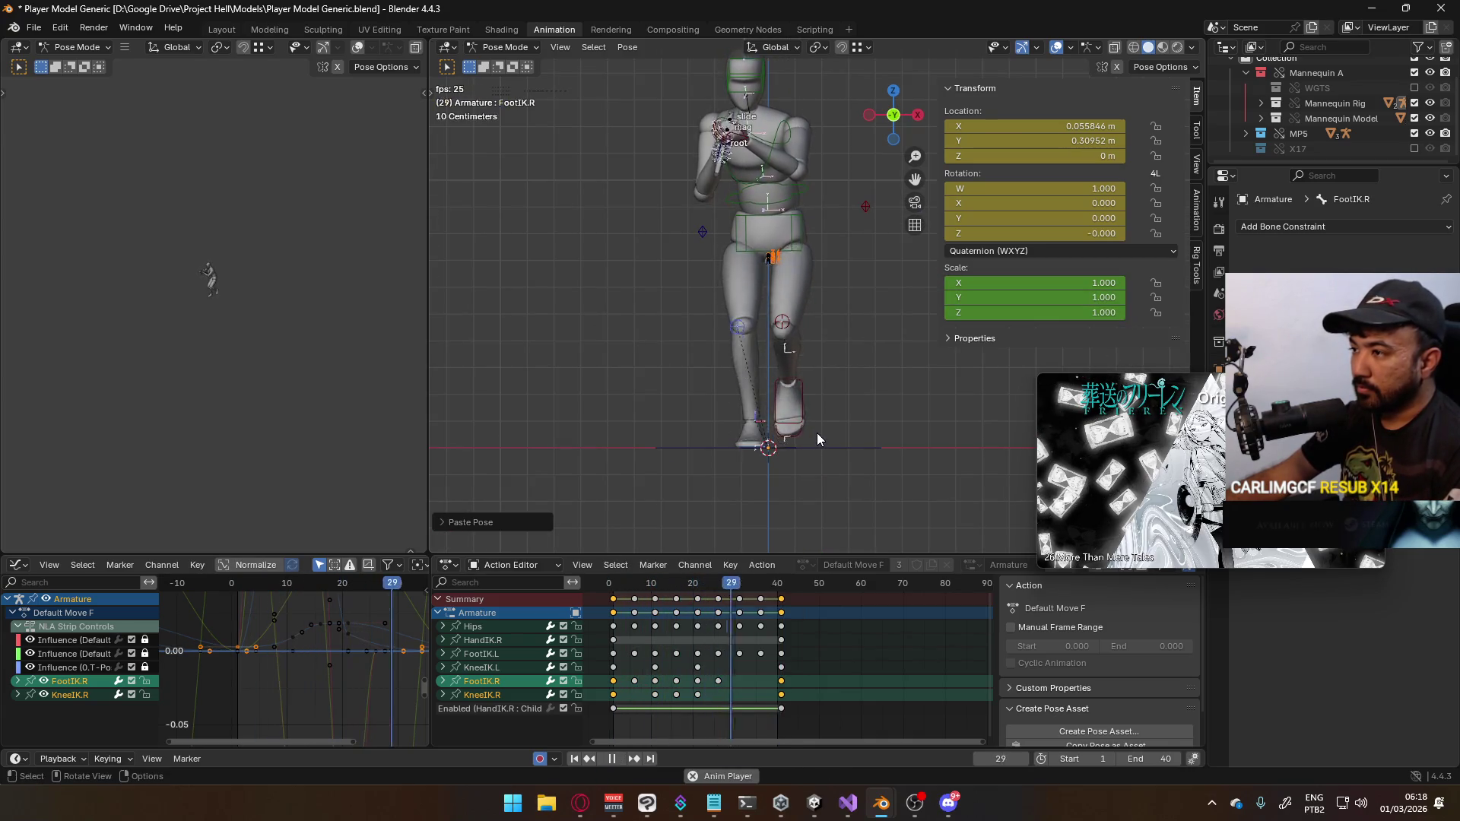
pyautogui.press('space')
pyautogui.press('space')
pyautogui.click(656, 585)
pyautogui.press('space')
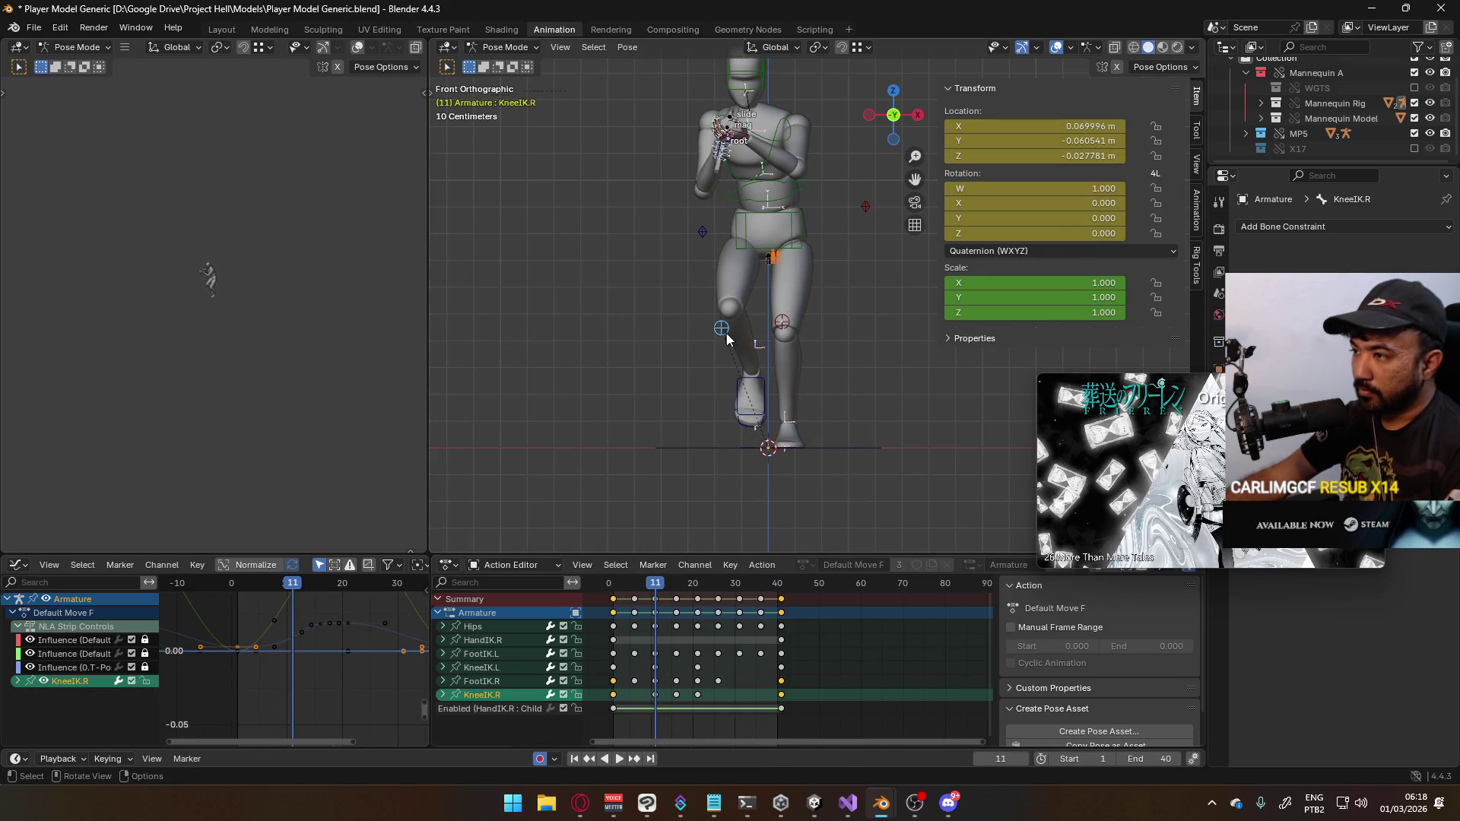
pyautogui.click(721, 328)
pyautogui.press('g')
pyautogui.click(755, 341)
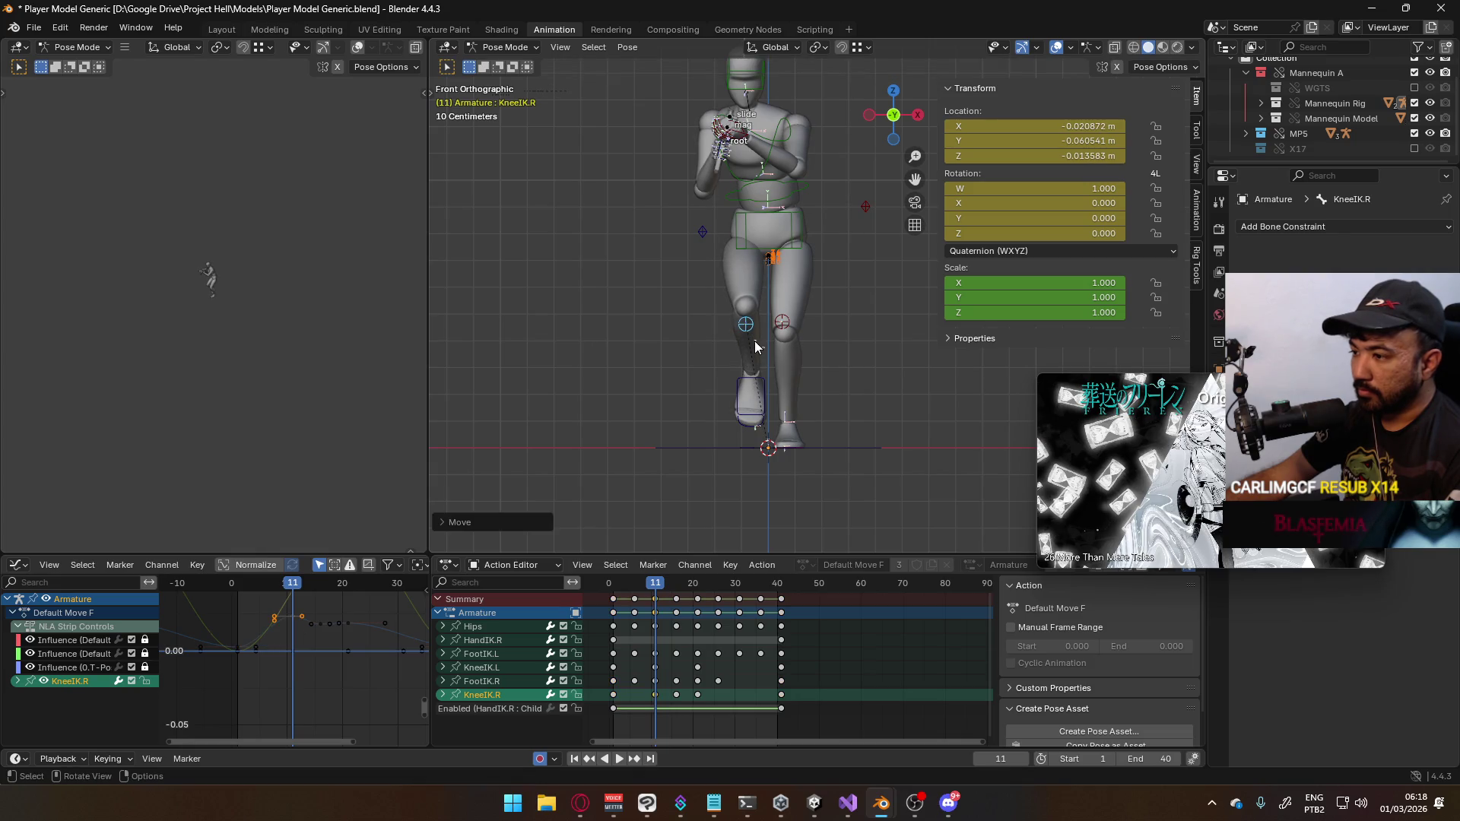
pyautogui.moveTo(655, 581)
pyautogui.mouseDown()
pyautogui.moveTo(614, 586)
pyautogui.moveTo(665, 582)
pyautogui.mouseUp()
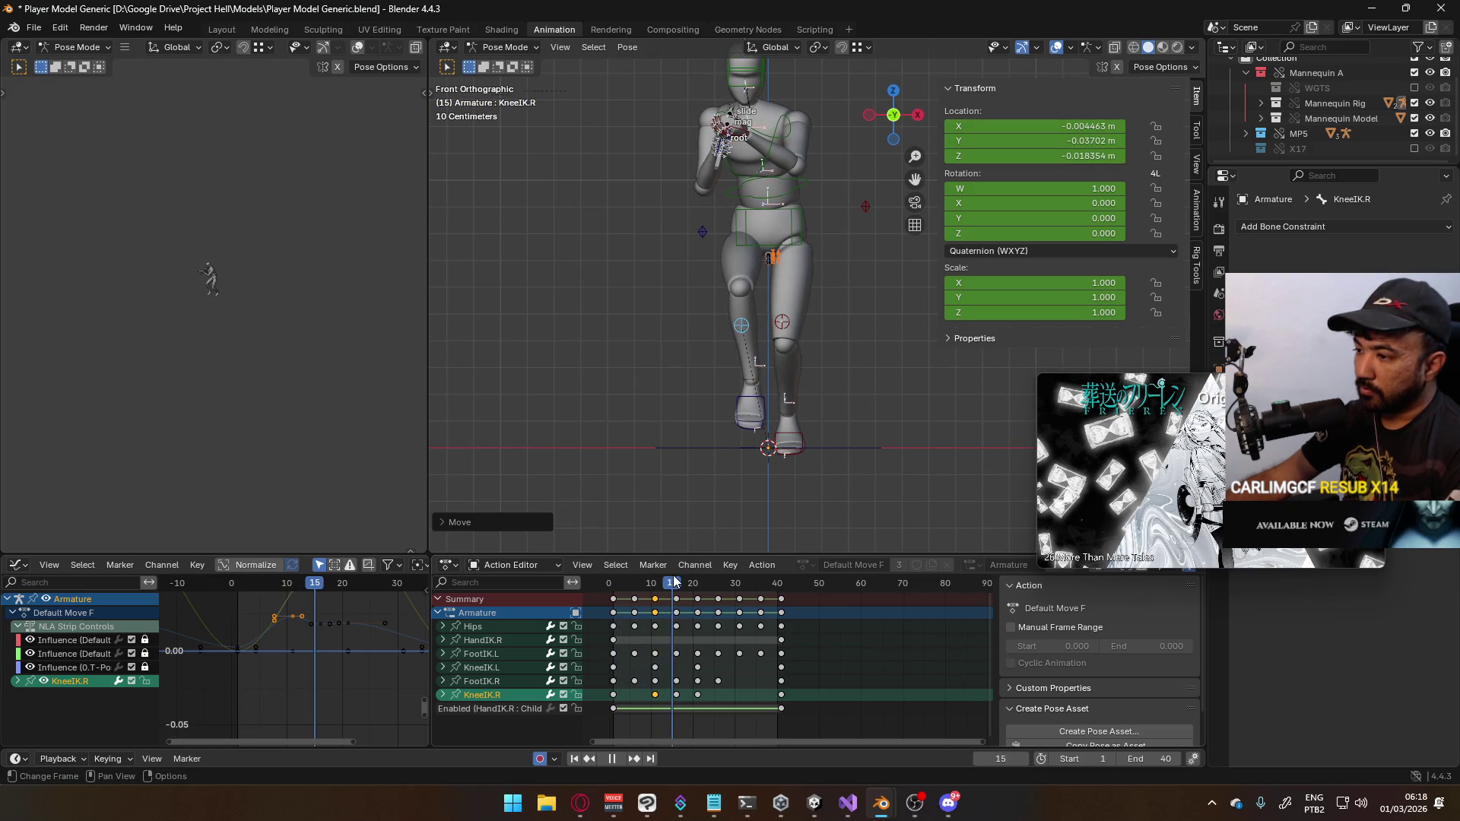
pyautogui.press('Escape')
pyautogui.press('g')
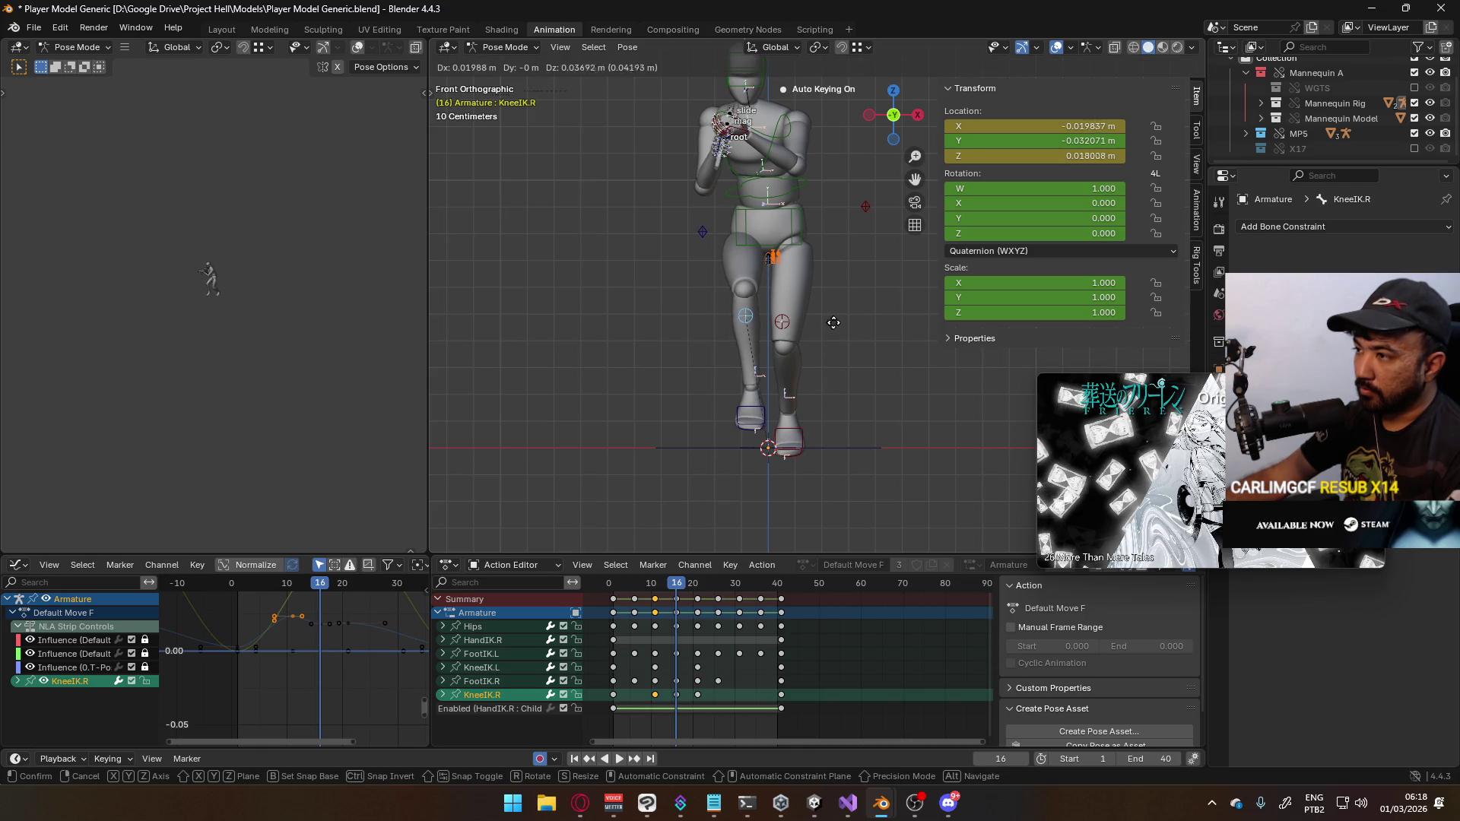
pyautogui.click(834, 321)
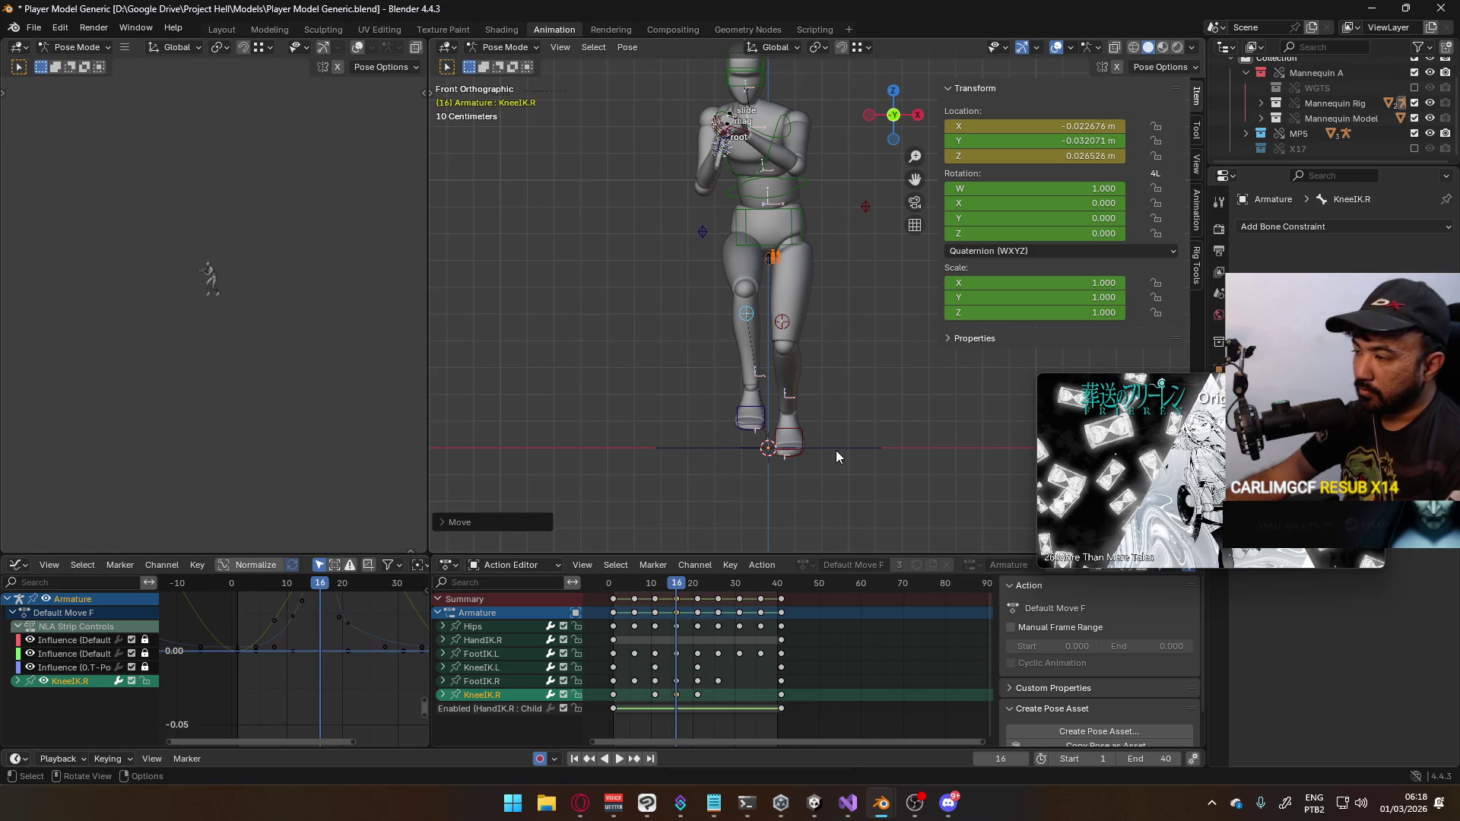
# Review the stride from side and front views and save Player Model Generic.blend
pyautogui.press('KP_3')
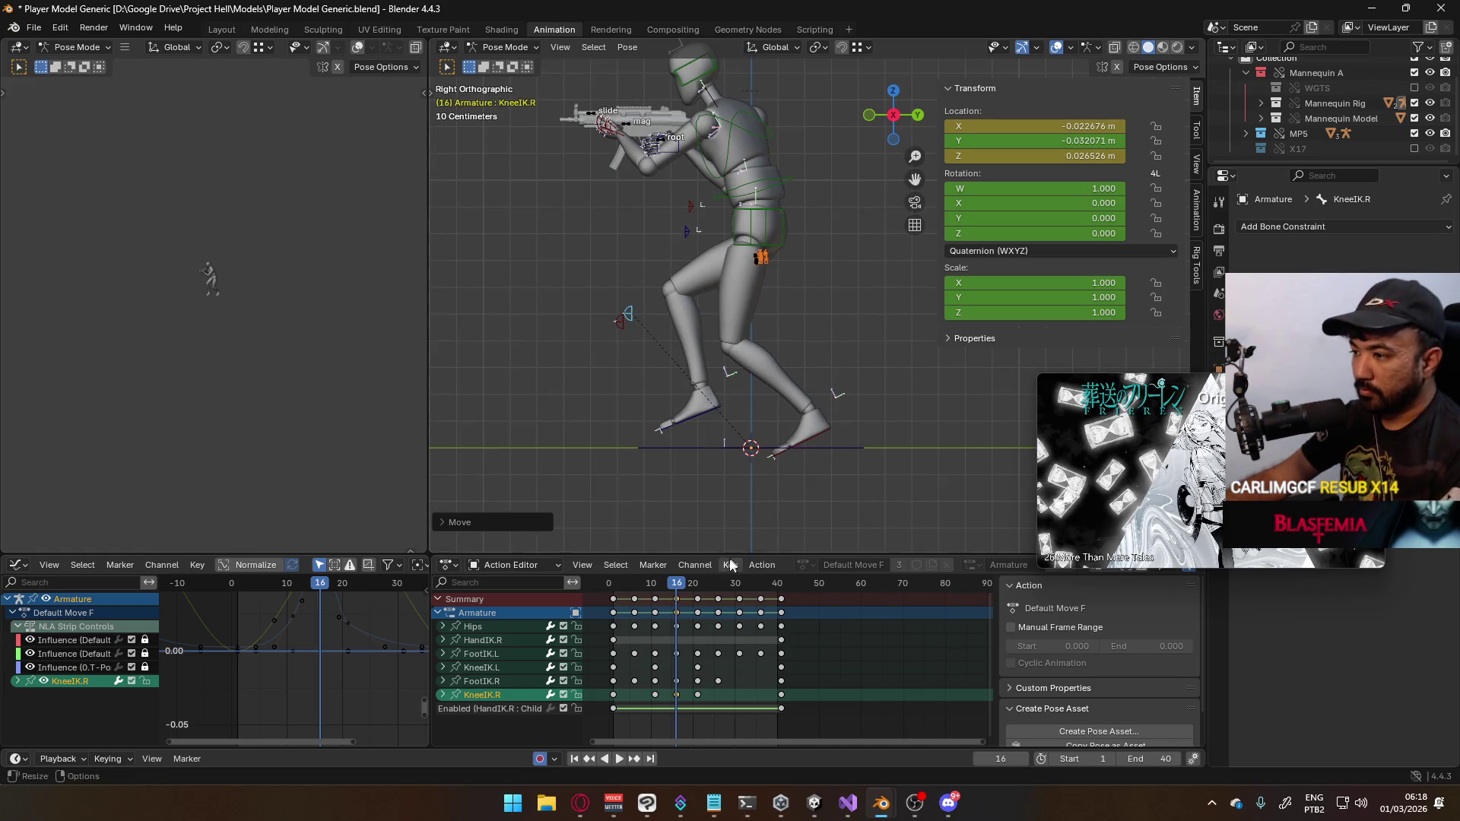
pyautogui.press('space')
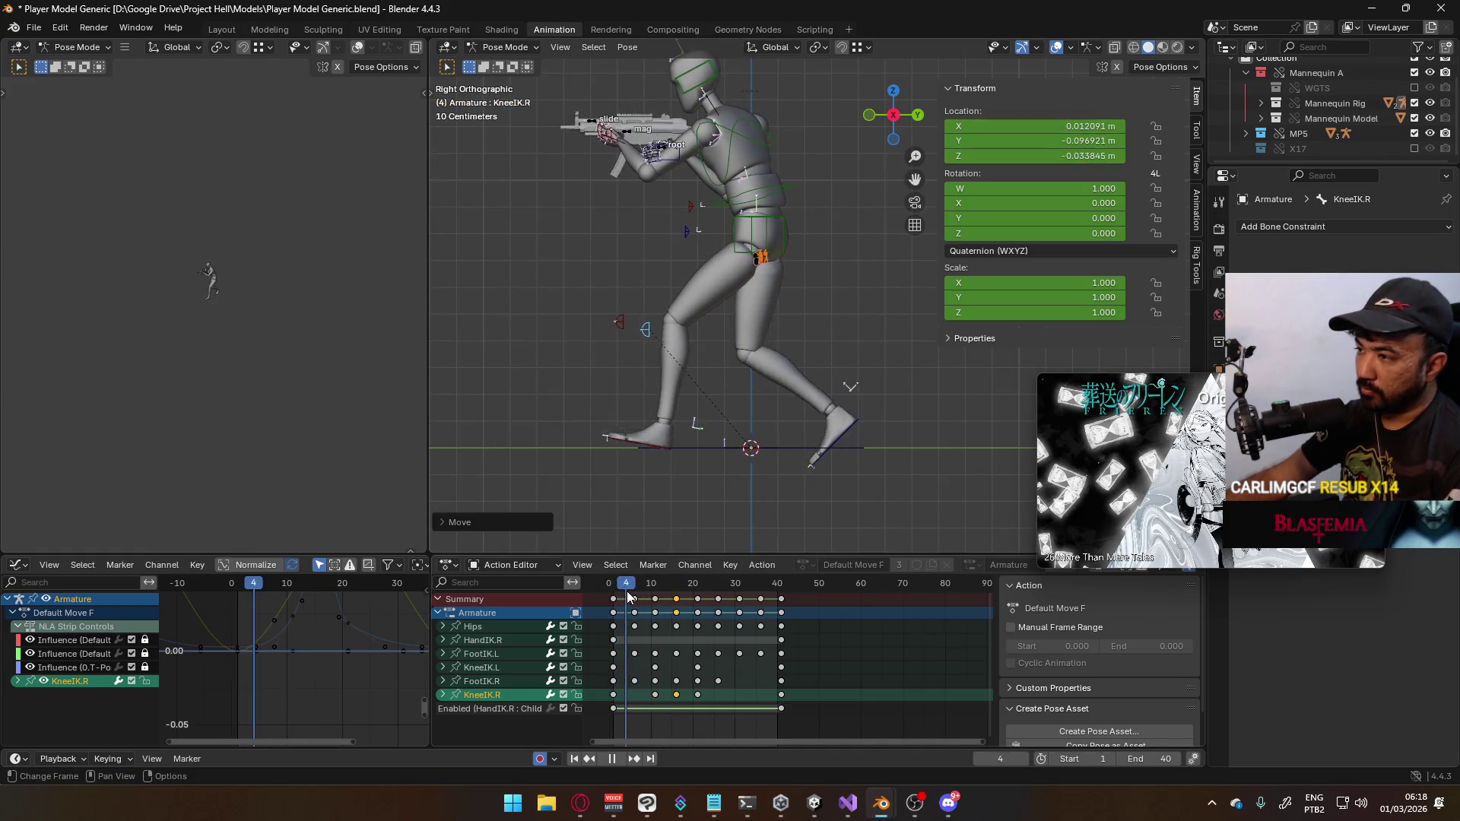
pyautogui.moveTo(641, 598)
pyautogui.mouseDown()
pyautogui.moveTo(781, 551)
pyautogui.moveTo(697, 564)
pyautogui.mouseUp()
pyautogui.press('KP_1')
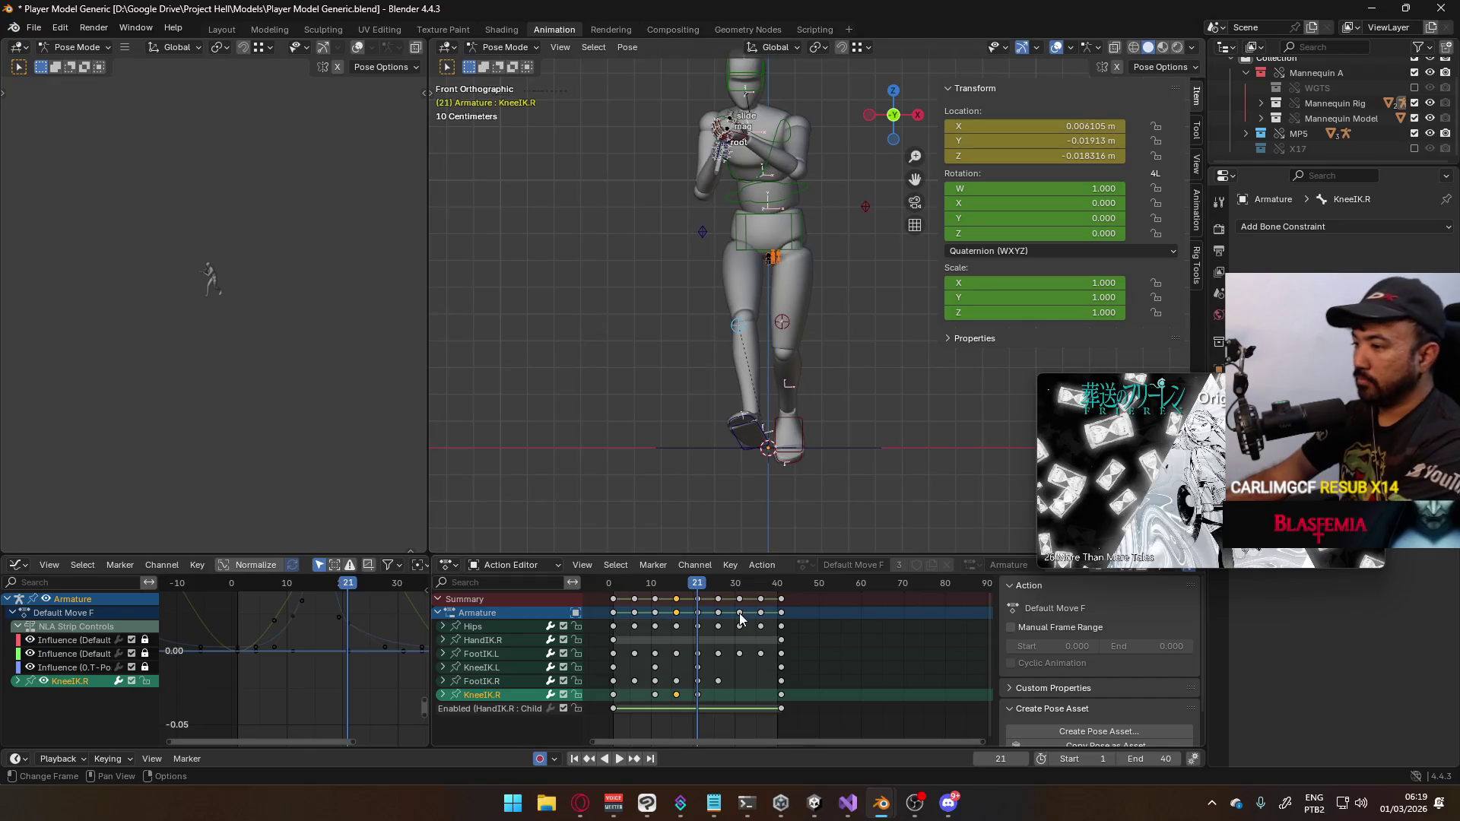
pyautogui.press('space')
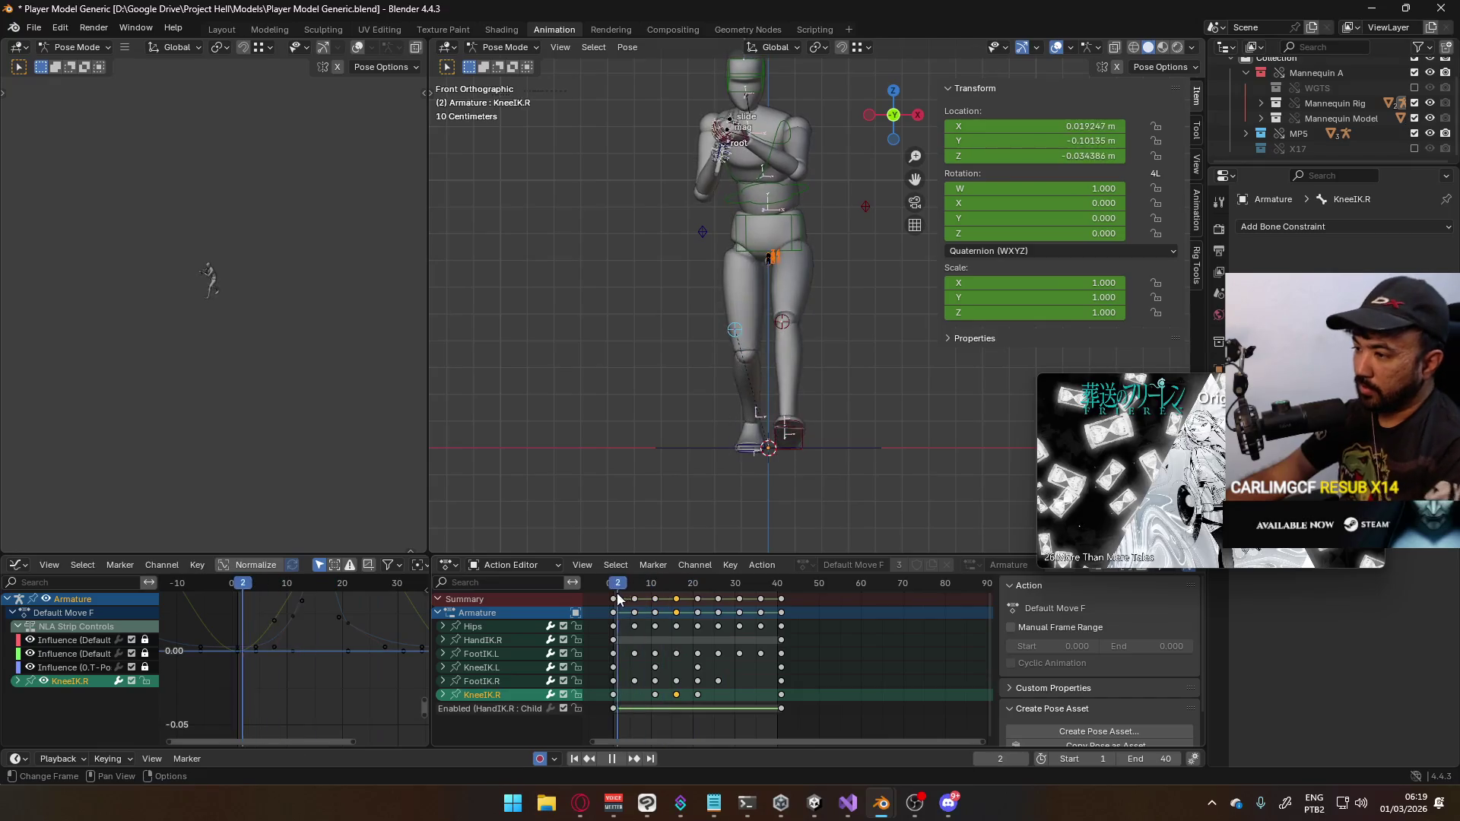
pyautogui.press('space')
pyautogui.hotkey('ctrl', 's')
# Expand the Hips curves, select X Location and the hips bone, then switch to the reference images
pyautogui.click(445, 626)
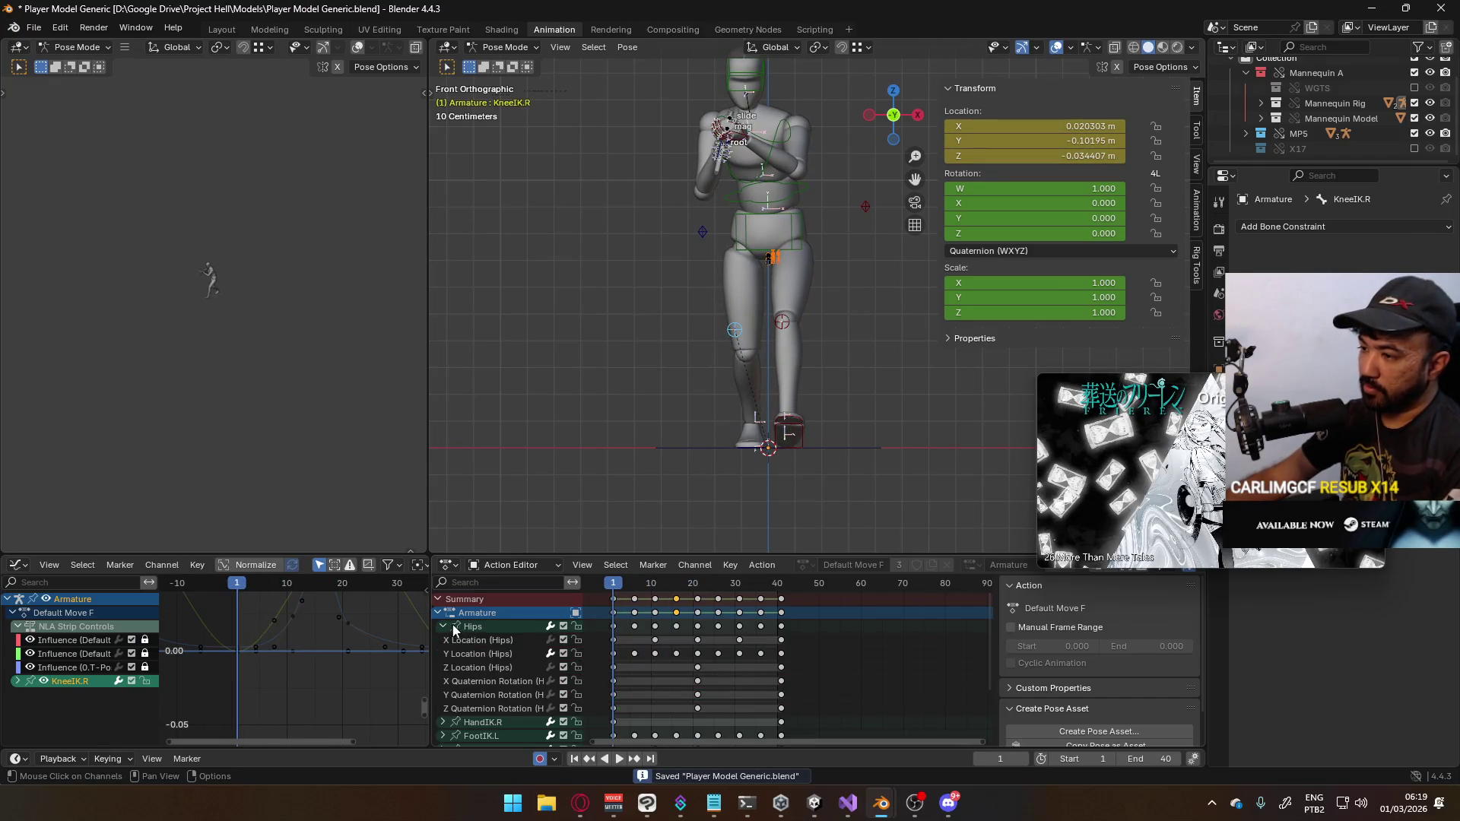
pyautogui.click(486, 639)
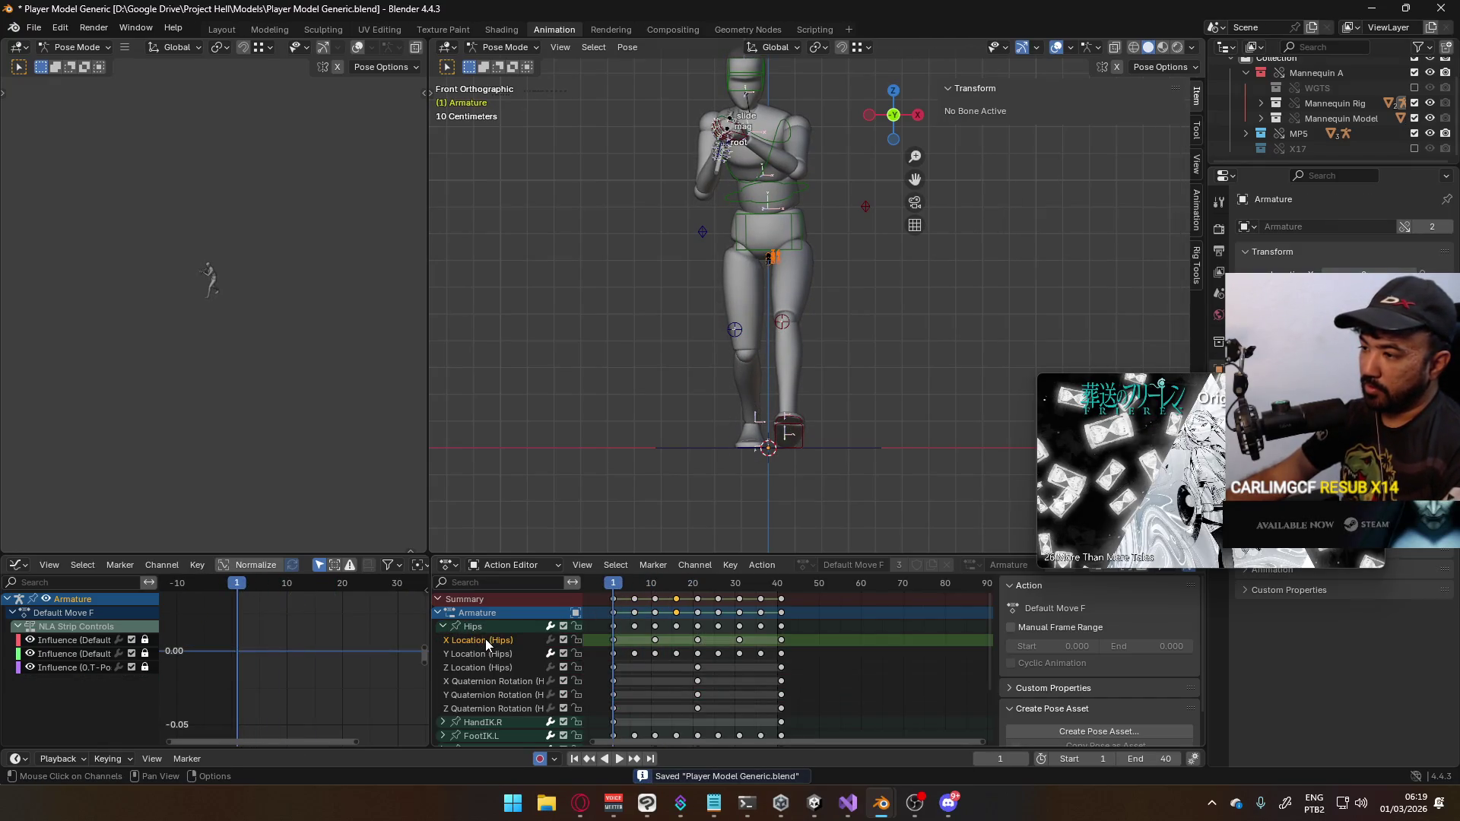
pyautogui.click(797, 261)
pyautogui.hotkey('alt', 'Tab')
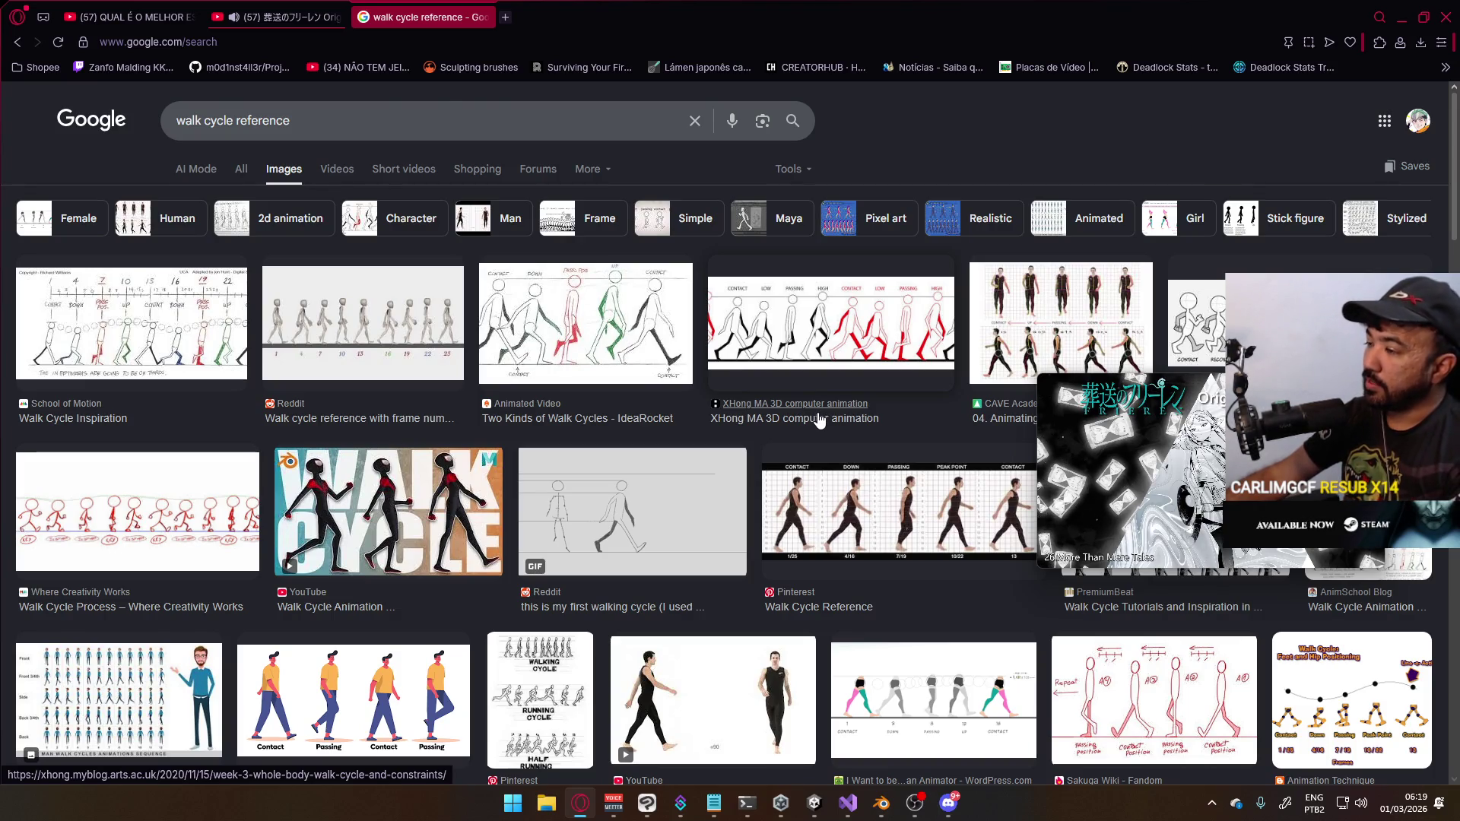
pyautogui.hotkey('alt', 'Tab')
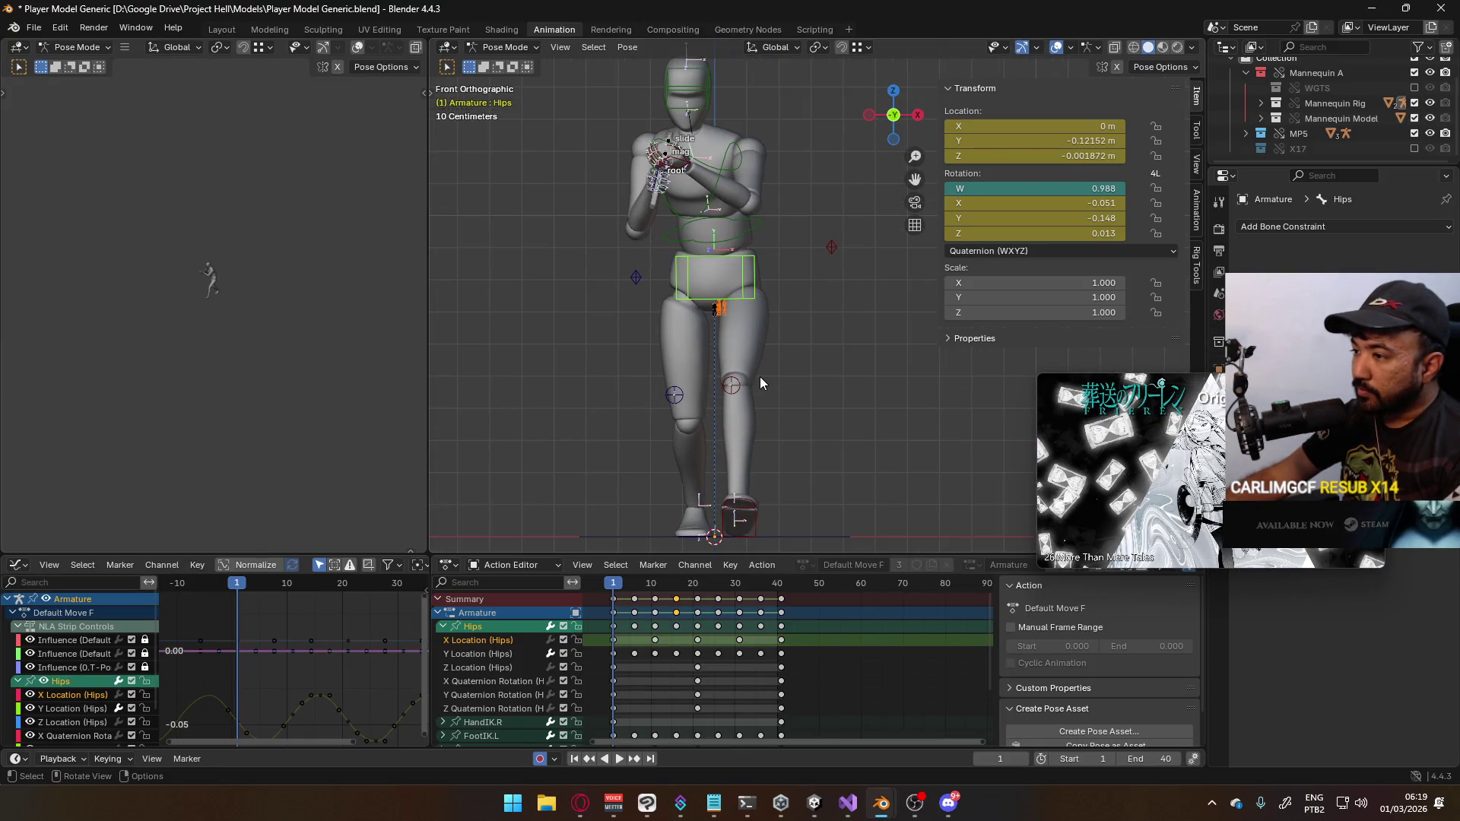
# Scrub to frame 6 and grab the Hips bone to shift it along X
pyautogui.moveTo(619, 582); pyautogui.dragTo(634, 583)
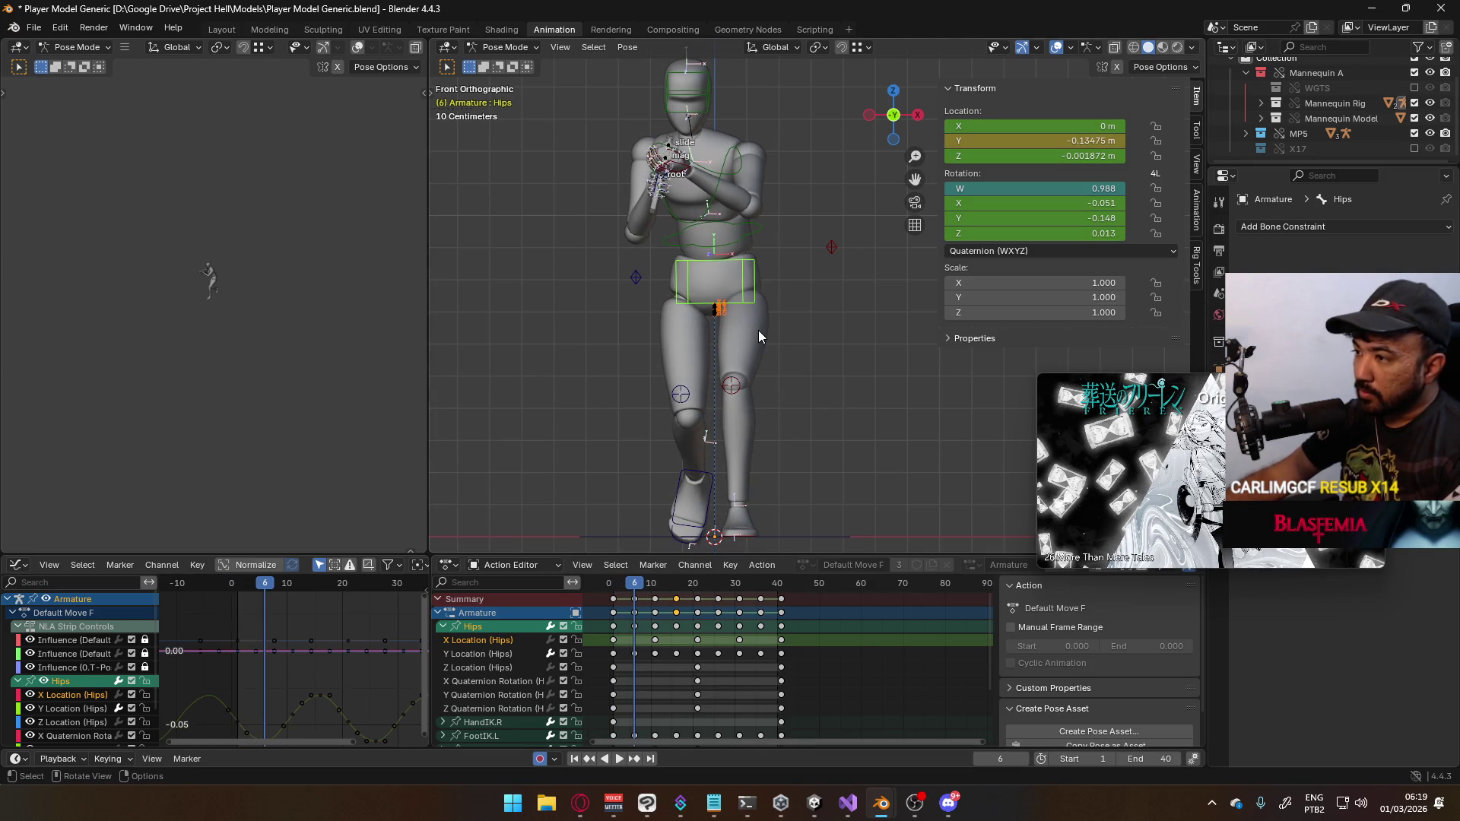
pyautogui.press('g')
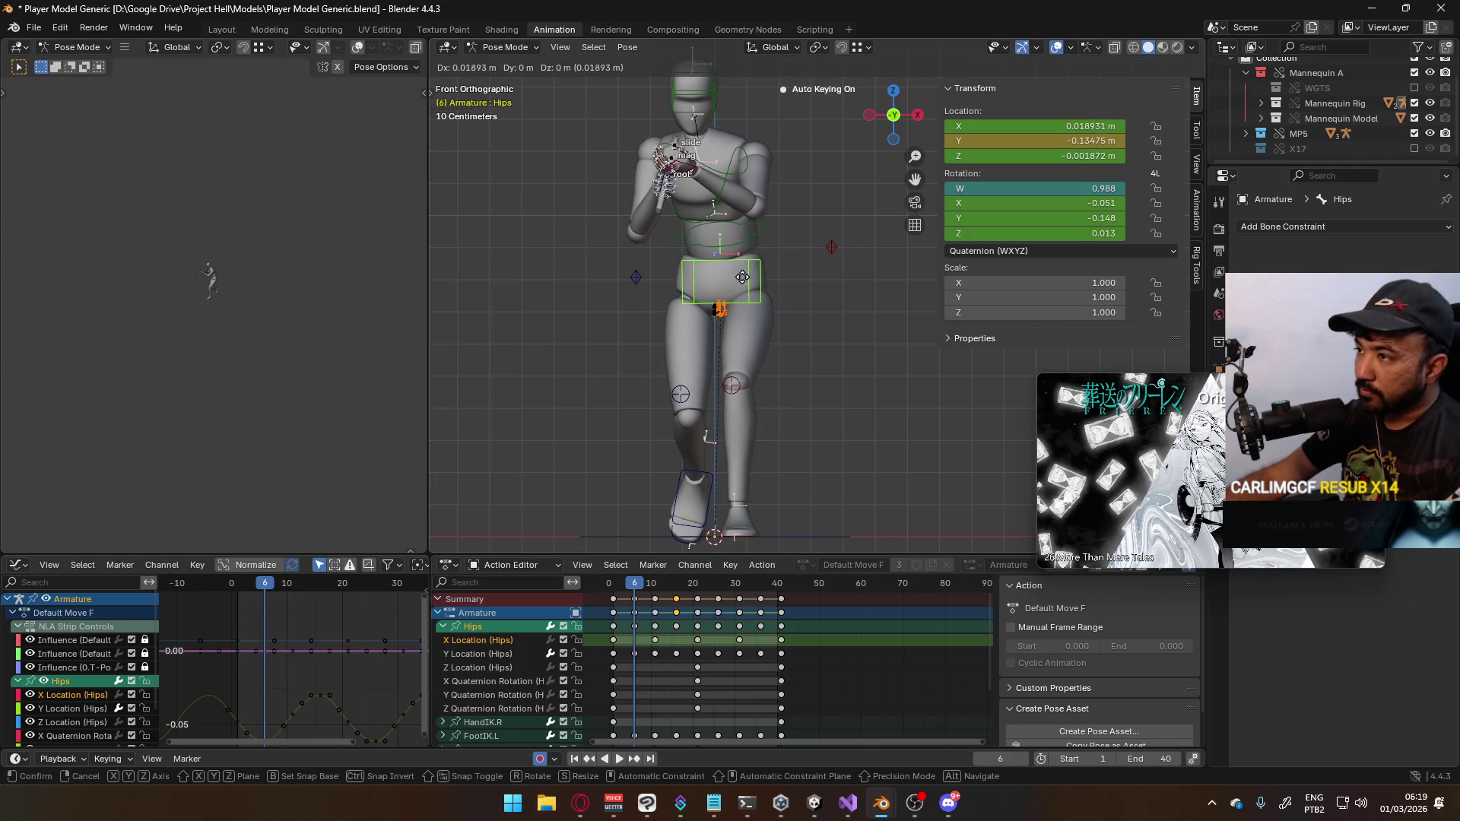
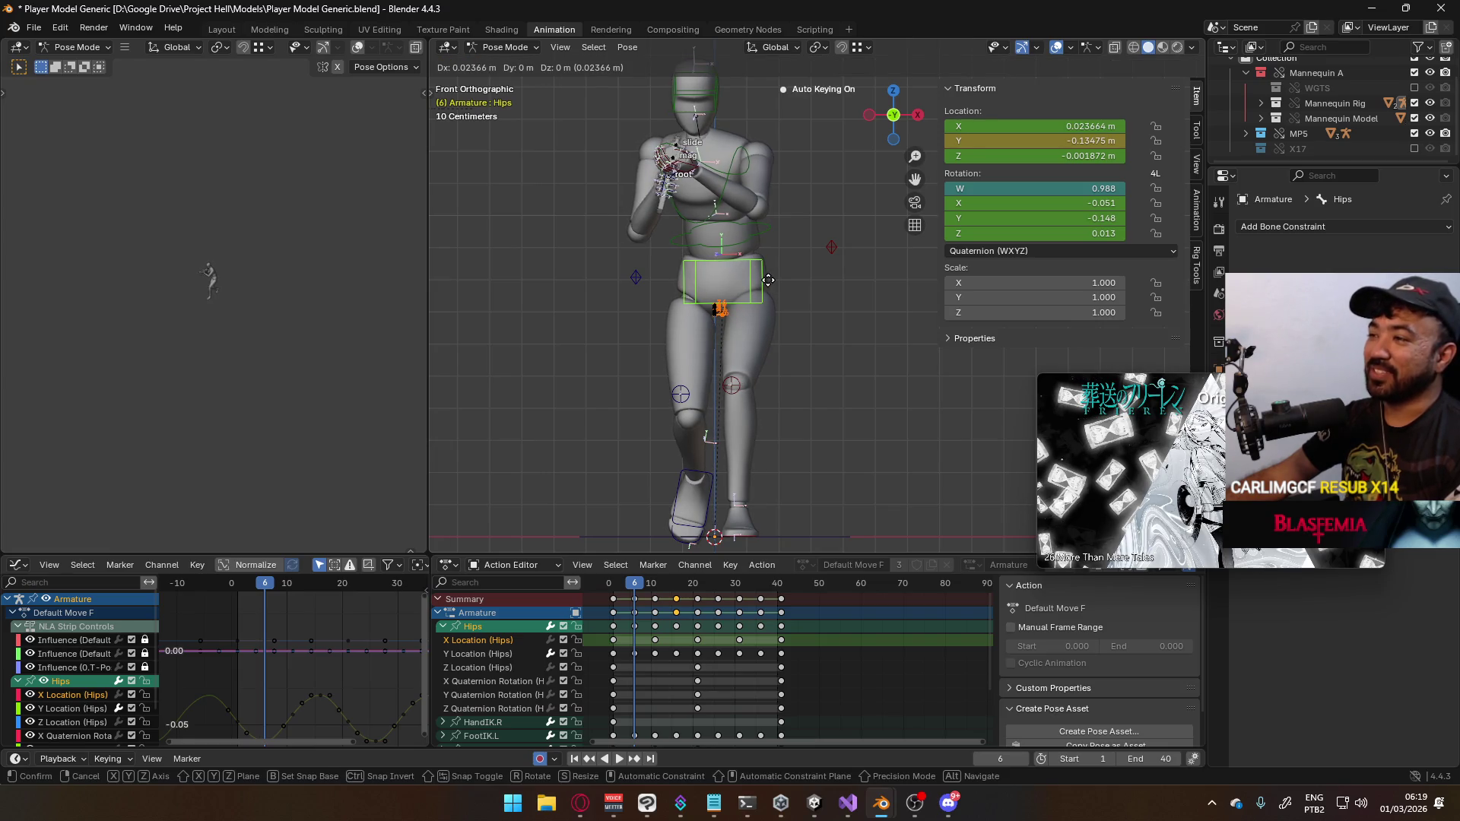
# Key the hips bone shifted slightly sideways at frame 6 and preview the playback
pyautogui.click(769, 286)
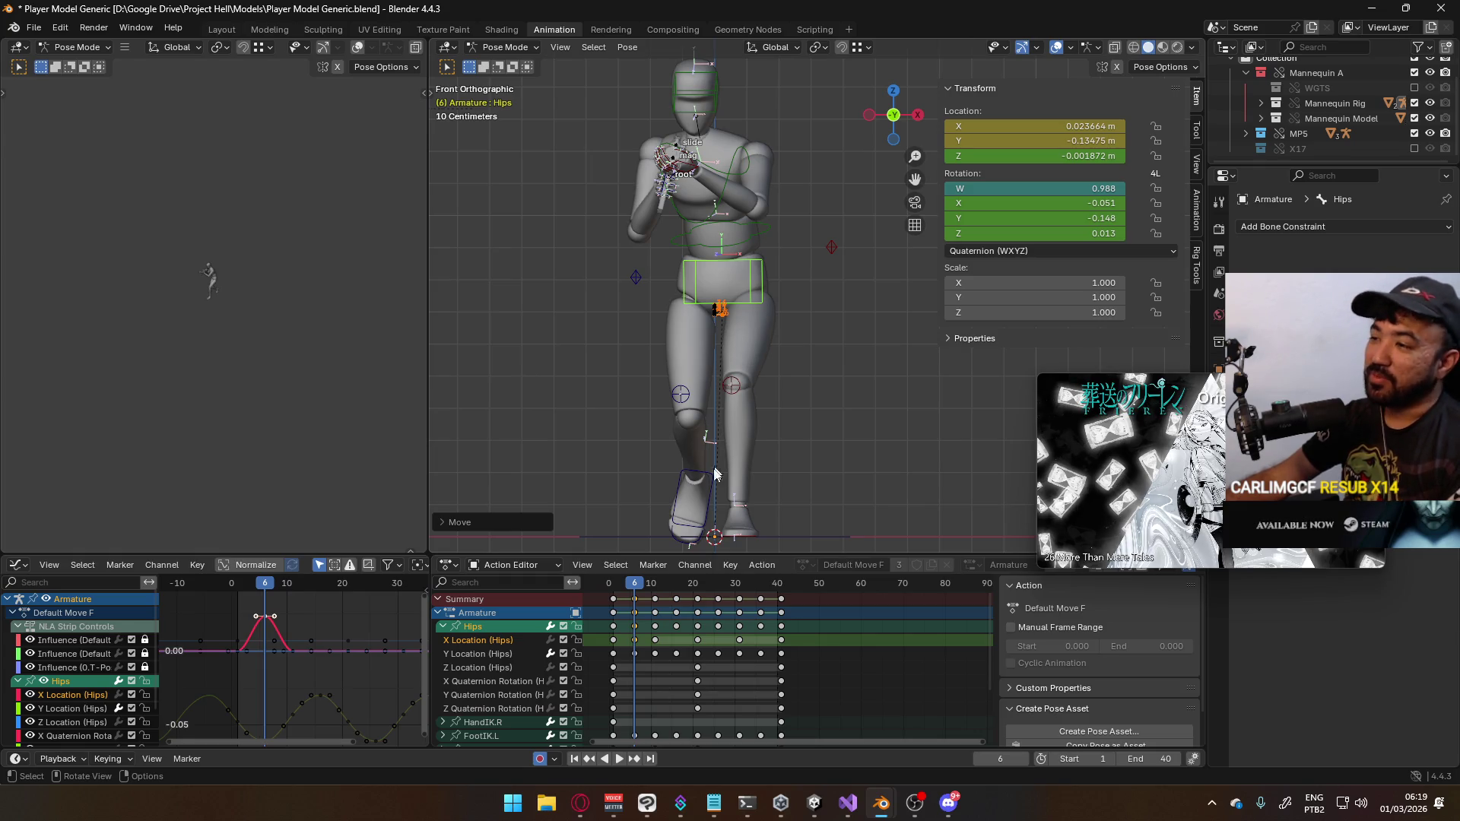
pyautogui.press('space')
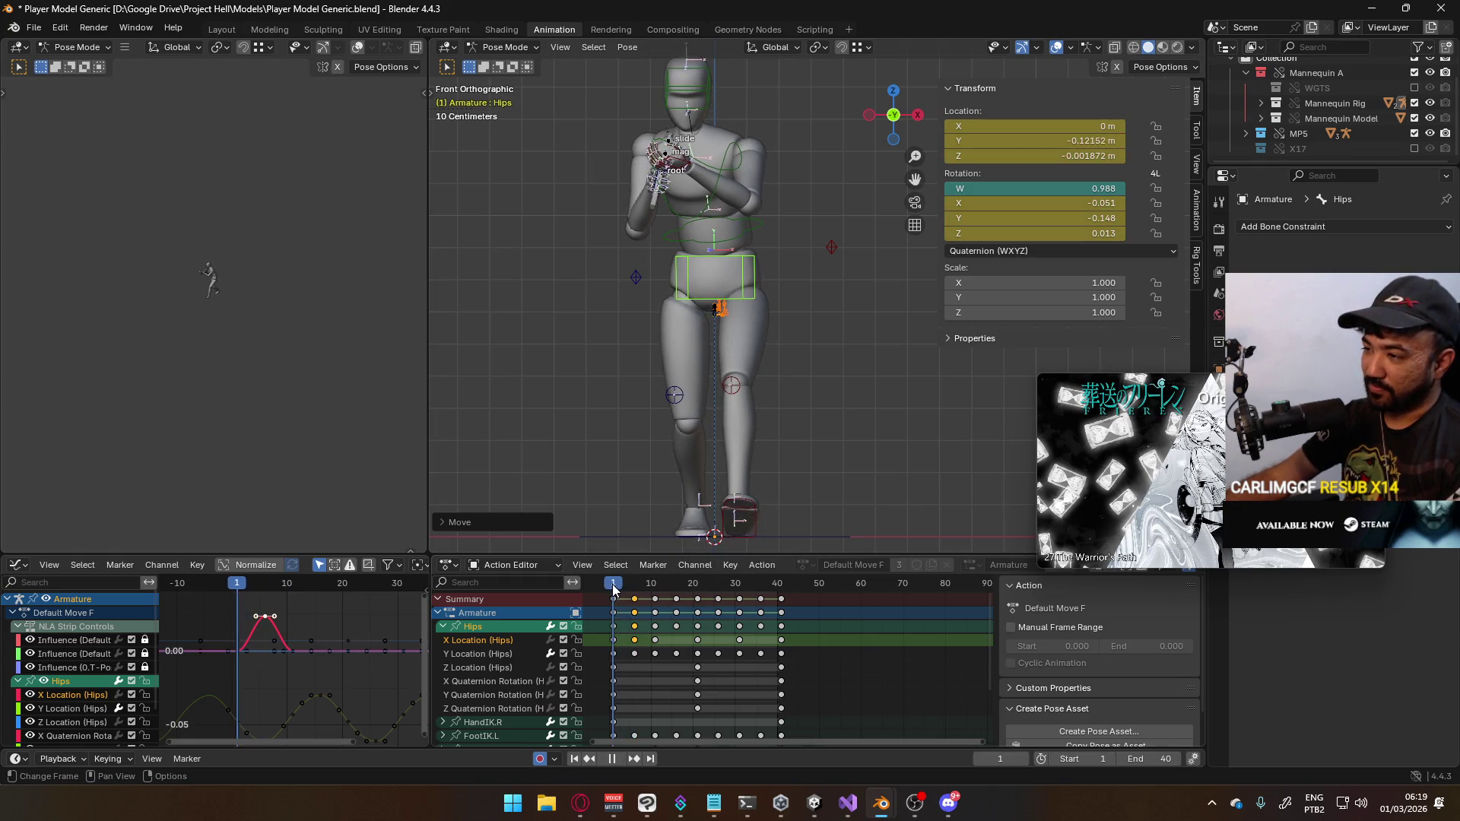
pyautogui.press('Escape')
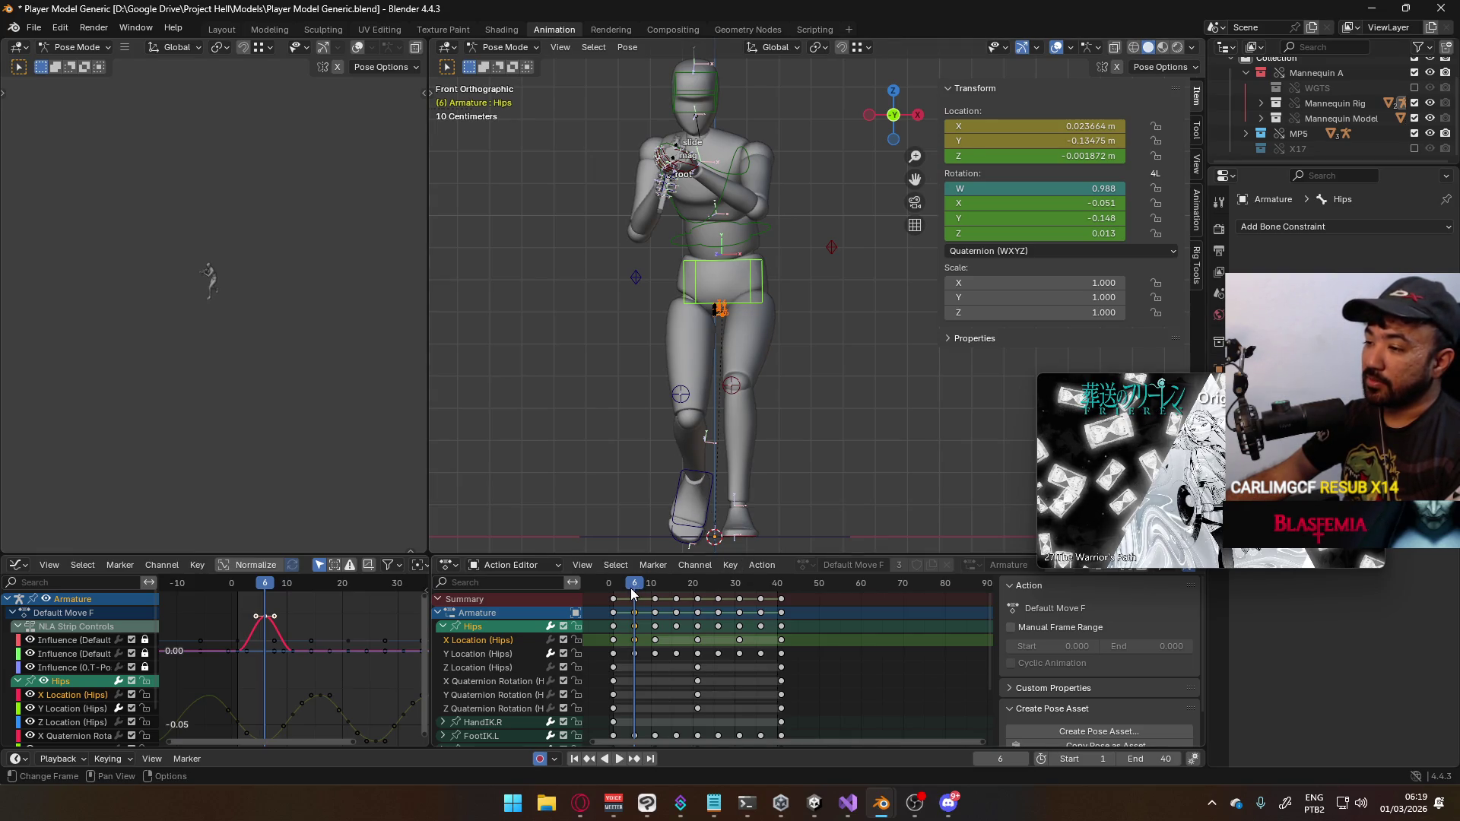
# Reselect the hips bone and scrub to frame 11
pyautogui.click(638, 642)
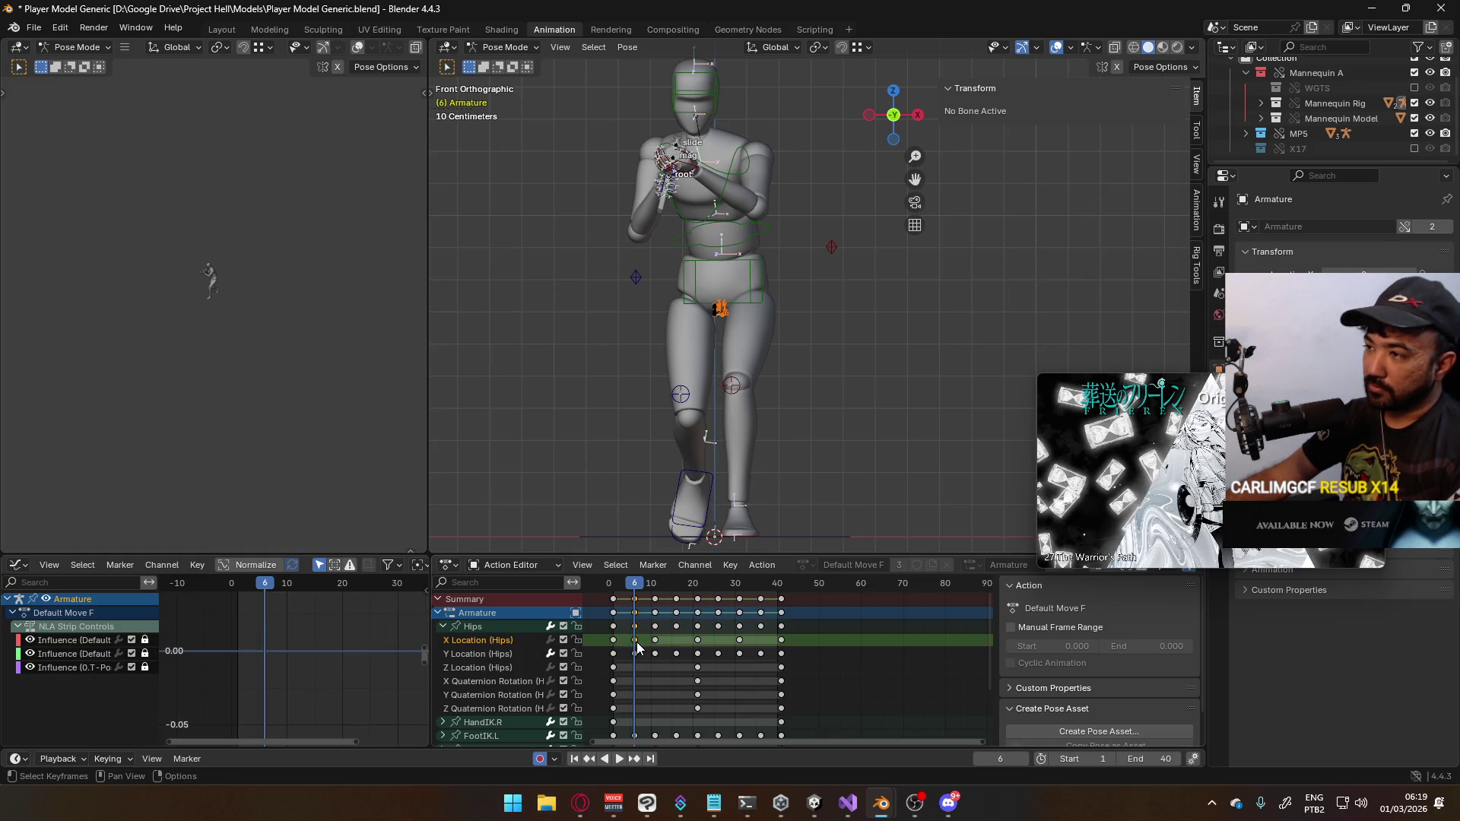
pyautogui.click(750, 303)
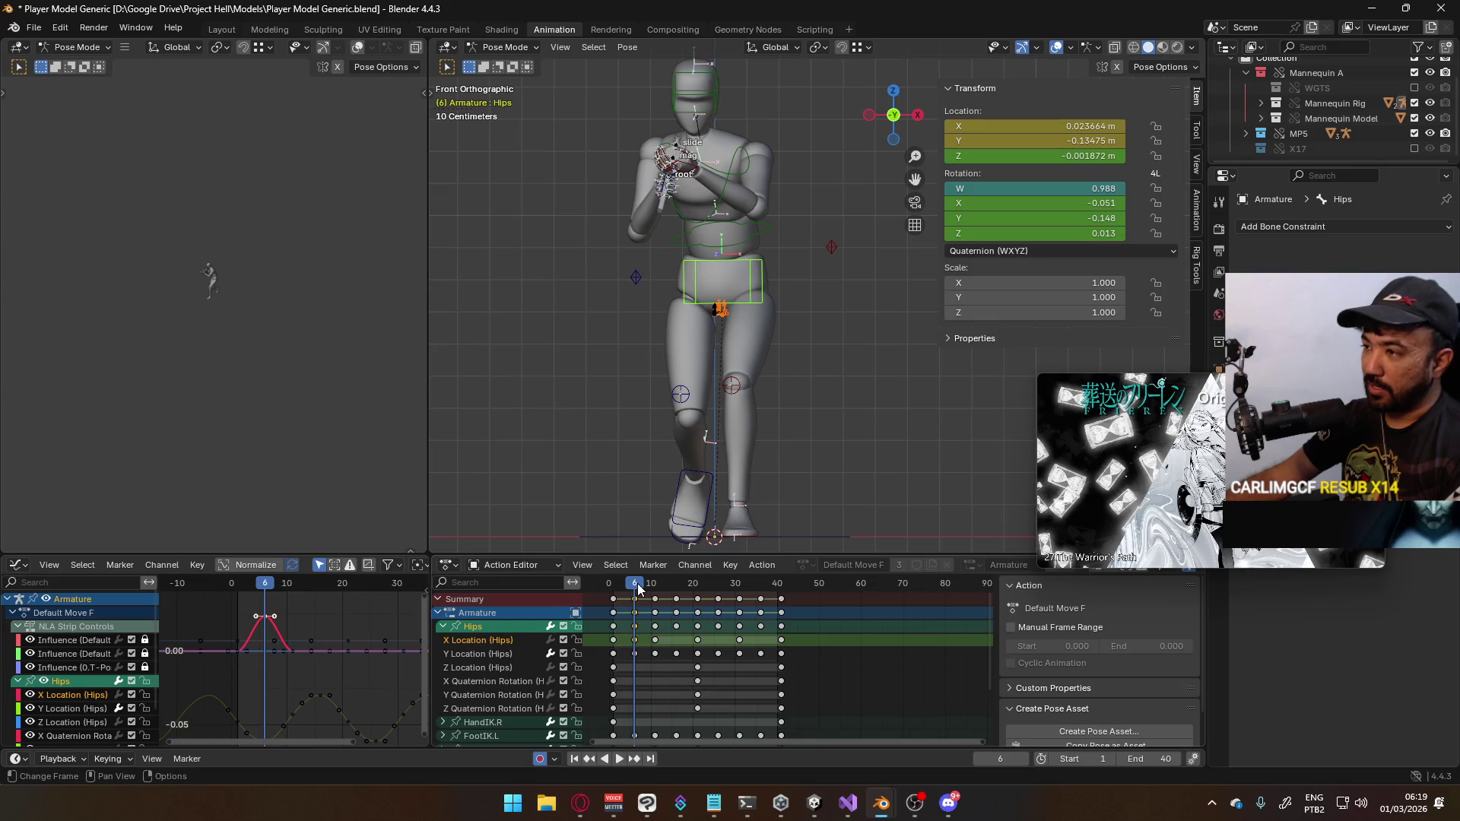
pyautogui.moveTo(641, 582); pyautogui.dragTo(657, 586)
pyautogui.scroll(2, 756, 302)
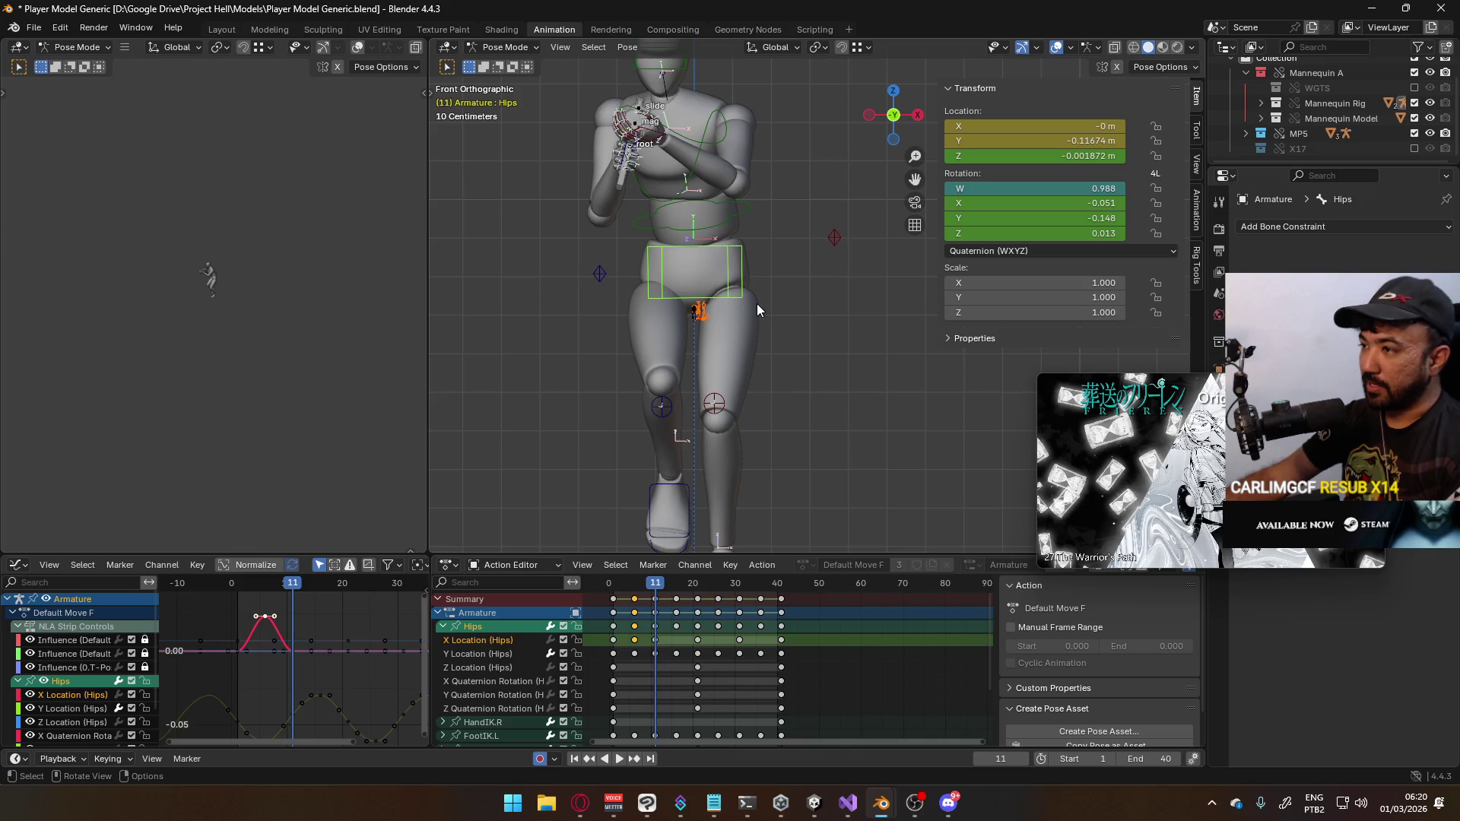
# Calculate the hips bone's motion path from Quick Favorites
pyautogui.press('q')
pyautogui.click(719, 346)
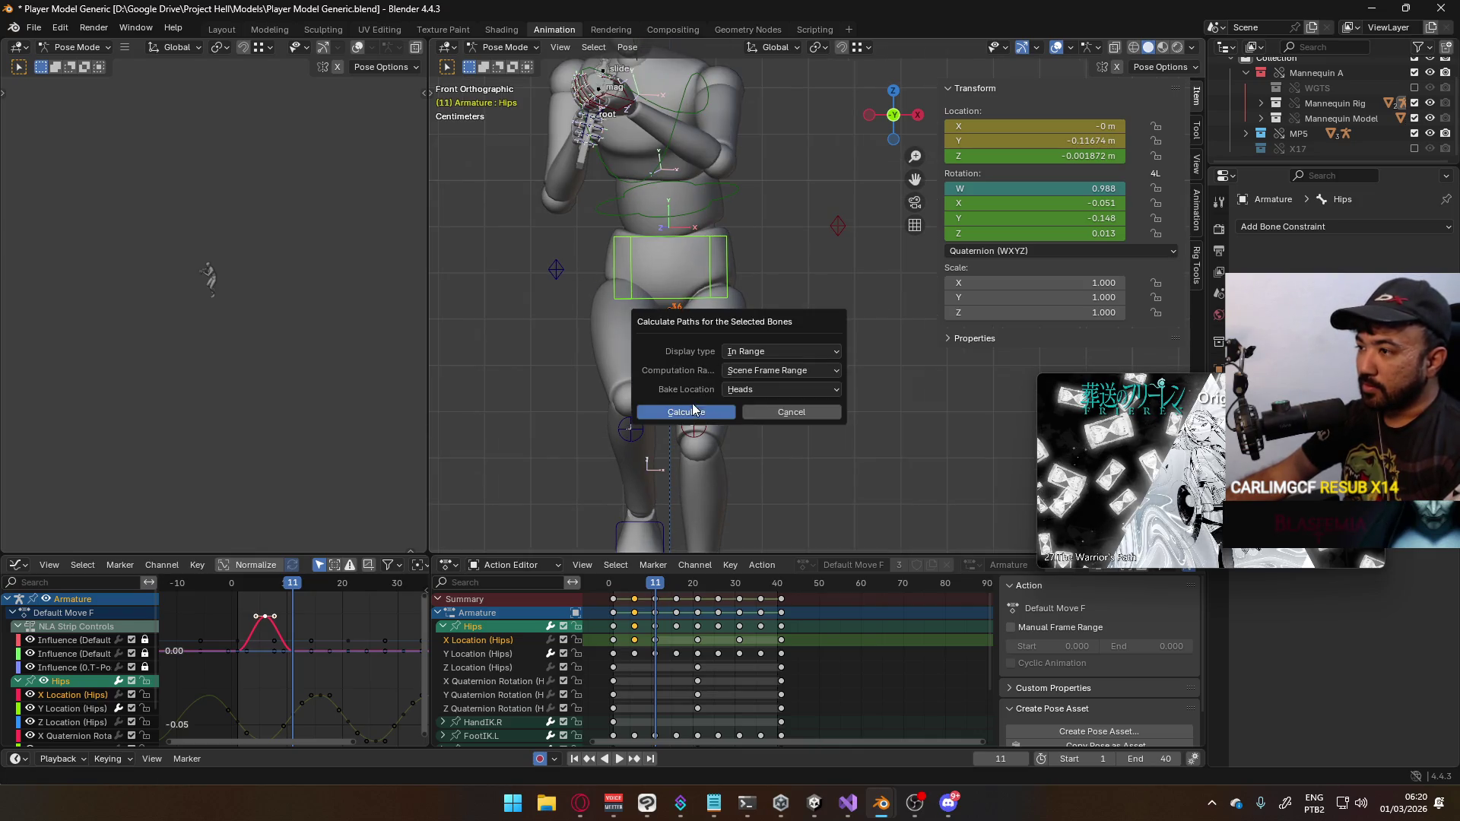
pyautogui.click(692, 401)
pyautogui.scroll(1, 663, 358)
pyautogui.scroll(10, 663, 362)
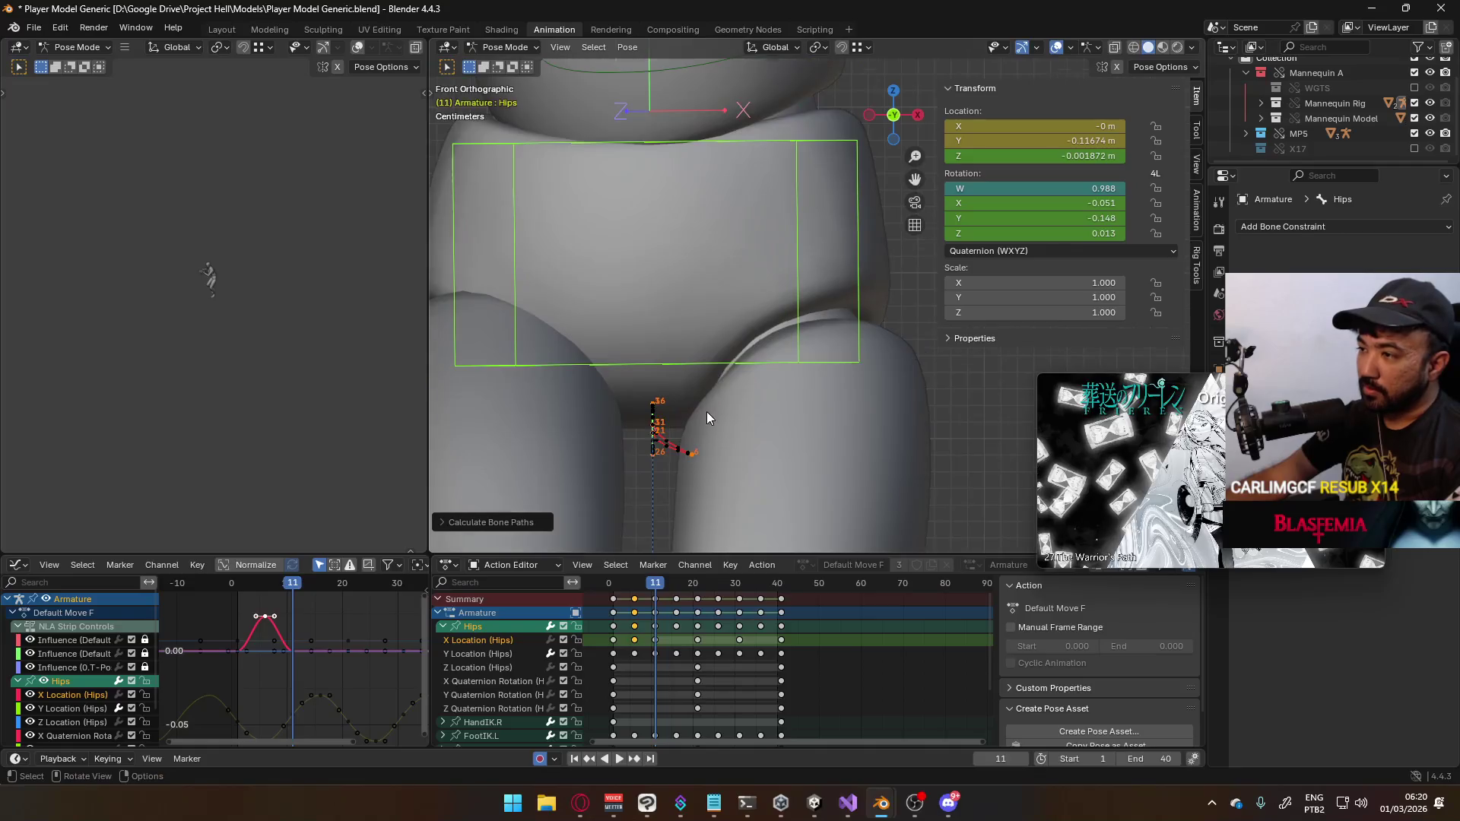
pyautogui.scroll(1, 708, 405)
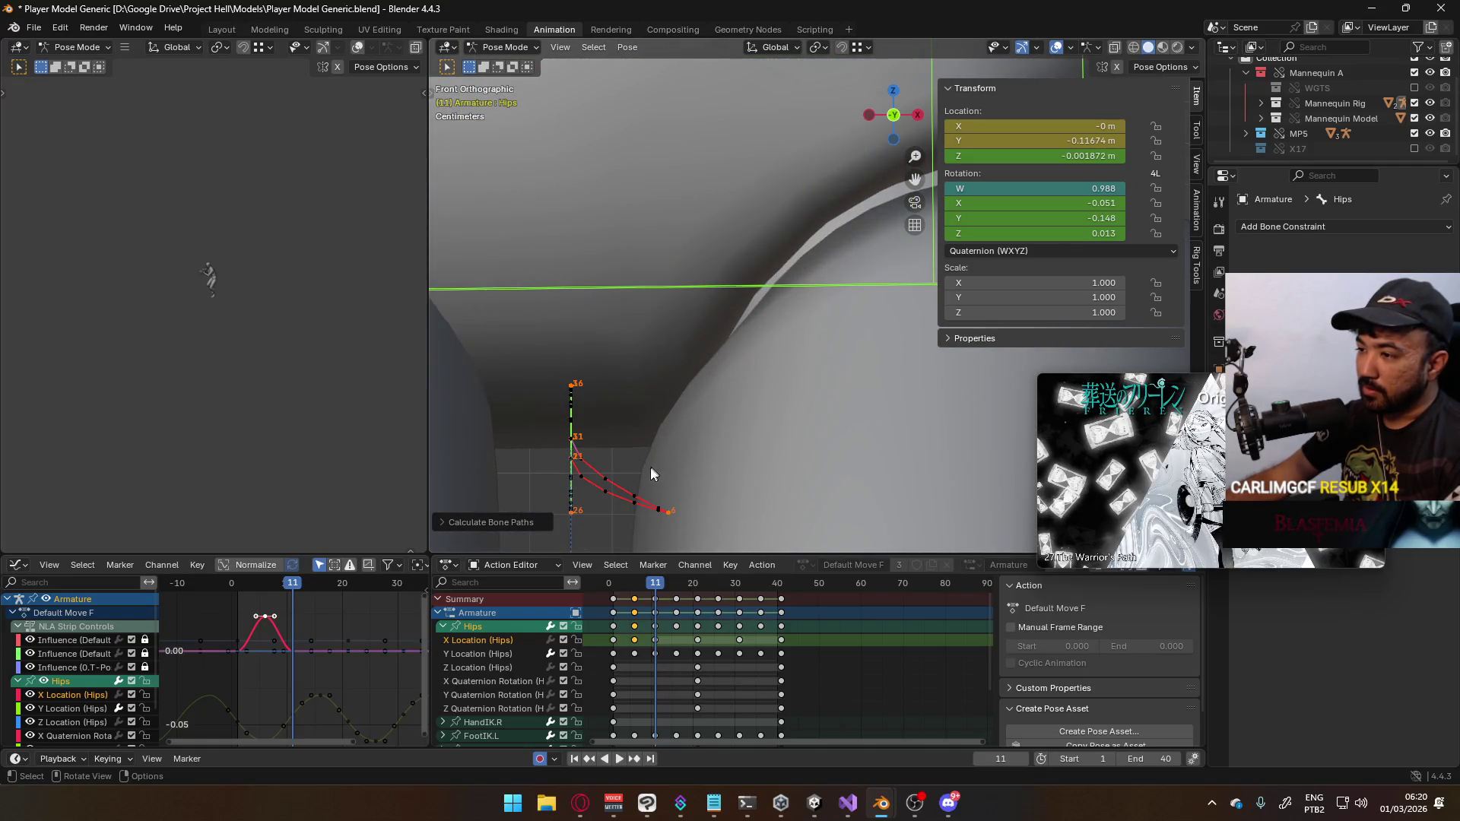
pyautogui.scroll(-5, 769, 335)
# Clear the hips motion path and calculate it again
pyautogui.press('q')
pyautogui.click(753, 349)
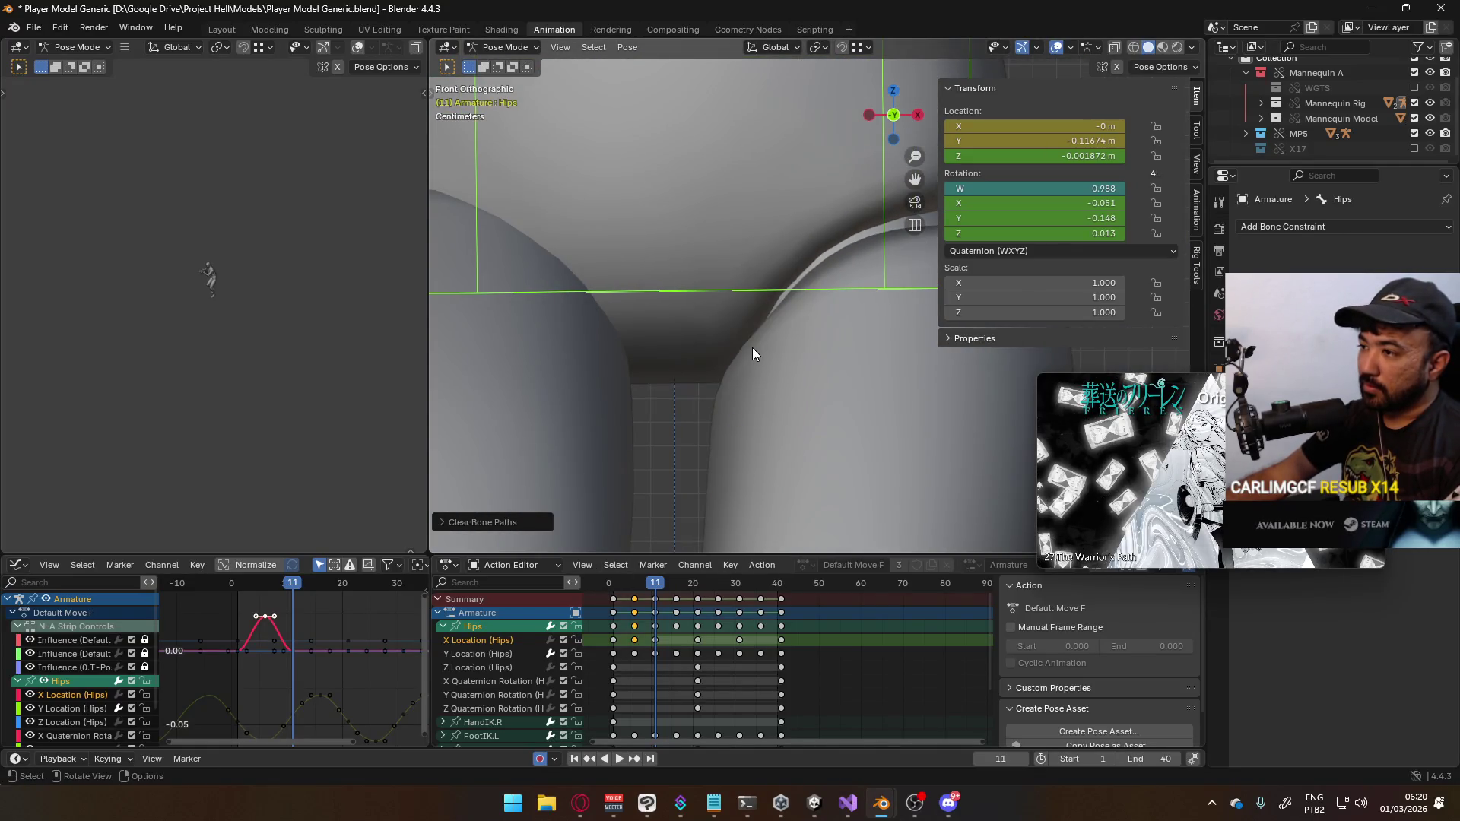
pyautogui.scroll(-3, 741, 319)
pyautogui.press('q')
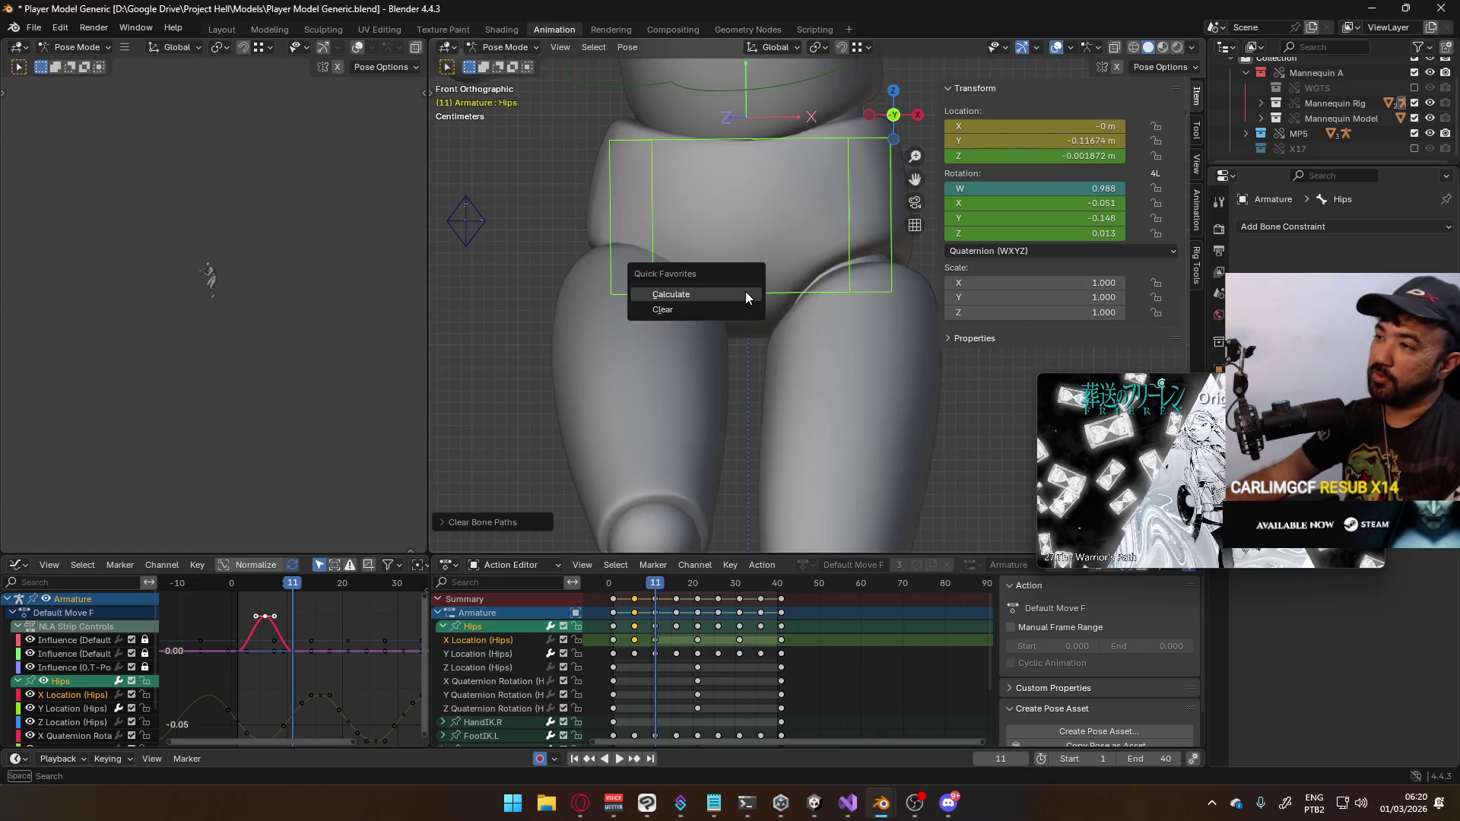
pyautogui.click(746, 291)
pyautogui.click(746, 363)
pyautogui.scroll(10, 736, 400)
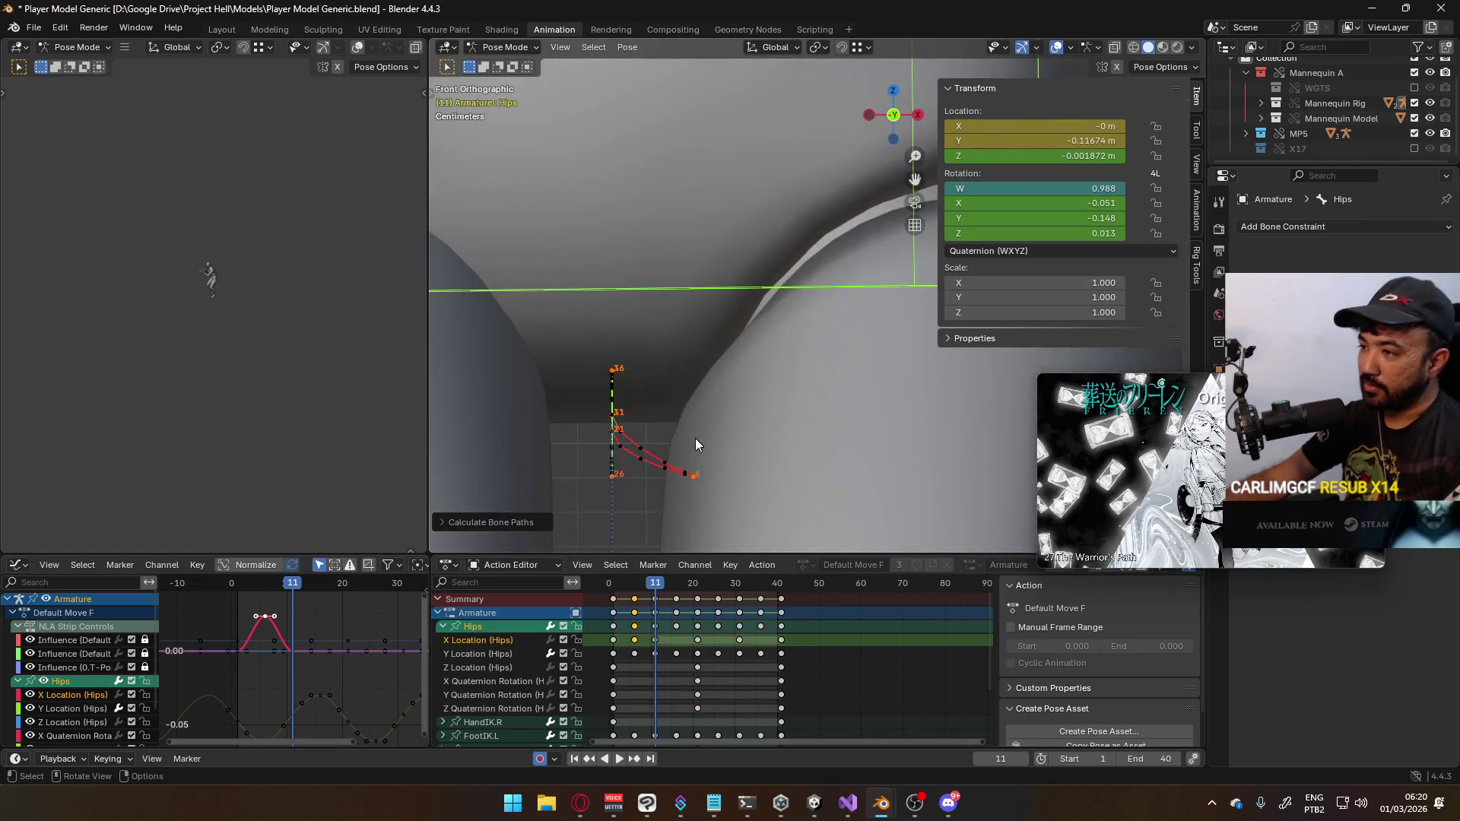
# Move to frame 21 and make it the scene's end frame
pyautogui.moveTo(699, 404)
pyautogui.mouseDown(button='middle')
pyautogui.moveTo(618, 376)
pyautogui.moveTo(652, 385)
pyautogui.moveTo(663, 429)
pyautogui.mouseUp(button='middle')
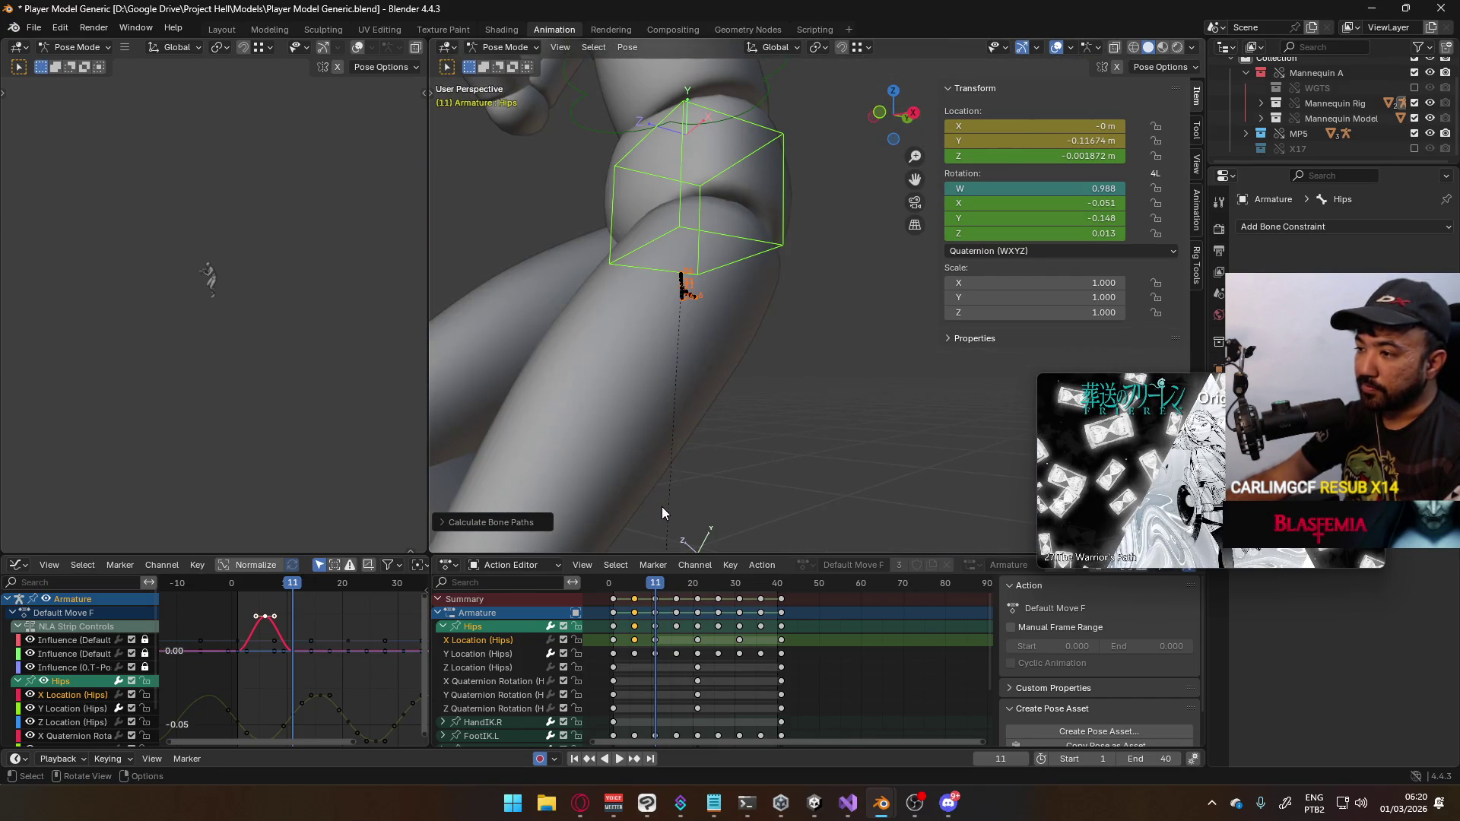
pyautogui.moveTo(662, 511); pyautogui.dragTo(664, 487, button='middle')
pyautogui.moveTo(672, 584); pyautogui.dragTo(698, 588)
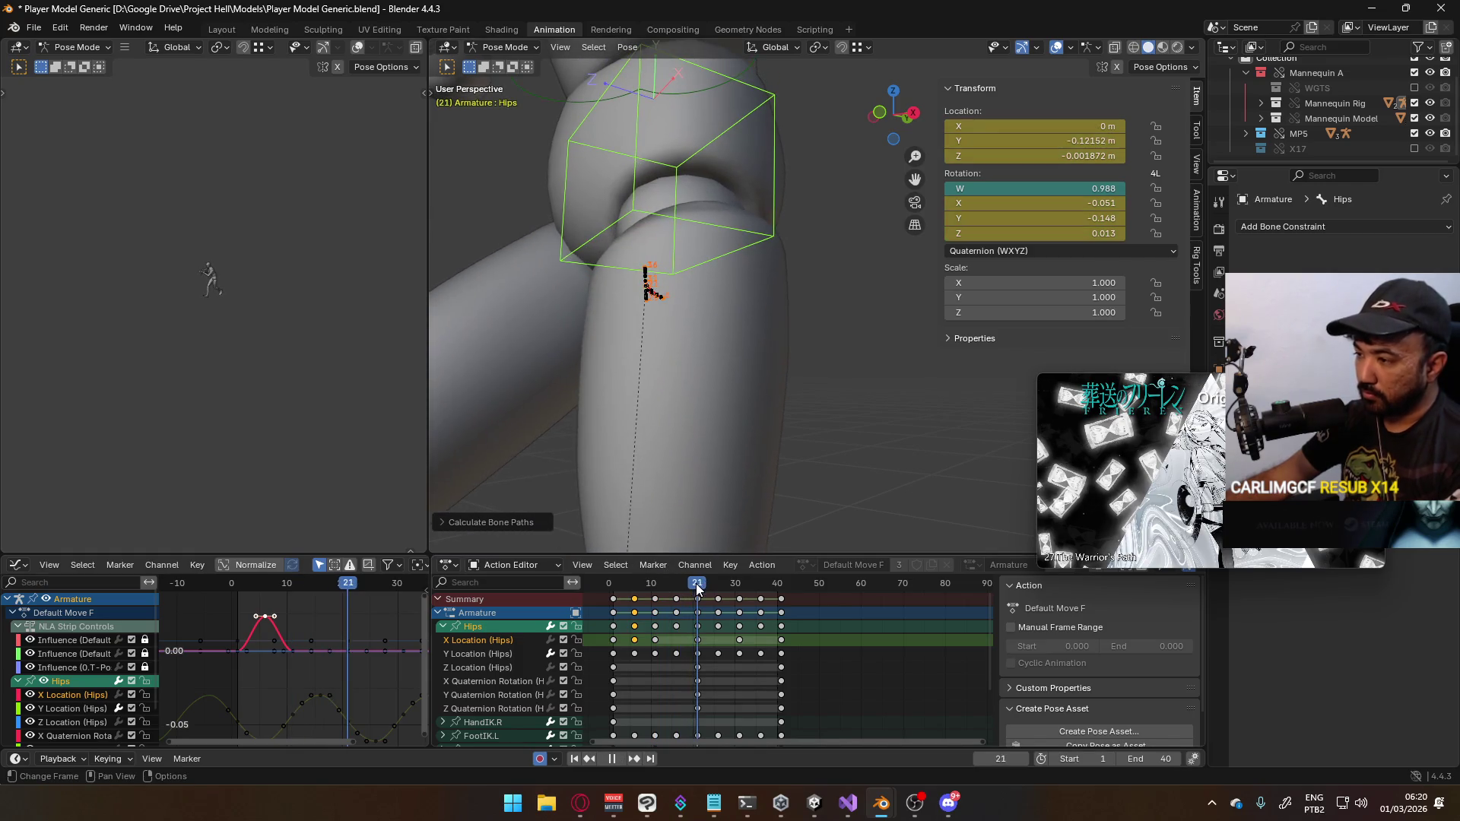
pyautogui.hotkey('ctrl', 'End')
# Return to front view, recalculate the hips bone path, and scrub back to an earlier frame
pyautogui.press('KP_1')
pyautogui.press('q')
pyautogui.click(846, 344)
pyautogui.click(811, 418)
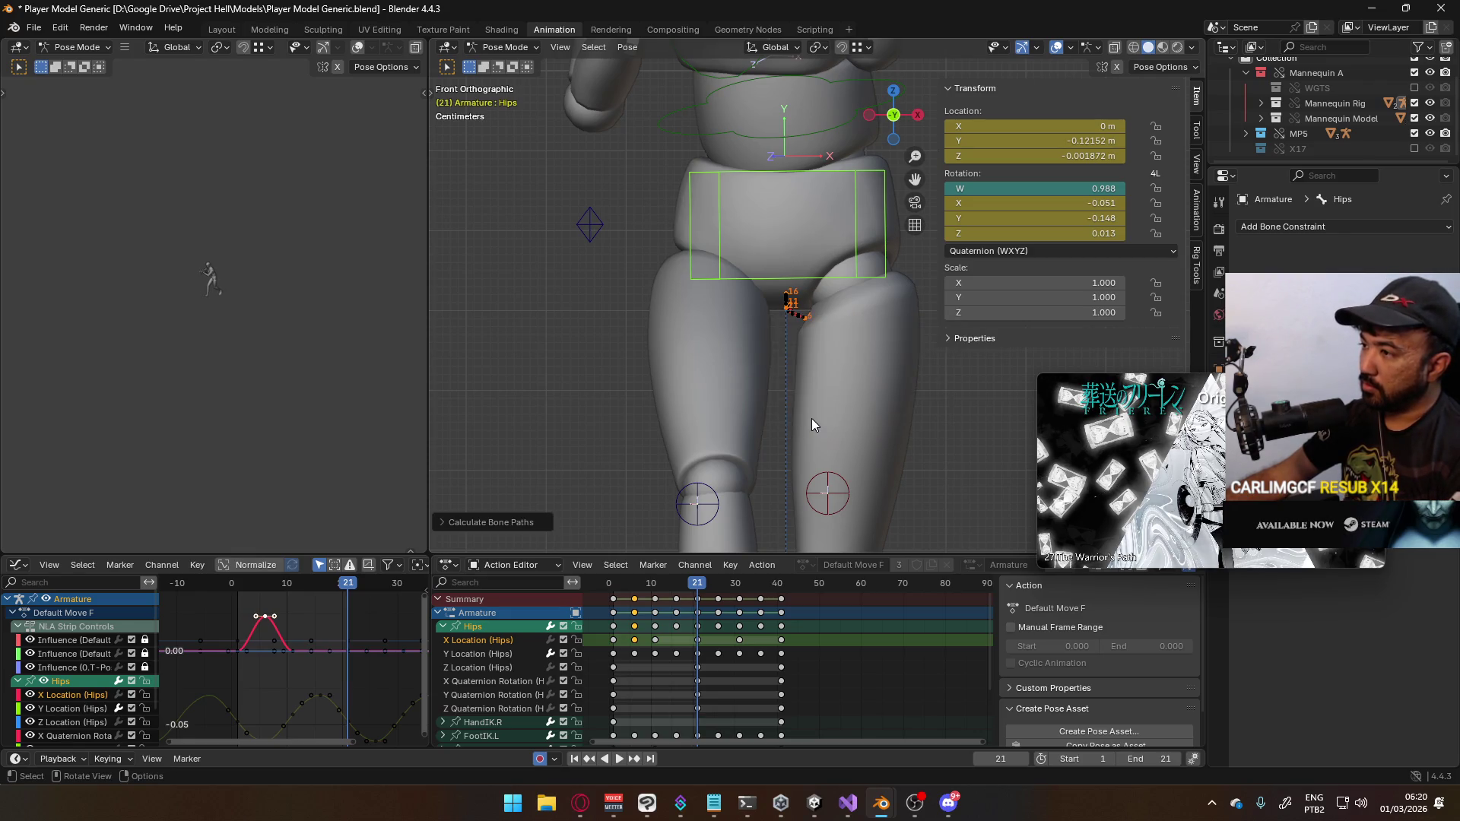
pyautogui.scroll(6, 811, 419)
pyautogui.click(691, 586)
pyautogui.moveTo(691, 586)
pyautogui.mouseDown()
pyautogui.moveTo(616, 603)
pyautogui.moveTo(655, 603)
pyautogui.mouseUp()
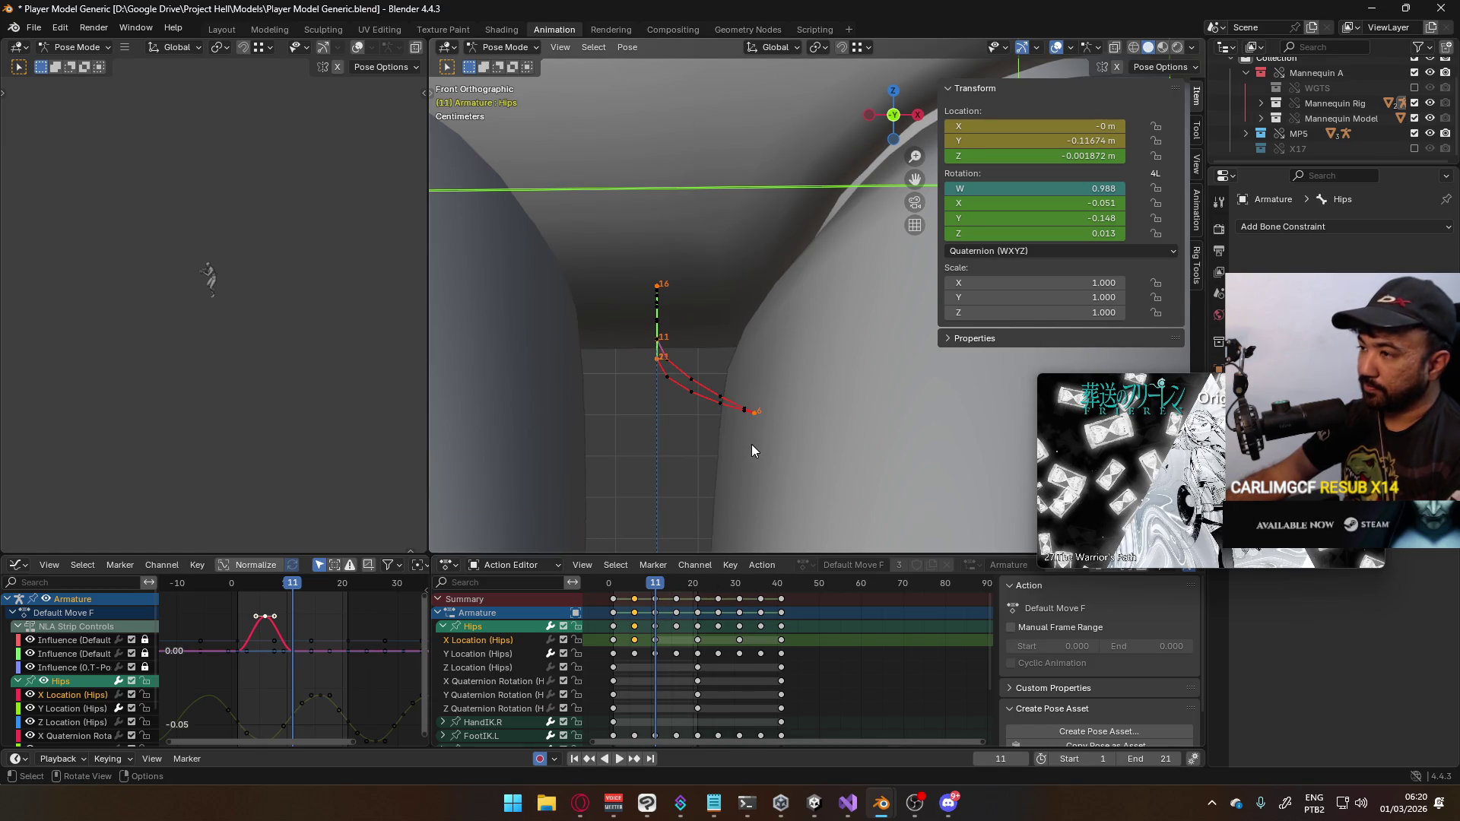
# Key the hips shifted along the global X axis at frame 11
pyautogui.press('g')
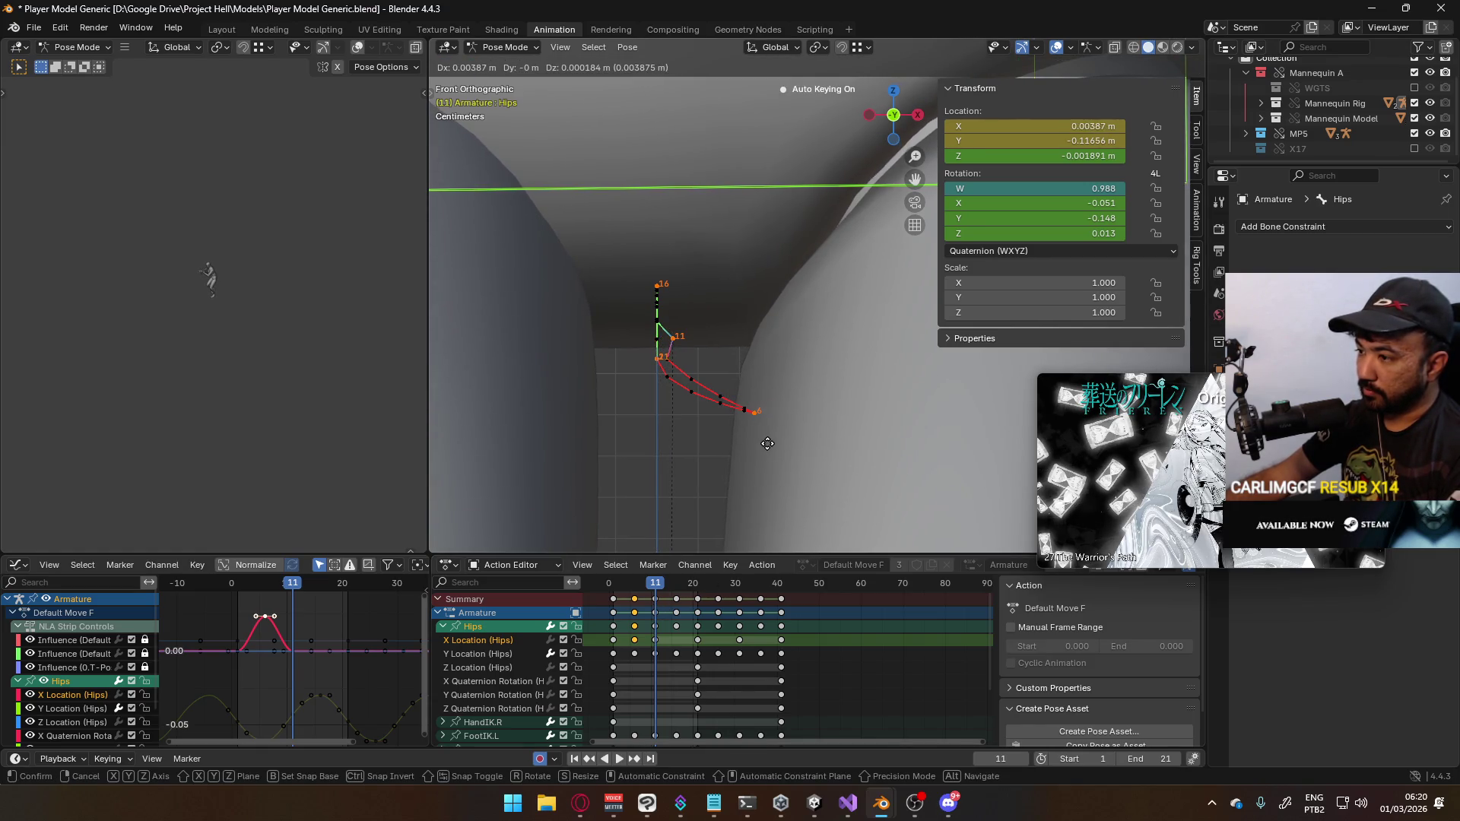
pyautogui.press('ctrl')
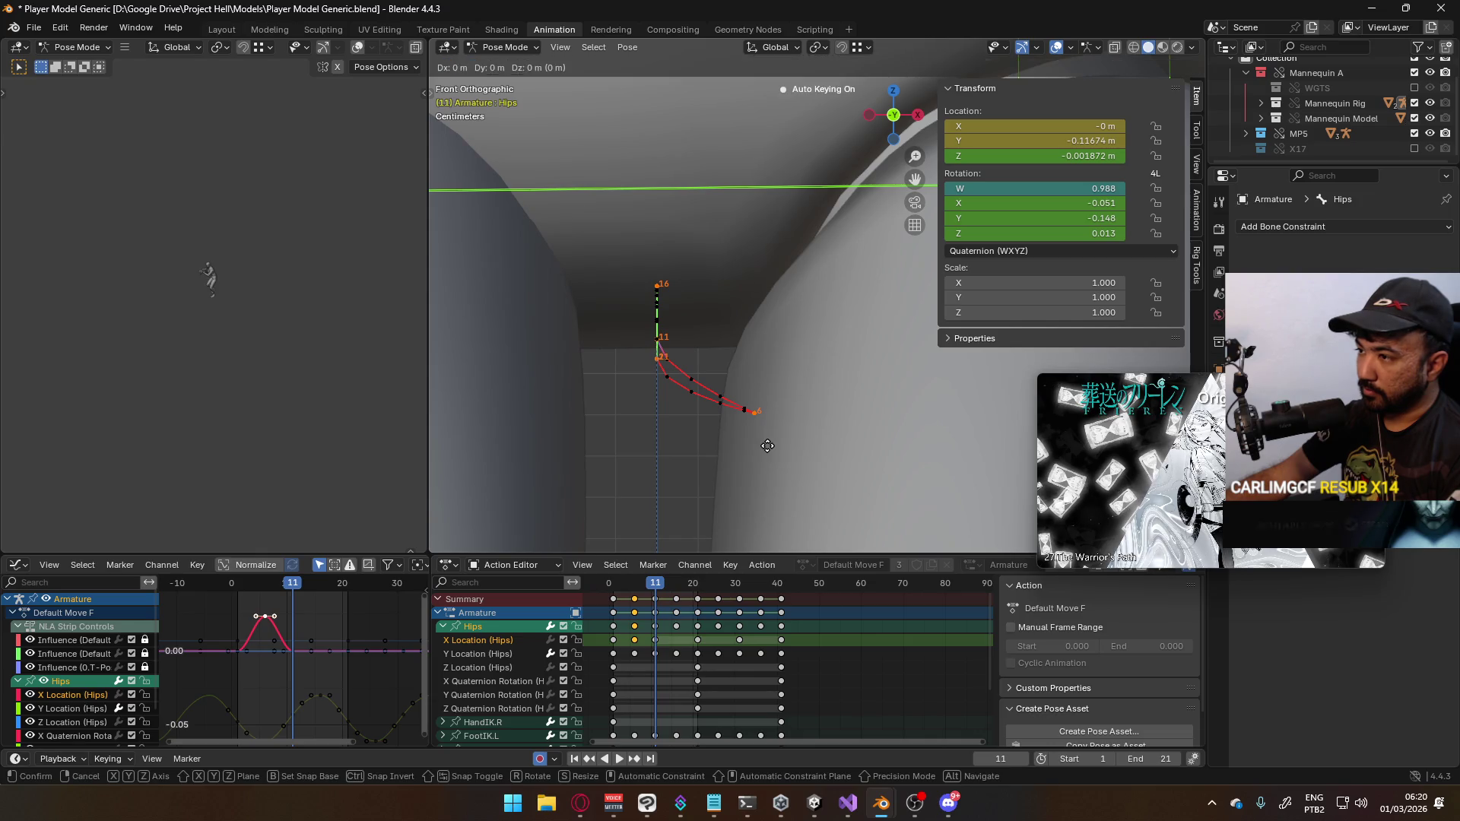
pyautogui.press('x')
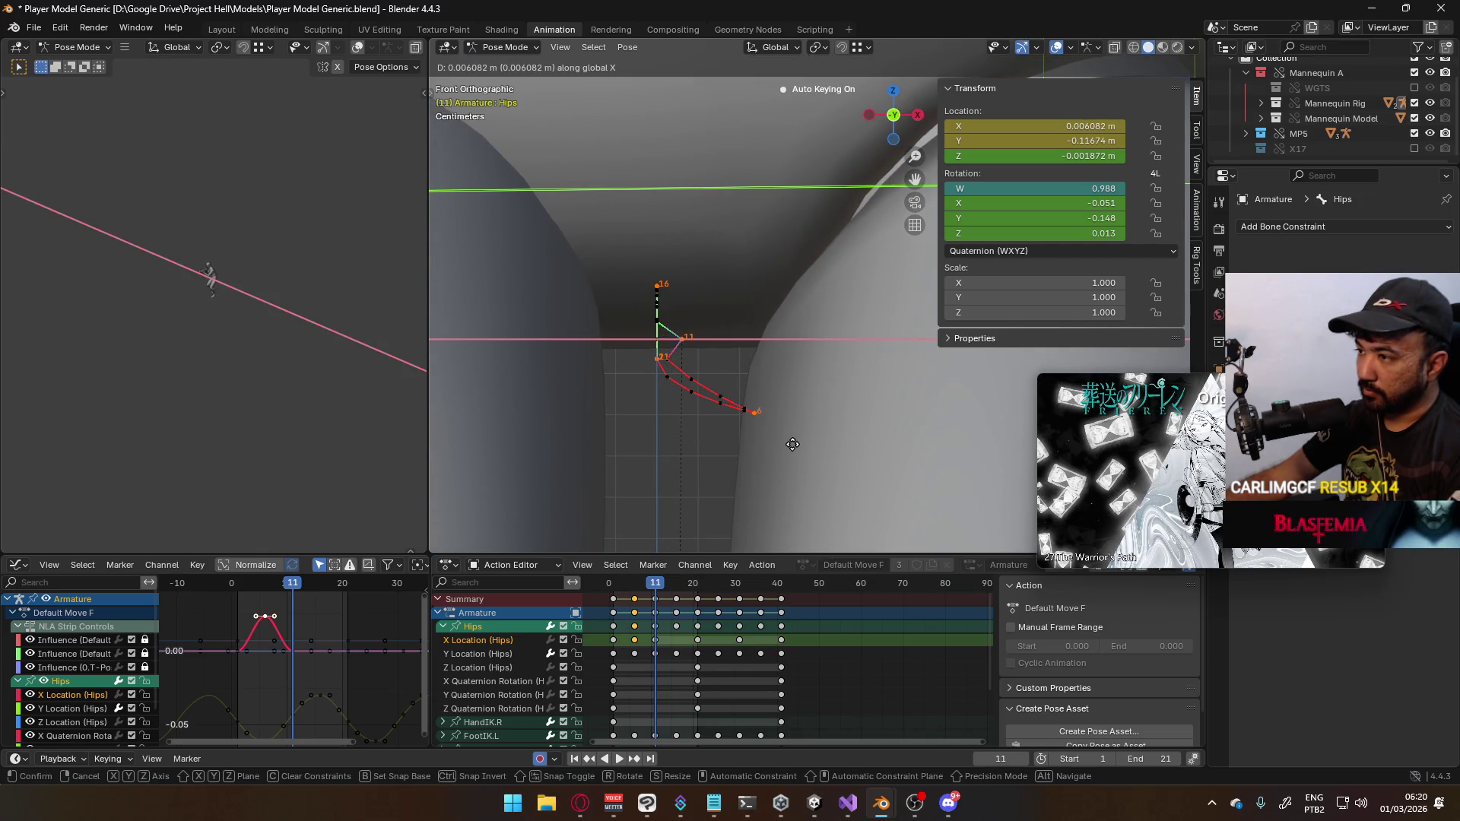
pyautogui.click(793, 444)
pyautogui.scroll(-8, 787, 430)
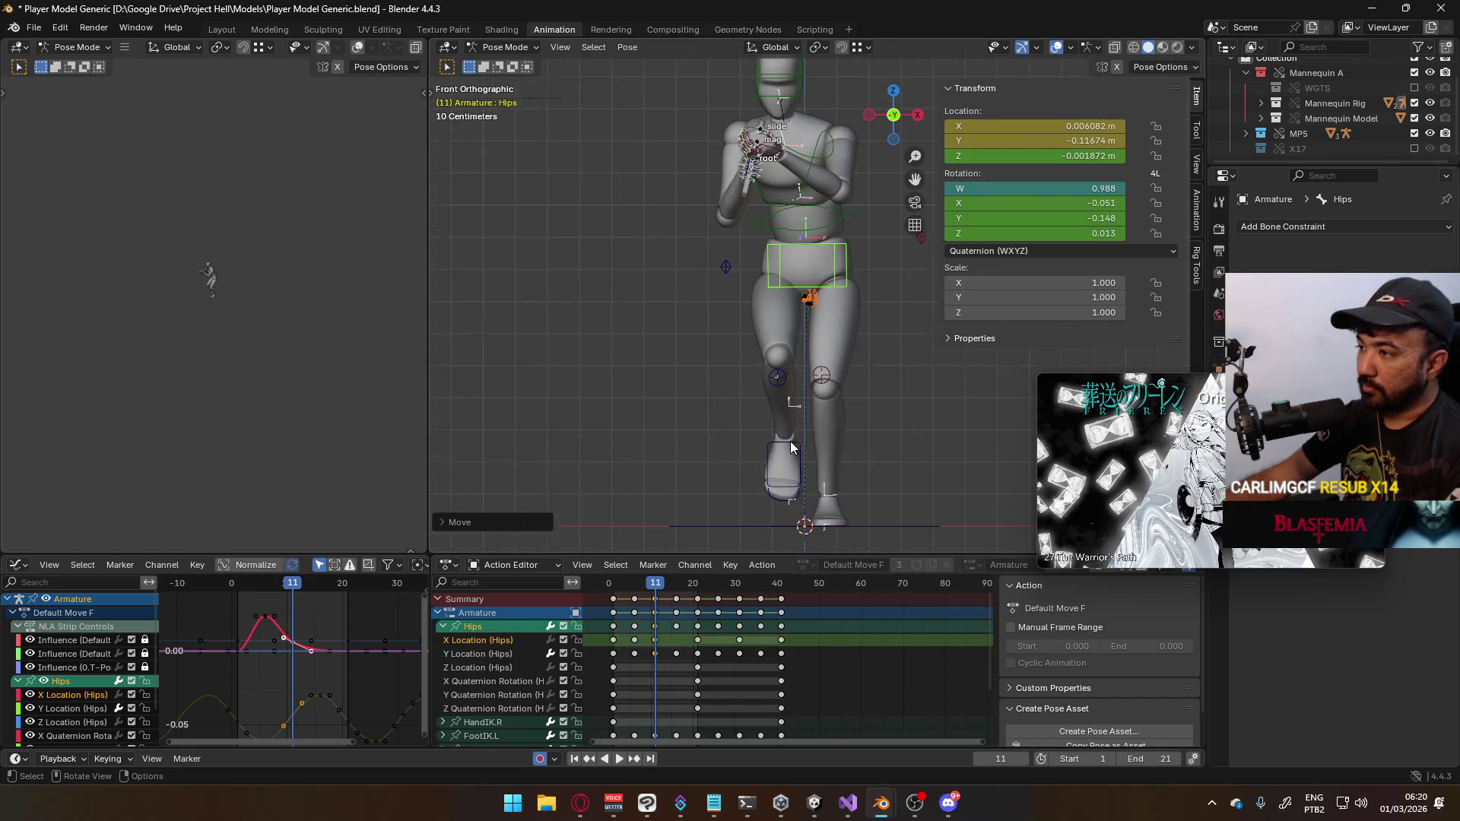
pyautogui.scroll(3, 796, 439)
# At frame 21, shift the hips along X and recalculate its motion path
pyautogui.click(697, 582)
pyautogui.scroll(5, 705, 416)
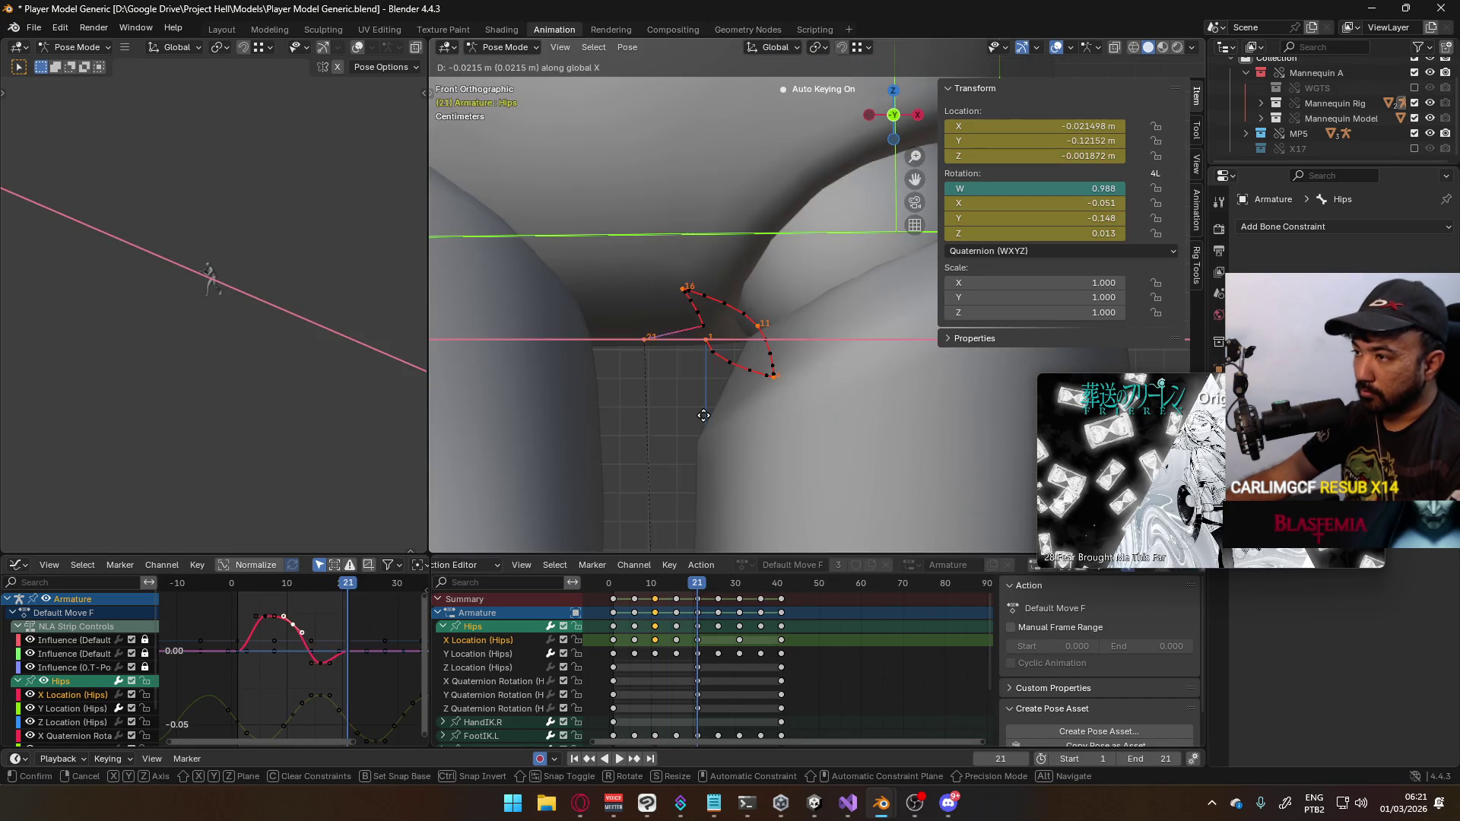
pyautogui.press('q')
pyautogui.click(704, 416)
pyautogui.click(680, 482)
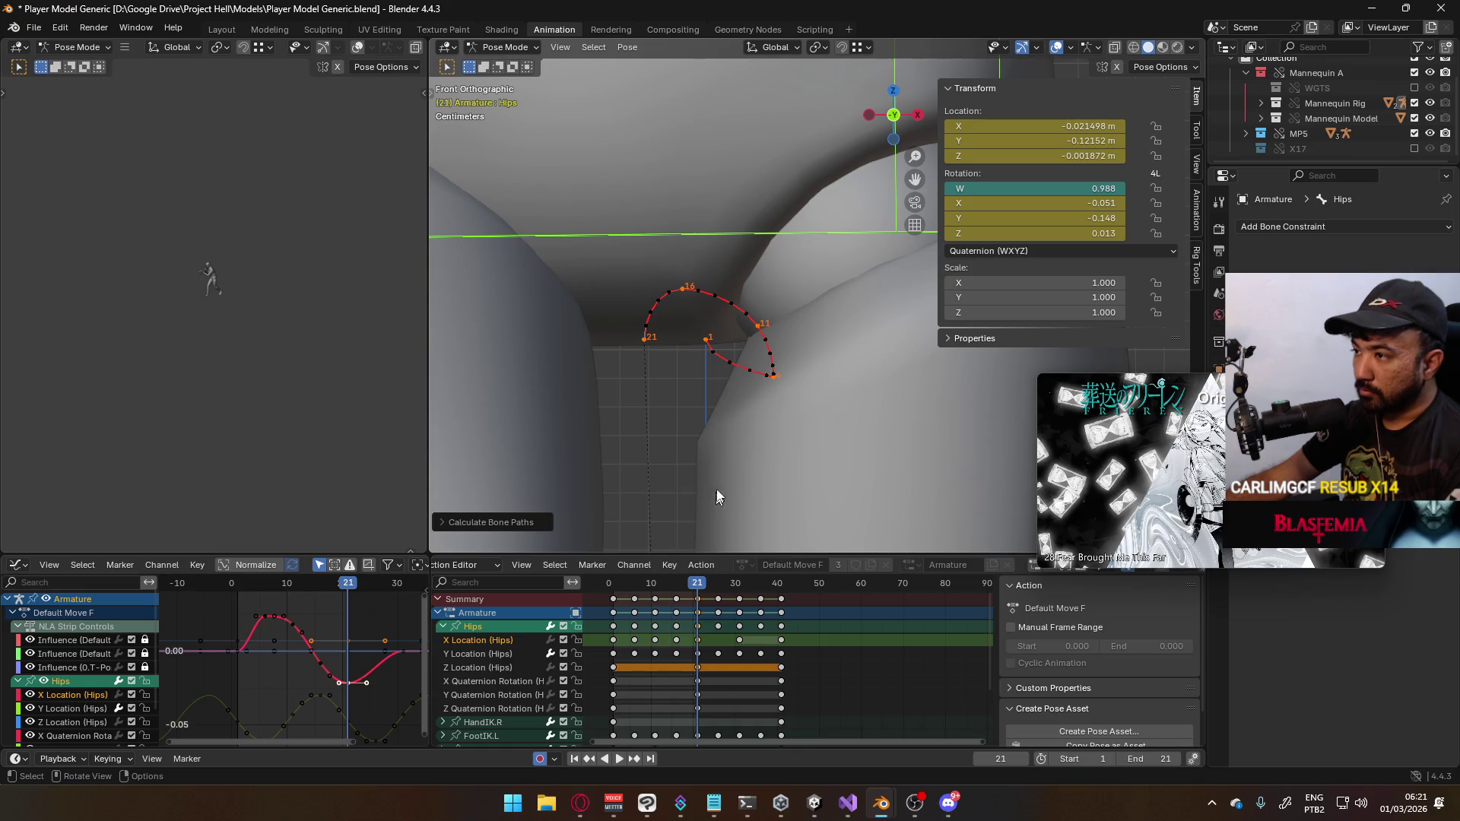
pyautogui.press('g')
pyautogui.press('x')
pyautogui.click(711, 450)
pyautogui.press('q')
pyautogui.click(710, 444)
pyautogui.click(683, 505)
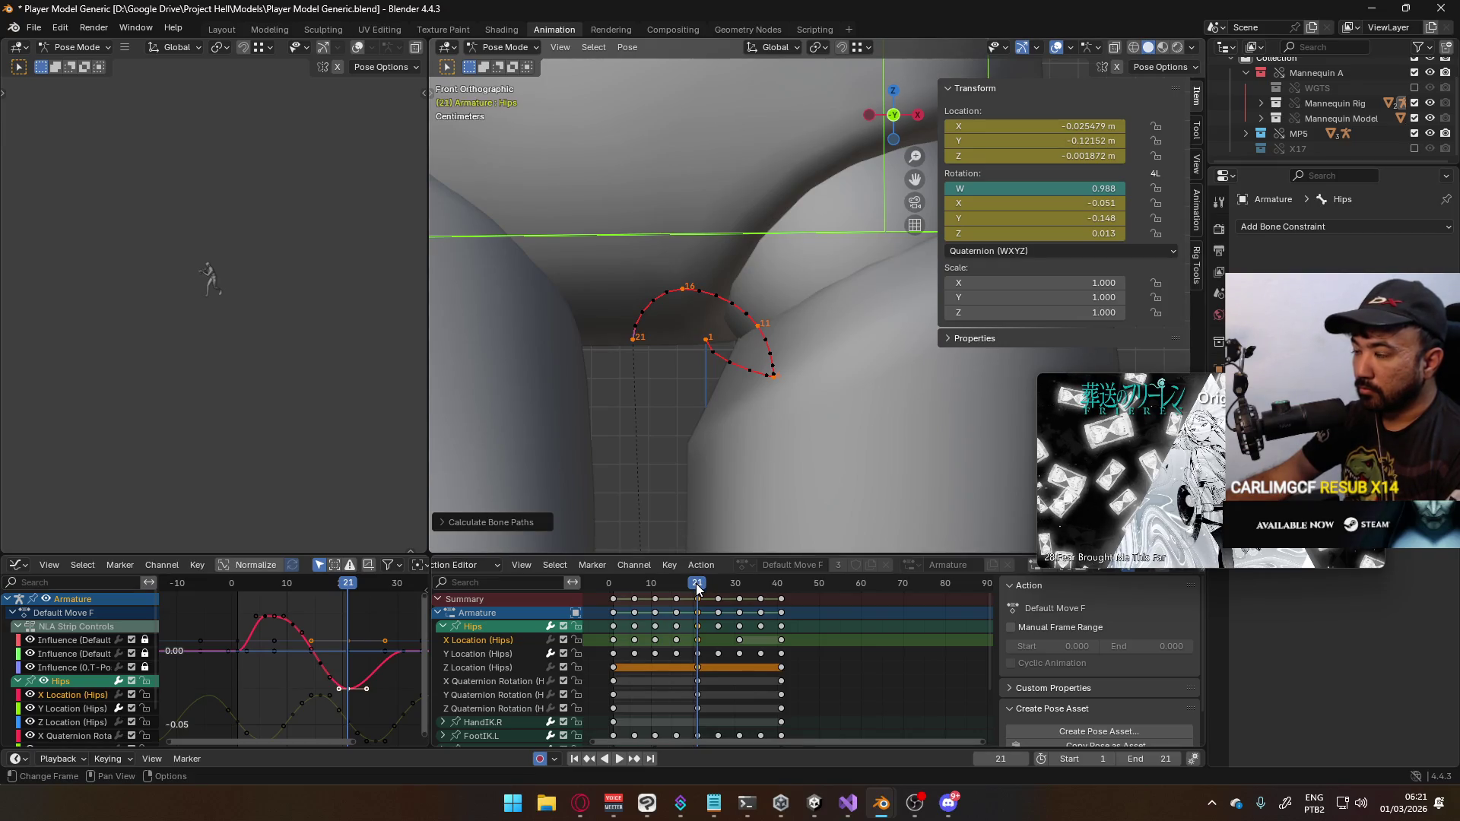
# Key a sideways X shift of the hips at frame 26
pyautogui.press('space')
pyautogui.moveTo(696, 583); pyautogui.dragTo(717, 583)
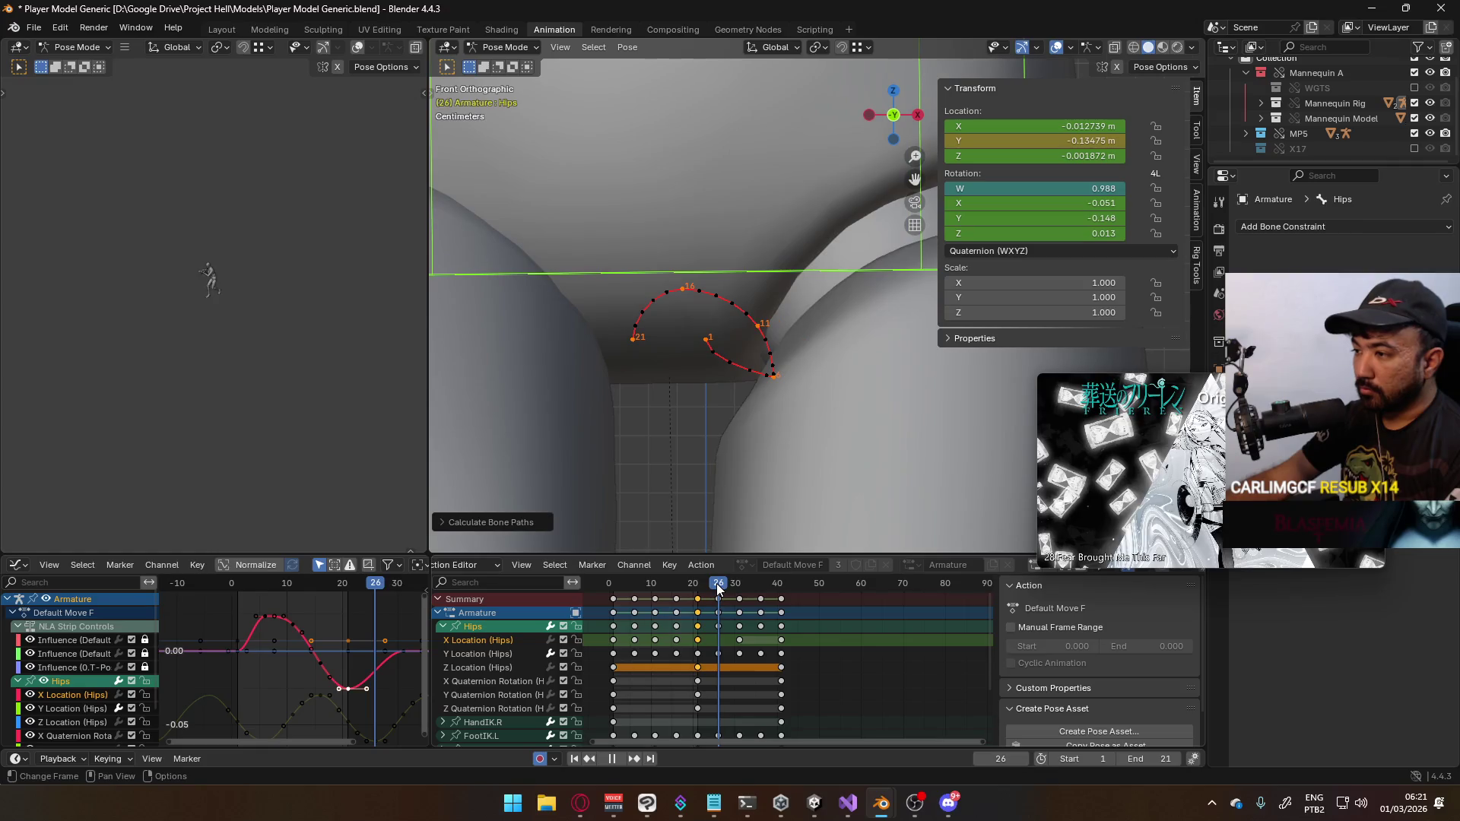
pyautogui.press('space')
pyautogui.press('g')
pyautogui.press('x')
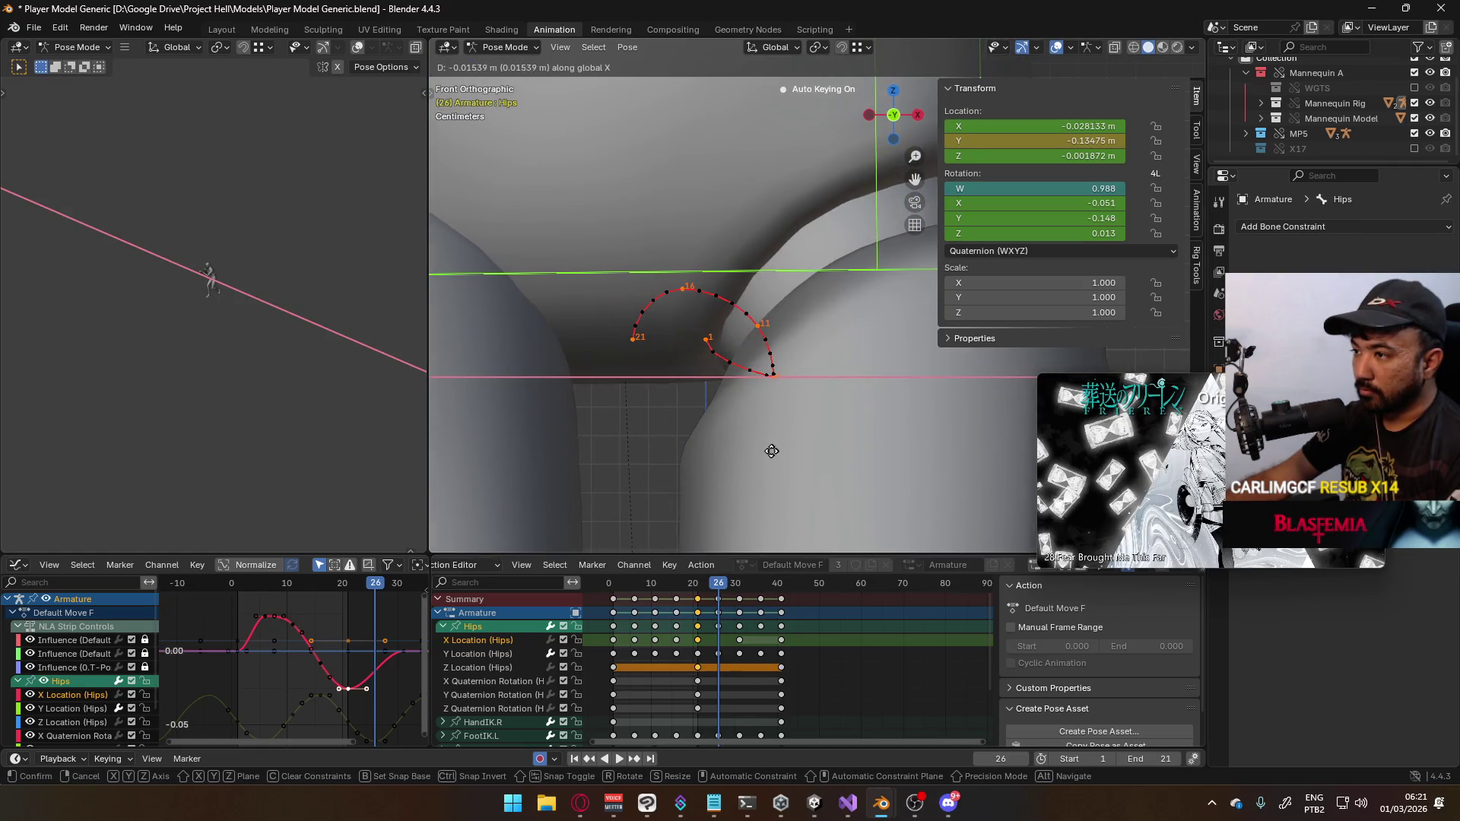
pyautogui.click(769, 451)
# Recalculate the hips path and set the scene end frame to 26
pyautogui.hotkey('ctrl', 'shift', 'p')
pyautogui.click(731, 517)
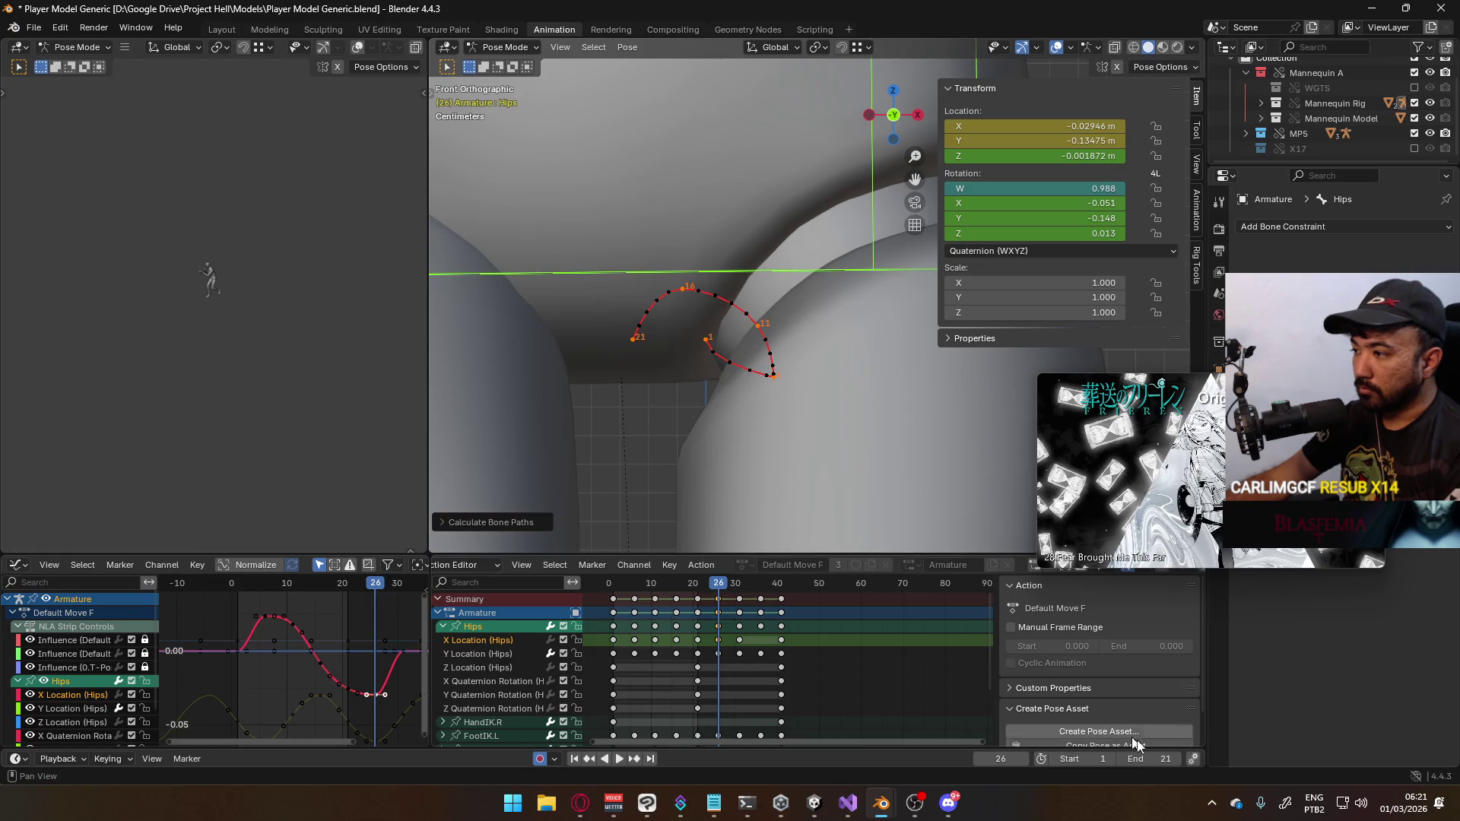
pyautogui.click(1160, 759)
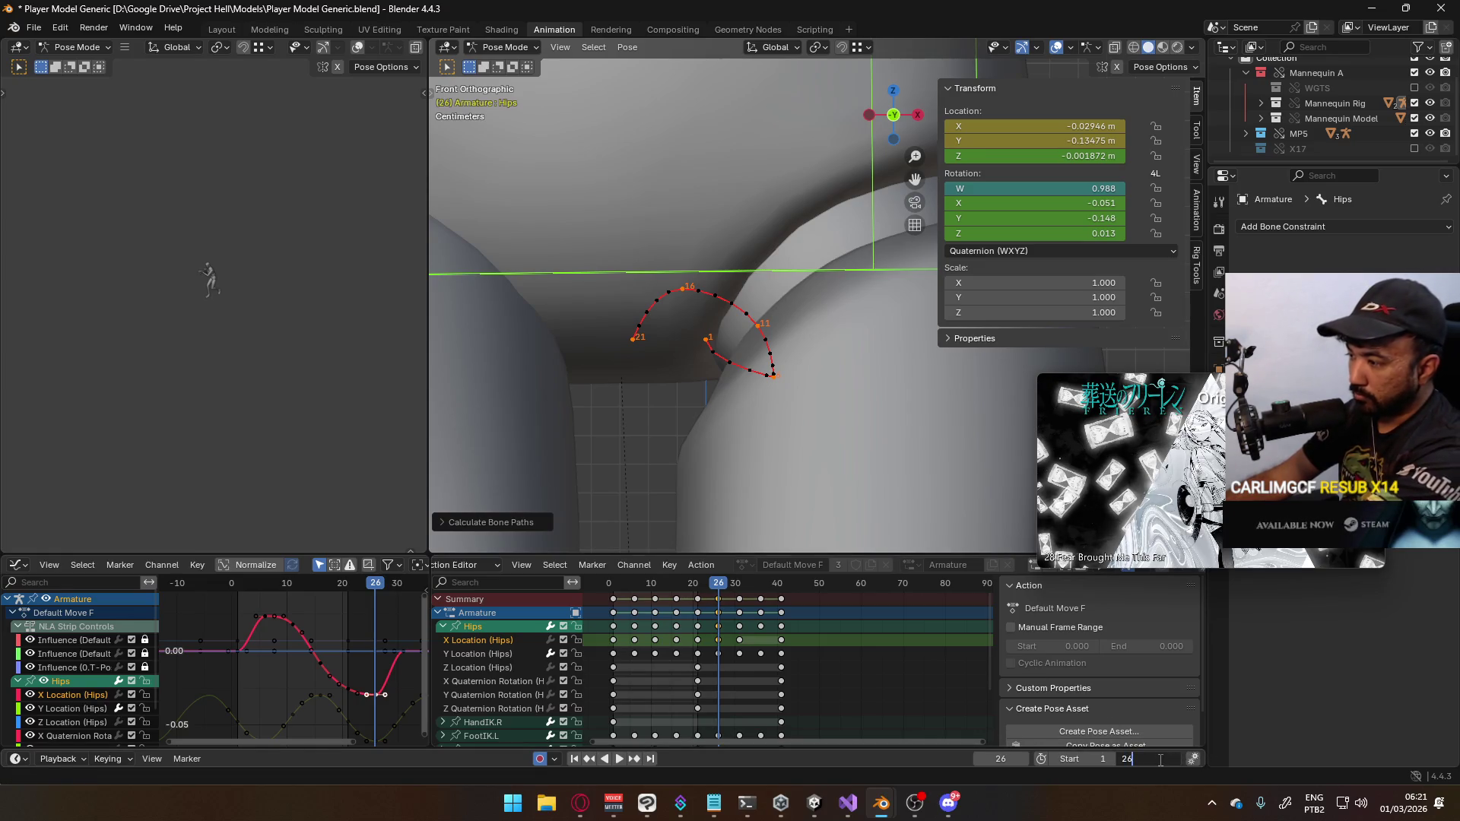
pyautogui.press('Return')
pyautogui.hotkey('ctrl', 'shift', 'p')
pyautogui.click(751, 430)
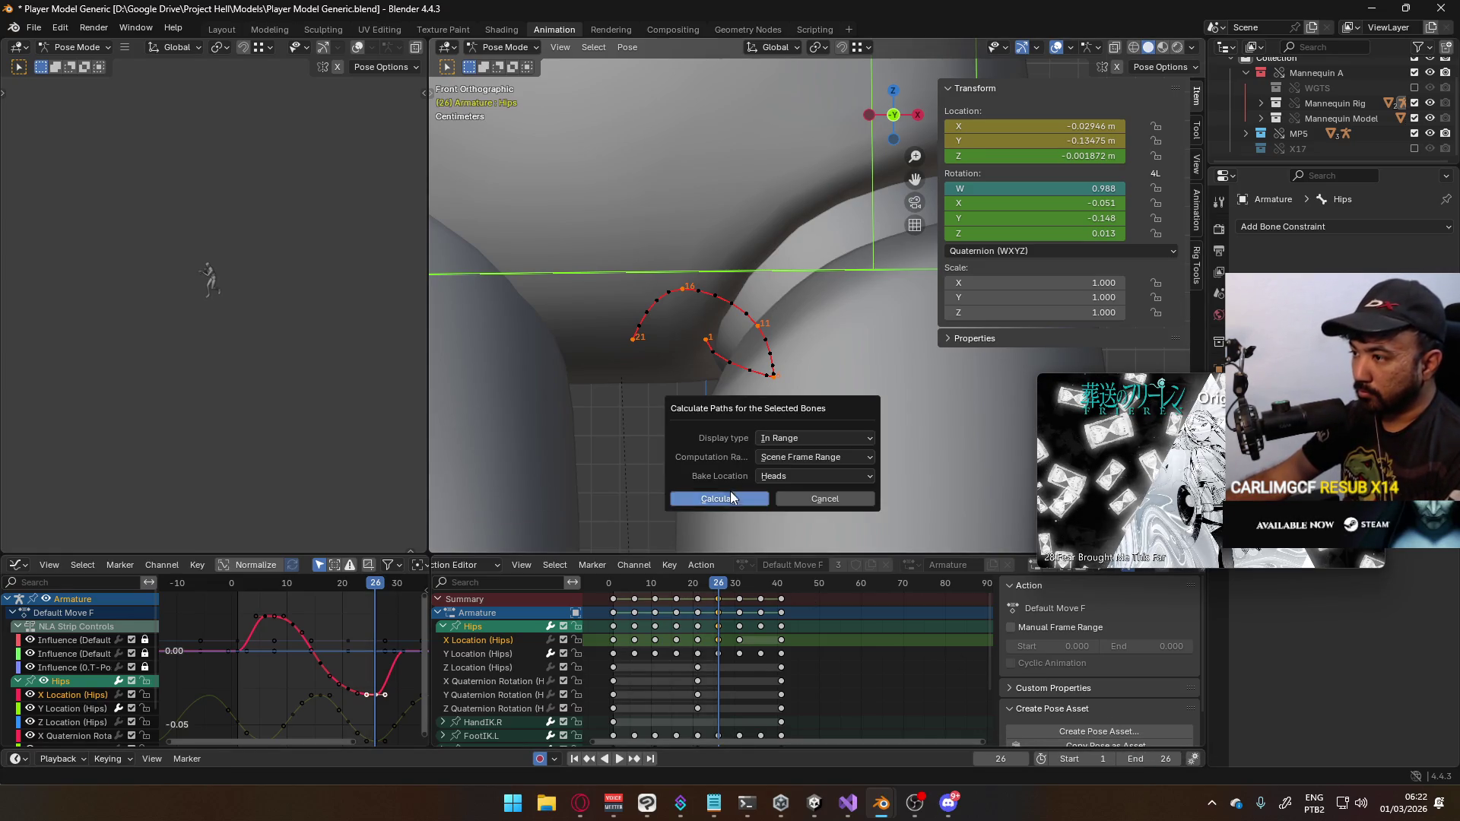
# Recalculate the path through frame 26, then key an X shift at frame 16 and recalculate
pyautogui.click(732, 497)
pyautogui.moveTo(721, 586); pyautogui.dragTo(614, 586)
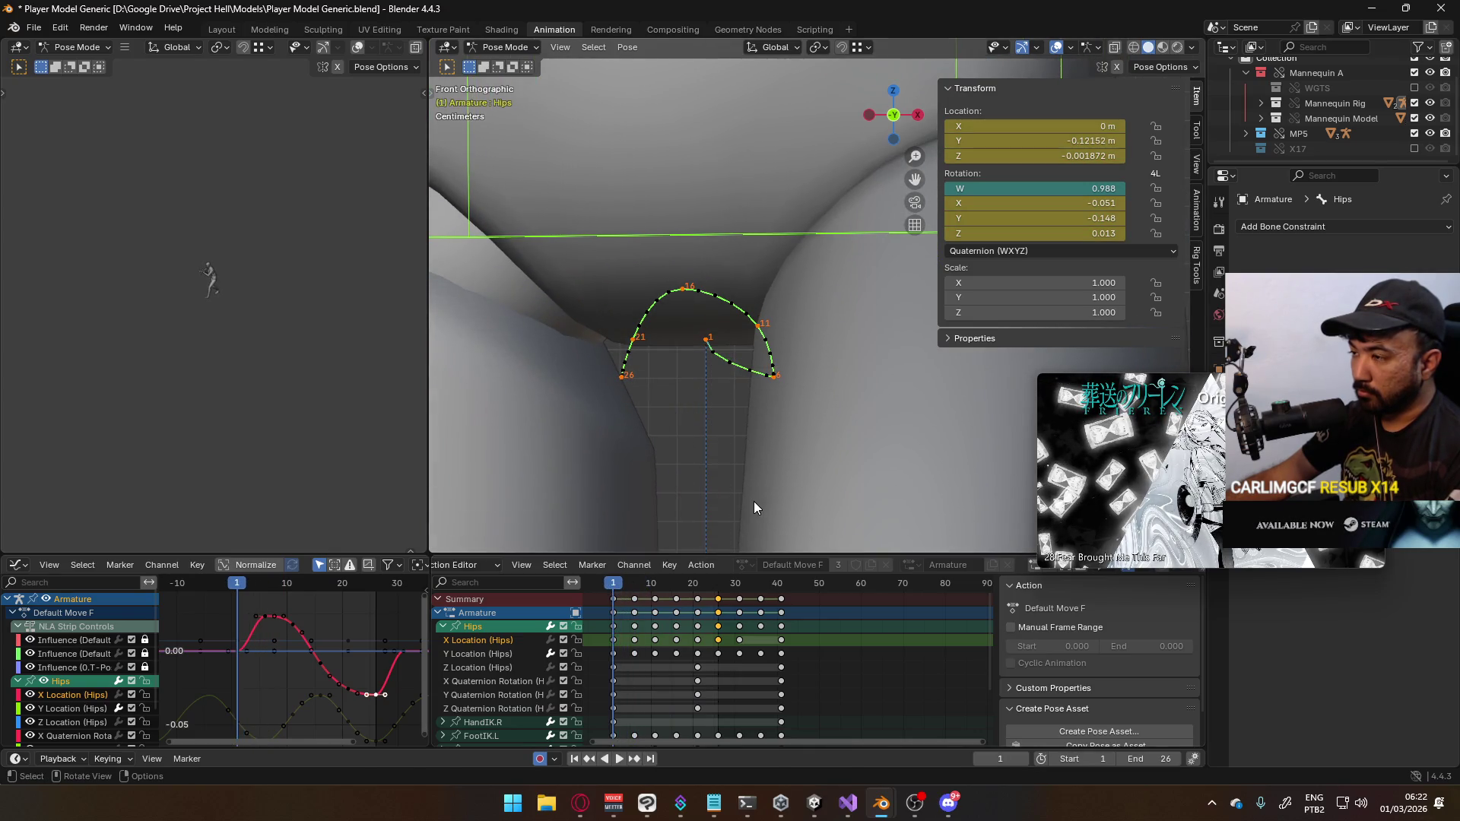
pyautogui.press('g')
pyautogui.press('x')
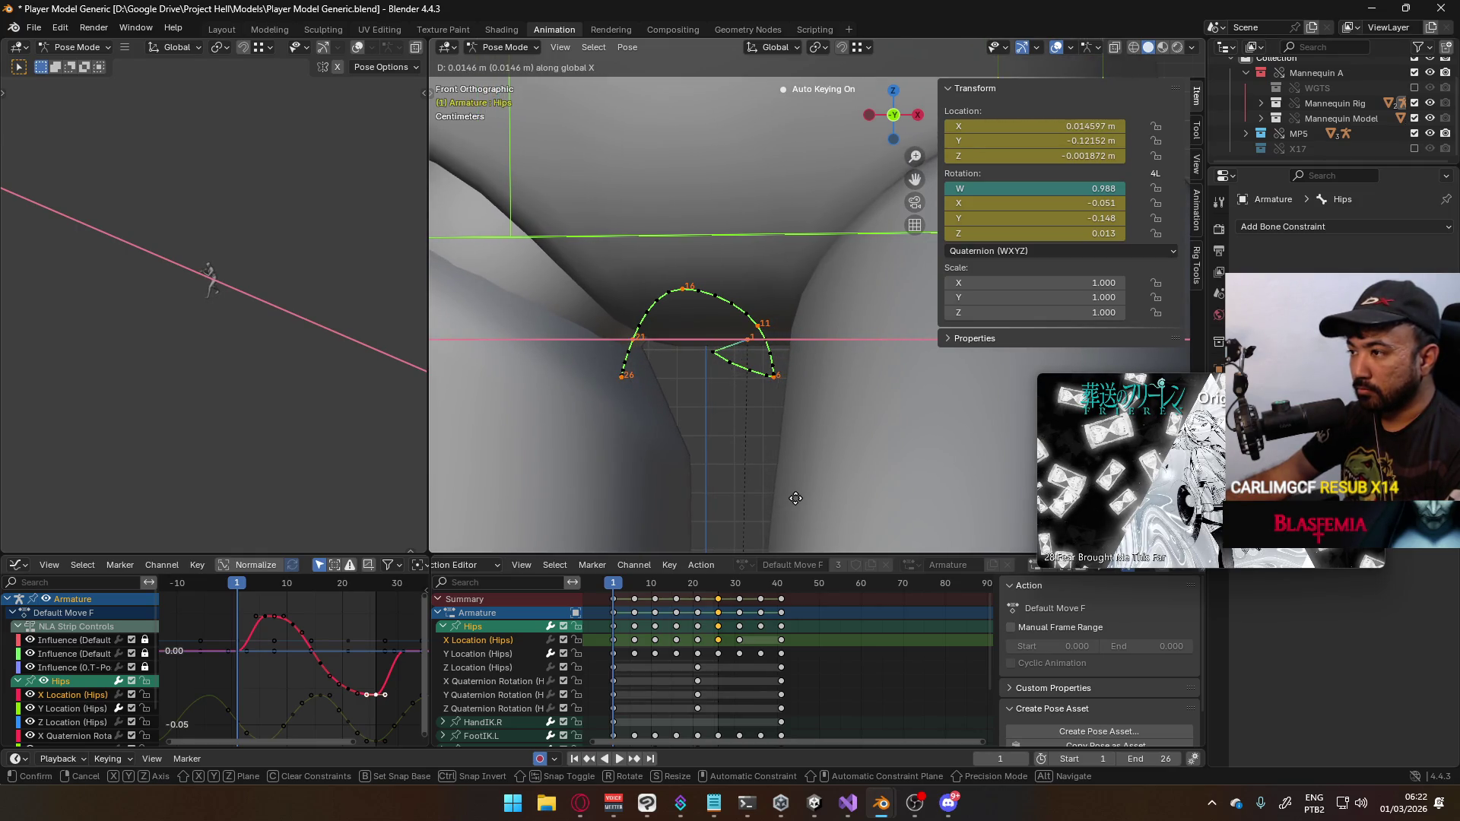
pyautogui.click(796, 498)
pyautogui.hotkey('alt', 'p')
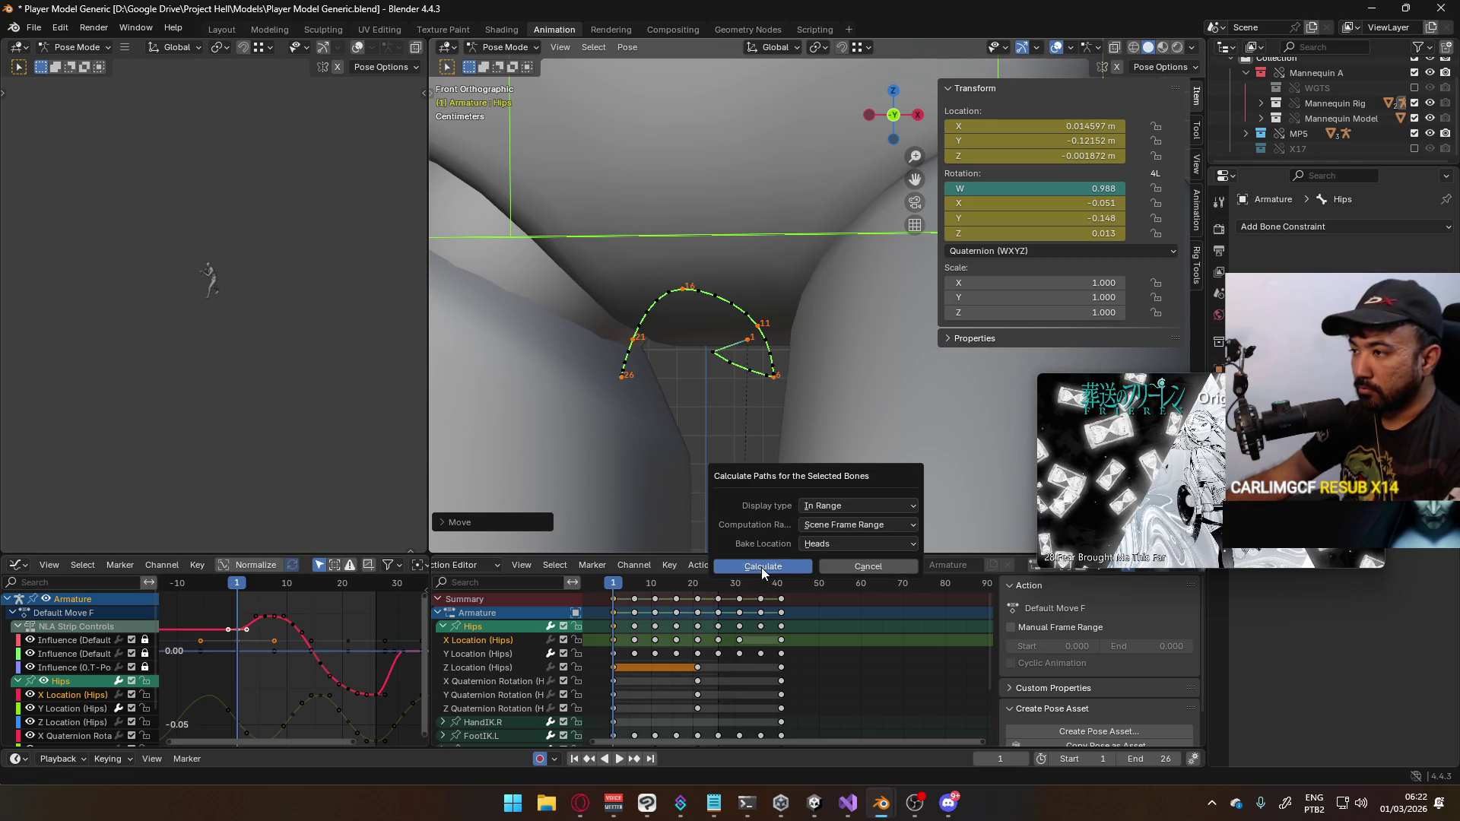
pyautogui.click(761, 568)
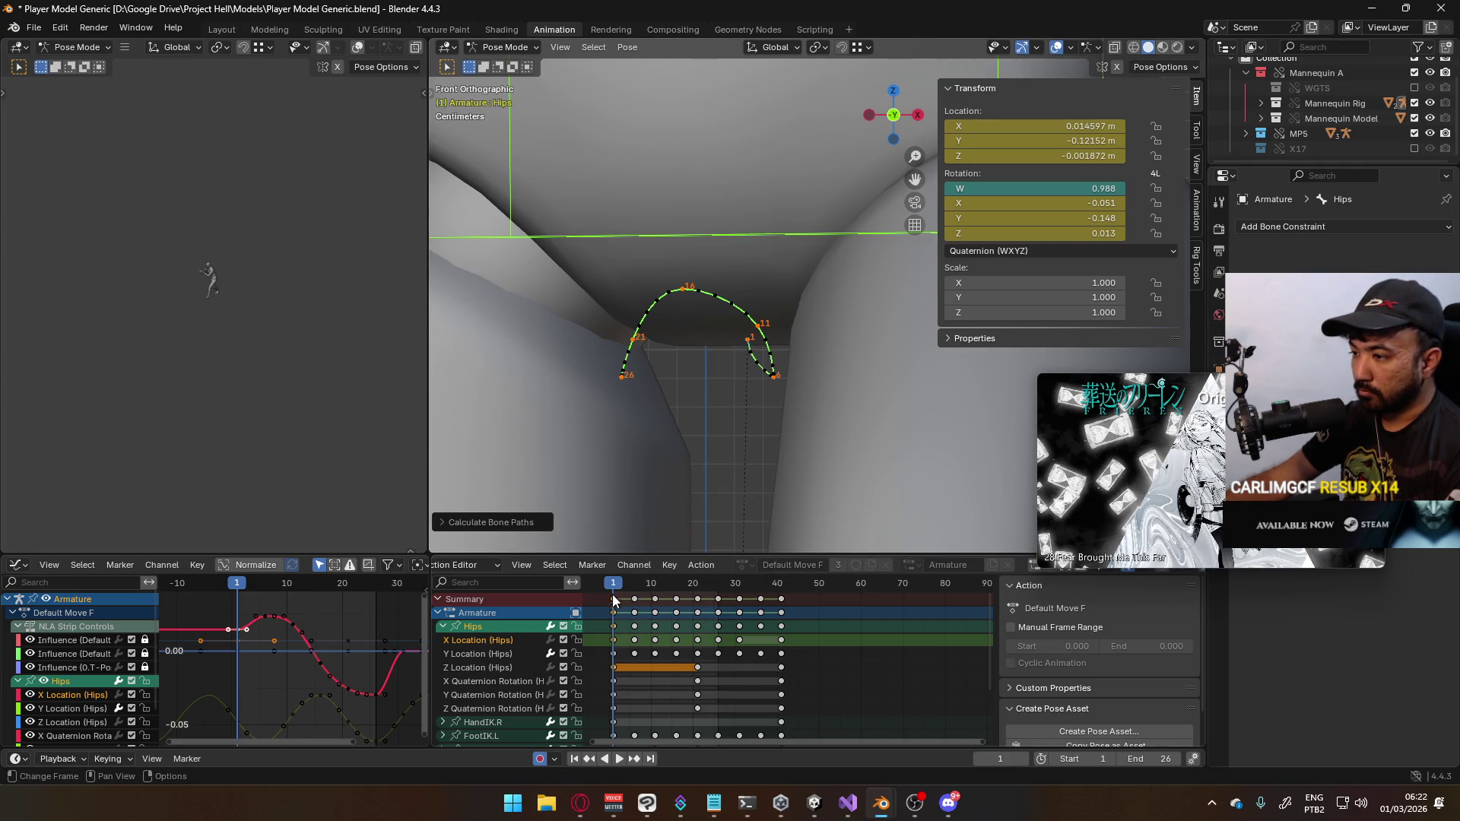
# Select the Hips X Location channel in the Dope Sheet and go to frame 41
pyautogui.click(578, 614)
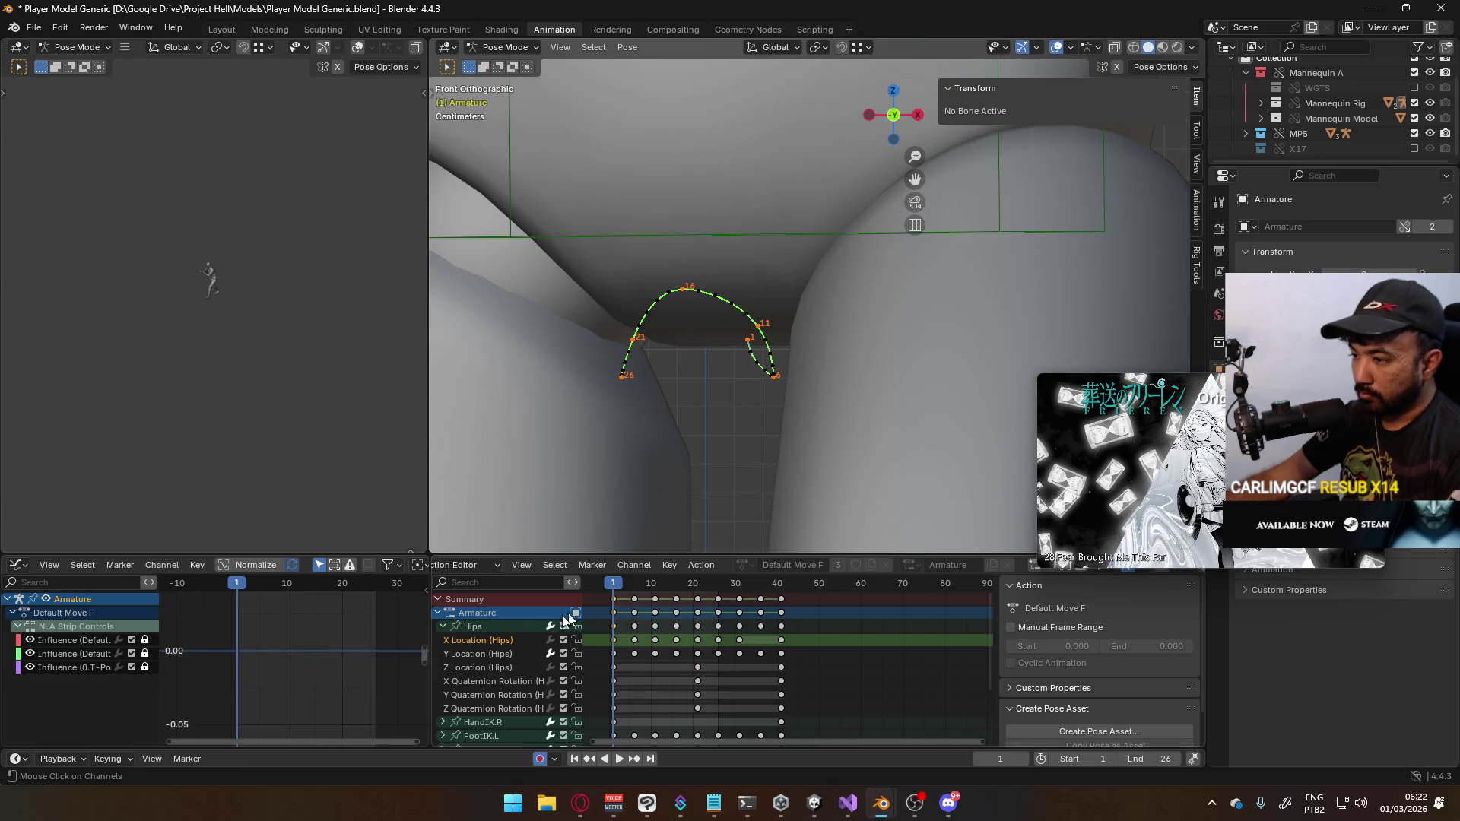
pyautogui.click(511, 642)
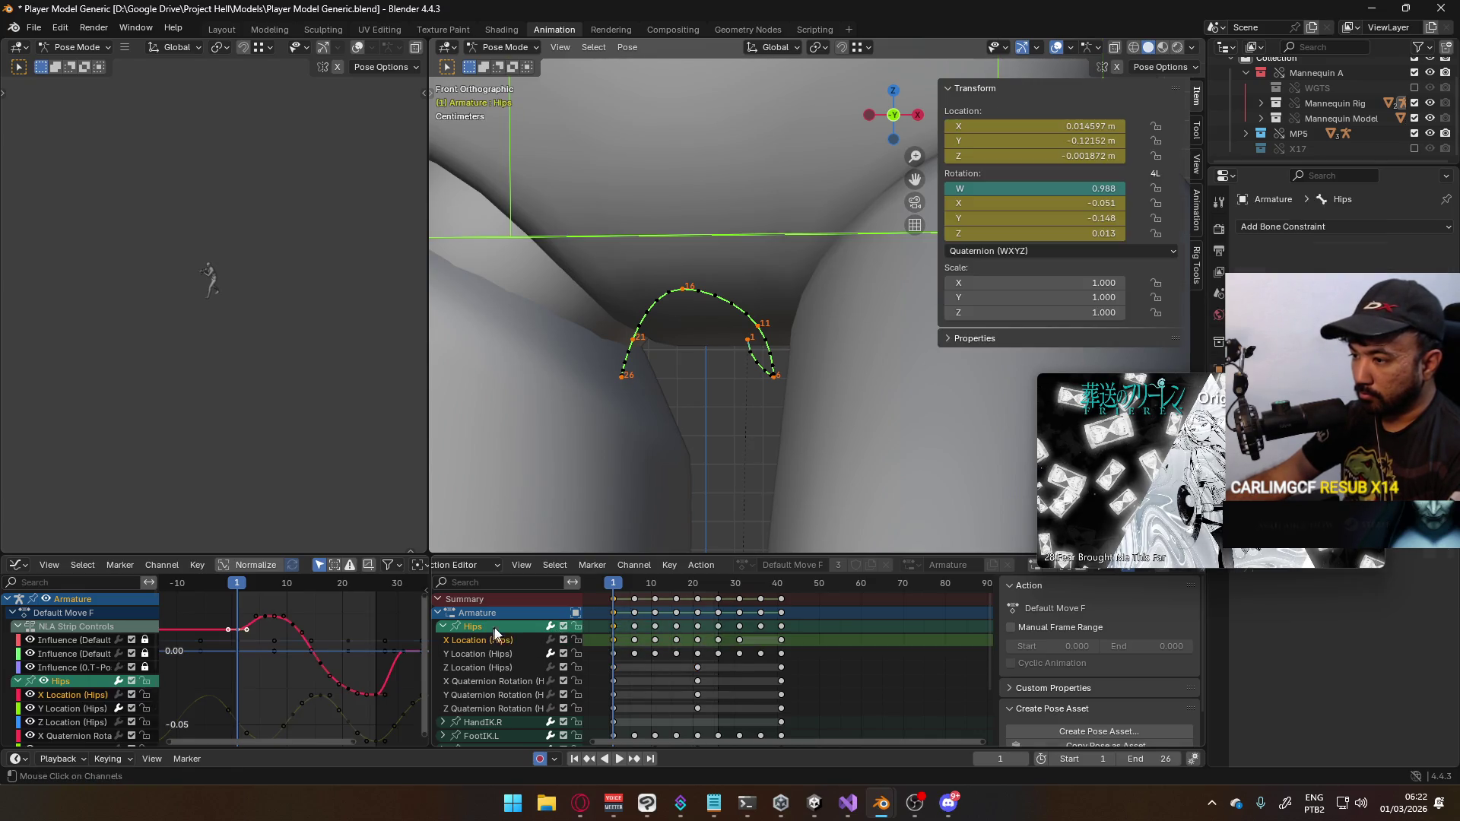
pyautogui.moveTo(614, 580); pyautogui.dragTo(781, 592)
# Paste the frame-1 hips keyframes at frame 41
pyautogui.hotkey('ctrl', 'v')
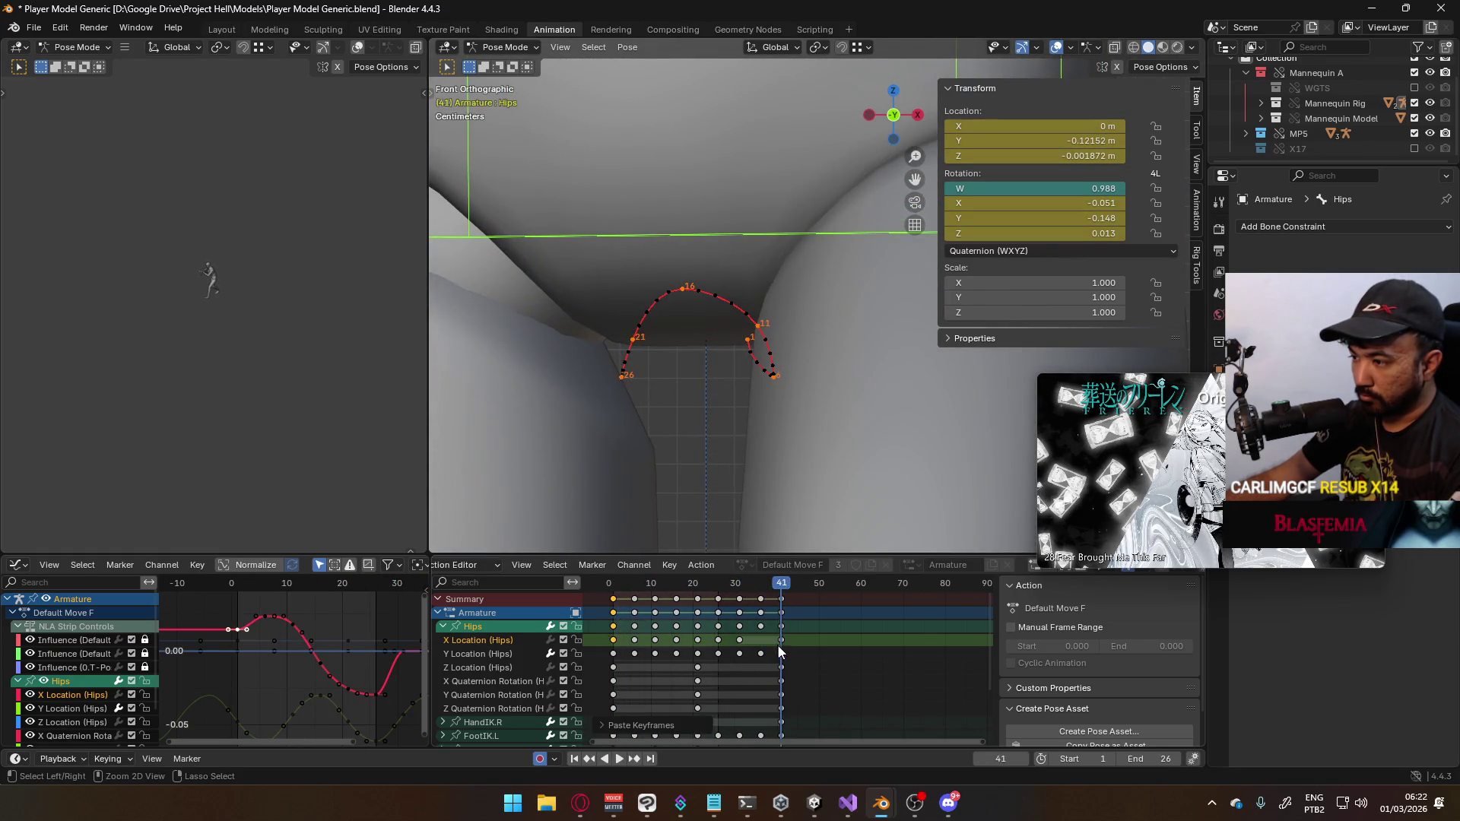
pyautogui.moveTo(783, 592)
pyautogui.mouseDown()
pyautogui.moveTo(615, 592)
pyautogui.moveTo(801, 600)
pyautogui.moveTo(787, 603)
pyautogui.mouseUp()
pyautogui.click(613, 623)
pyautogui.hotkey('ctrl', 'v')
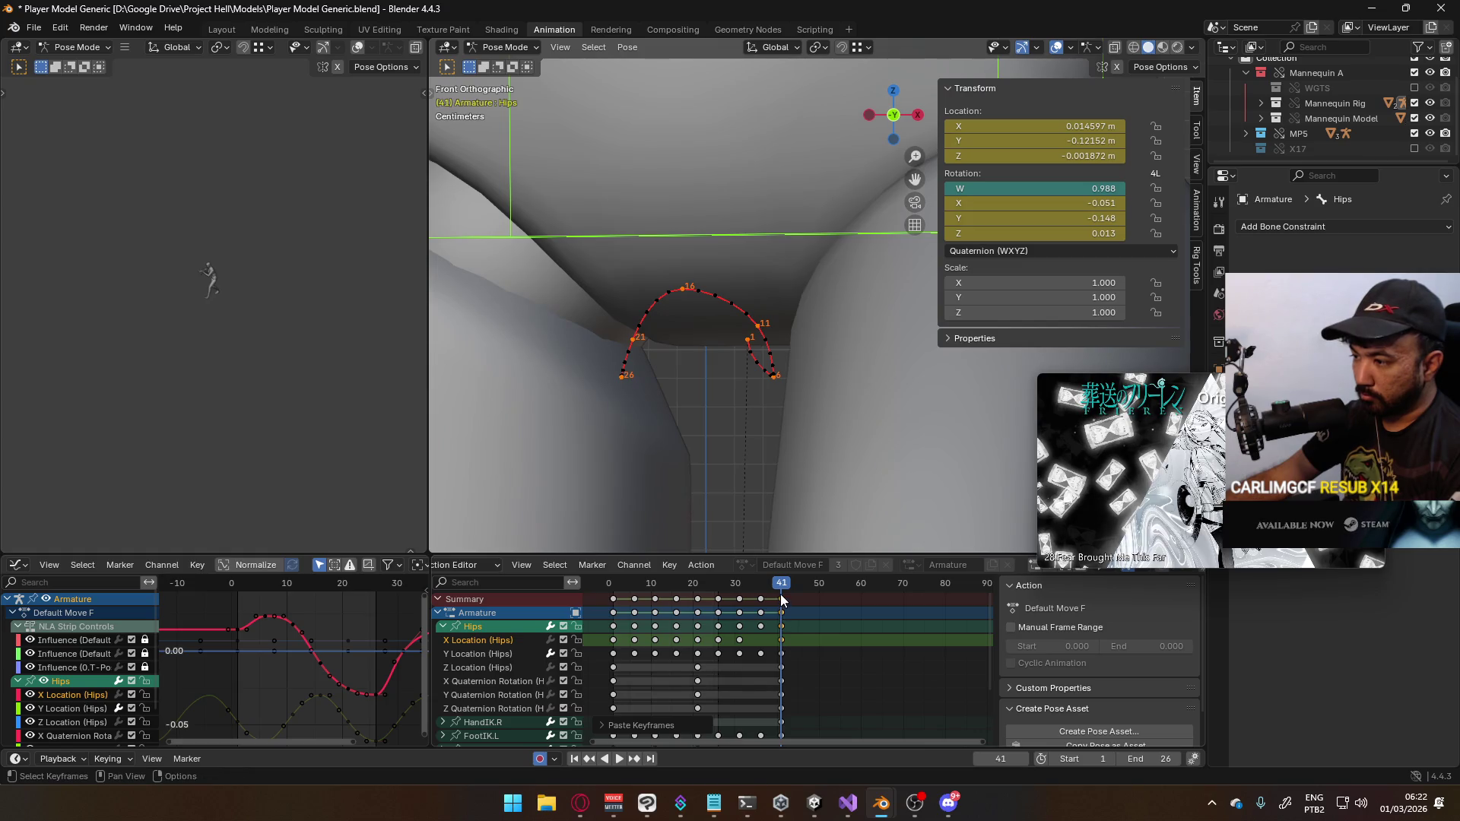
# Preview the animation and set the scene end frame to 41
pyautogui.press('space')
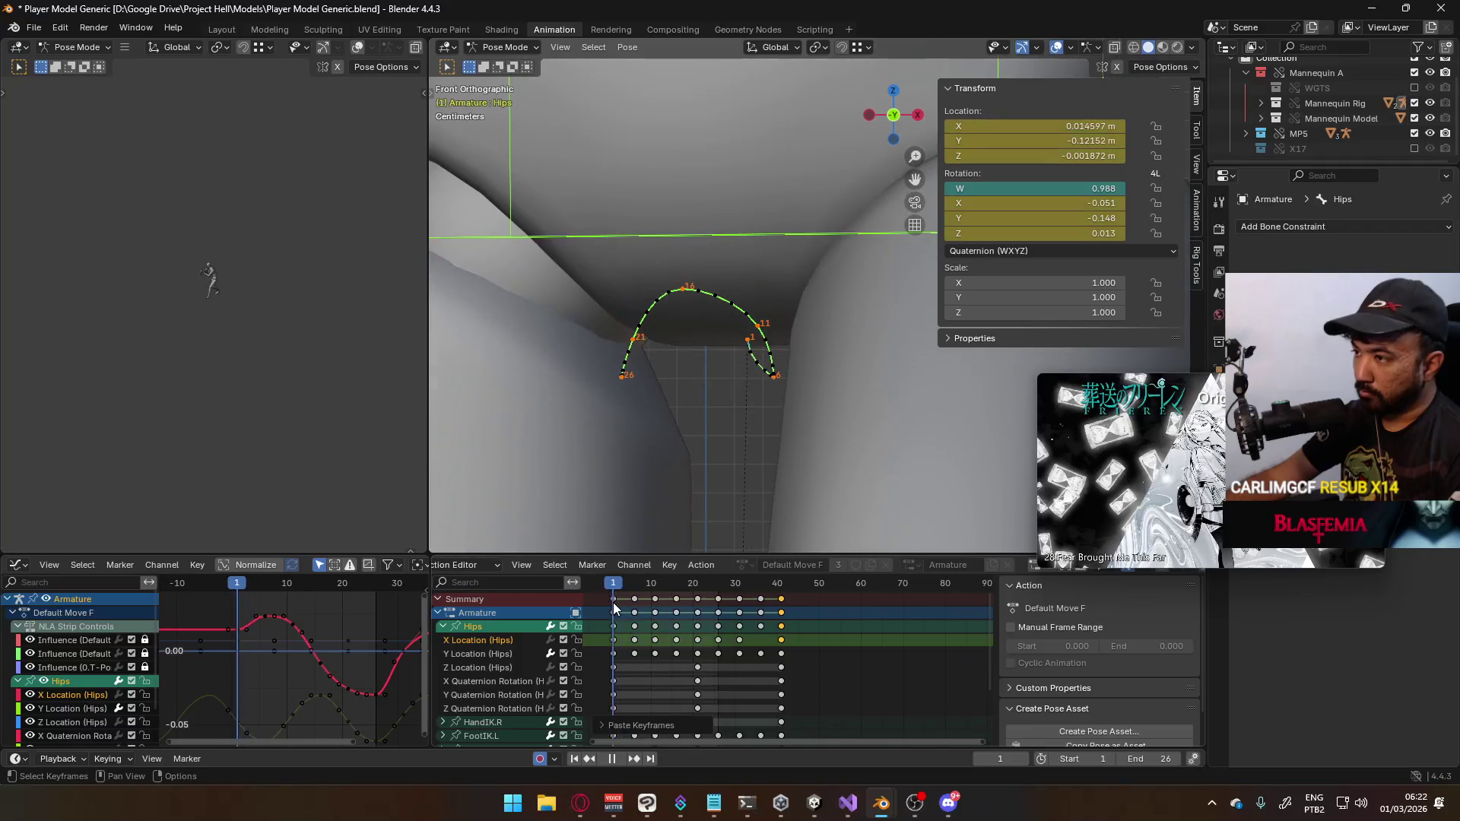
pyautogui.moveTo(673, 590); pyautogui.dragTo(718, 583)
pyautogui.press('space')
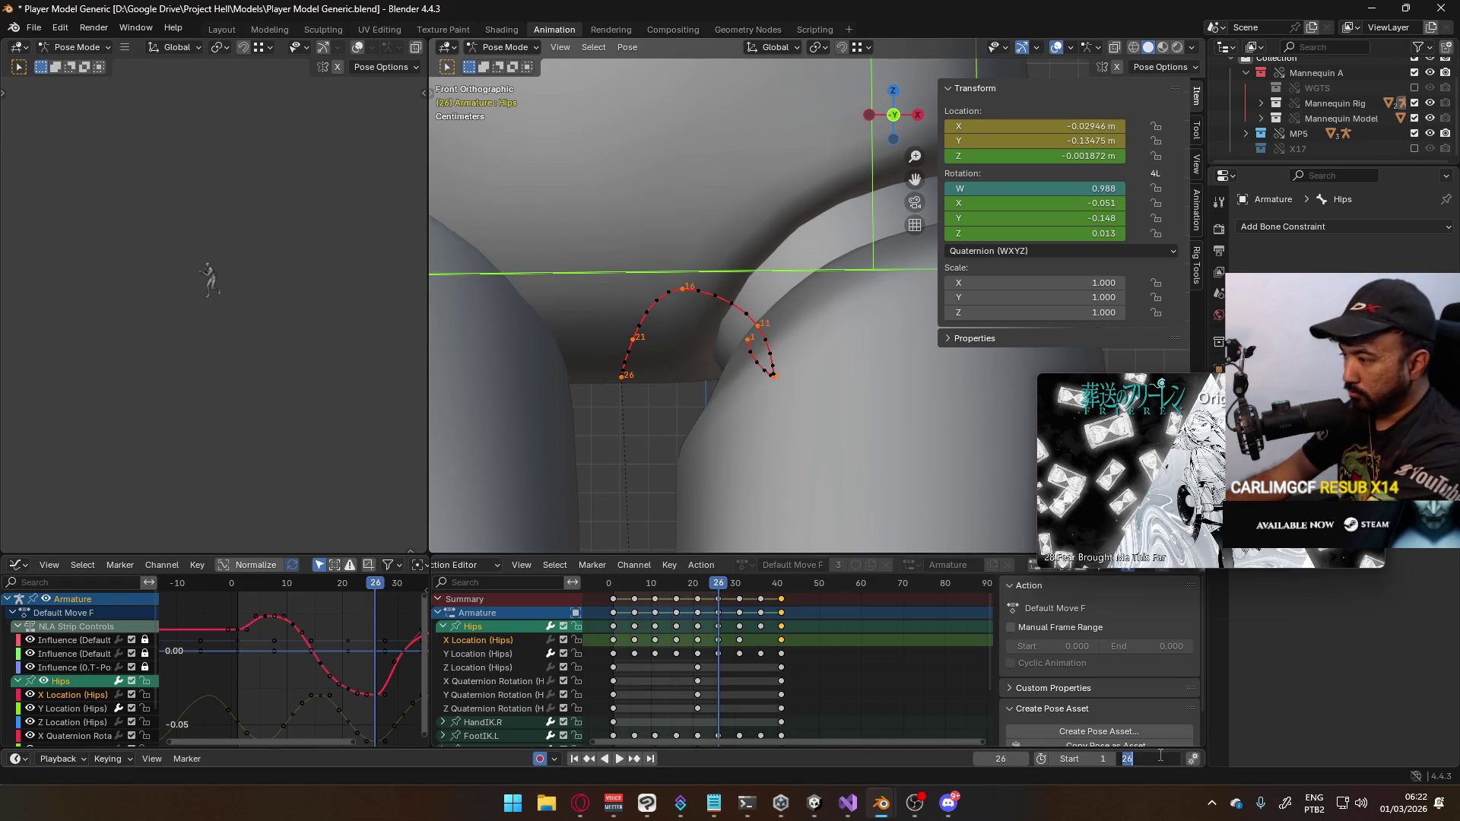
pyautogui.write('41')
pyautogui.press('Return')
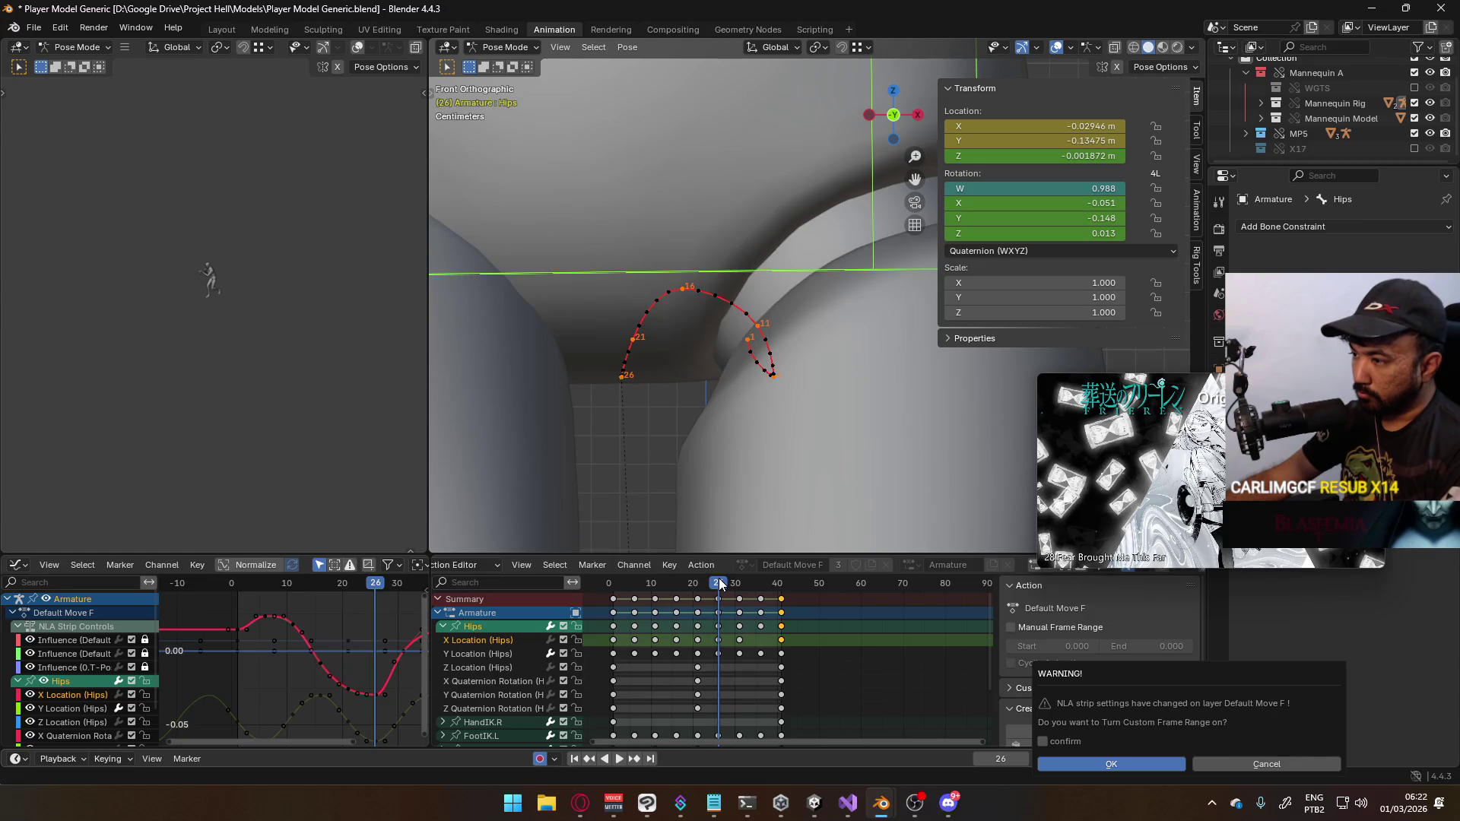
# Stop playback at frame 31 and start moving the hips along X
pyautogui.press('space')
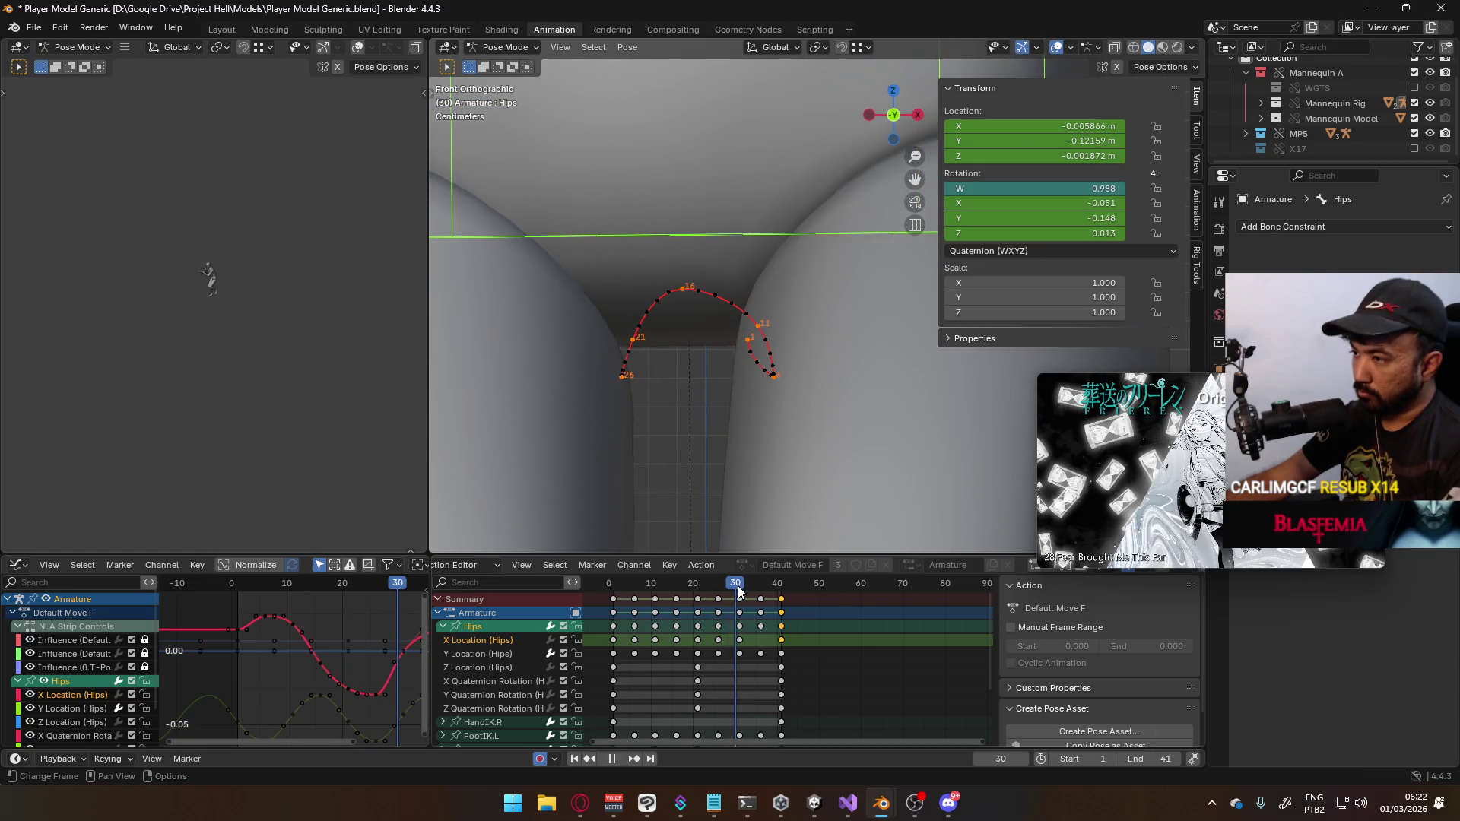
pyautogui.press('space')
pyautogui.scroll(-4, 738, 339)
pyautogui.scroll(4, 770, 349)
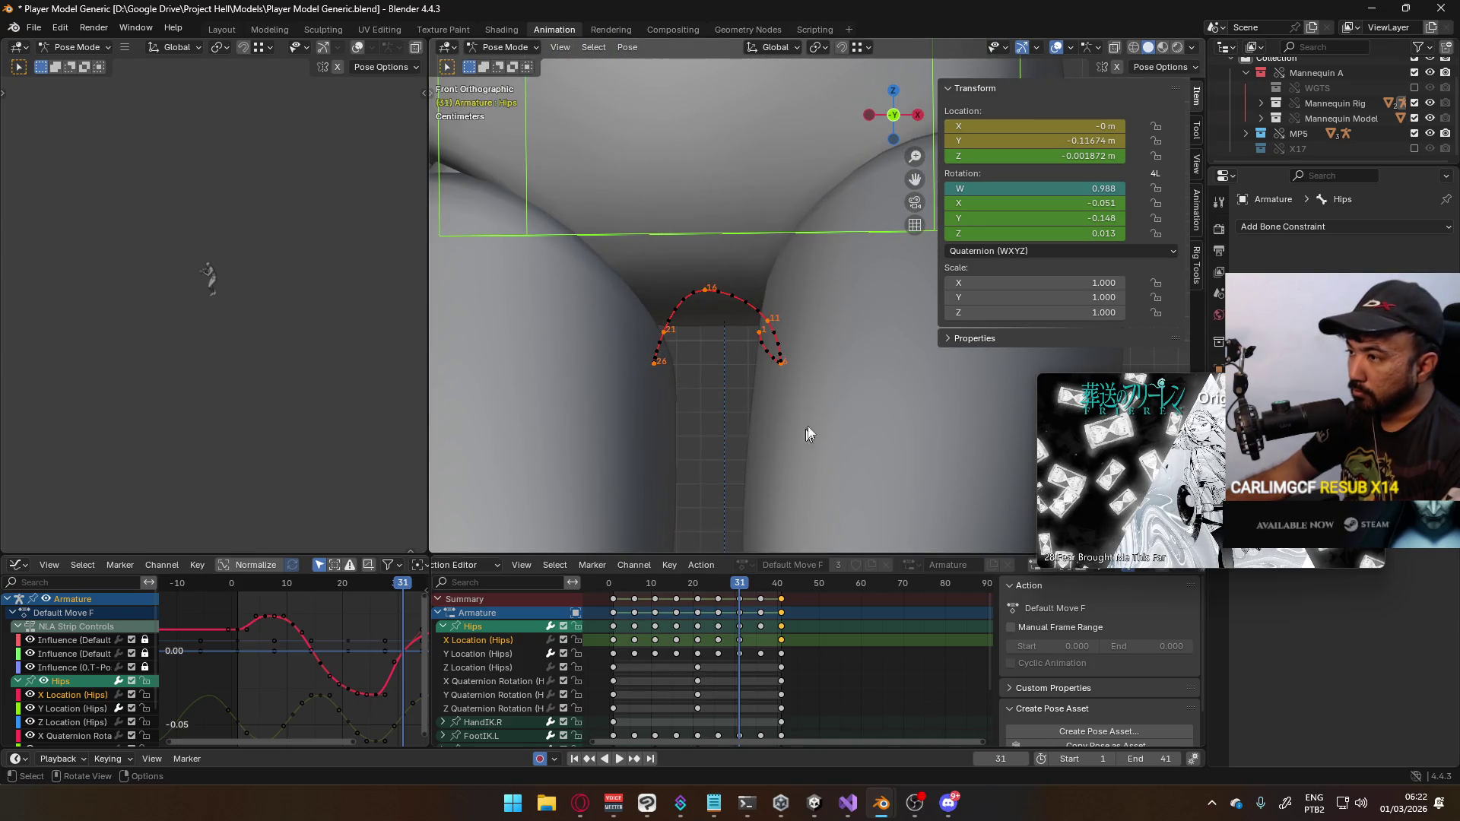
pyautogui.press('g')
pyautogui.press('x')
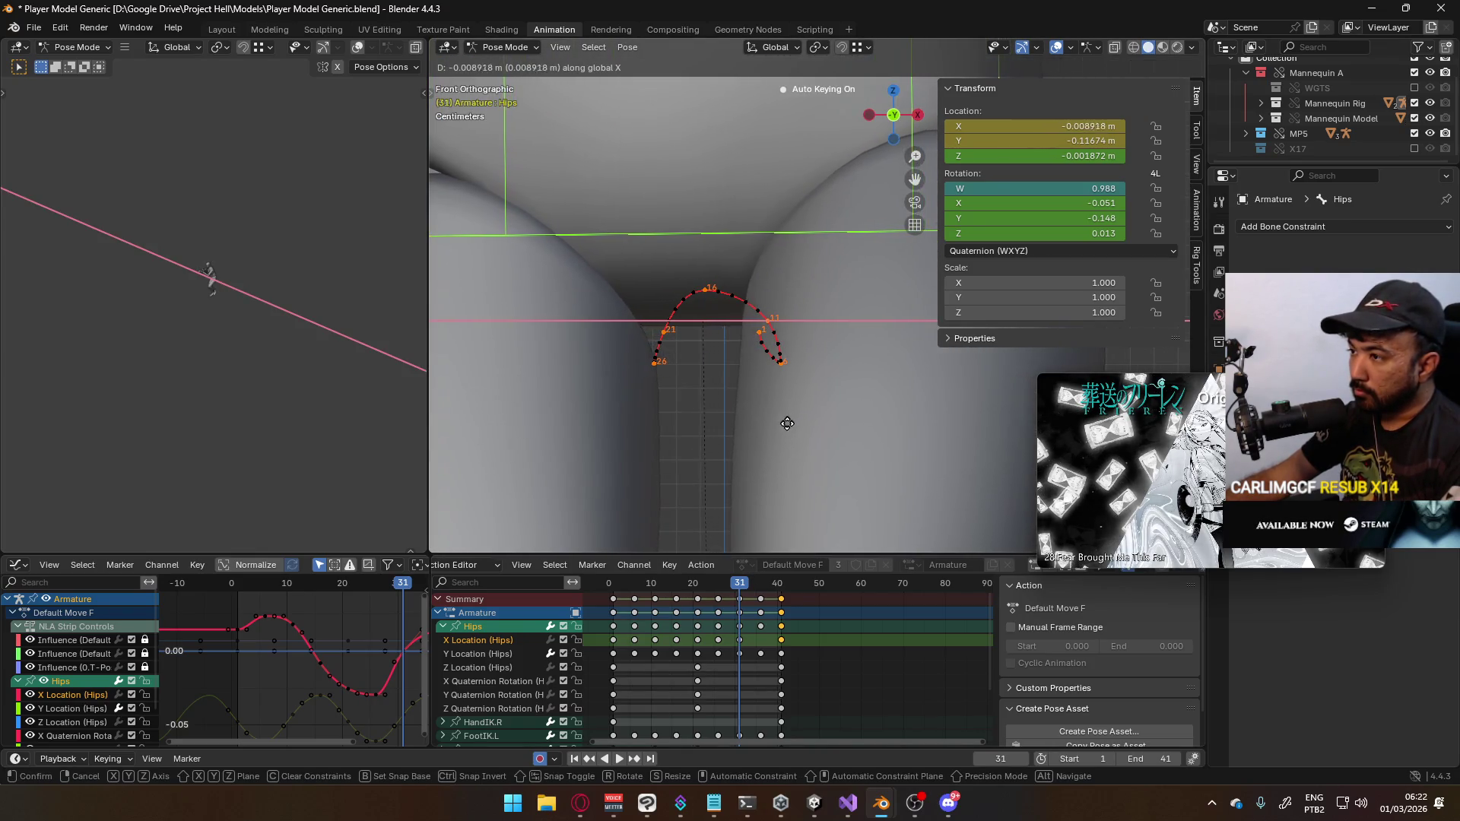
# Key the hips X shift at frame 31, recalculate the path, and return to frame 26
pyautogui.click(773, 428)
pyautogui.hotkey('ctrl', 'shift', 'p')
pyautogui.click(750, 496)
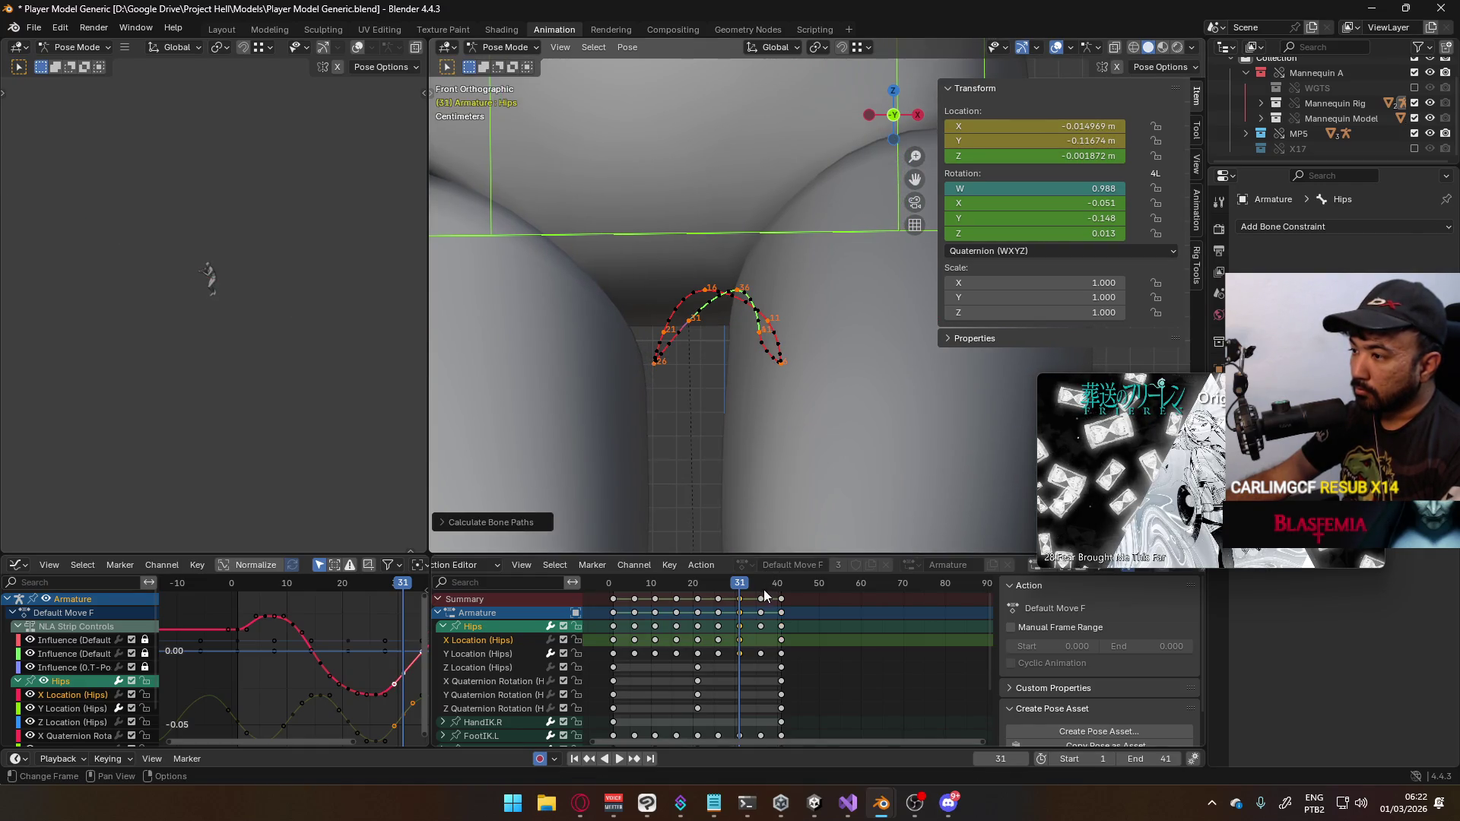
pyautogui.press('space')
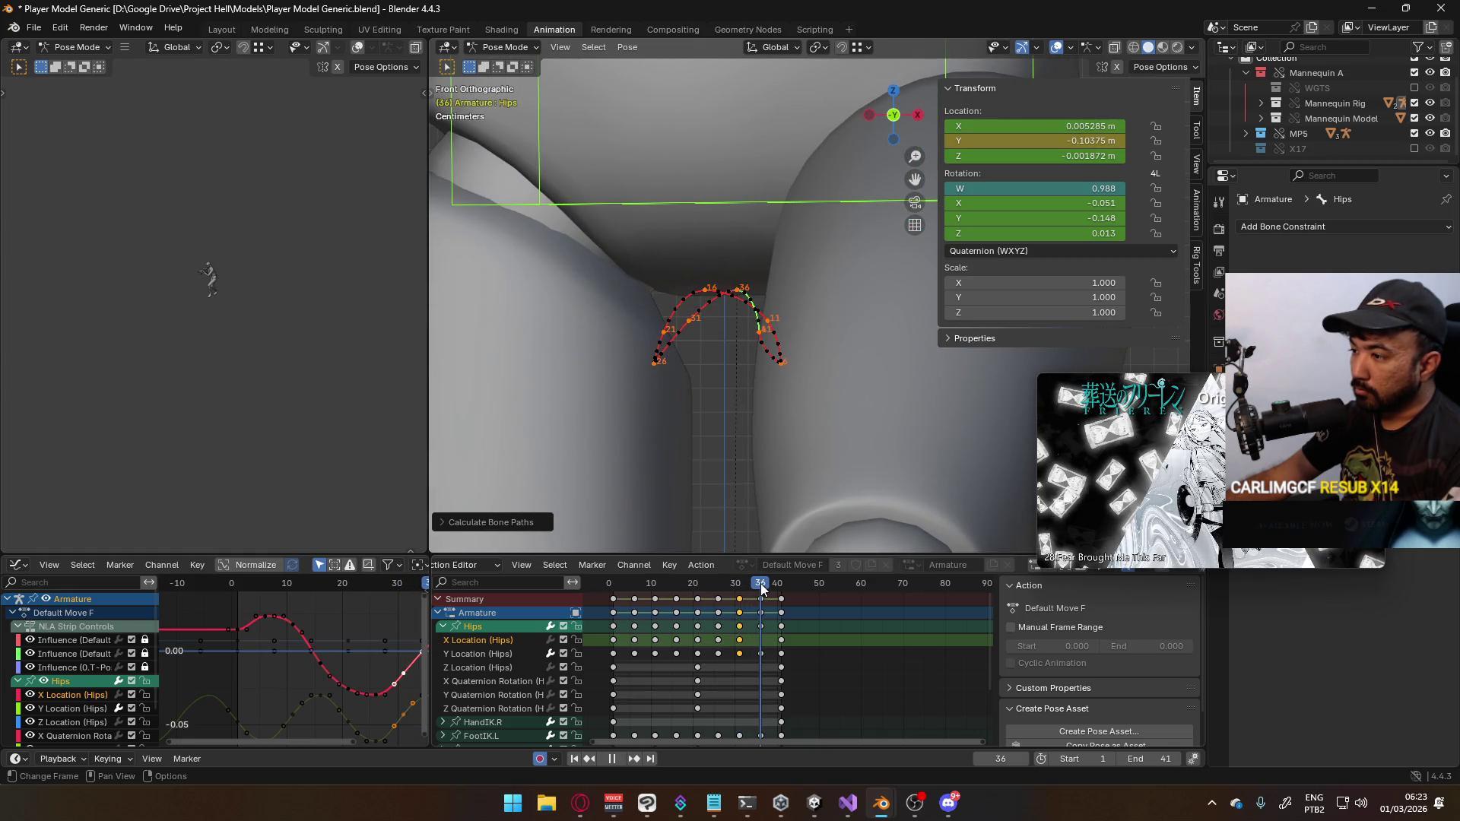
pyautogui.press('space')
pyautogui.hotkey('ctrl', 'z')
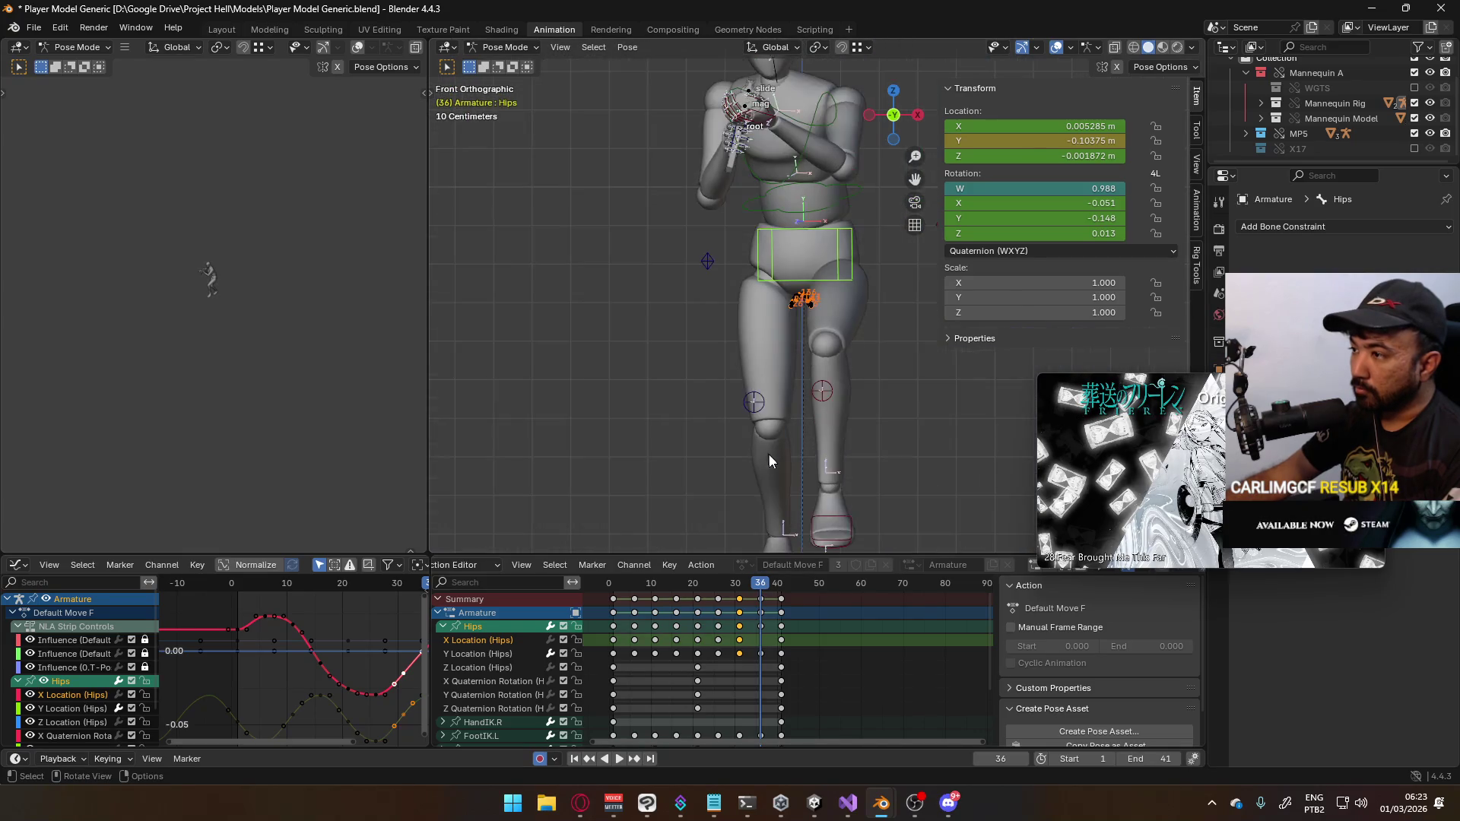
pyautogui.press('space')
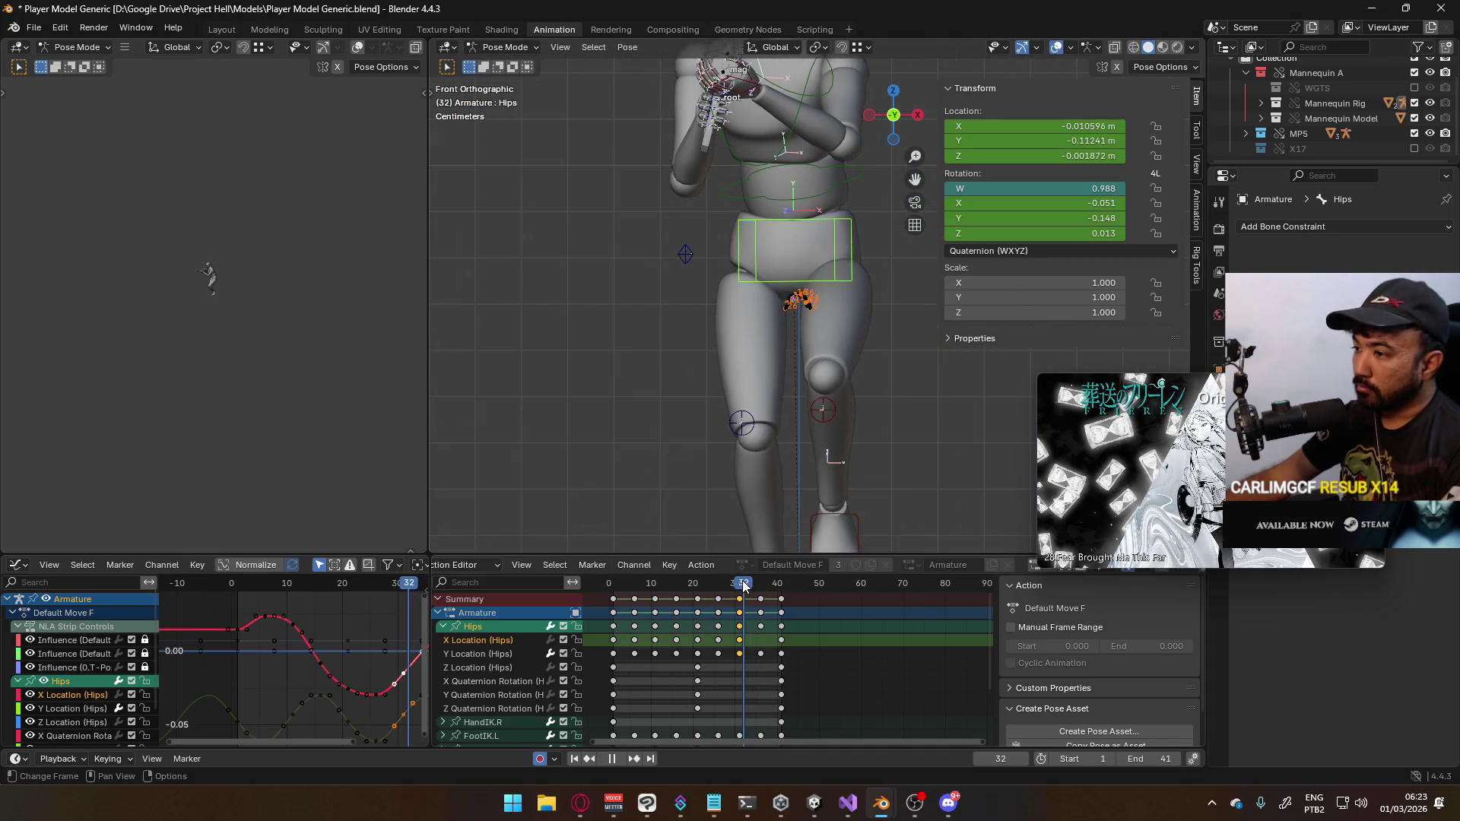
pyautogui.click(722, 588)
pyautogui.moveTo(721, 585); pyautogui.dragTo(719, 583)
pyautogui.press('space')
pyautogui.scroll(8, 802, 377)
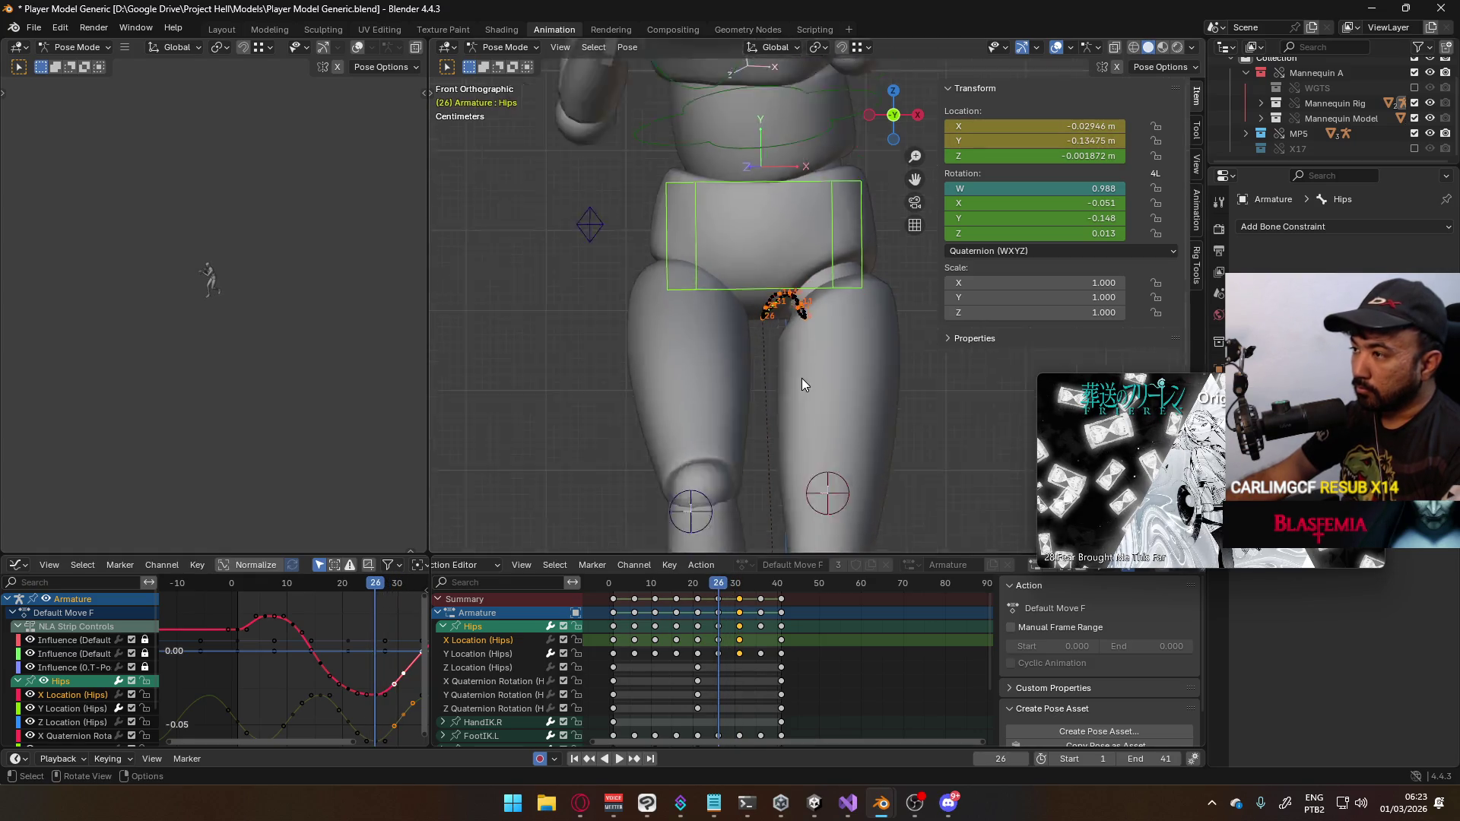
# Nudge the hips along X at frames 26 and 21, recalculating the path after each
pyautogui.press('g')
pyautogui.press('x')
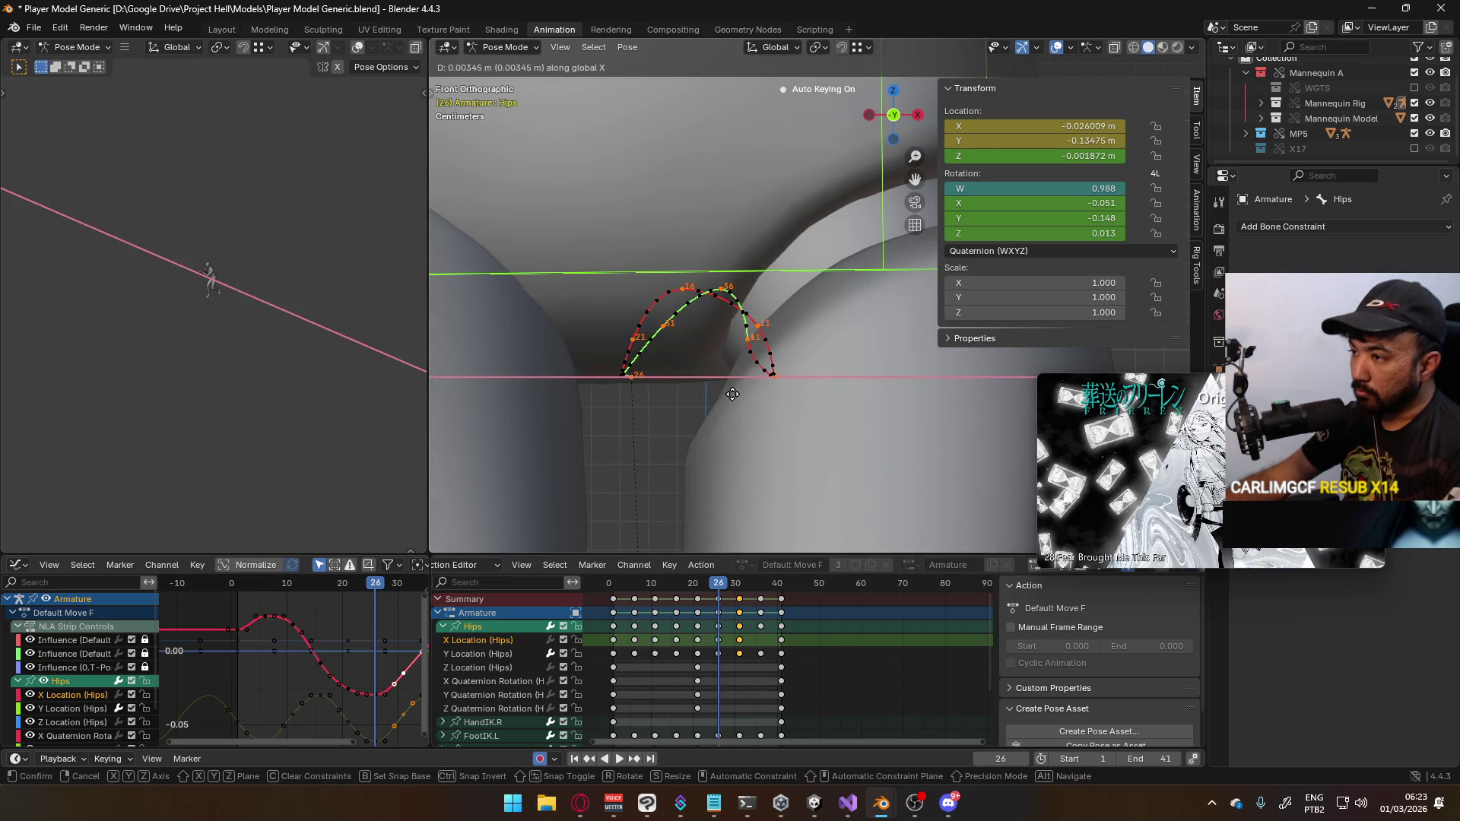
pyautogui.click(742, 389)
pyautogui.scroll(-5, 742, 390)
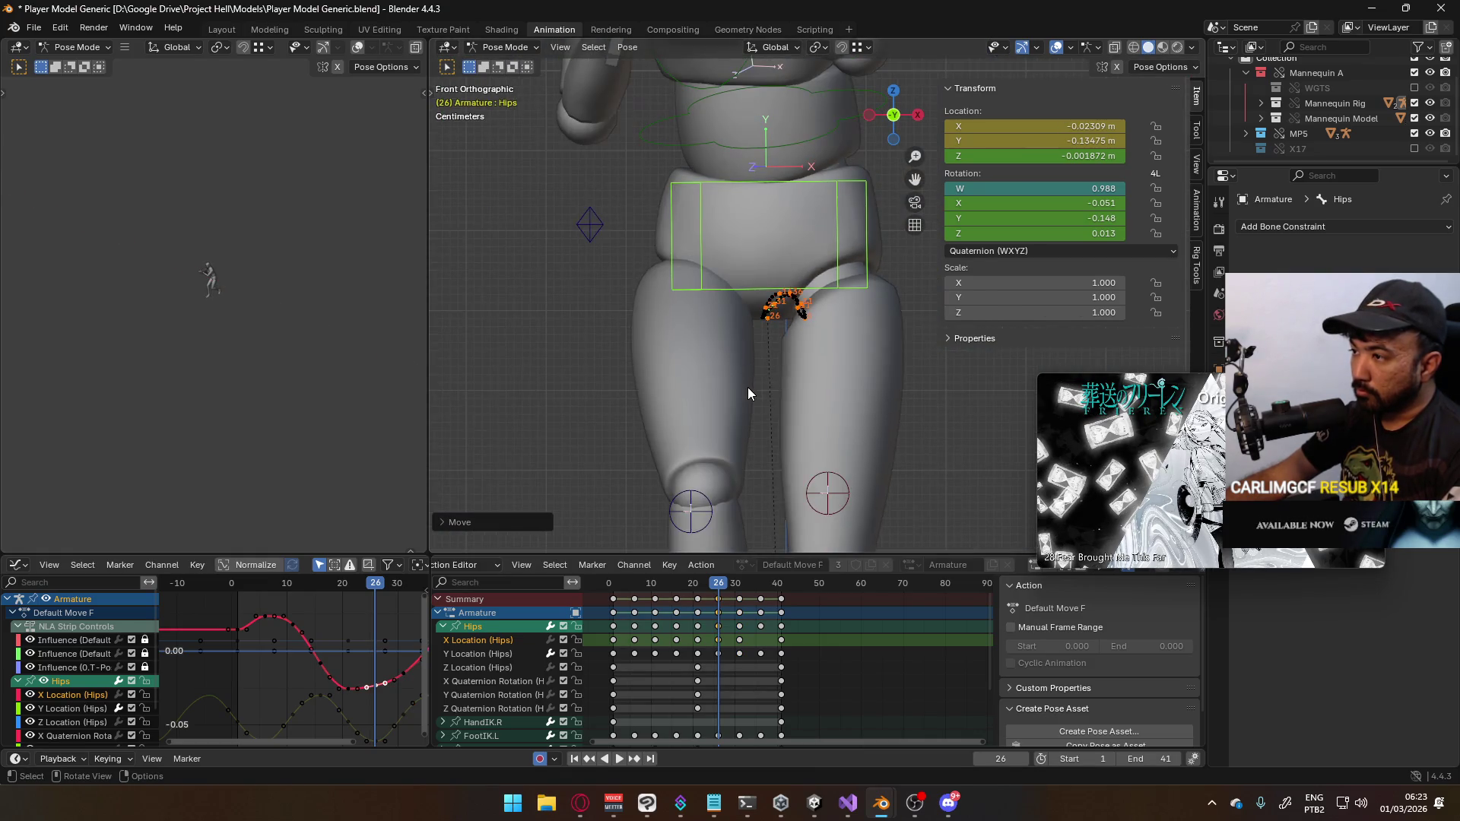
pyautogui.click(732, 449)
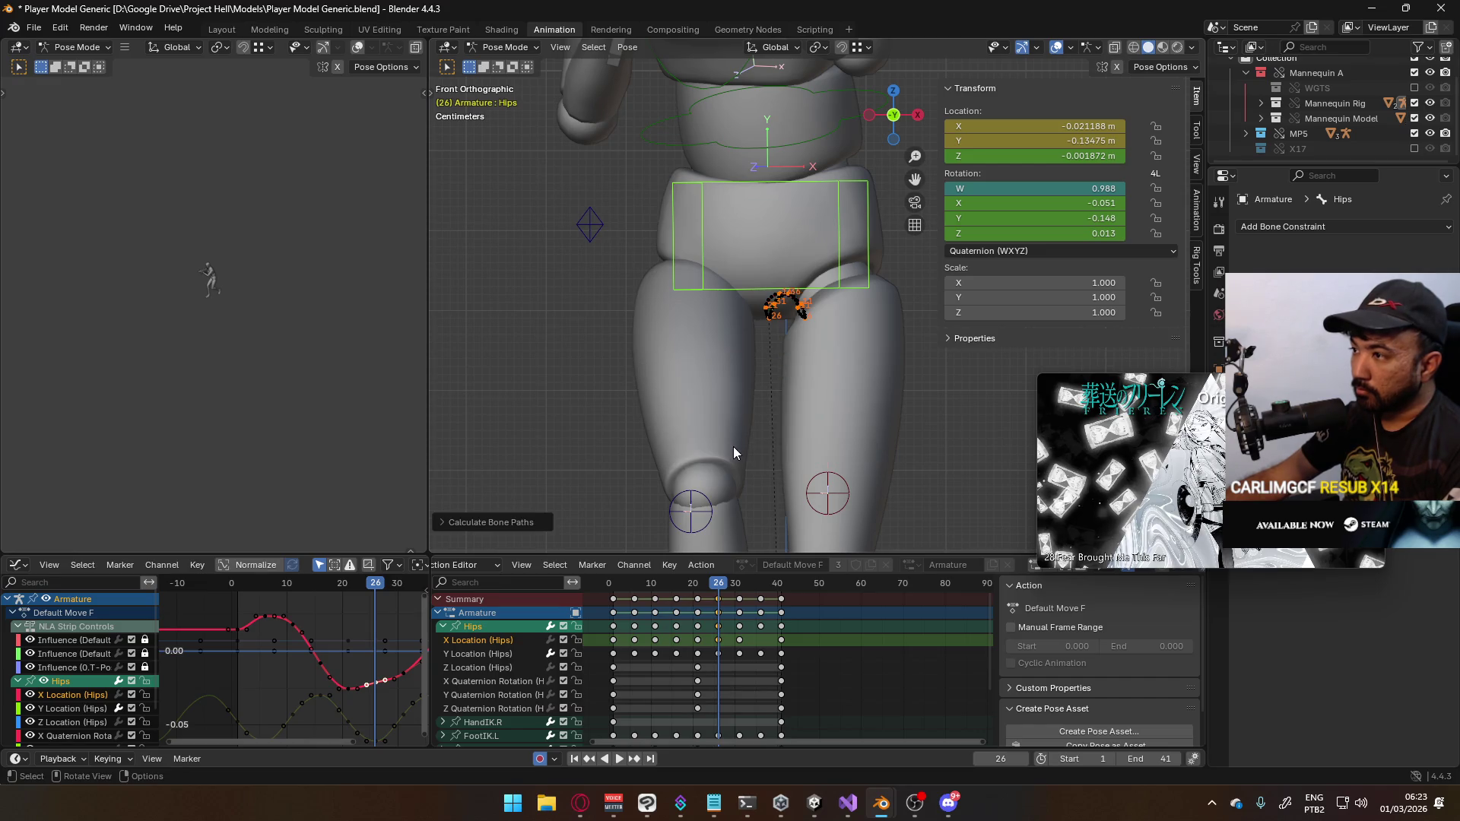
pyautogui.scroll(6, 739, 427)
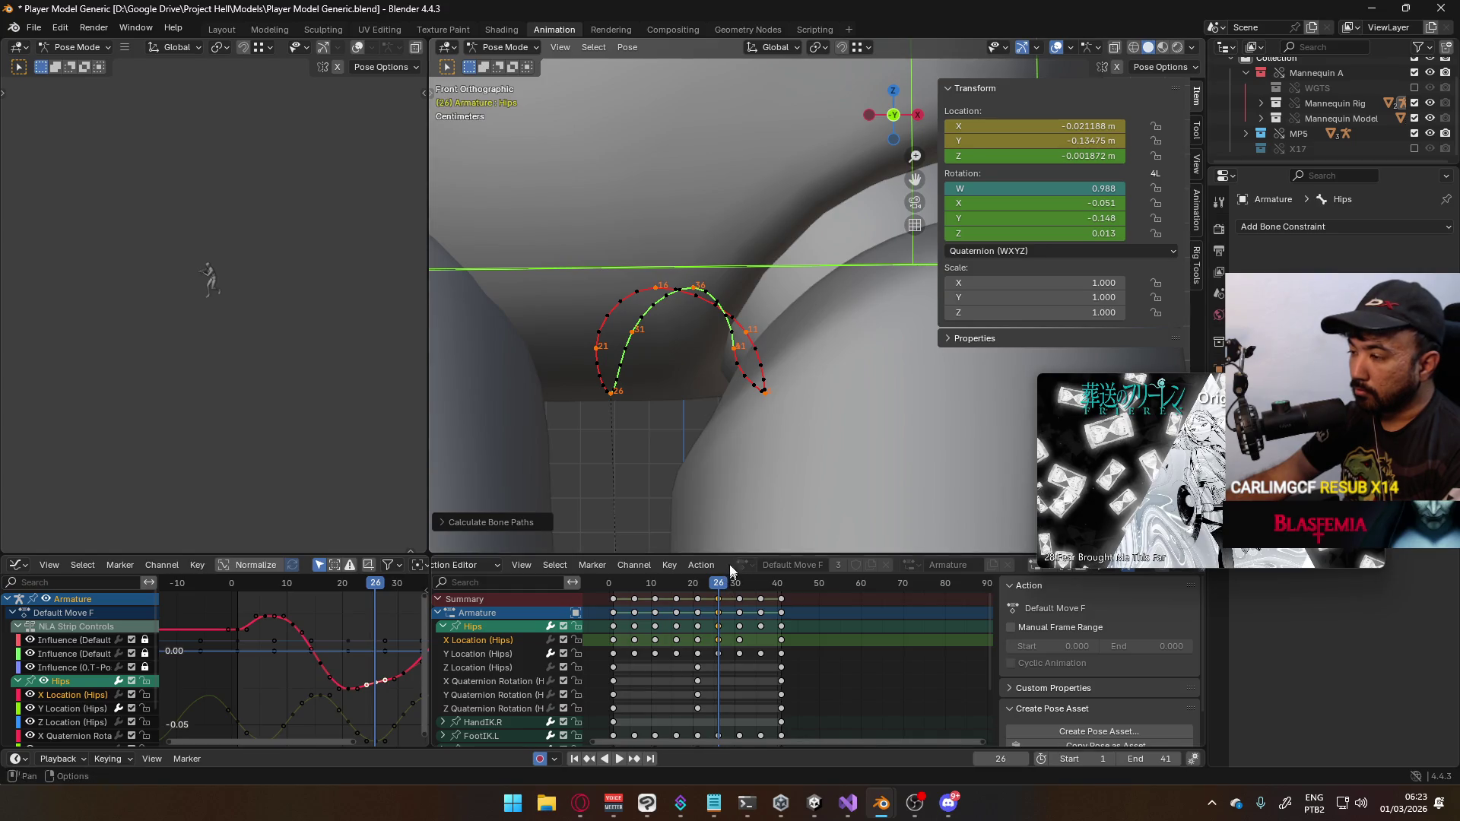
pyautogui.moveTo(719, 579); pyautogui.dragTo(697, 581)
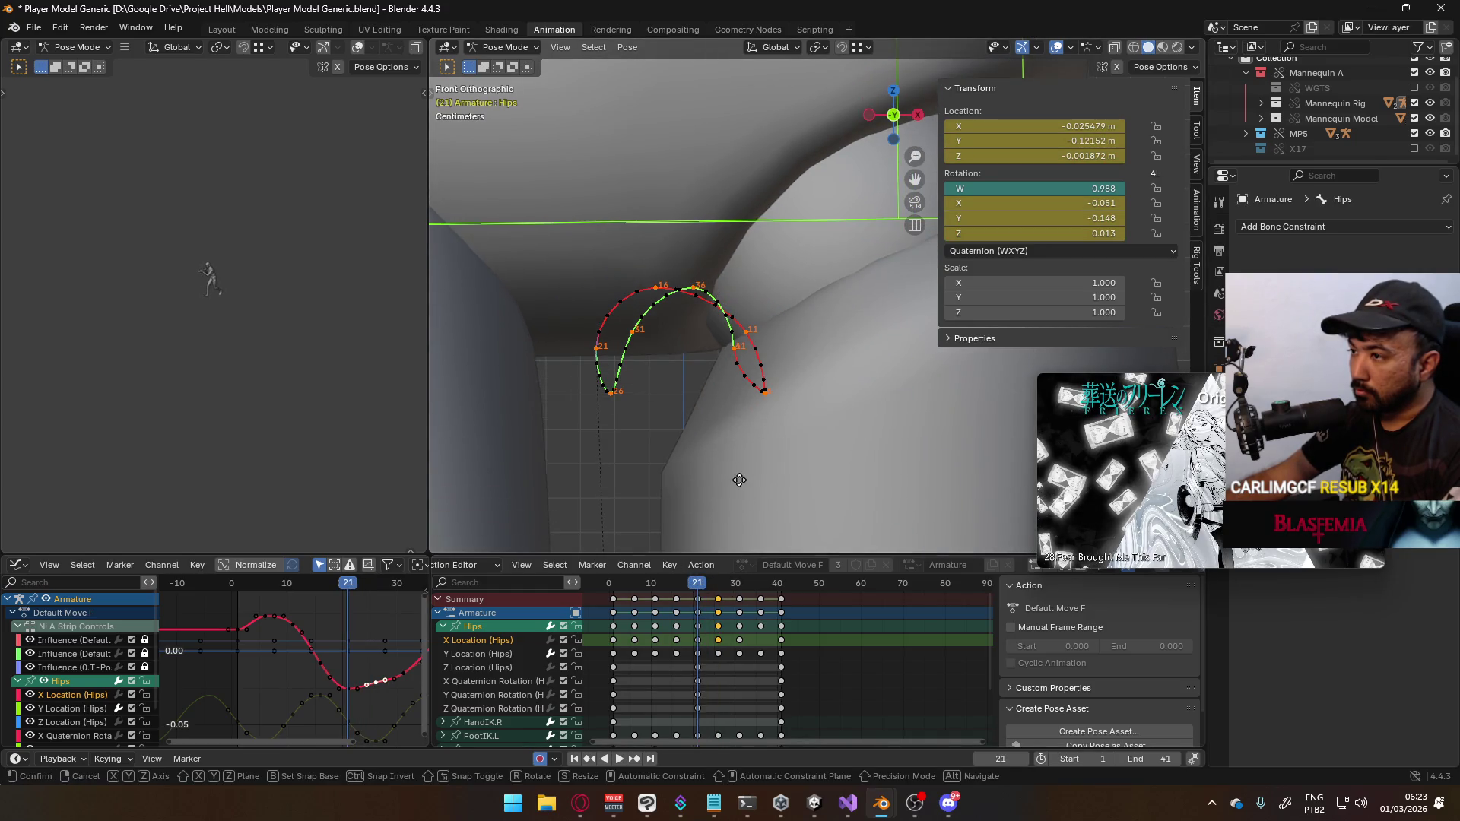
pyautogui.press('g')
pyautogui.press('x')
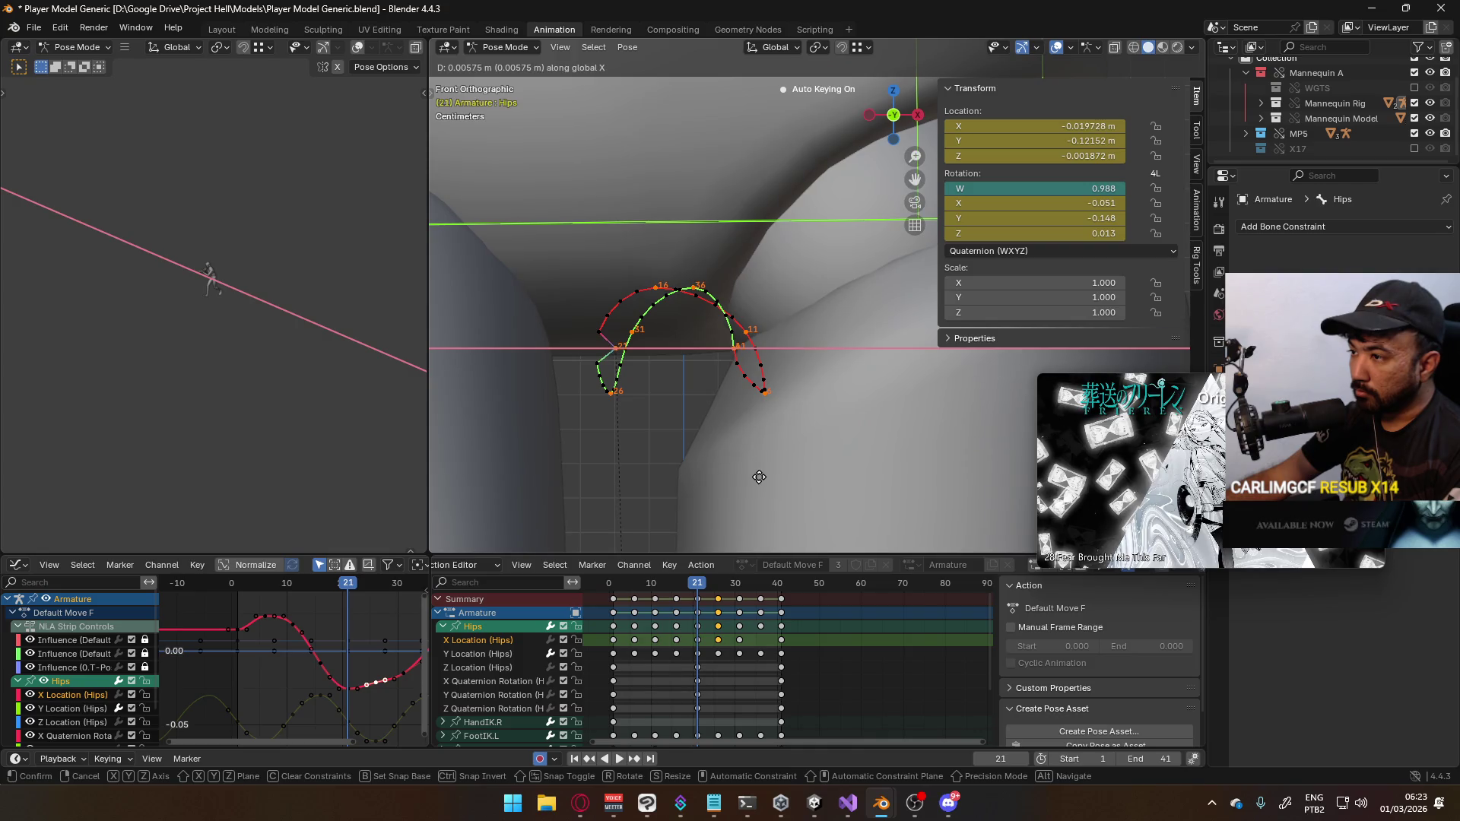
pyautogui.click(759, 477)
pyautogui.click(737, 542)
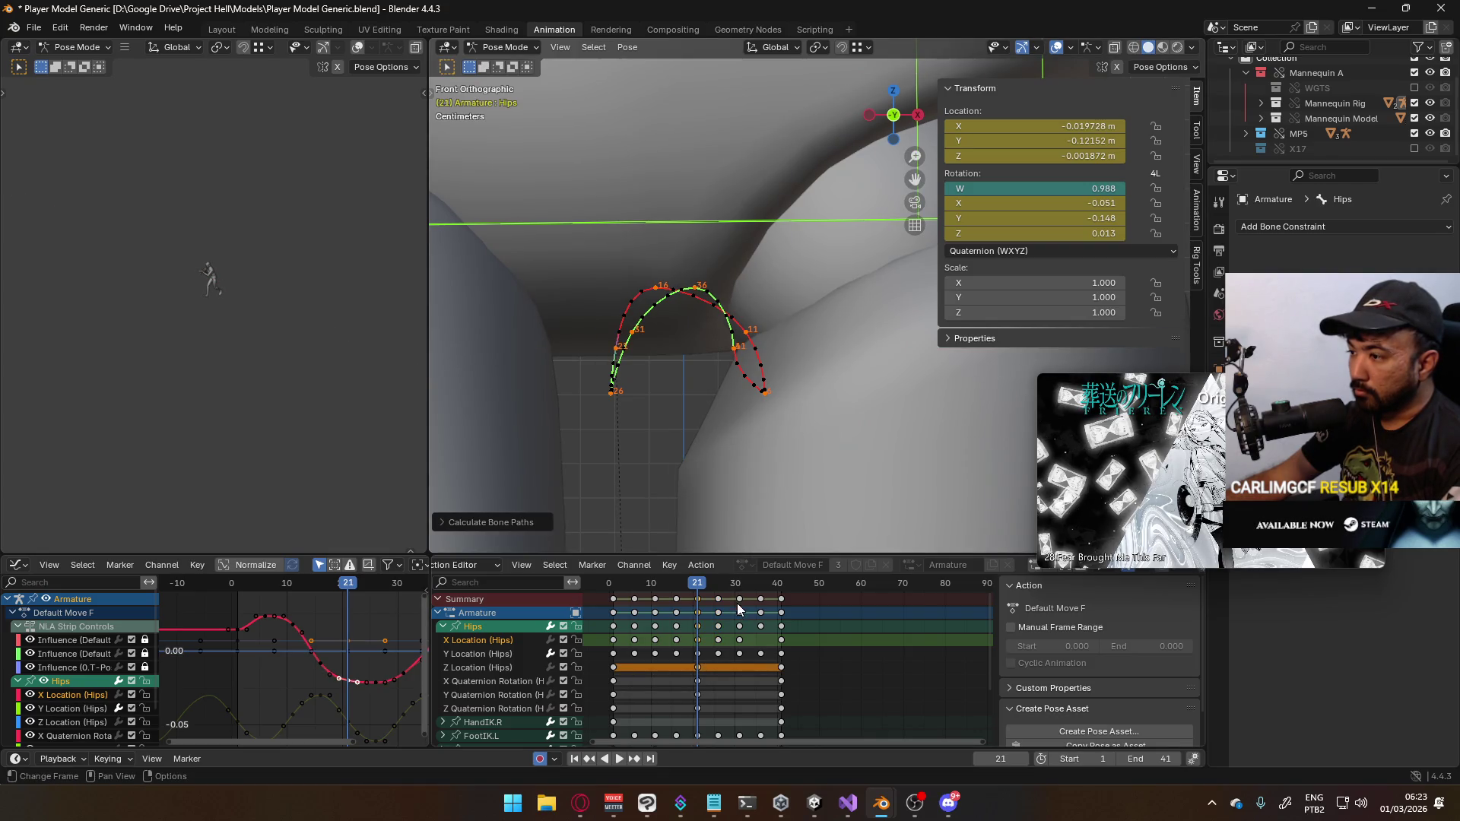
# Shift the hips along X at frame 16 and recalculate the bone path
pyautogui.moveTo(690, 582); pyautogui.dragTo(678, 583)
pyautogui.press('g')
pyautogui.press('x')
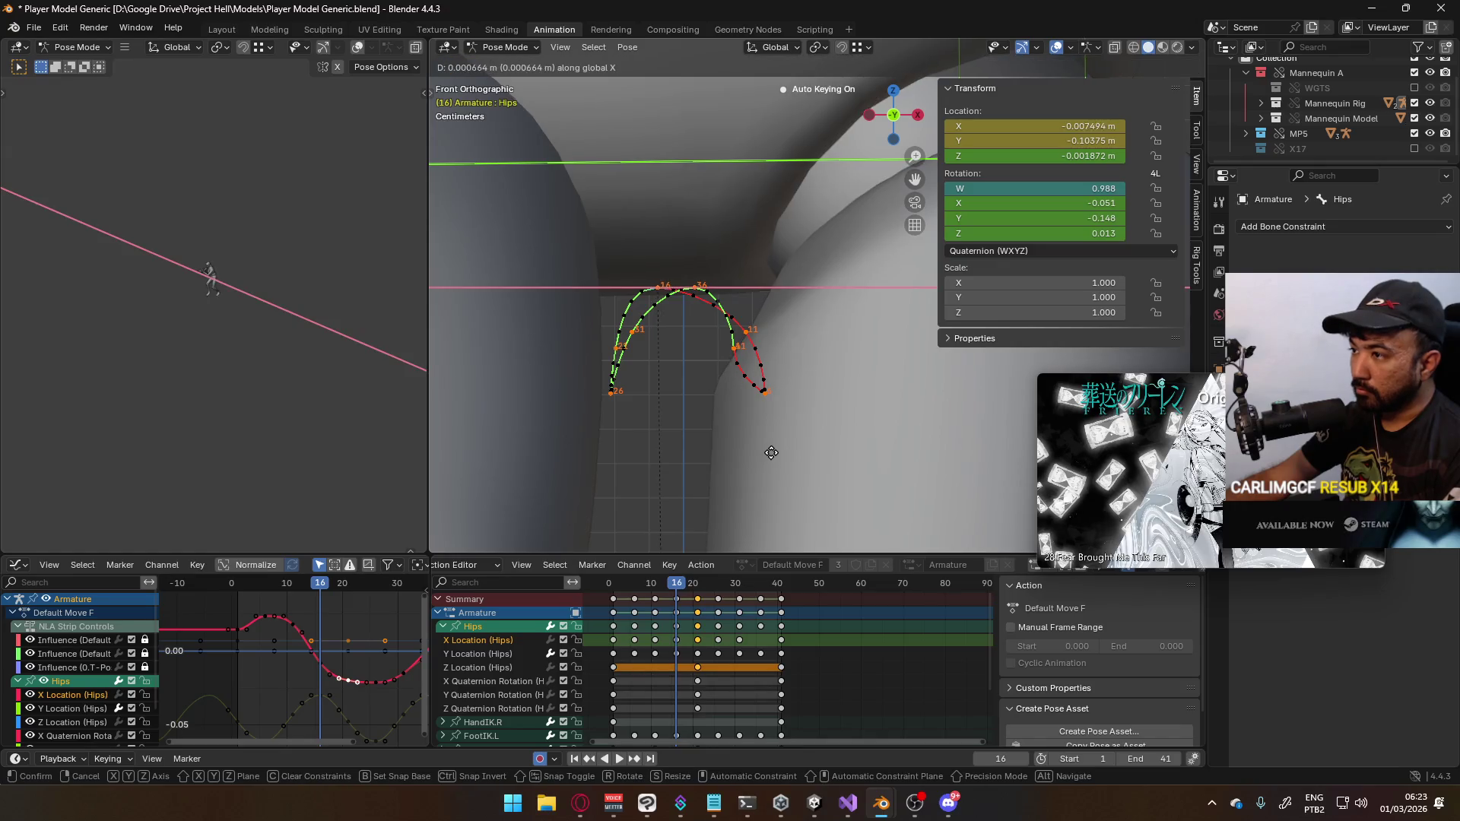
pyautogui.click(783, 452)
pyautogui.press('q')
pyautogui.click(783, 450)
pyautogui.click(749, 521)
# Adjust the hips X position at frame 31 and recalculate the motion path
pyautogui.press('space')
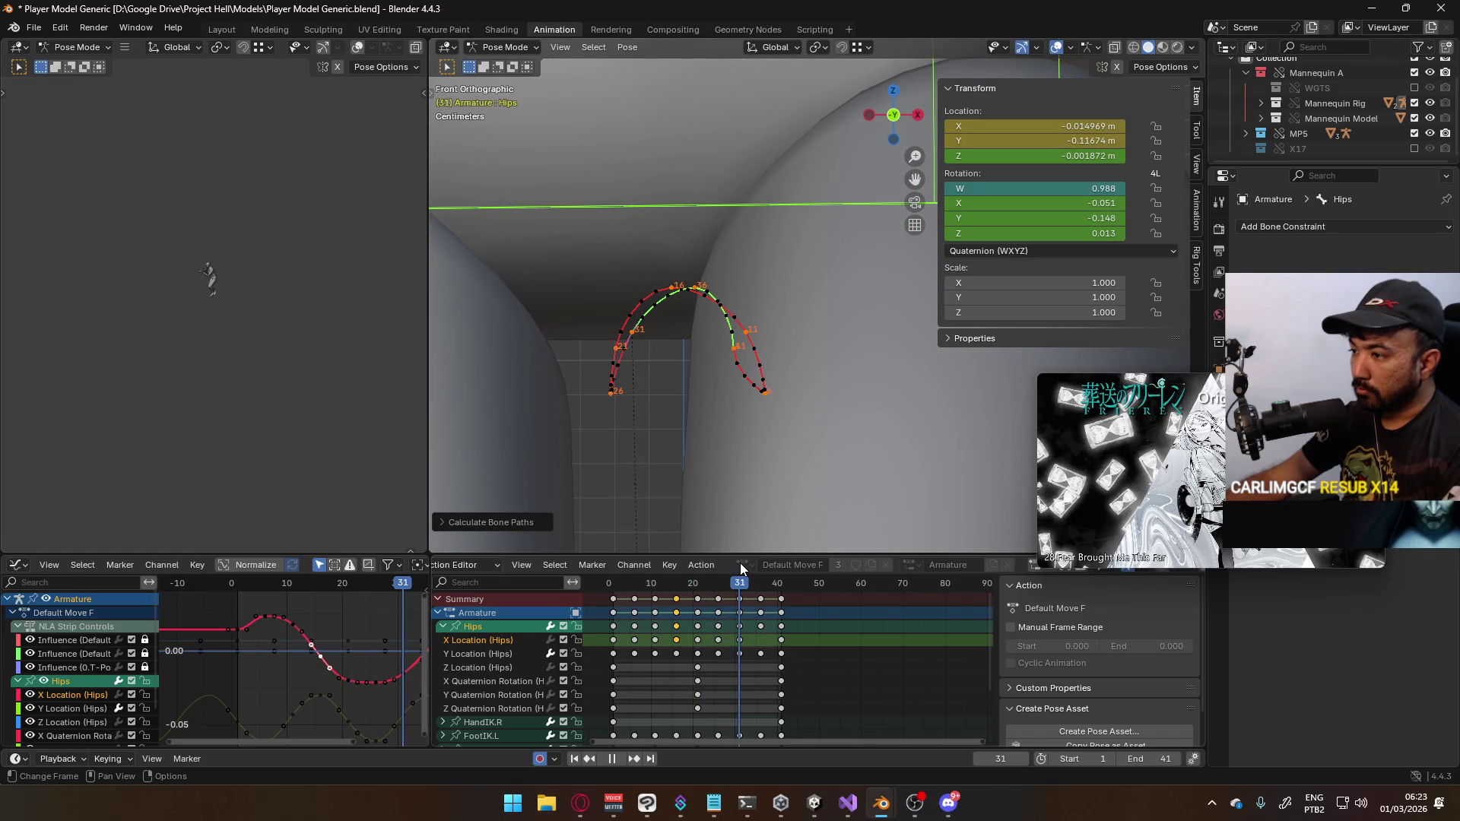
pyautogui.press('space')
pyautogui.press('g')
pyautogui.press('x')
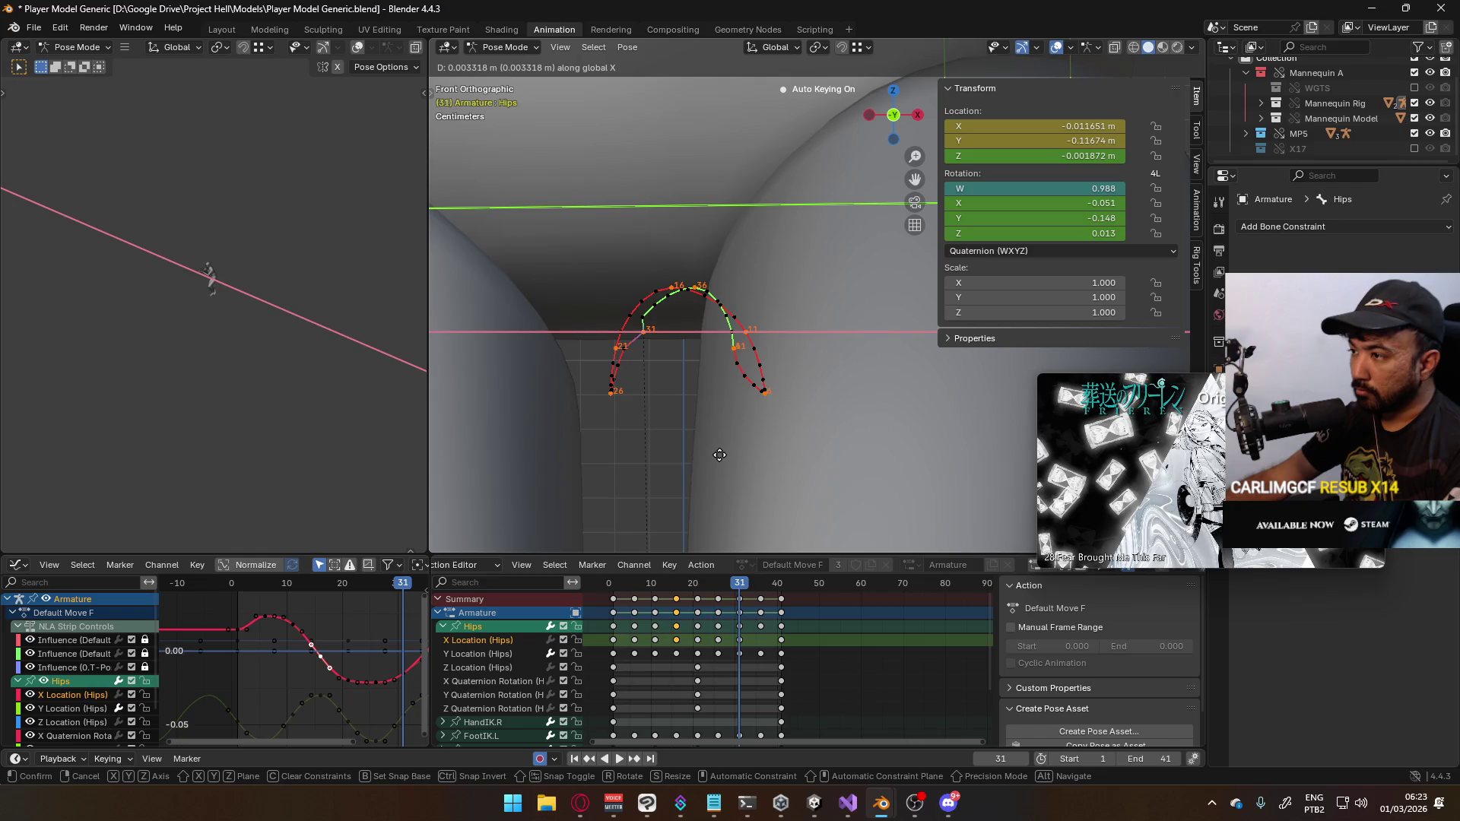
pyautogui.click(719, 455)
pyautogui.hotkey('ctrl', 'shift', 'p')
pyautogui.click(691, 518)
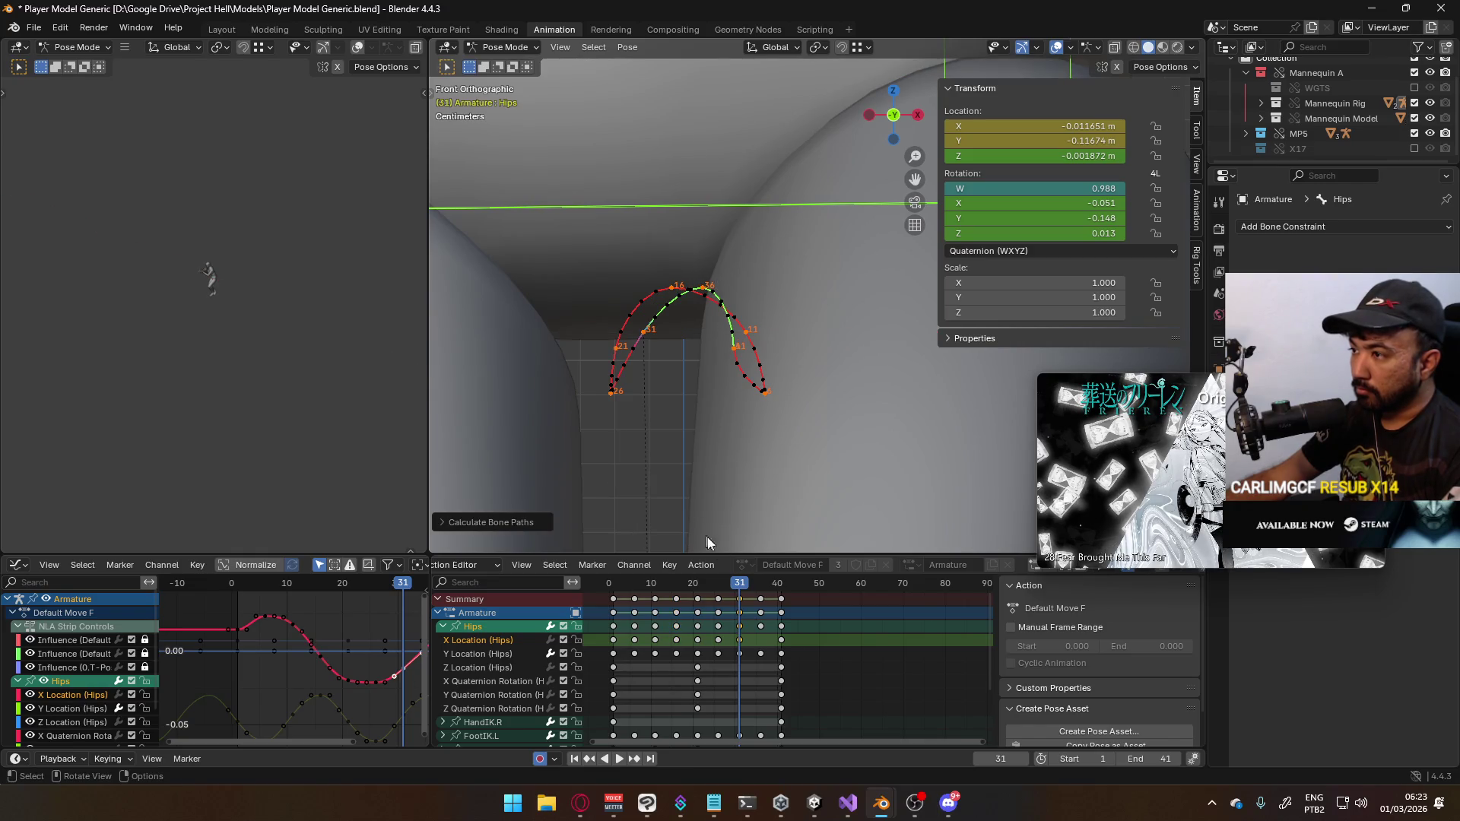
# Shift the hips along X at frame 36 and recalculate the path
pyautogui.moveTo(742, 582); pyautogui.dragTo(760, 581)
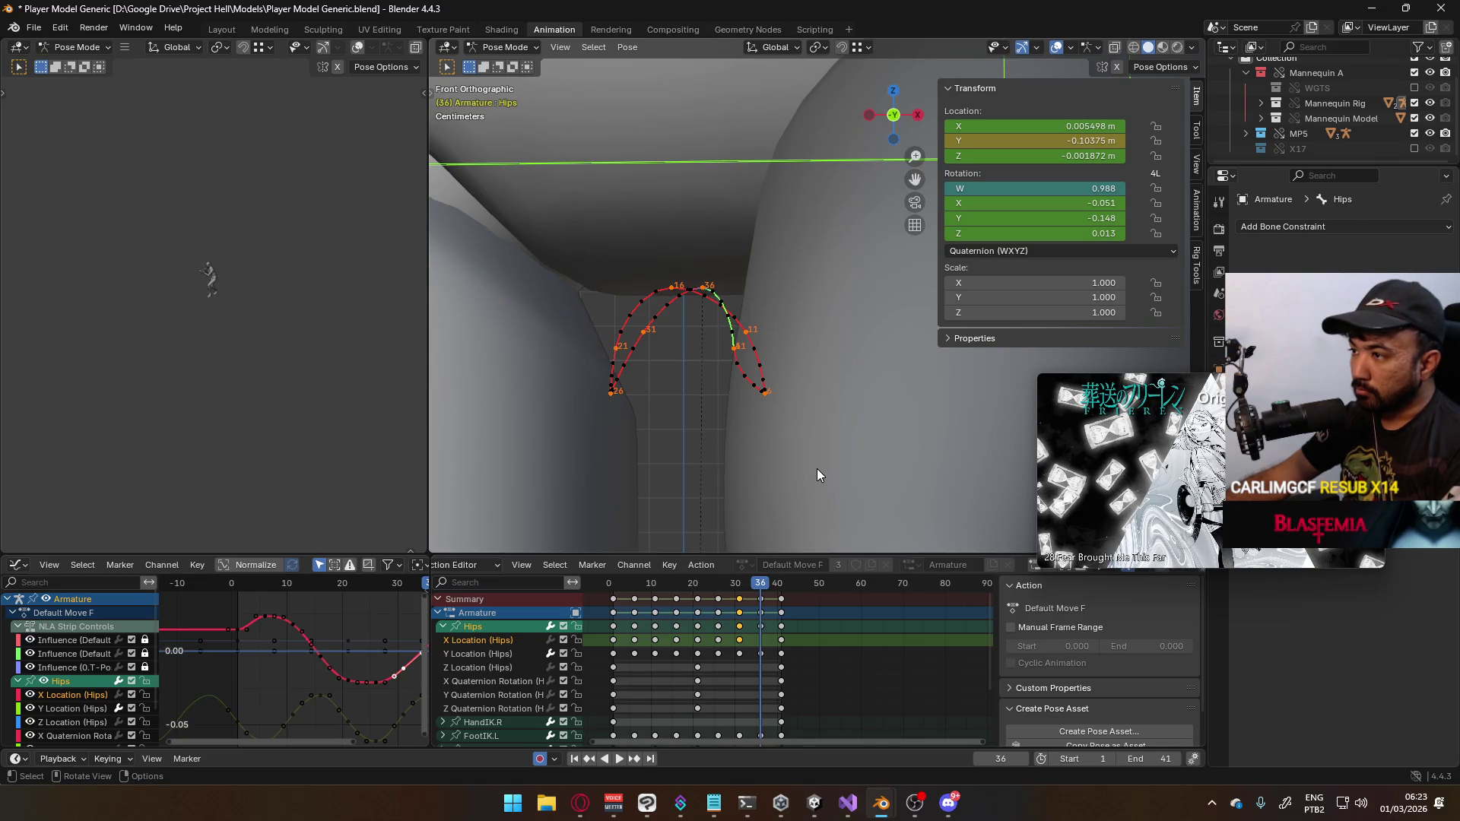
pyautogui.press('g')
pyautogui.press('x')
pyautogui.click(806, 467)
pyautogui.hotkey('ctrl', 'shift', 'p')
pyautogui.click(784, 535)
# Key the hips at about 0.0174 m X at frame 41, completing the arch
pyautogui.moveTo(760, 581)
pyautogui.mouseDown()
pyautogui.moveTo(788, 585)
pyautogui.moveTo(778, 569)
pyautogui.mouseUp()
pyautogui.scroll(-6, 788, 444)
pyautogui.scroll(6, 811, 437)
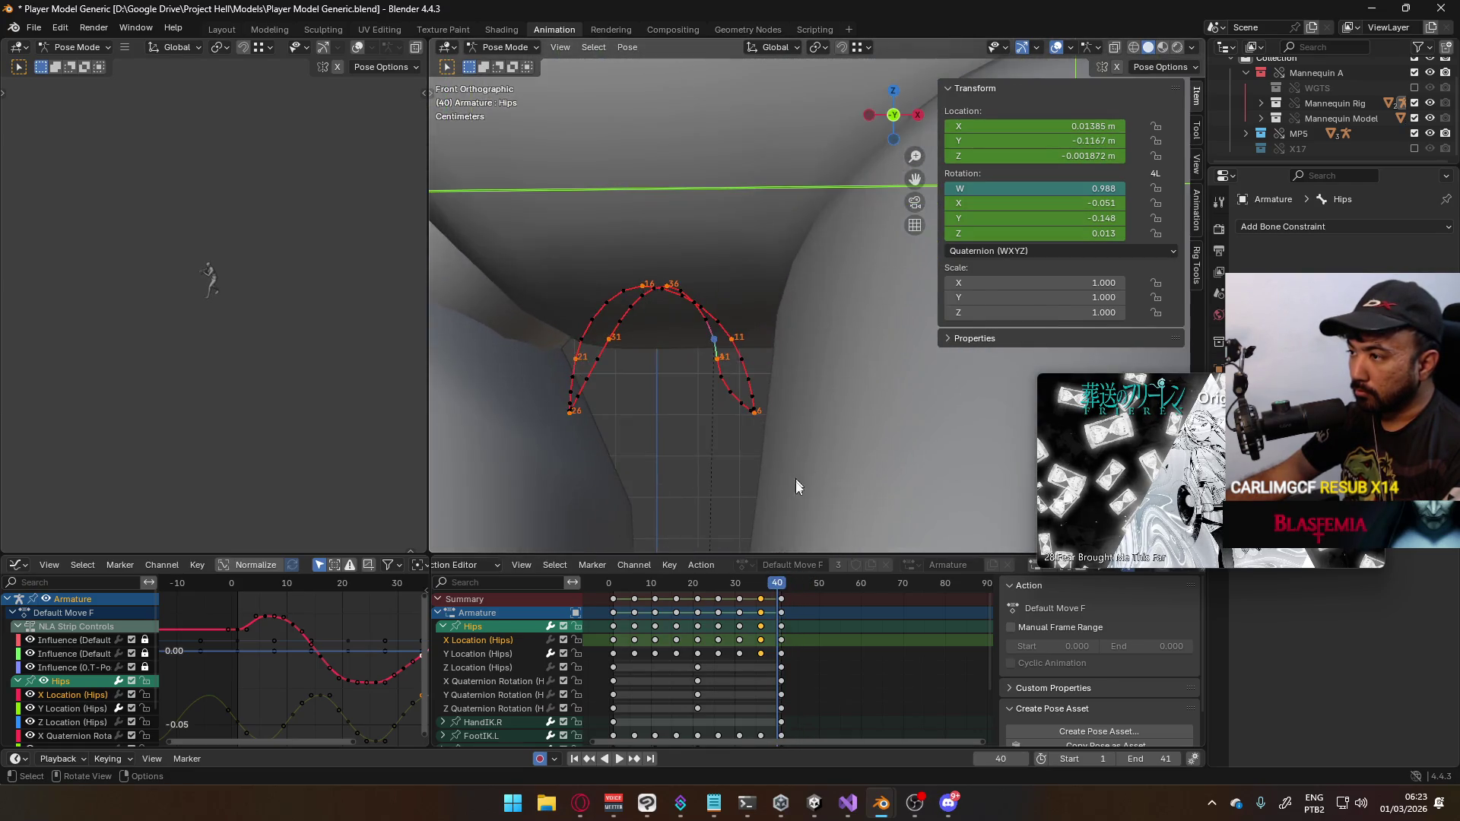
pyautogui.press('space')
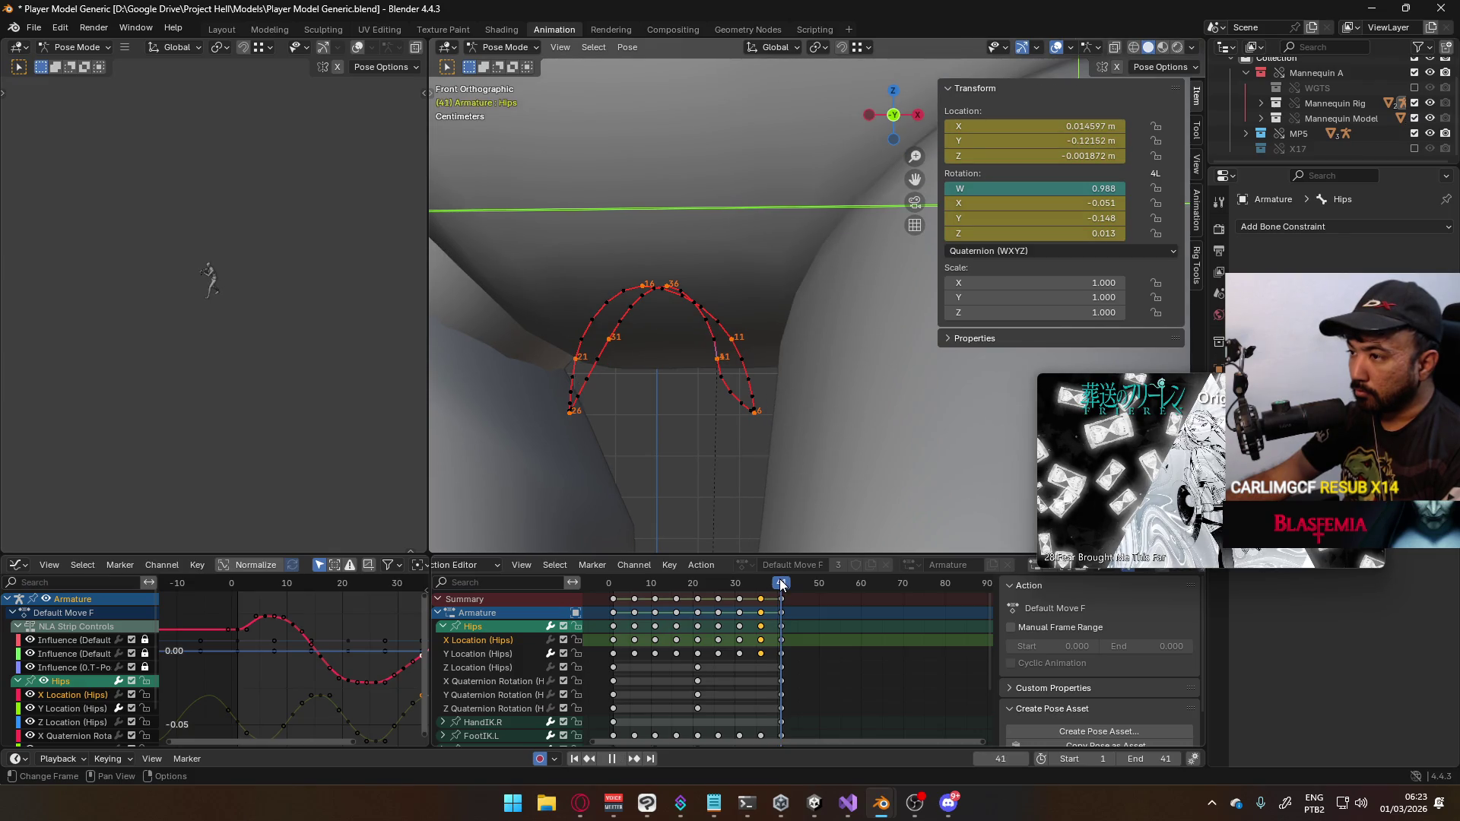
pyautogui.press('space')
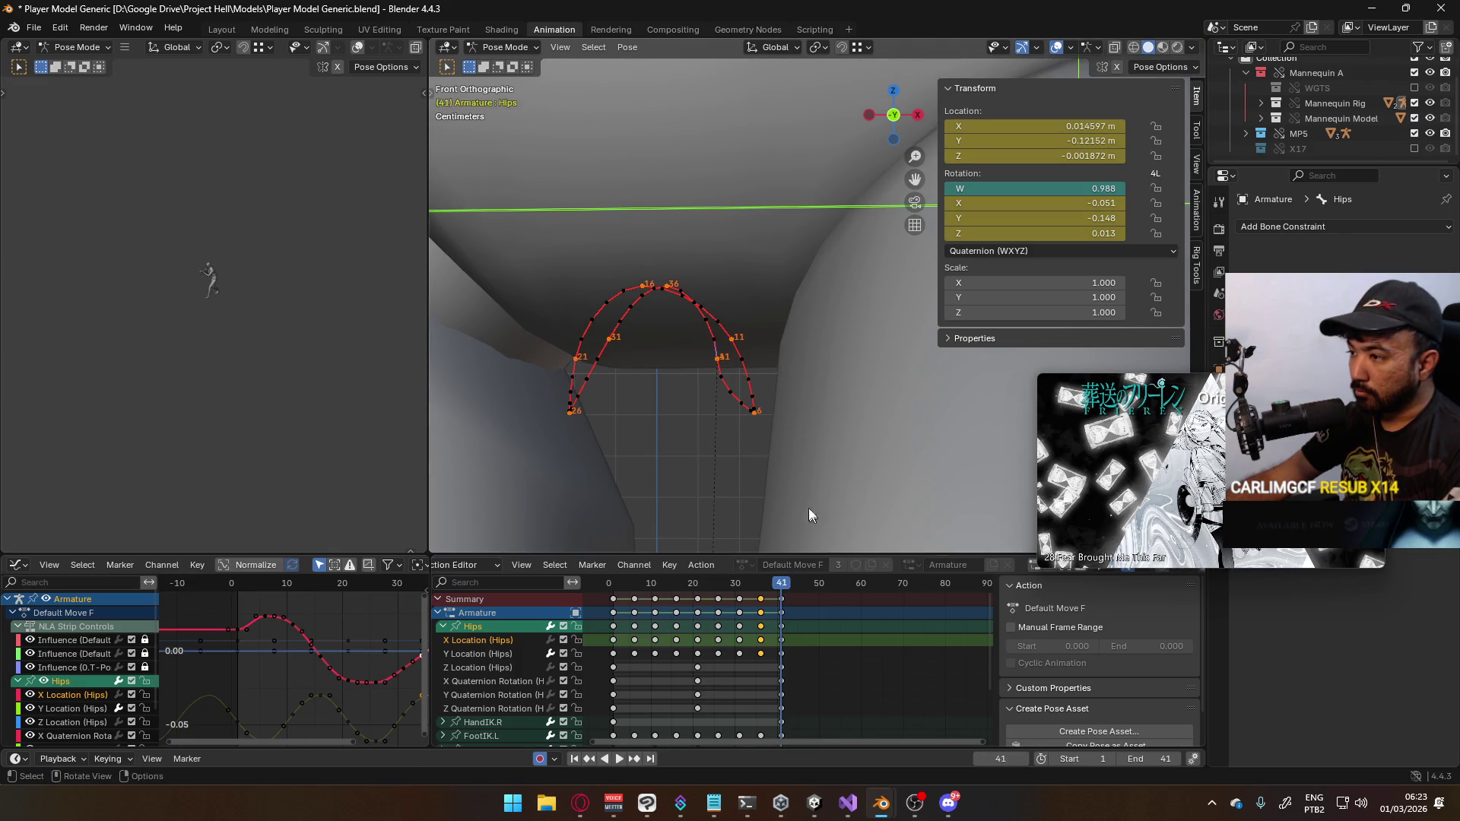
pyautogui.press('g')
pyautogui.press('x')
pyautogui.click(787, 458)
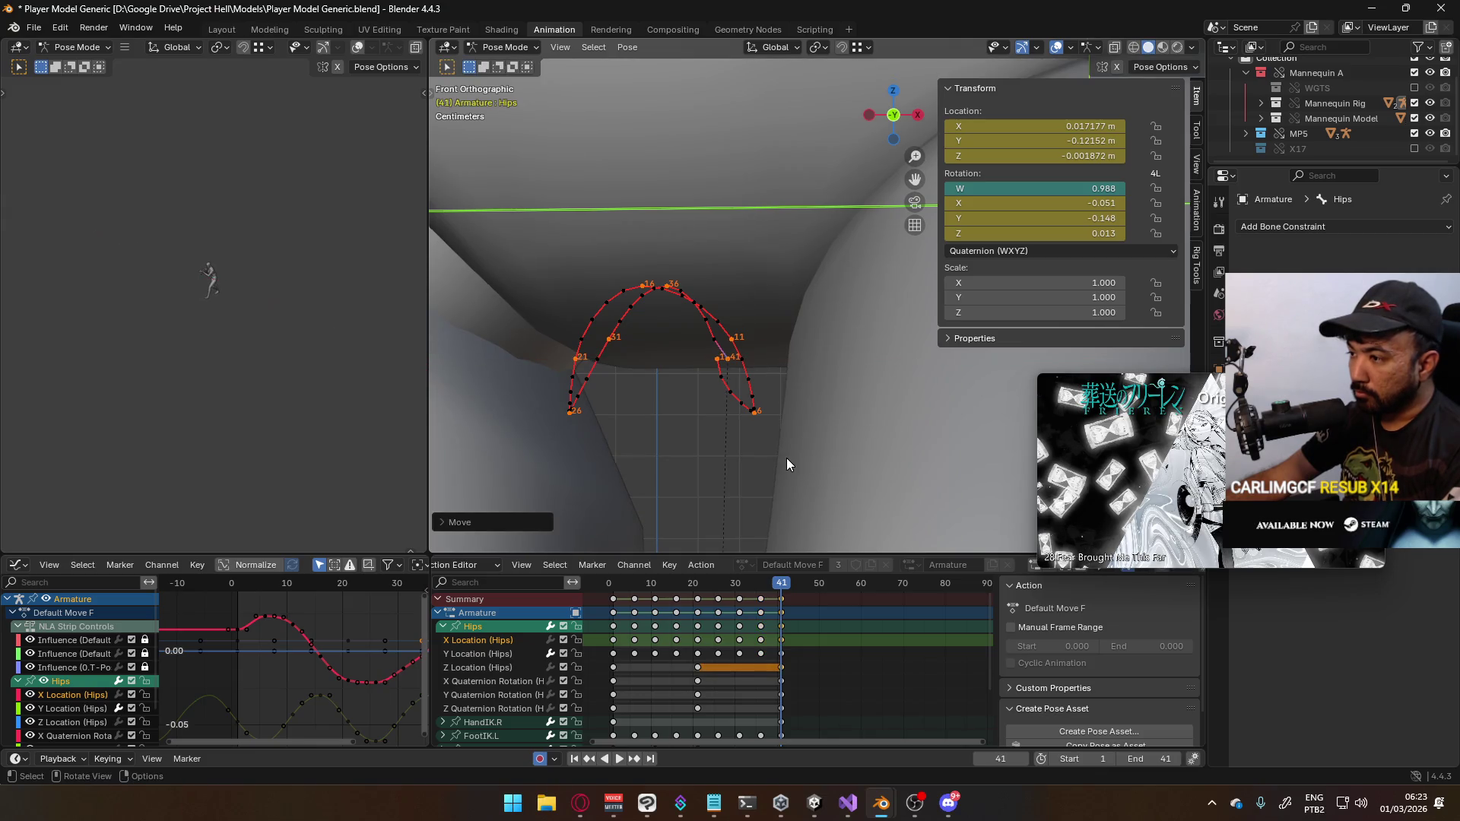
# Reselect the Hips bone and paste the copied keys at frame 1
pyautogui.click(783, 642)
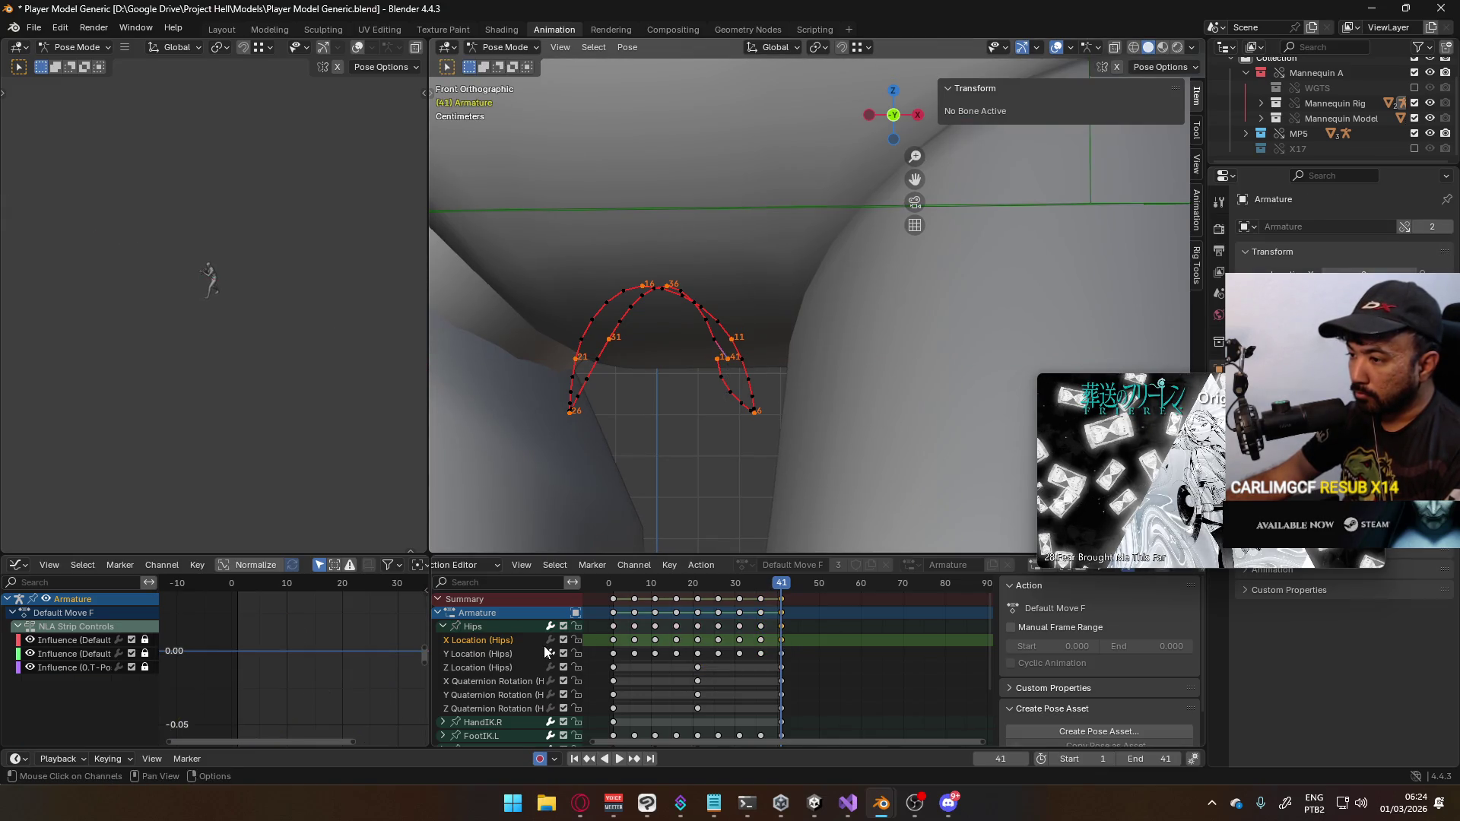
pyautogui.click(506, 624)
pyautogui.moveTo(782, 592); pyautogui.dragTo(615, 608)
pyautogui.hotkey('ctrl', 'v')
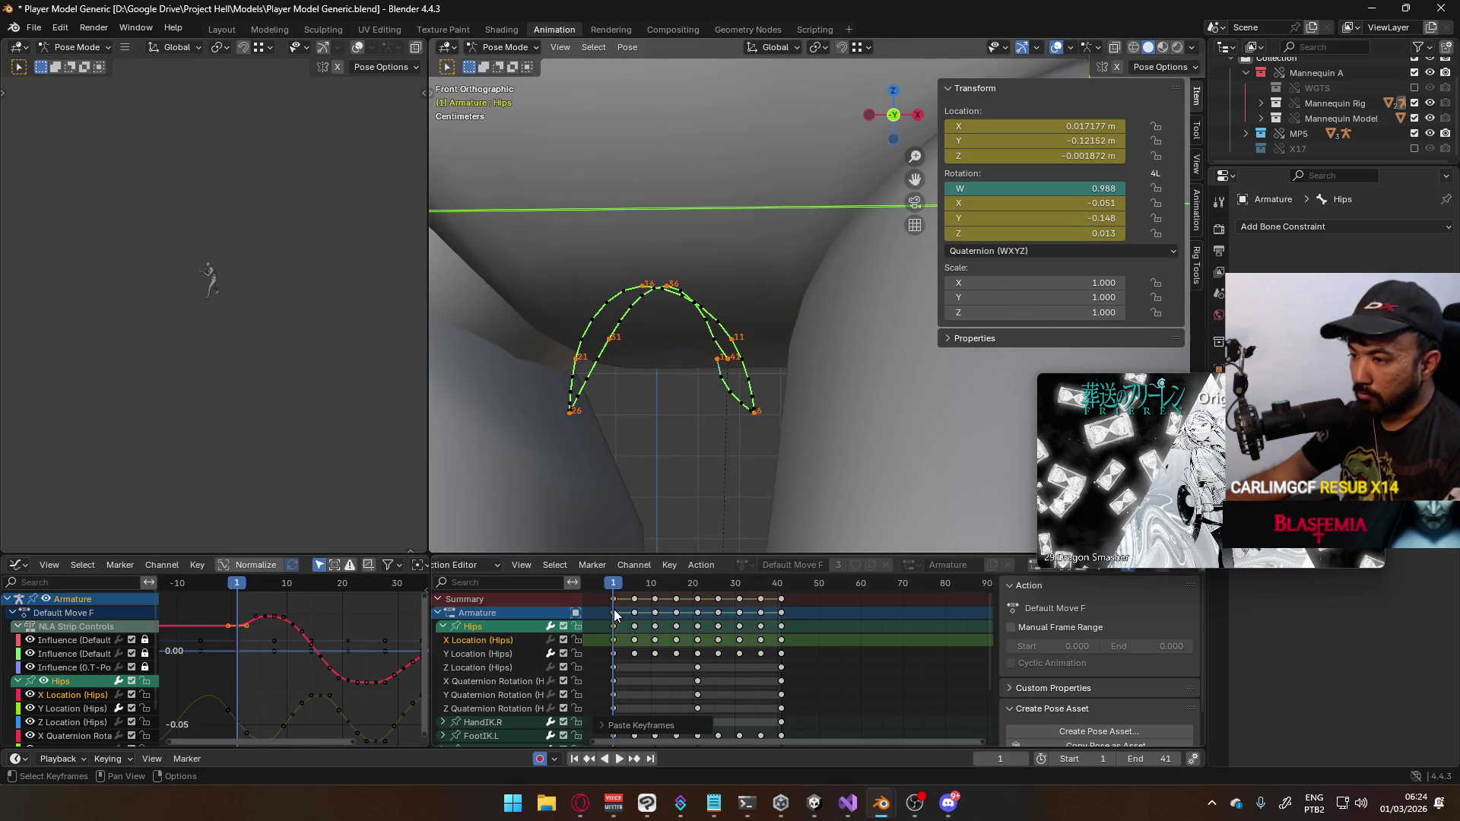
# Make the Hips location curves cyclic so they repeat beyond frame 41
pyautogui.click(496, 640)
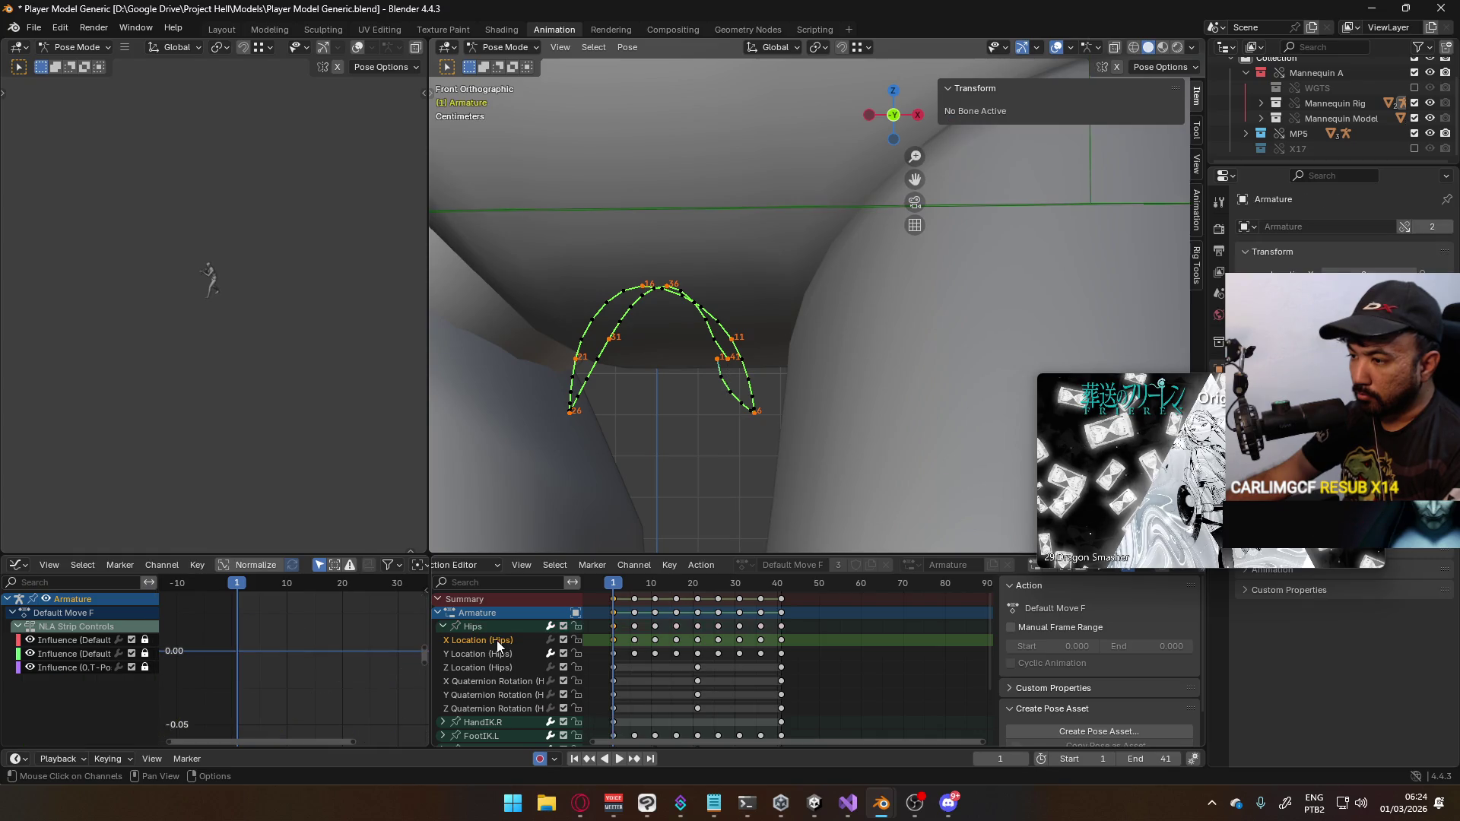
pyautogui.click(776, 637)
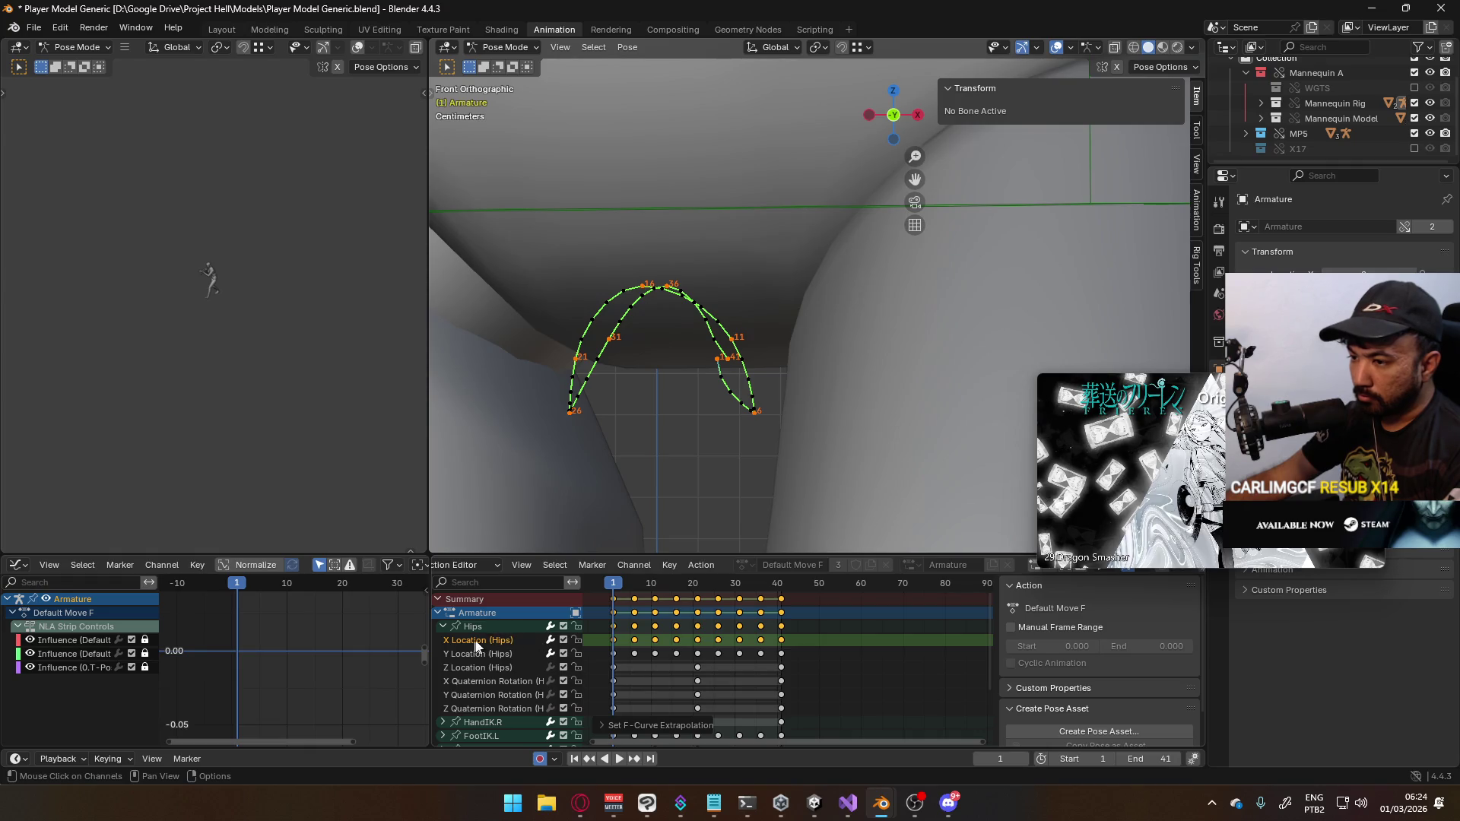
pyautogui.click(489, 628)
pyautogui.moveTo(372, 639); pyautogui.dragTo(311, 635, button='middle')
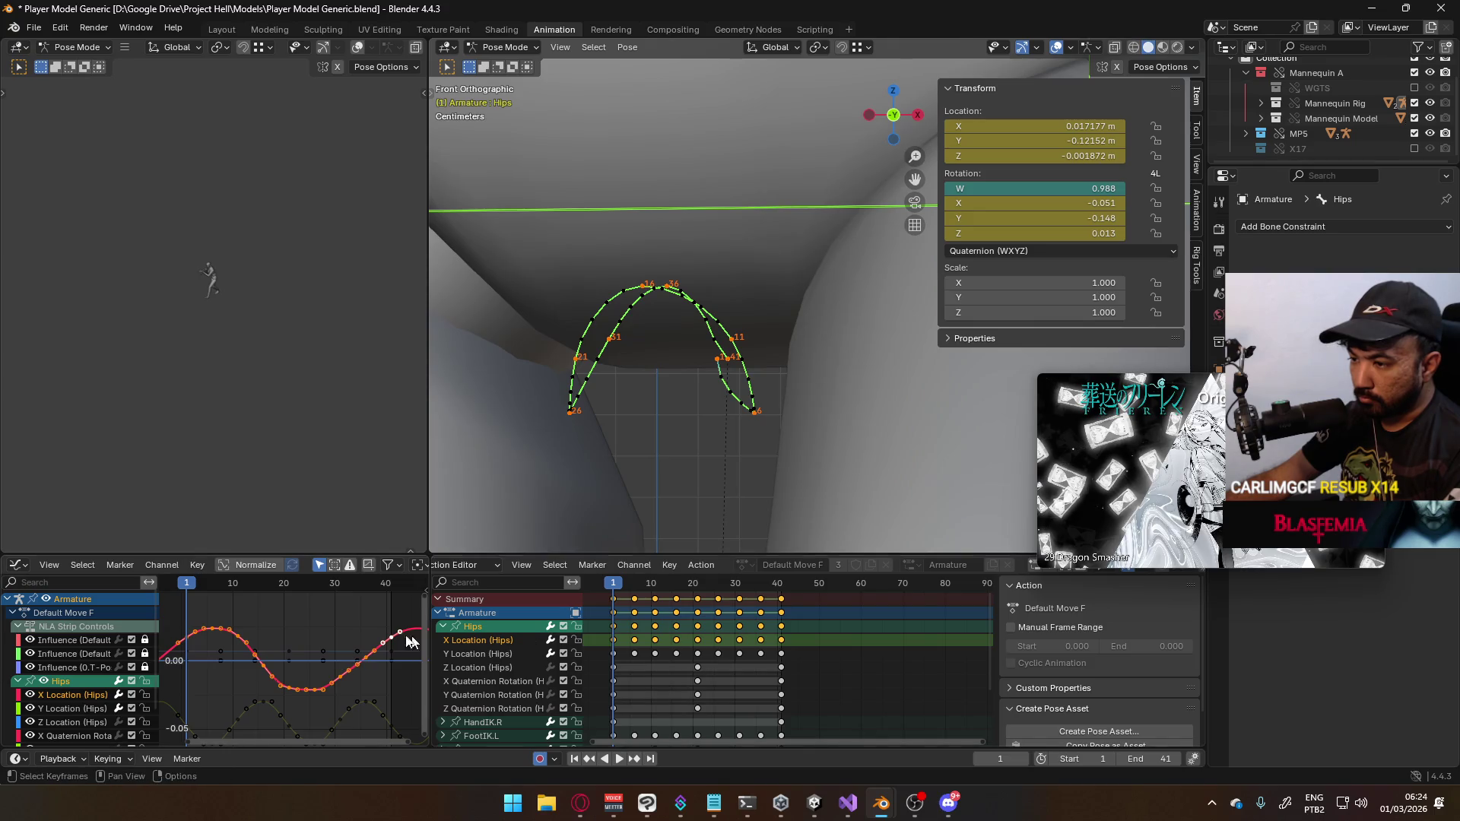
# Play the loop and recalculate the hips motion path
pyautogui.press('space')
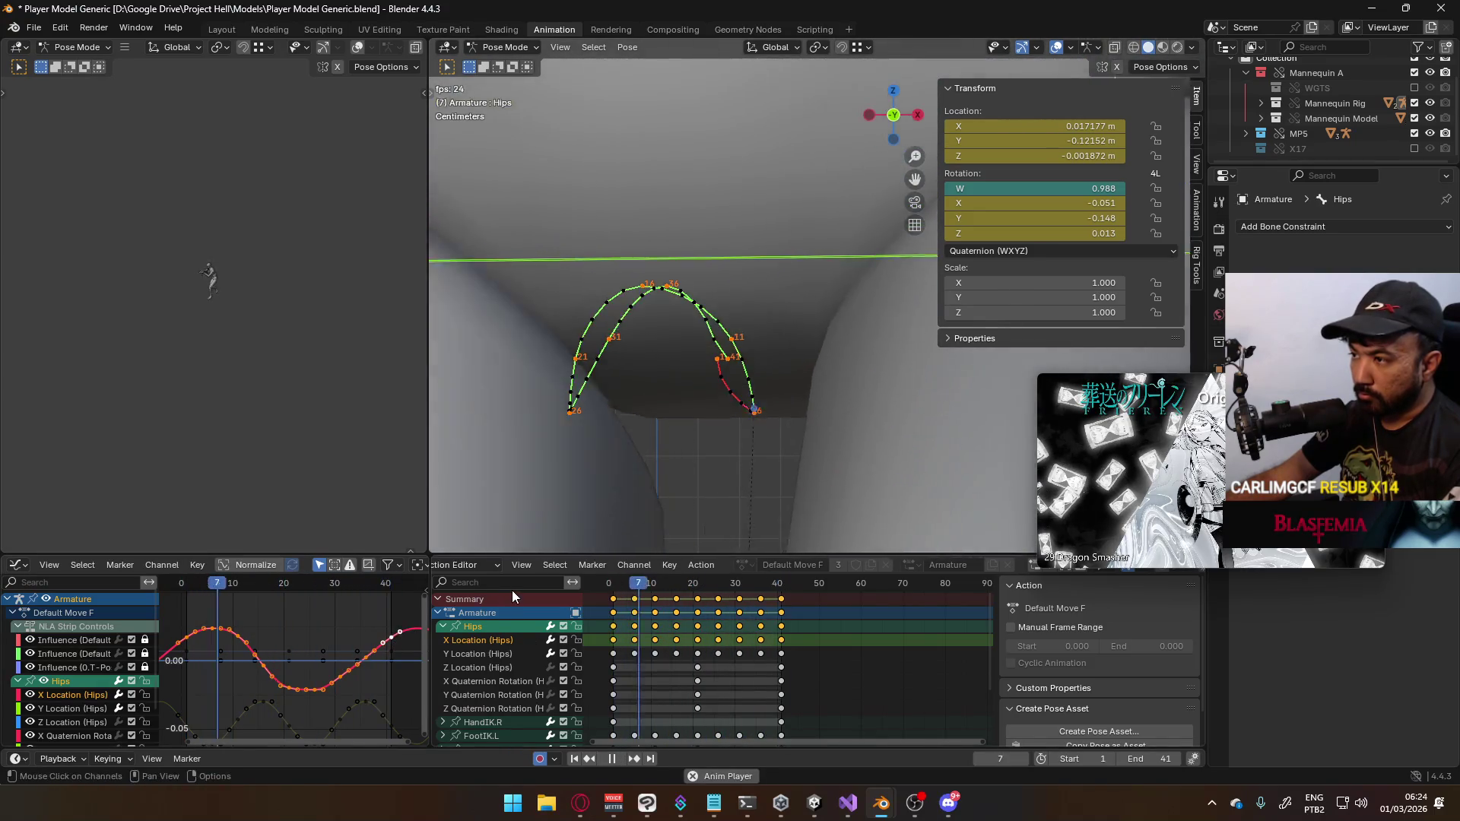
pyautogui.press('q')
pyautogui.click(610, 478)
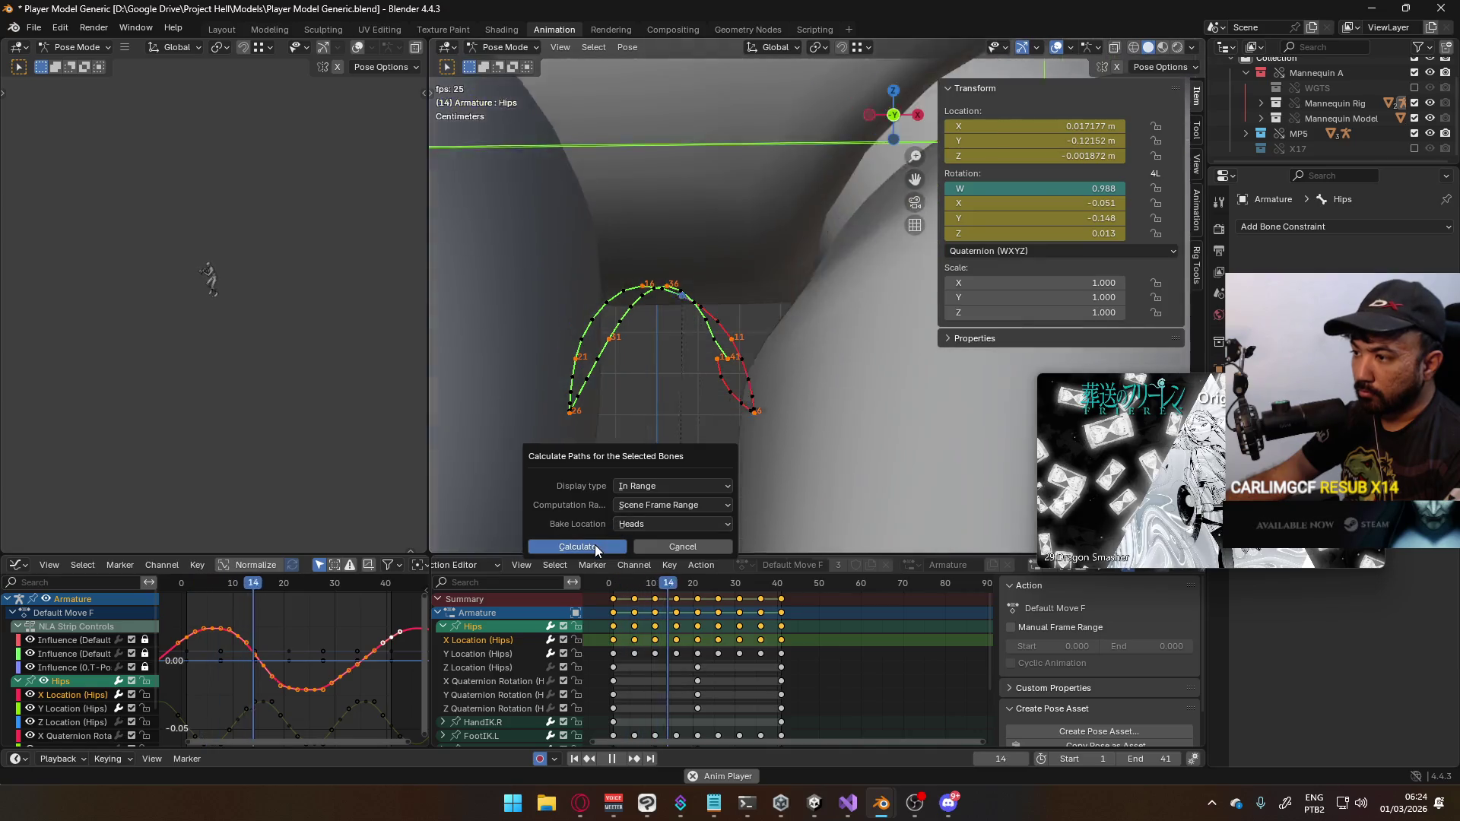
pyautogui.click(595, 545)
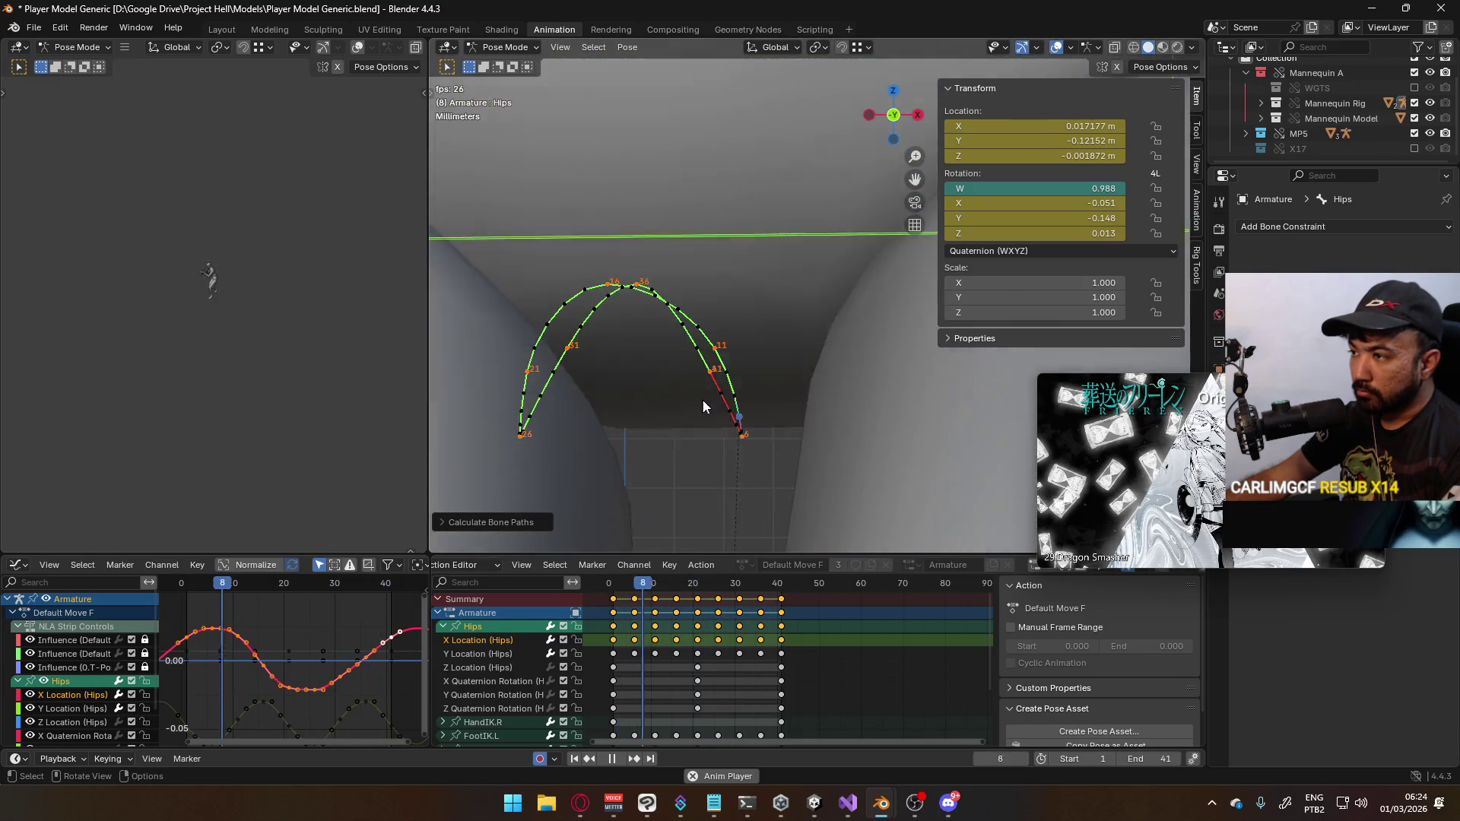
# Shift the hips sideways along X at frame 1 and recalculate the path
pyautogui.press('space')
pyautogui.moveTo(718, 583); pyautogui.dragTo(611, 594)
pyautogui.press('g')
pyautogui.press('x')
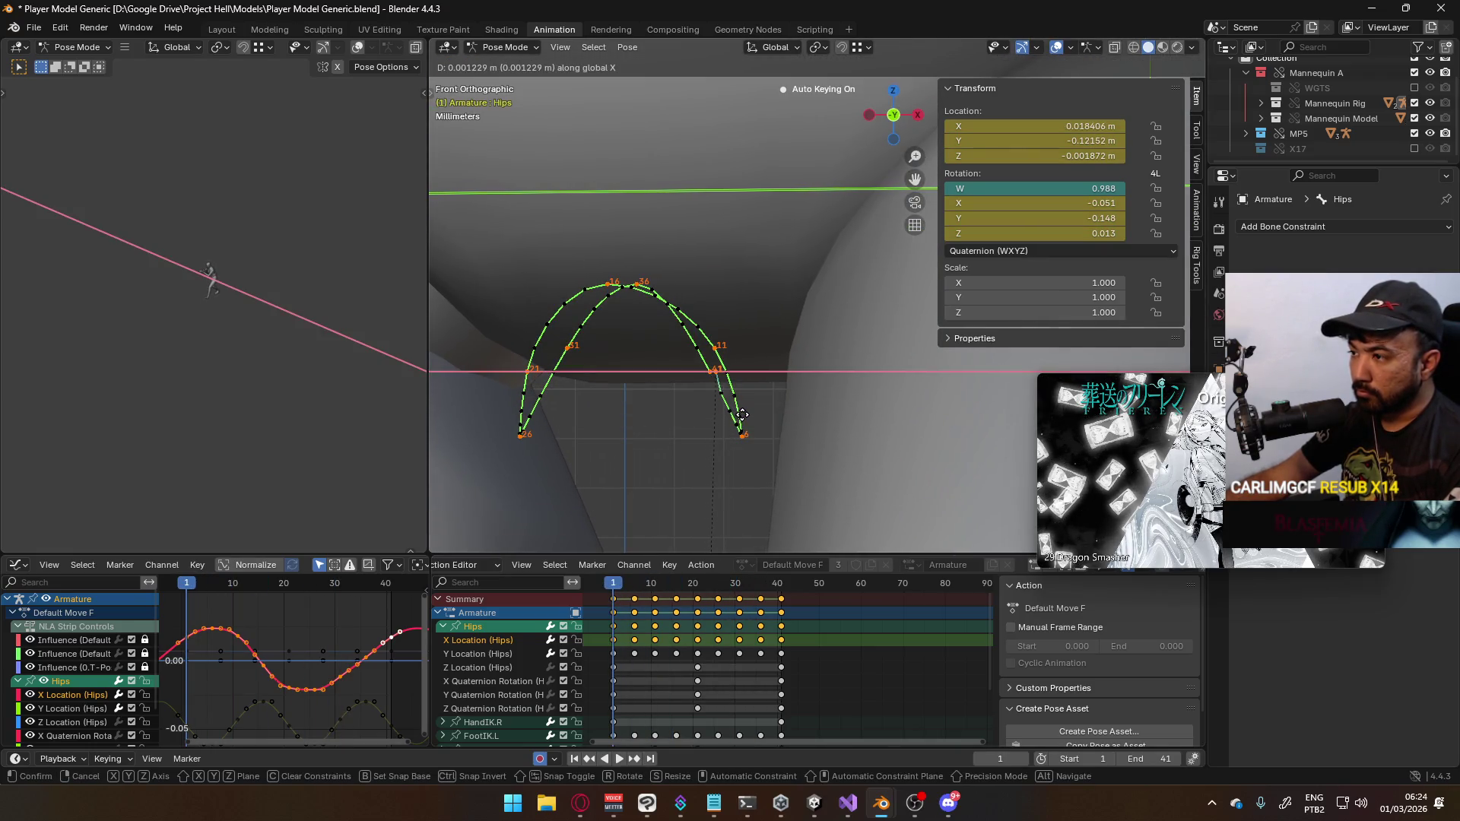
pyautogui.click(746, 420)
pyautogui.press('Return')
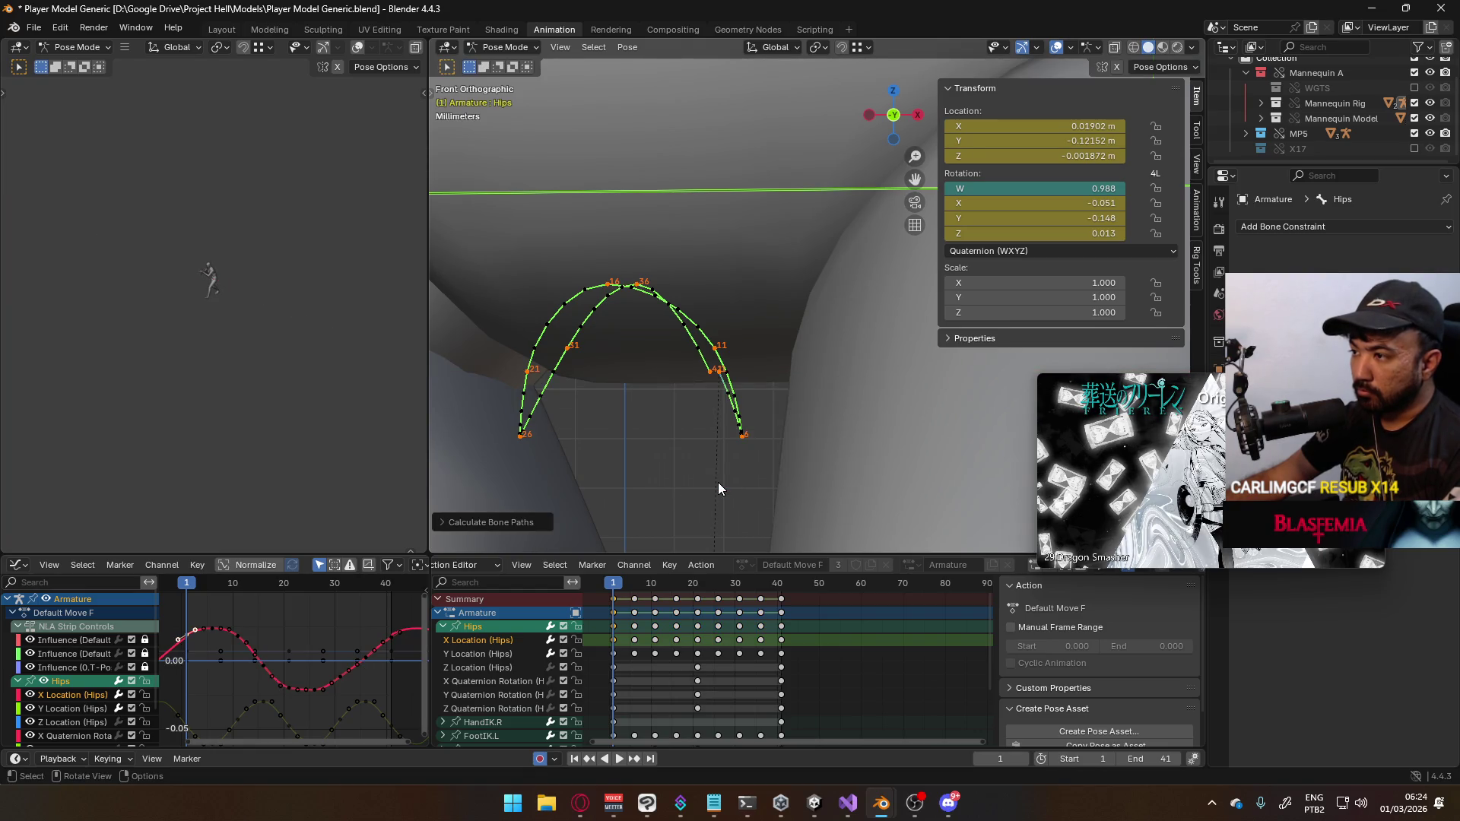
# Paste the frame 1 hips pose onto frame 41 and recalculate the path
pyautogui.click(508, 628)
pyautogui.moveTo(614, 590); pyautogui.dragTo(782, 595)
pyautogui.hotkey('ctrl', 'v')
pyautogui.press('space')
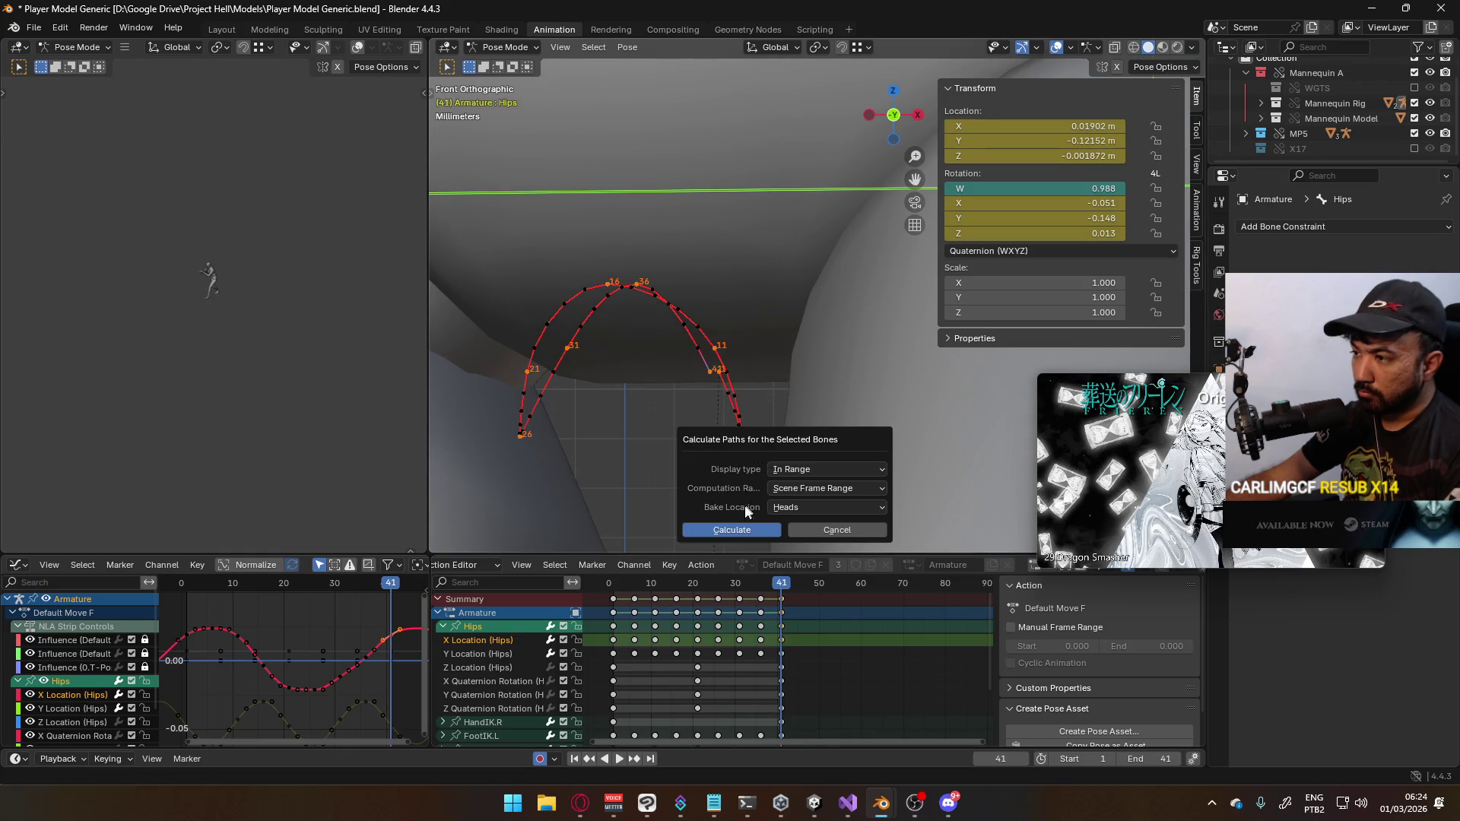
pyautogui.press('Return')
# Shift the hips along X at frame 31, recalculate the path and replay
pyautogui.moveTo(786, 585); pyautogui.dragTo(740, 591)
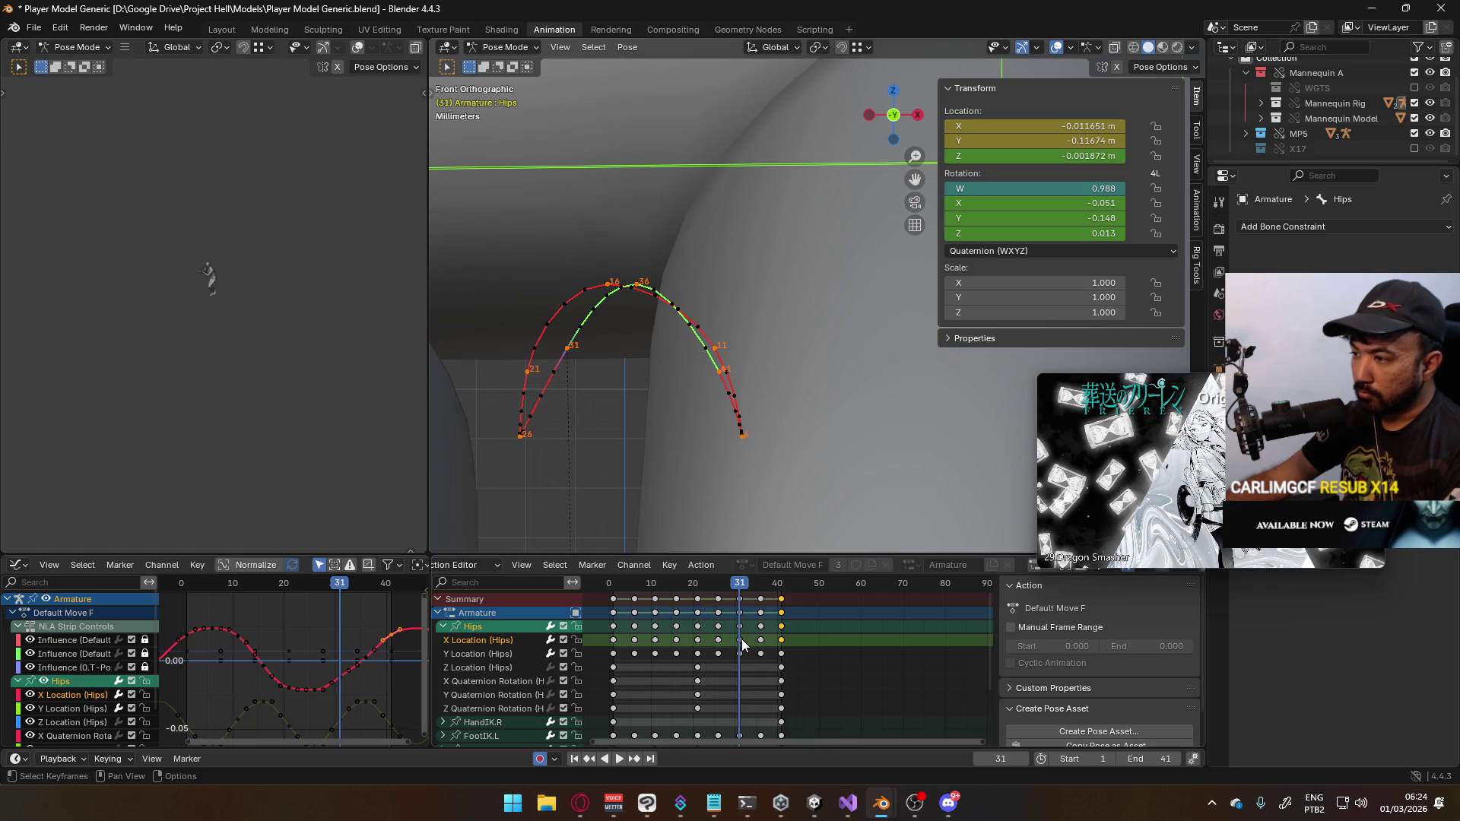
pyautogui.press('x')
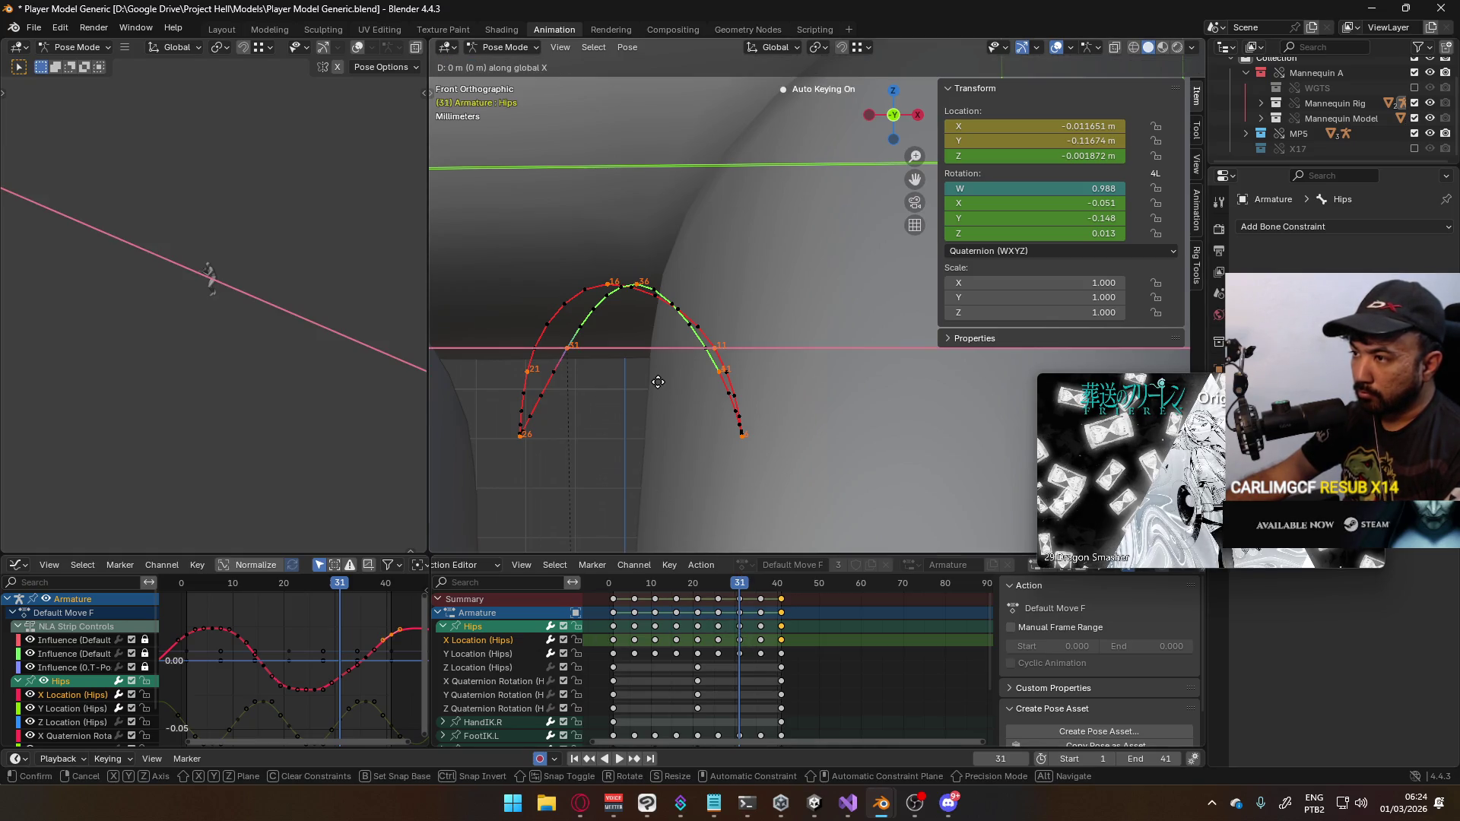
pyautogui.click(644, 385)
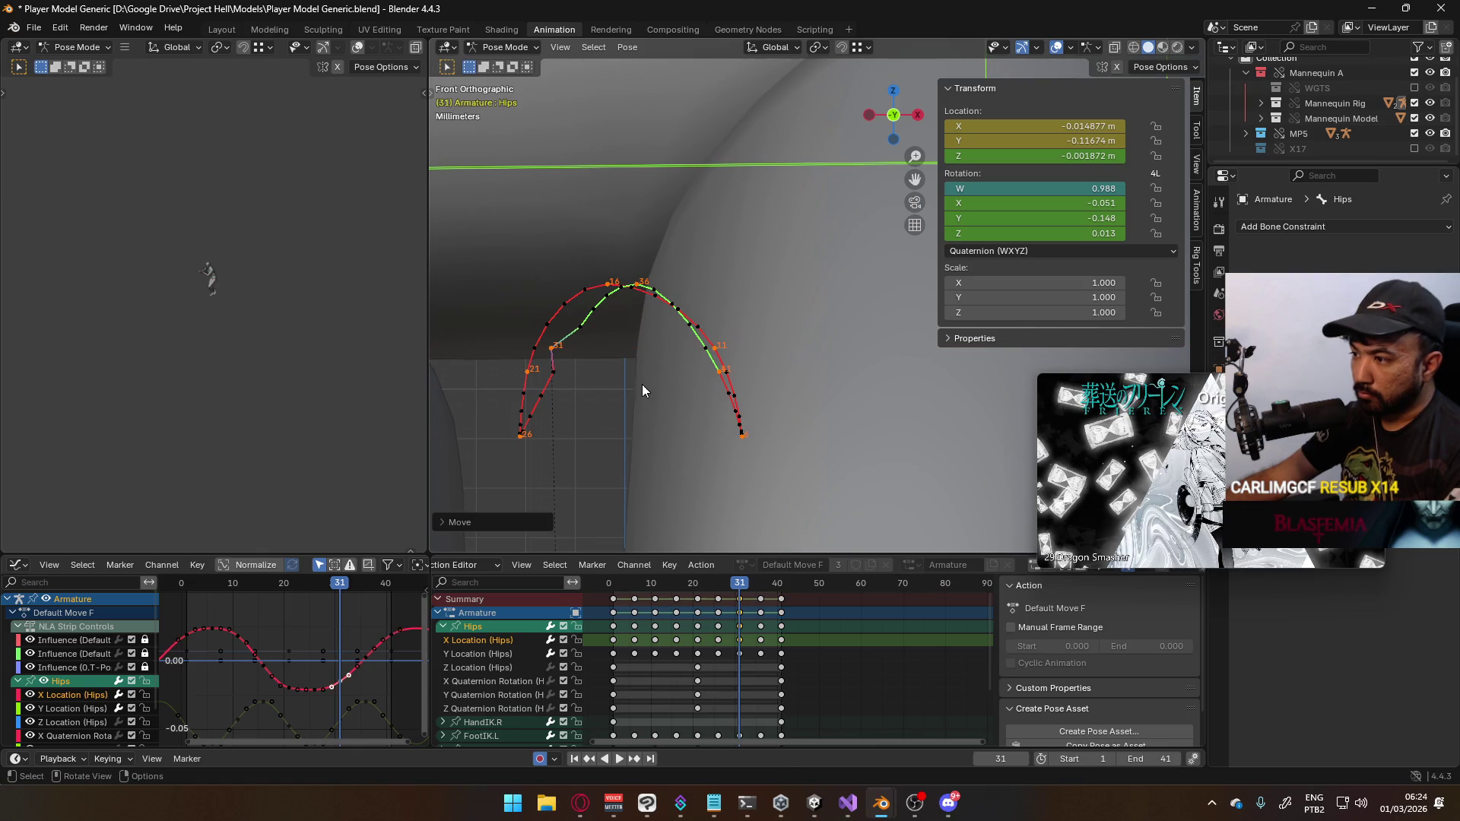
pyautogui.hotkey('ctrl', 'shift', 'p')
pyautogui.click(688, 496)
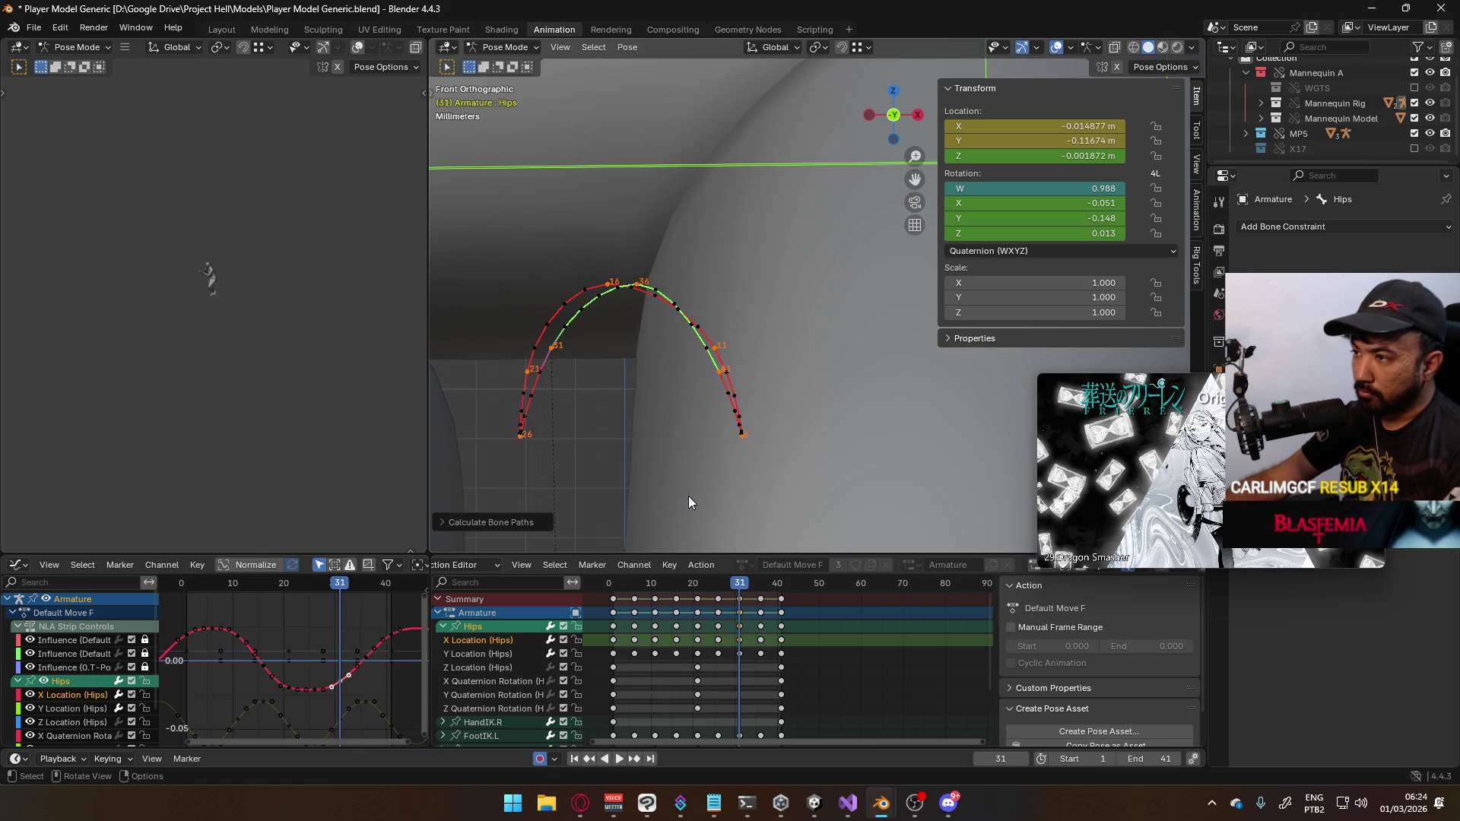
pyautogui.press('space')
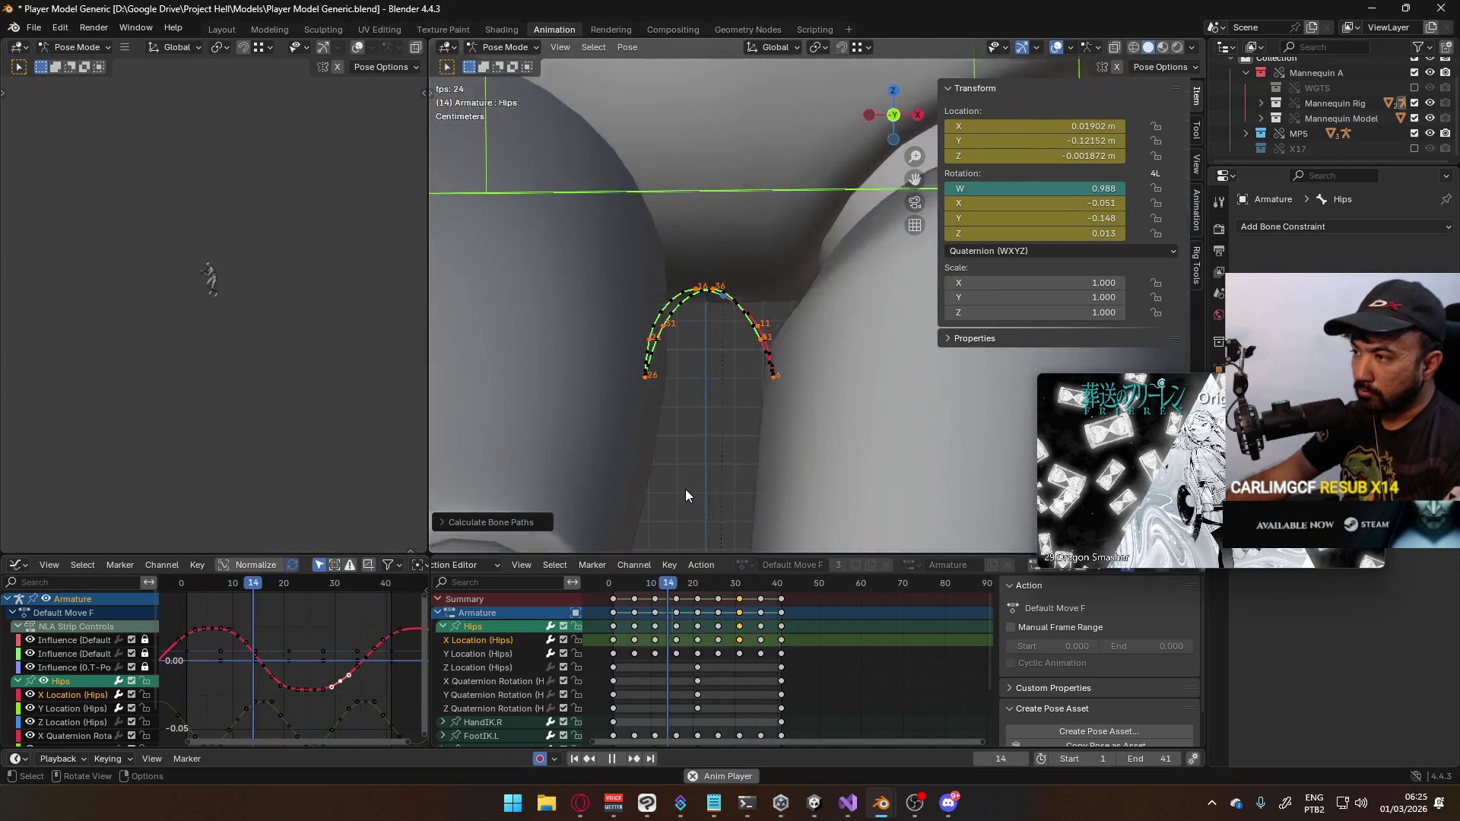
# Reposition two keys on the Hips X Location curve in the Graph Editor
pyautogui.scroll(1, 332, 675)
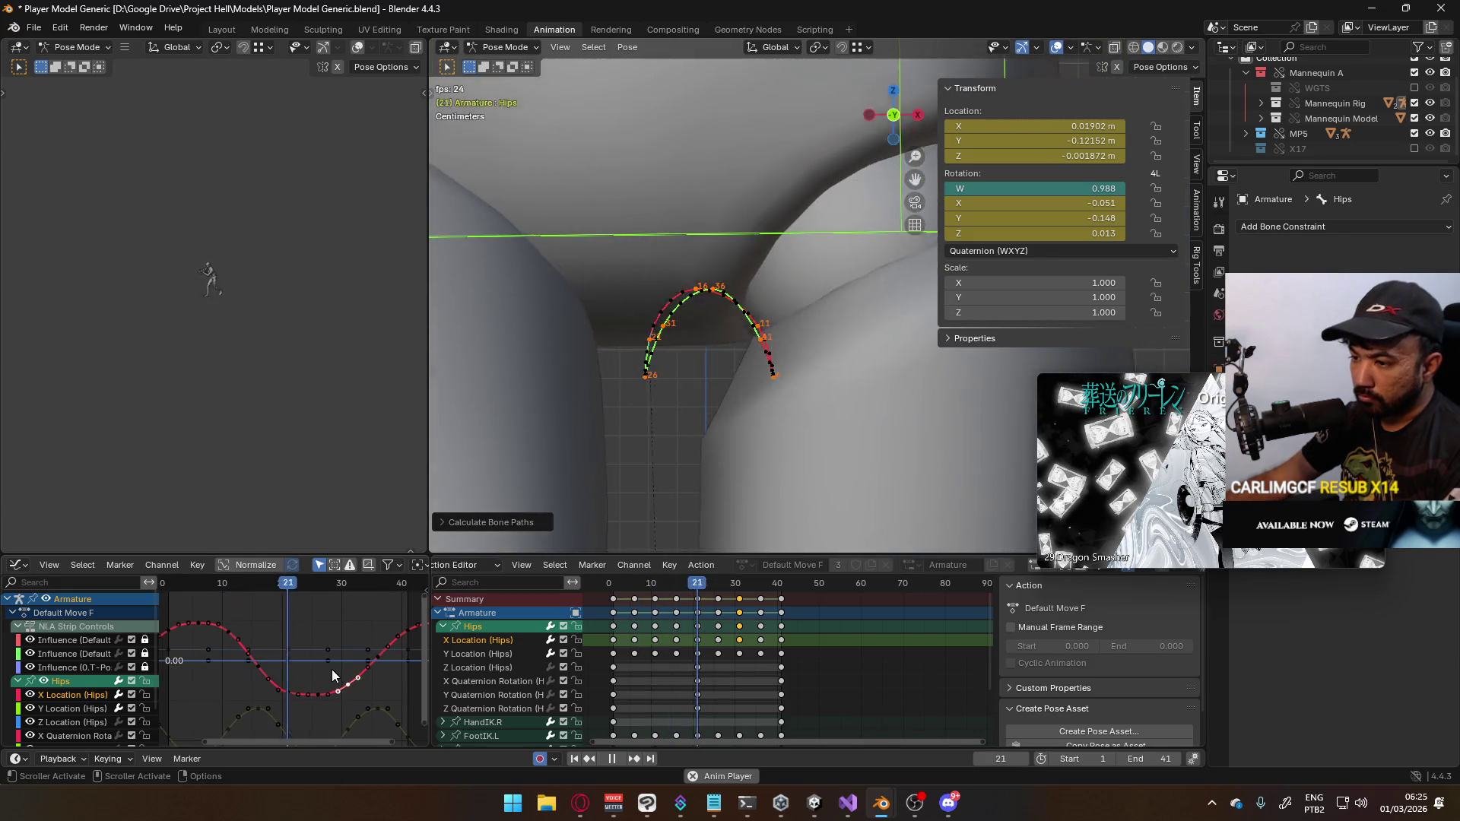
pyautogui.scroll(1, 289, 694)
pyautogui.press('g')
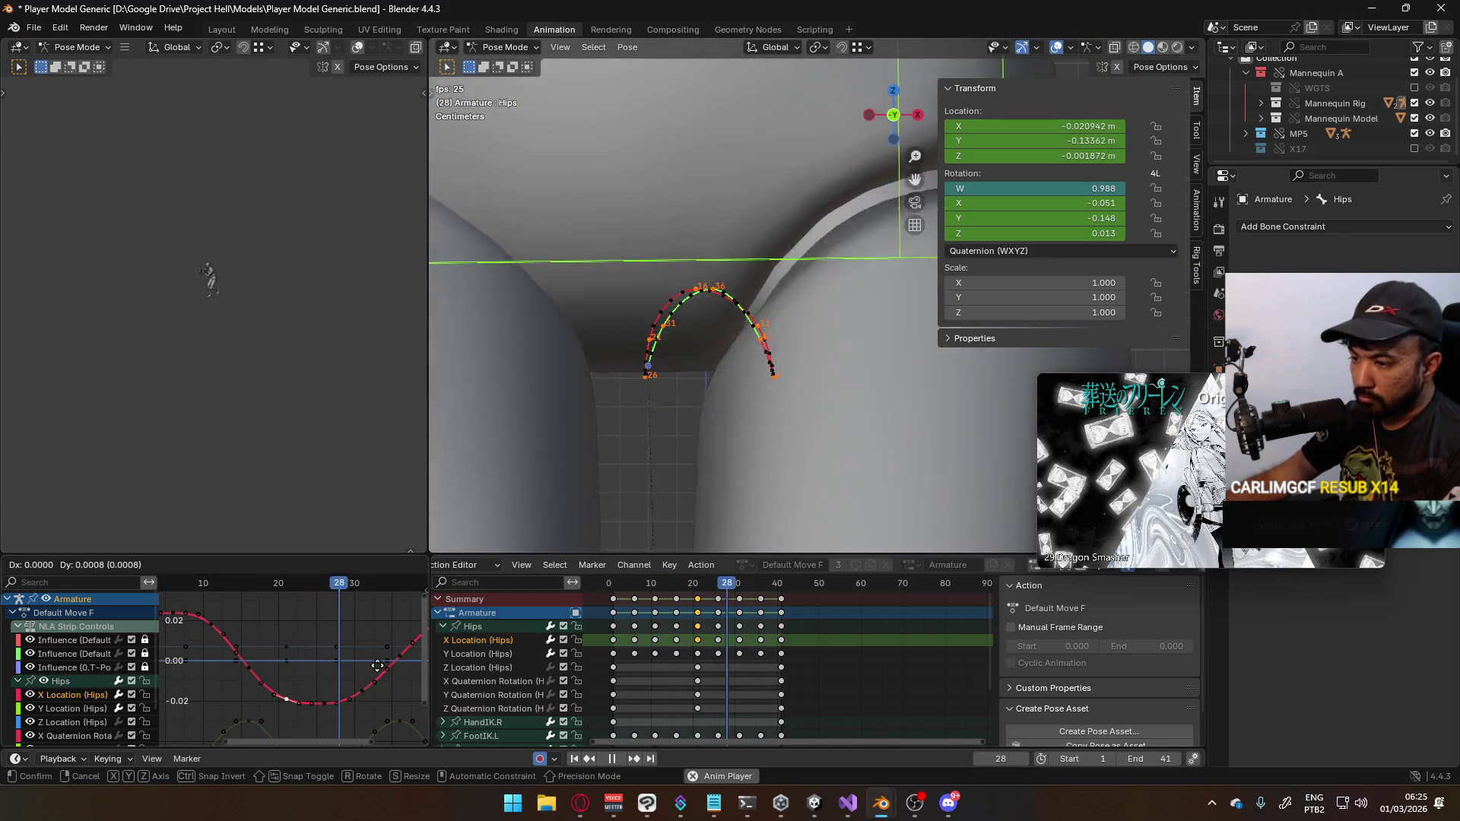
pyautogui.click(254, 669)
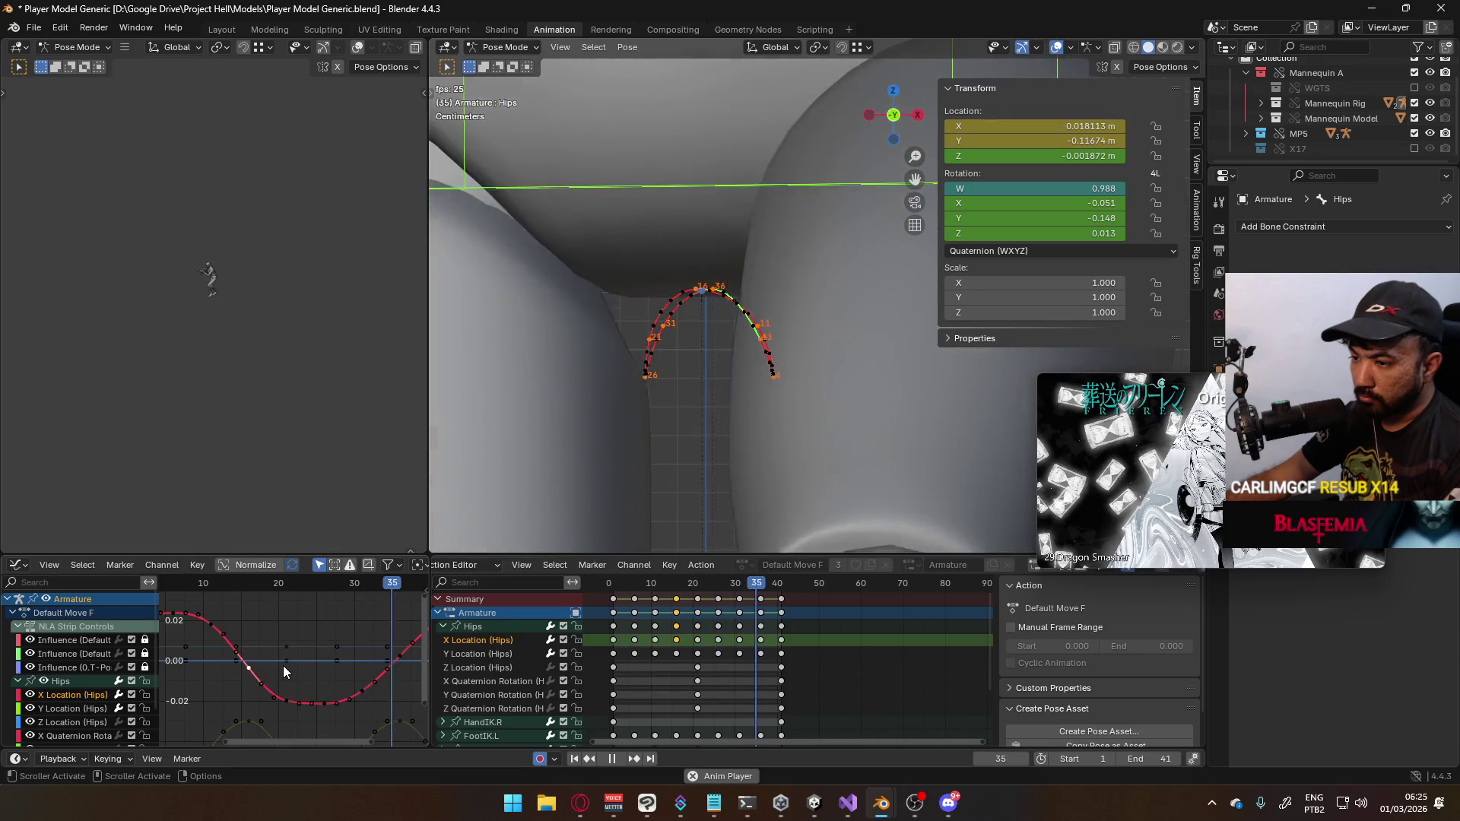
pyautogui.press('g')
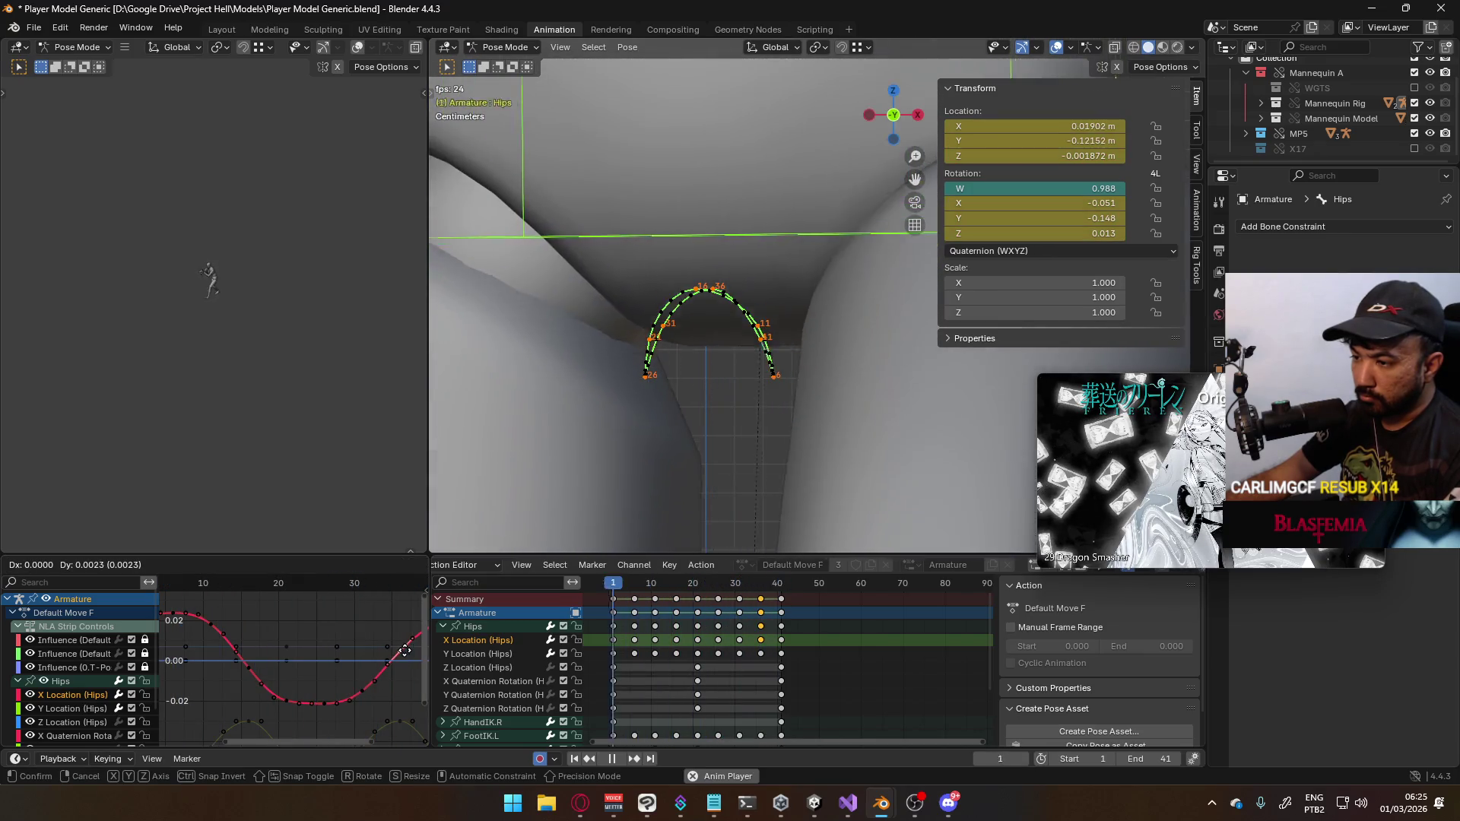
pyautogui.click(406, 651)
pyautogui.click(327, 706)
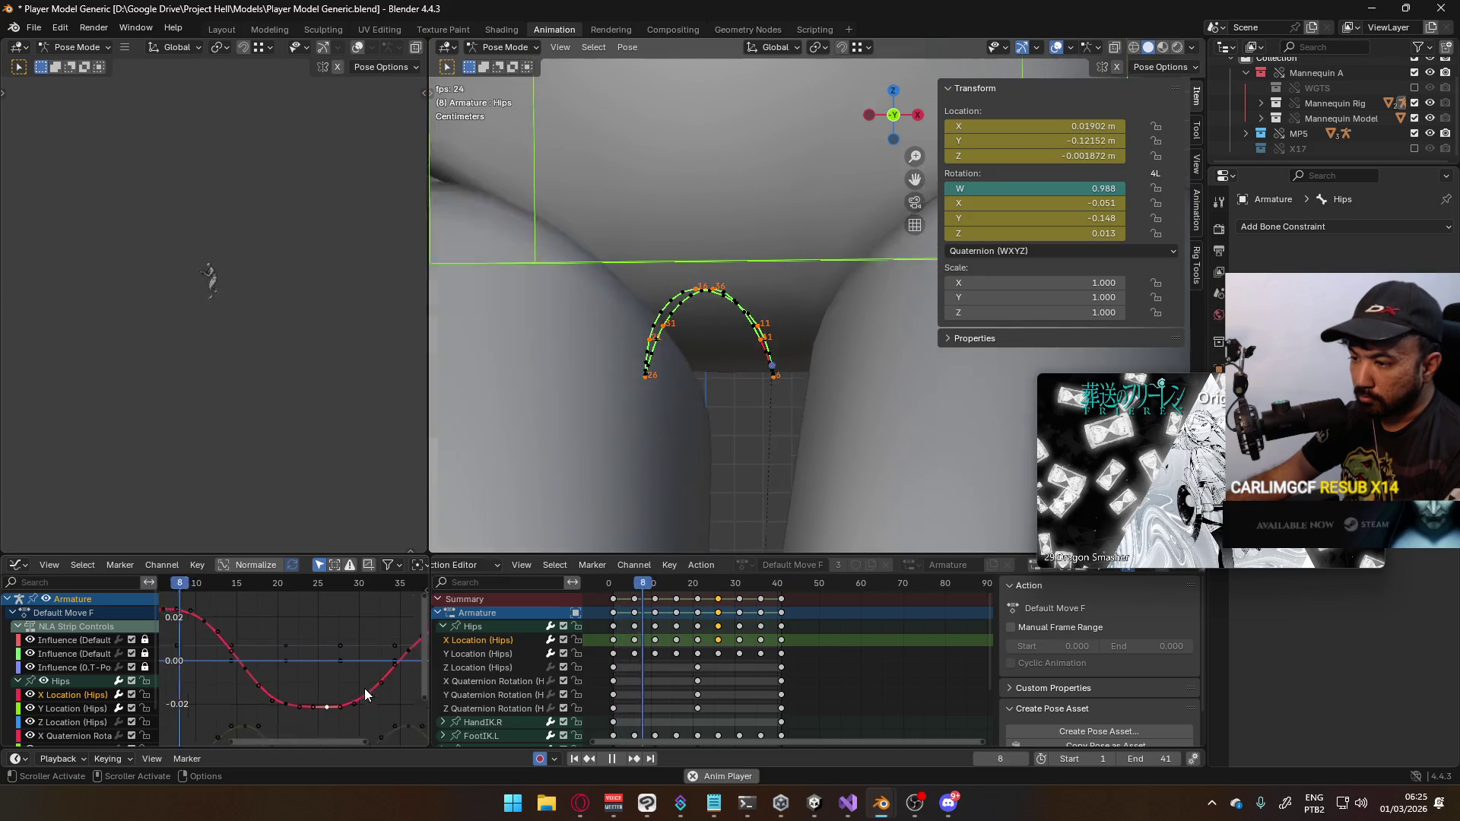
pyautogui.press('Home')
pyautogui.press('Home')
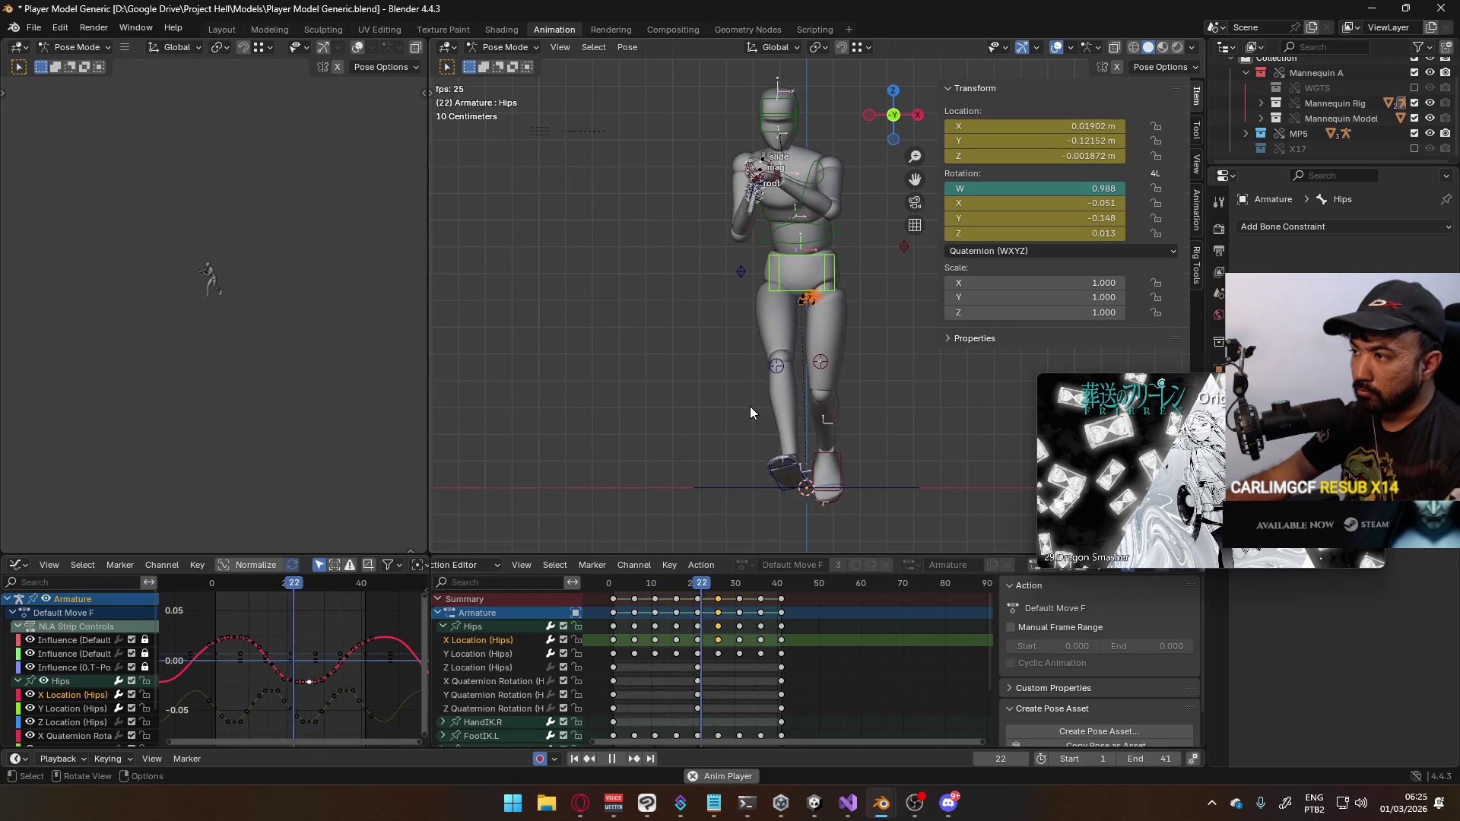
# Select the X Location (Hips) keys, save, and begin scaling their values vertically
pyautogui.scroll(1, 274, 659)
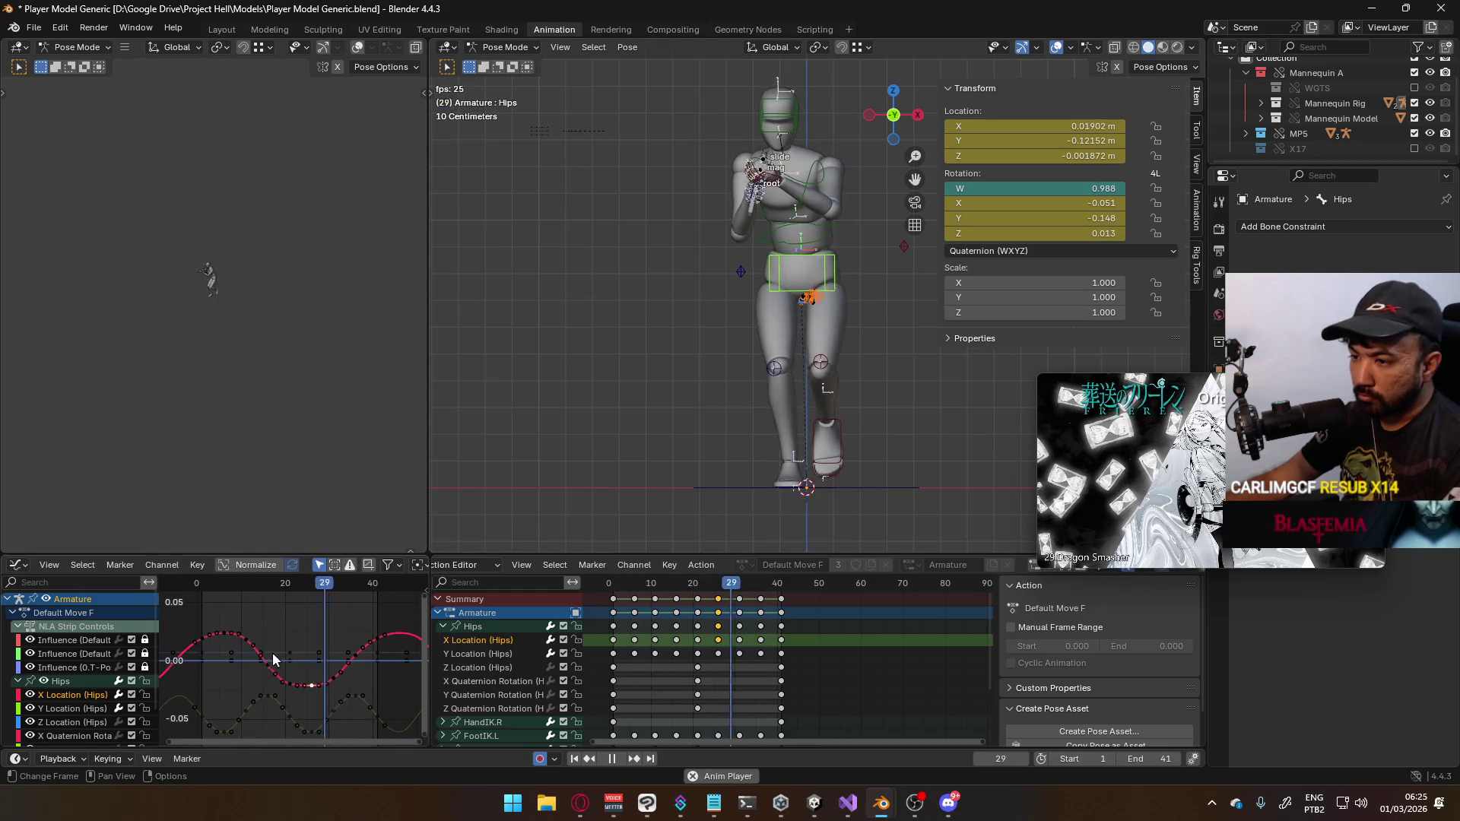
pyautogui.press('a')
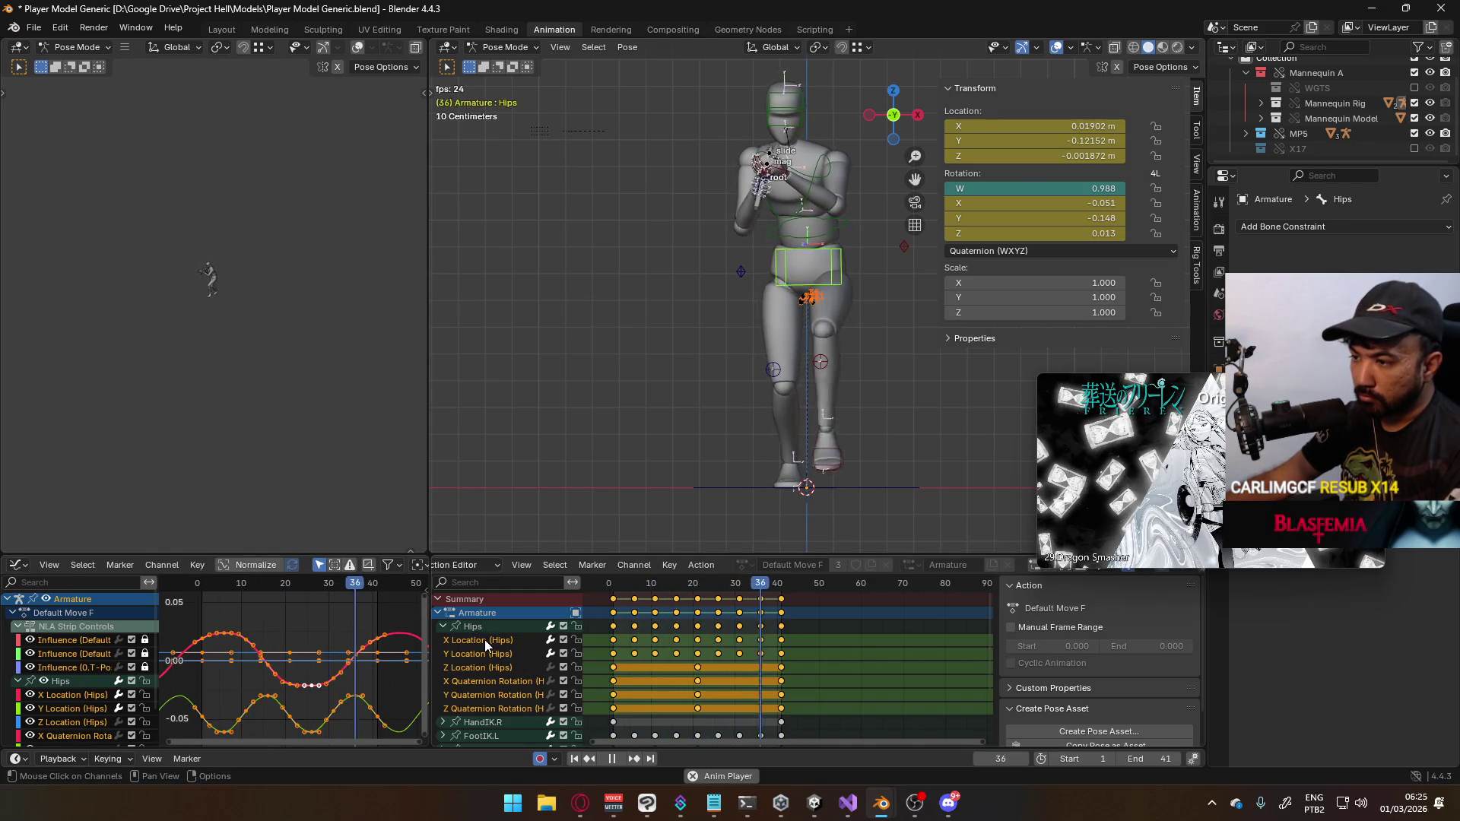
pyautogui.click(485, 640)
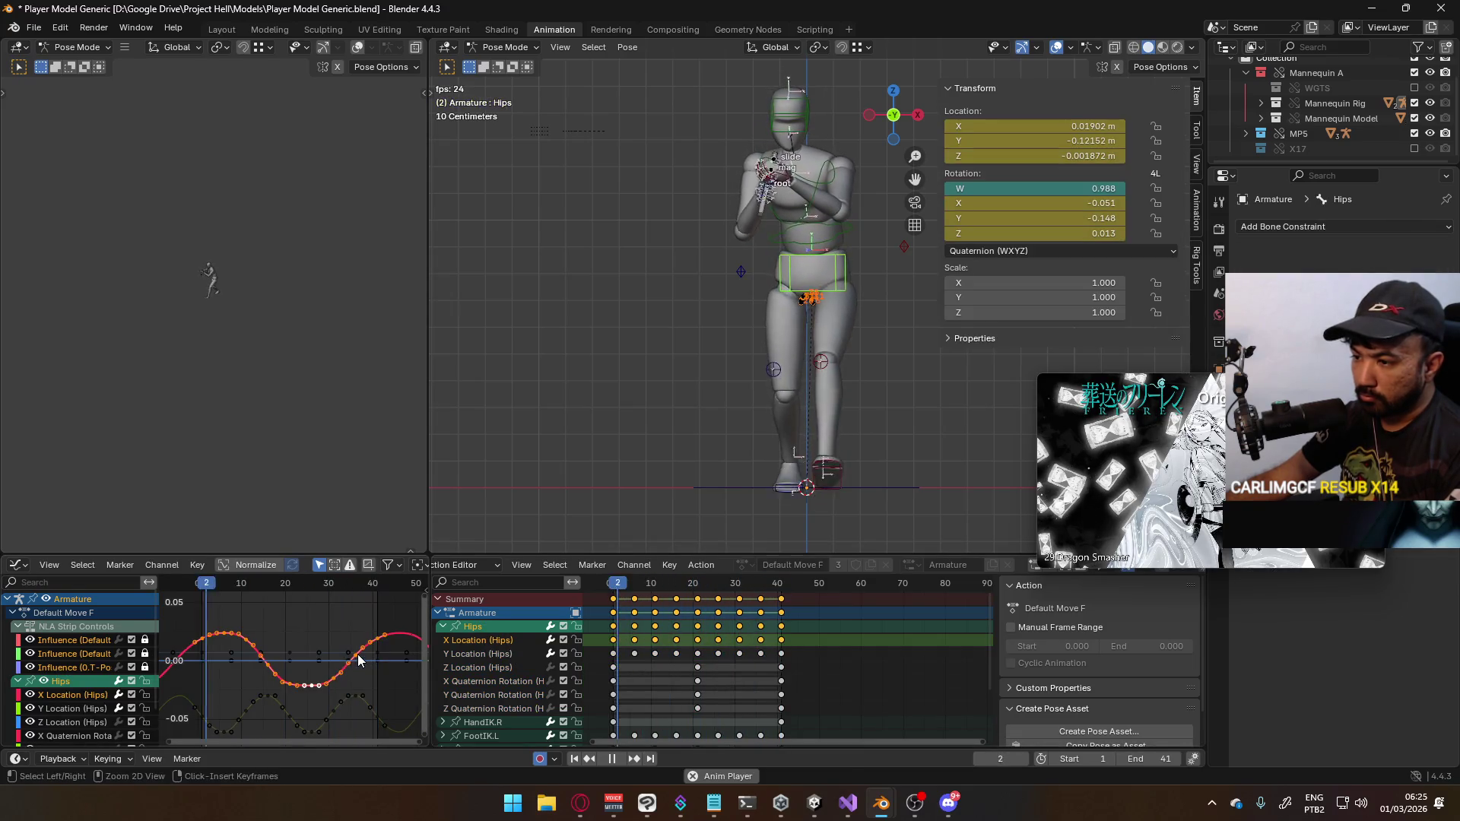
pyautogui.hotkey('ctrl', 's')
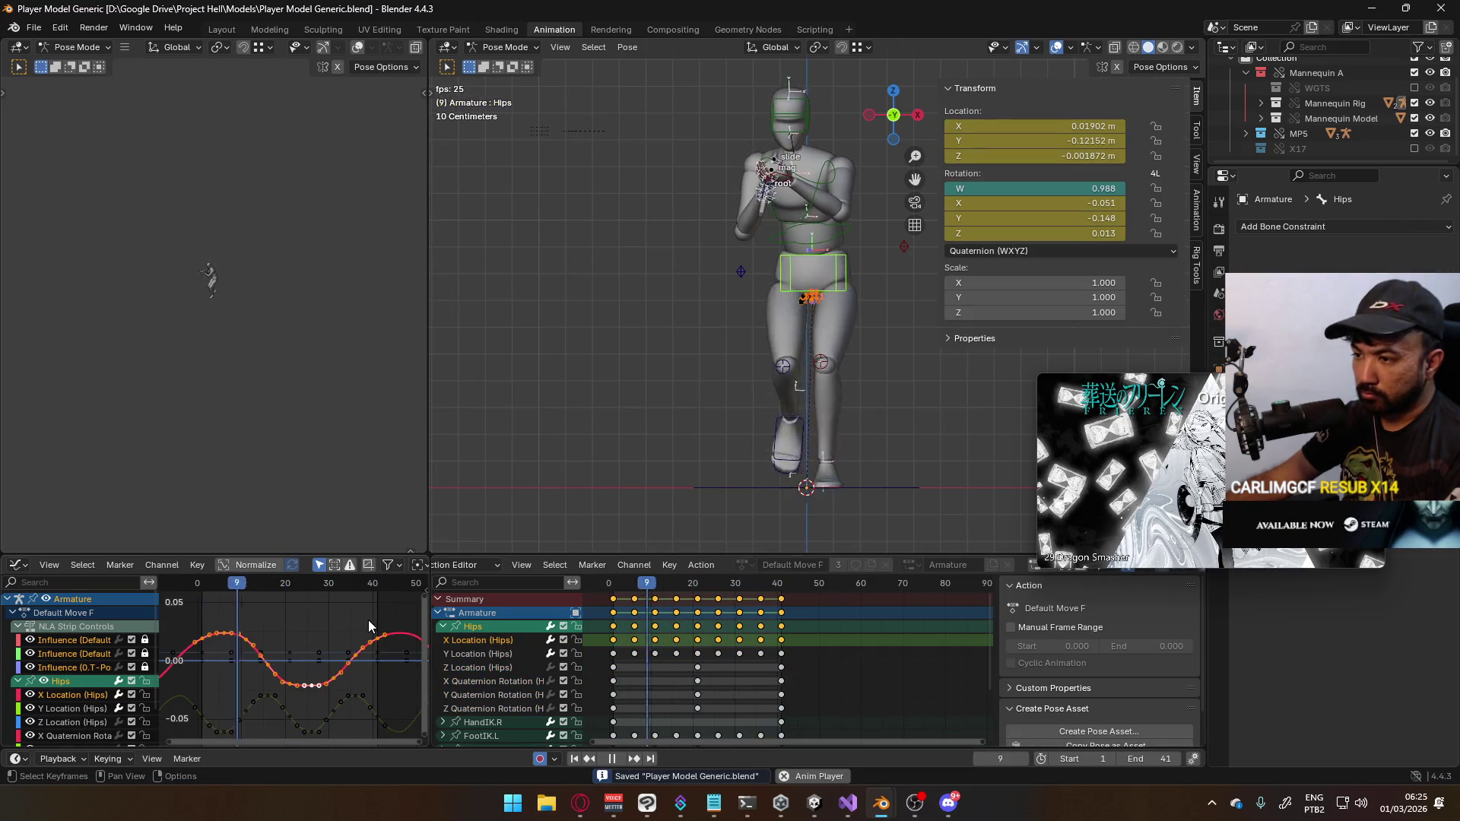
pyautogui.press('s')
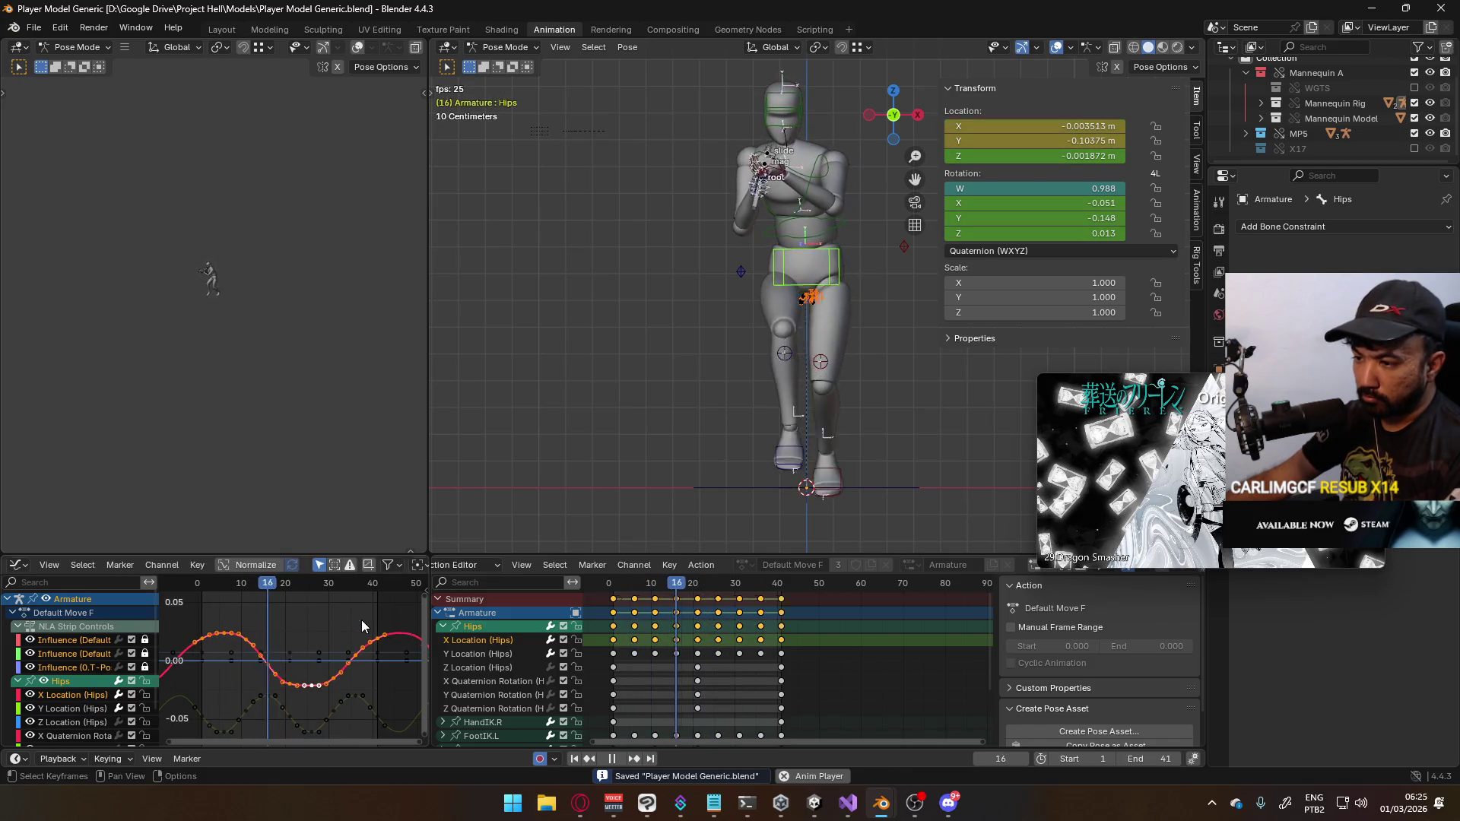
pyautogui.press('y')
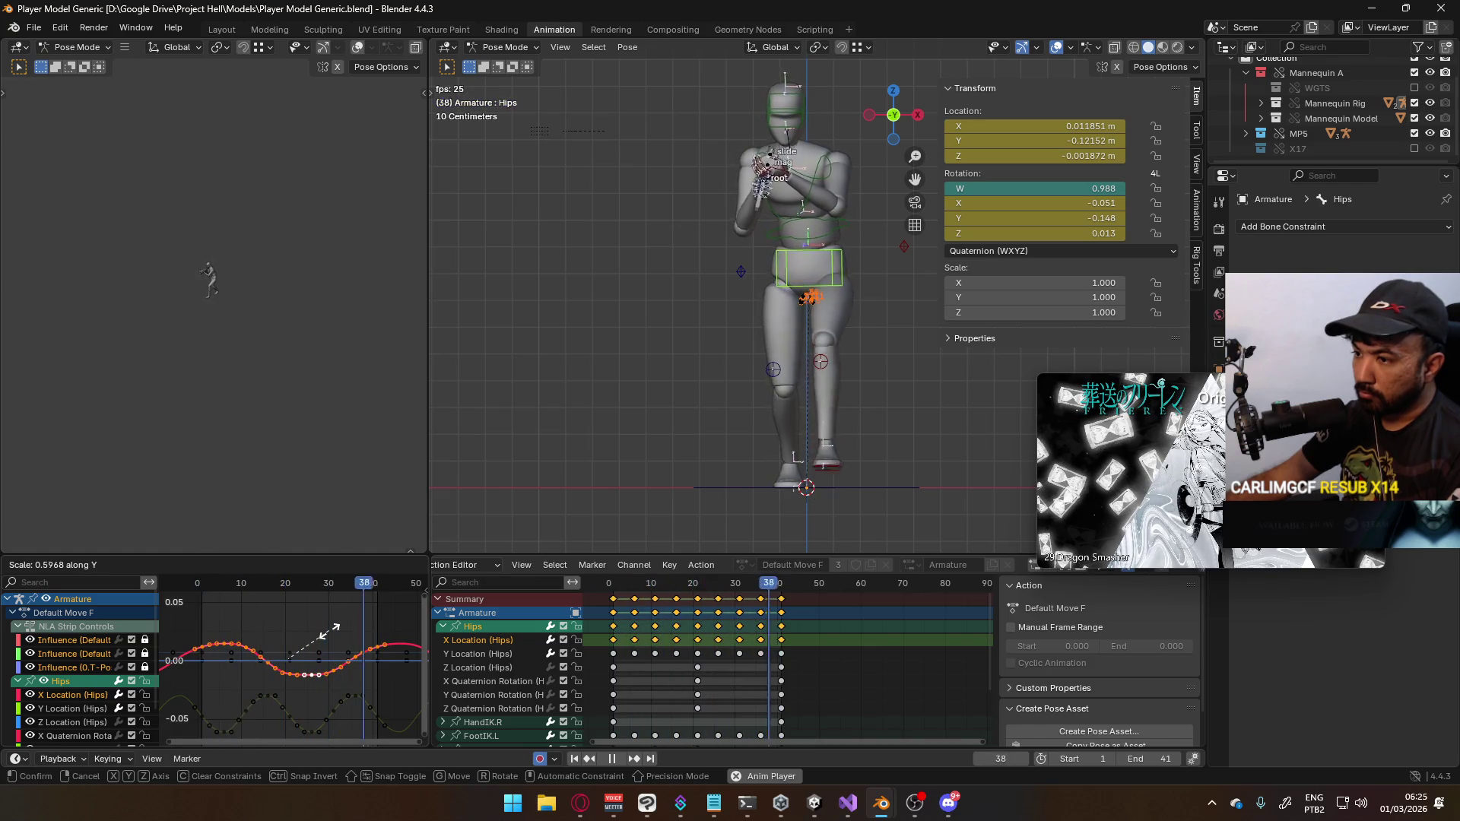
# Confirm the flattened X Location curve and move one of its keys
pyautogui.click(332, 630)
pyautogui.click(363, 616)
pyautogui.scroll(3, 242, 658)
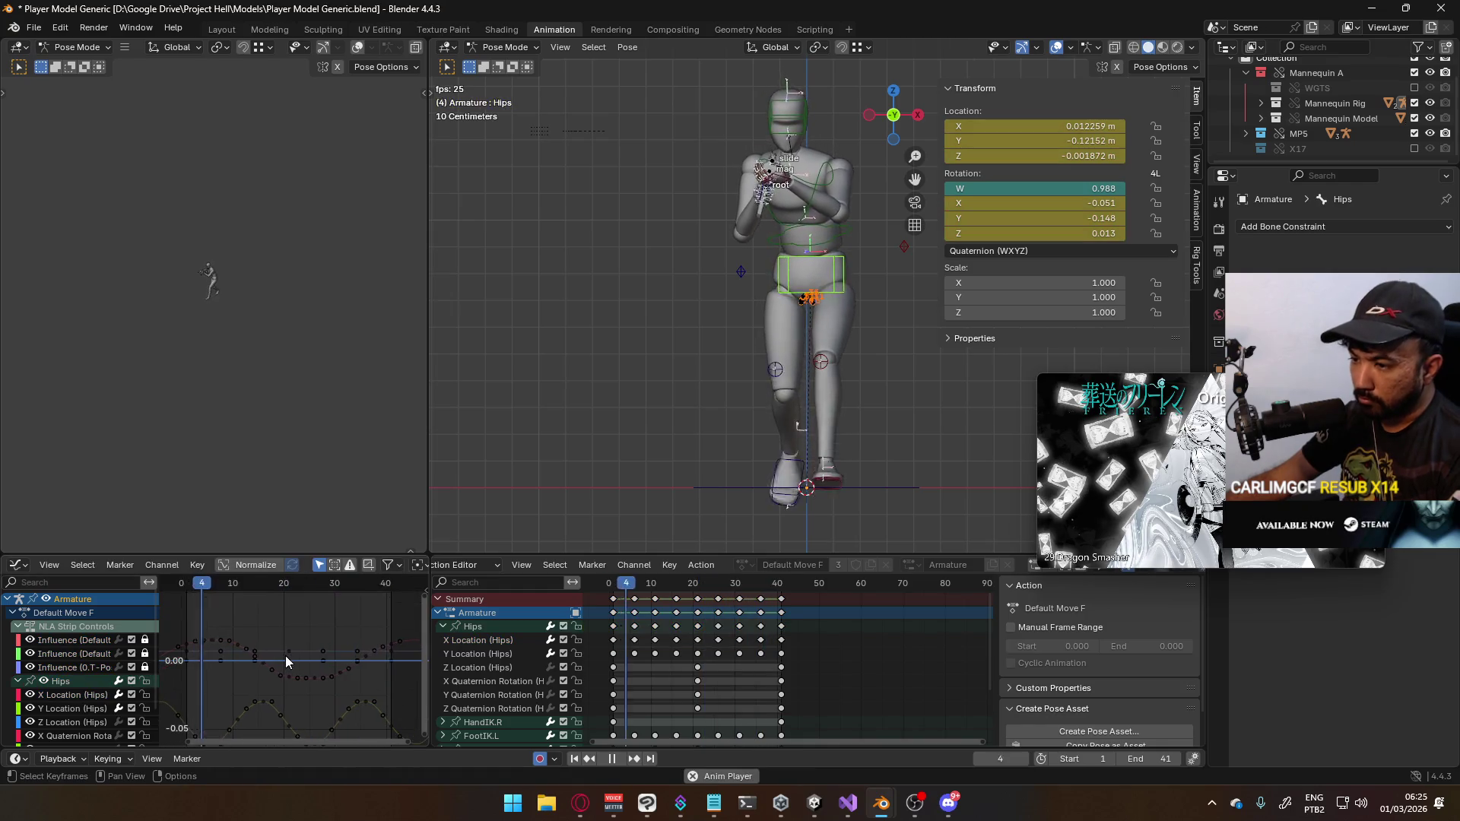
pyautogui.click(219, 641)
pyautogui.press('g')
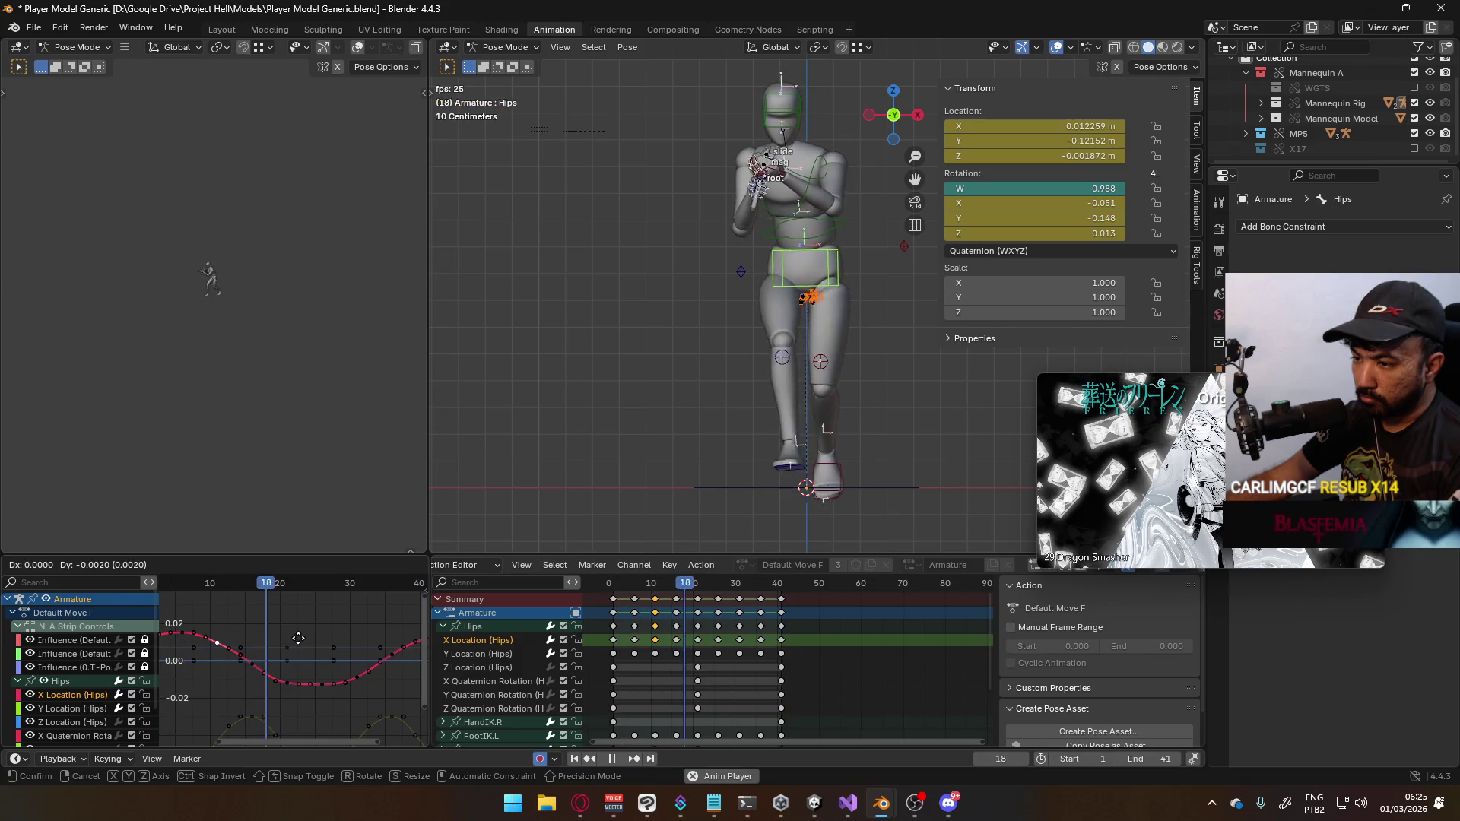
pyautogui.click(294, 646)
# Reposition a second X Location key for a smoother sideways sway
pyautogui.click(358, 676)
pyautogui.press('g')
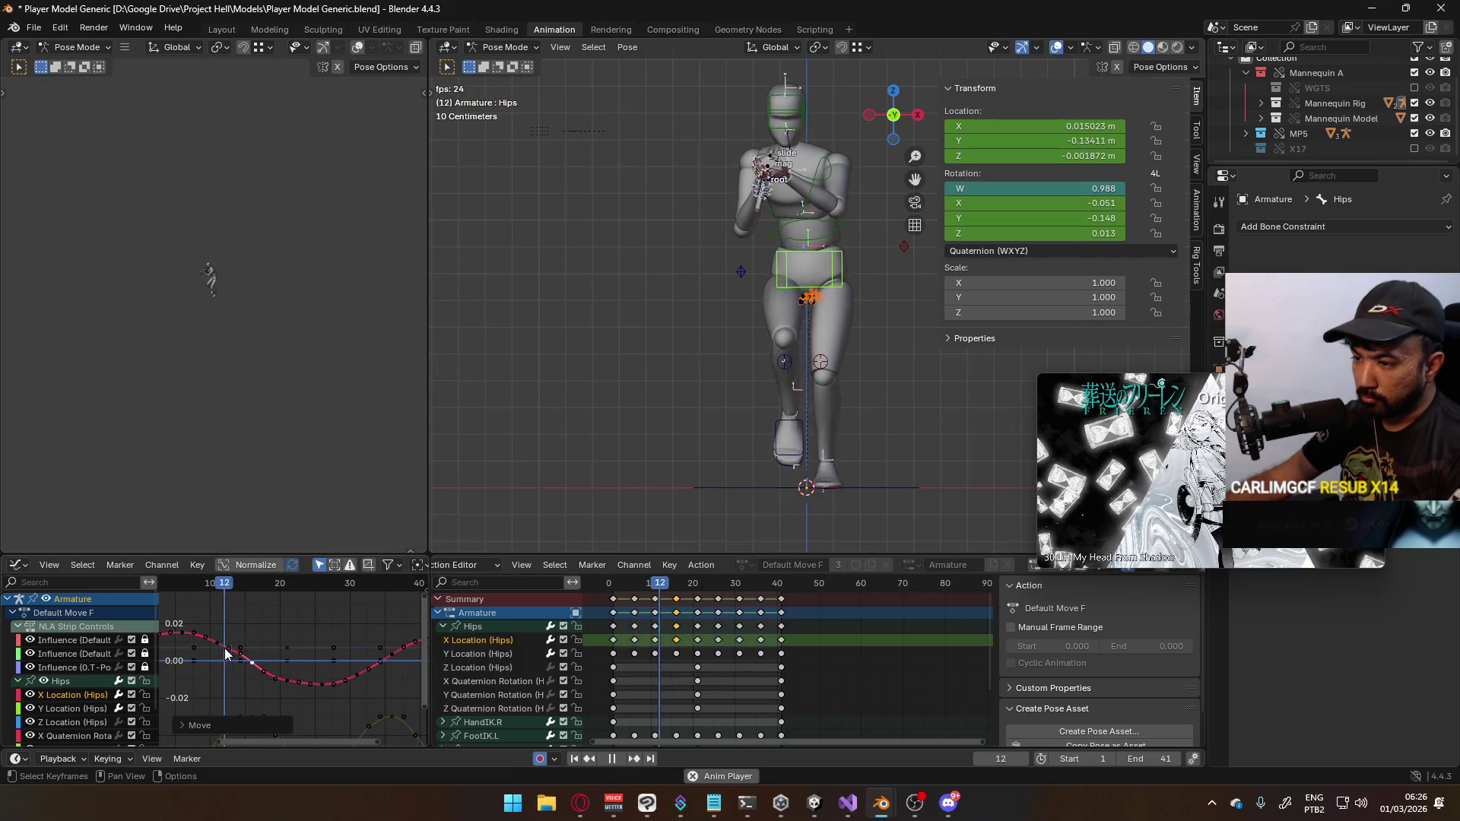
pyautogui.click(256, 641)
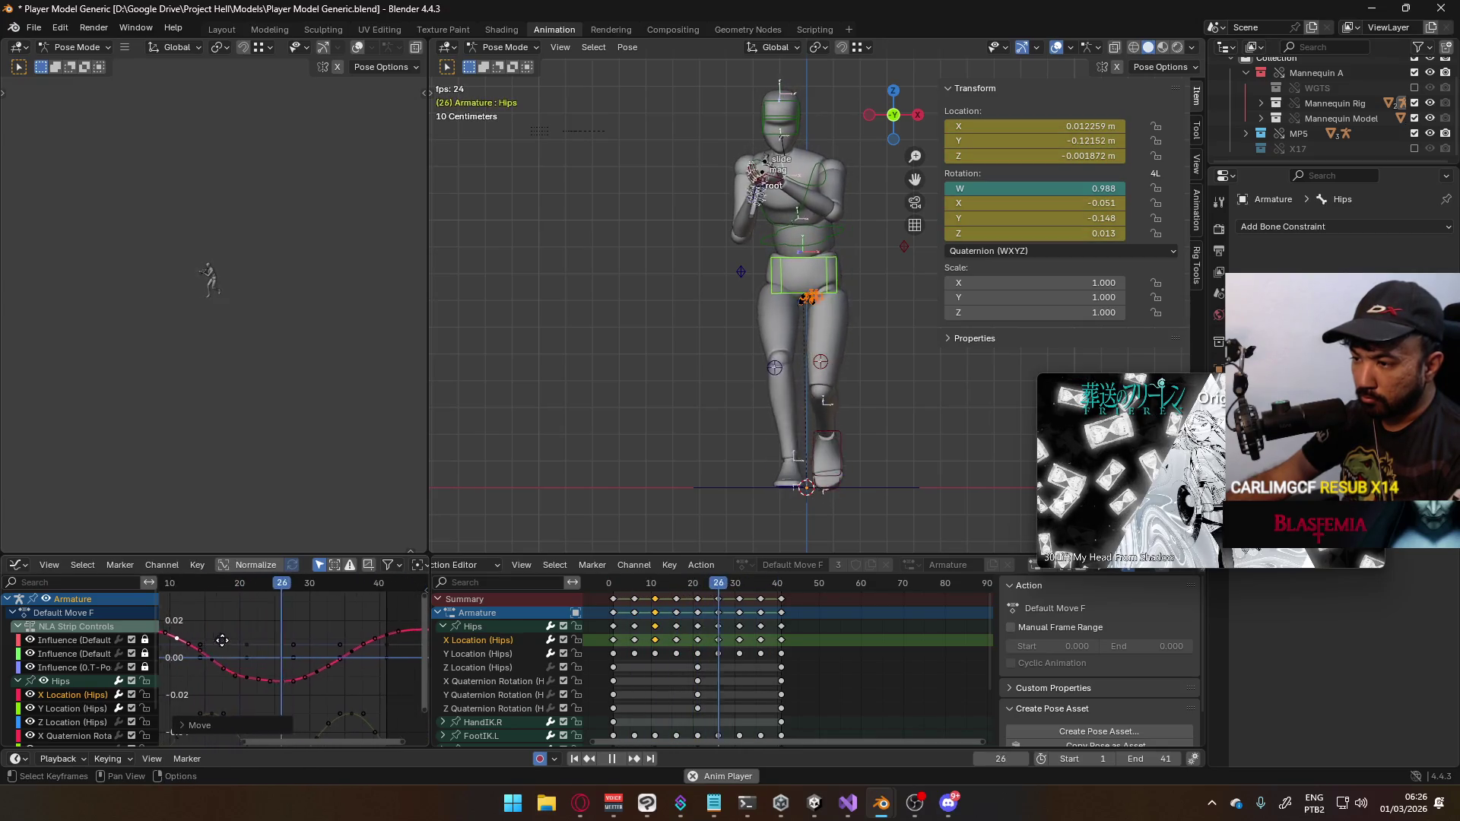
pyautogui.hotkey('alt', 'p')
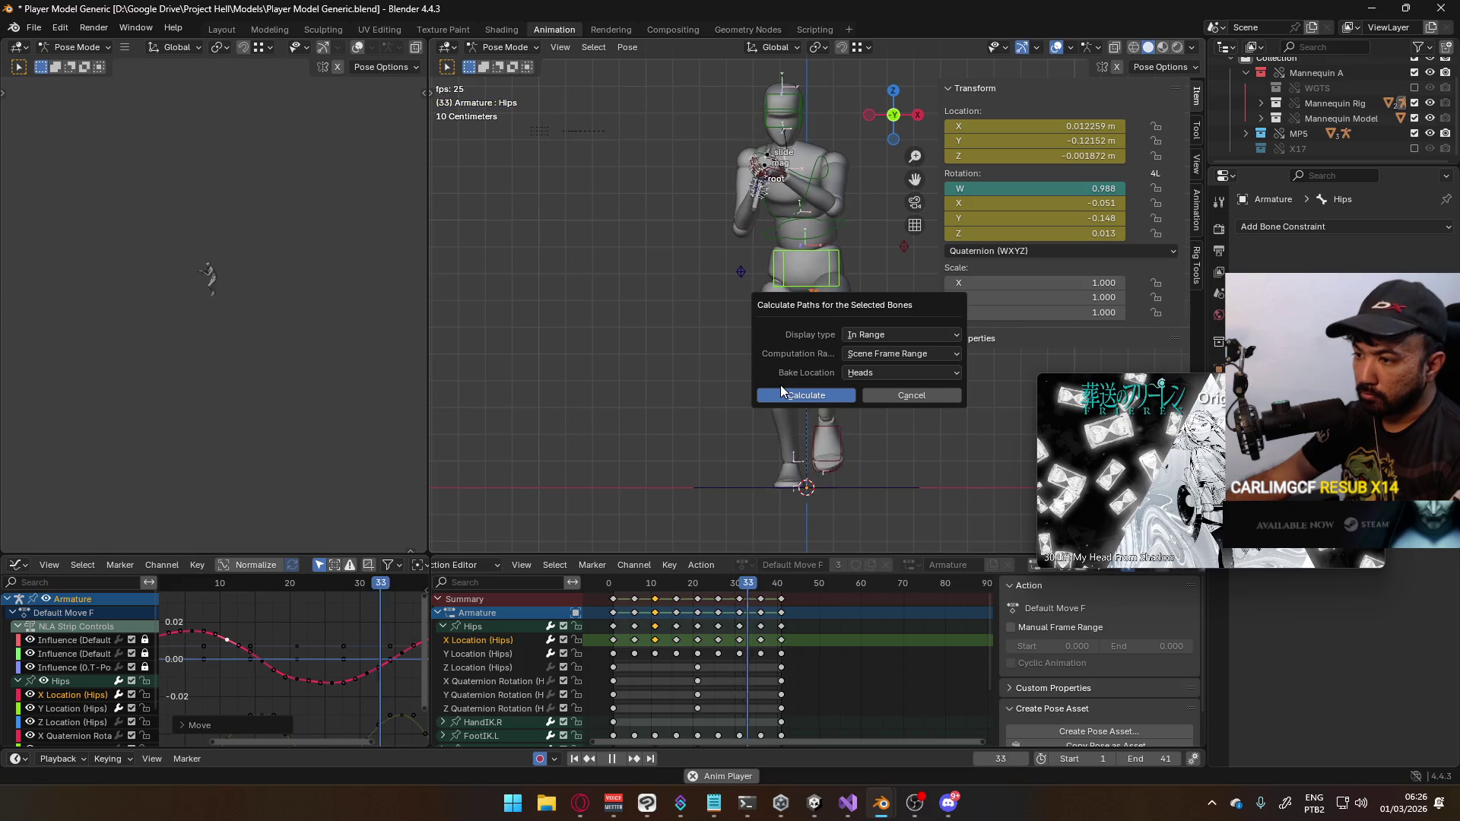
# Calculate the hips motion path and move a keyframe on the X Location curve
pyautogui.click(782, 391)
pyautogui.keyDown('ctrl'); pyautogui.scroll(5, 229, 656); pyautogui.keyUp('ctrl')
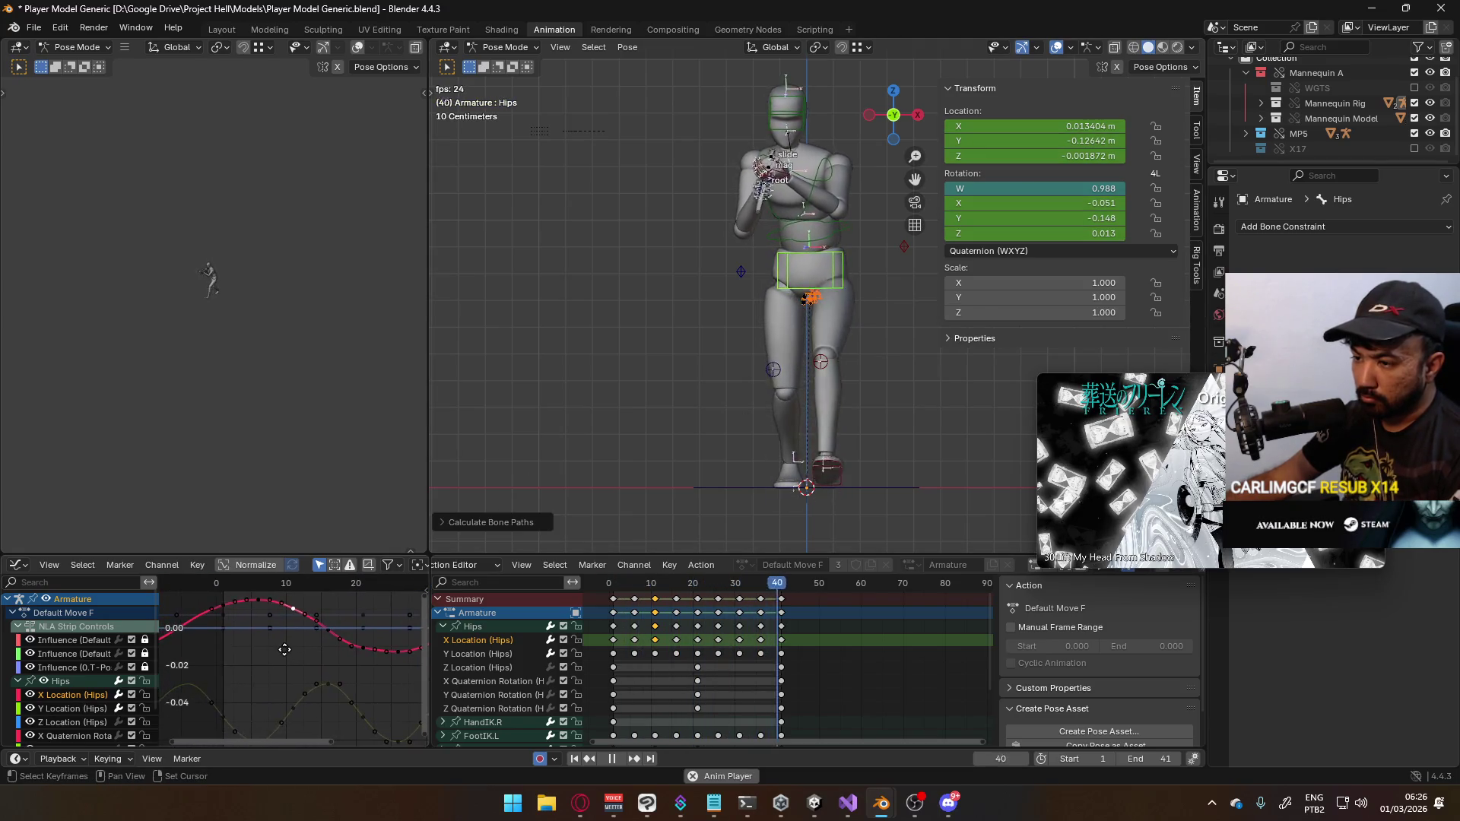
pyautogui.moveTo(181, 654); pyautogui.dragTo(335, 673, button='middle')
pyautogui.click(336, 673)
pyautogui.scroll(1, 335, 673)
pyautogui.press('g')
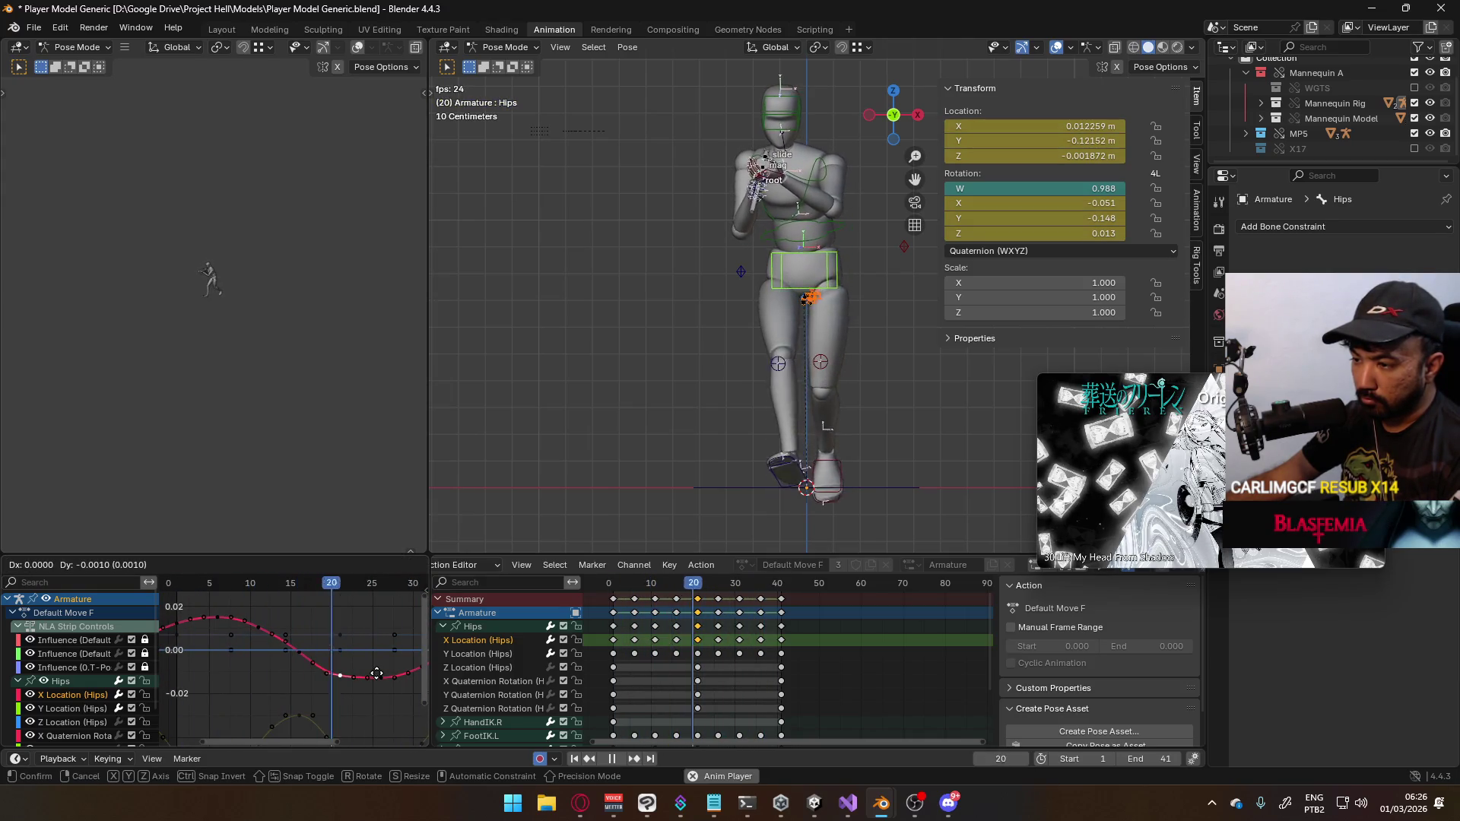
pyautogui.click(376, 674)
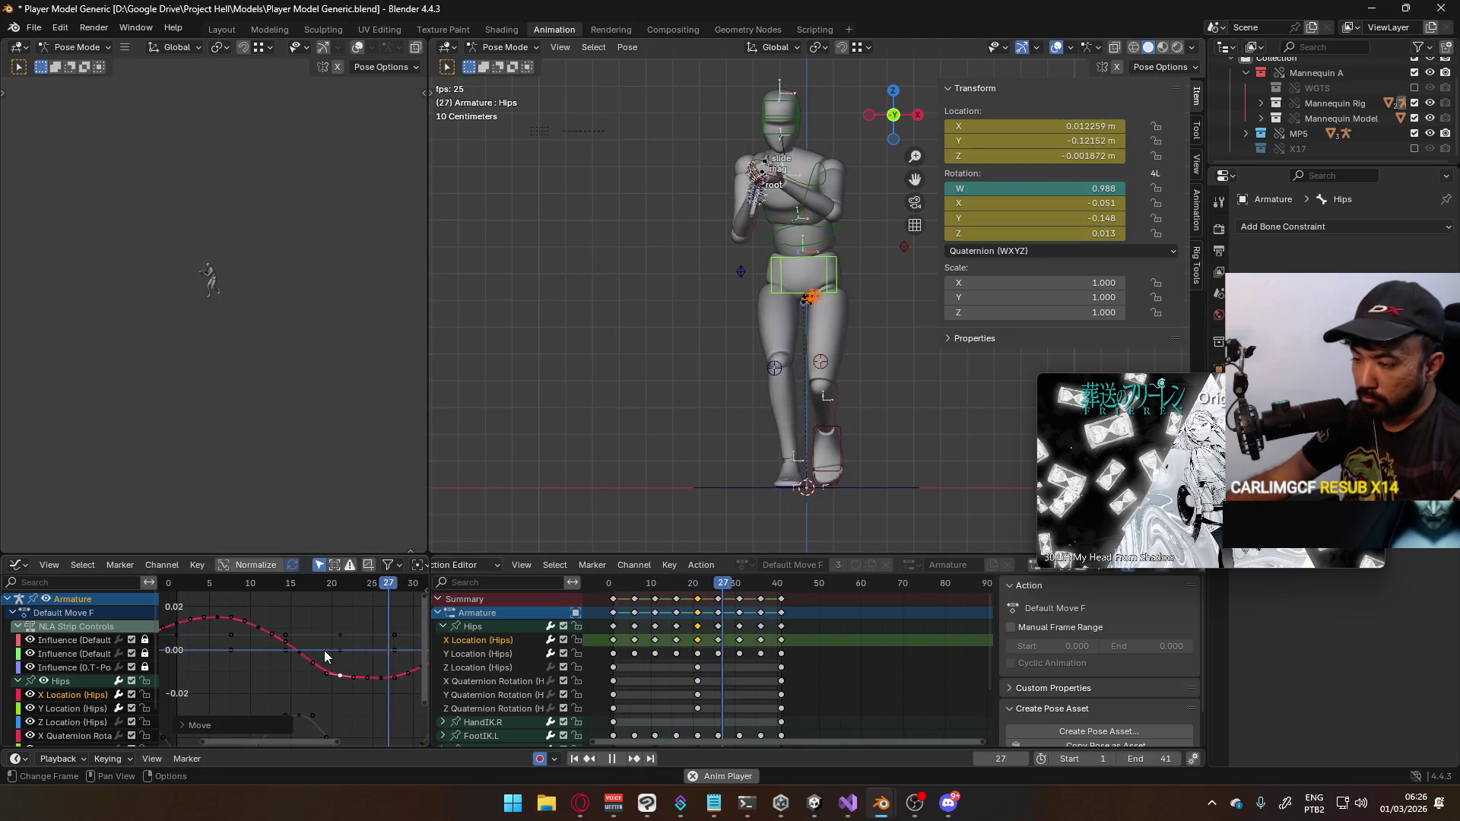
# Move another X Location keyframe near the curve's low point
pyautogui.scroll(-3, 327, 669)
pyautogui.scroll(1, 297, 664)
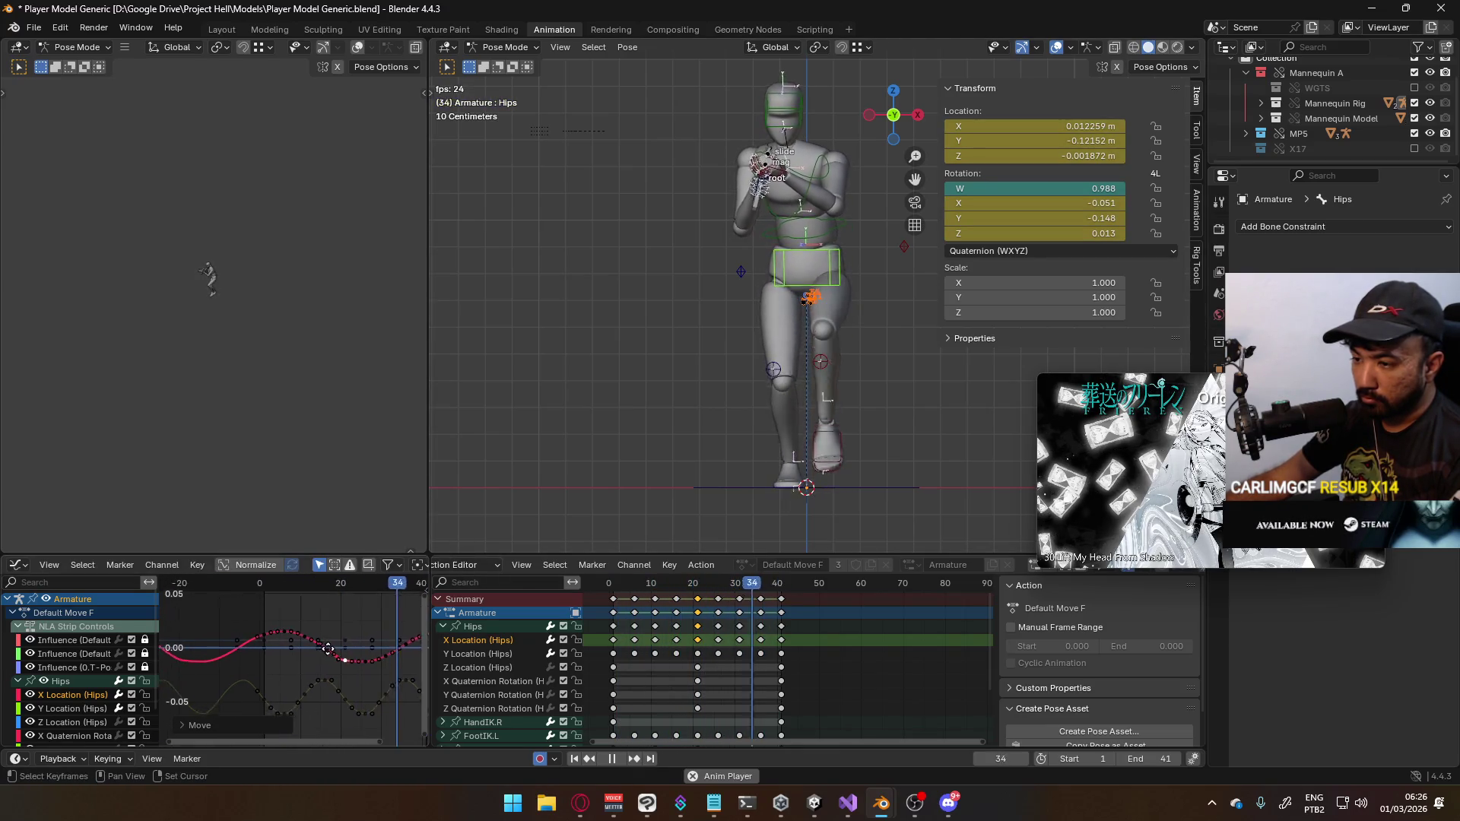
pyautogui.click(361, 673)
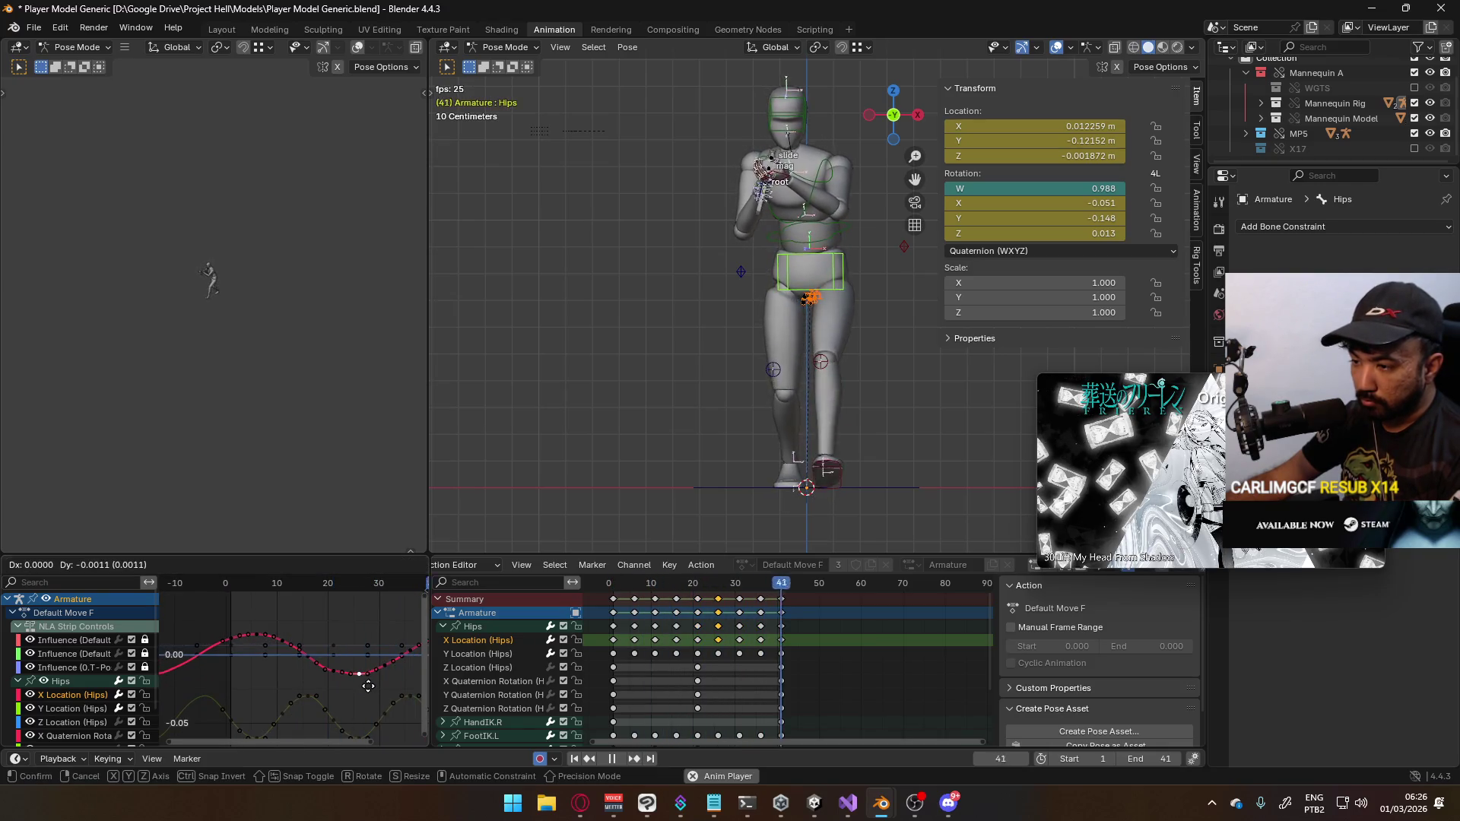
pyautogui.moveTo(357, 688); pyautogui.dragTo(314, 674, button='middle')
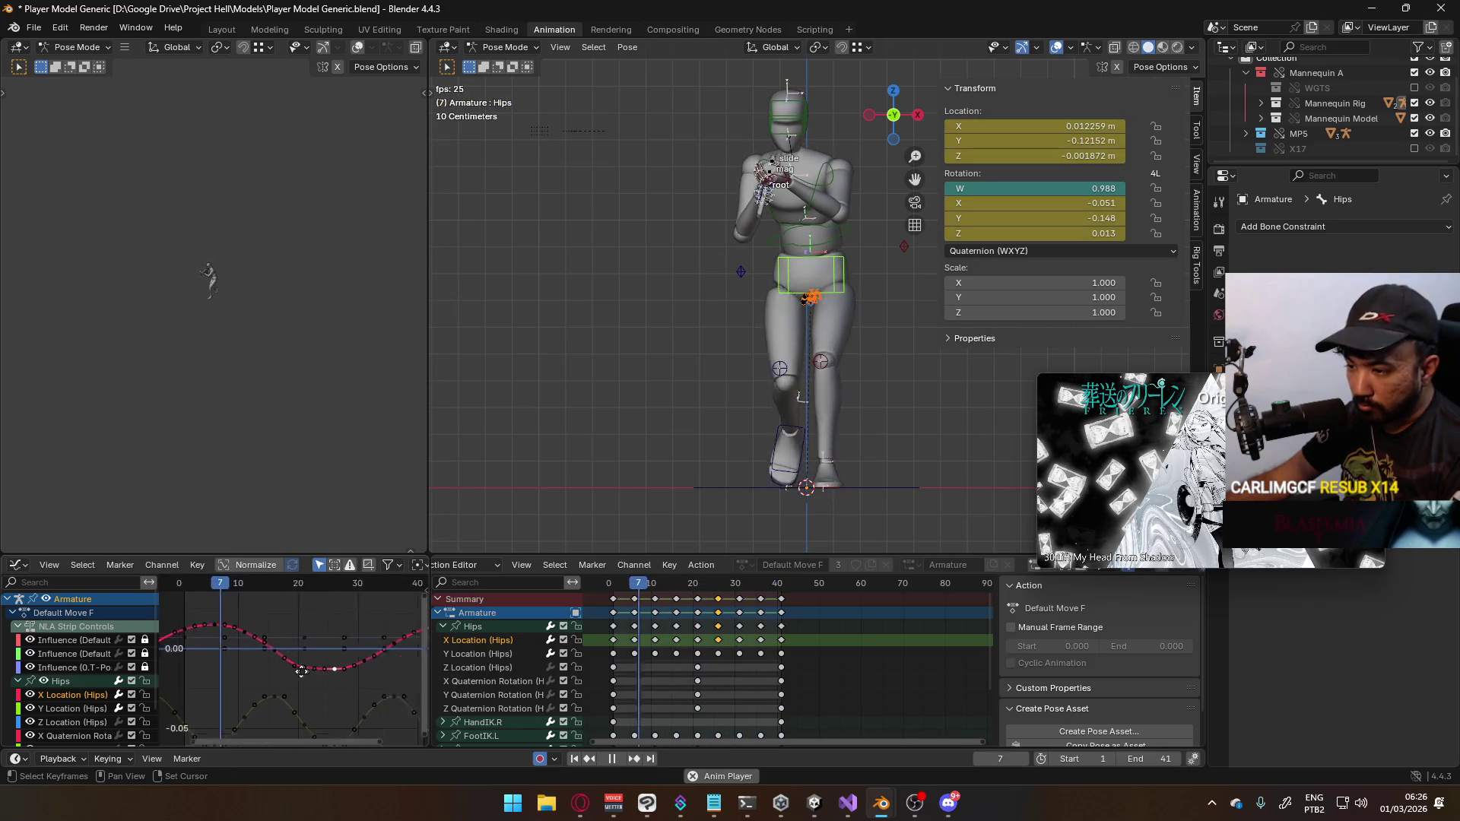
pyautogui.scroll(2, 308, 668)
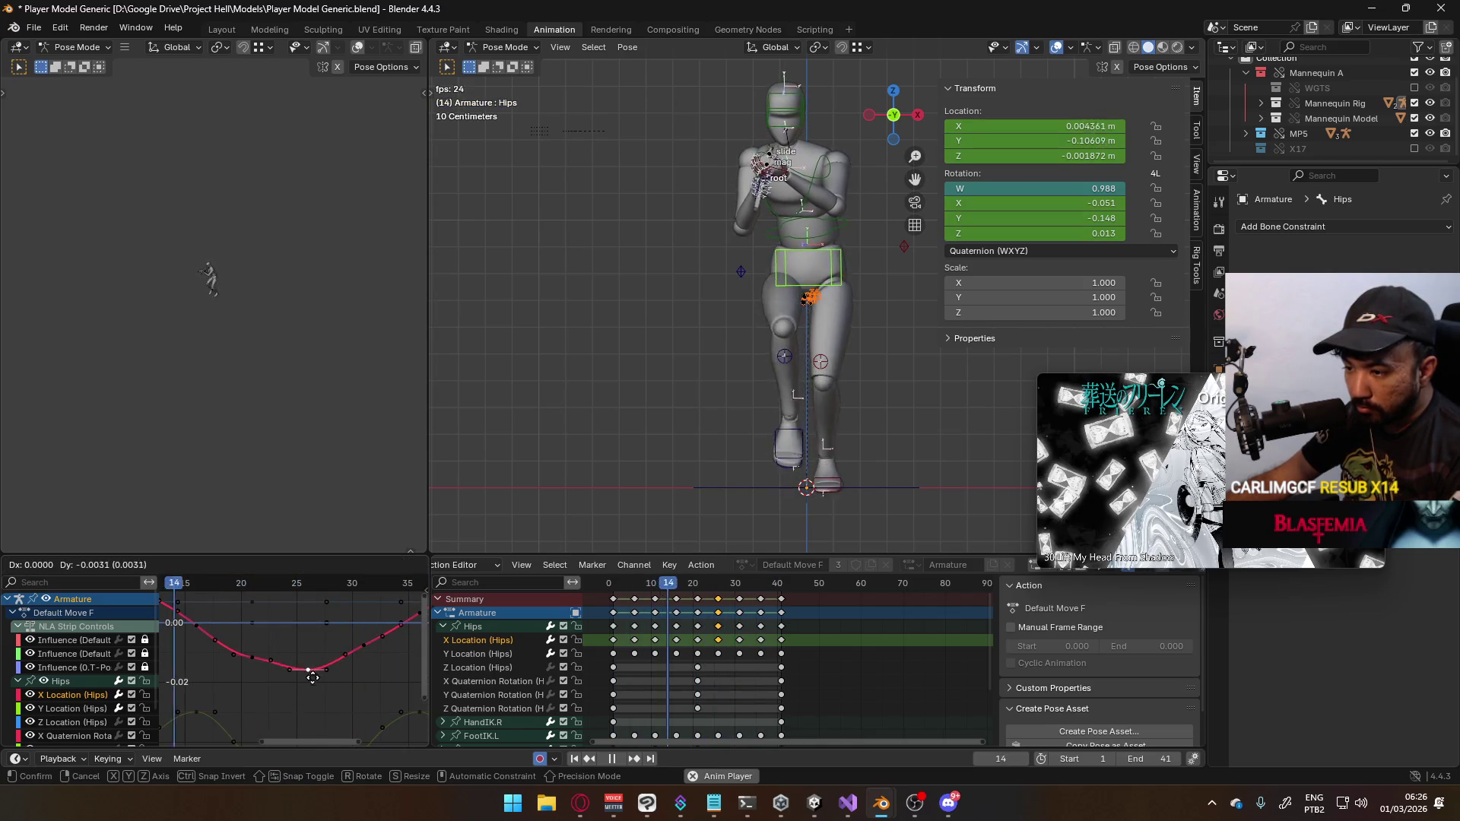
pyautogui.click(313, 680)
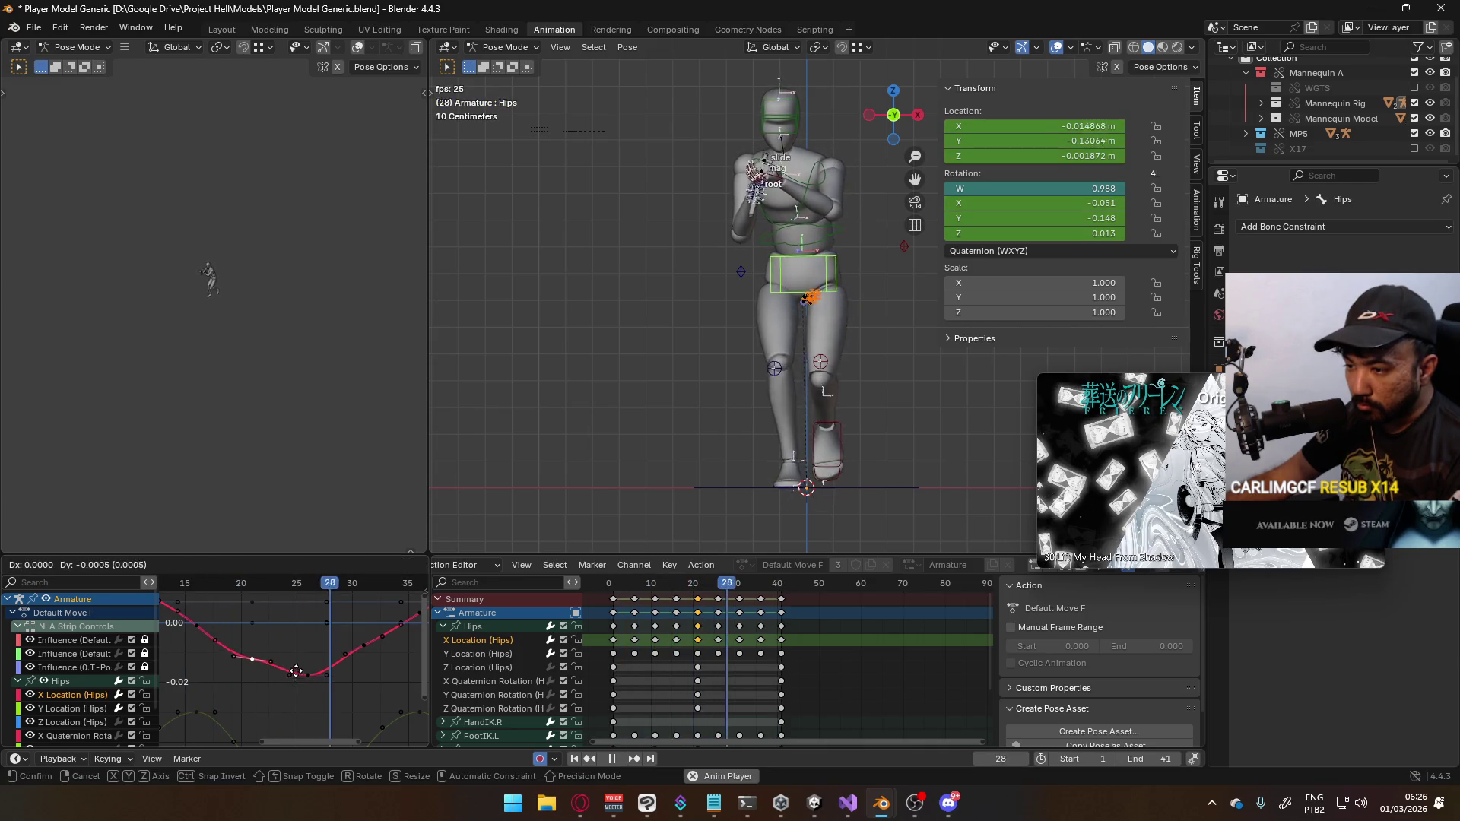
# Change the handle type of all X Location (Hips) keys and nudge them up slightly
pyautogui.moveTo(639, 646); pyautogui.dragTo(587, 642)
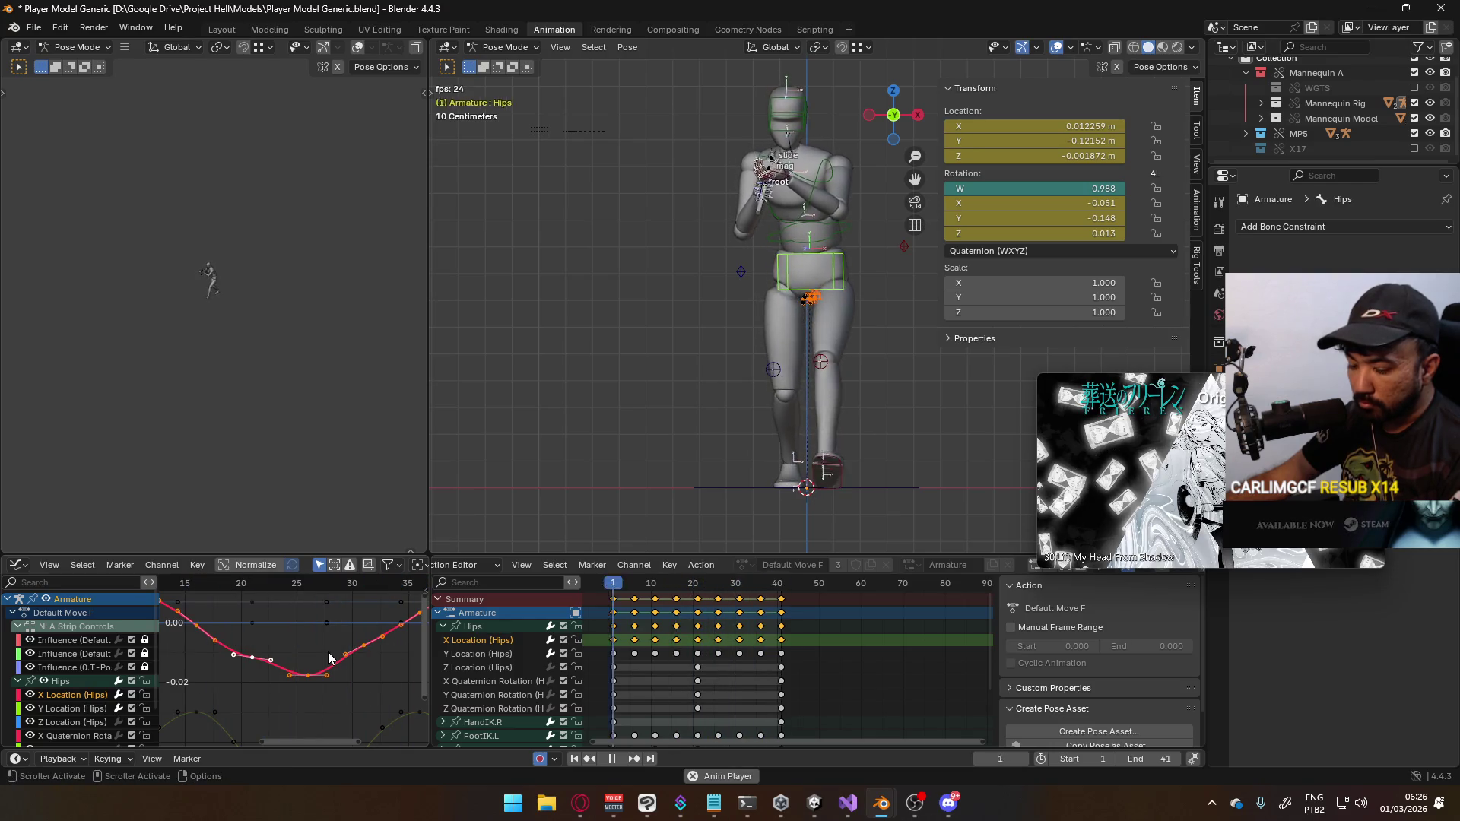
pyautogui.press('v')
pyautogui.click(340, 678)
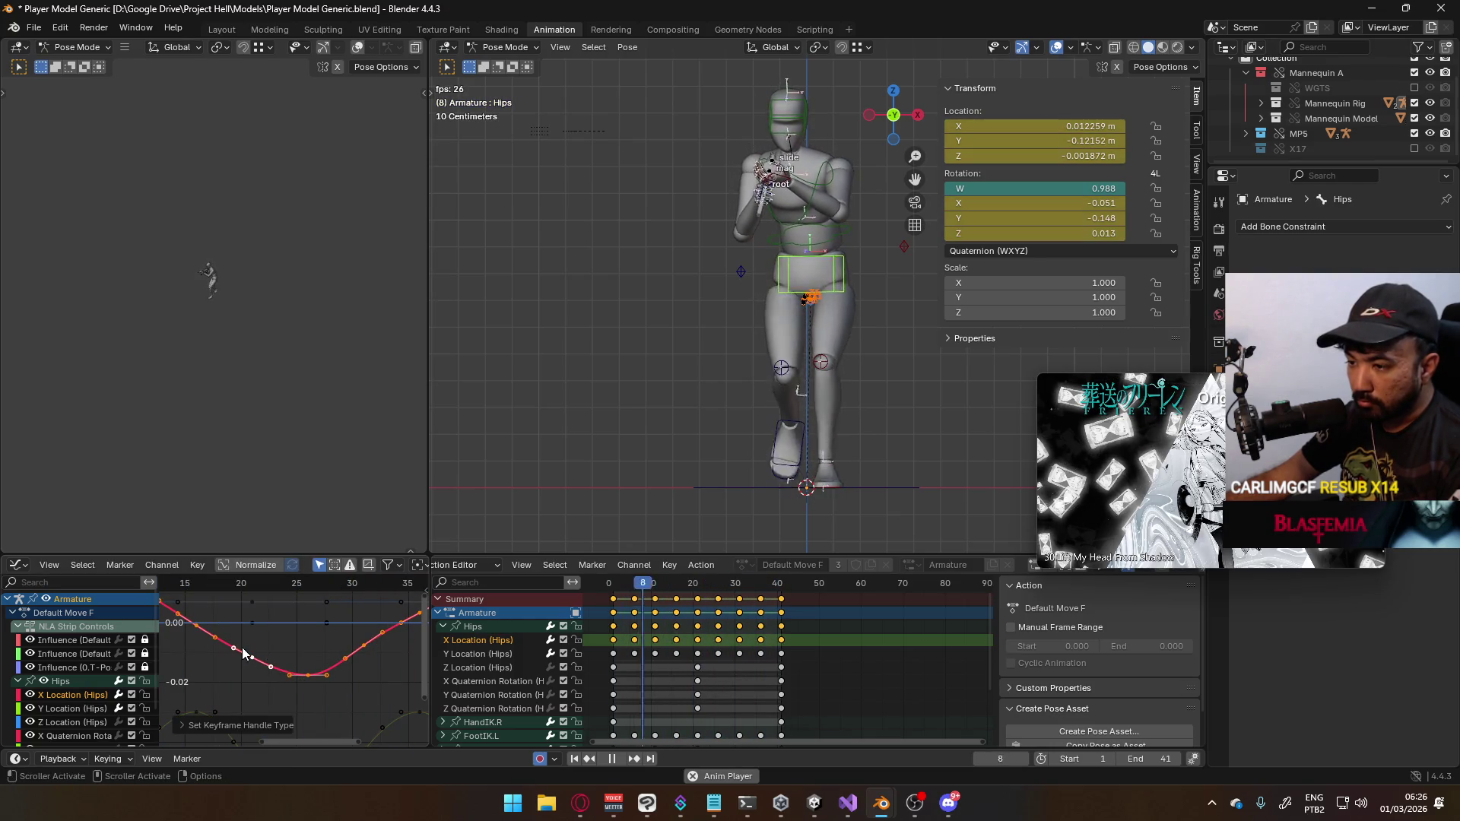
pyautogui.press('g')
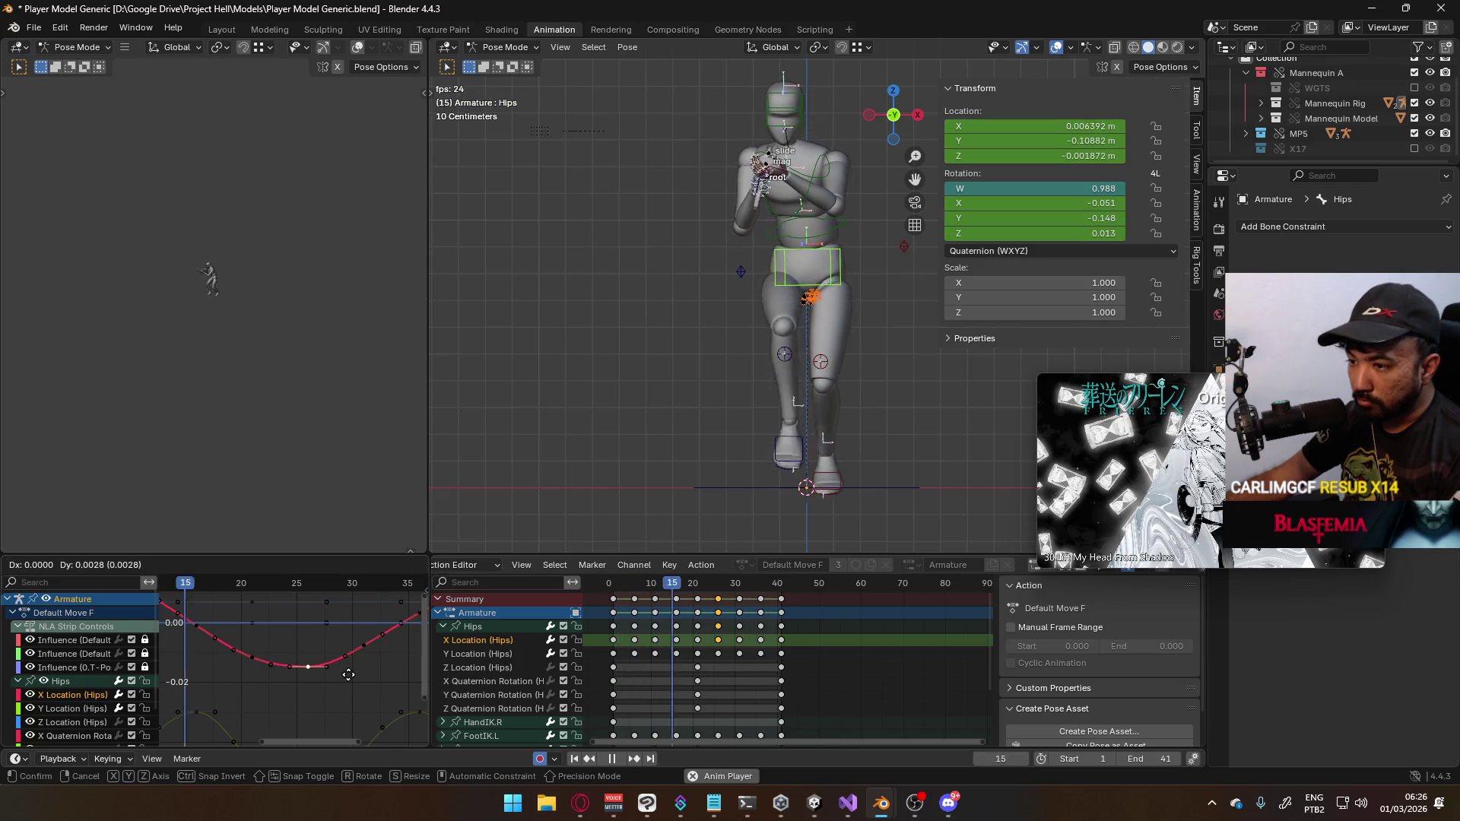
pyautogui.click(348, 674)
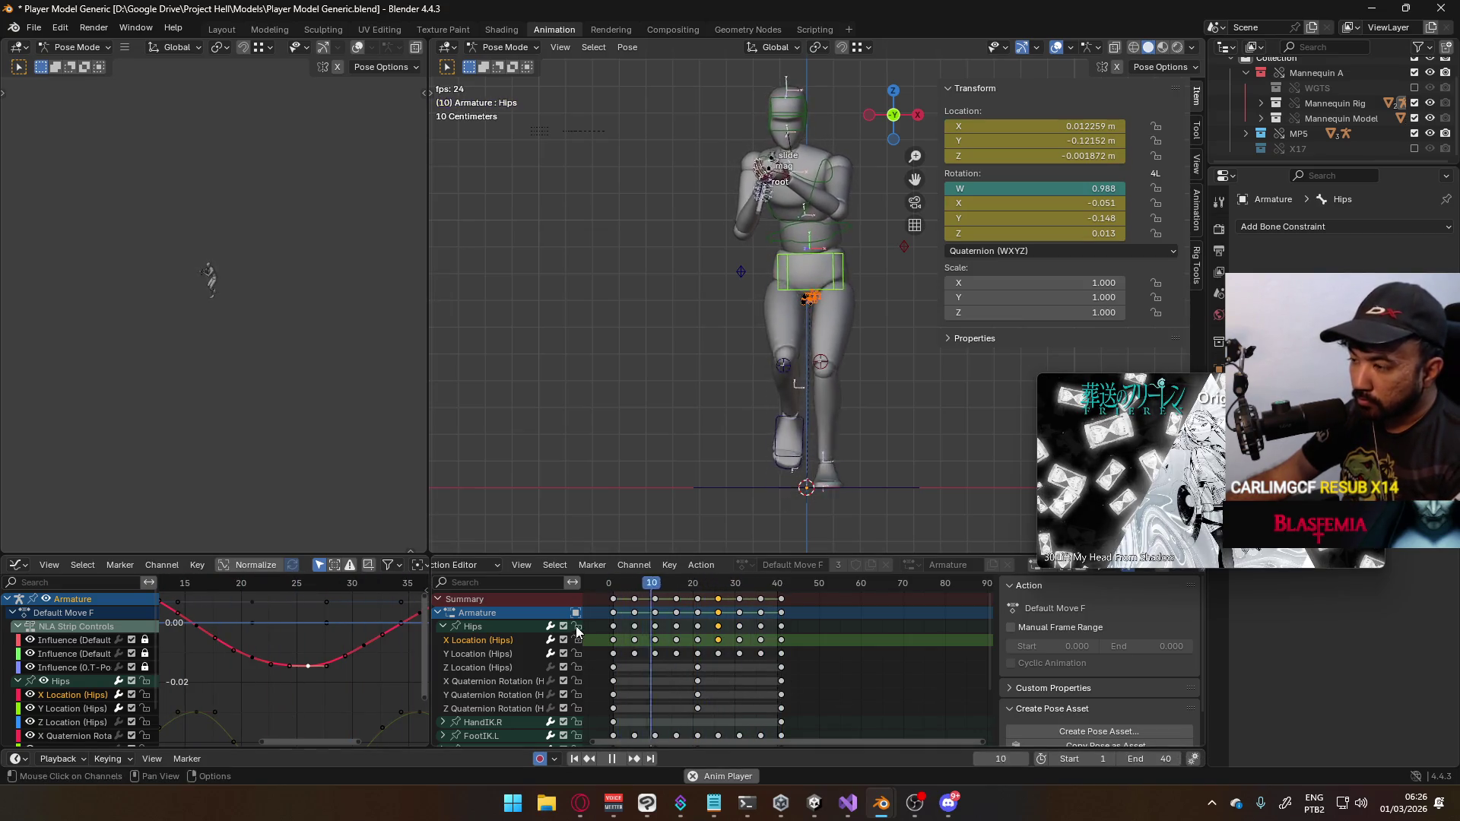
# Orbit around the mannequin, then snap to front and right side orthographic views
pyautogui.scroll(-4, 335, 659)
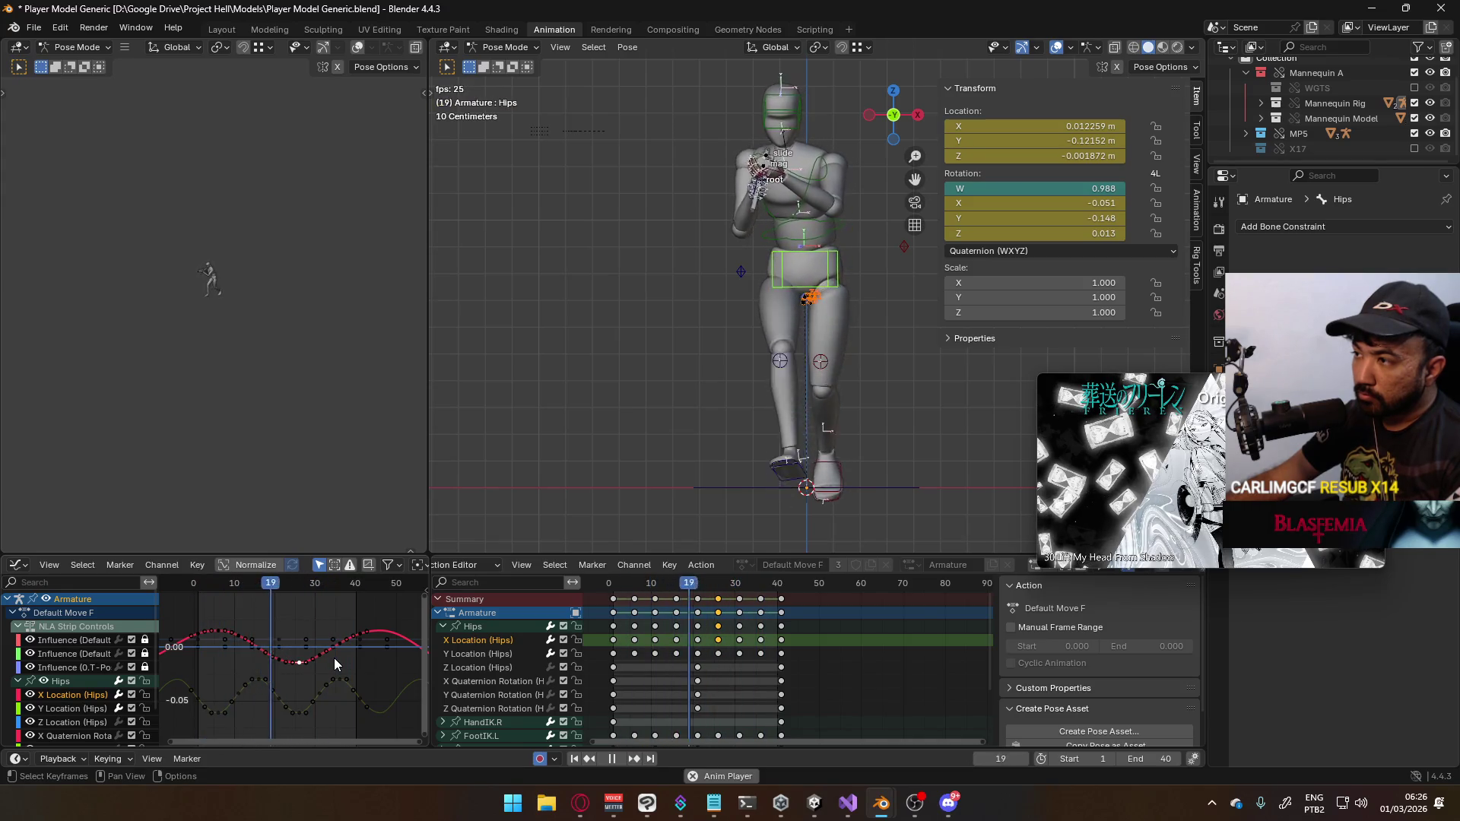
pyautogui.moveTo(533, 433)
pyautogui.mouseDown(button='middle')
pyautogui.moveTo(582, 399)
pyautogui.moveTo(568, 398)
pyautogui.mouseUp(button='middle')
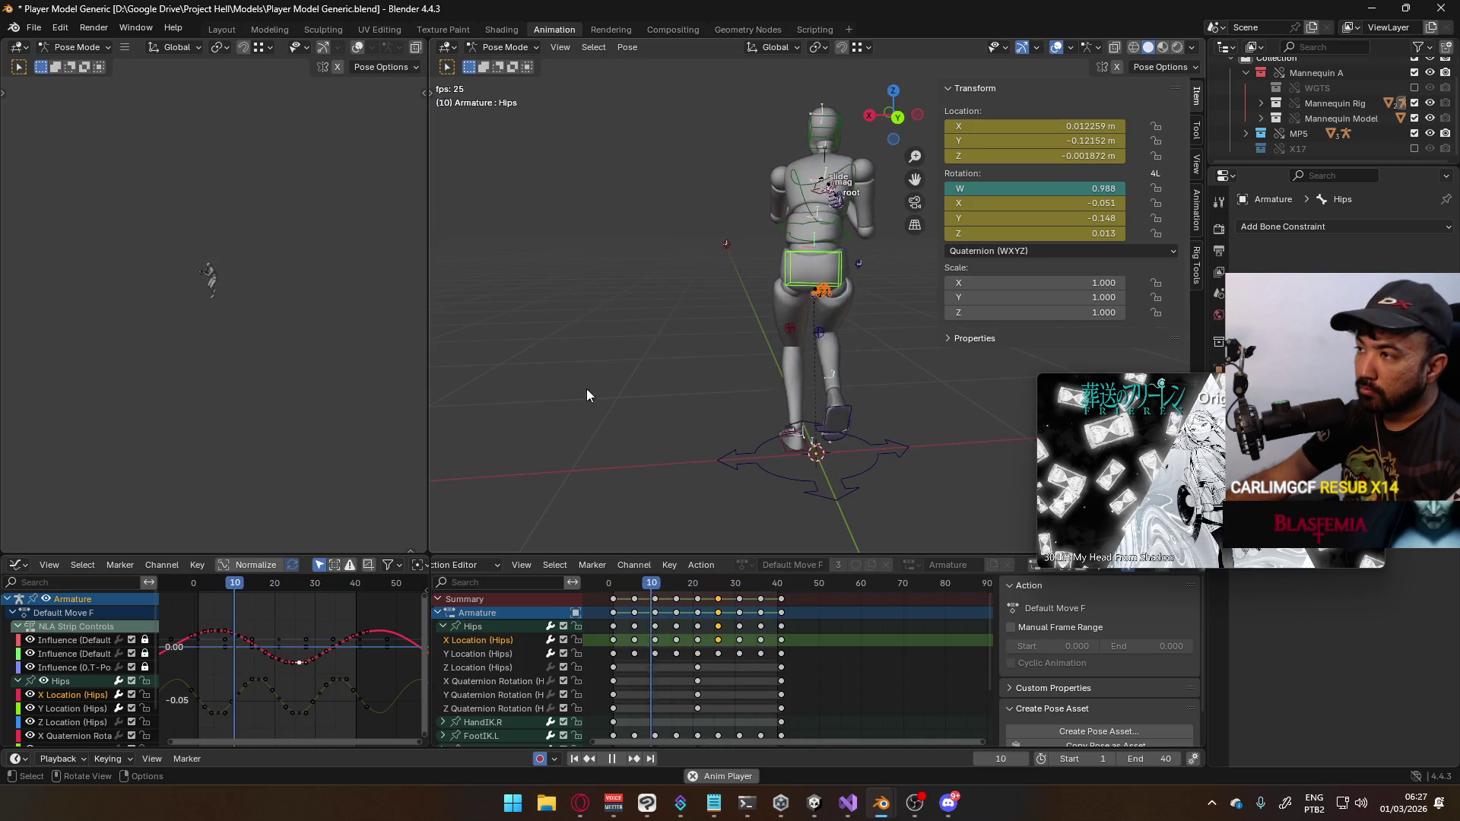
pyautogui.moveTo(726, 399)
pyautogui.mouseDown(button='middle')
pyautogui.moveTo(693, 339)
pyautogui.moveTo(947, 337)
pyautogui.moveTo(934, 336)
pyautogui.mouseUp(button='middle')
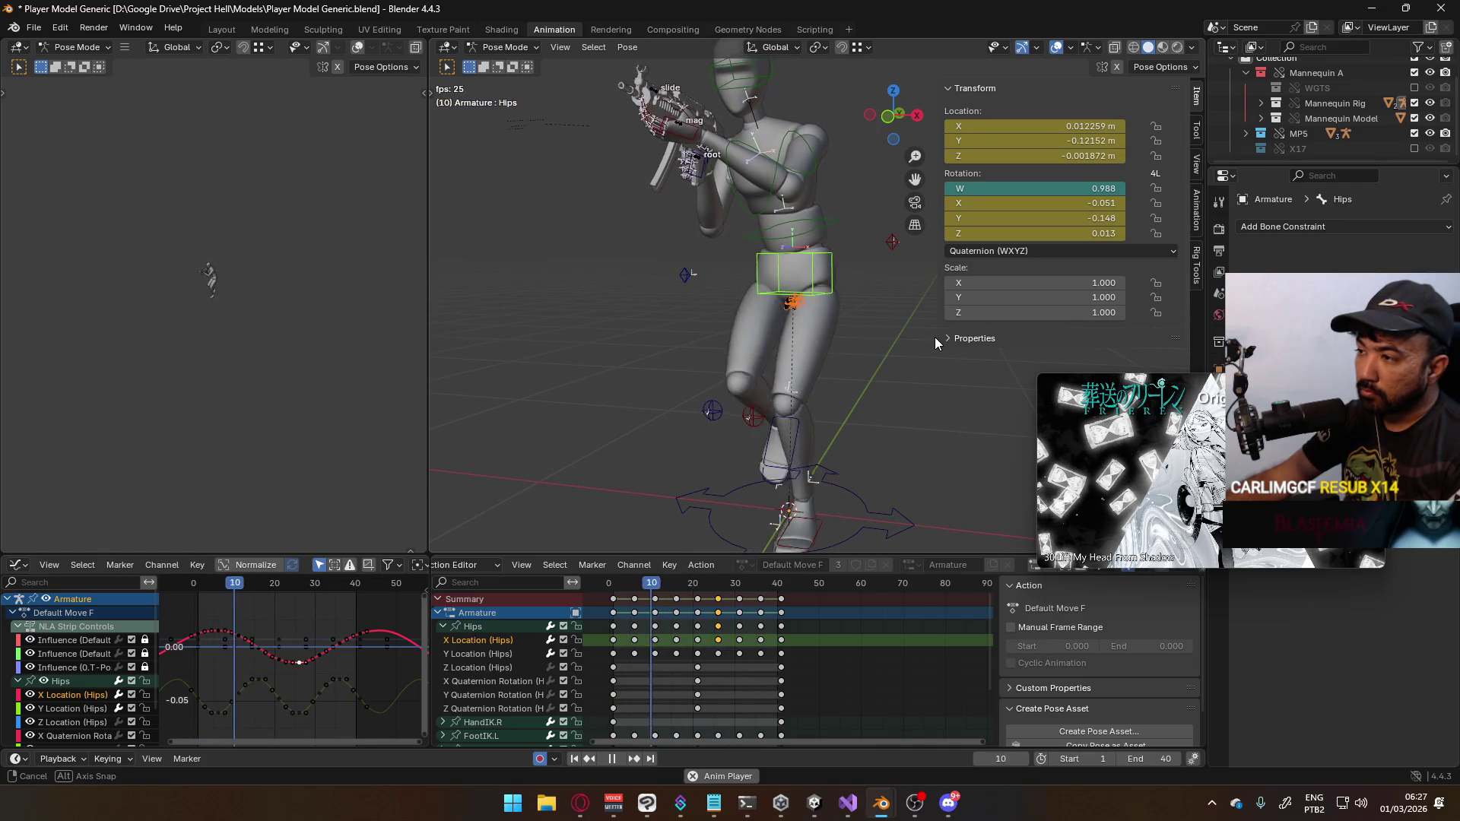
pyautogui.press('KP_1')
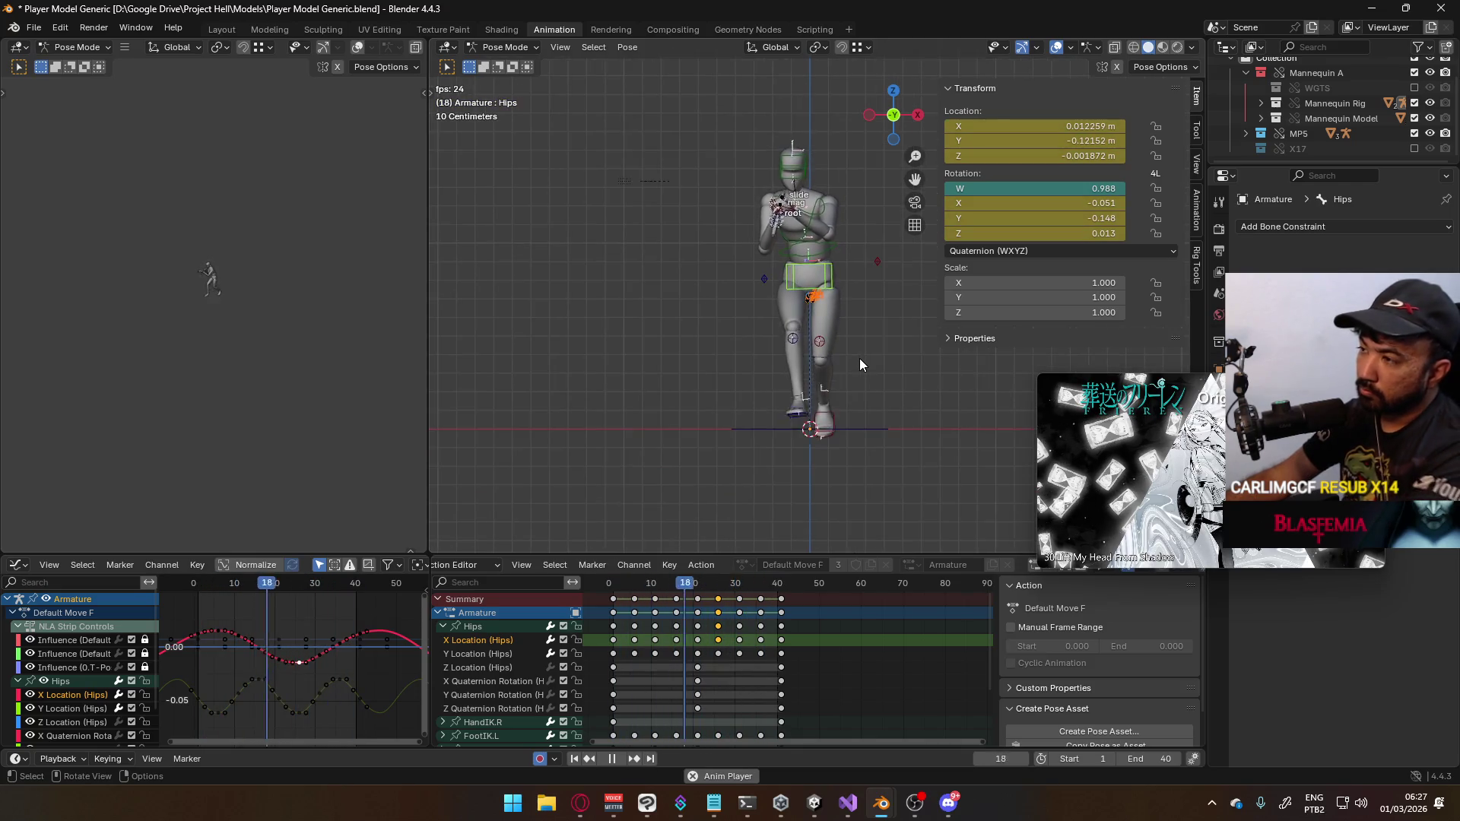
pyautogui.press('KP_3')
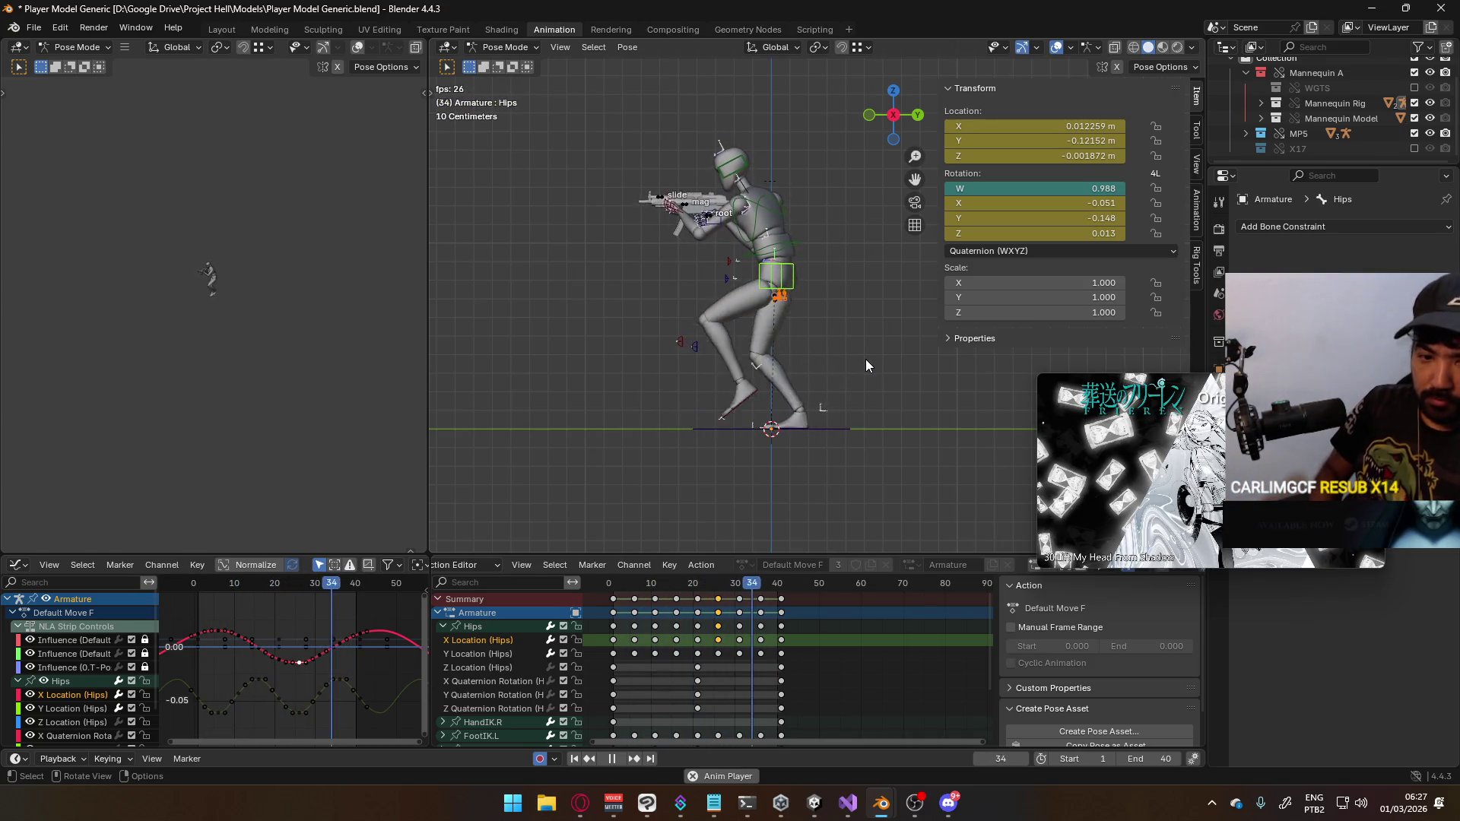
pyautogui.press('s')
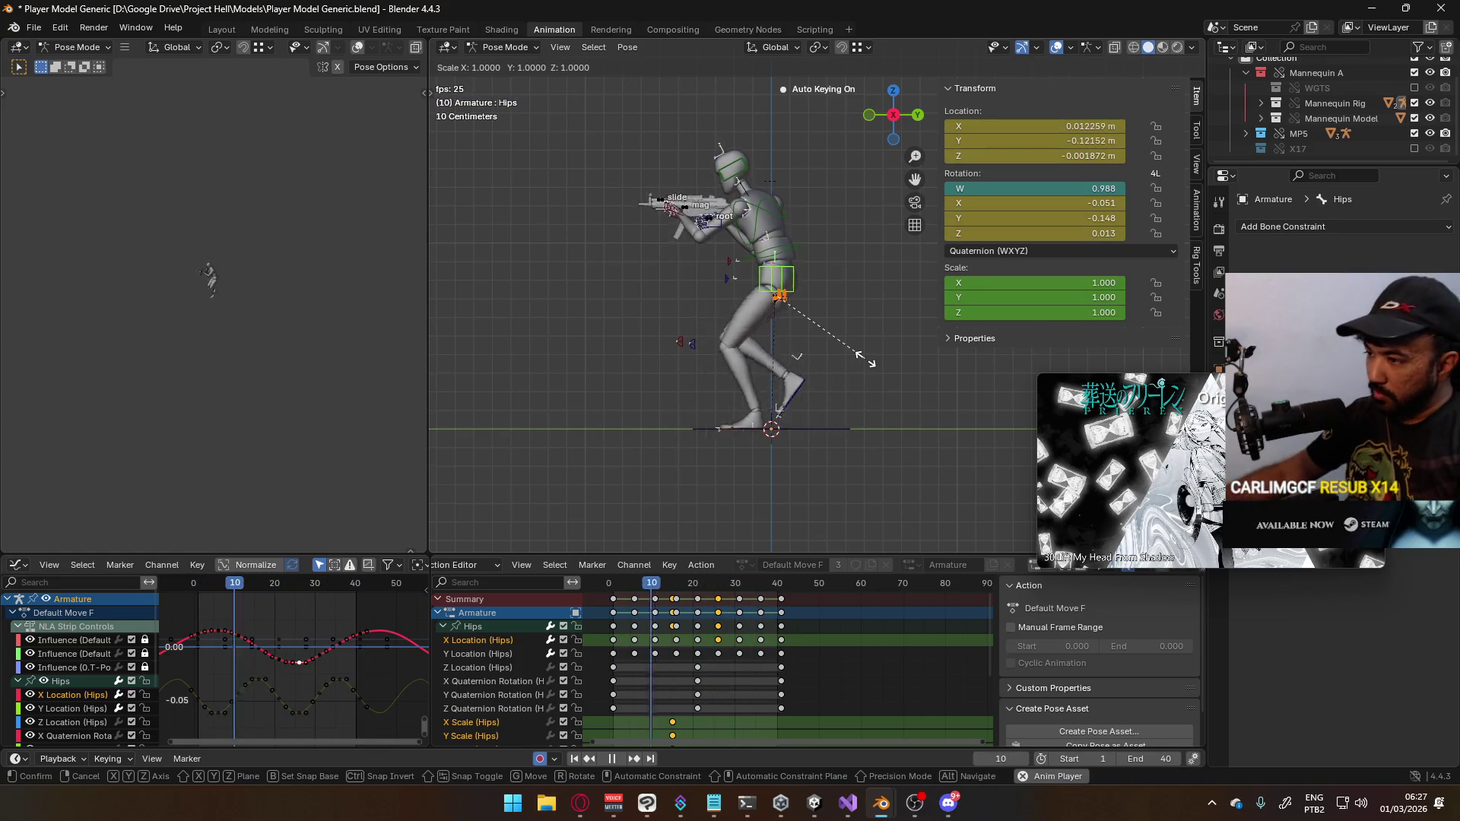
# Undo the accidental 0.769 hips scaling and dismiss the frame range warning
pyautogui.click(846, 345)
pyautogui.rightClick(893, 332)
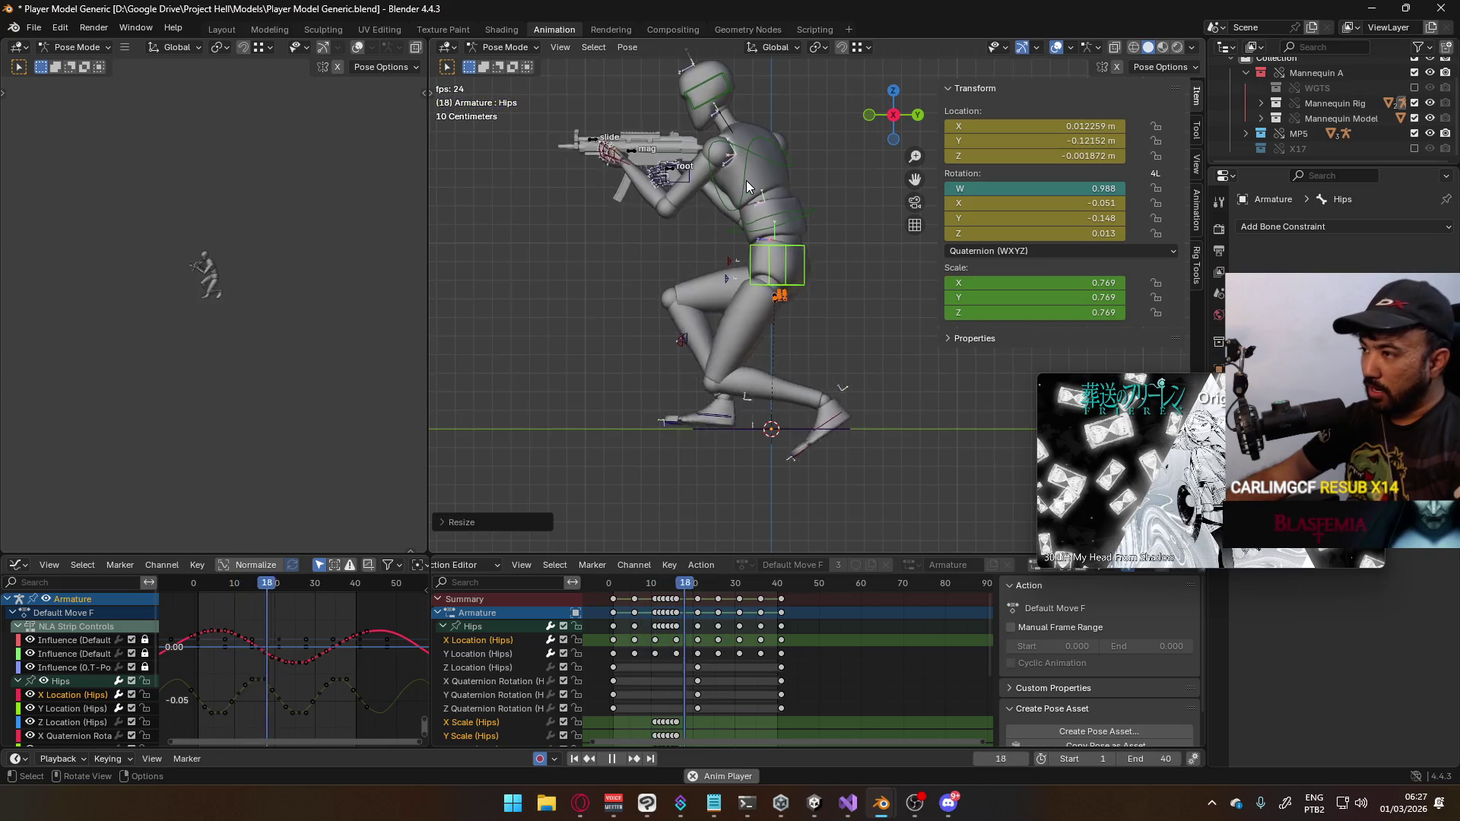
pyautogui.click(849, 227)
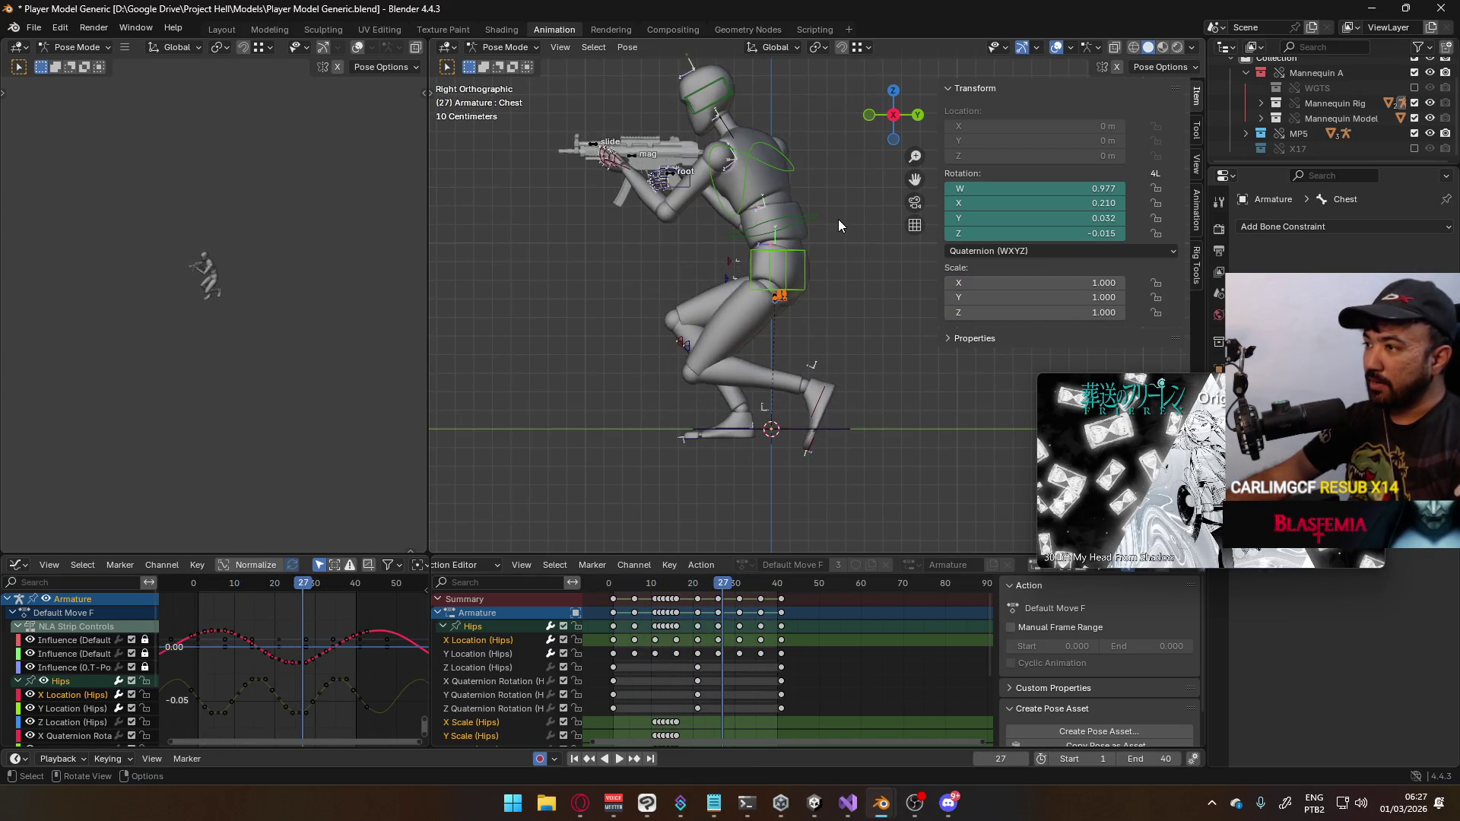
pyautogui.hotkey('ctrl', 'z')
pyautogui.press('space')
pyautogui.press('space')
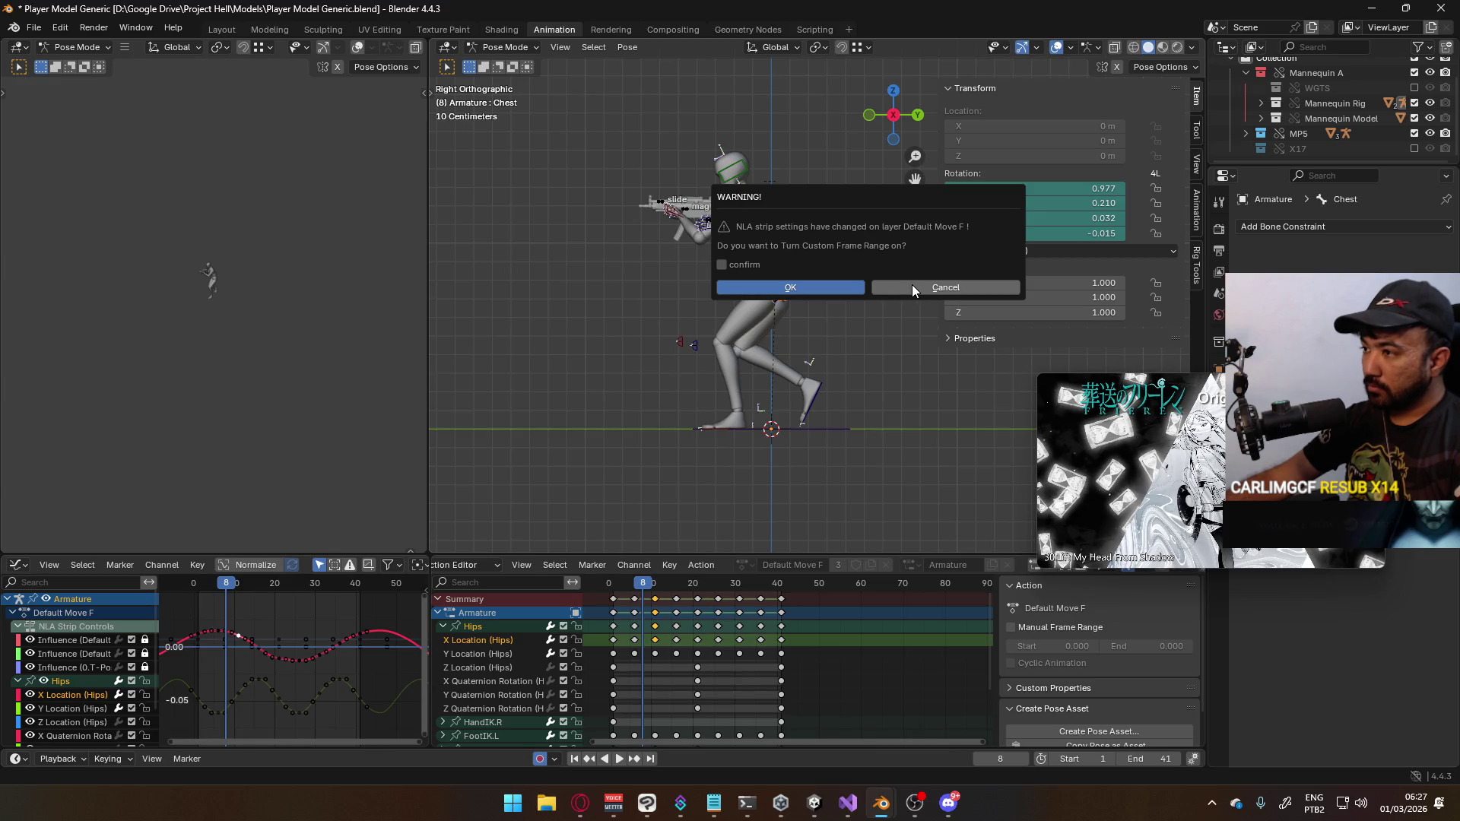
pyautogui.click(913, 289)
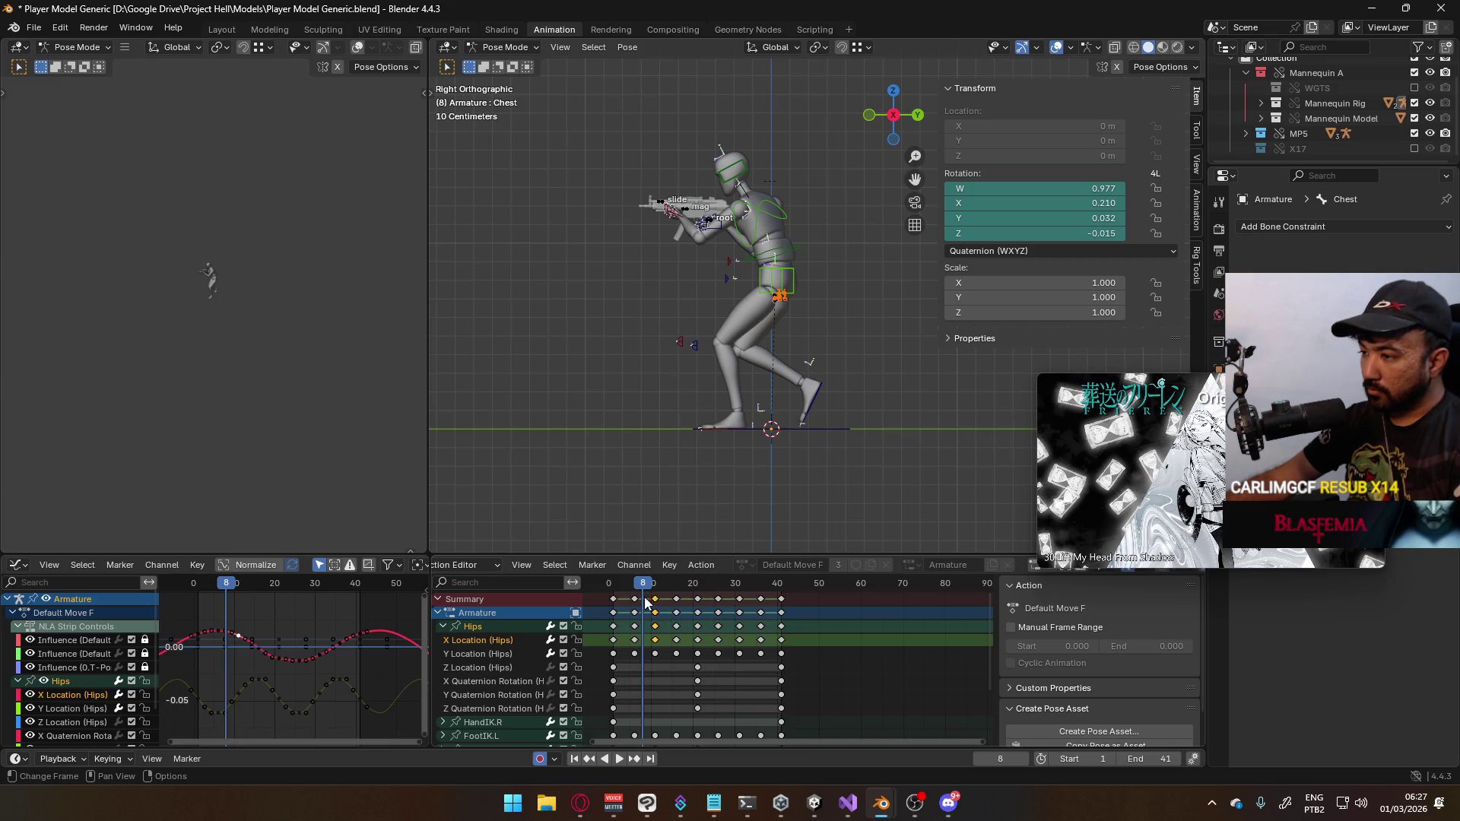
# Play the animation, go to frame 41 in front view, and select the hips bone
pyautogui.press('space')
pyautogui.moveTo(763, 573); pyautogui.dragTo(780, 573)
pyautogui.press('KP_1')
pyautogui.scroll(5, 787, 409)
pyautogui.click(801, 277)
# Recalculate the hips motion path and play the animation to inspect the arch
pyautogui.hotkey('shift', 'alt', 'p')
pyautogui.click(794, 349)
pyautogui.scroll(3, 806, 371)
pyautogui.scroll(5, 806, 363)
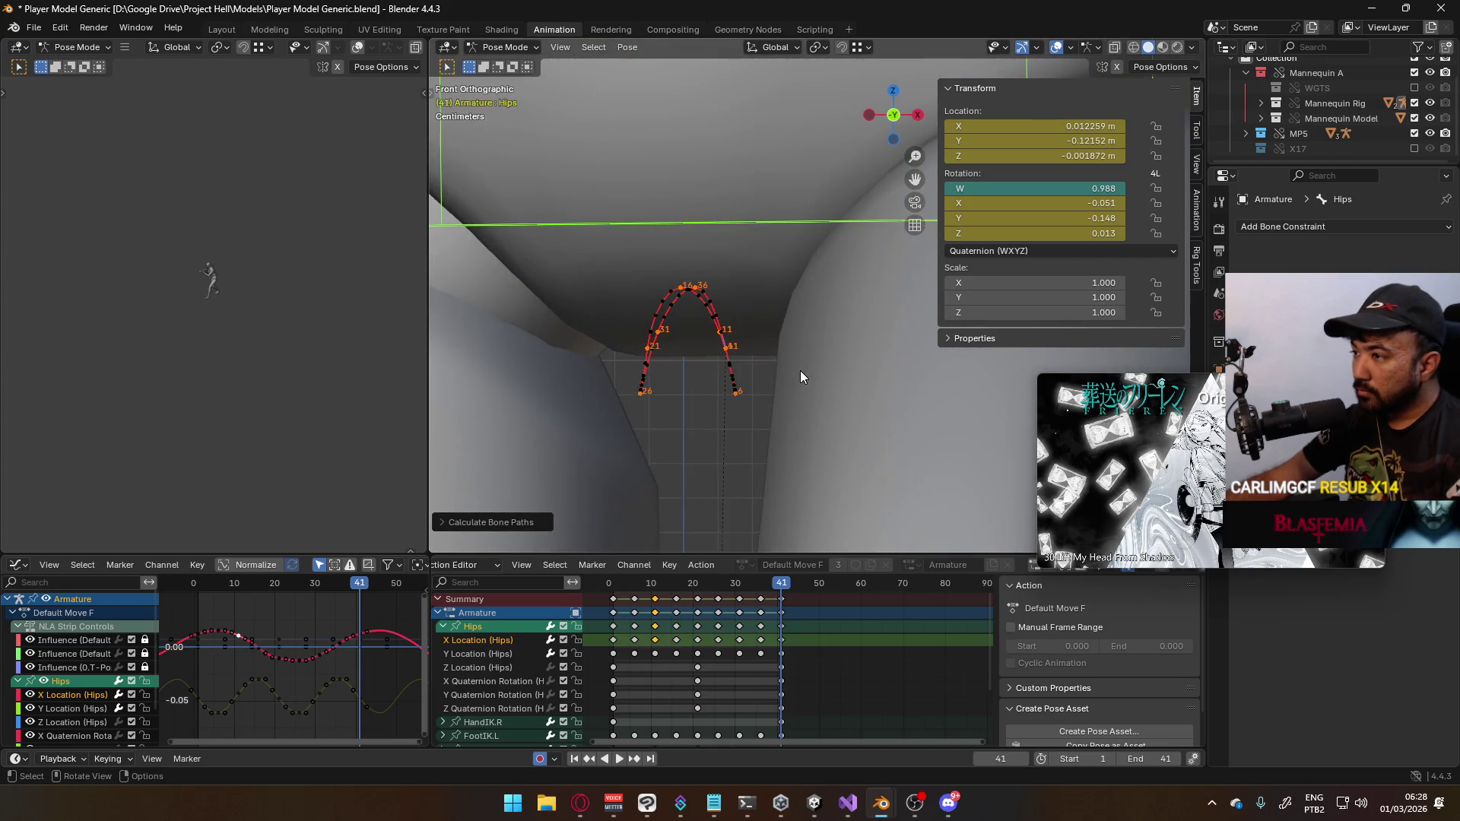
pyautogui.press('space')
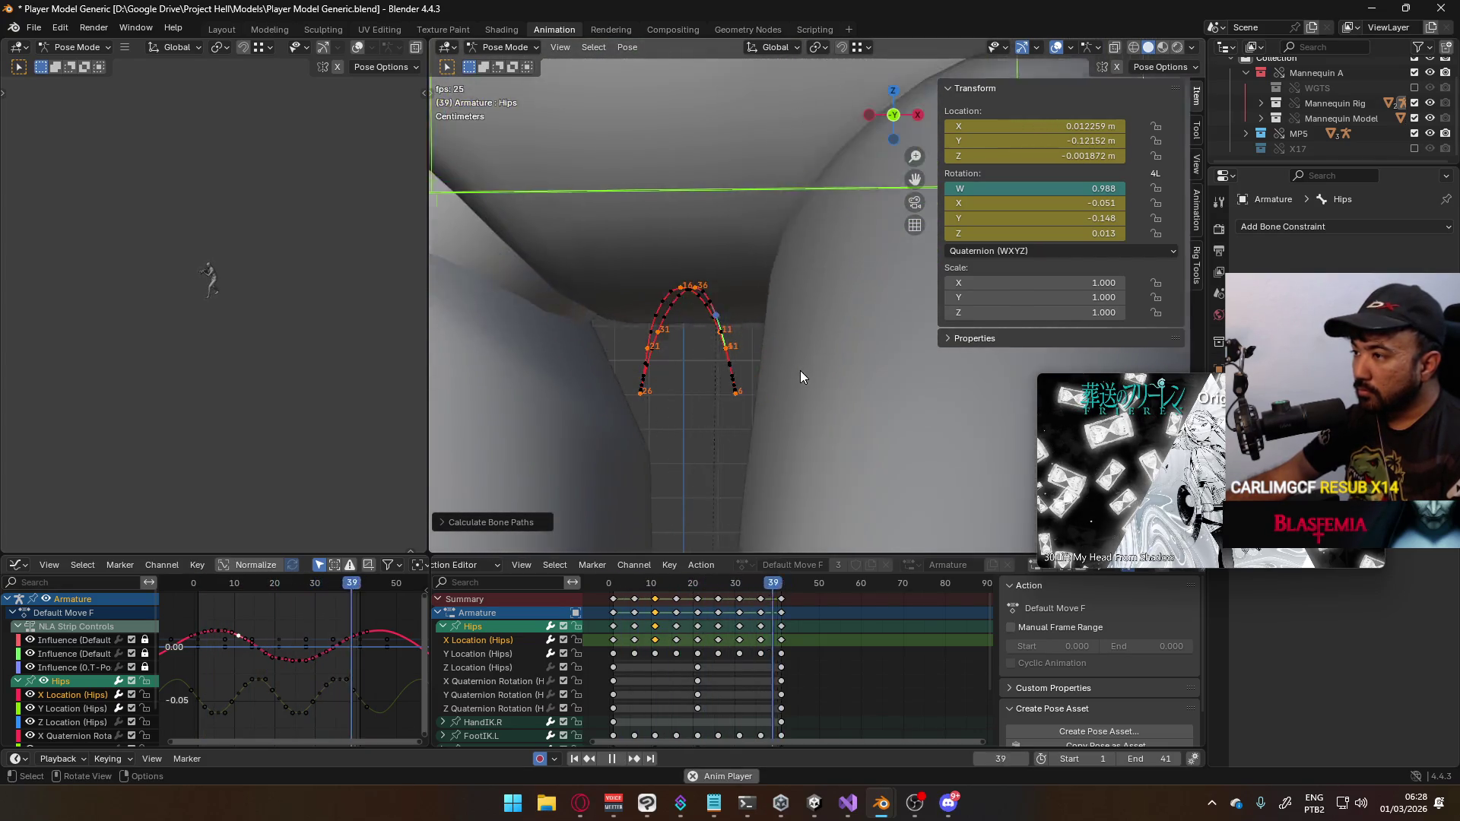
pyautogui.press('space')
pyautogui.press('space')
# Check the pose around frame 41, save Player Model Generic.blend, and switch to side view
pyautogui.click(778, 587)
pyautogui.moveTo(777, 593); pyautogui.dragTo(781, 595)
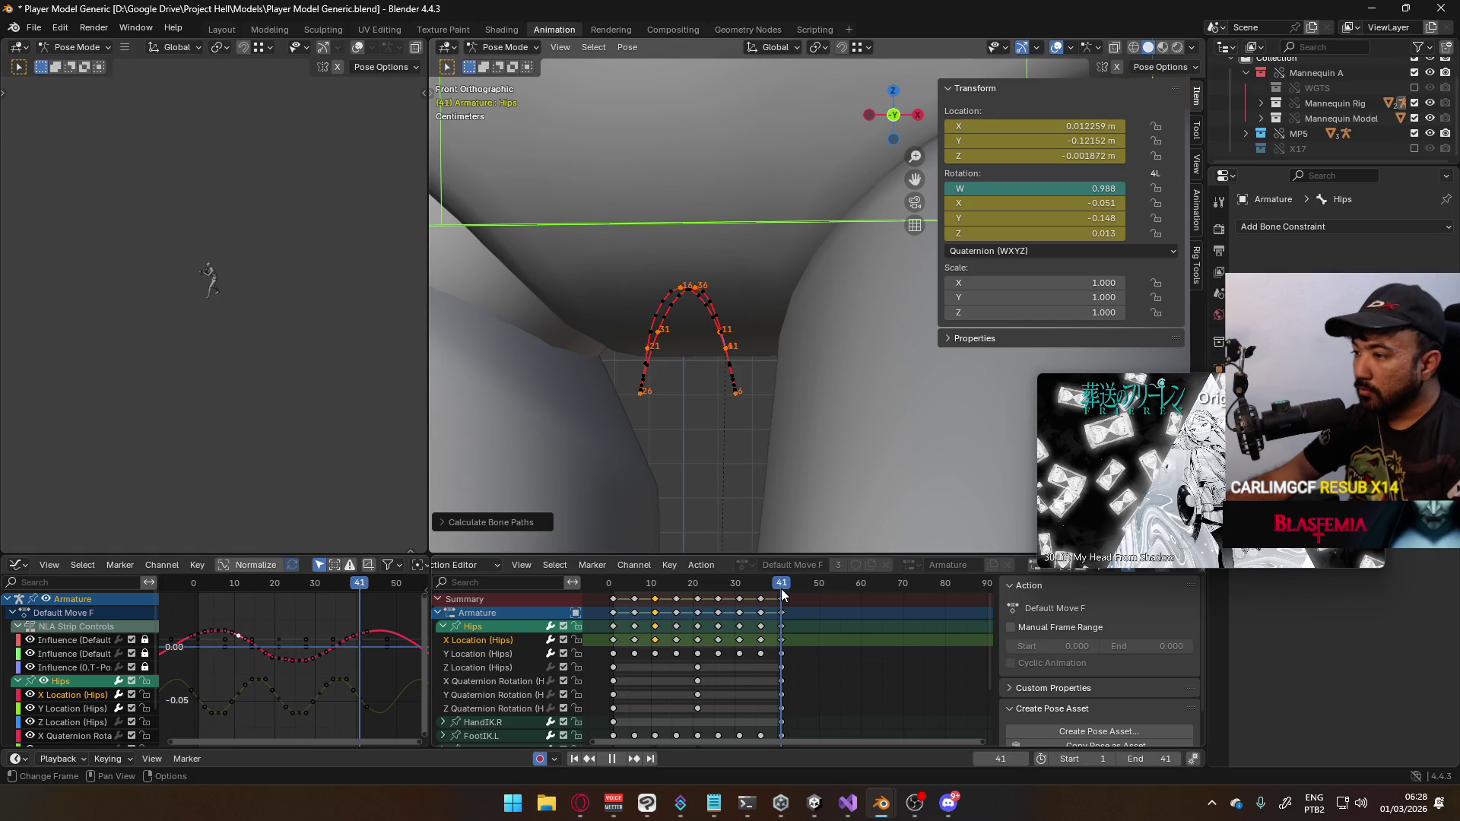
pyautogui.click(791, 592)
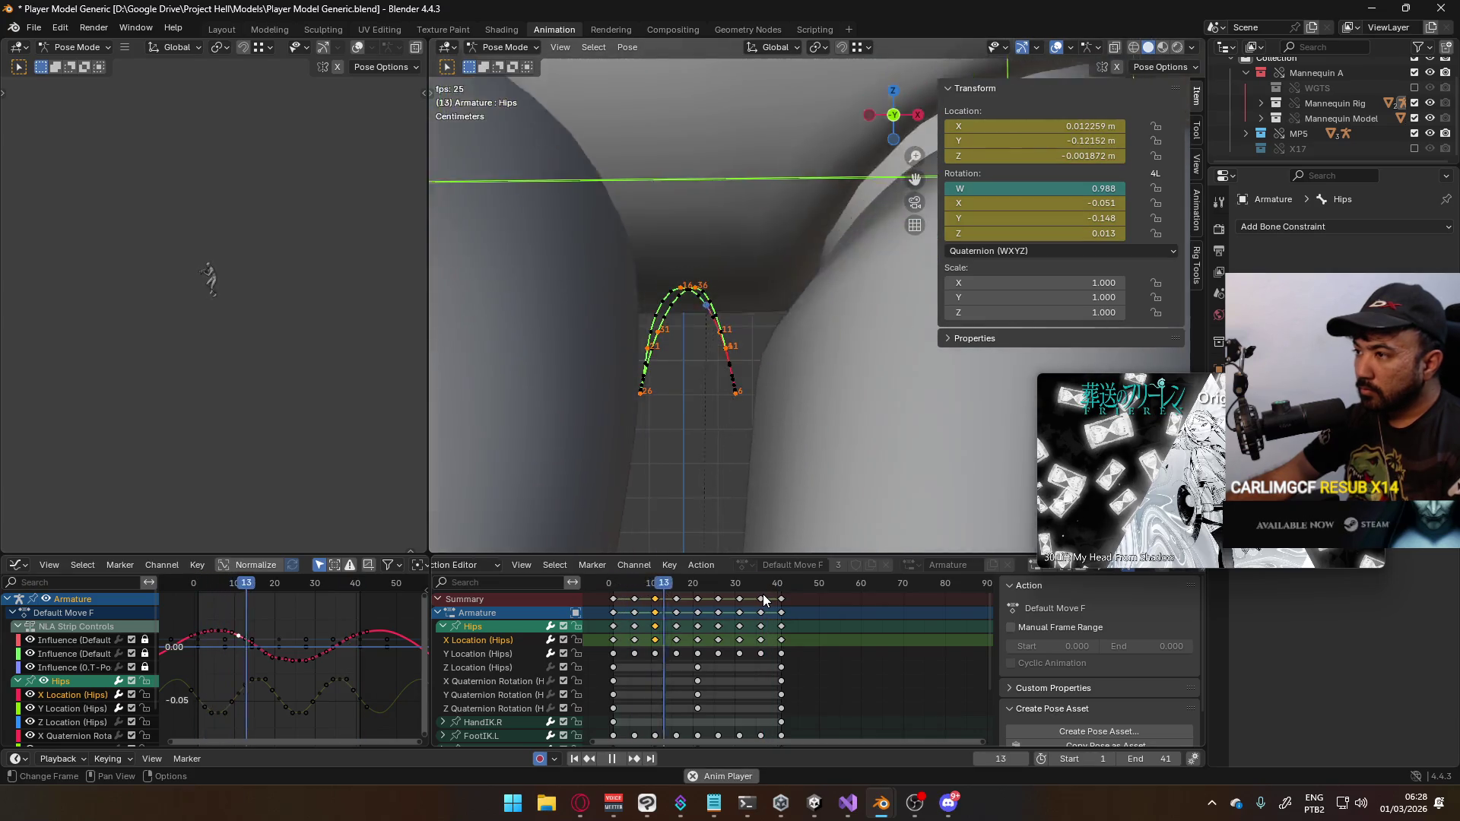
pyautogui.scroll(-10, 732, 350)
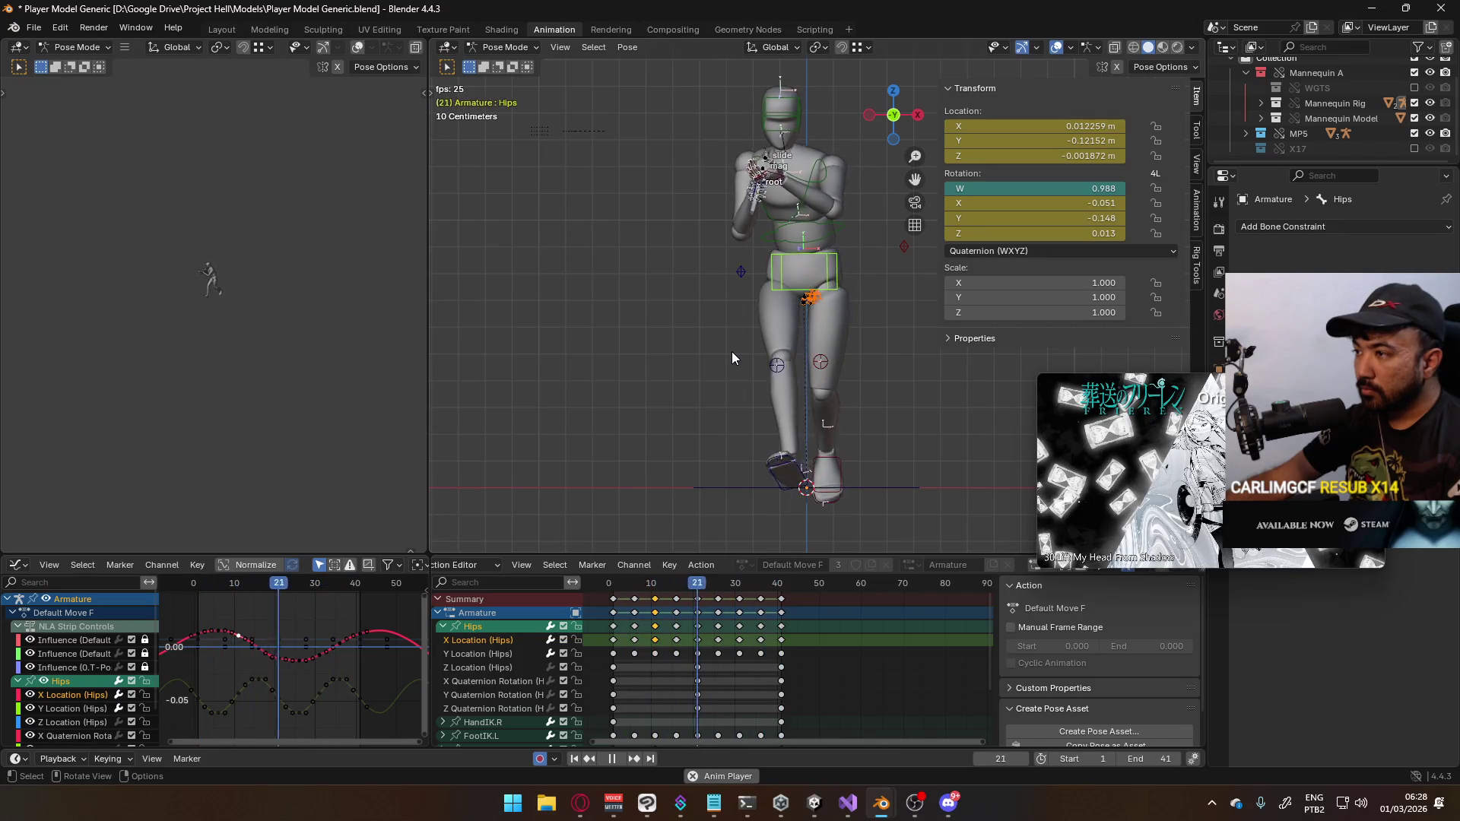
pyautogui.press('Escape')
pyautogui.hotkey('ctrl', 's')
pyautogui.press('KP_3')
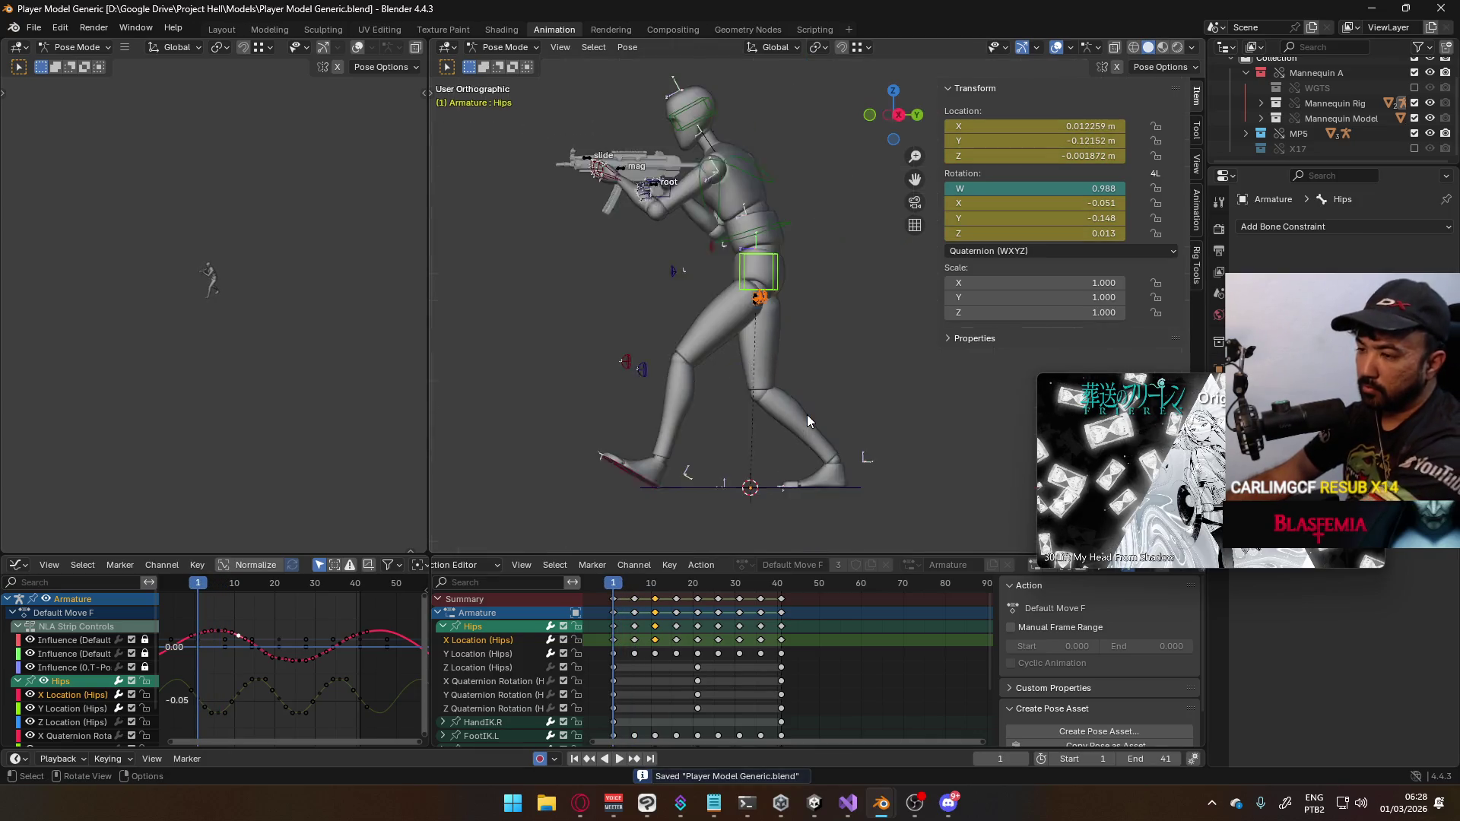